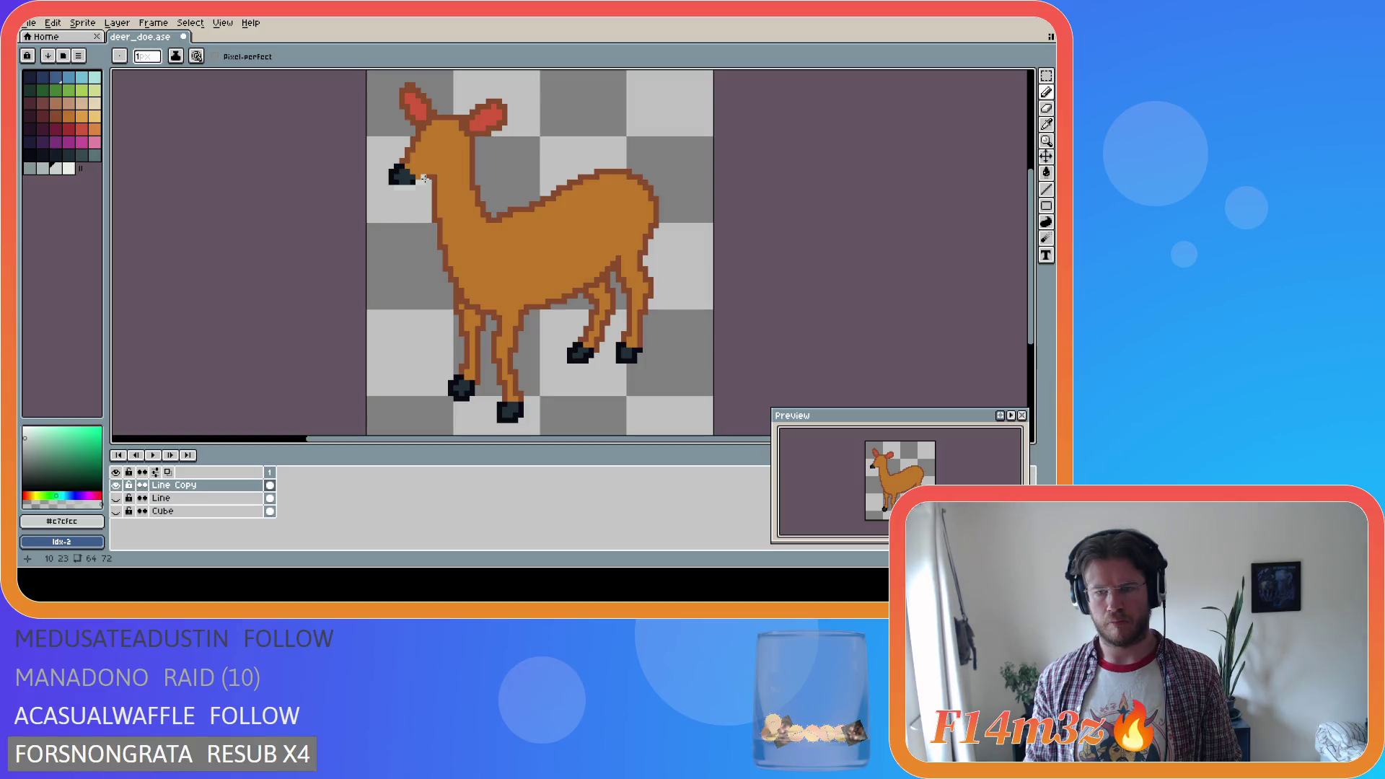
Undo the nose stroke and redraw the dark #202e37 nose pixels on the snout
key(ctrl+z)
key(ctrl+z)
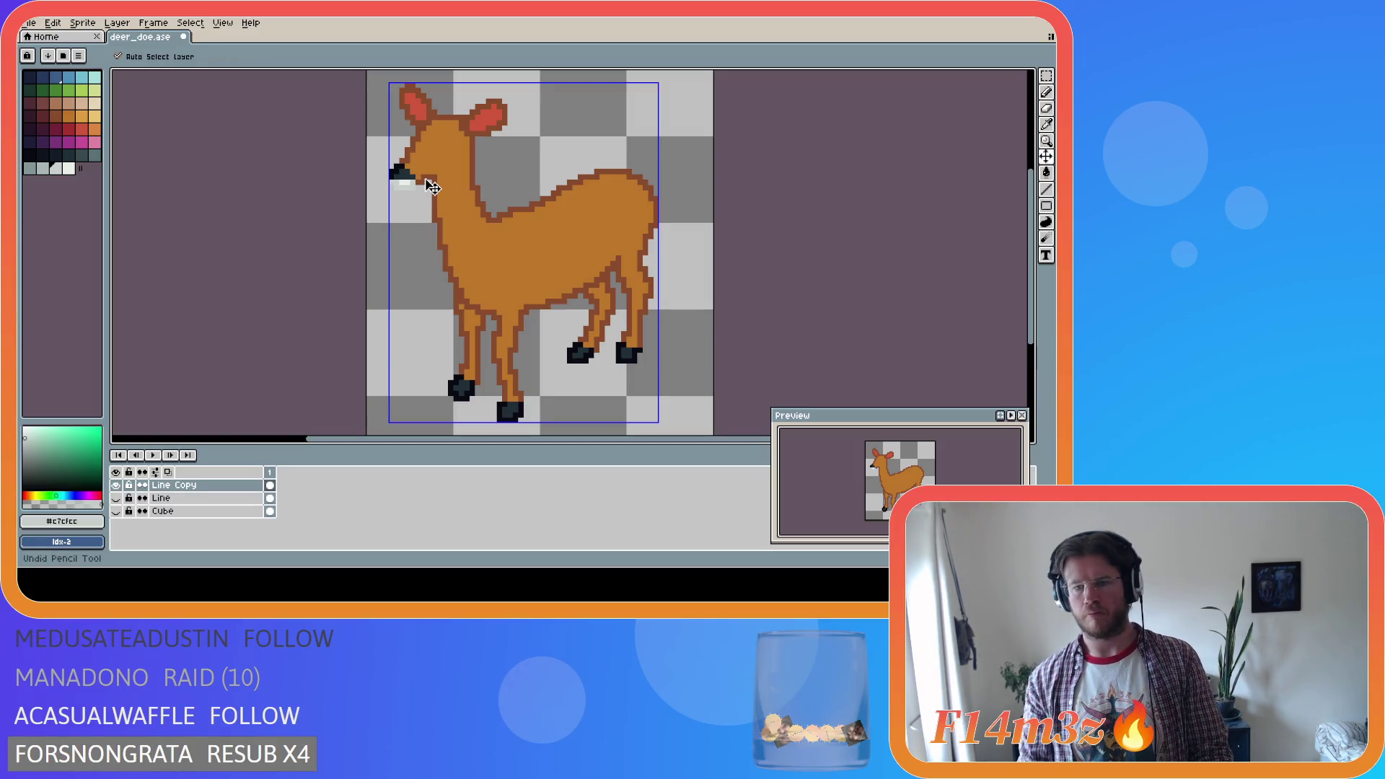
key(ctrl+z)
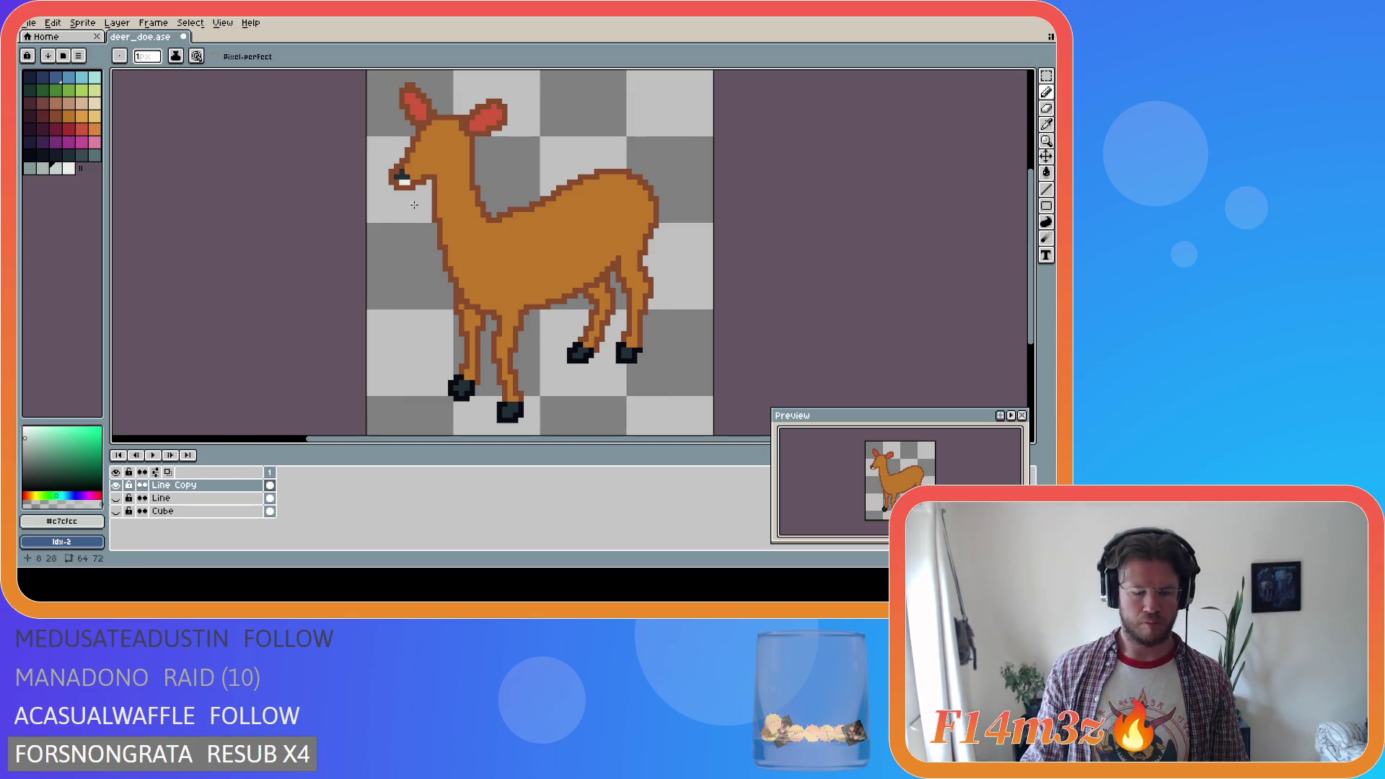
key(ctrl)
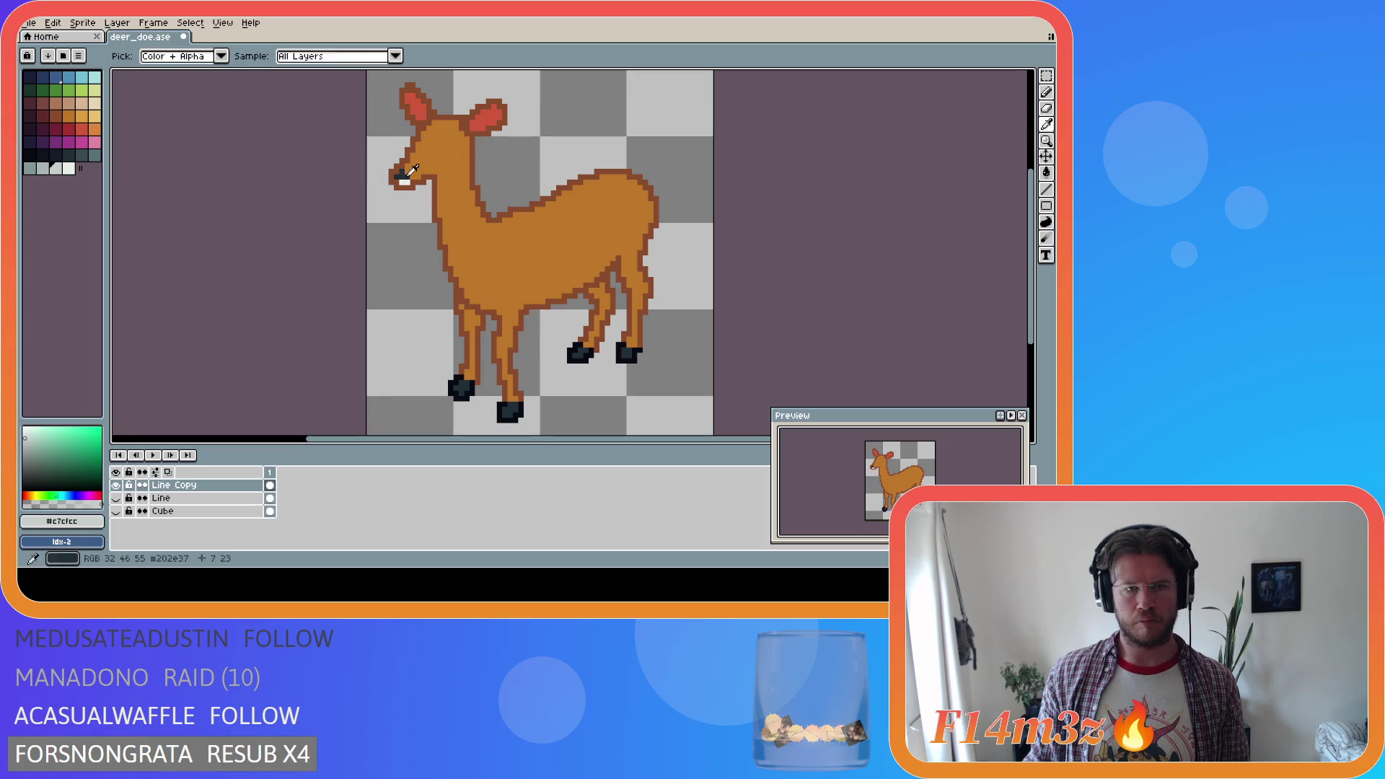
alt+click(402, 174)
drag(404, 176, 414, 178)
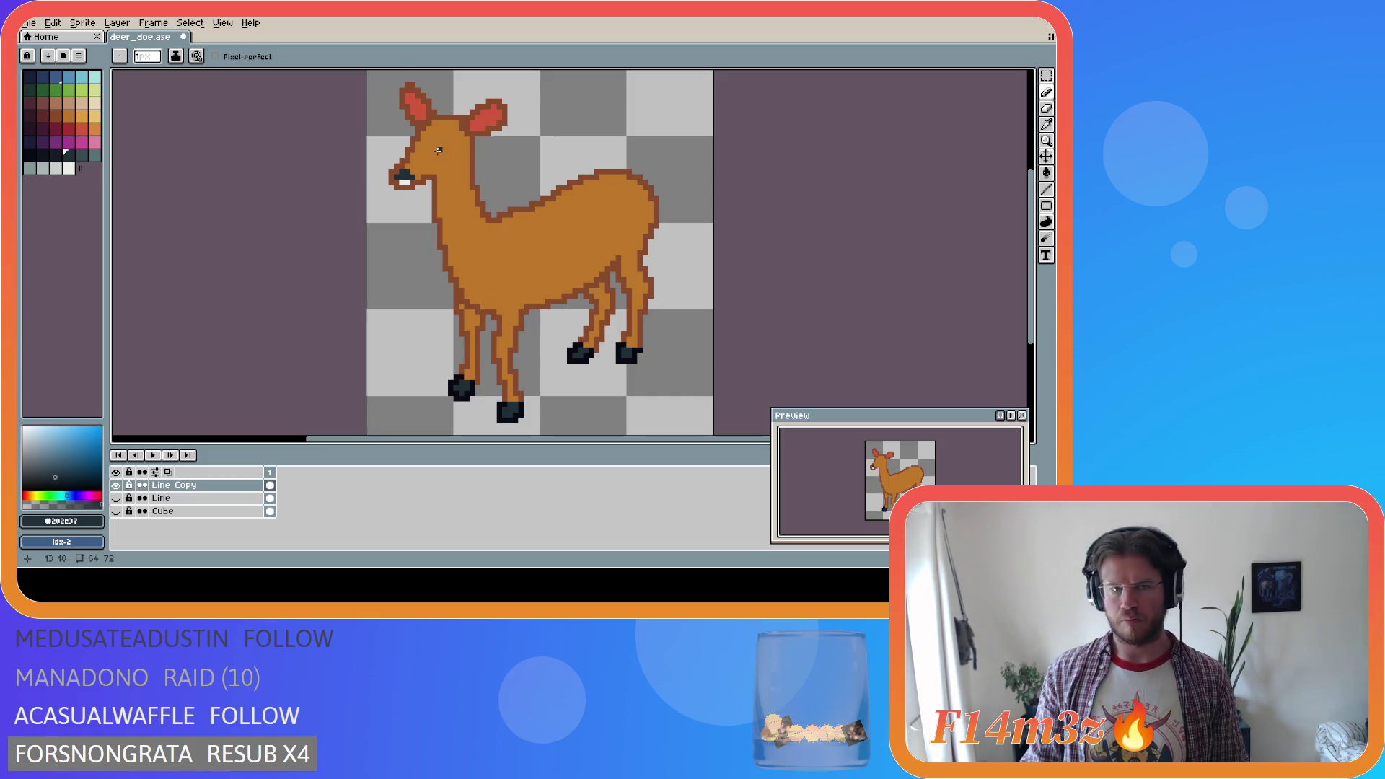
Paint dark eye pixels on the doe's head
key(i)
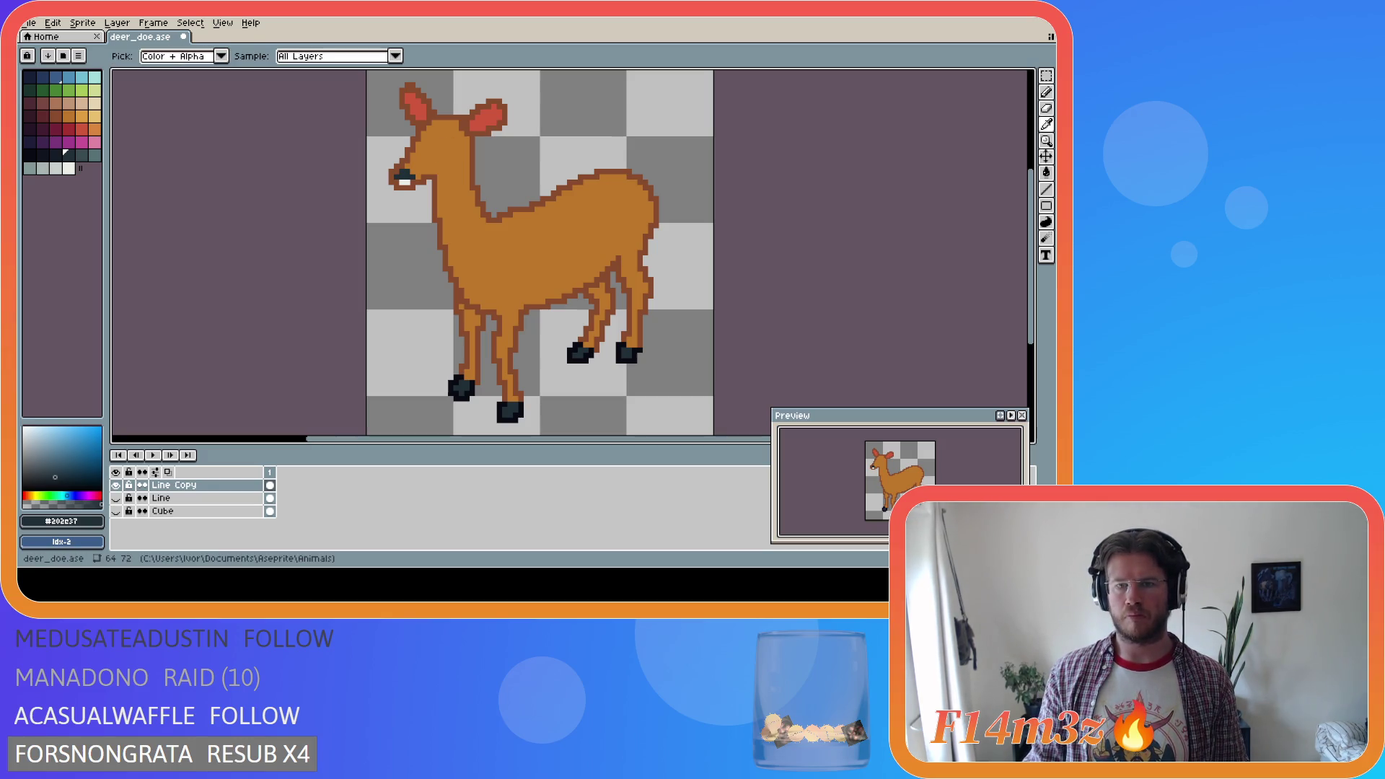
key(b)
key(i)
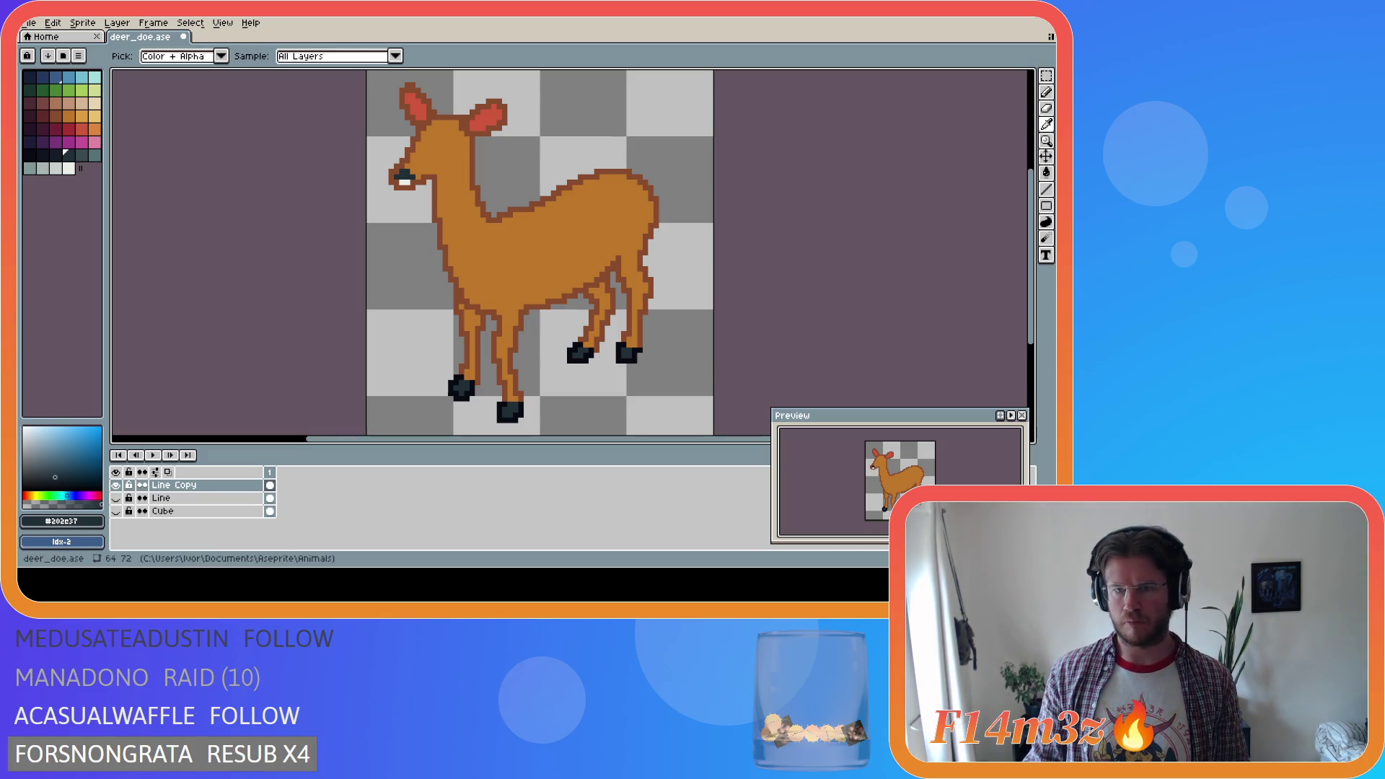
key(b)
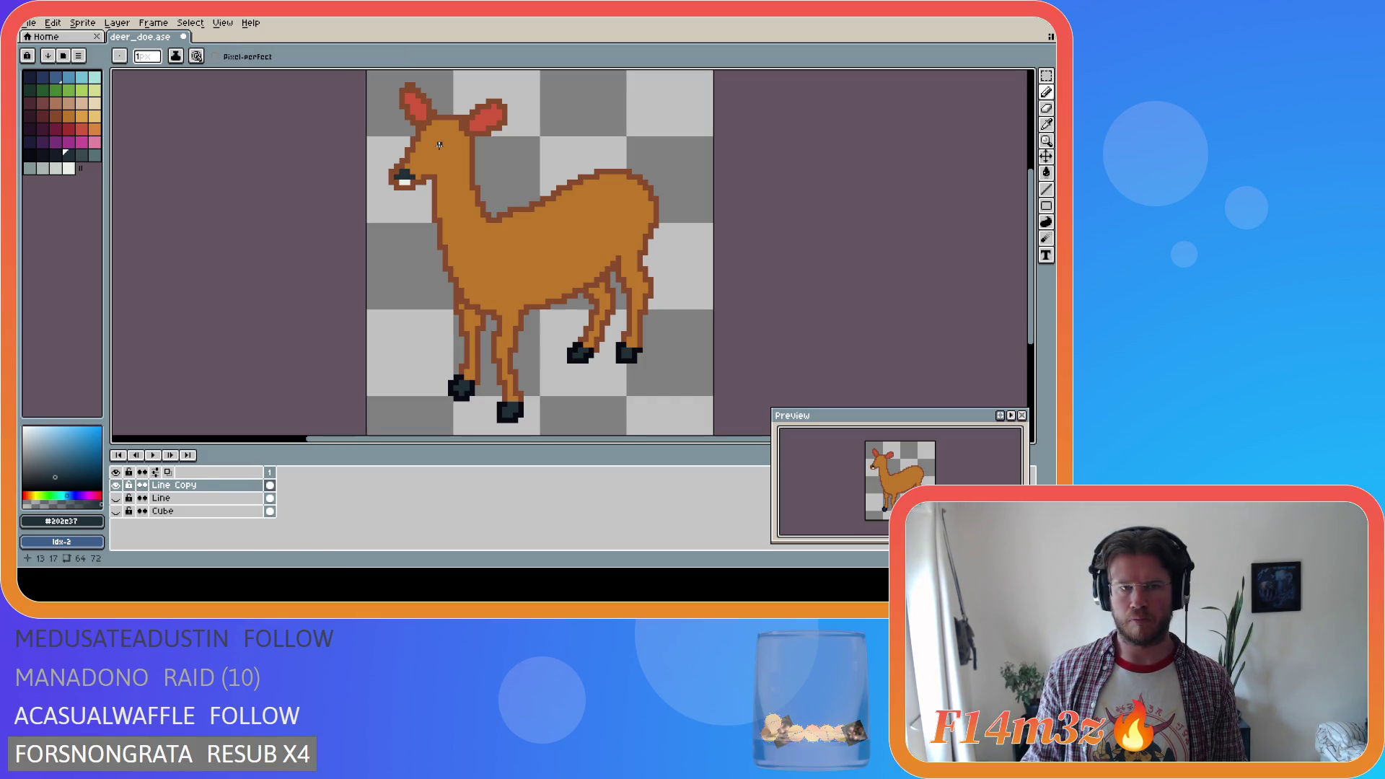
click(445, 144)
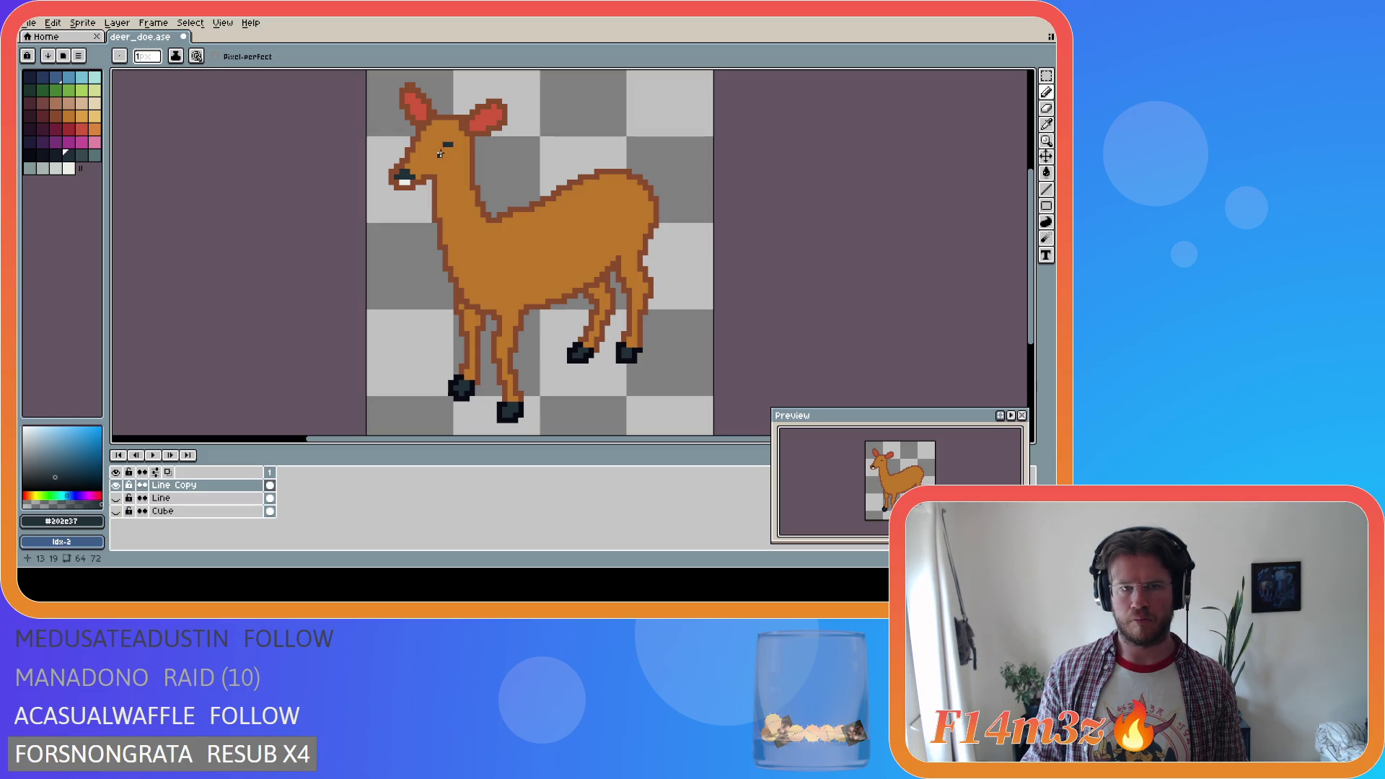
click(441, 149)
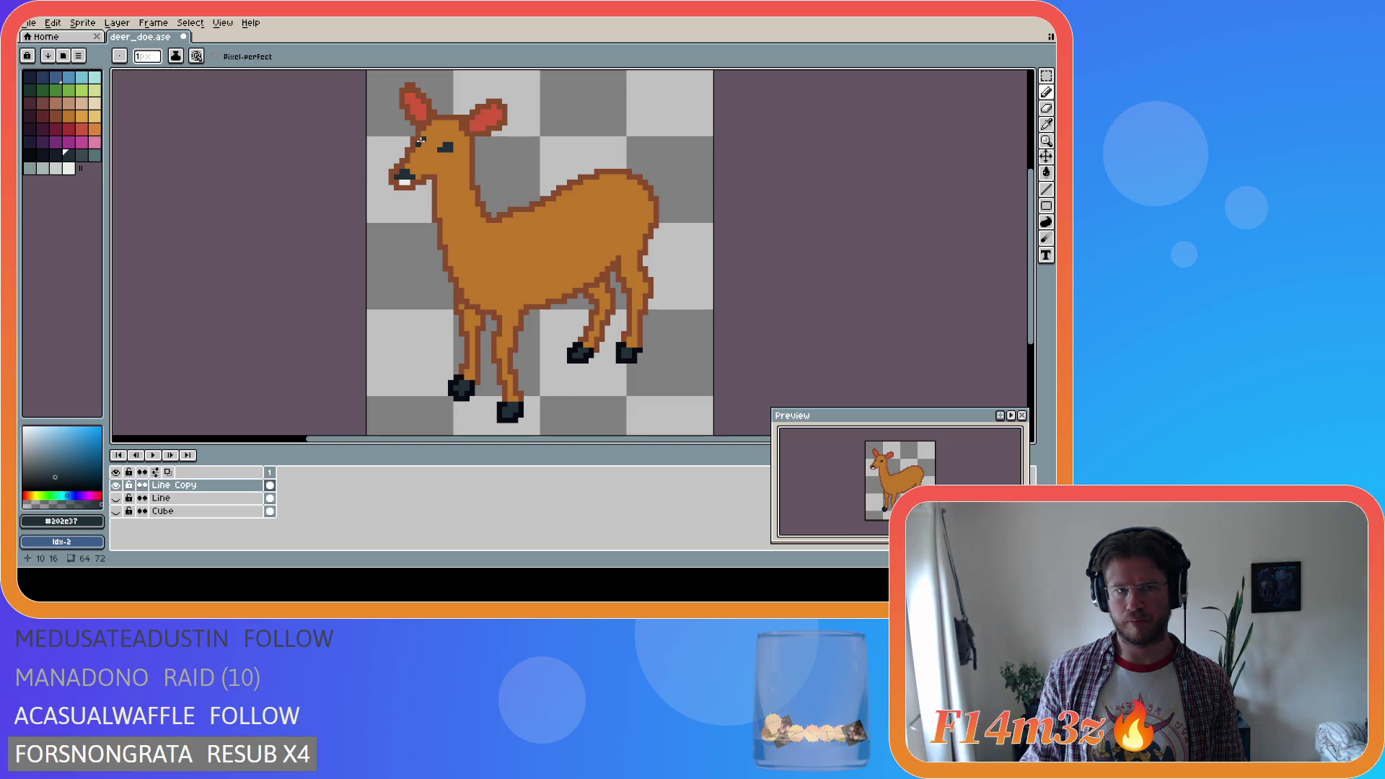
Undo the extra eye pixels to leave a small dark dash, and select red from the palette
key(v)
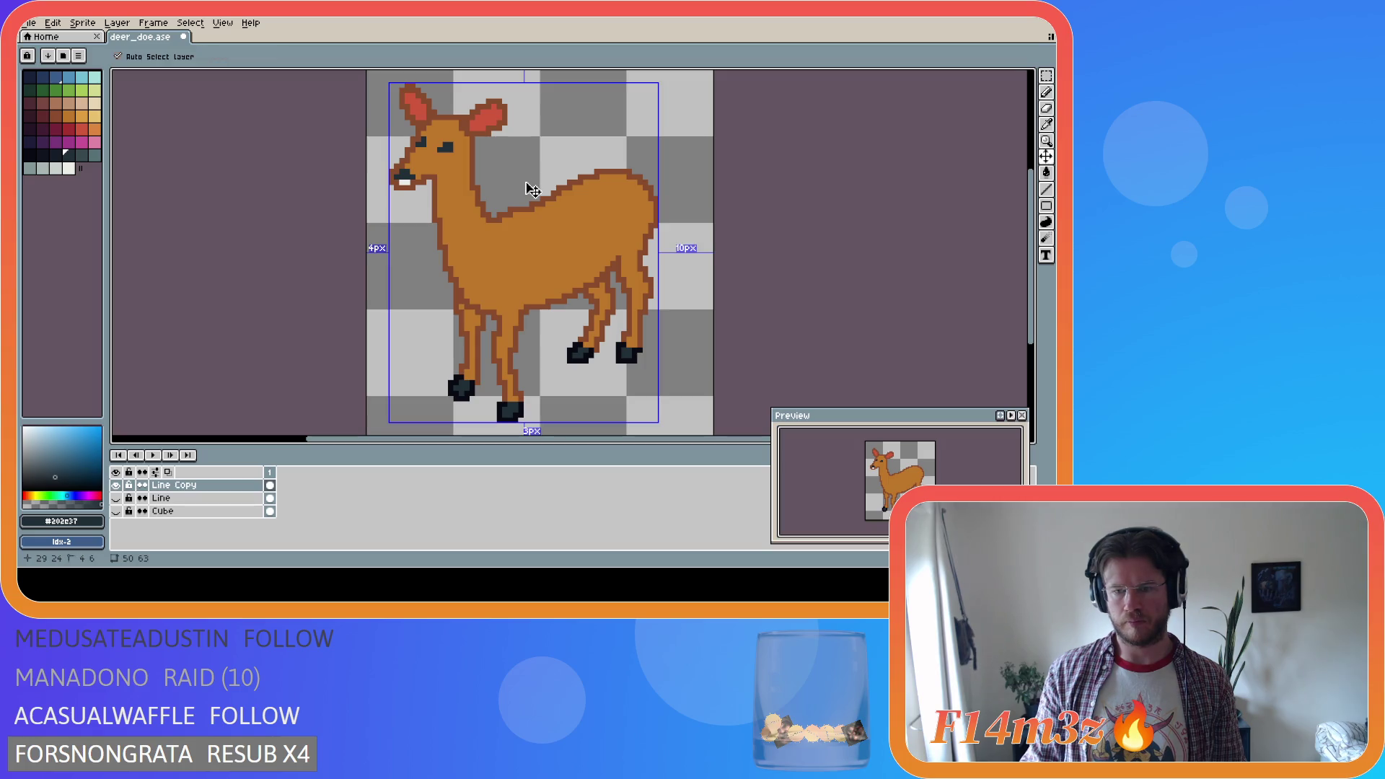
key(ctrl+z)
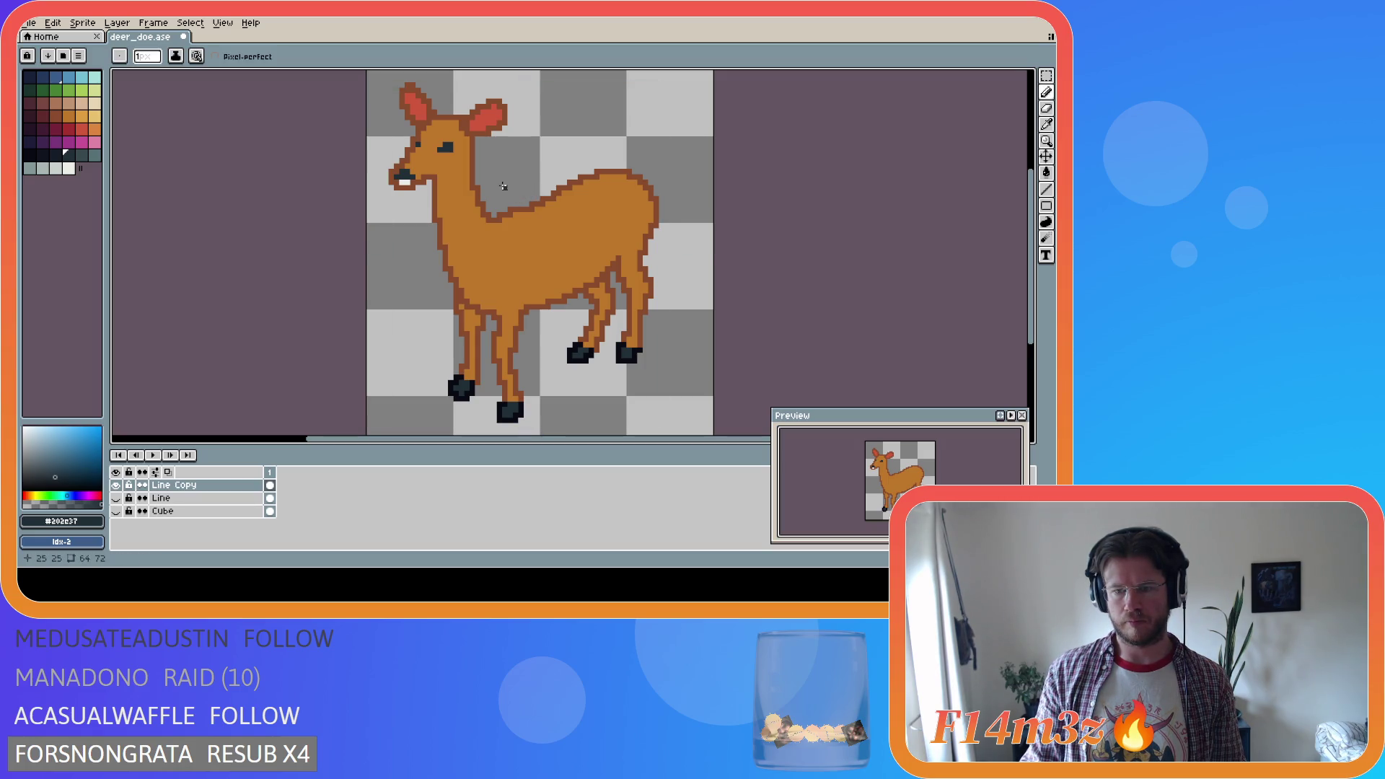
key(i)
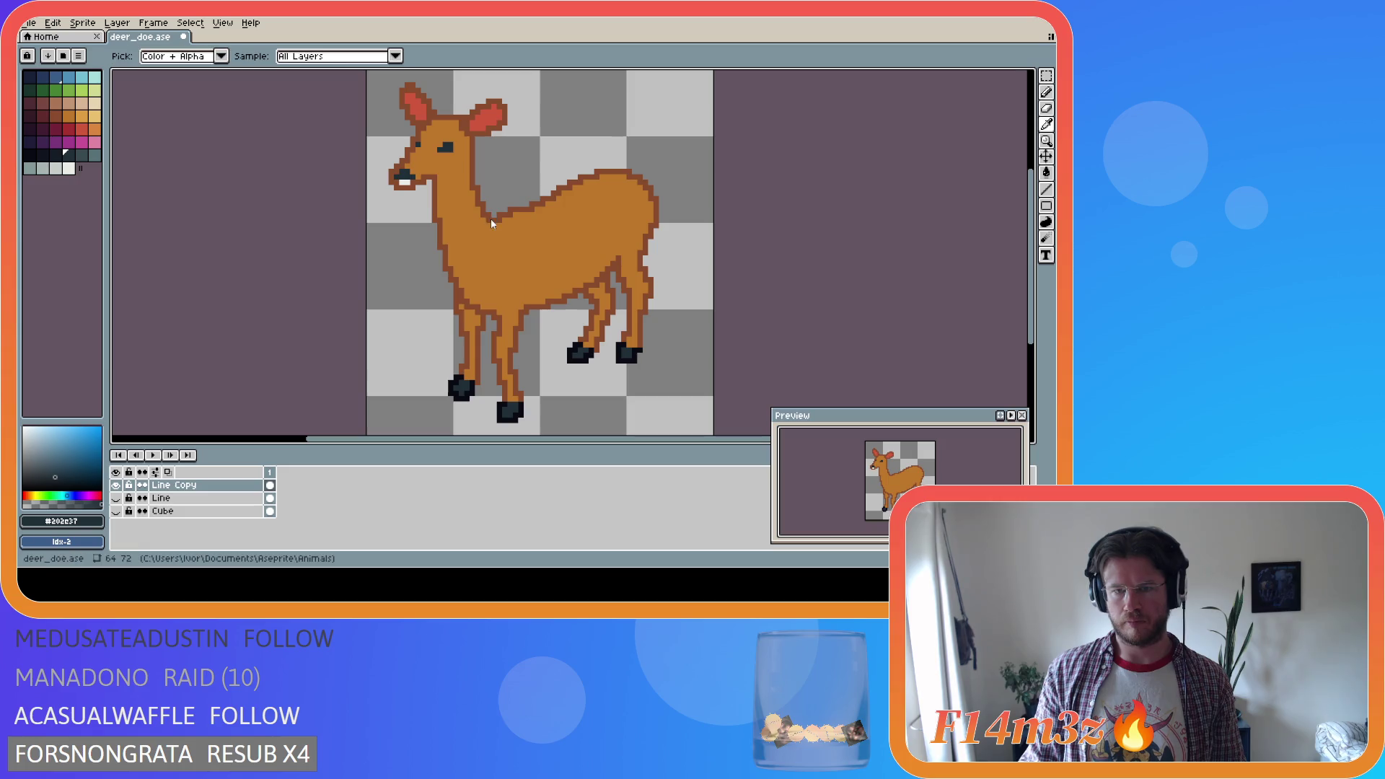
key(b)
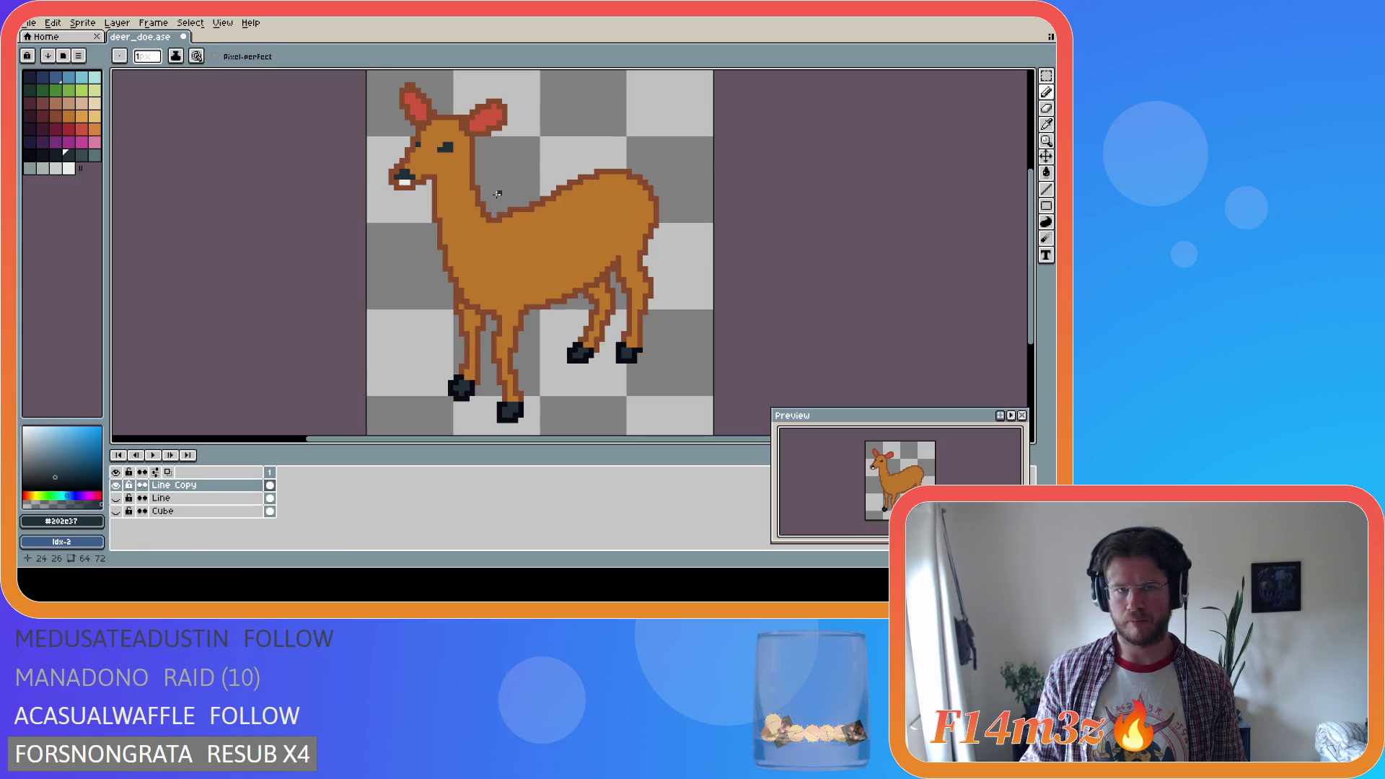
key(i)
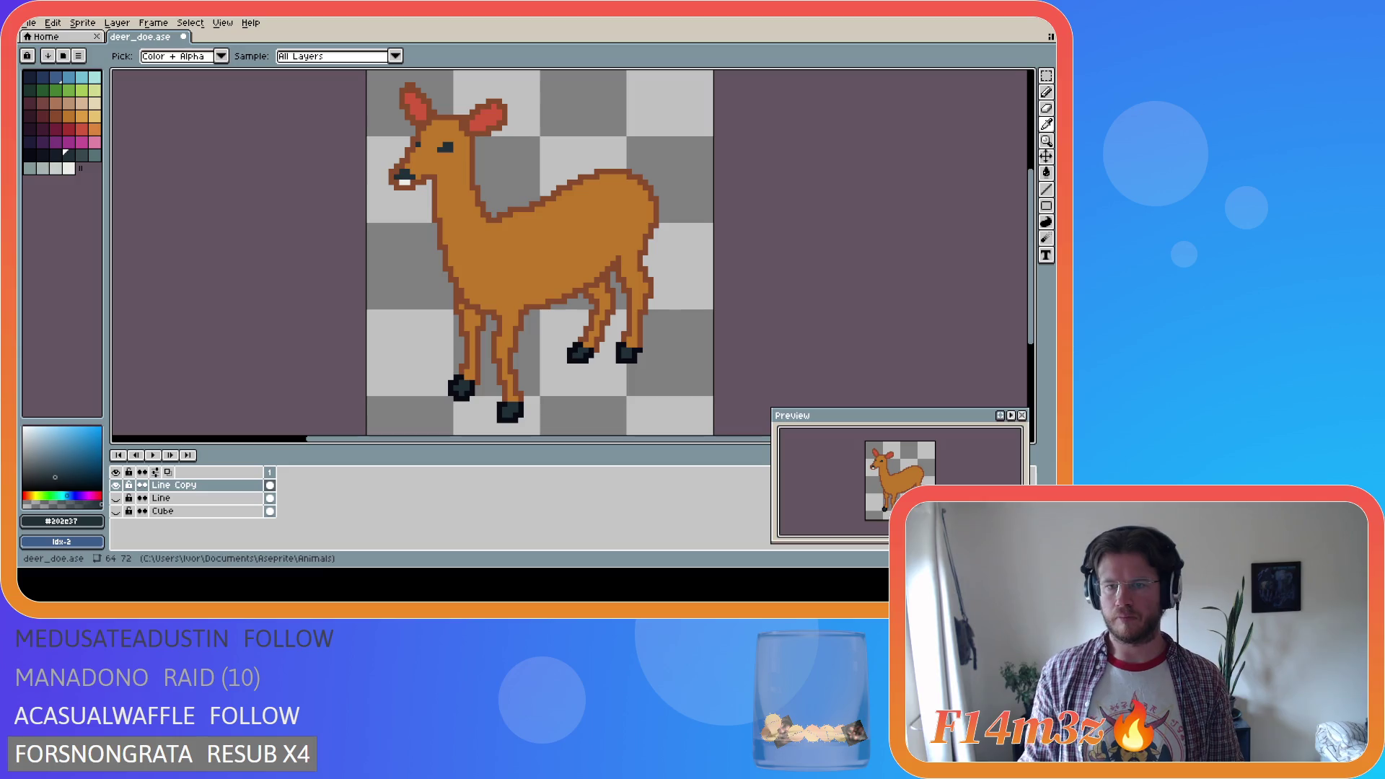
key(b)
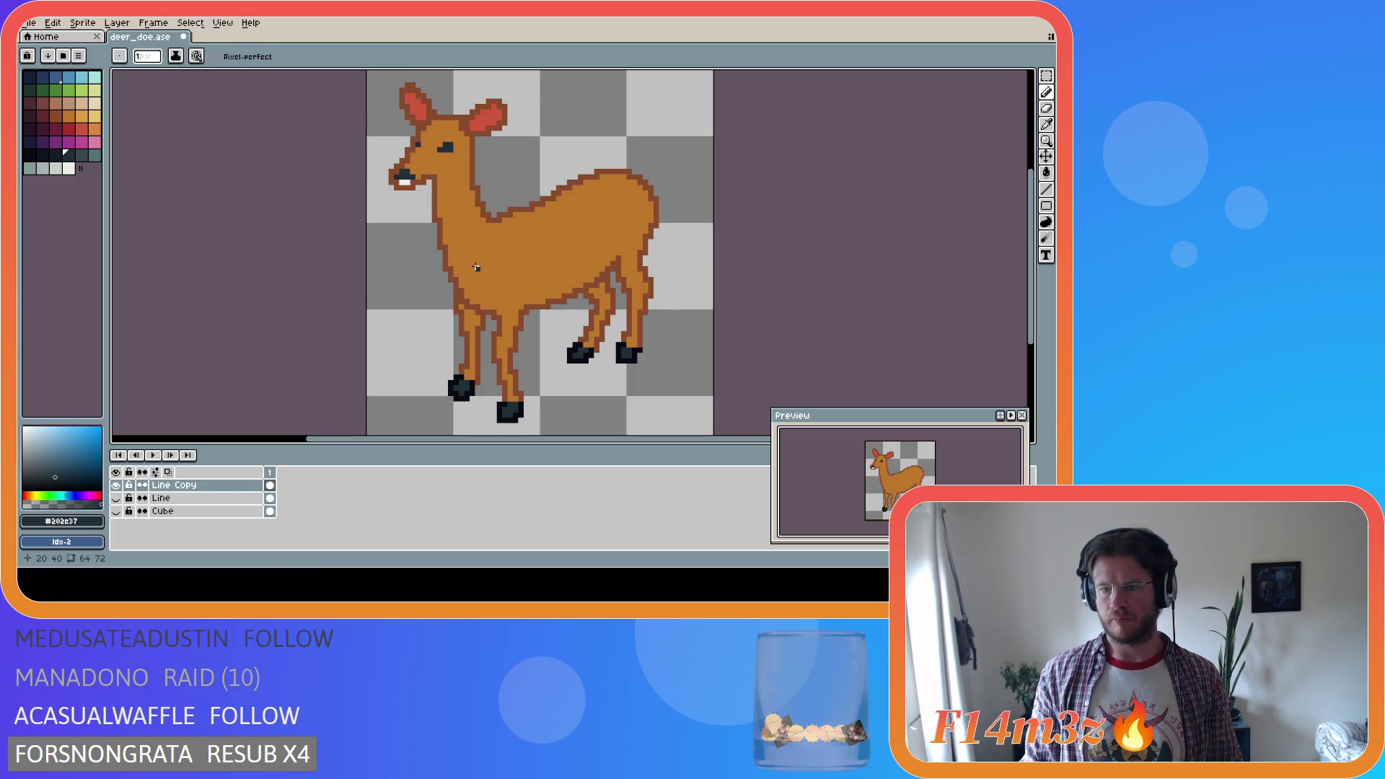
key(i)
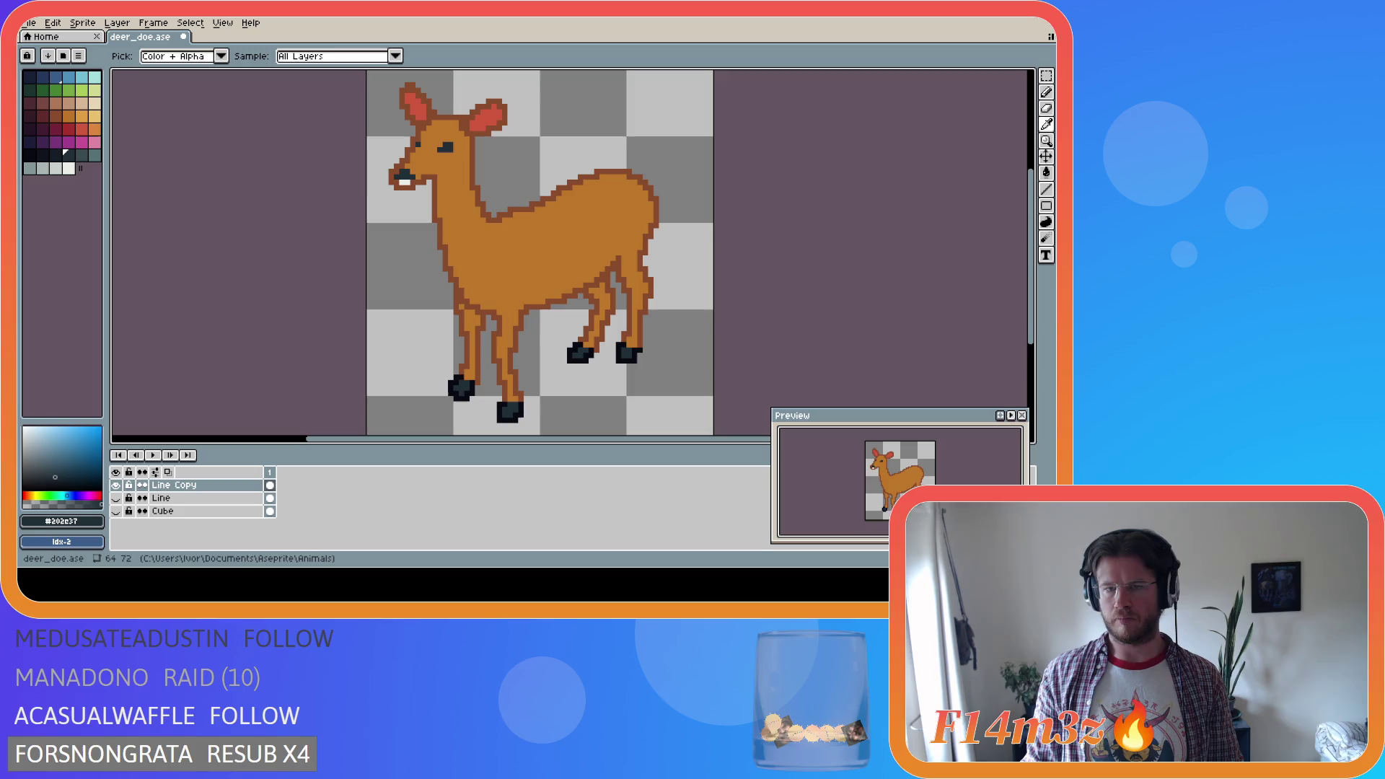
key(b)
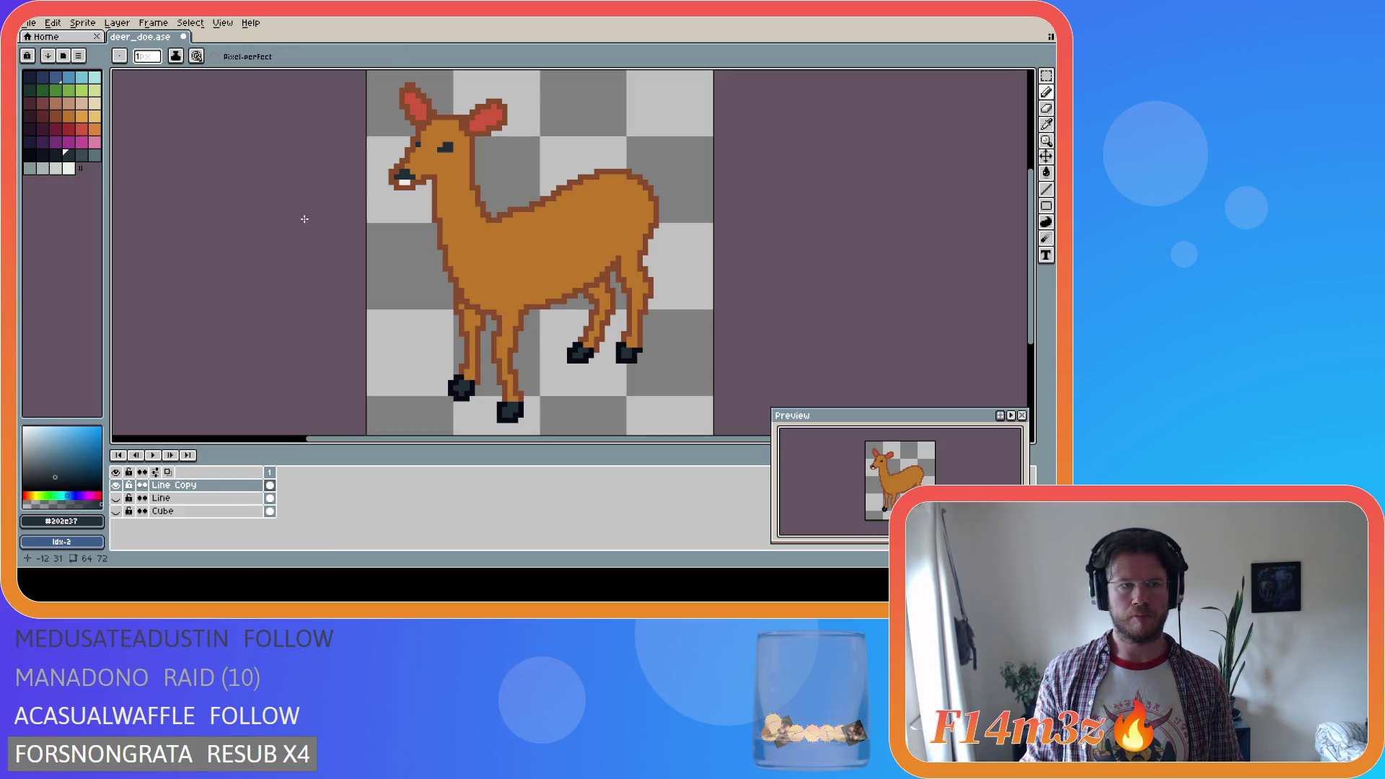
click(84, 132)
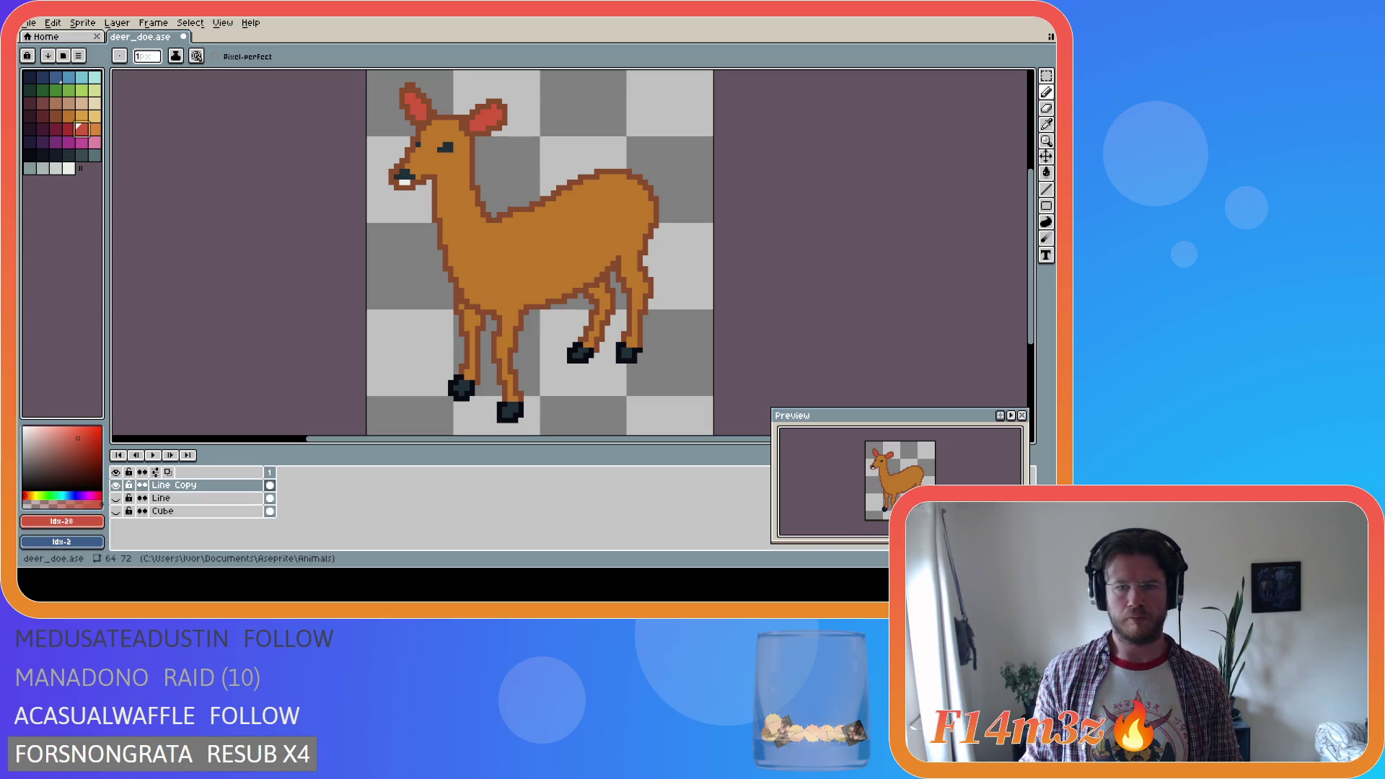
Test lighter orange, brown and red body fills, undoing them to keep the original orange
click(69, 117)
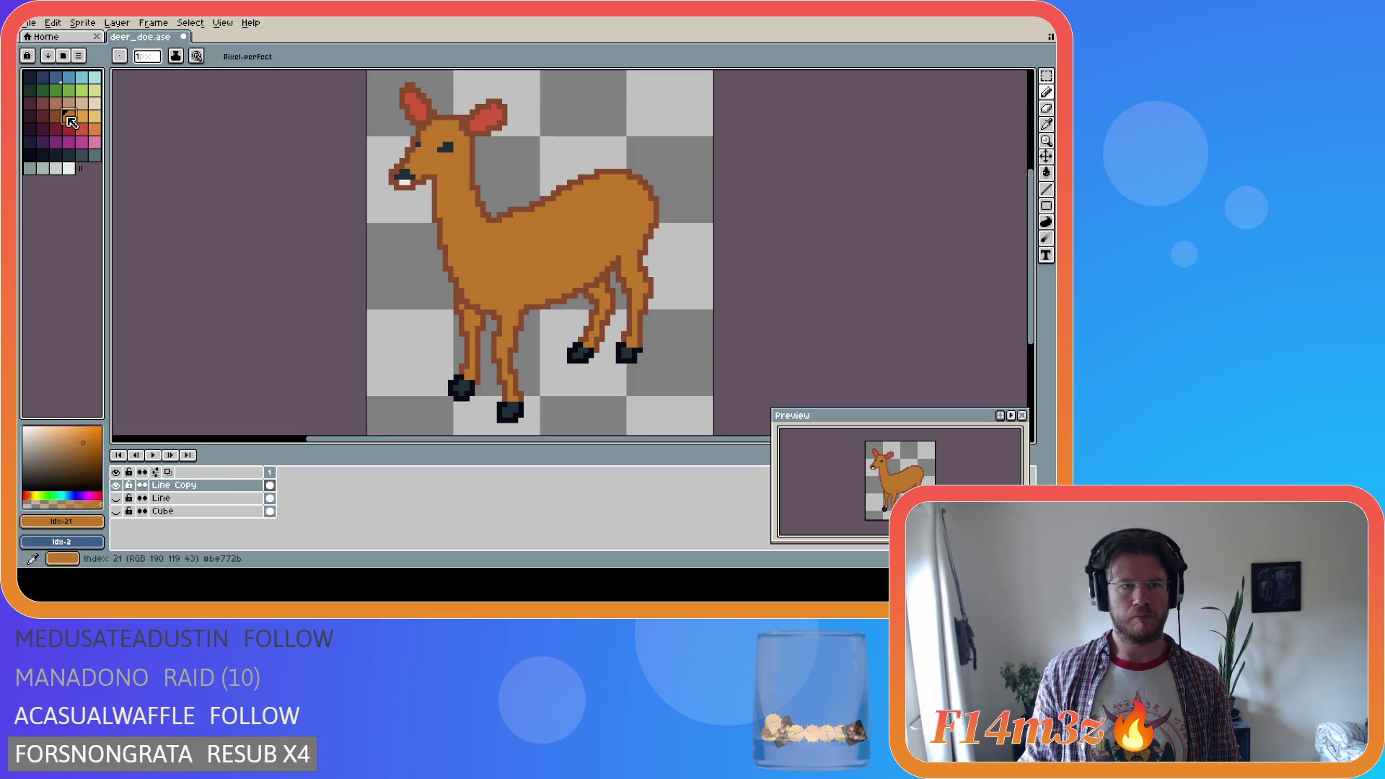
key(g)
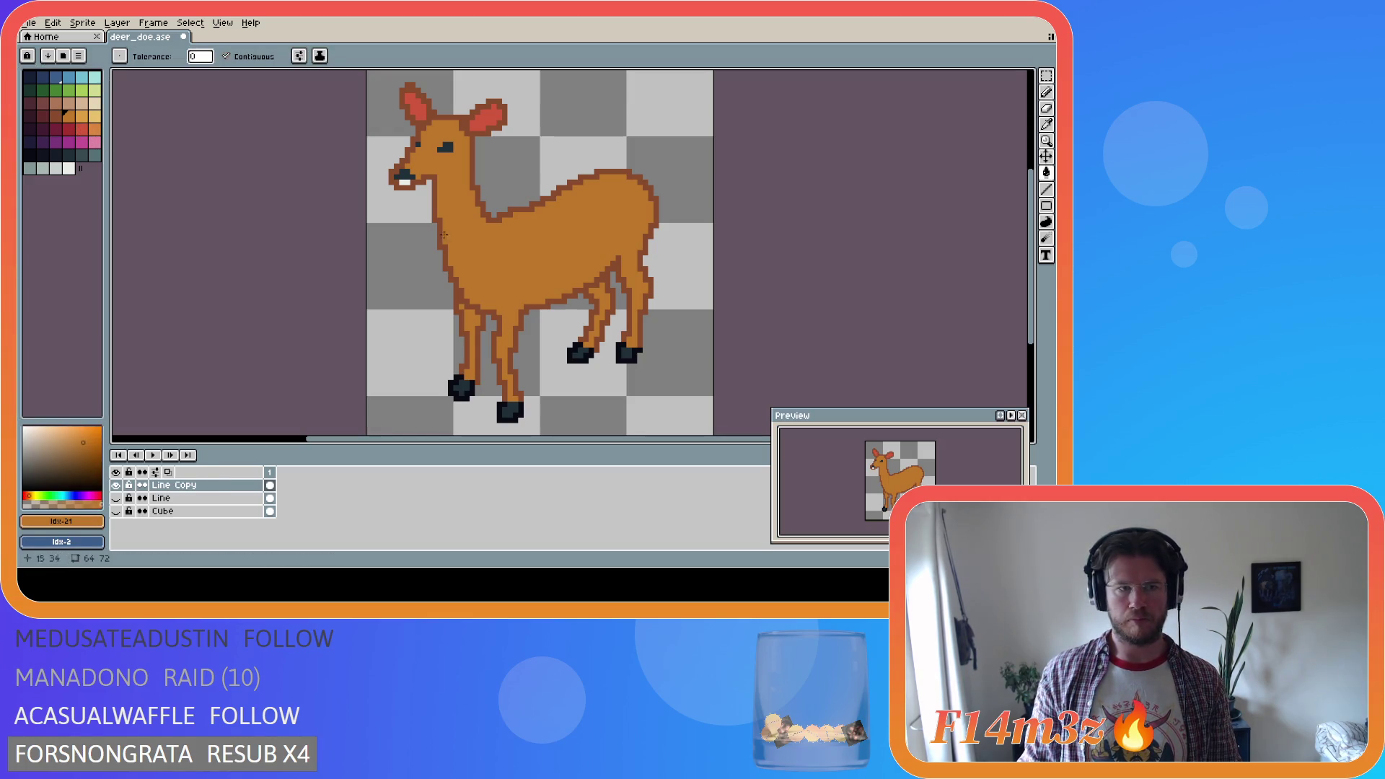
click(82, 116)
click(511, 272)
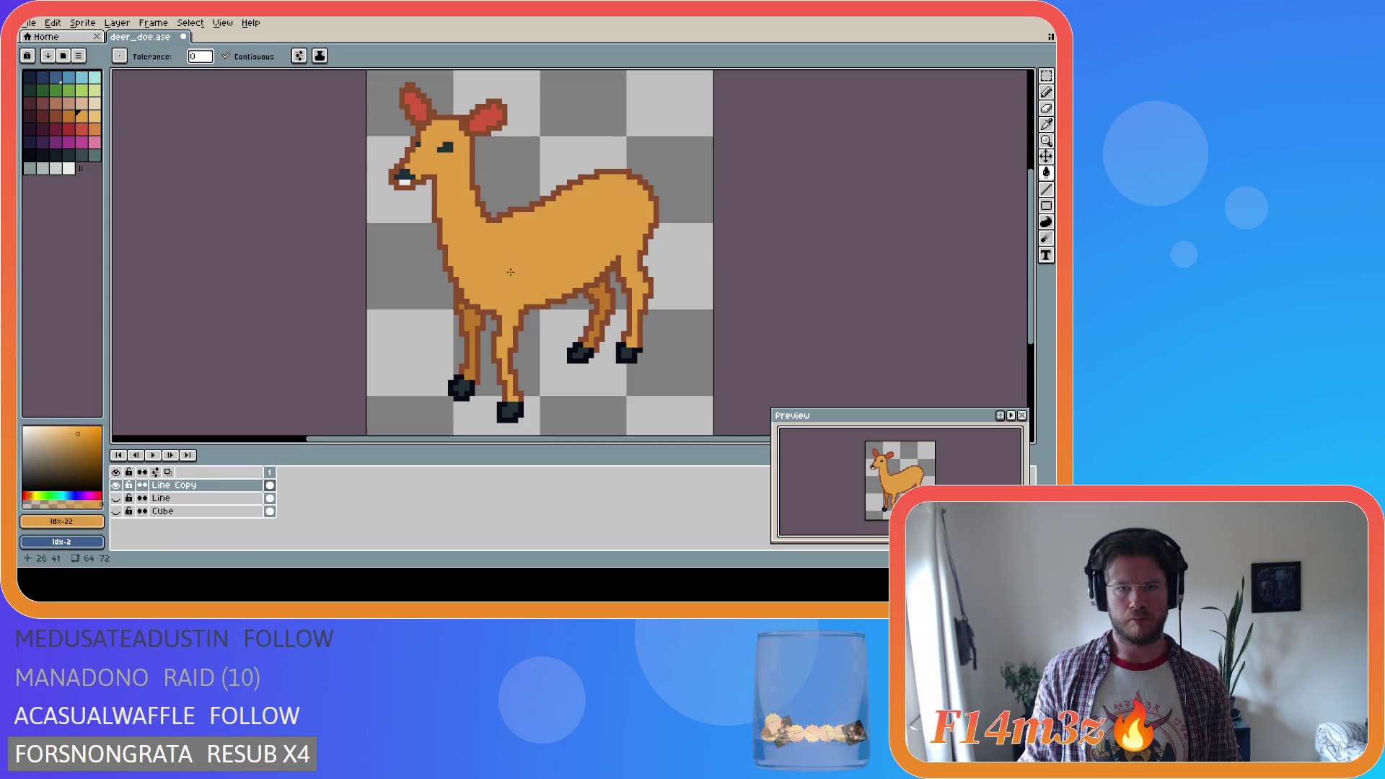
click(56, 114)
click(517, 259)
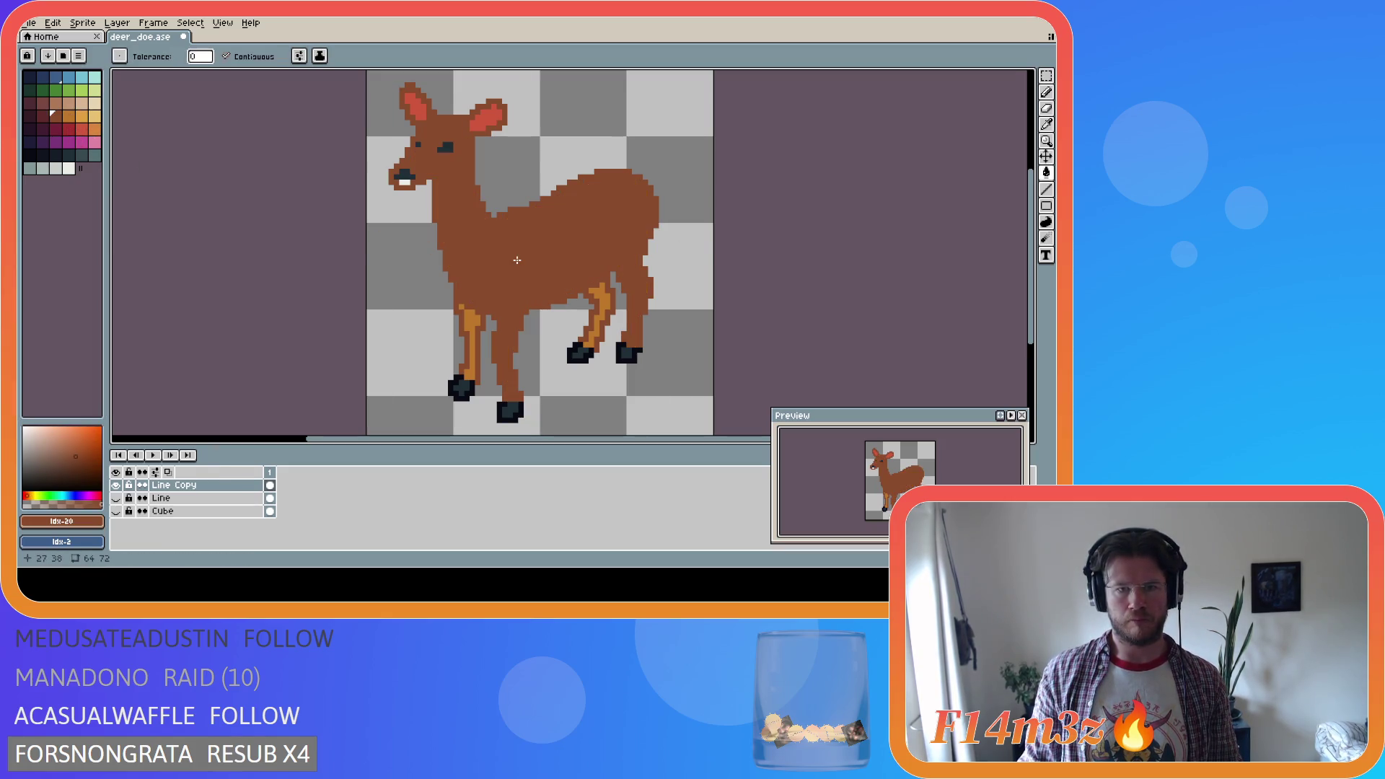
key(ctrl+z)
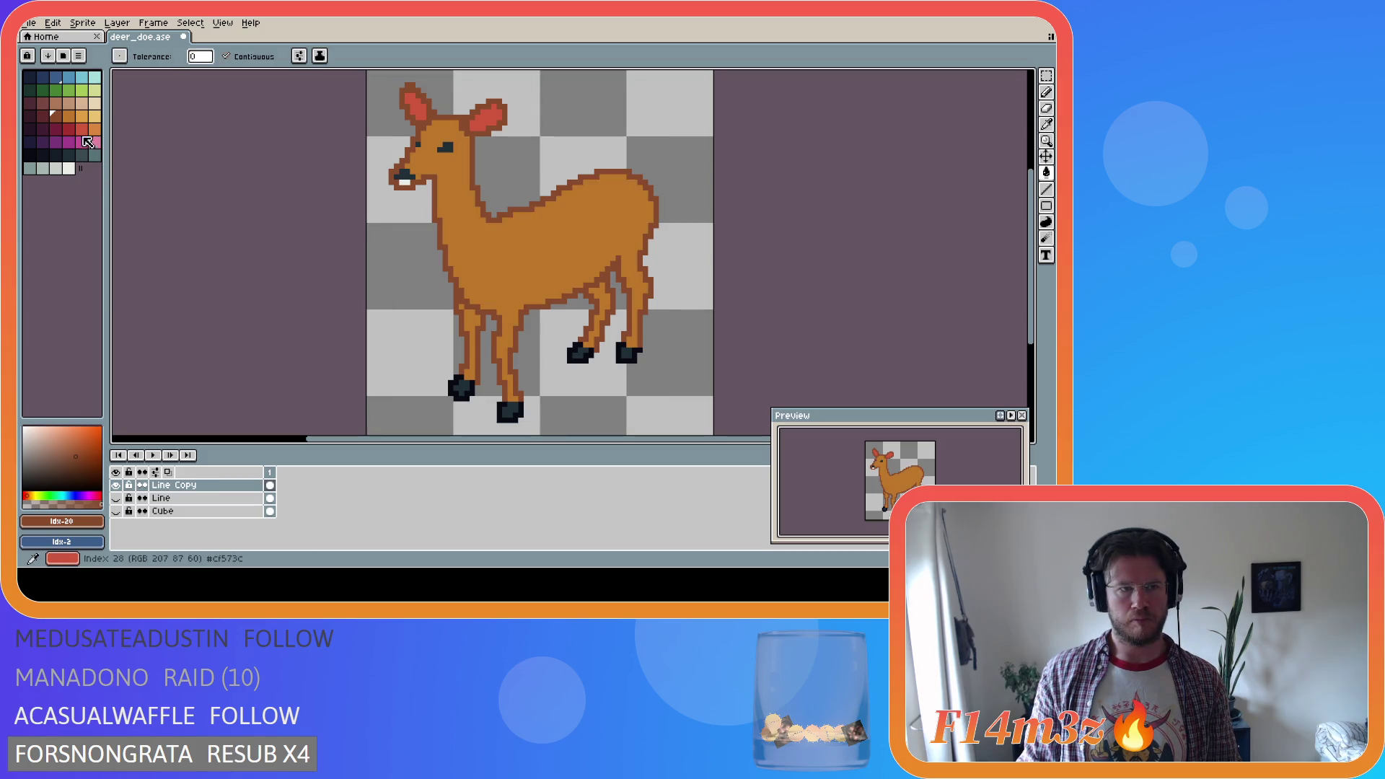
click(84, 138)
click(495, 262)
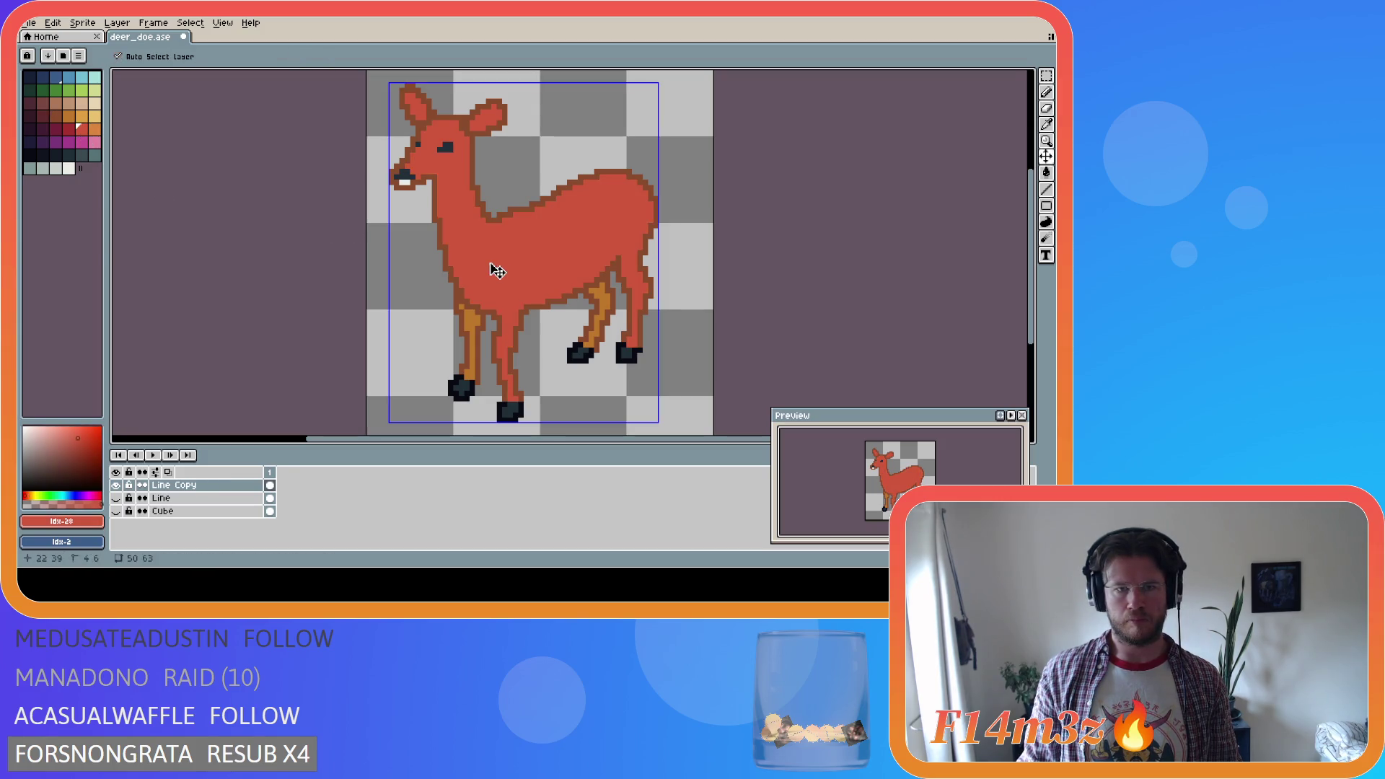
key(ctrl+z)
click(70, 118)
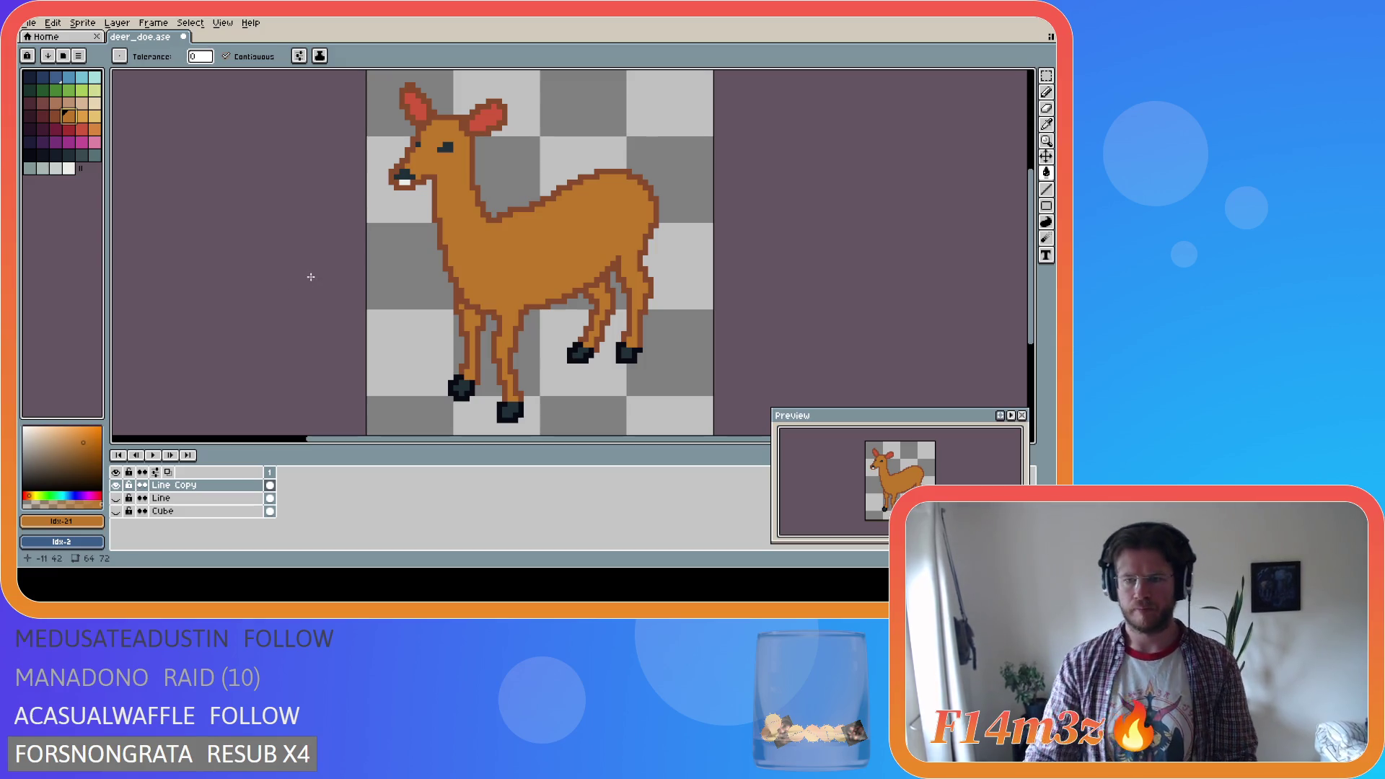
Save the sprite as deer_doe.ase
scroll(373, 320, down, 2)
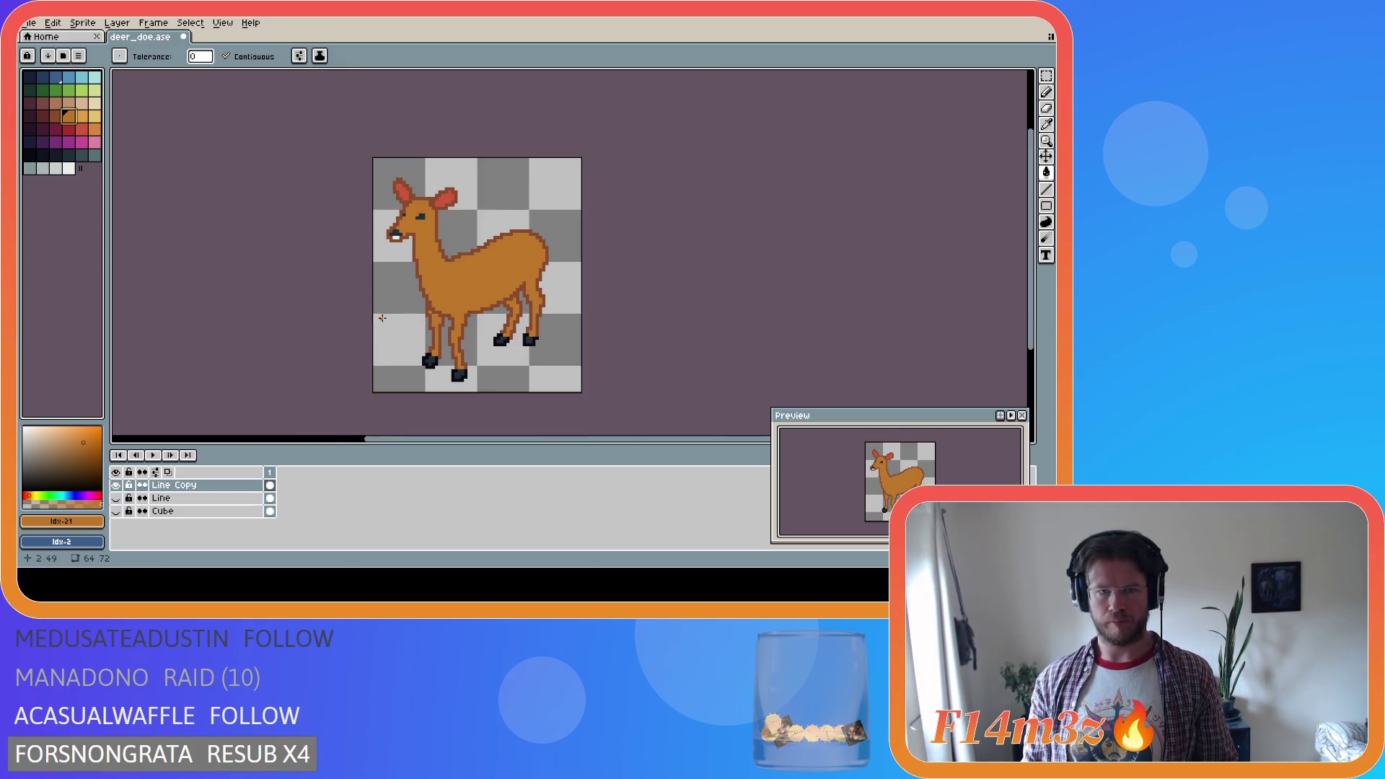
scroll(372, 320, up, 2)
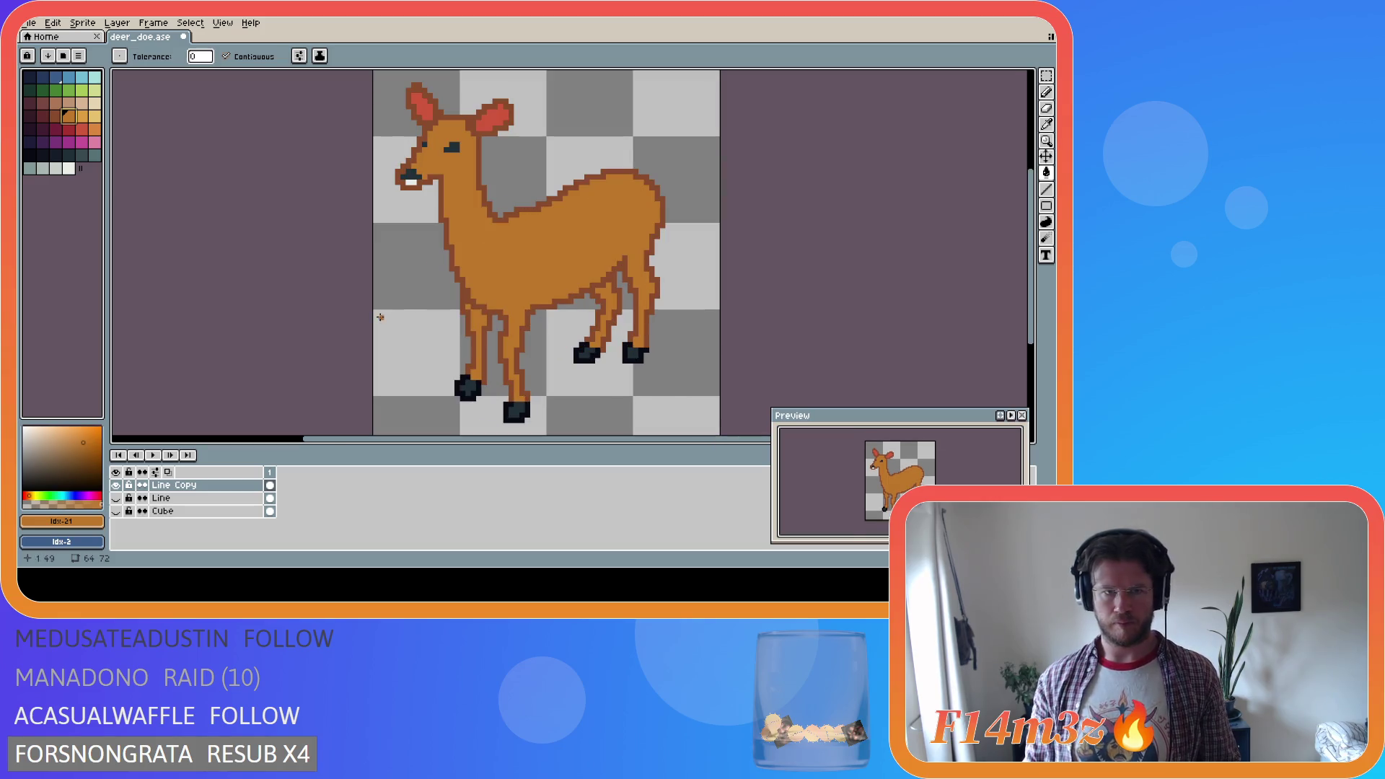
key(ctrl+s)
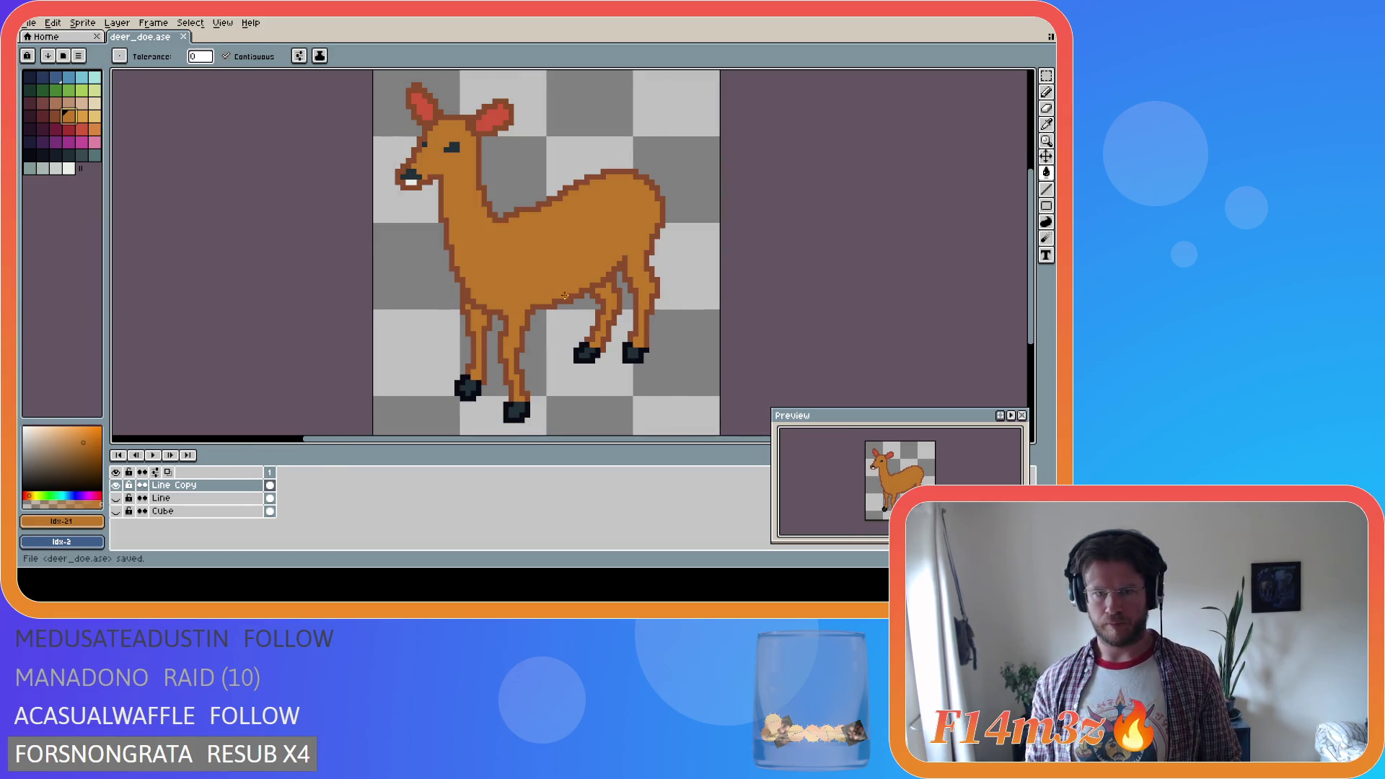
key(i)
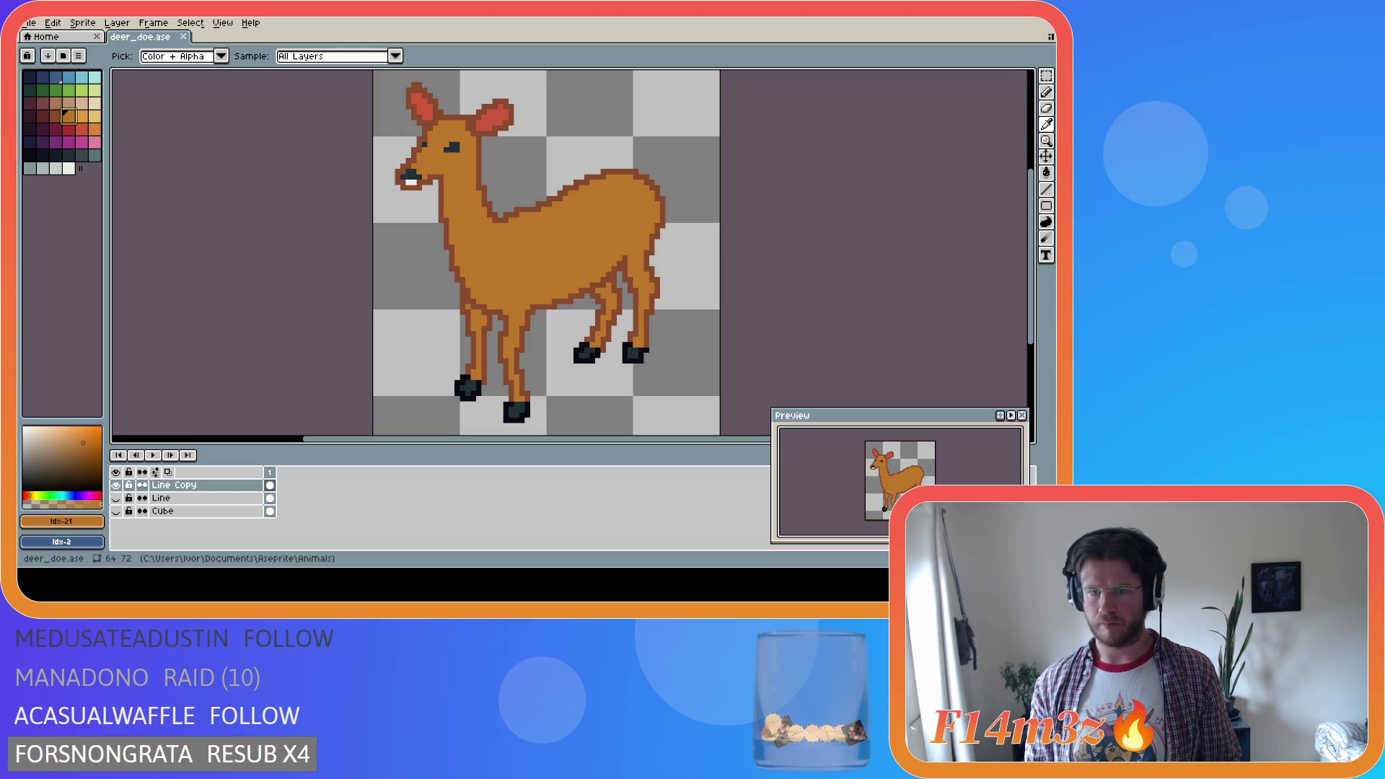
key(g)
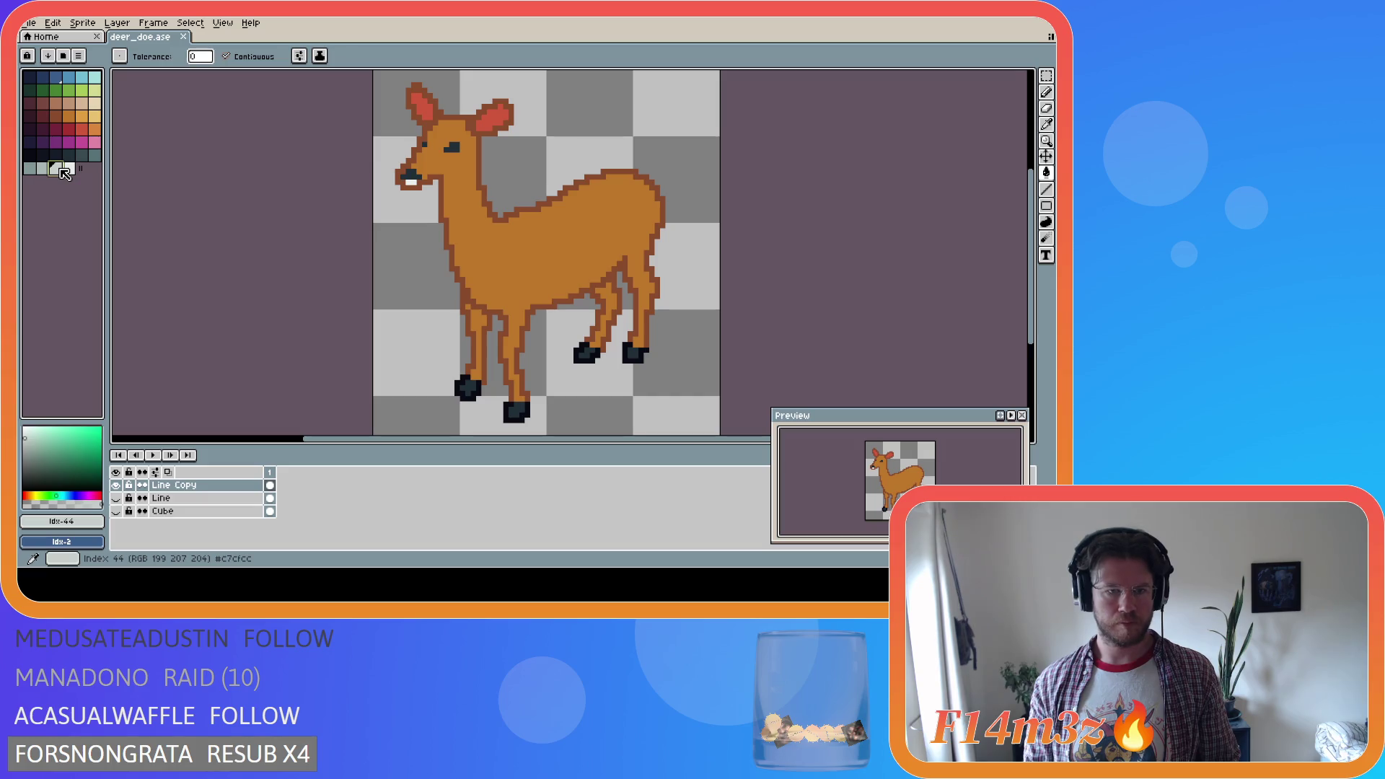
Pick the pale grey and paint a stroke across the doe's forehead beside the eye
click(34, 172)
click(43, 171)
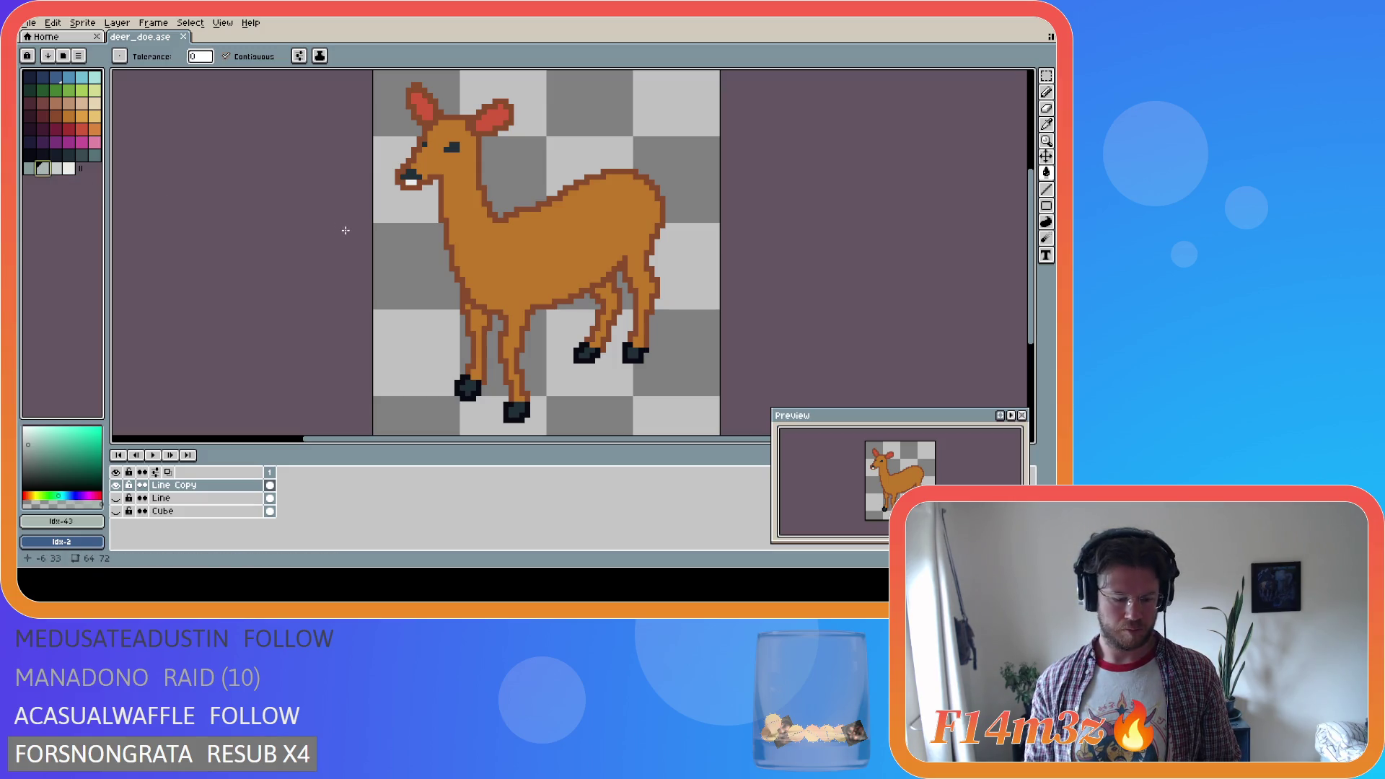
key(i)
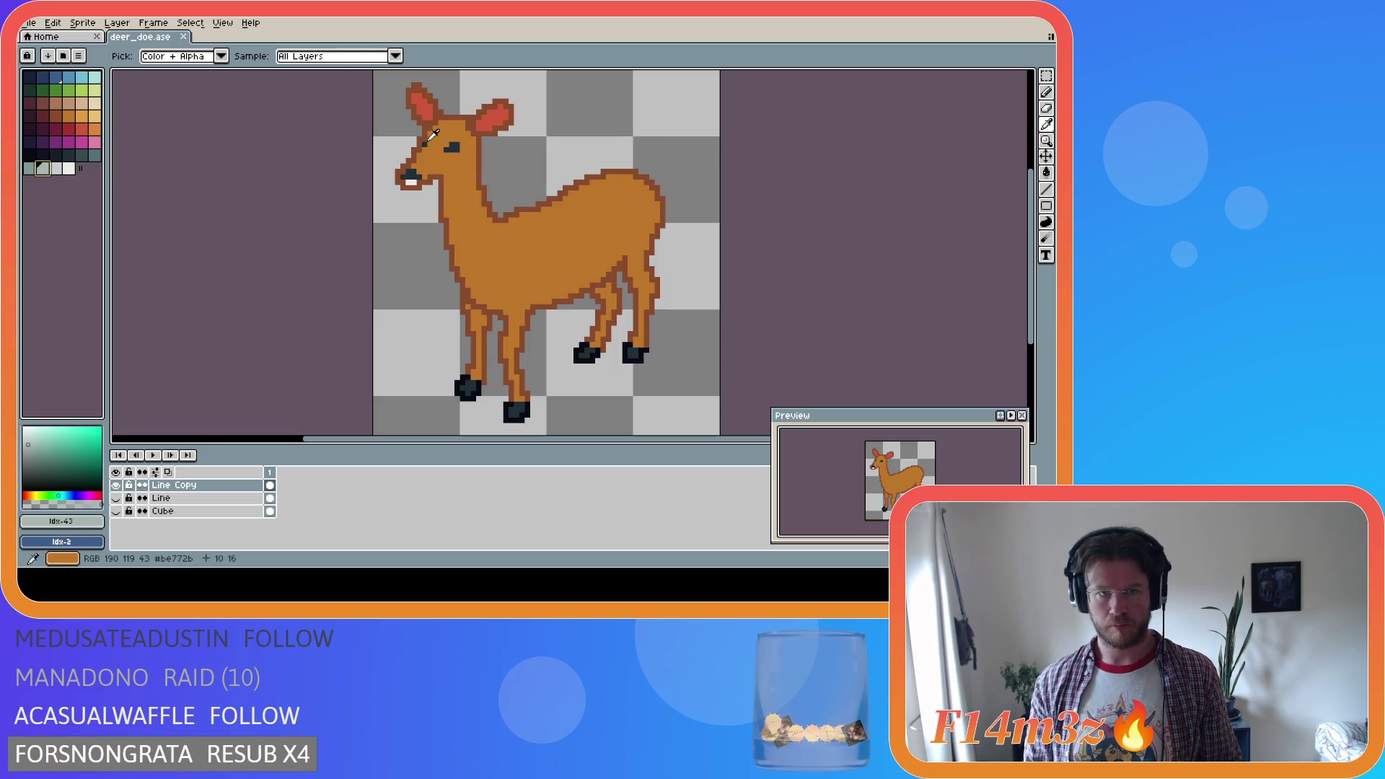
alt+click(442, 134)
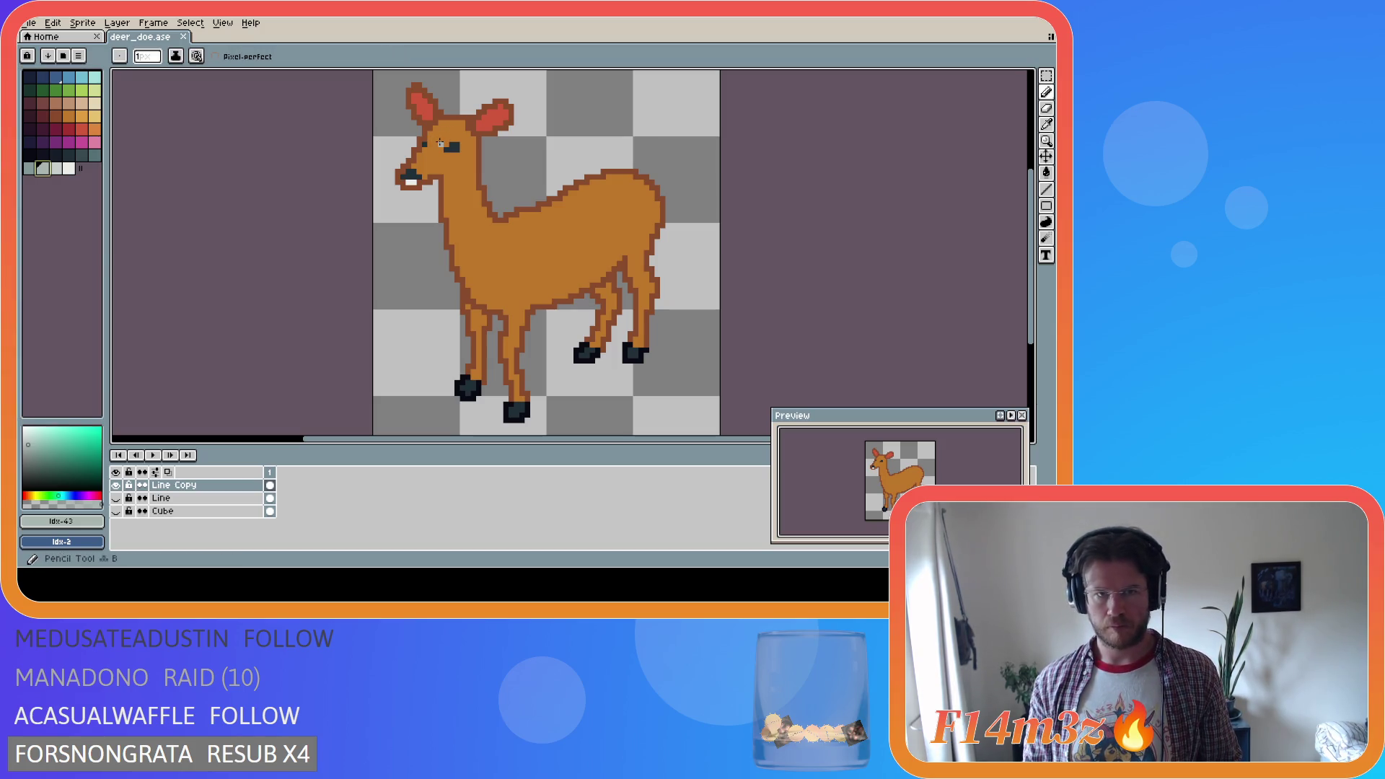
drag(442, 137, 461, 135)
key(alt)
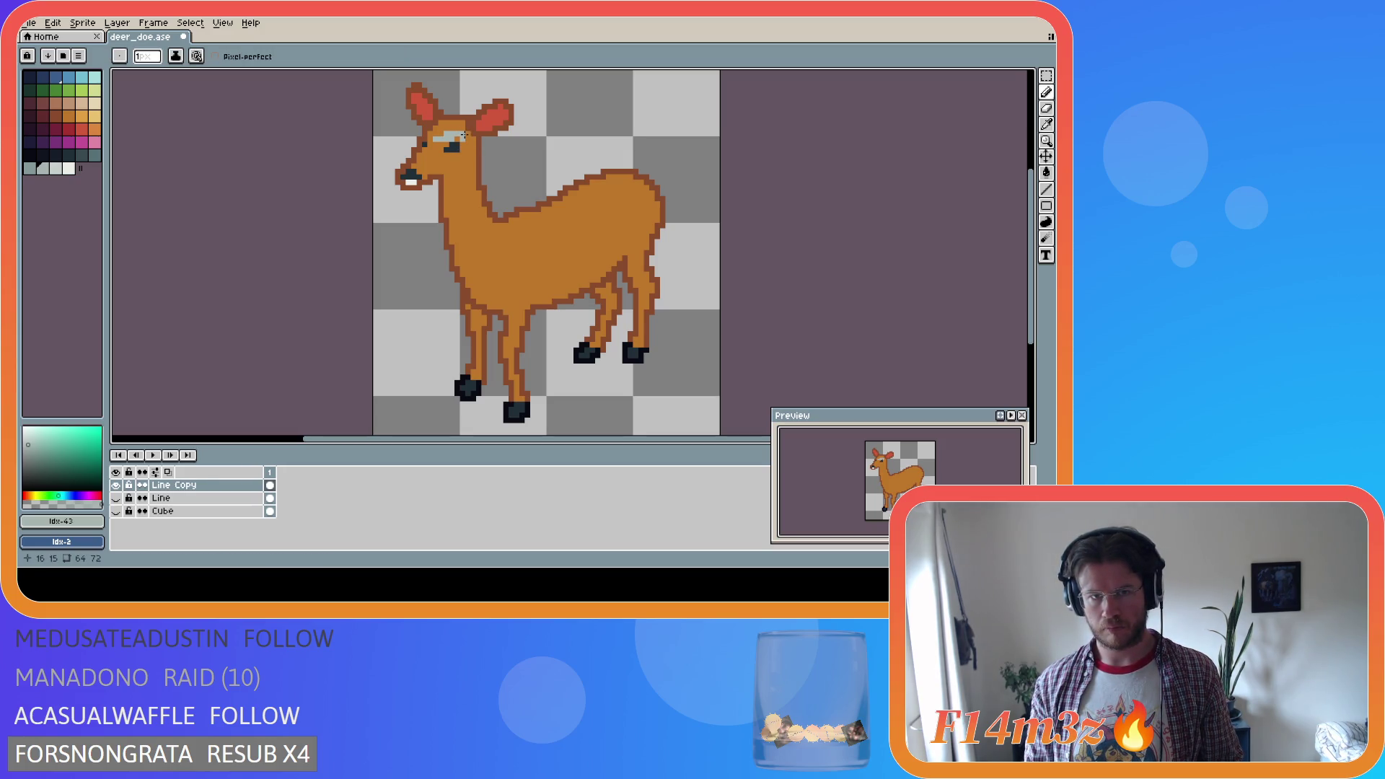
drag(463, 135, 467, 137)
key(alt)
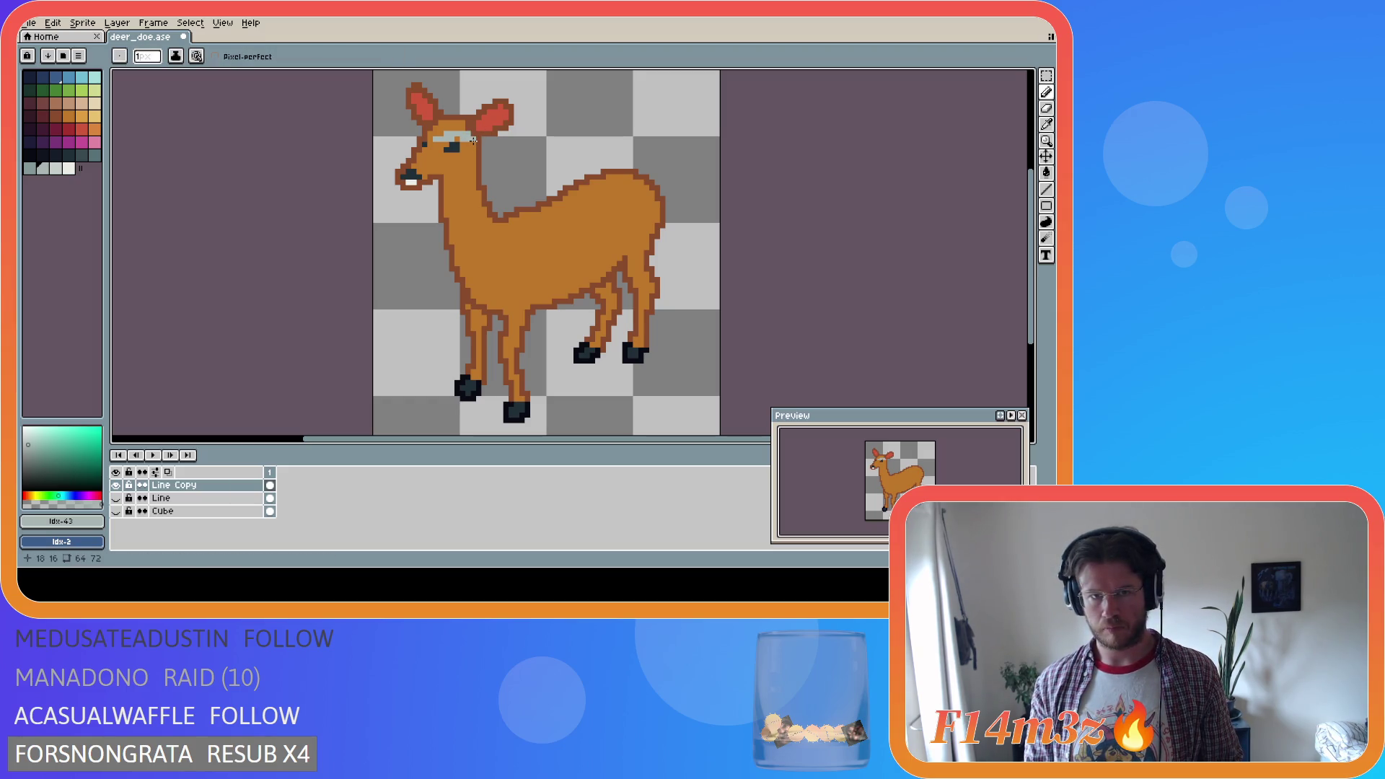
Draw the pale grey outline down beside the eye and along the front of the neck
drag(470, 139, 461, 207)
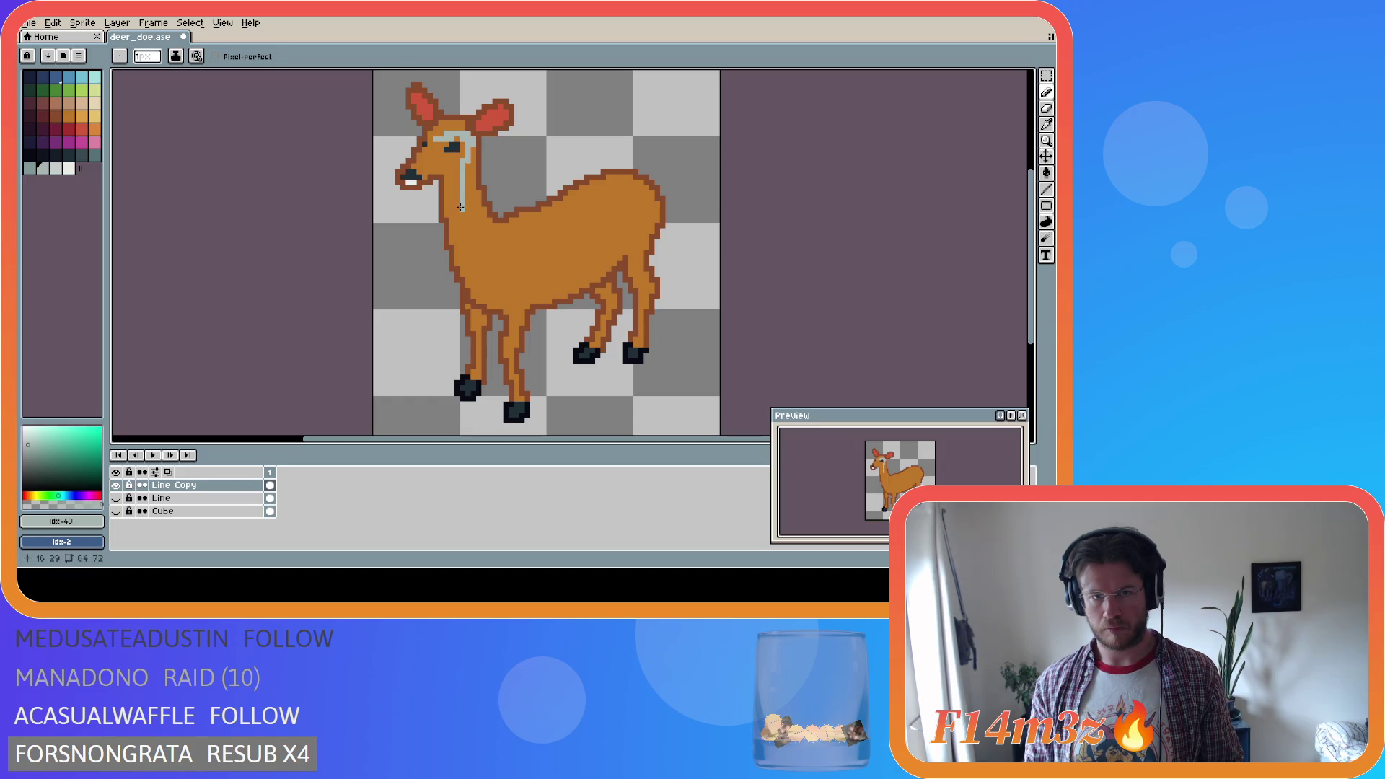
key(alt)
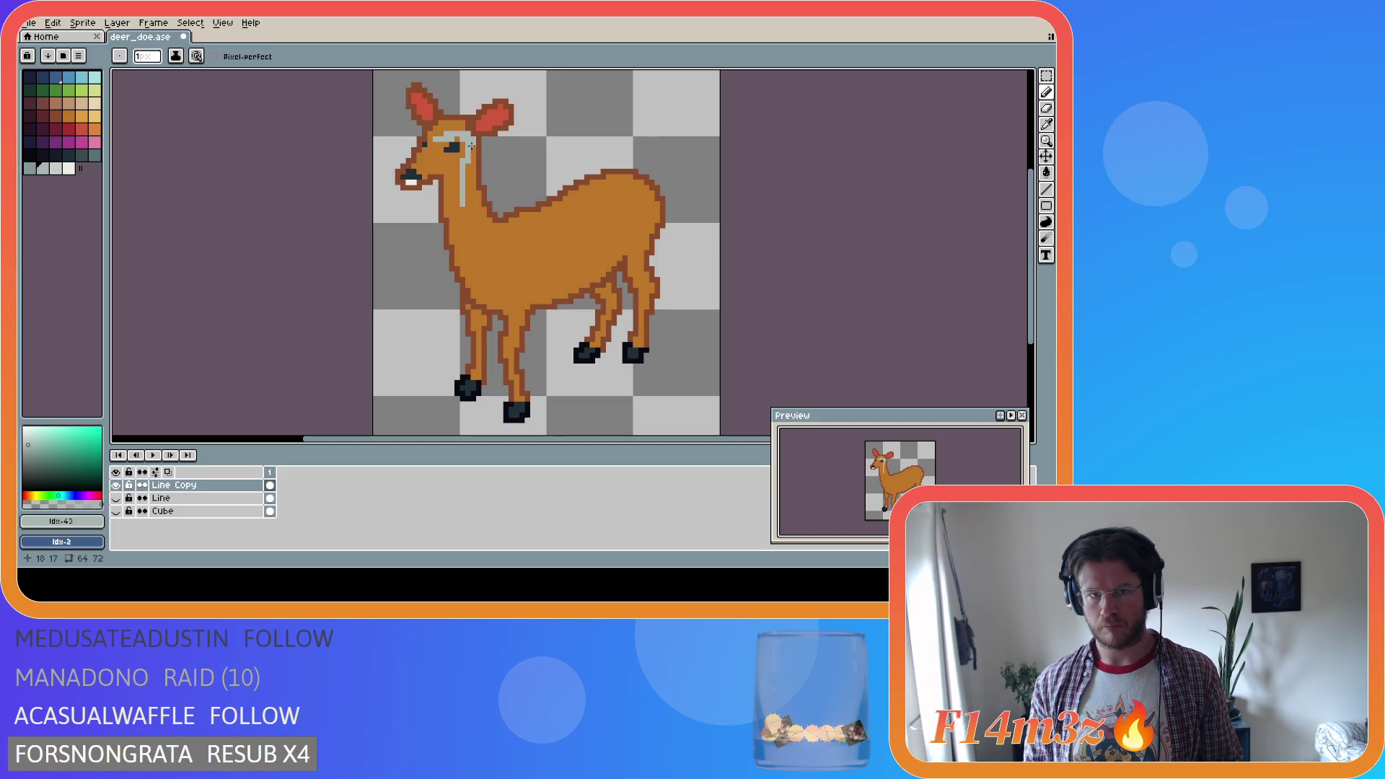
key(alt)
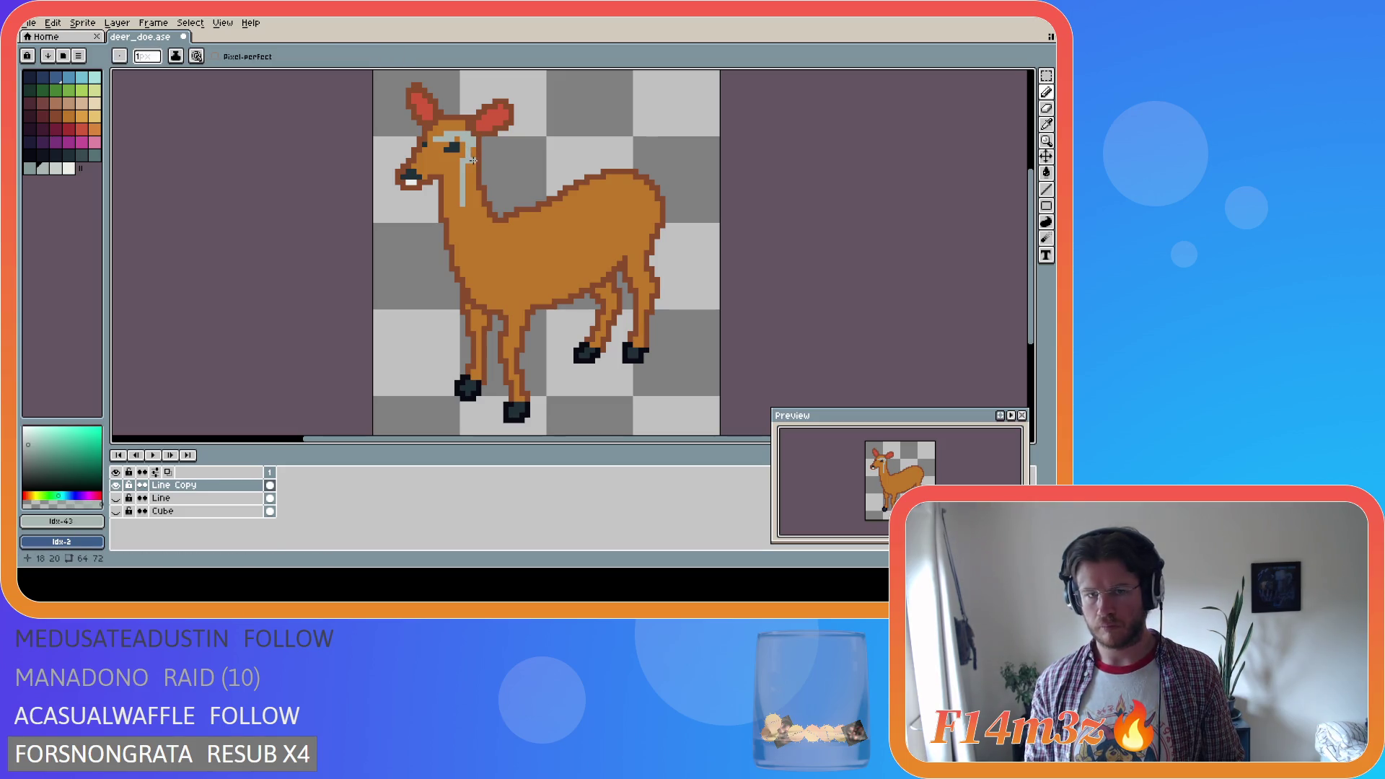
drag(468, 167, 464, 208)
key(alt)
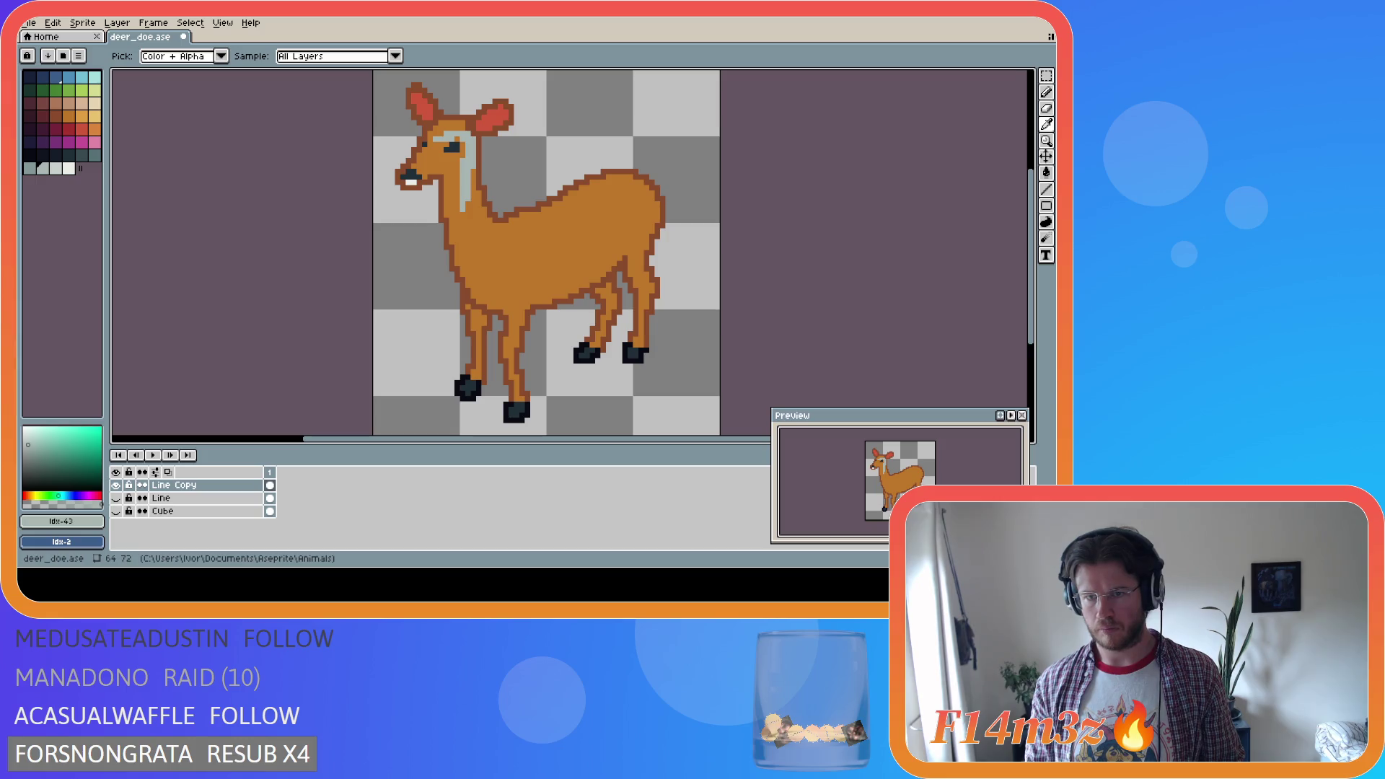
drag(464, 204, 474, 254)
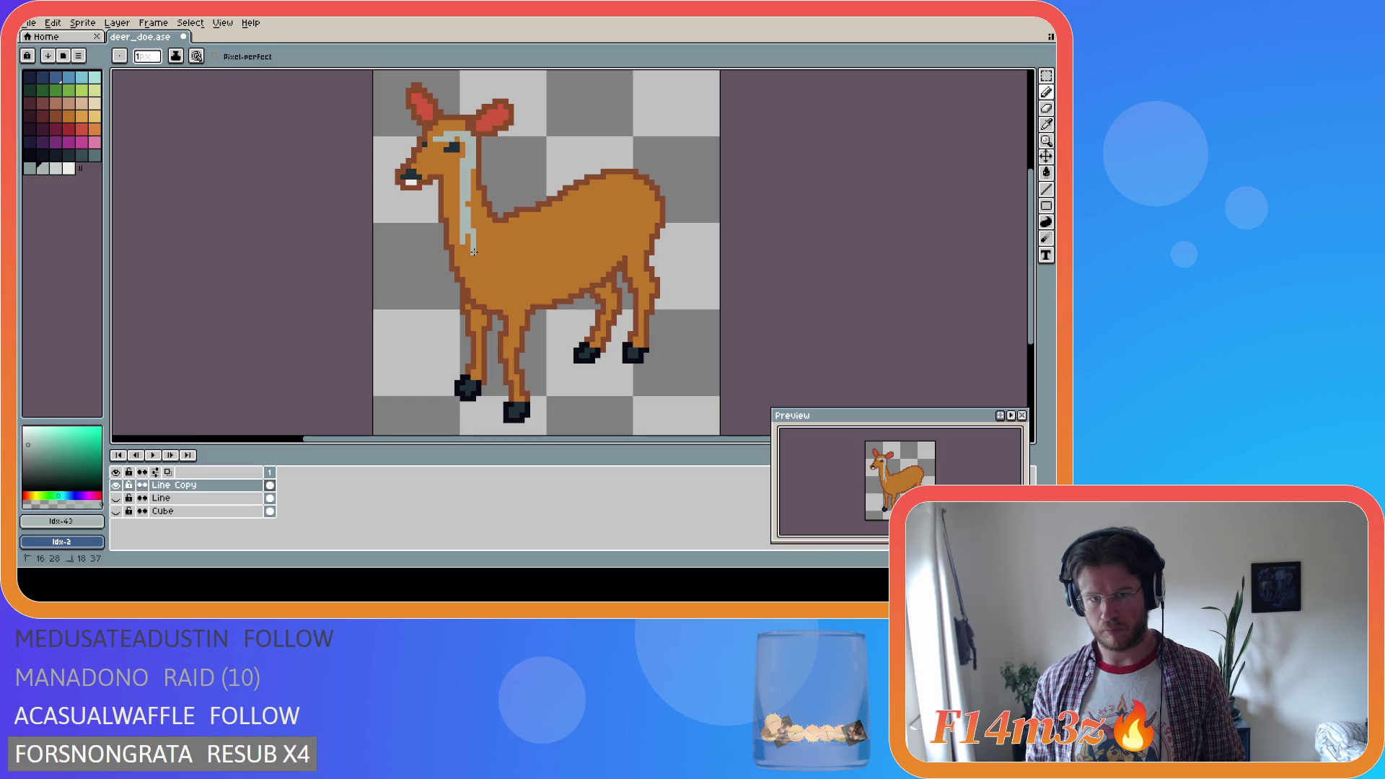
key(alt)
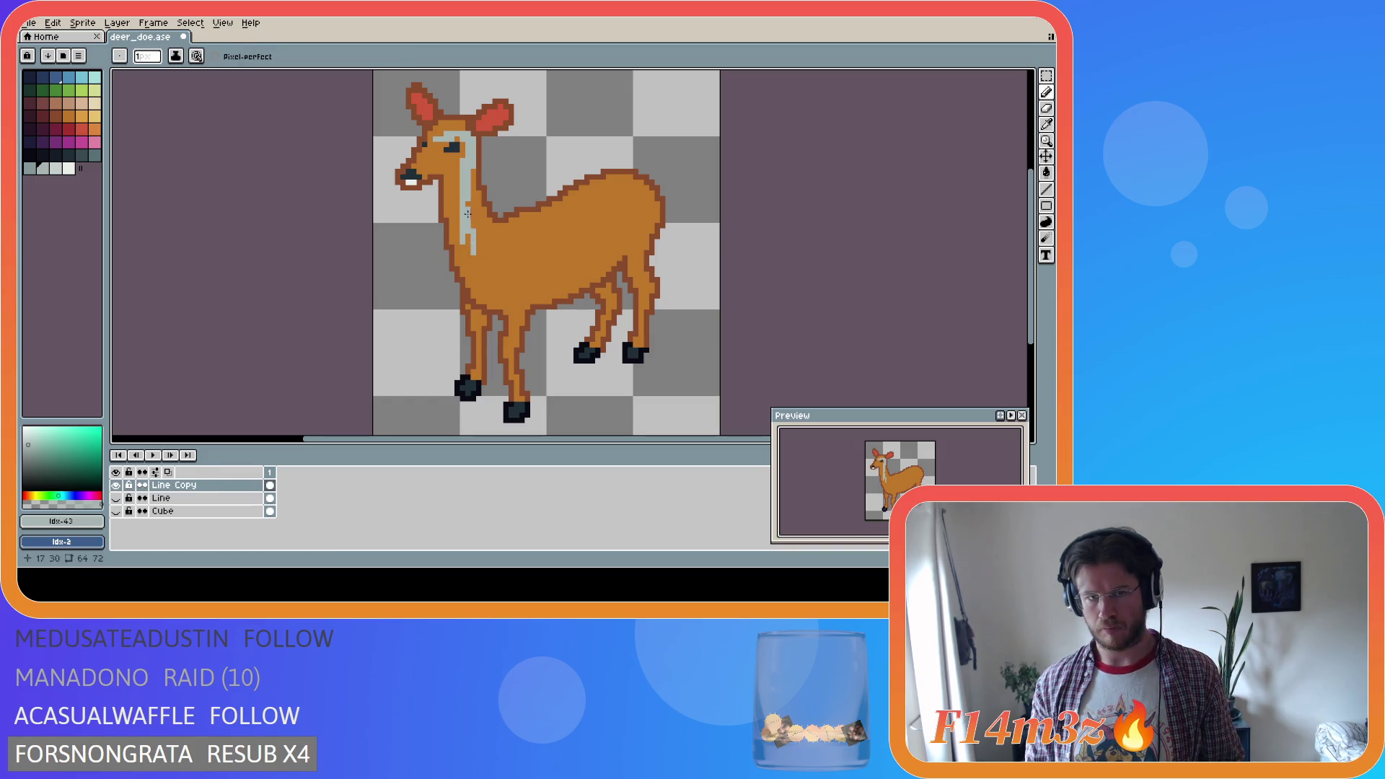
key(alt)
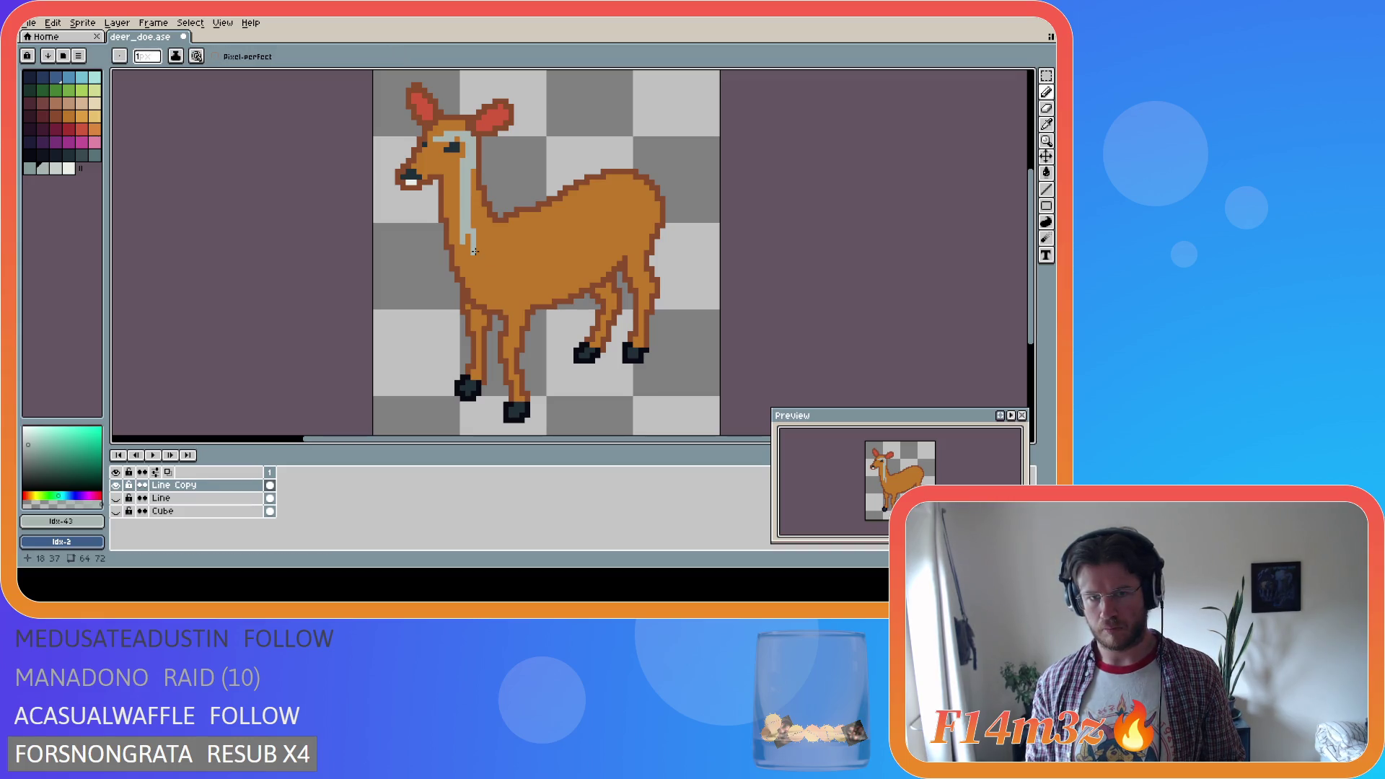
key(alt)
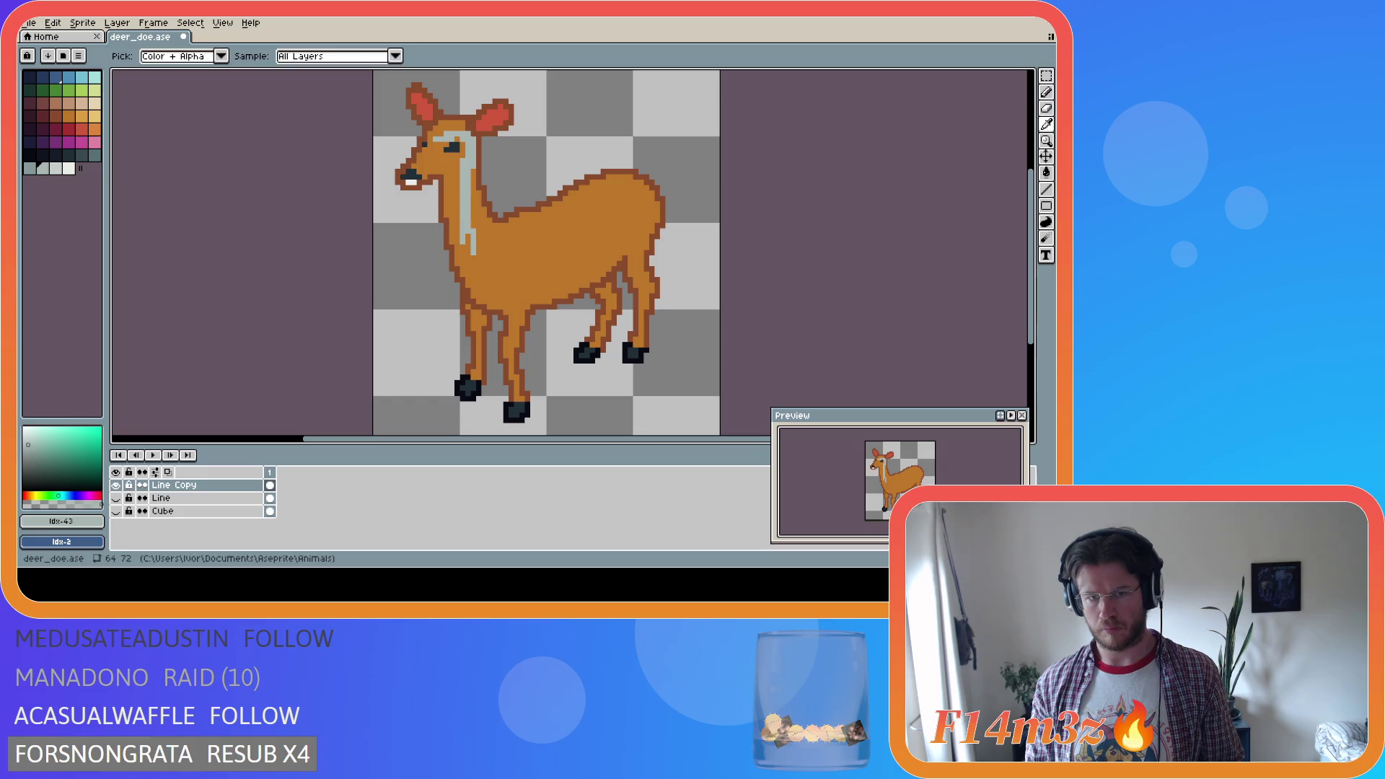
click(478, 255)
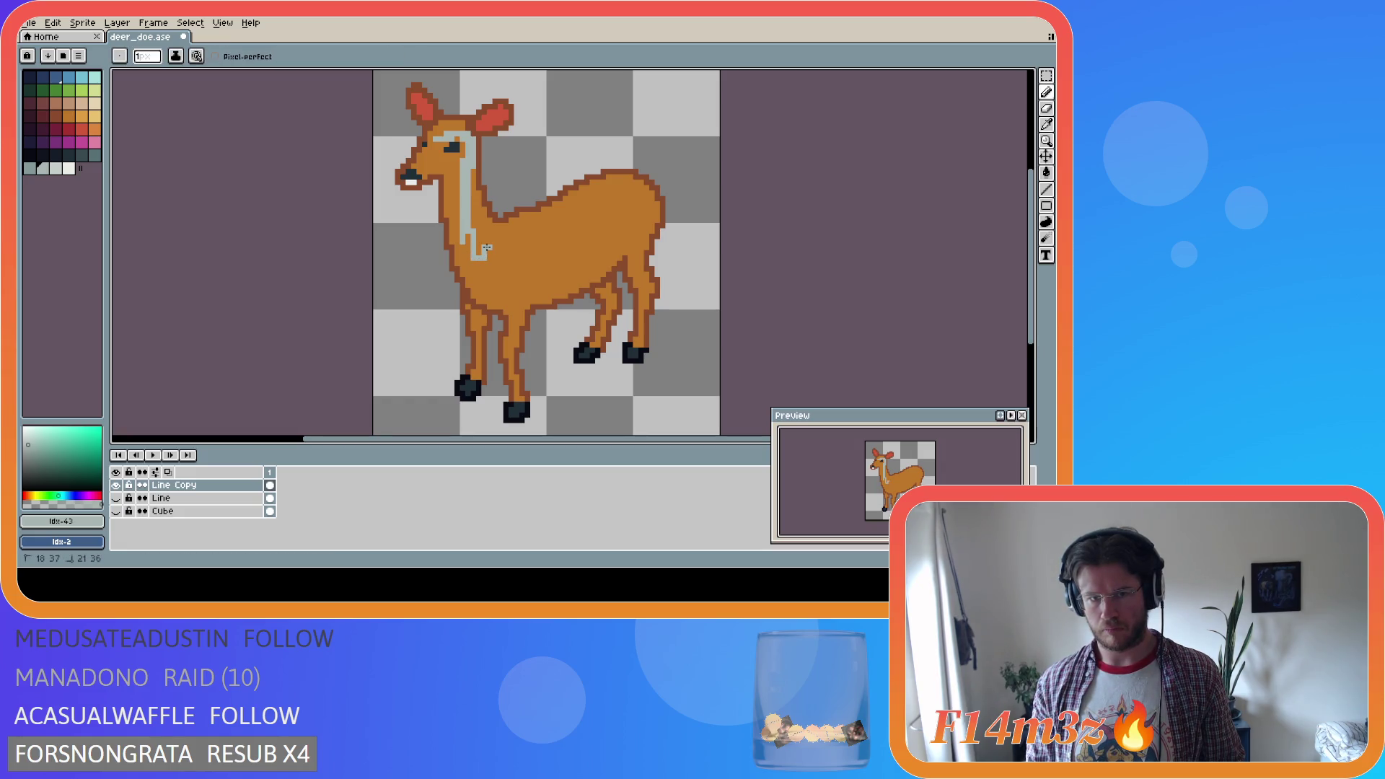
key(alt)
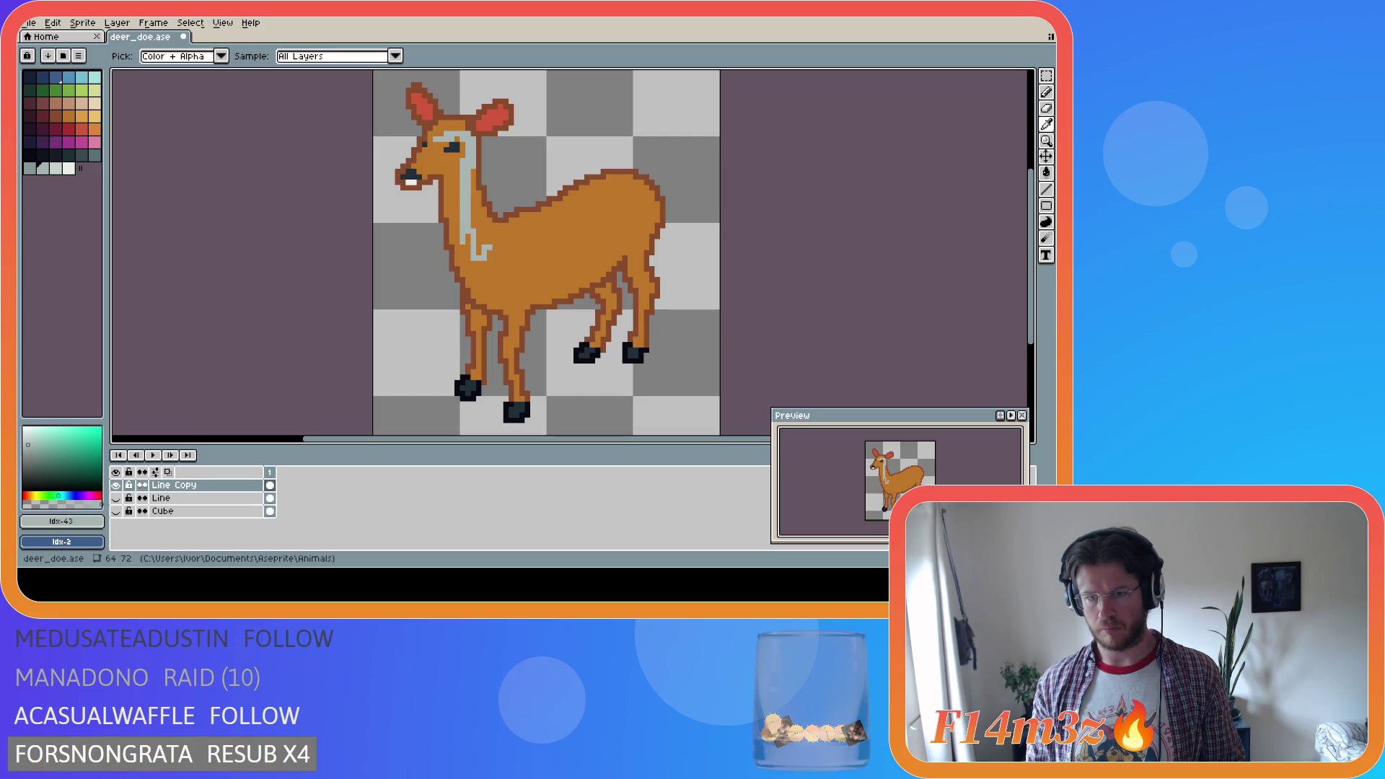
drag(488, 256, 503, 307)
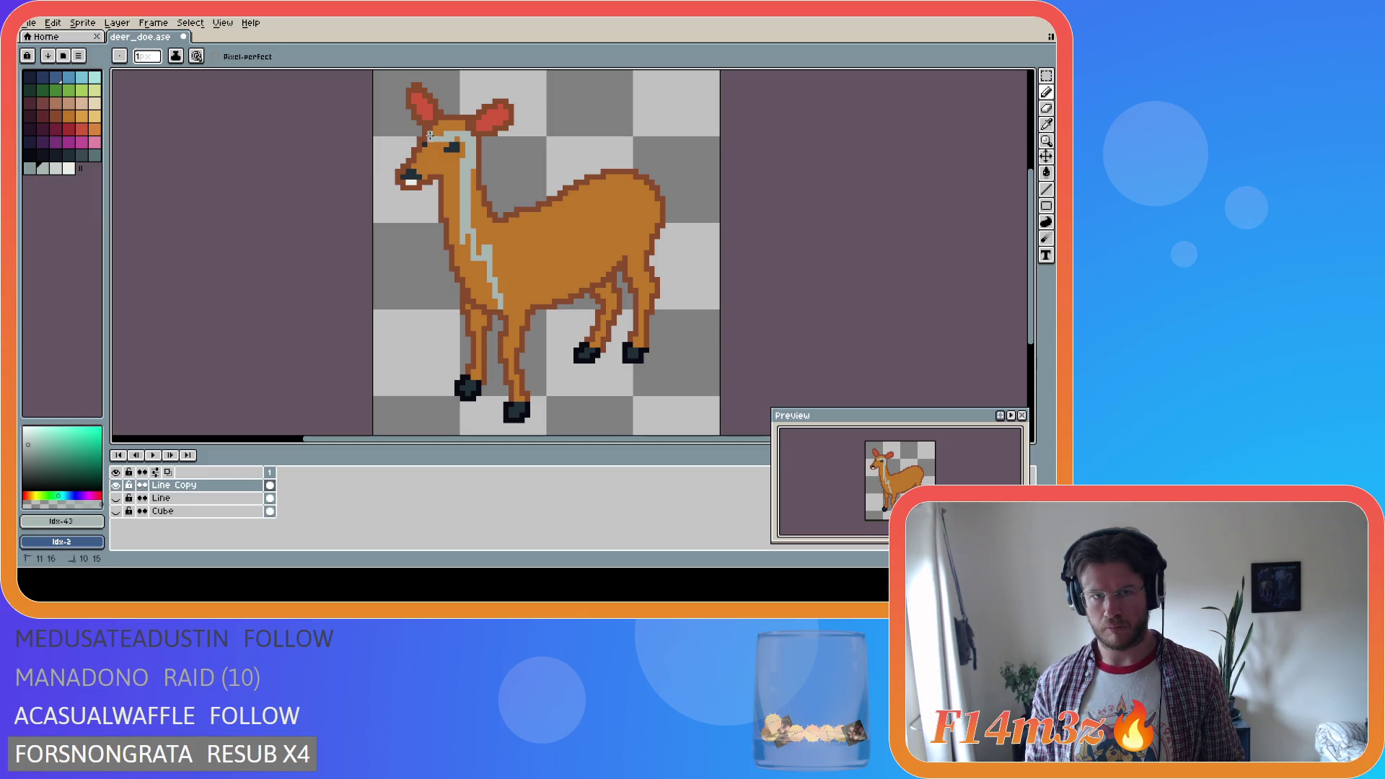
Flood-fill the outlined face and neck area with pale grey
key(i)
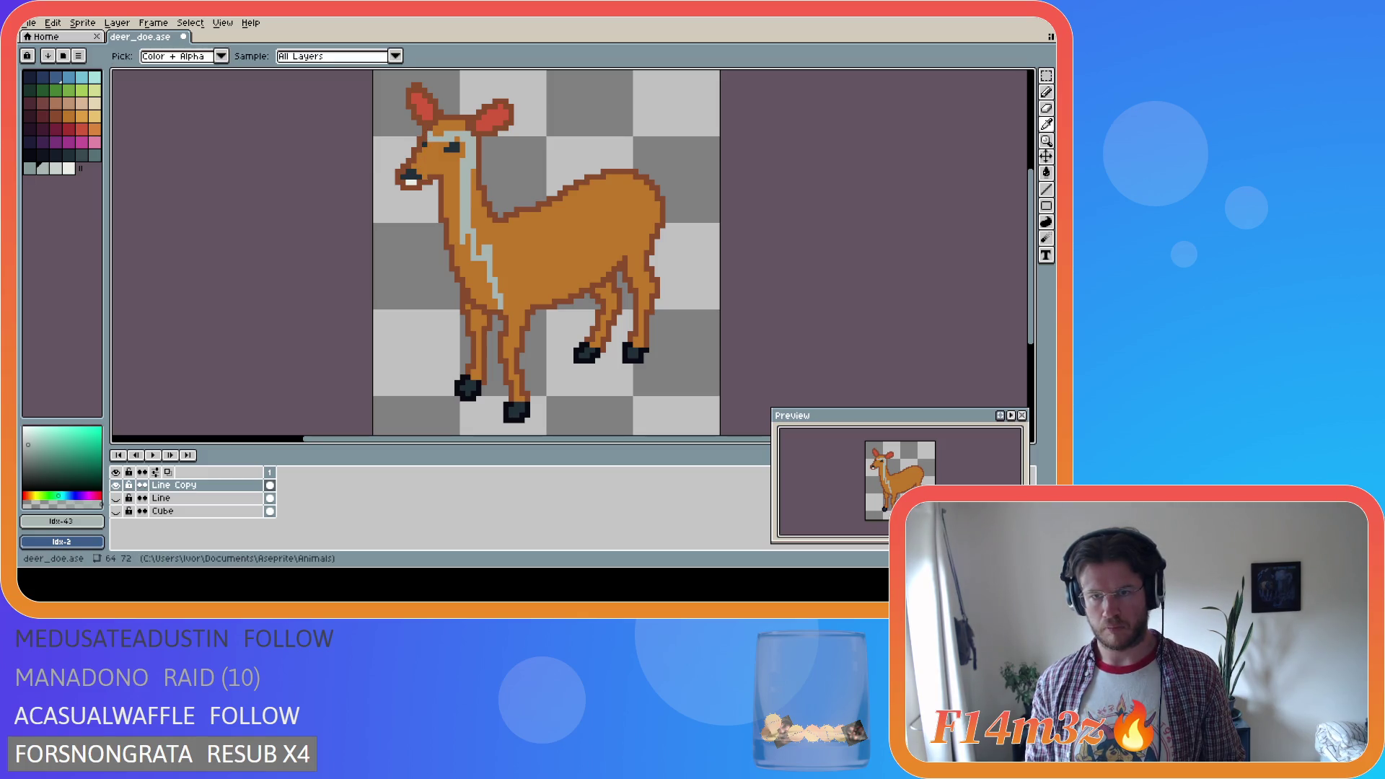
key(b)
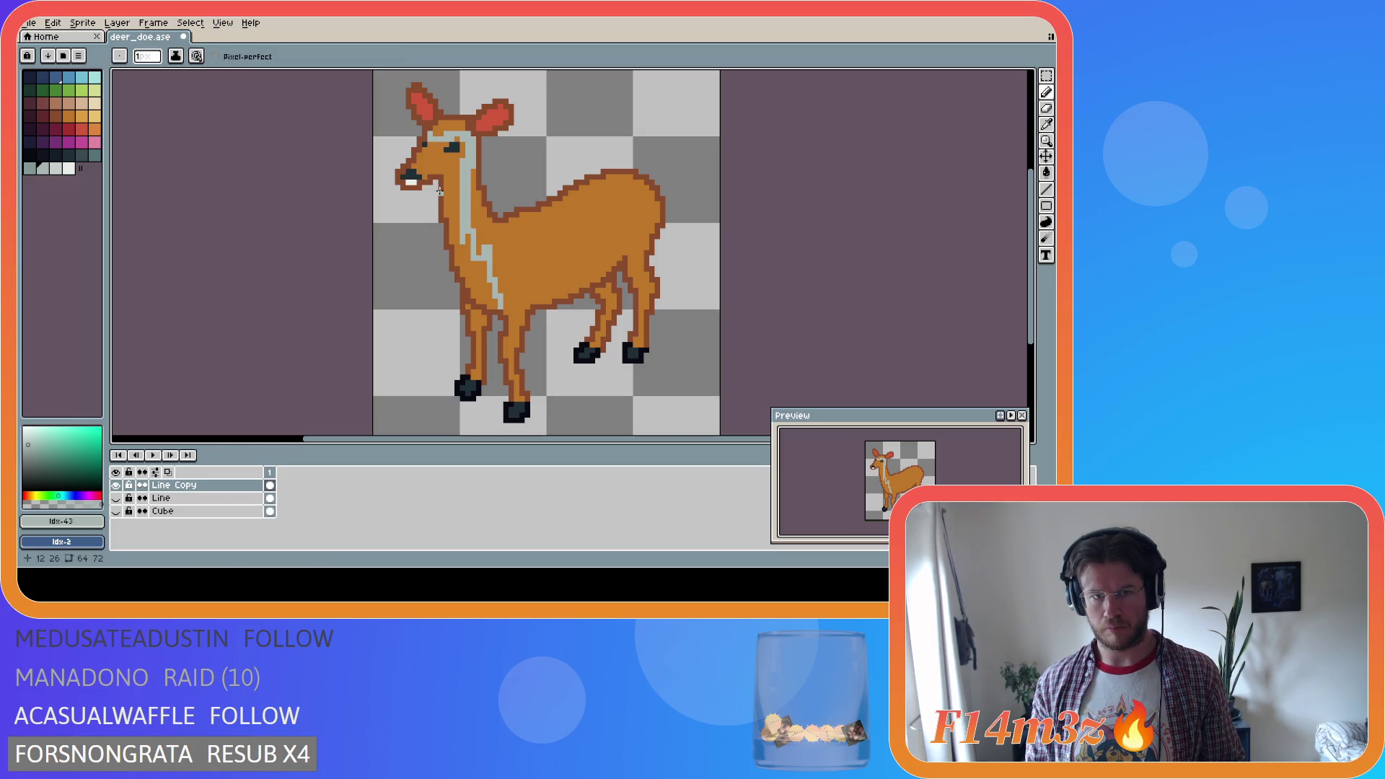
key(g)
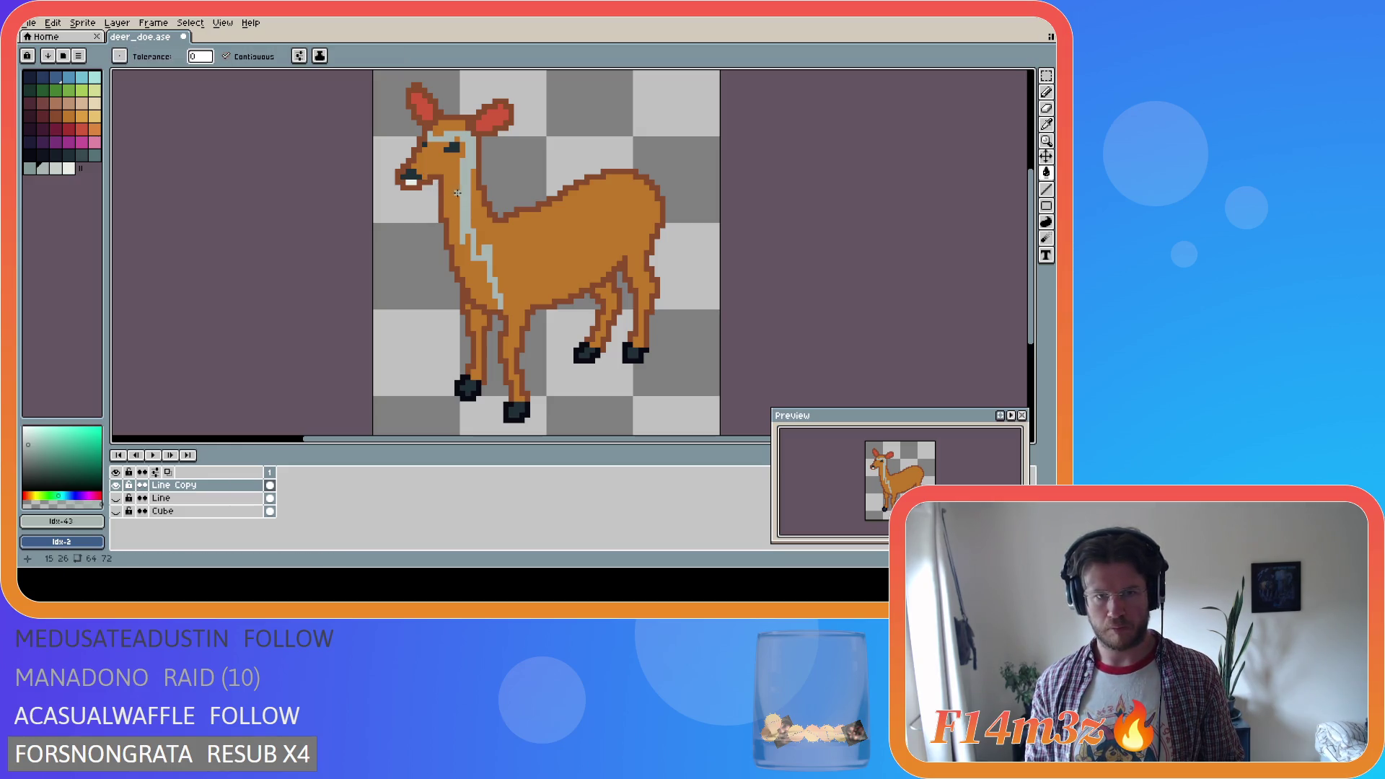
click(453, 193)
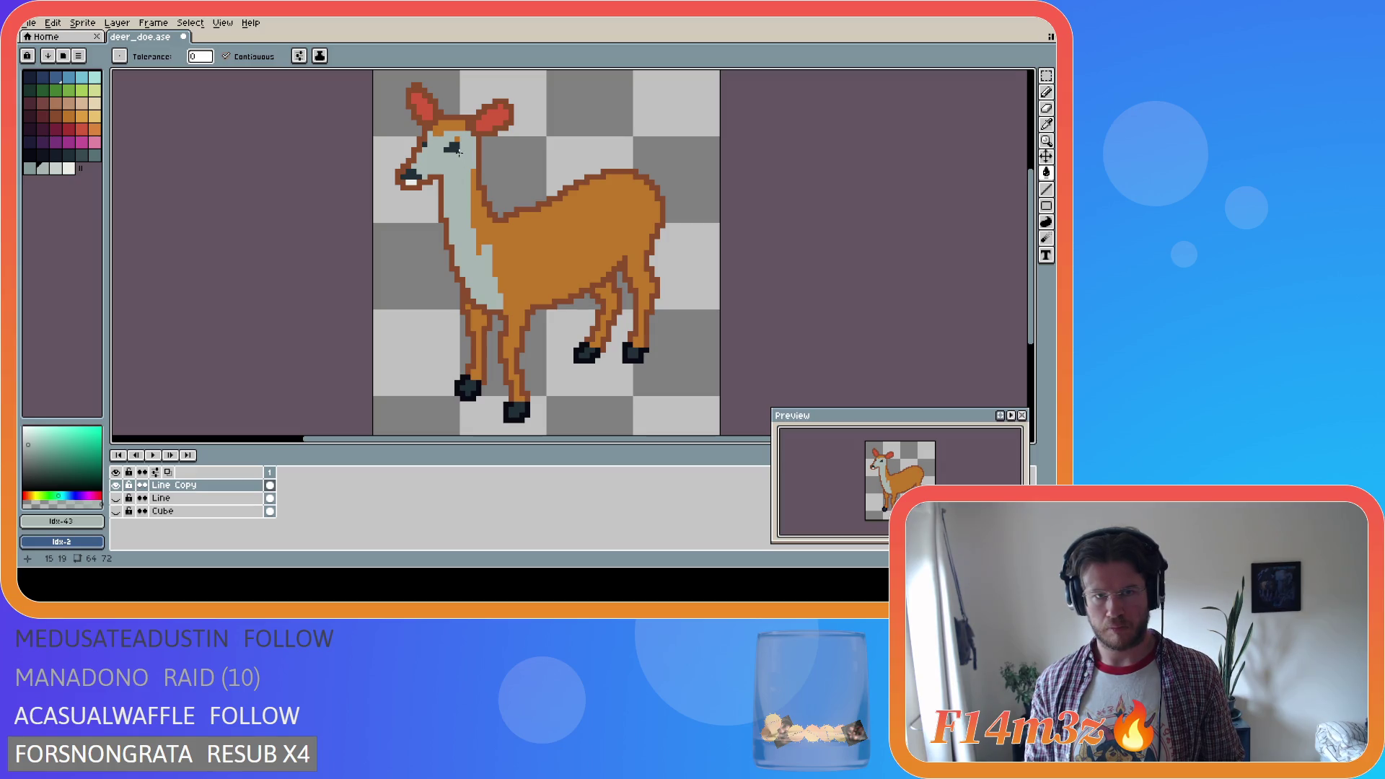
Touch up the edge where the grey meets the orange body, then reselect pale grey
key(b)
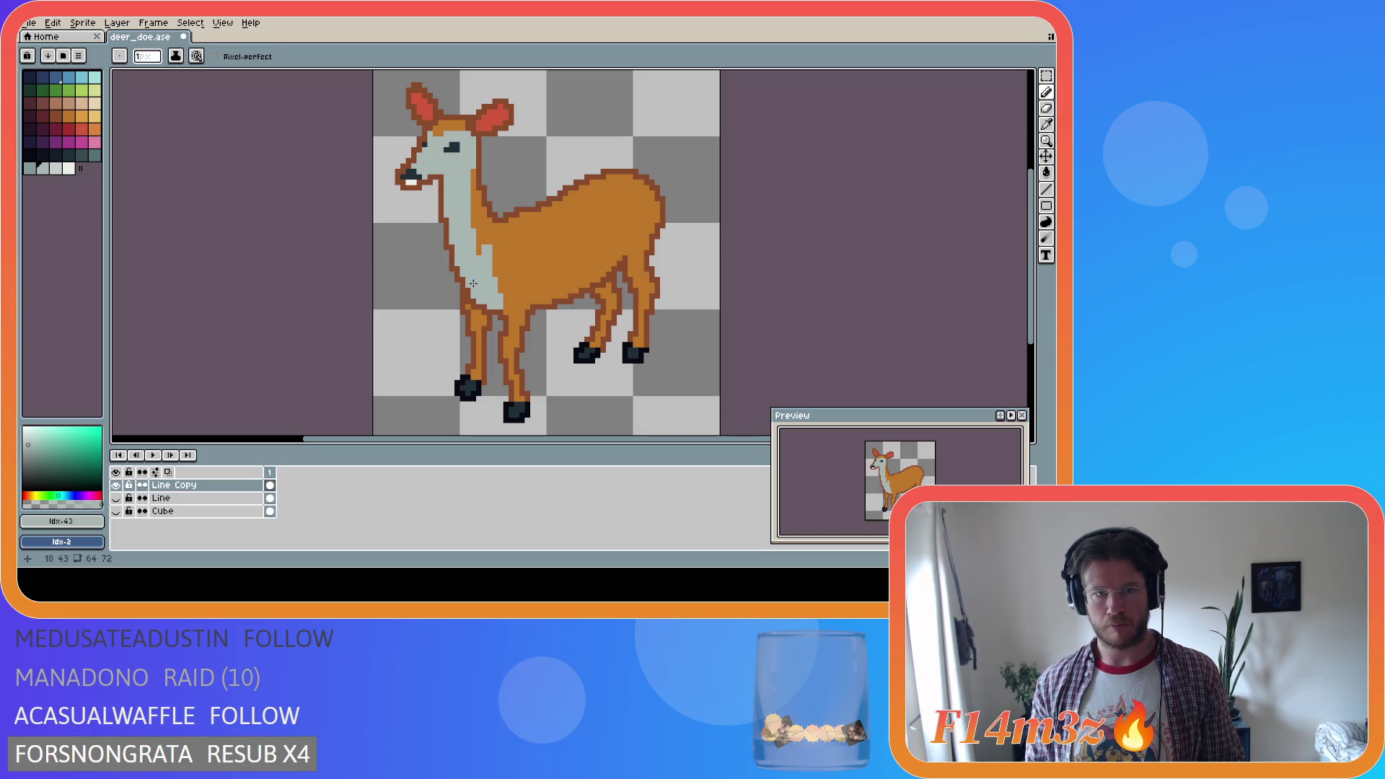
key(e)
key(b)
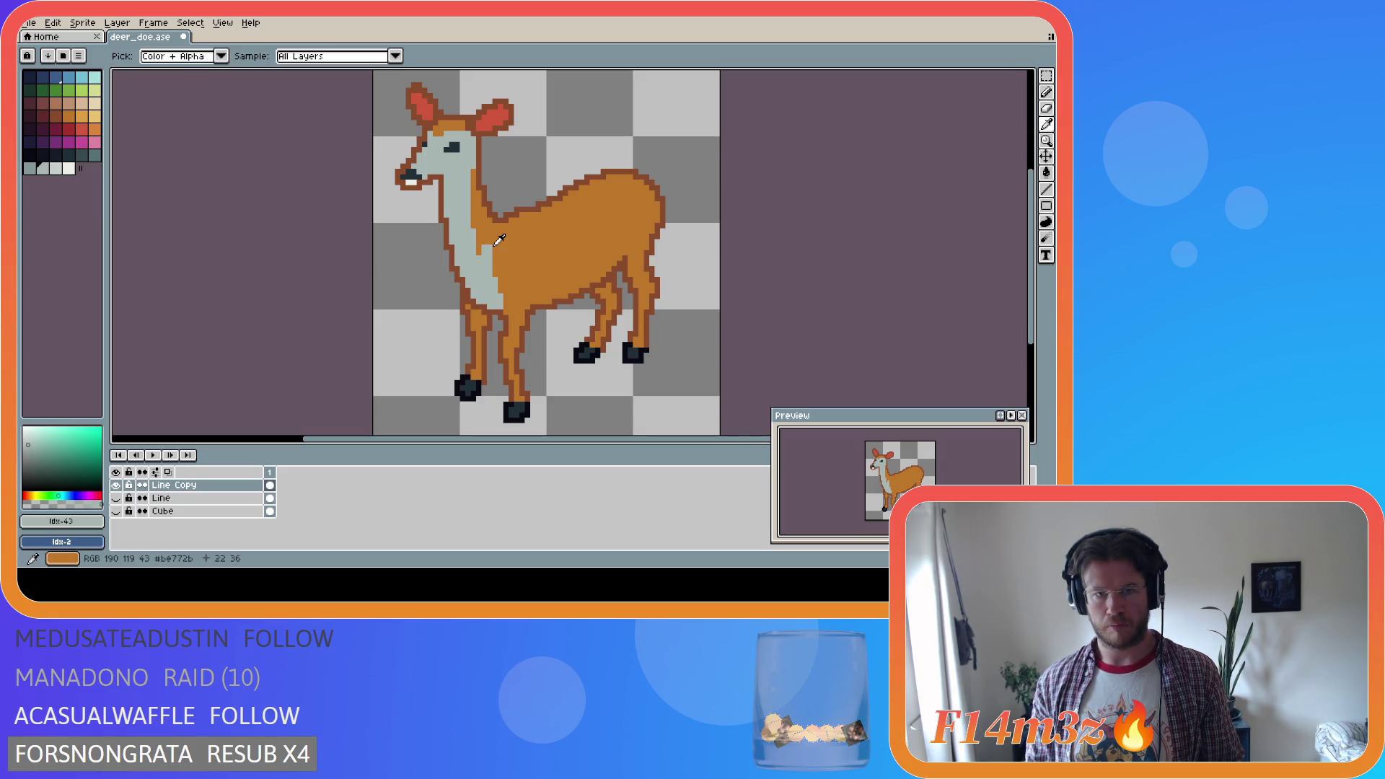
alt+click(490, 248)
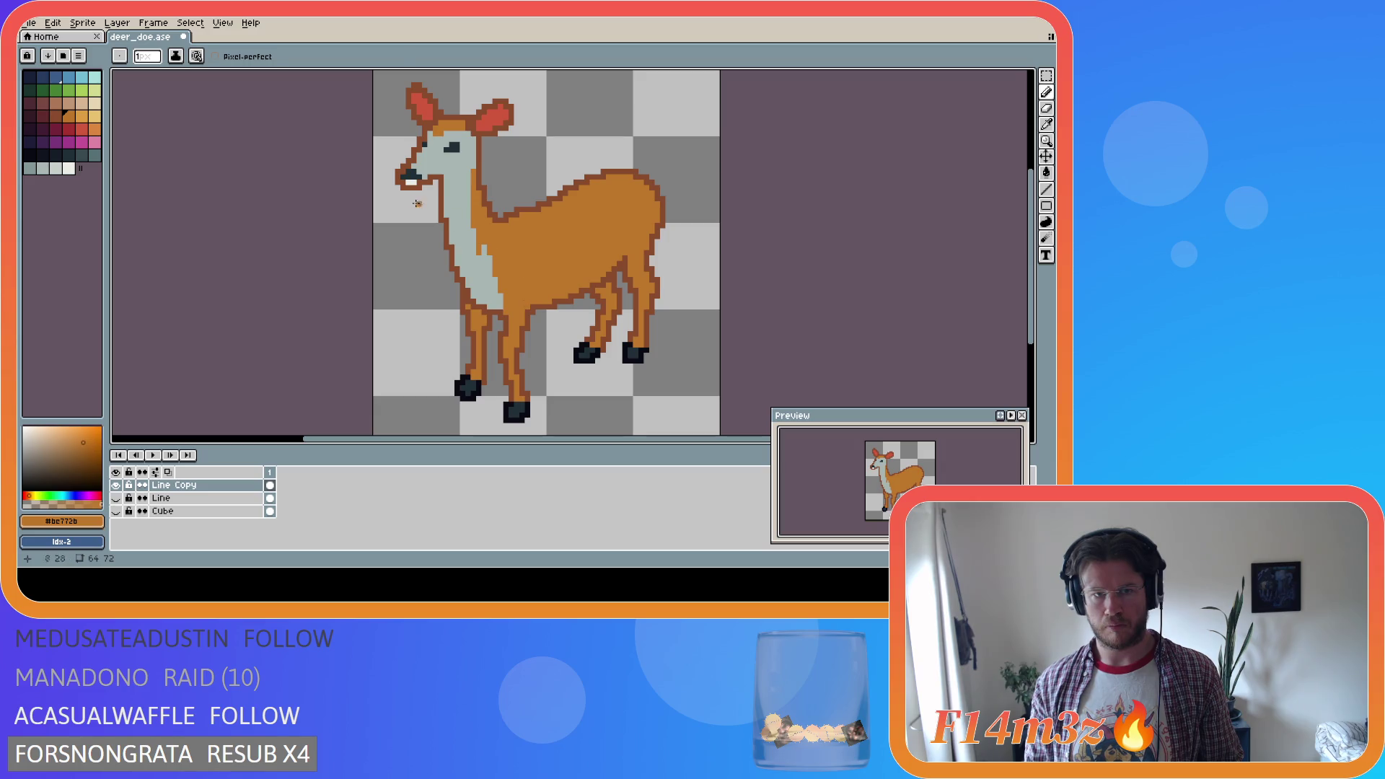
key(i)
key(b)
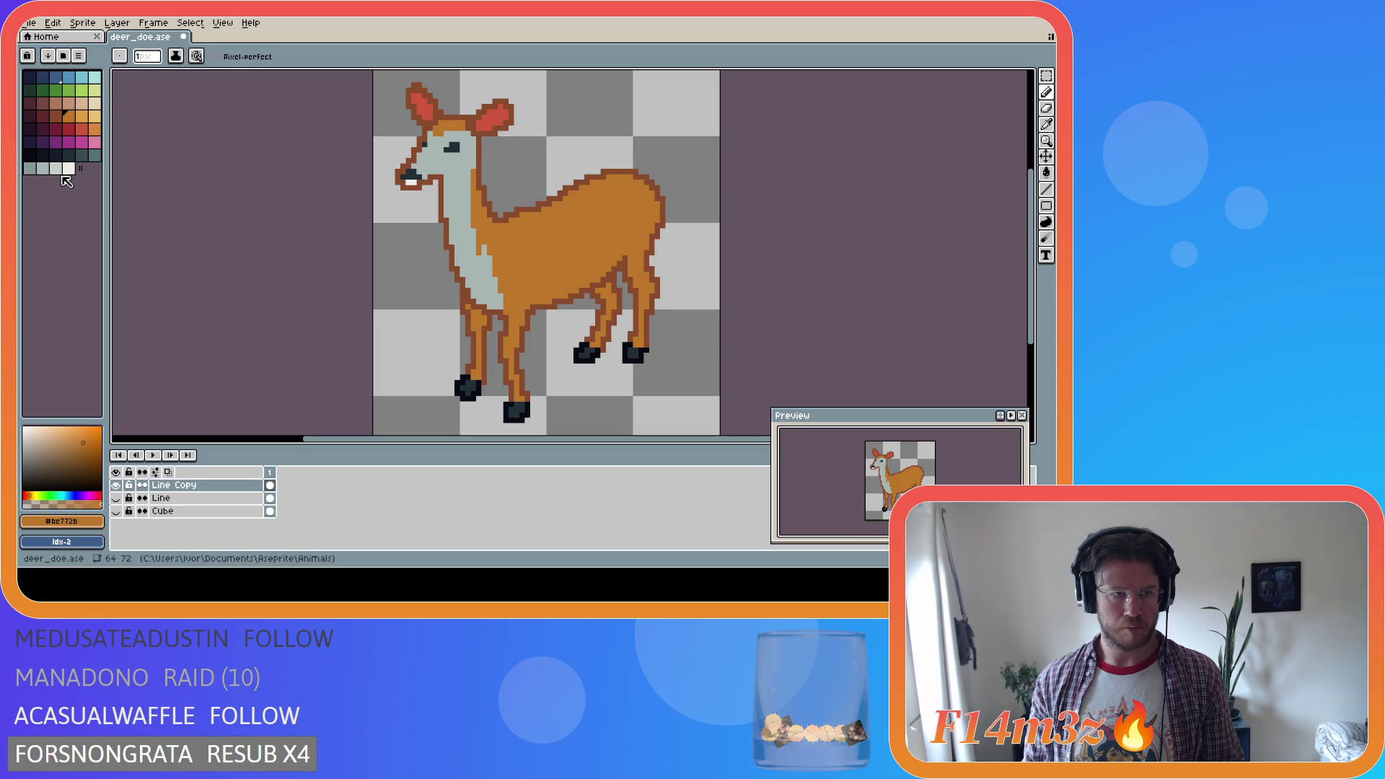
click(30, 168)
key(g)
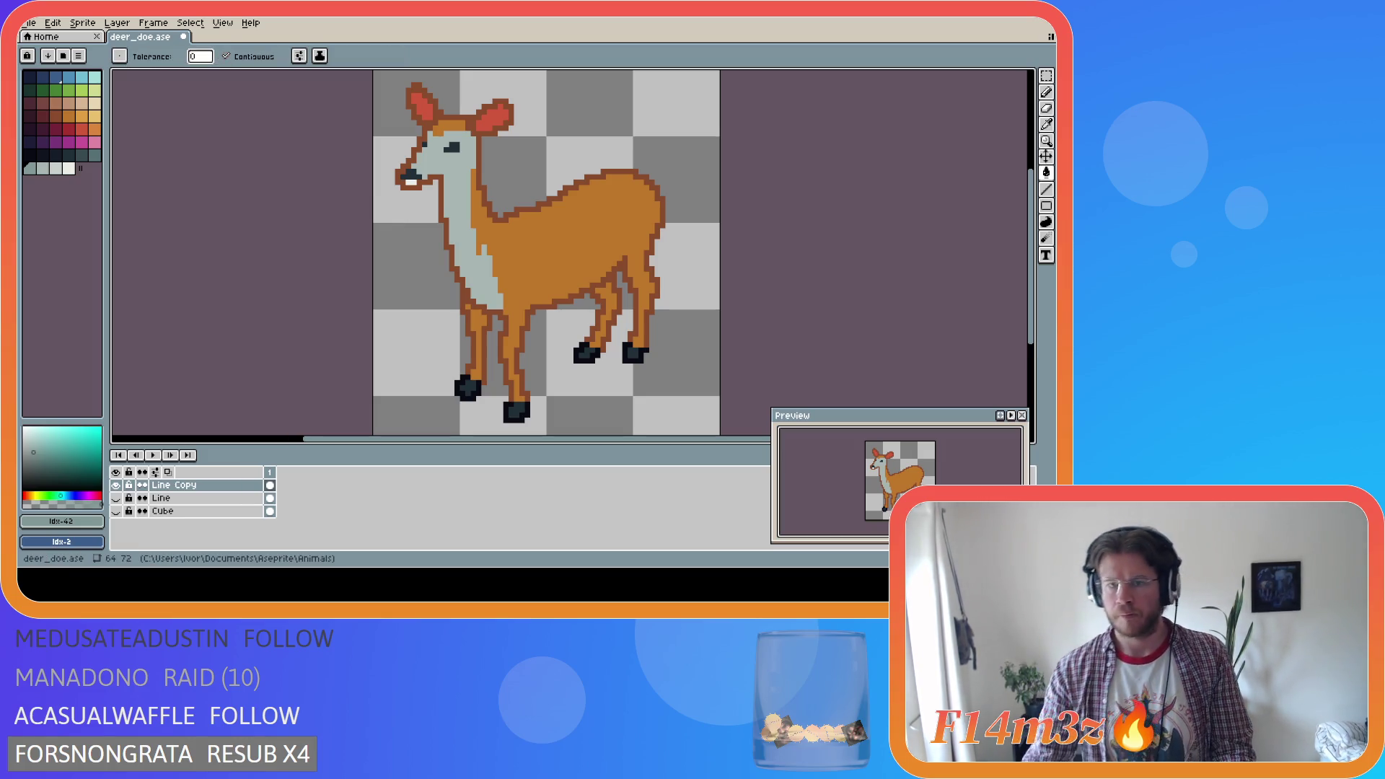
key(i)
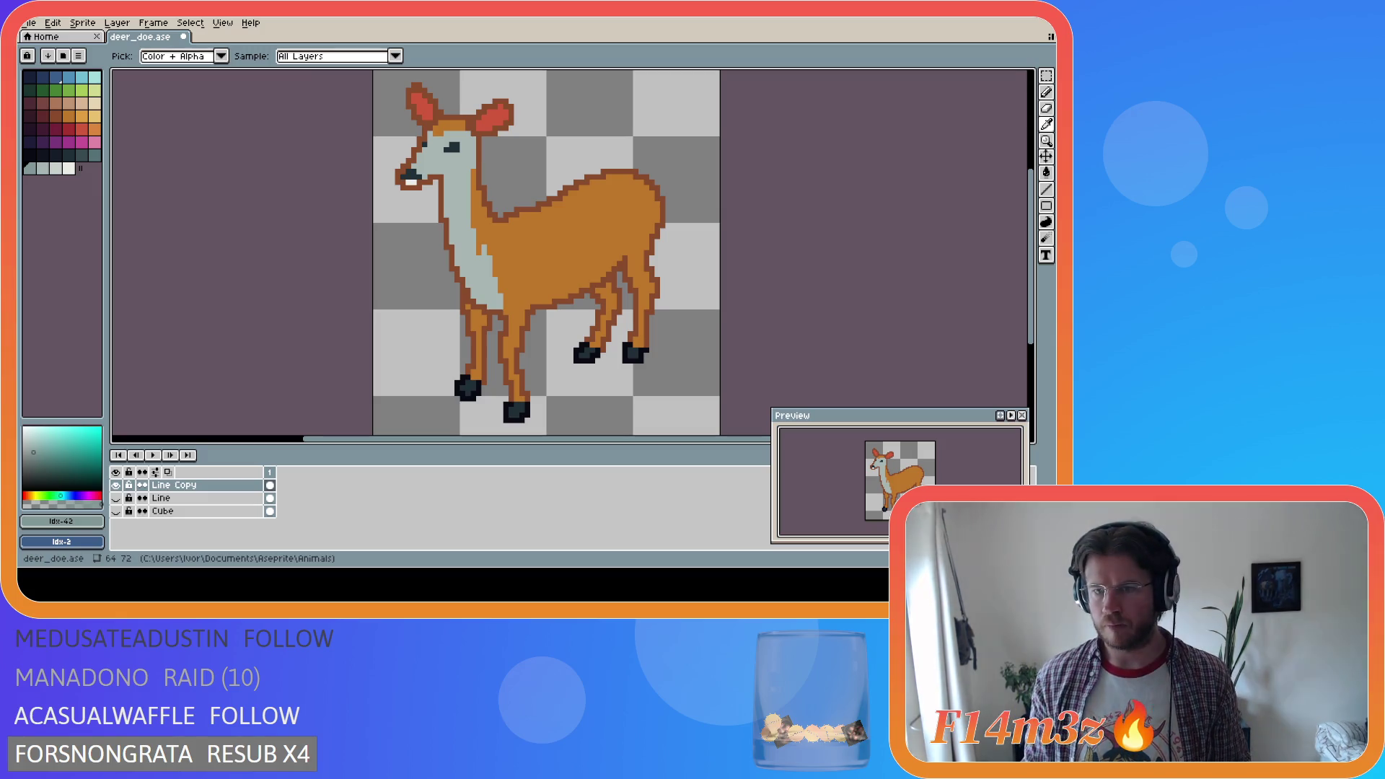
Fill the doe's left and right inner ears with the orange body colour
key(g)
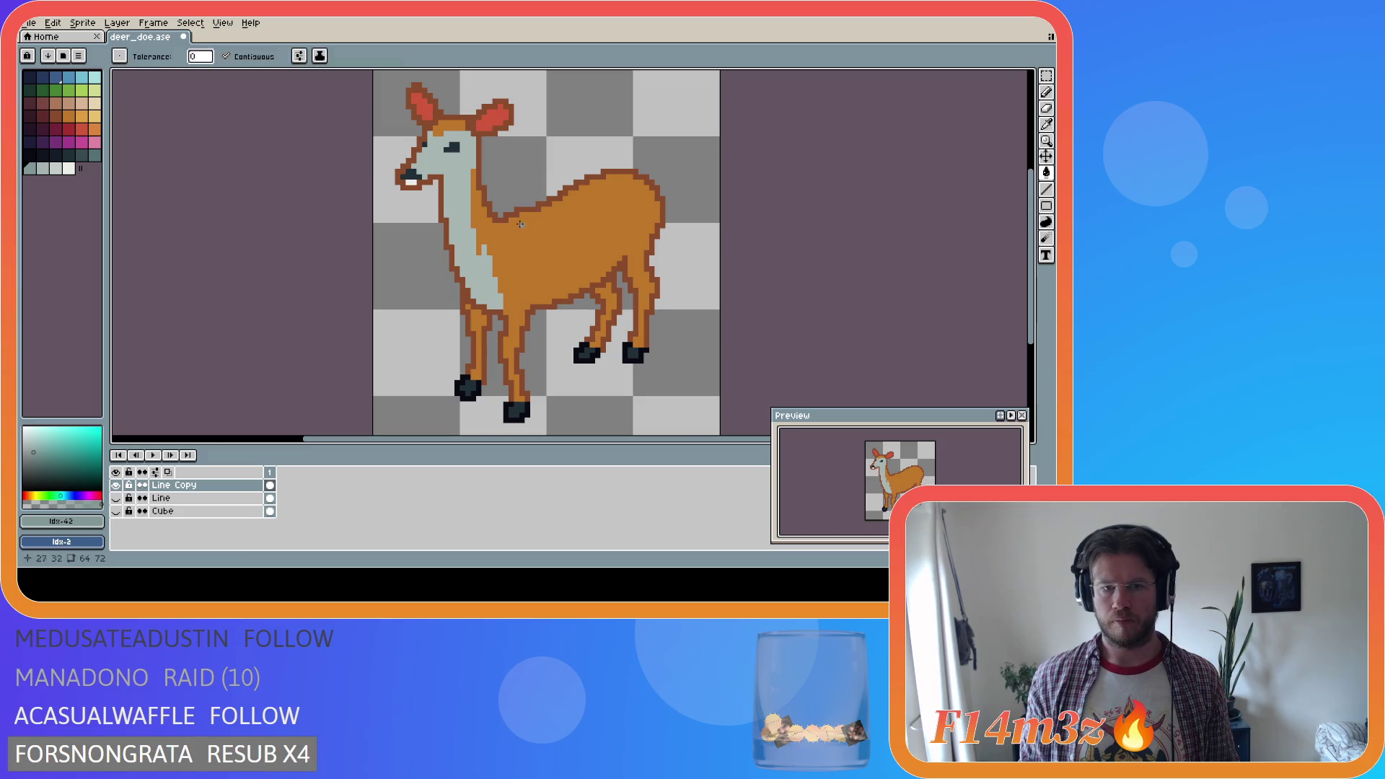
alt+click(491, 129)
click(490, 130)
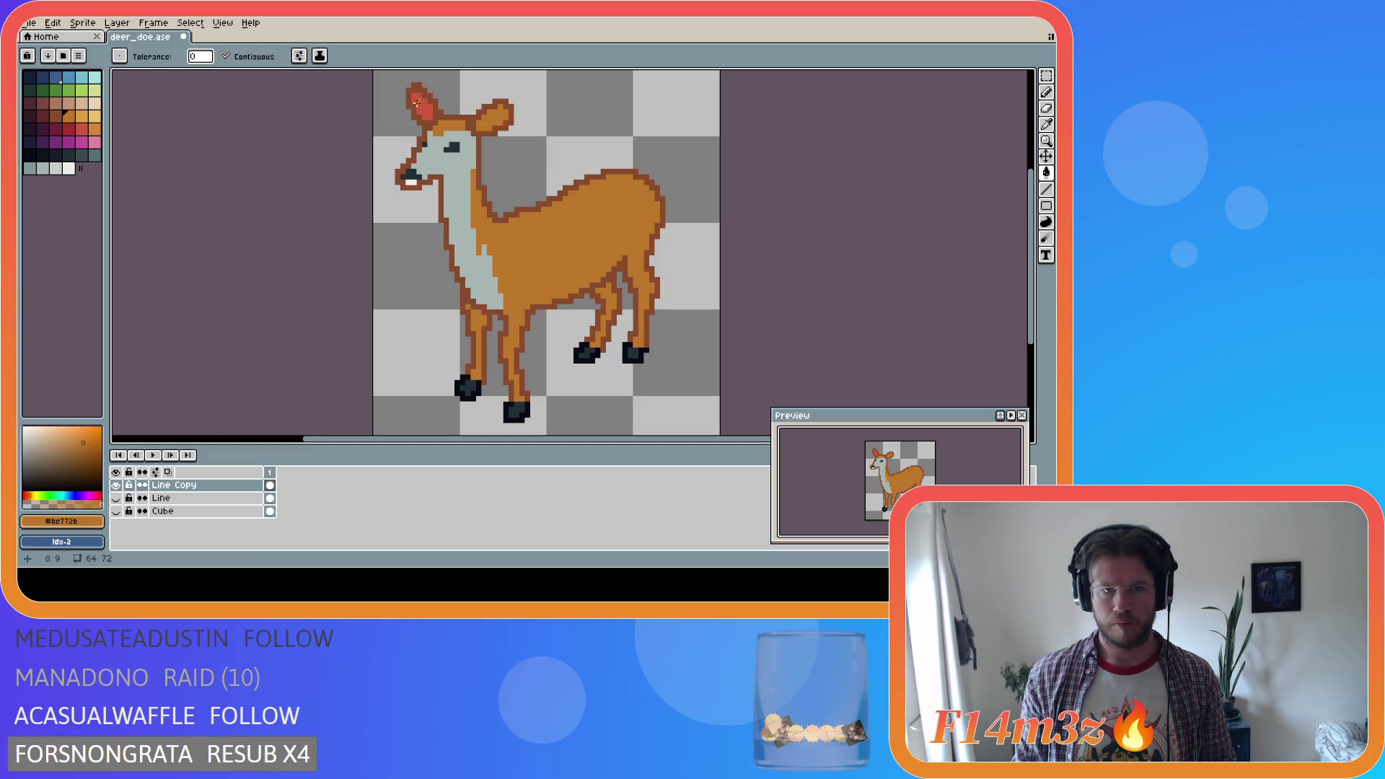
click(422, 107)
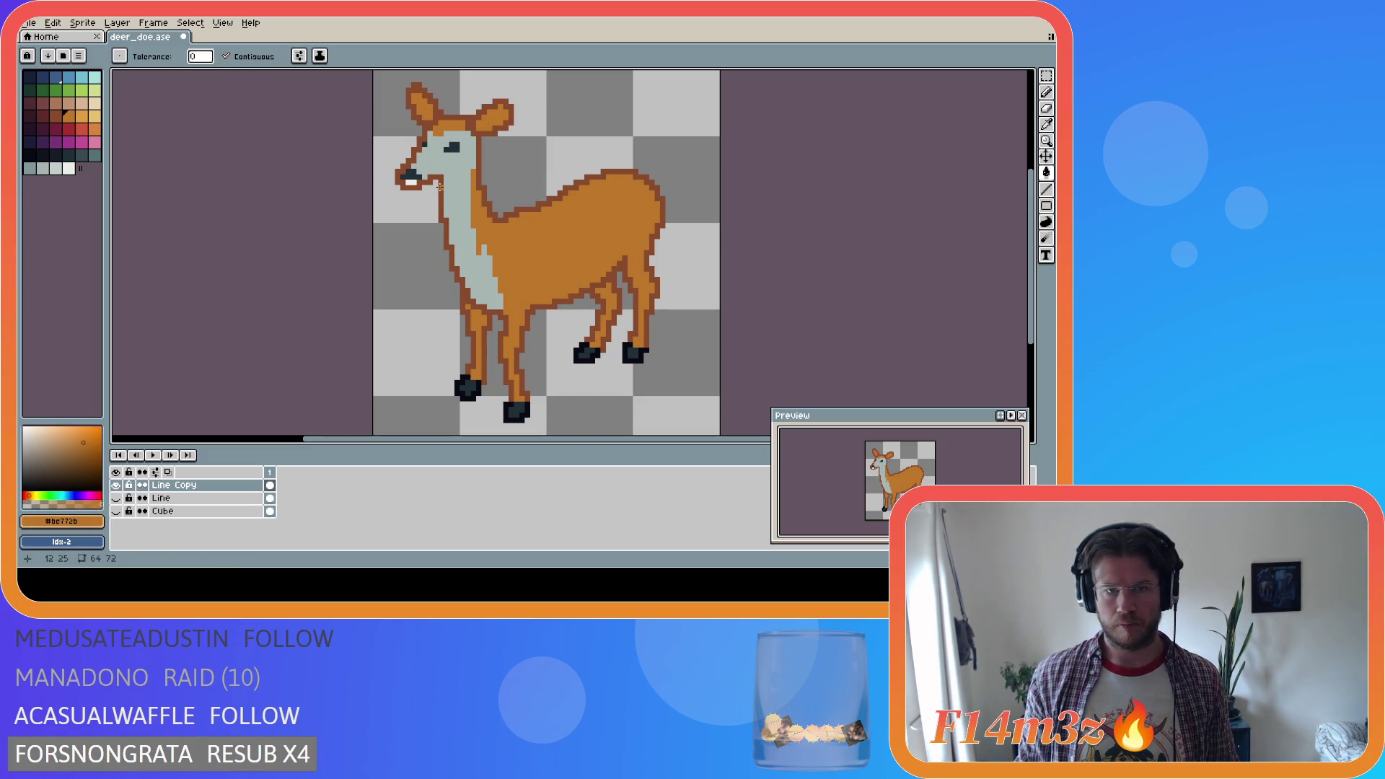
Sample grey from the doe's face, setting palette index 42 (RGB 129 151 150) for shading
key(i)
key(b)
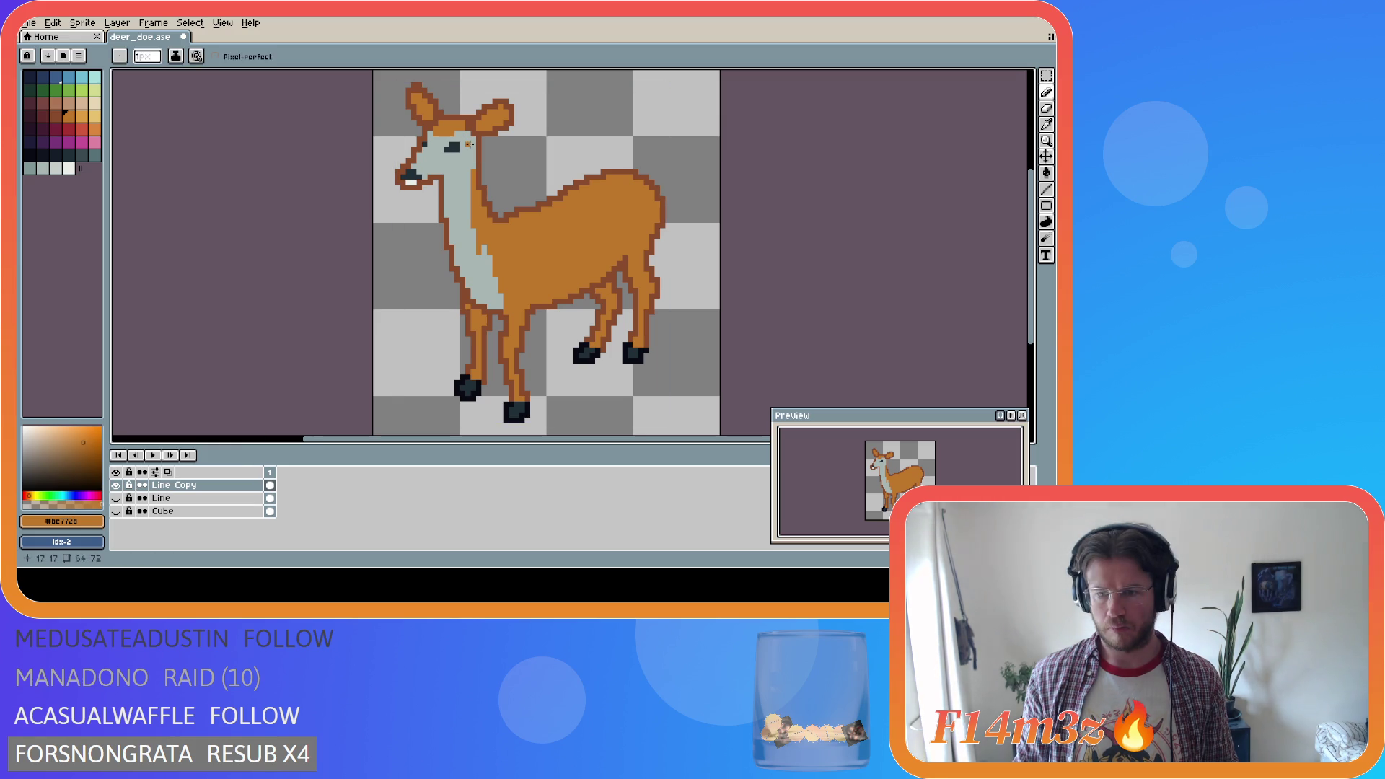
key(i)
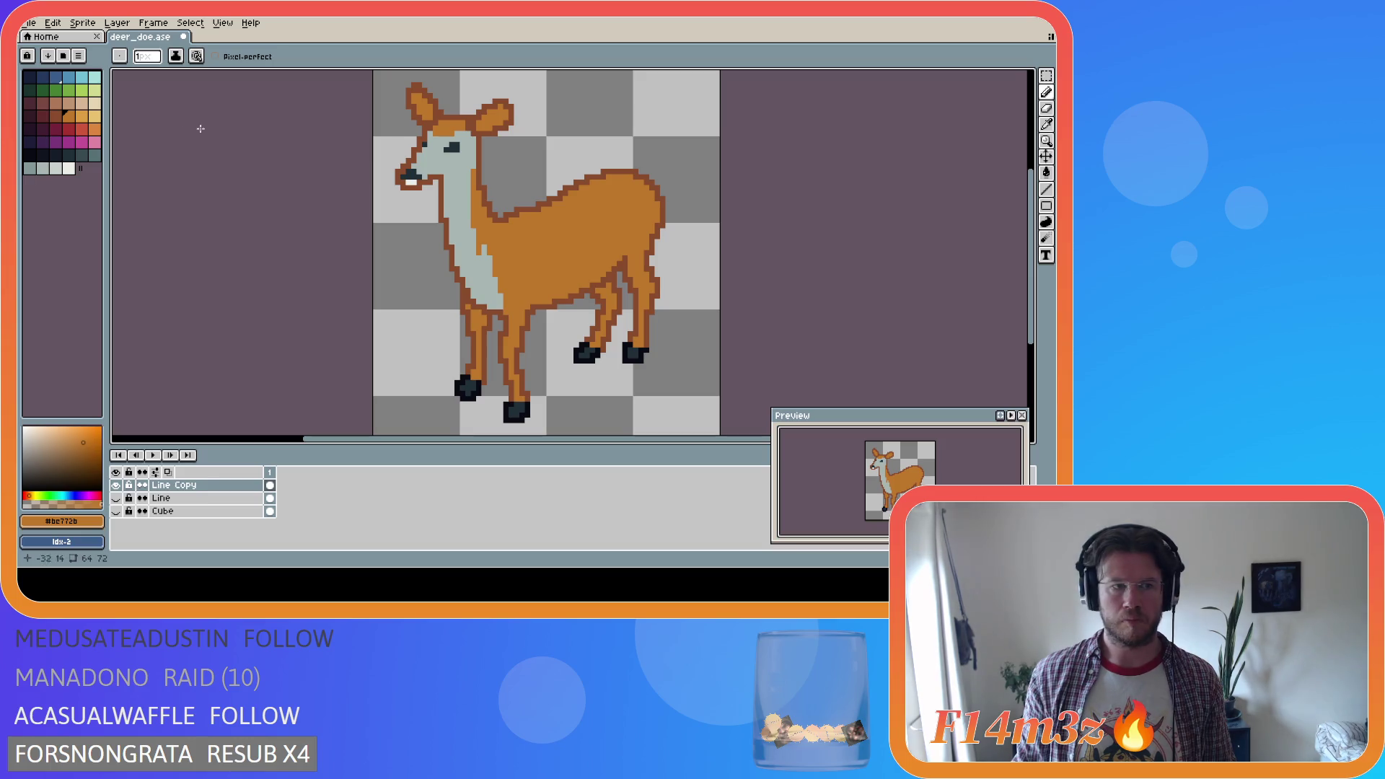
click(435, 161)
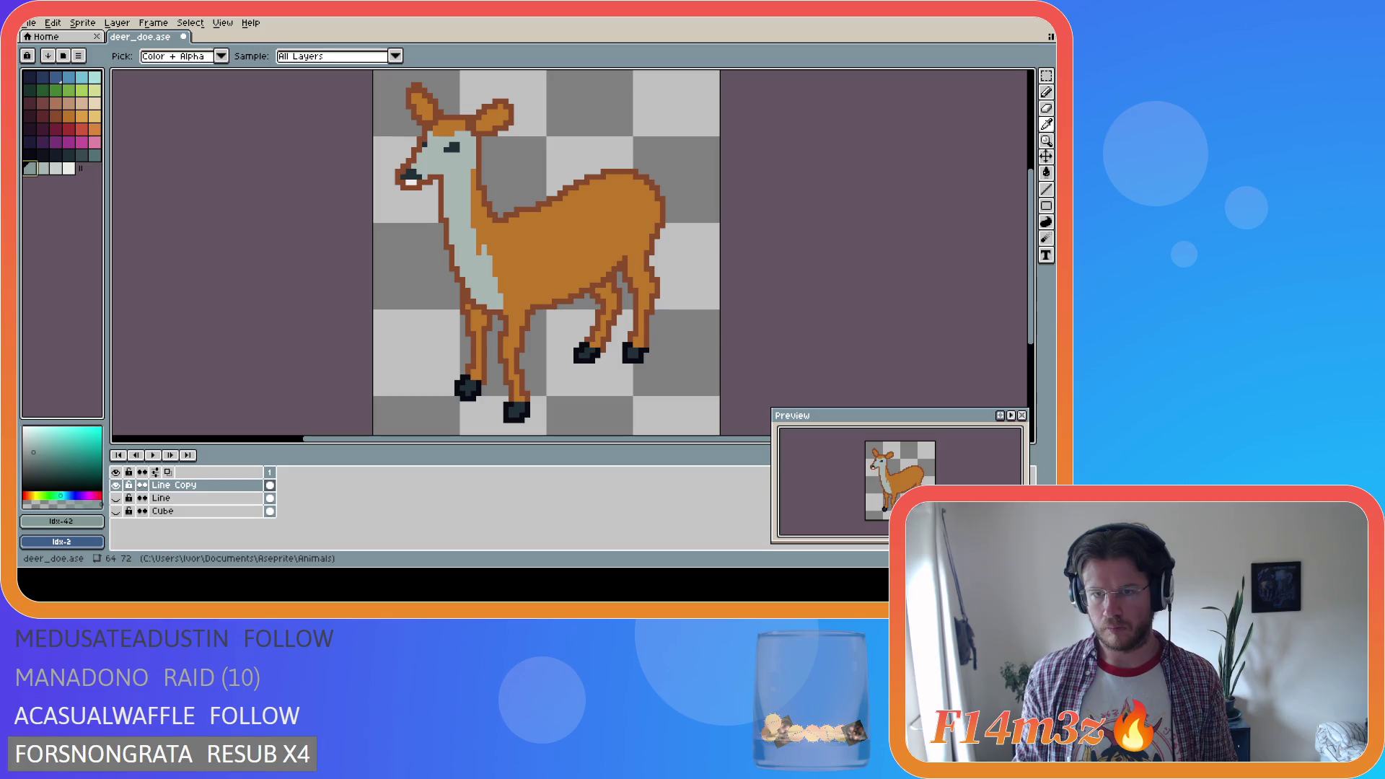
Draw a darker grey shading stroke under the doe's eye toward the muzzle
key(b)
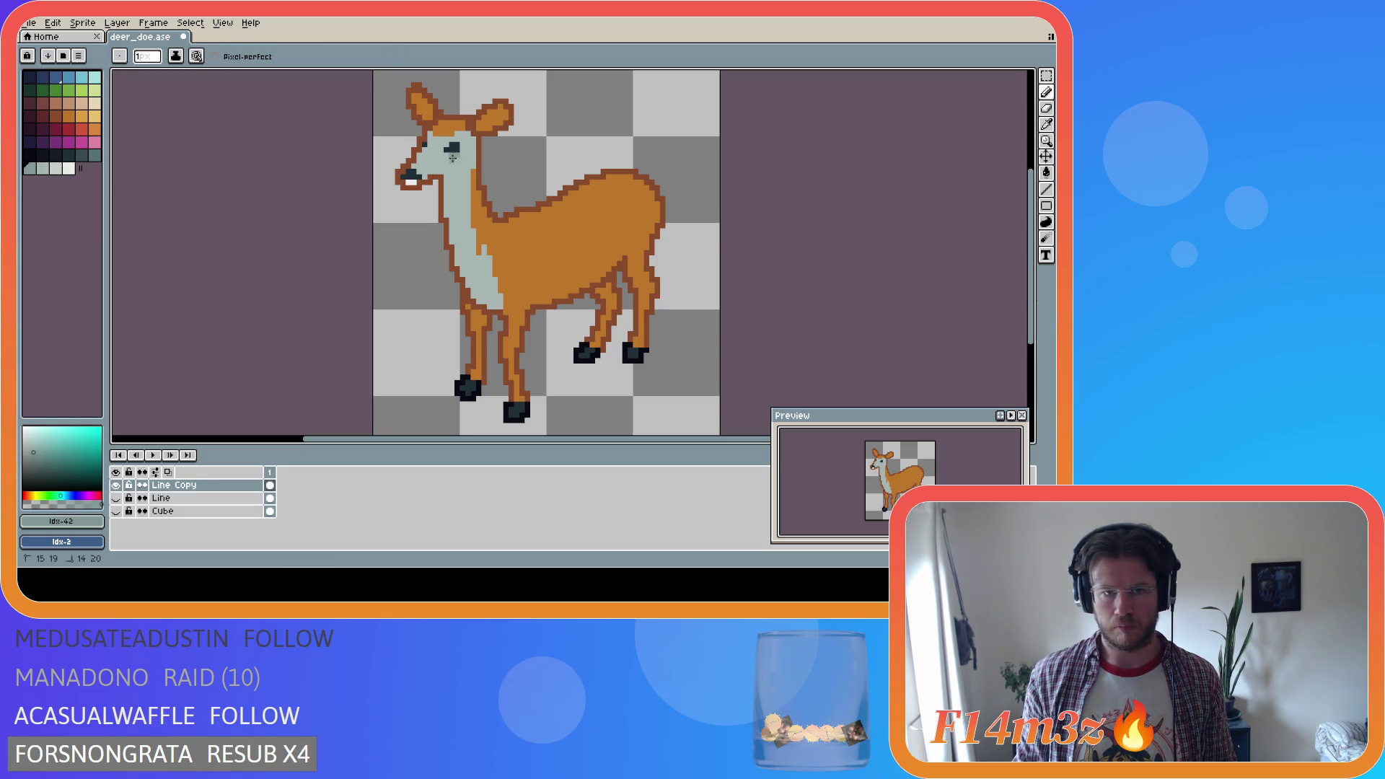
drag(453, 158, 416, 163)
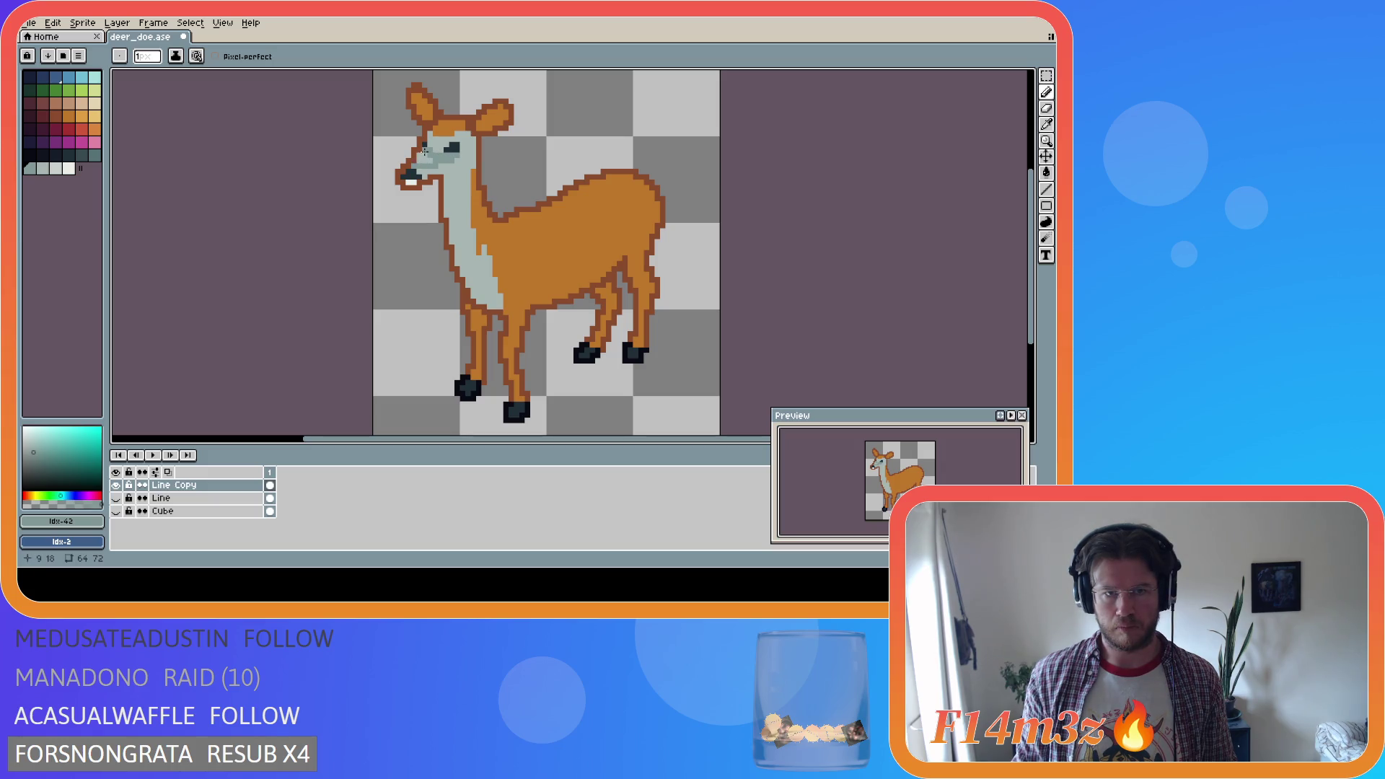
key(space)
Try a blue-grey fill on the face, undo it, and pick up the face grey #a8b5b2
key(g)
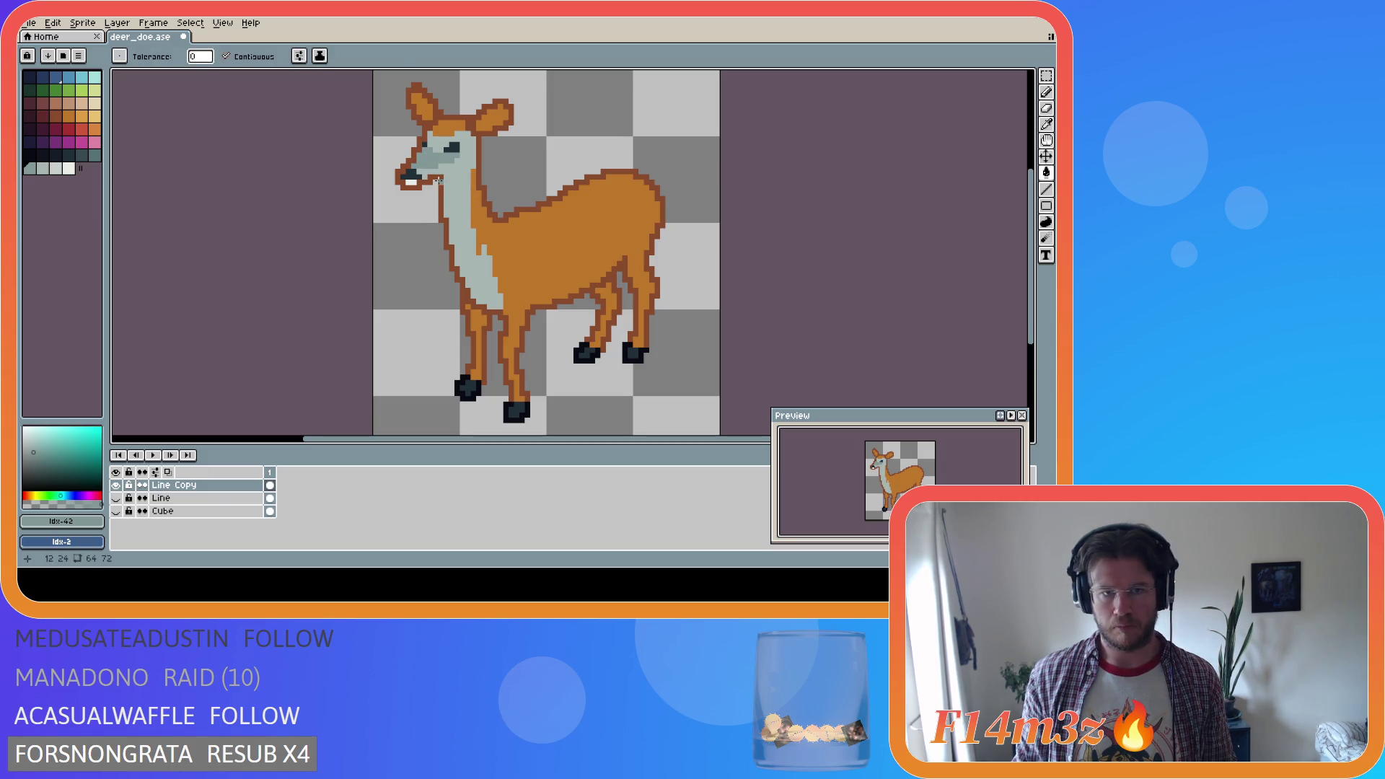
key(i)
key(g)
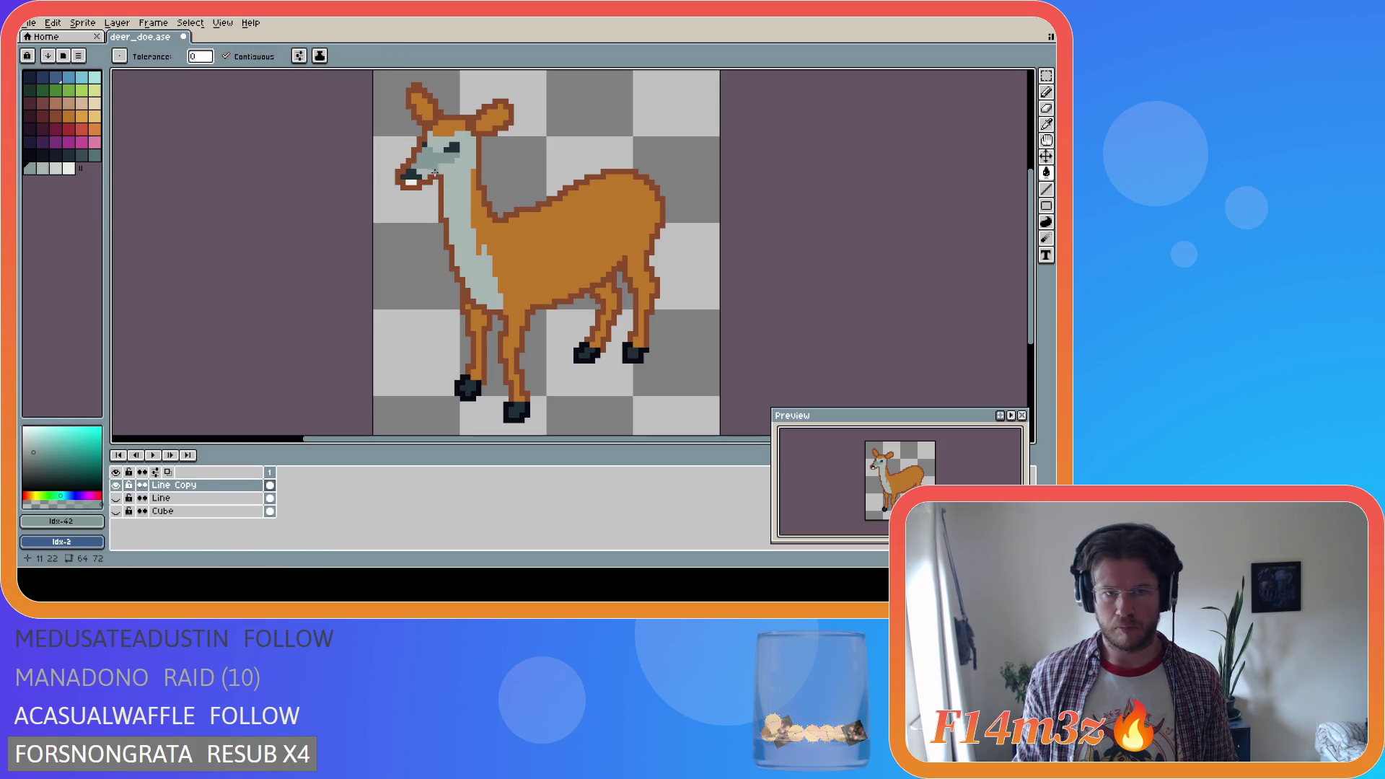
click(430, 170)
key(ctrl+z)
key(b)
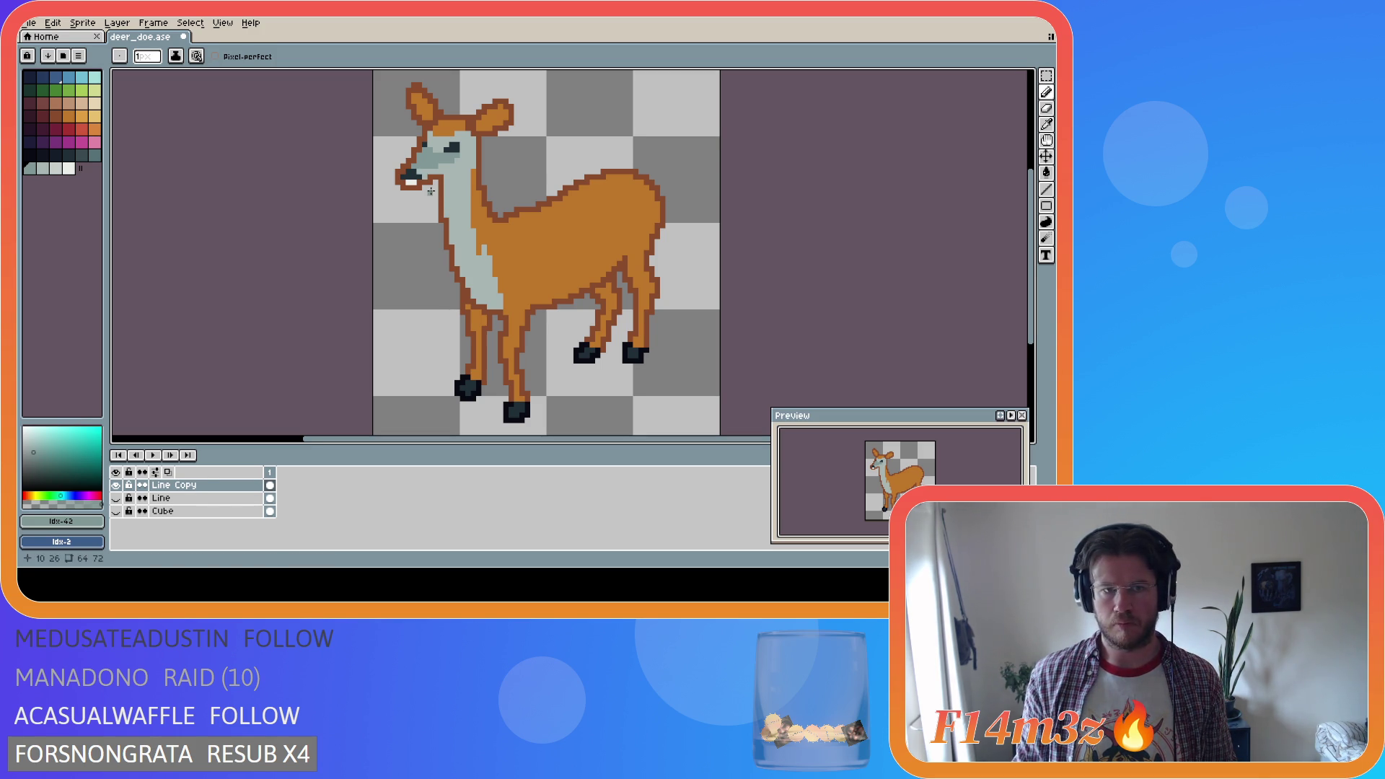
key(i)
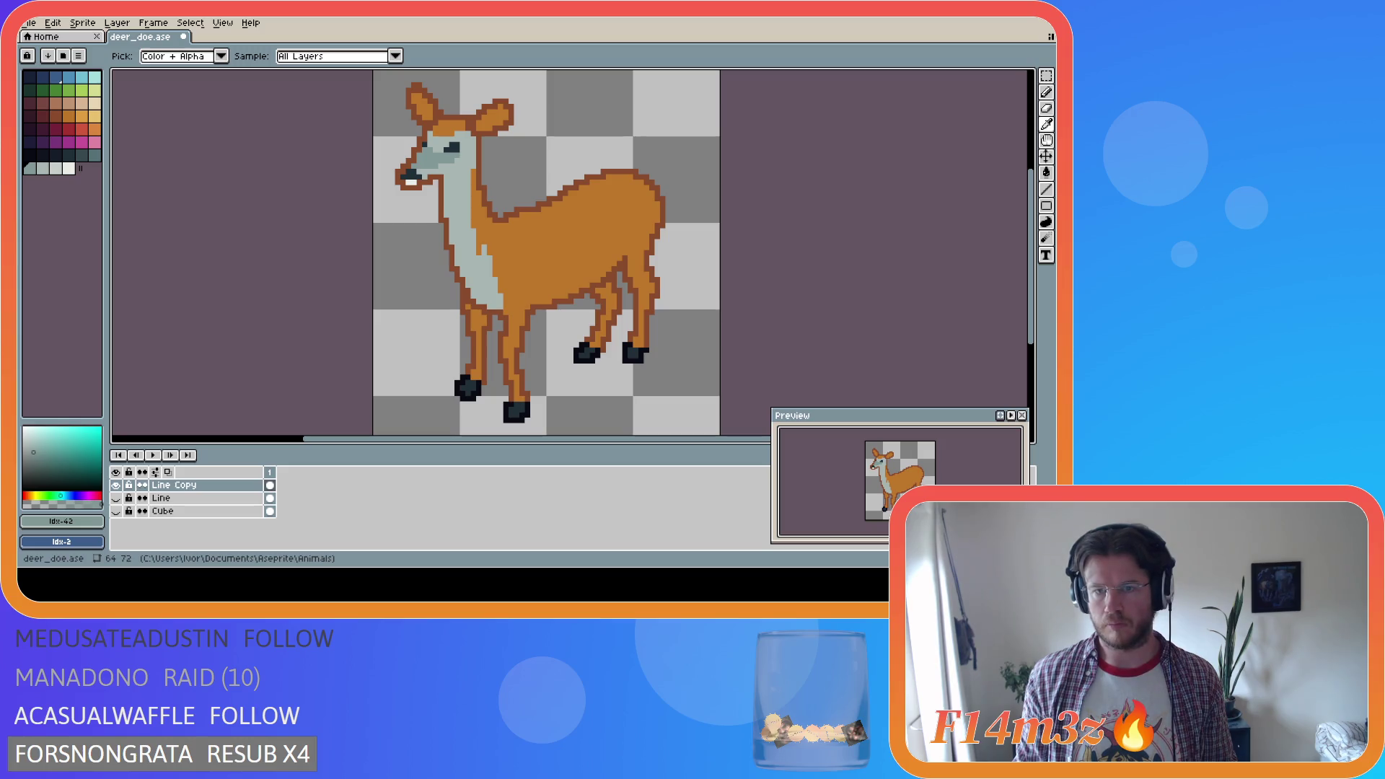
key(b)
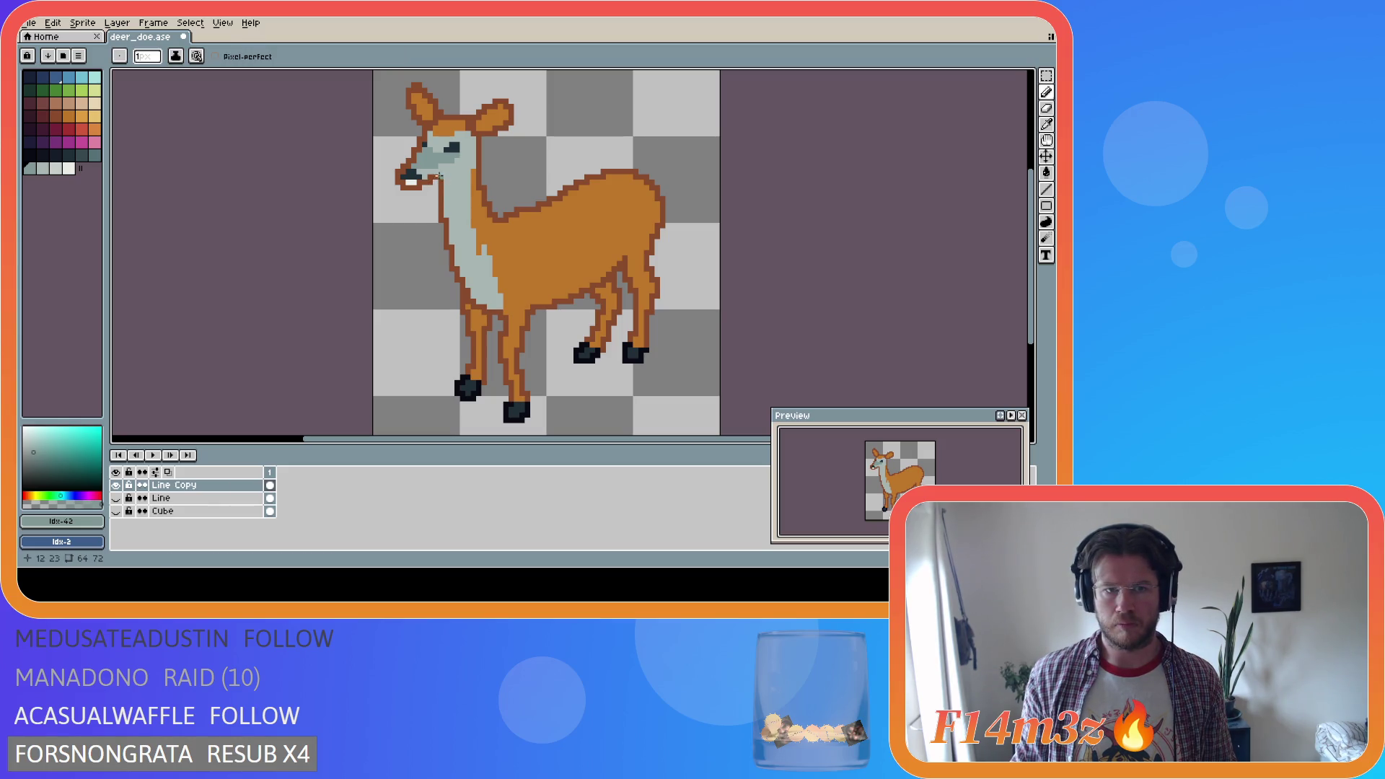
alt+click(446, 167)
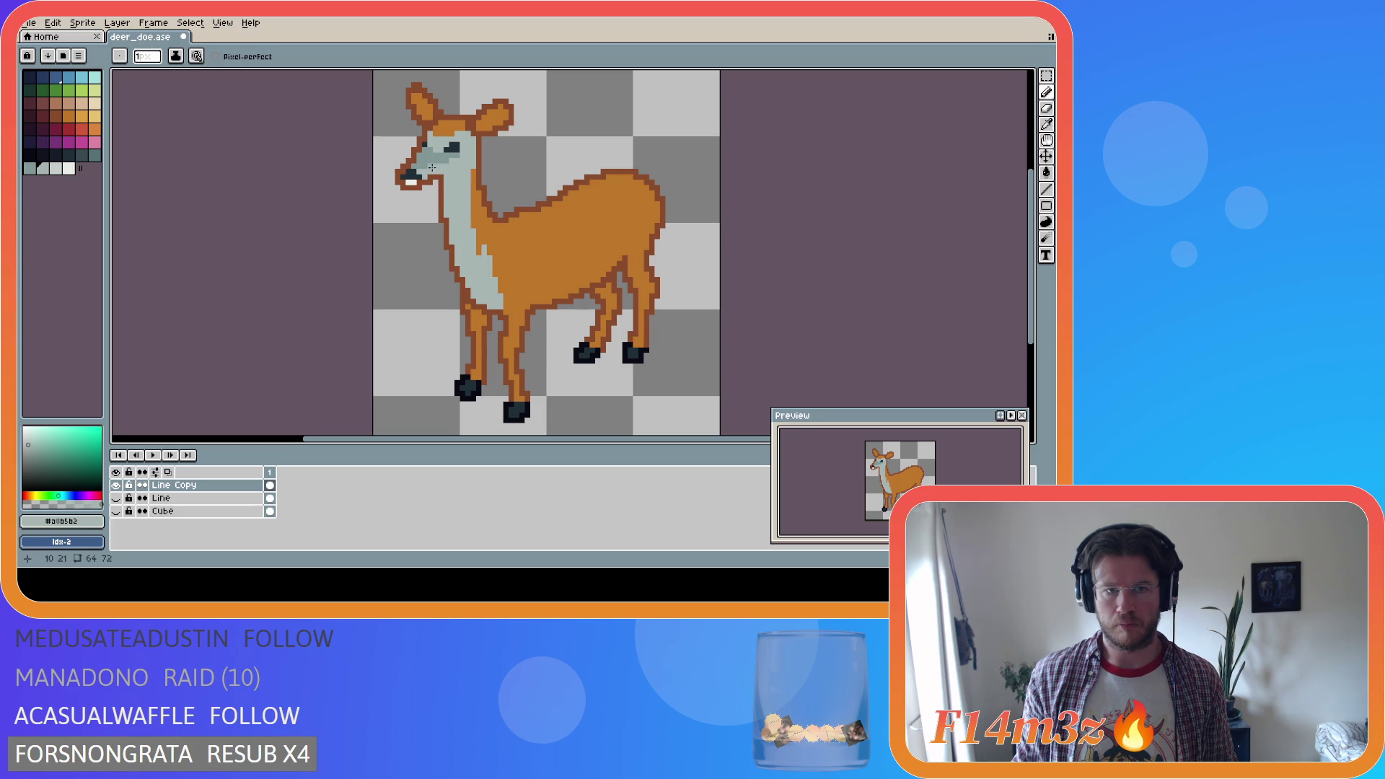
Add a light pixel at the doe's mouth, undoing an attempt in white
drag(429, 171, 425, 172)
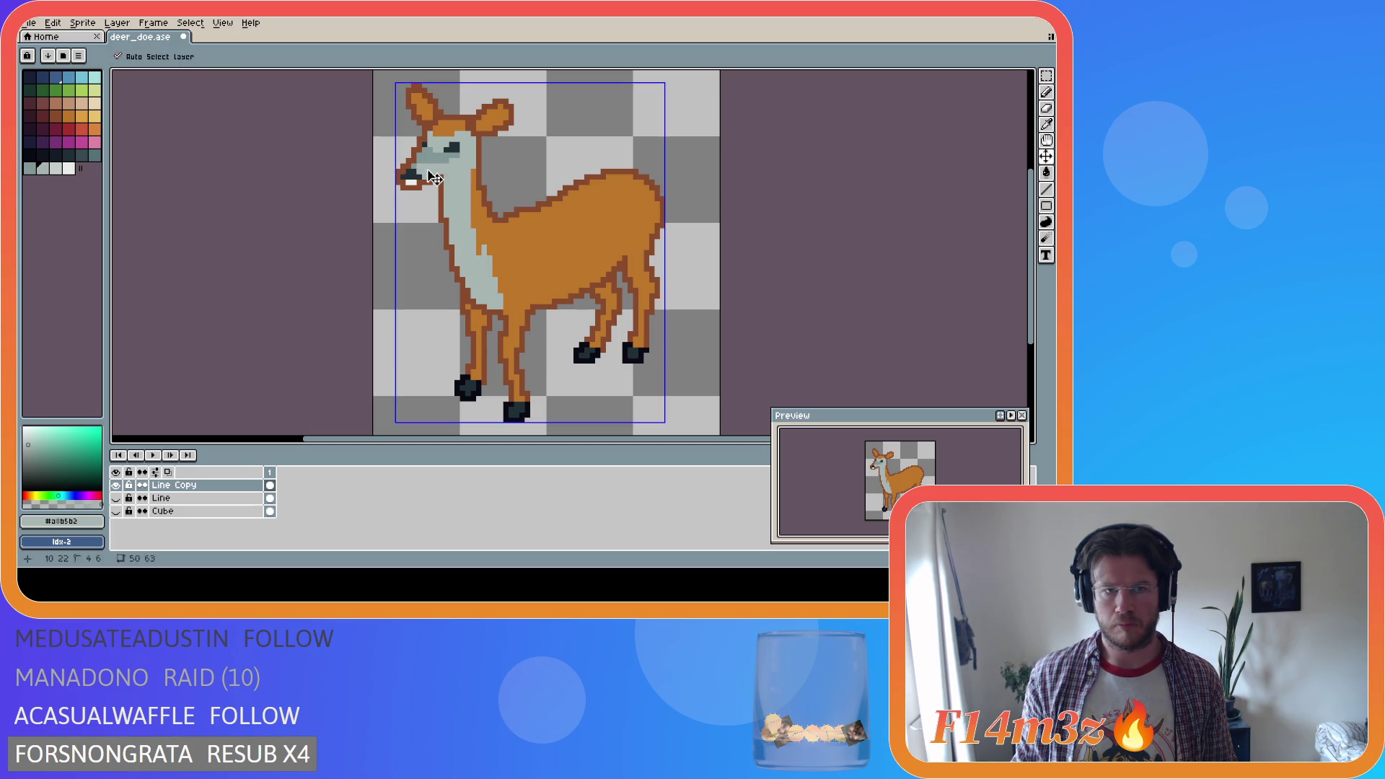
click(430, 167)
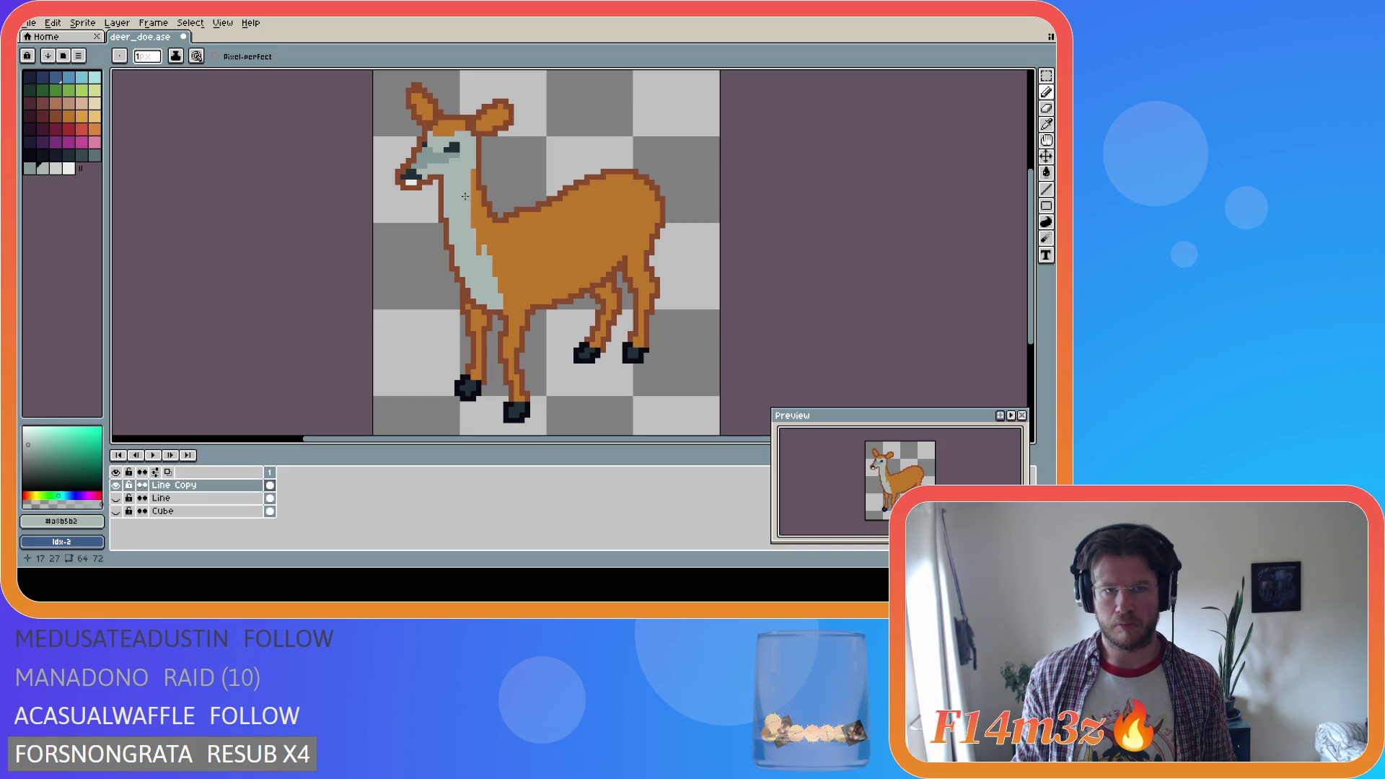
alt+click(411, 182)
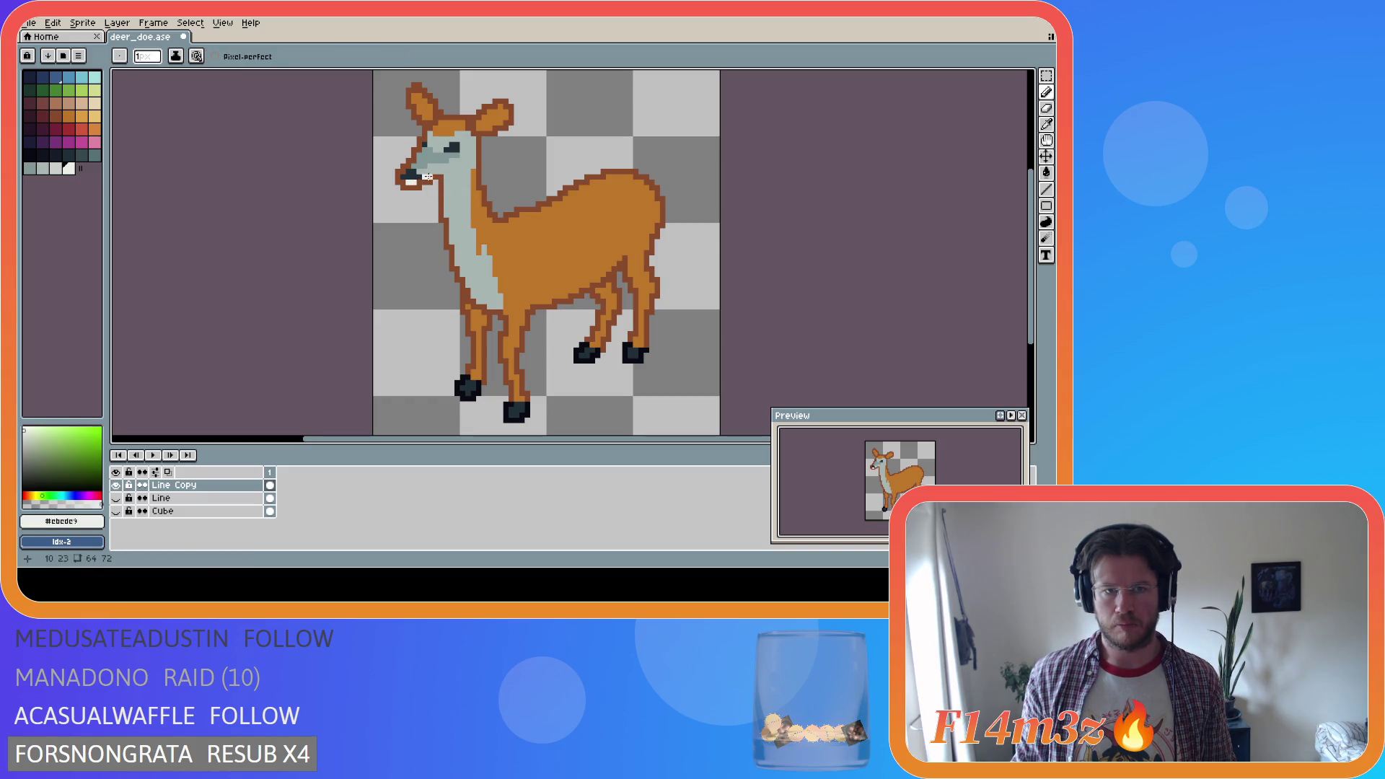
drag(430, 172, 440, 172)
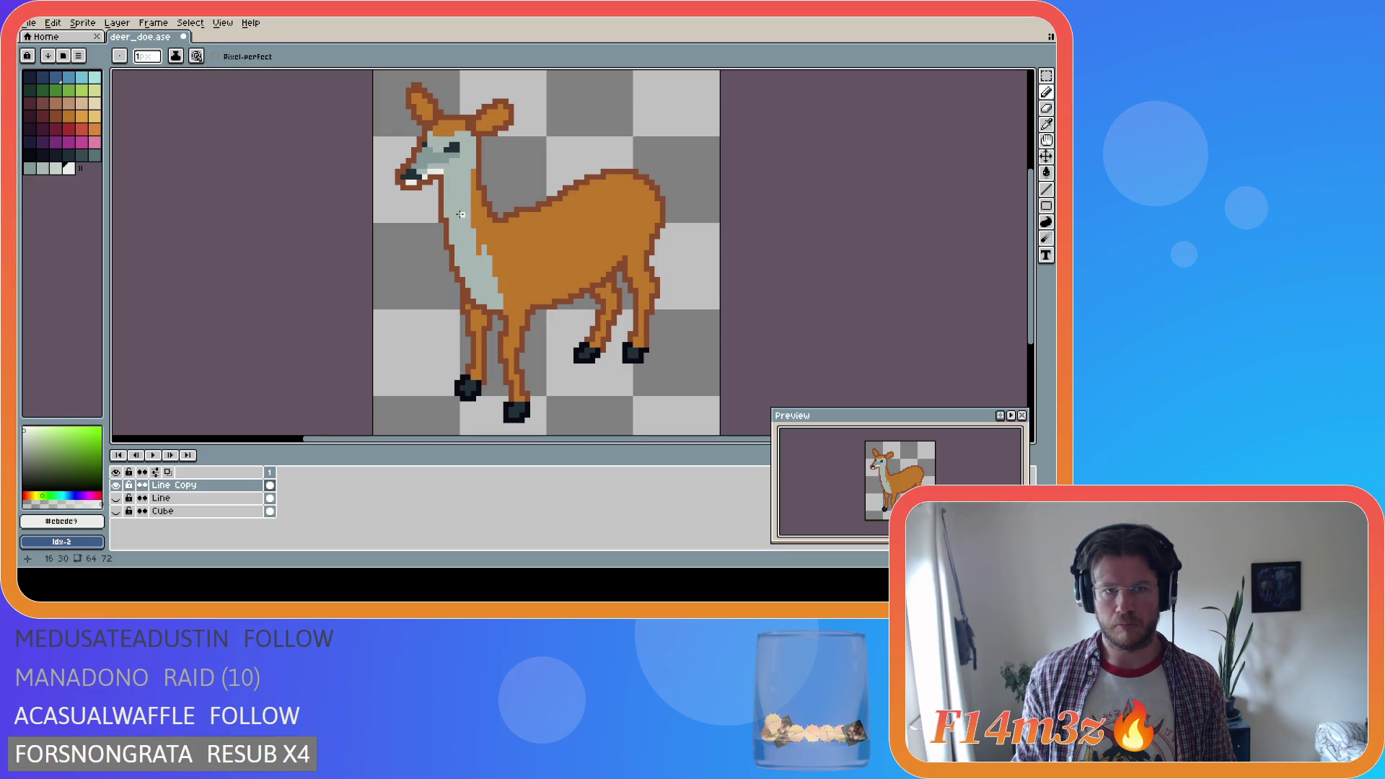
key(i)
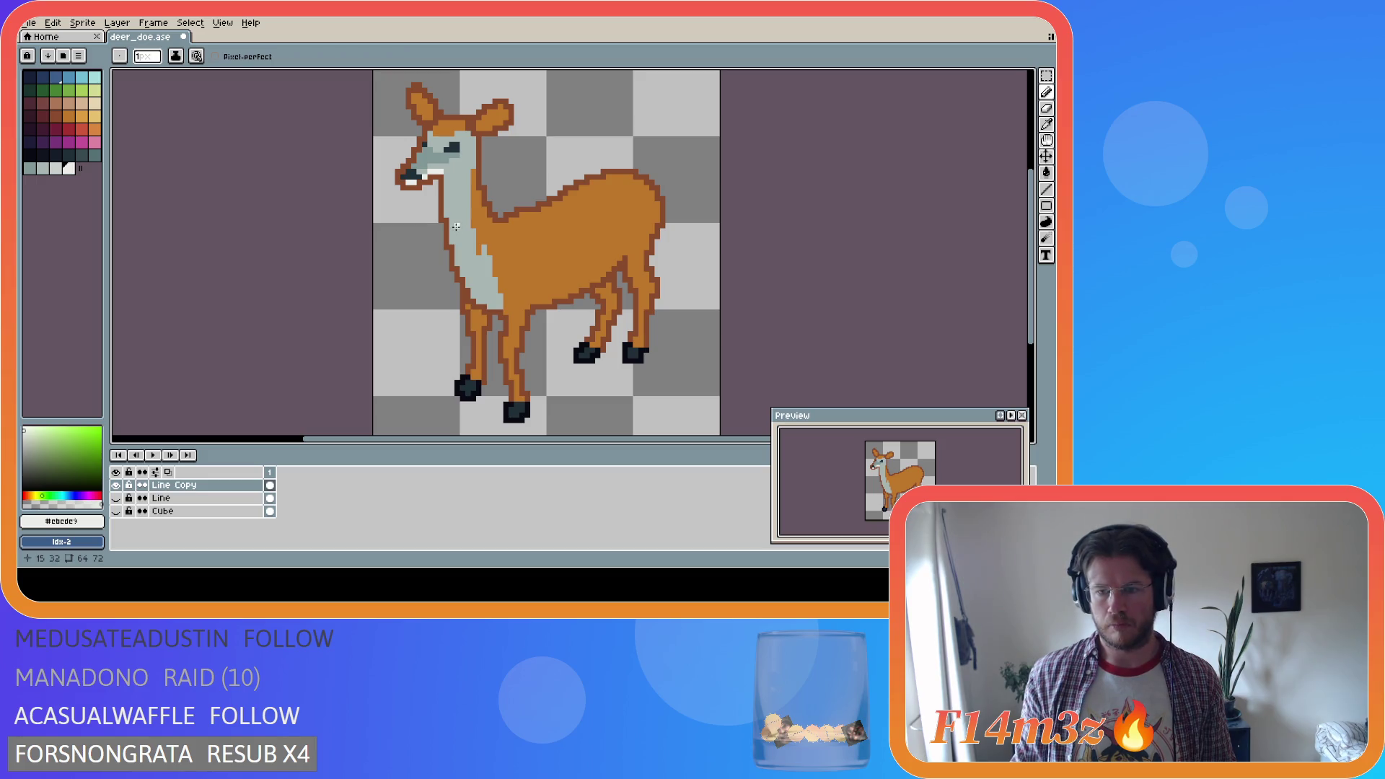
key(ctrl+z)
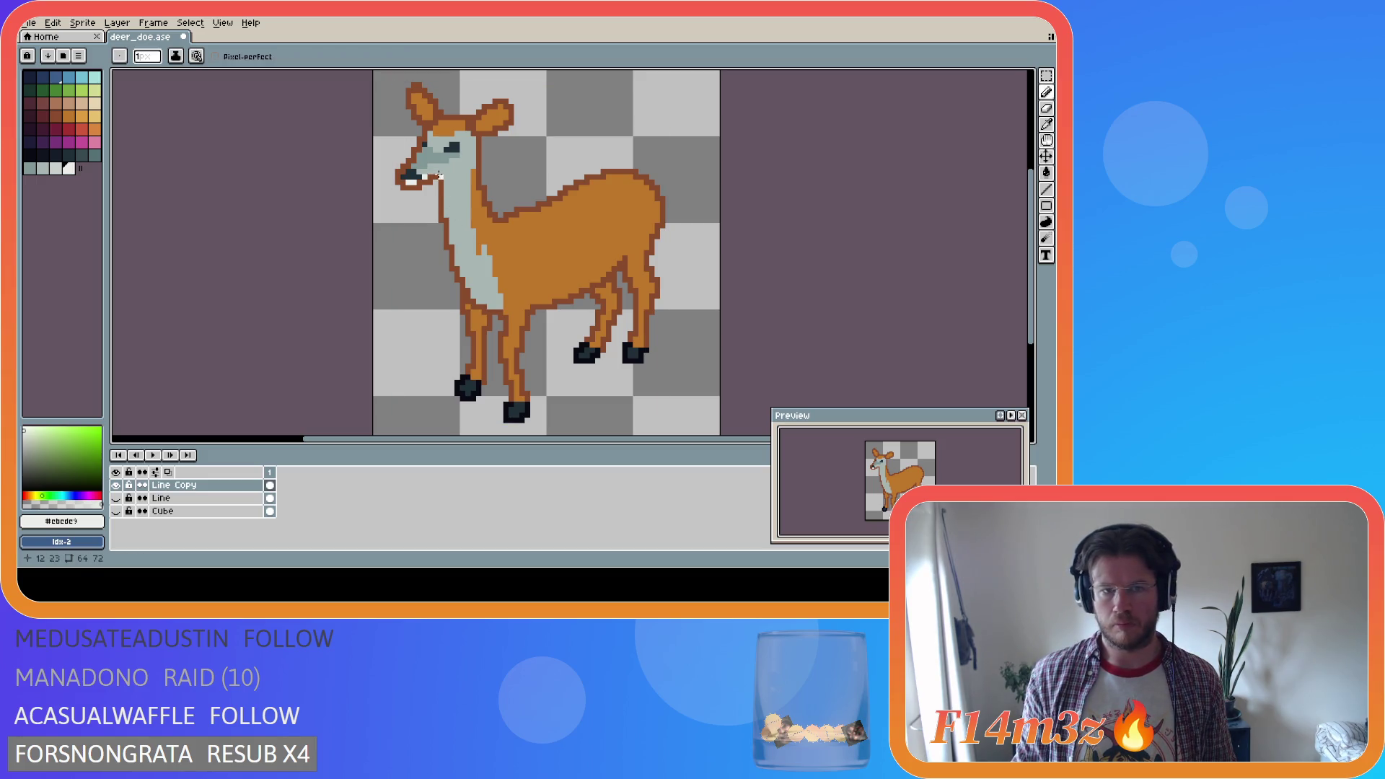
click(431, 173)
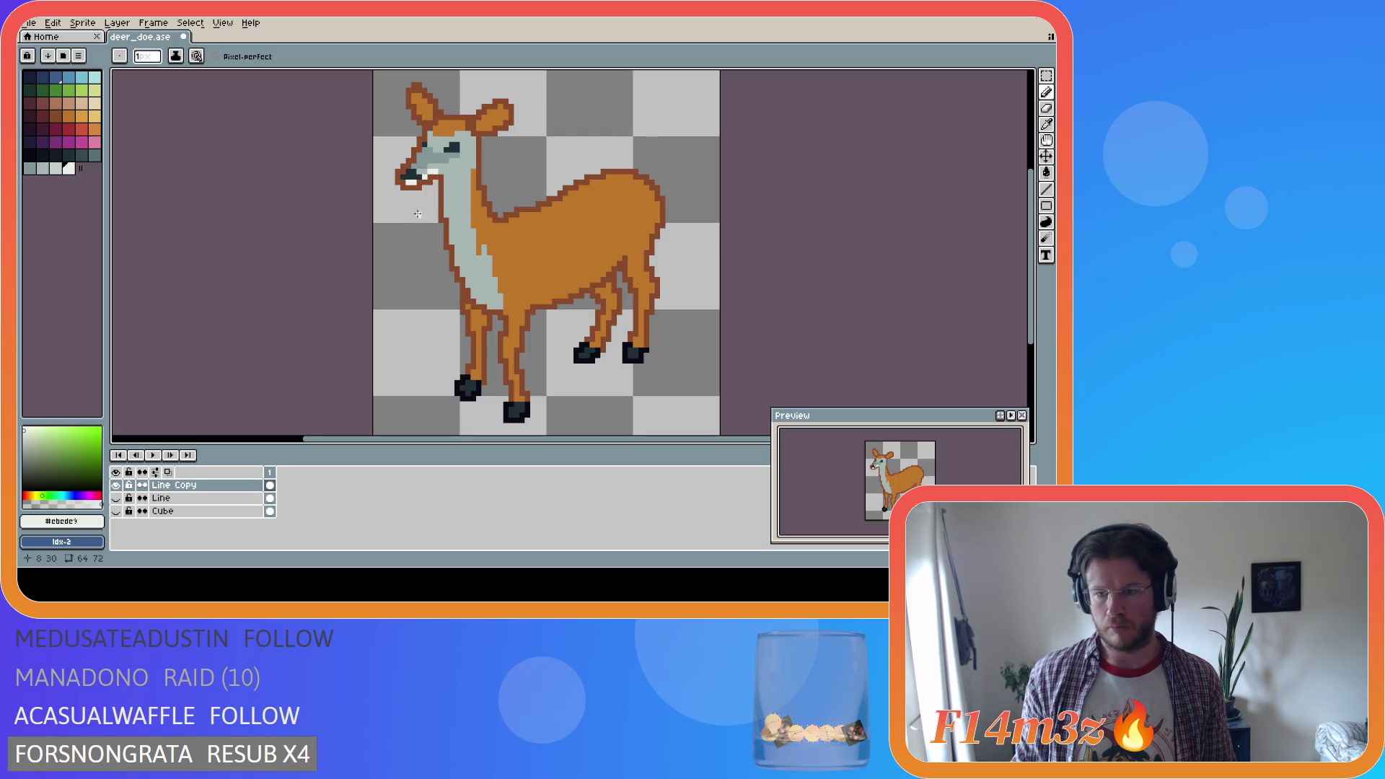
Try out pale and darker greys from the palette and the doe's face
click(56, 168)
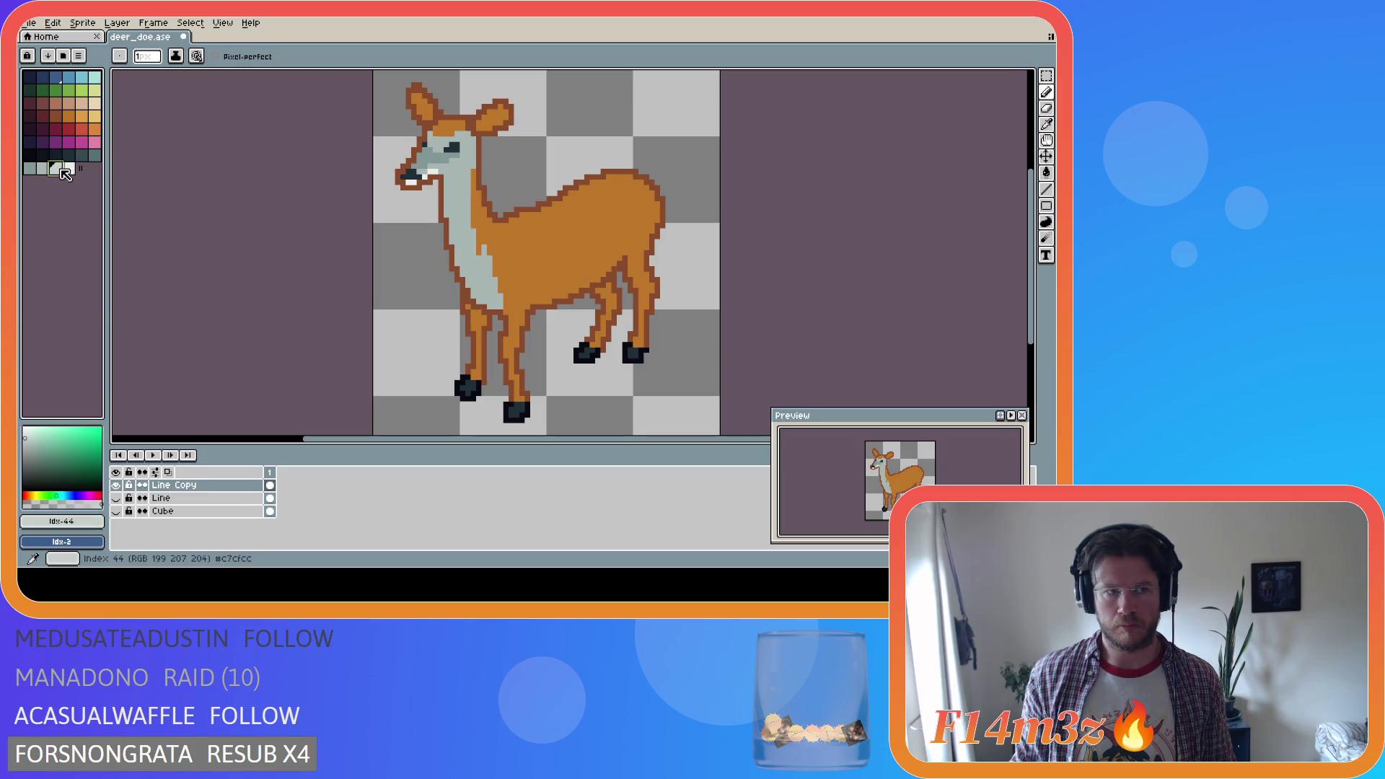
key(g)
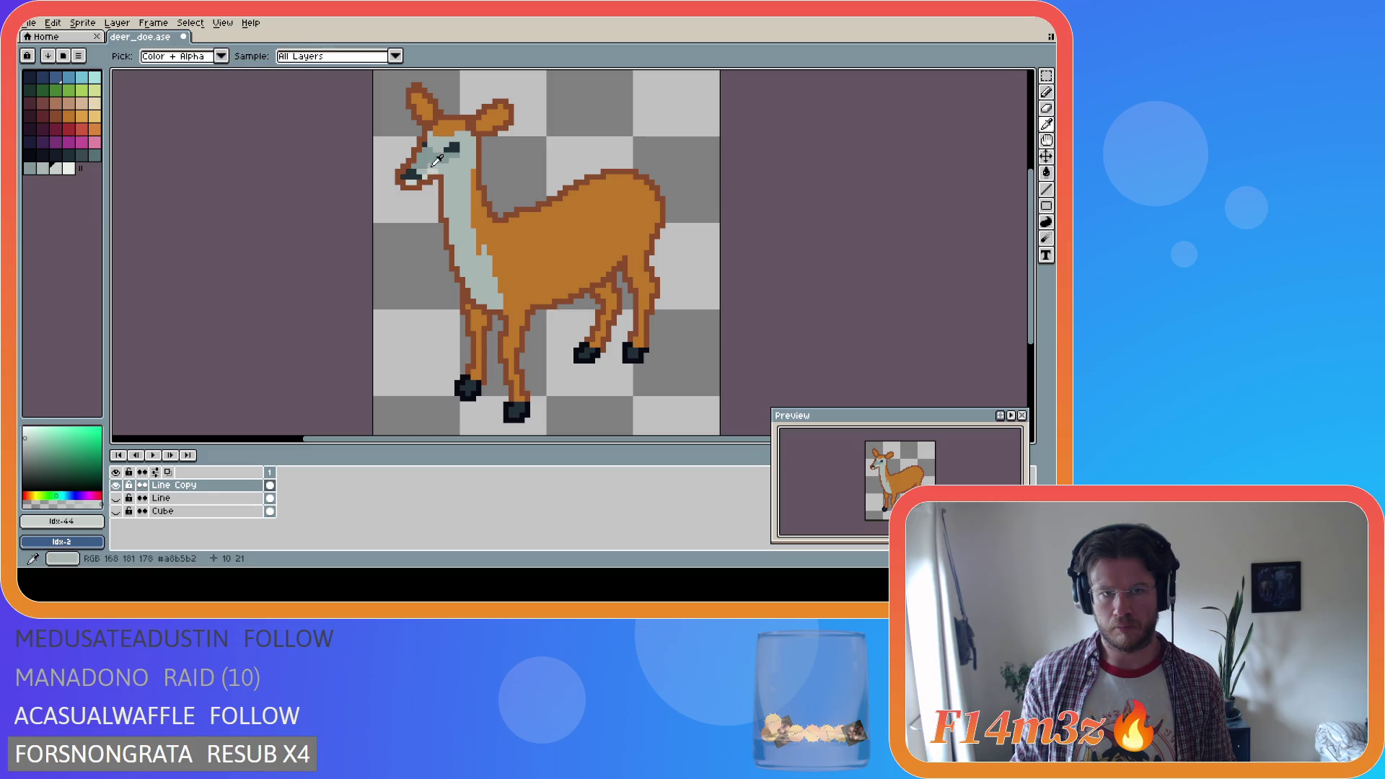
alt+click(428, 169)
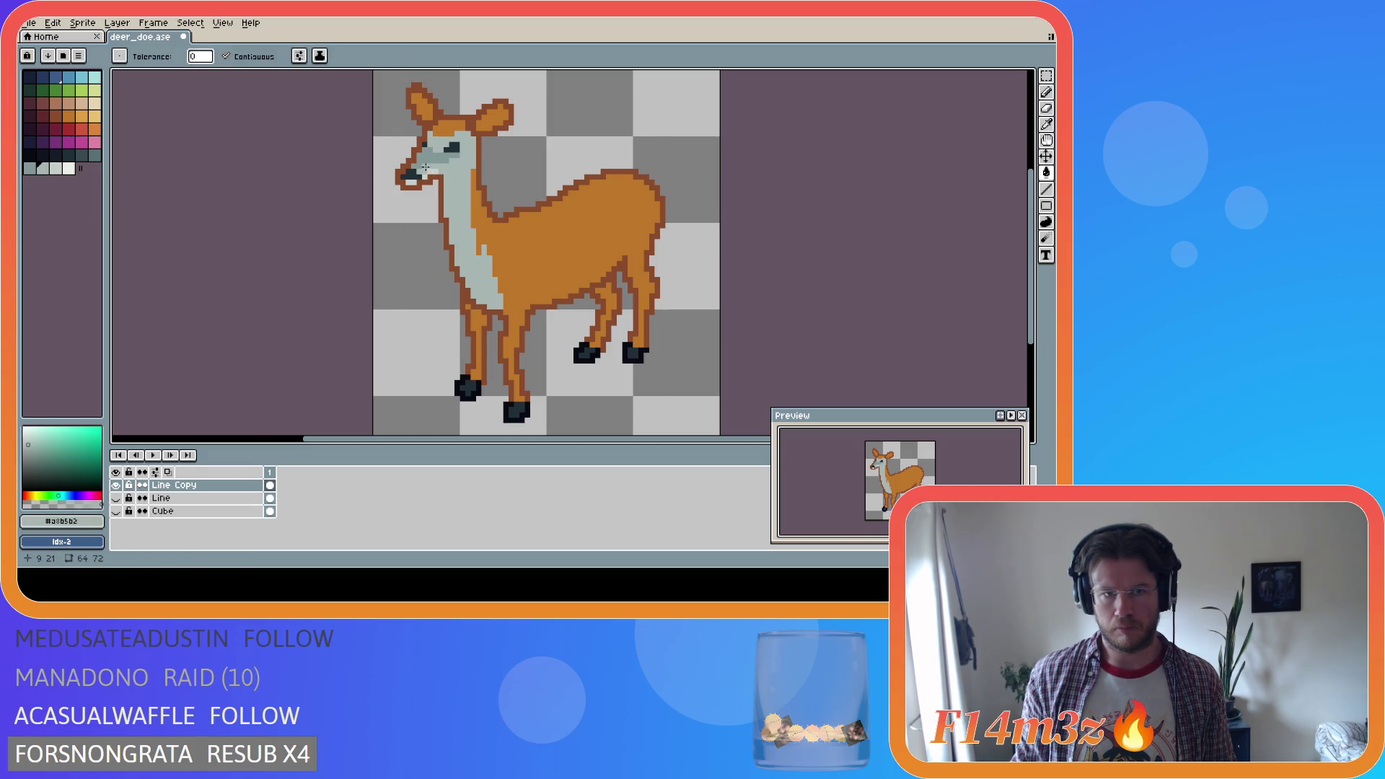
key(b)
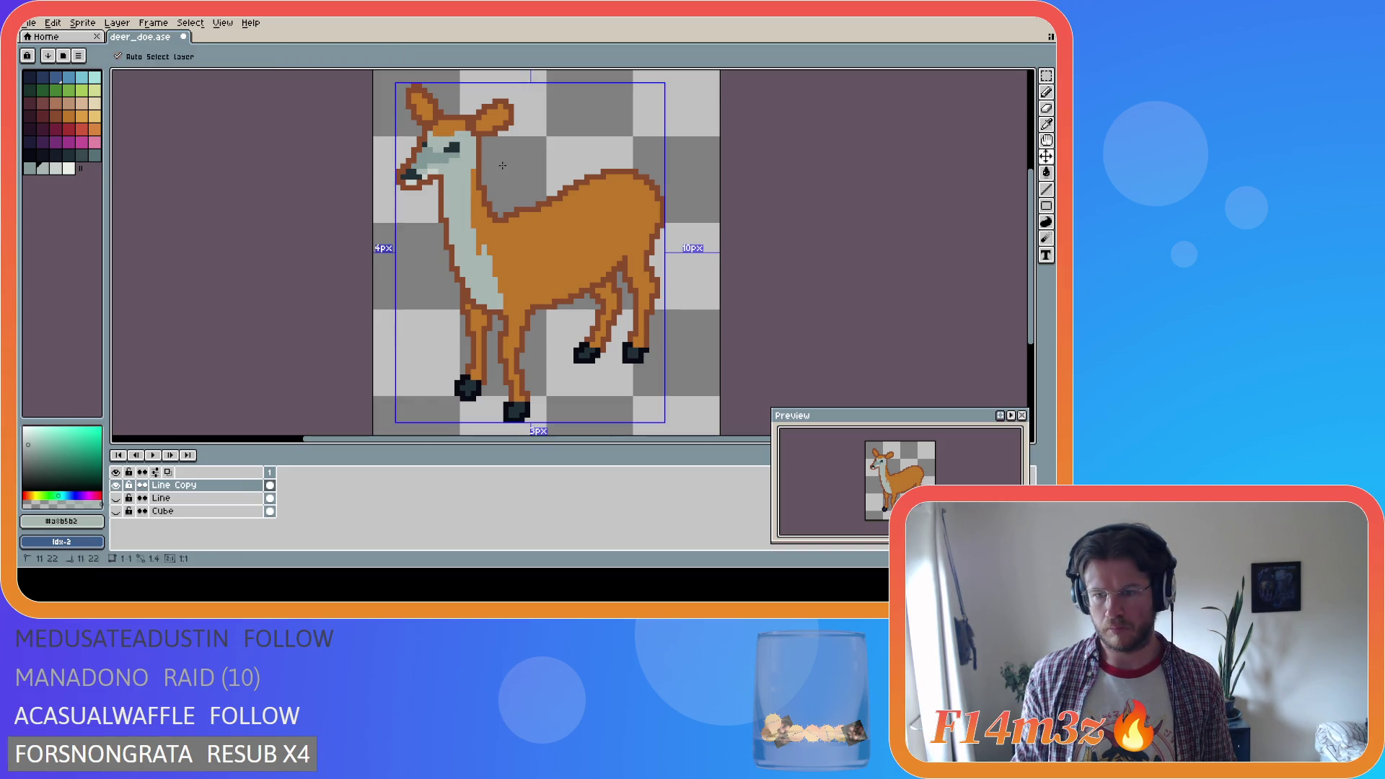
key(i)
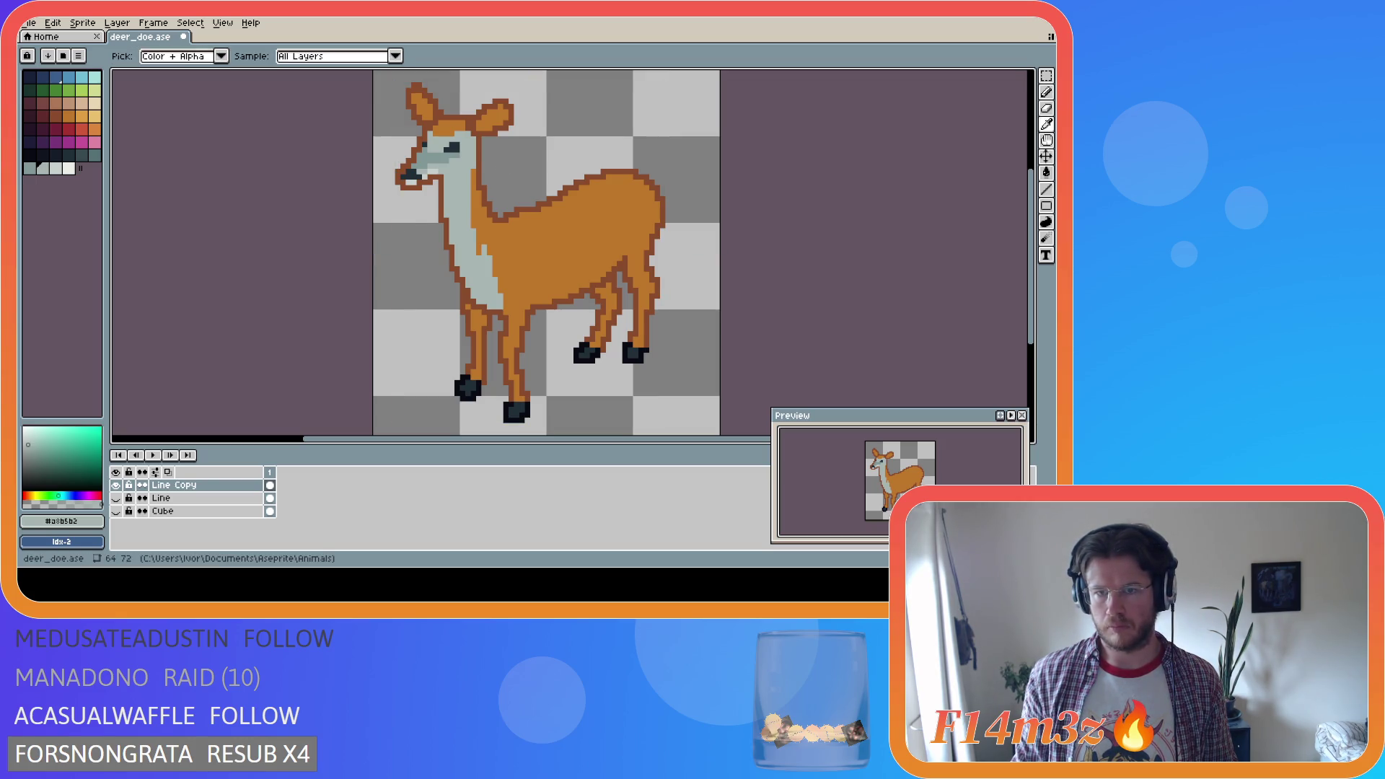
key(b)
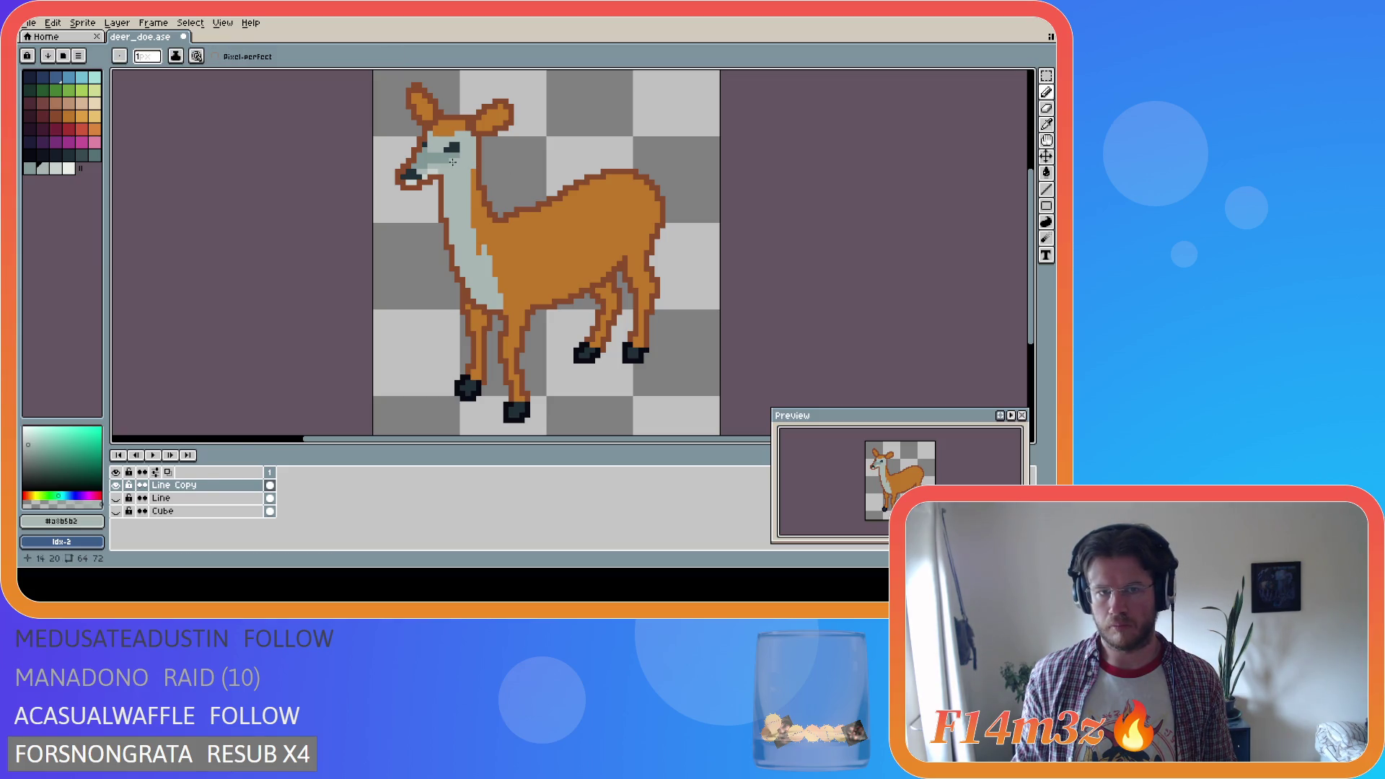
alt+click(430, 152)
key(i)
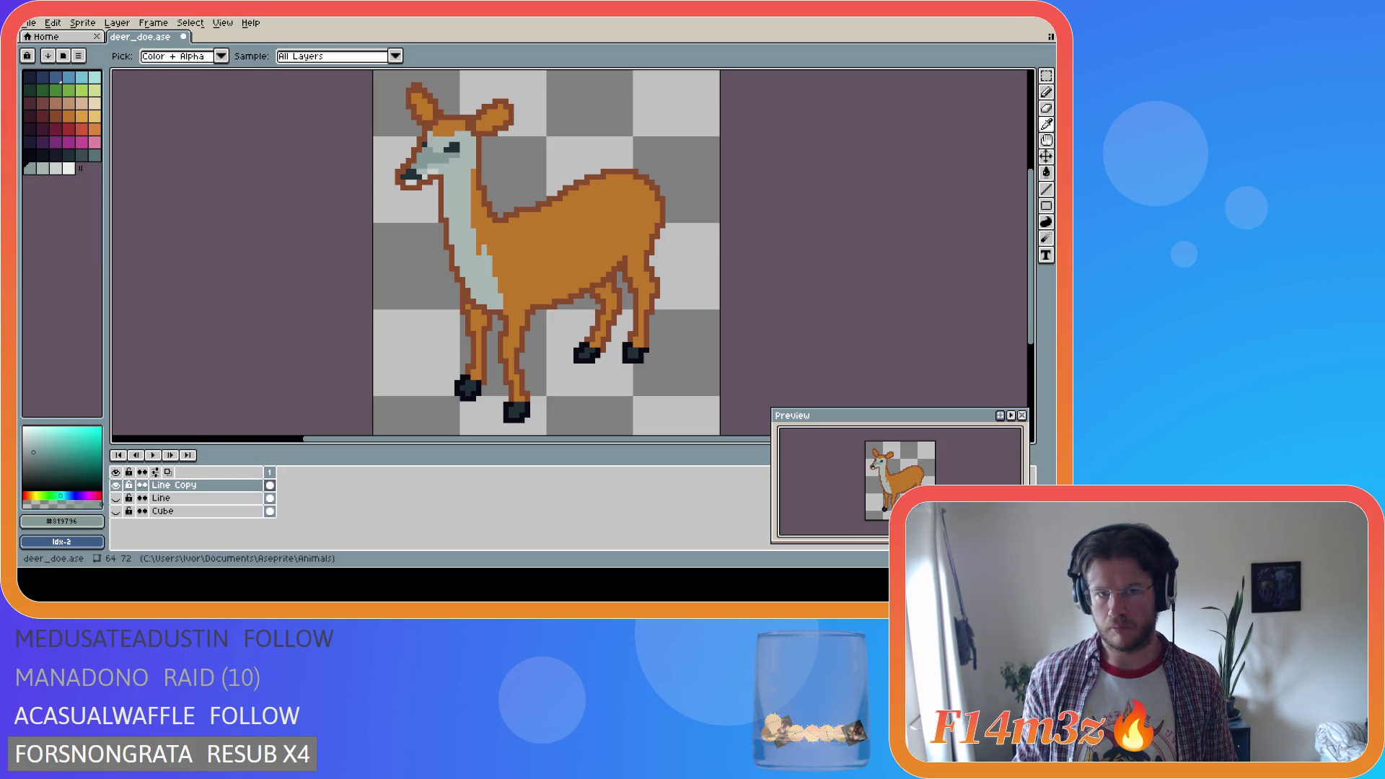
key(b)
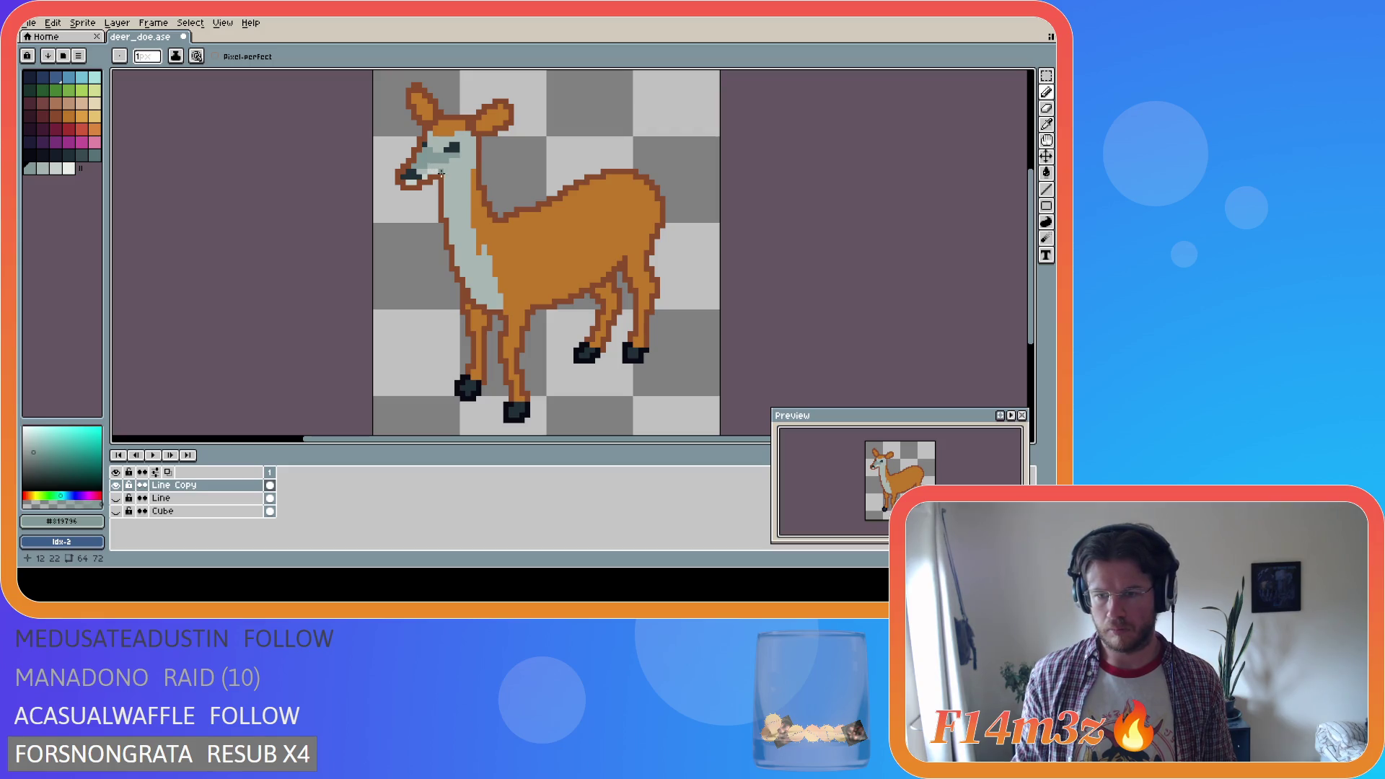
Select darker grey Idx-42 and draw a shading line down the front of the neck
key(i)
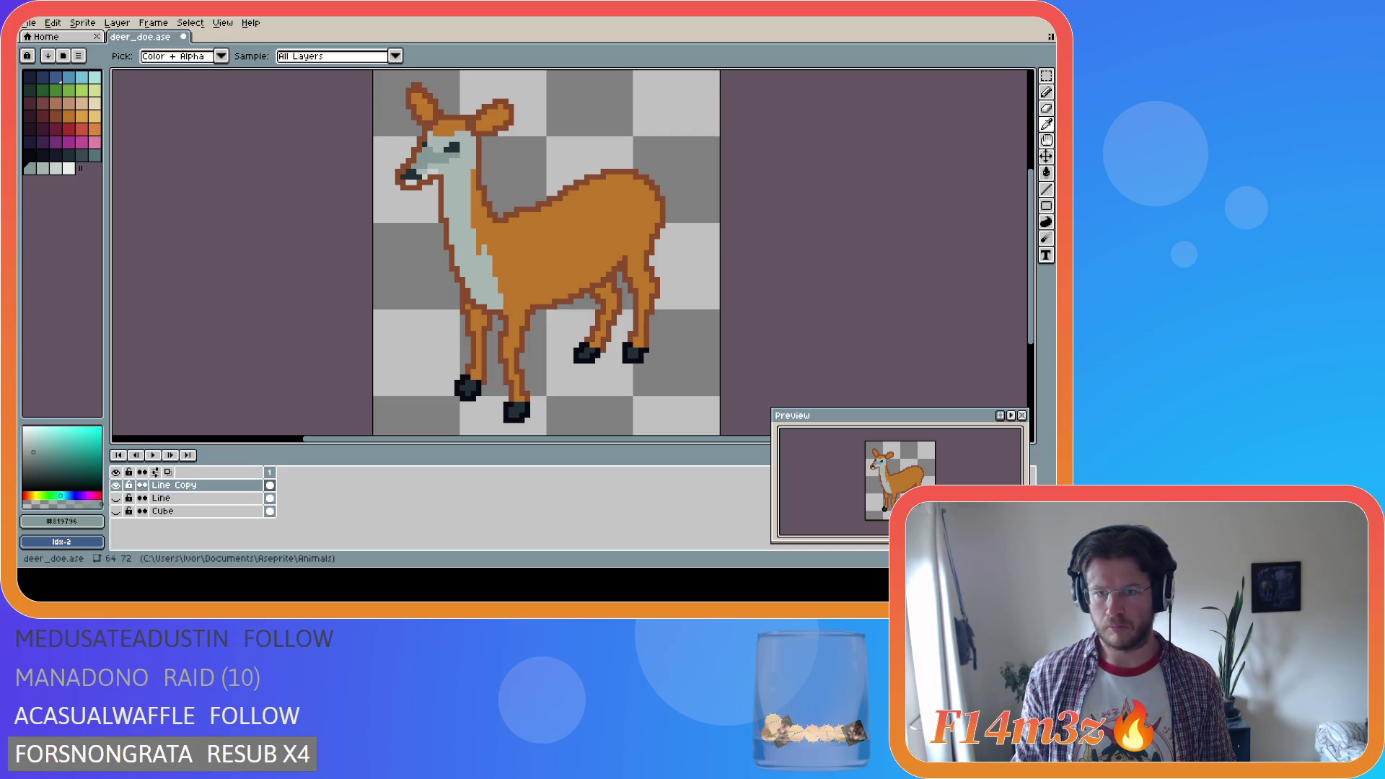
key(b)
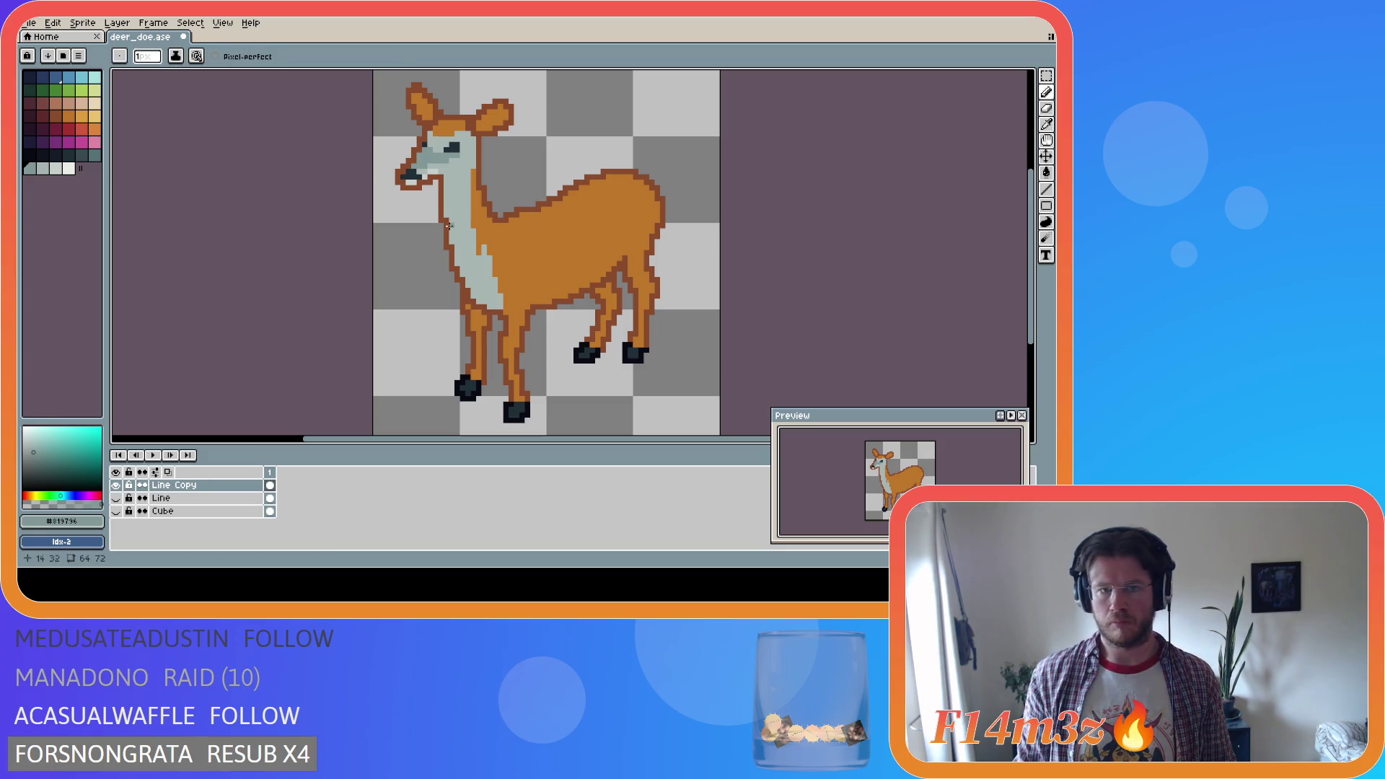
click(44, 168)
click(30, 170)
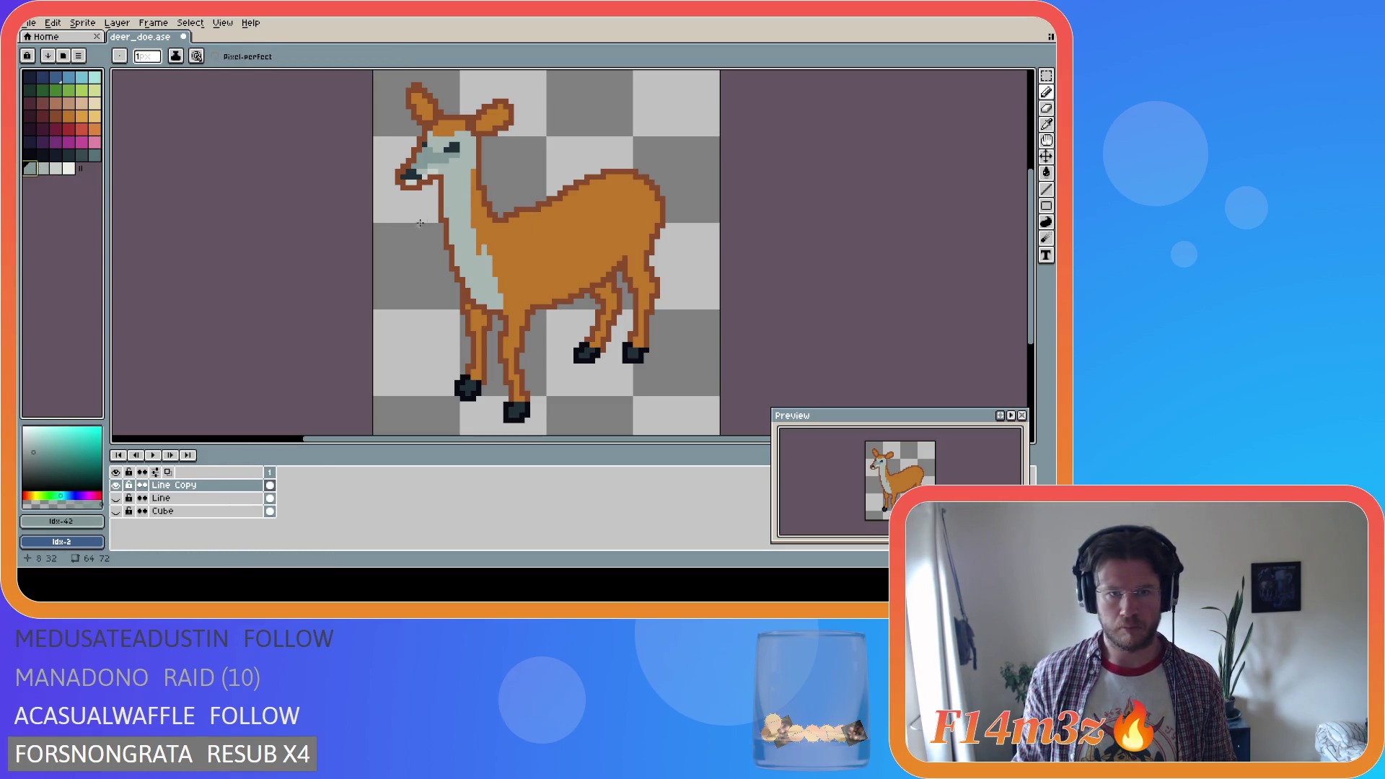
key(i)
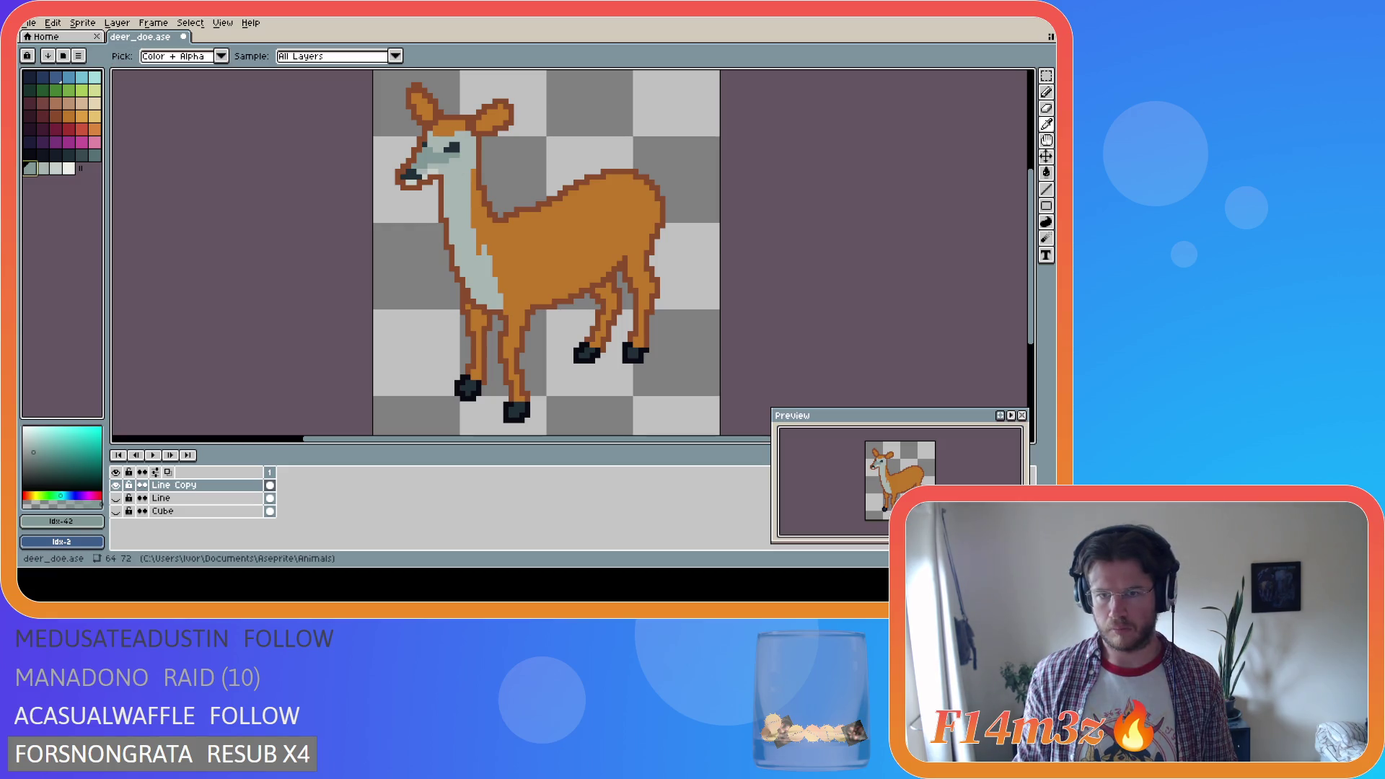
key(b)
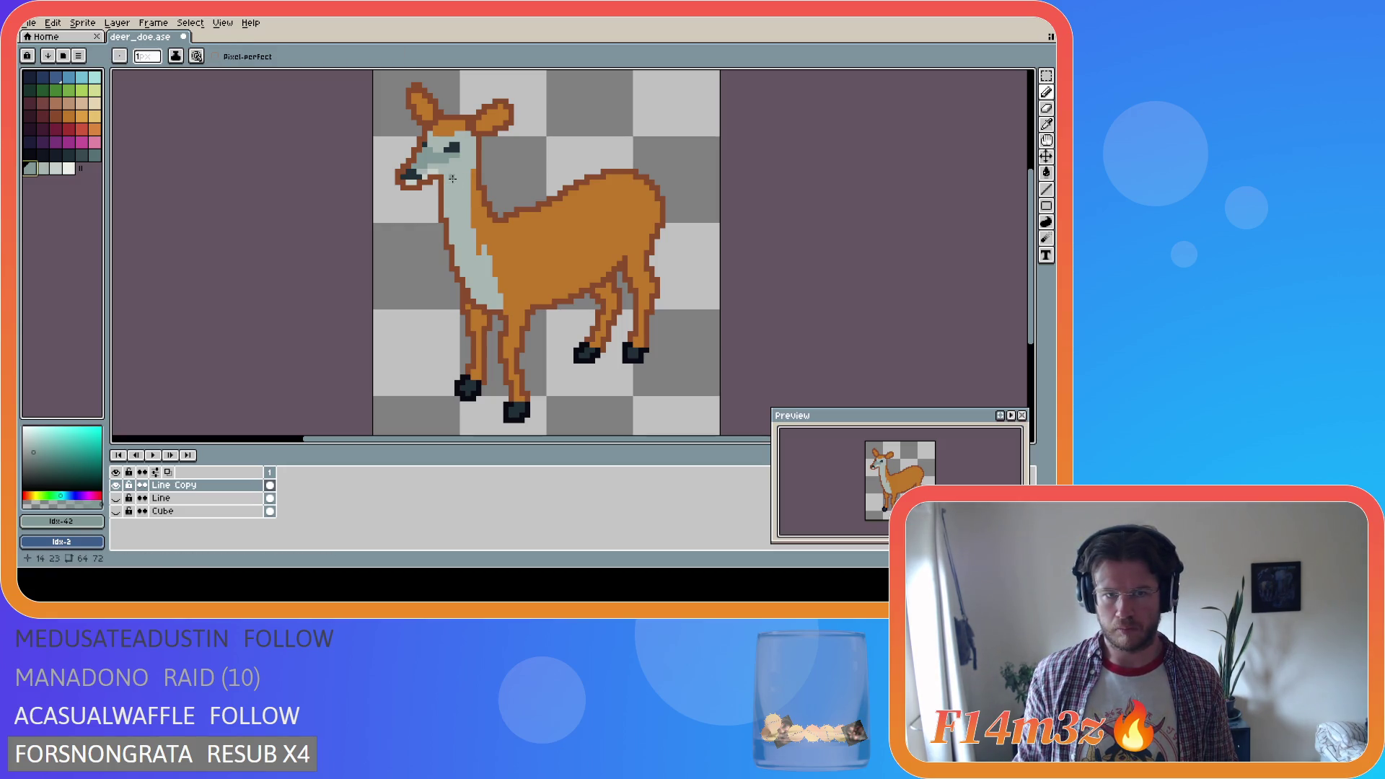
drag(444, 187, 481, 283)
key(i)
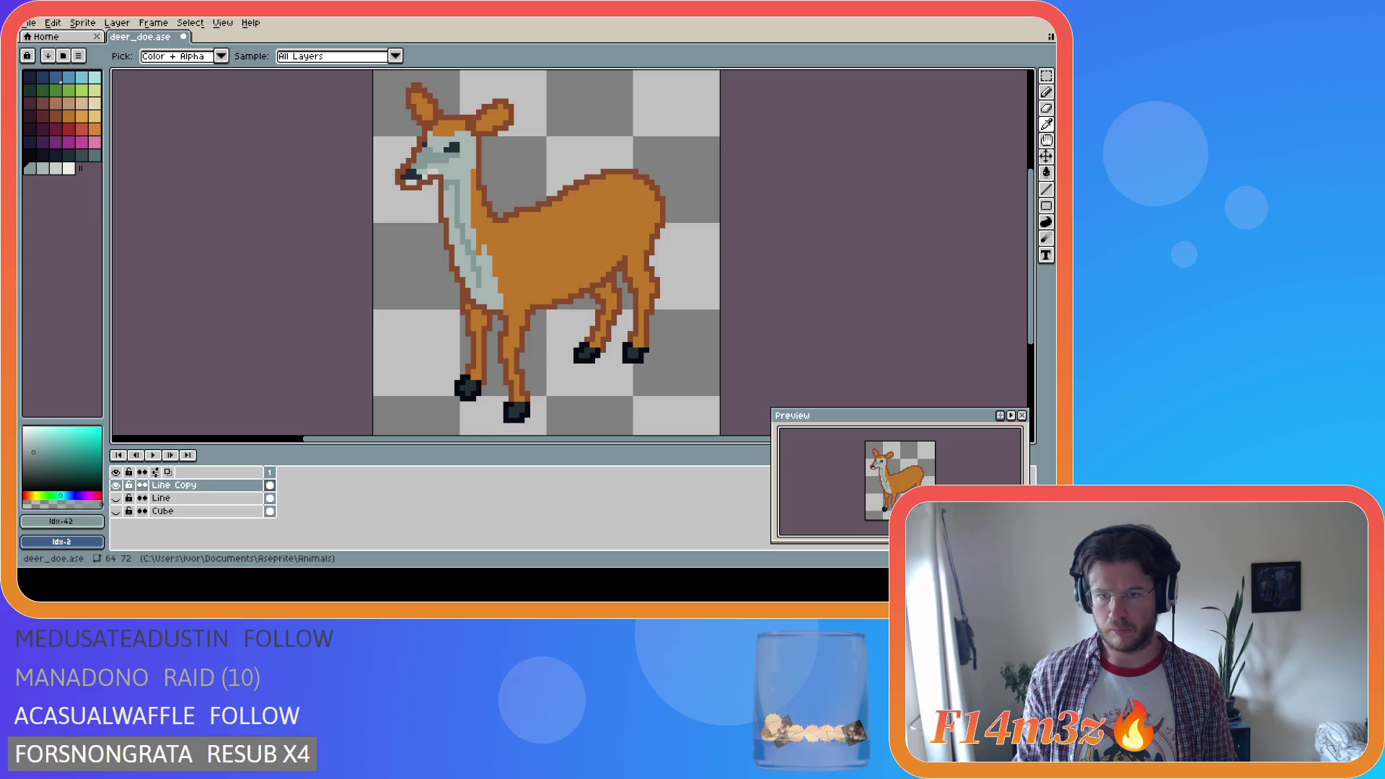
Paint darker #819796 pixels along the neck and try a darker fill, undoing the last change
click(476, 292)
key(b)
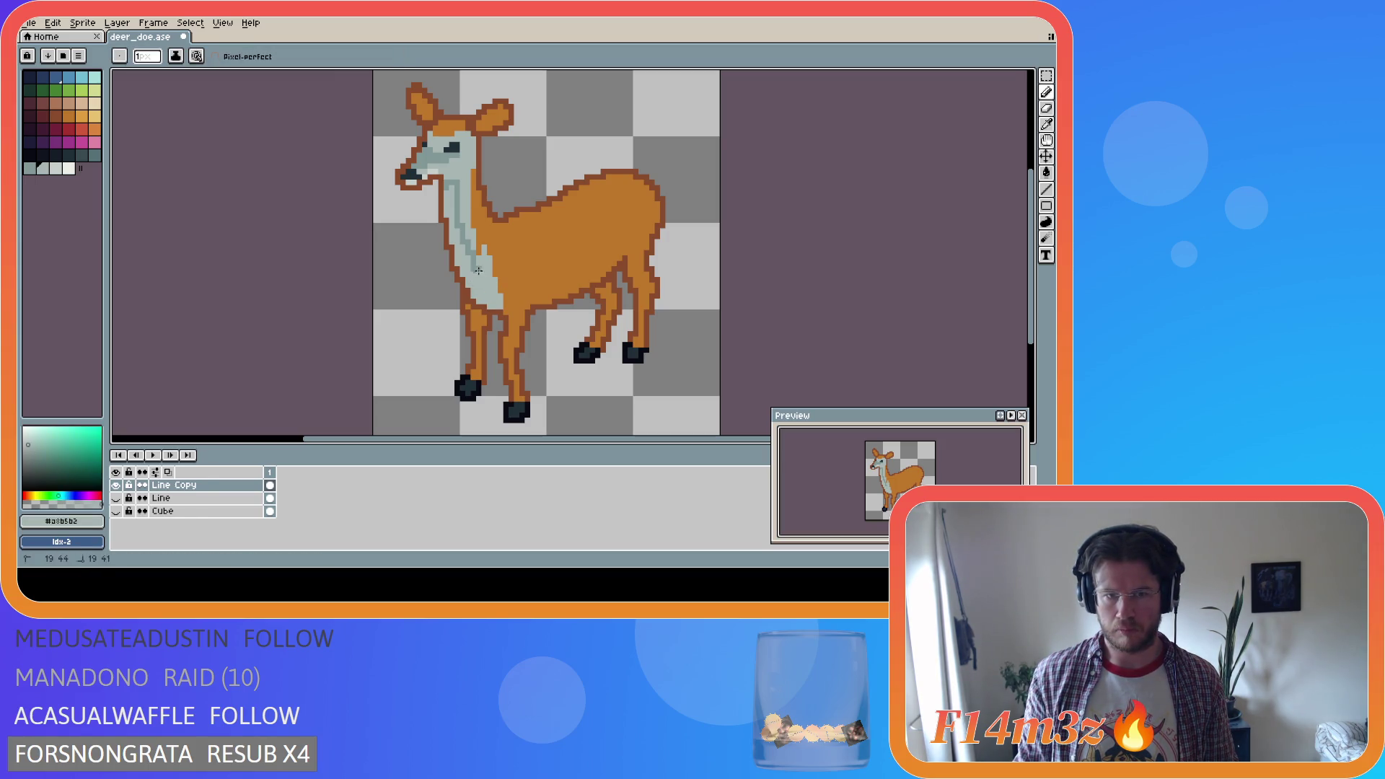
key(ctrl)
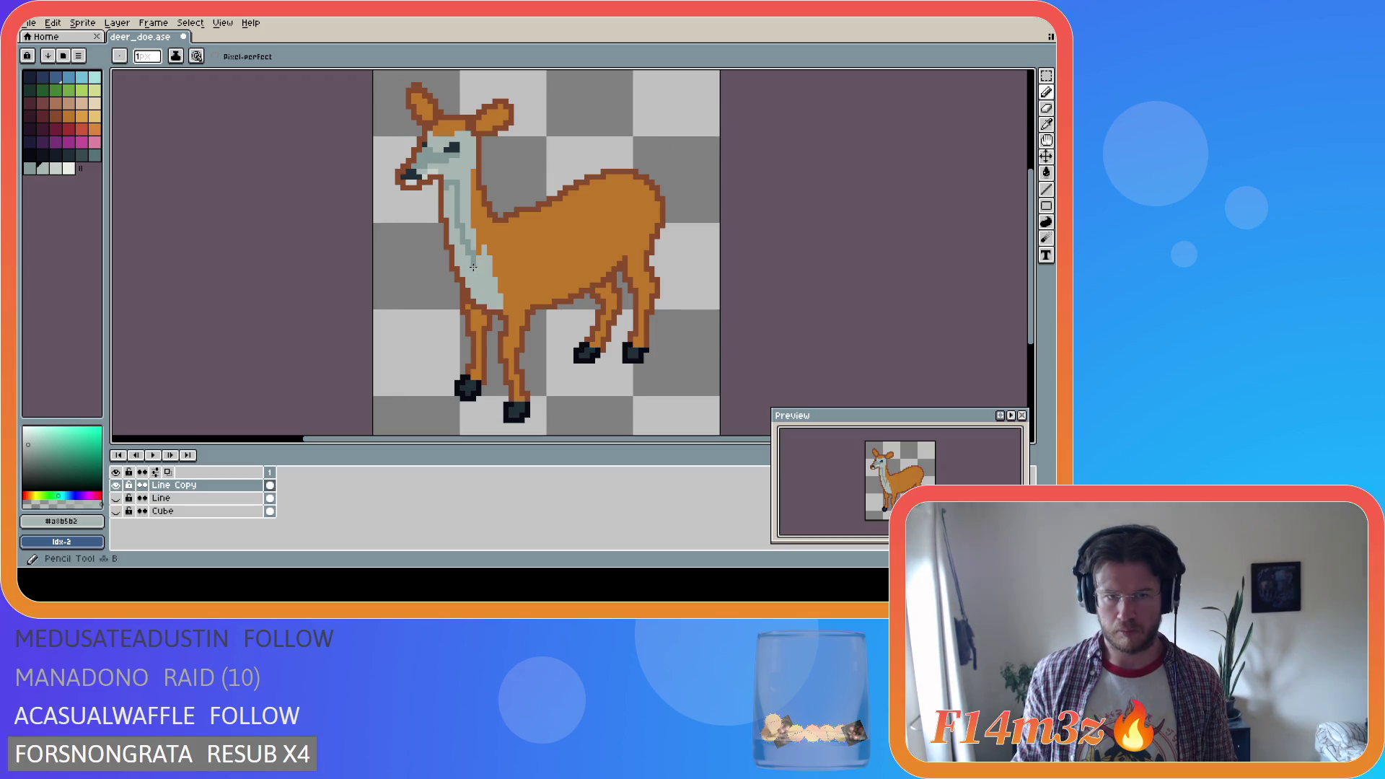
alt+click(459, 248)
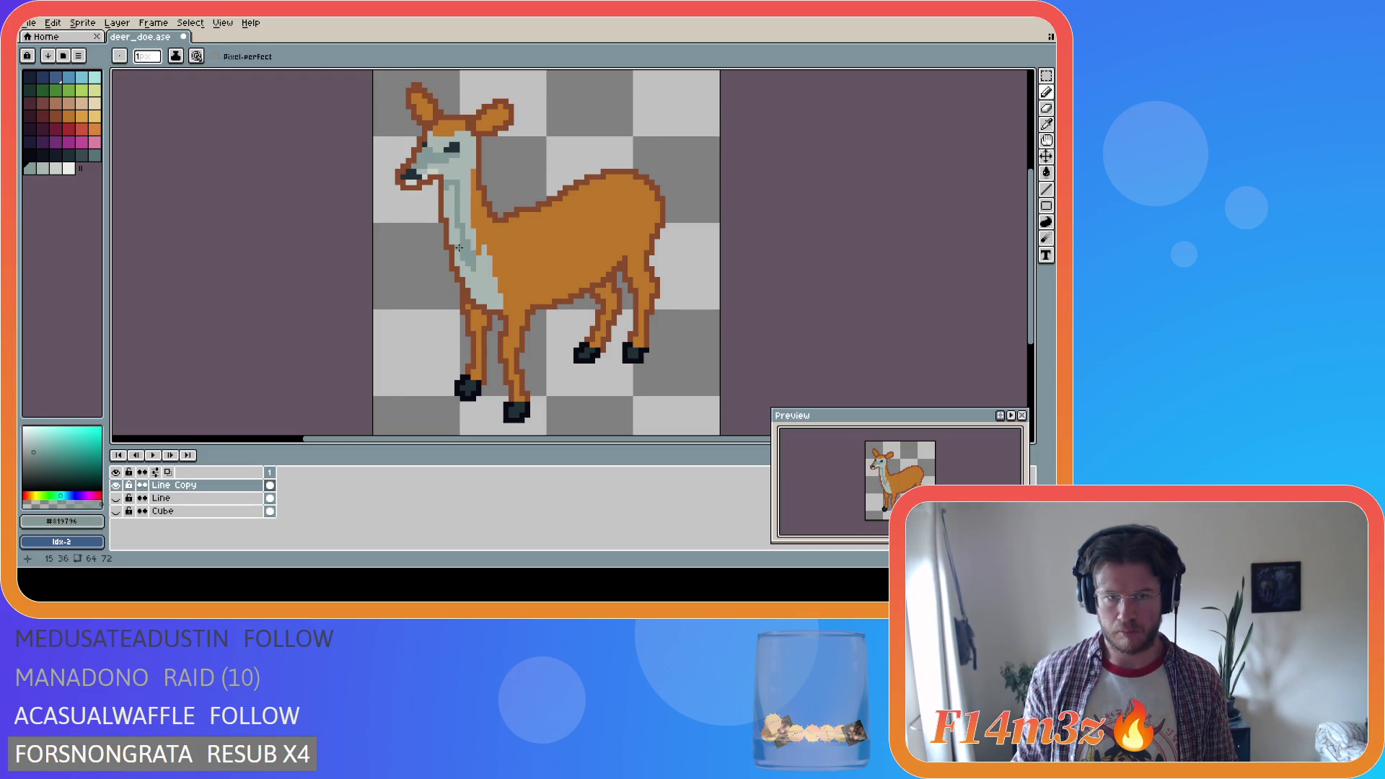
drag(473, 272, 455, 237)
key(g)
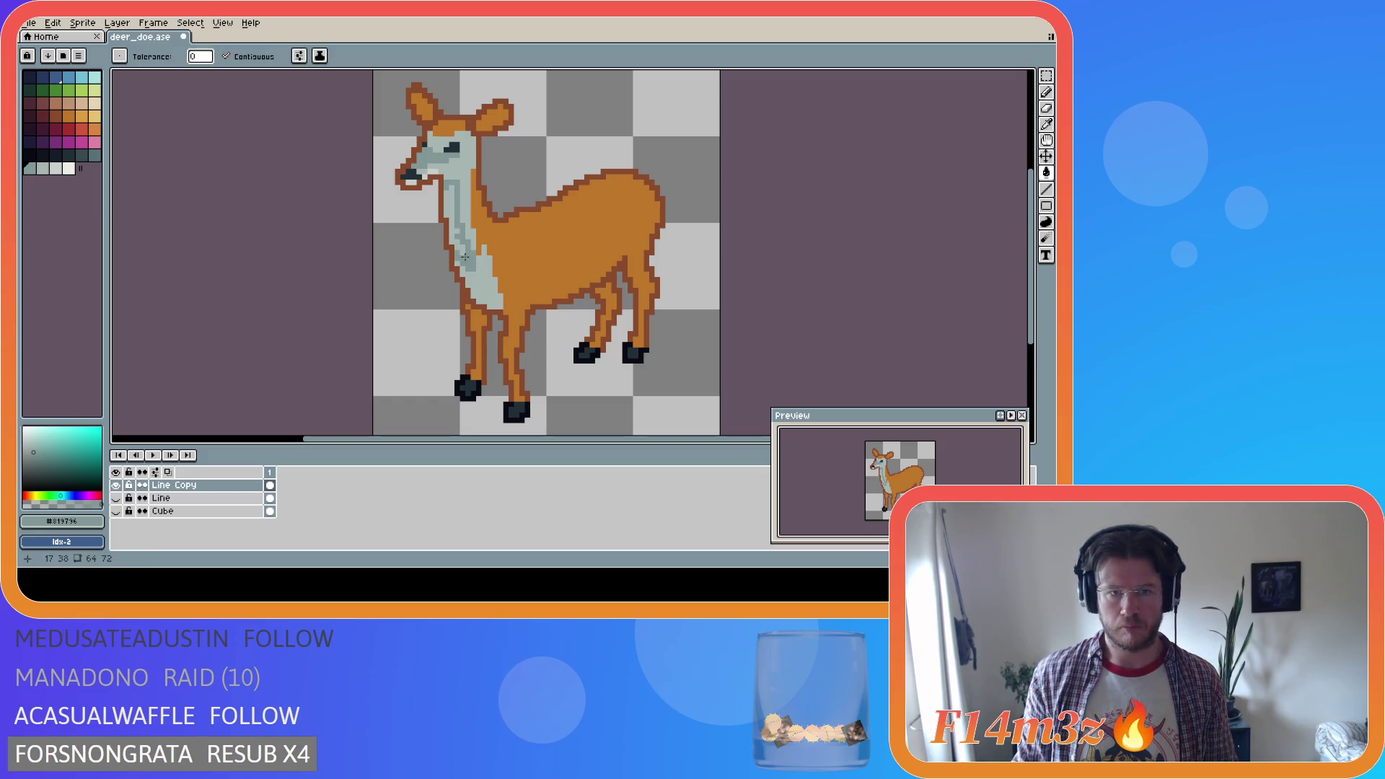
click(454, 240)
key(b)
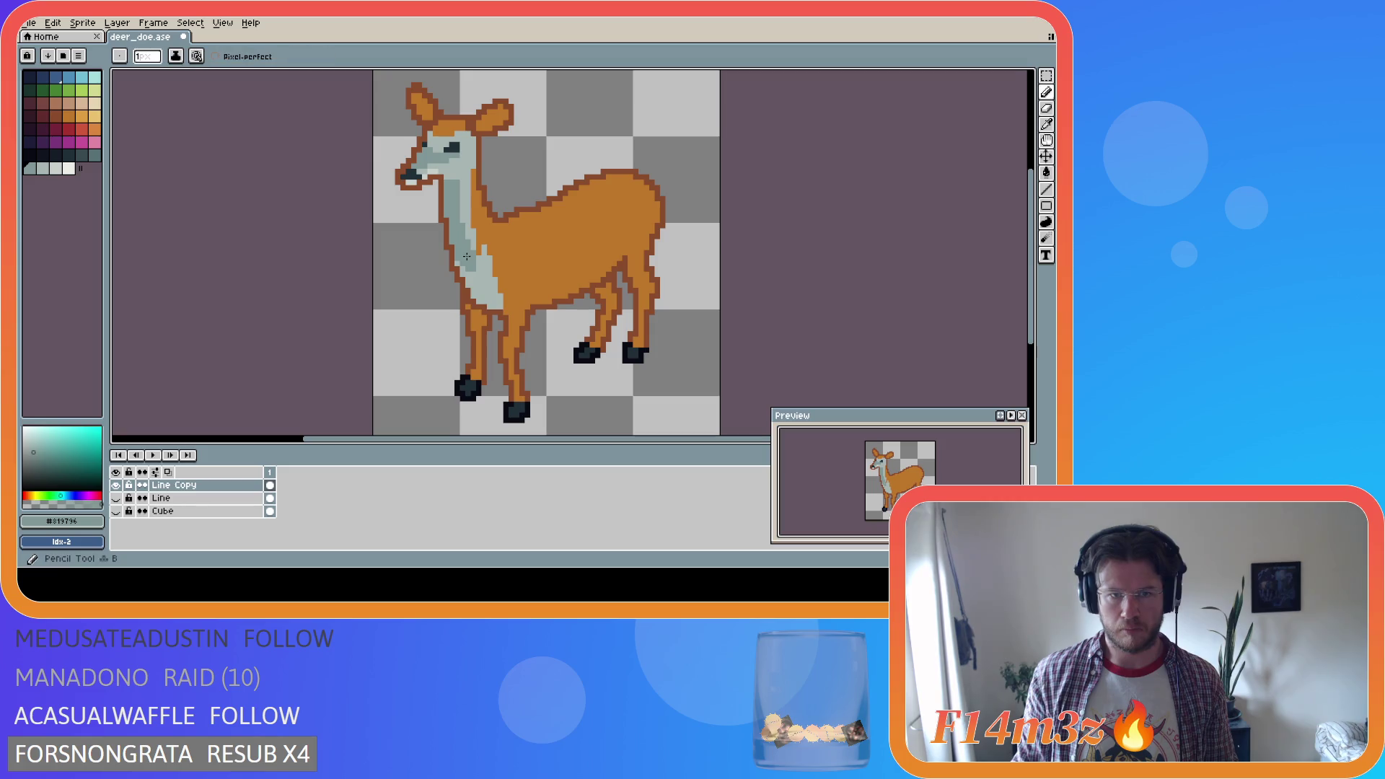
key(v)
key(ctrl+z)
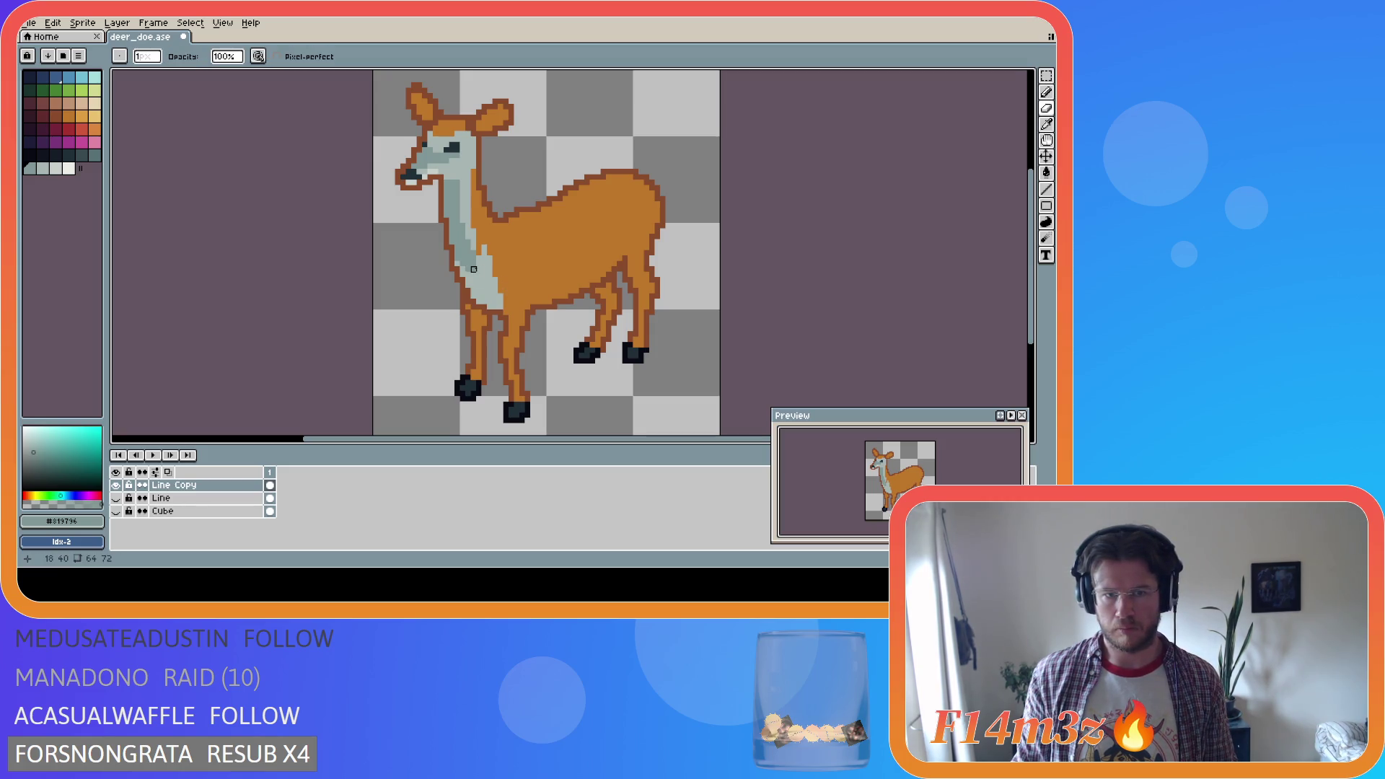
key(b)
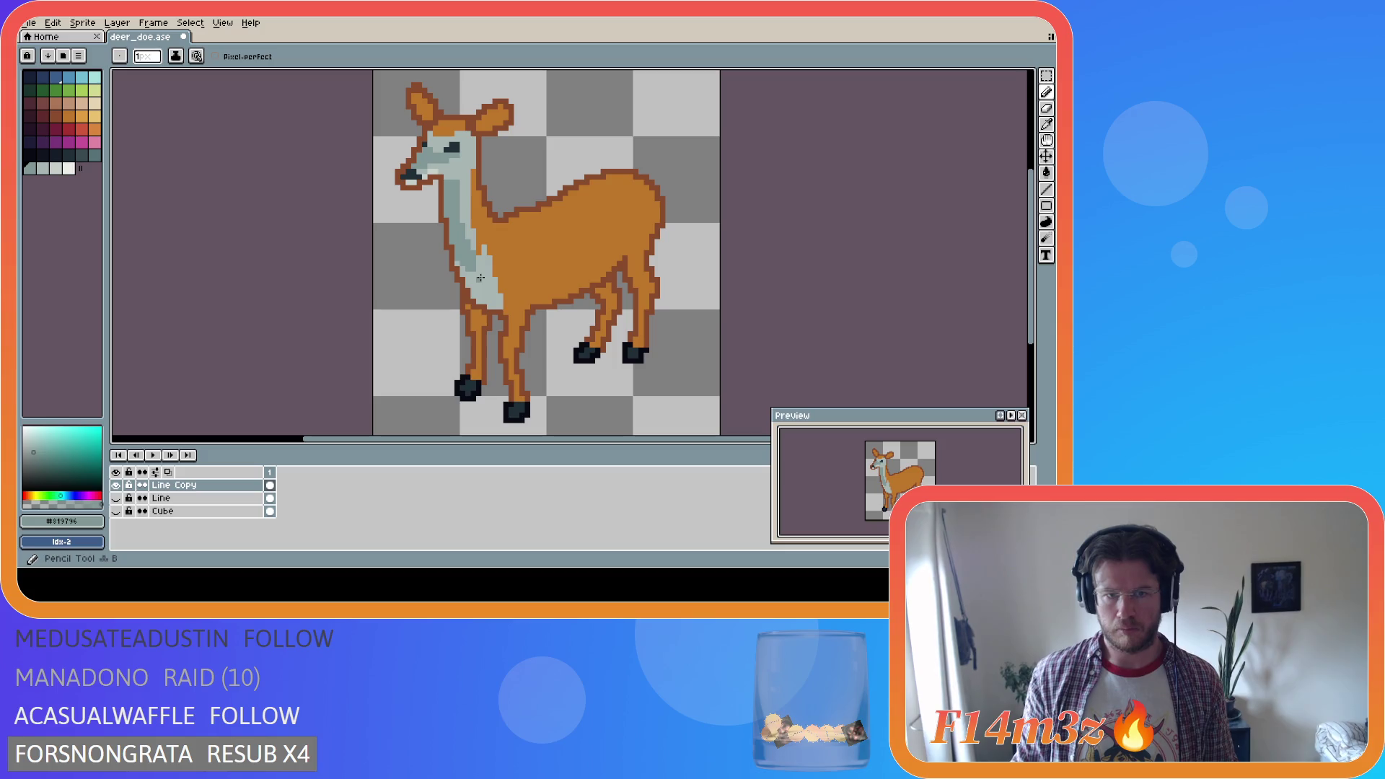
Repaint lighter #a8b5b2 pixels onto the neck shading, then pick the darker grey again
alt+click(481, 274)
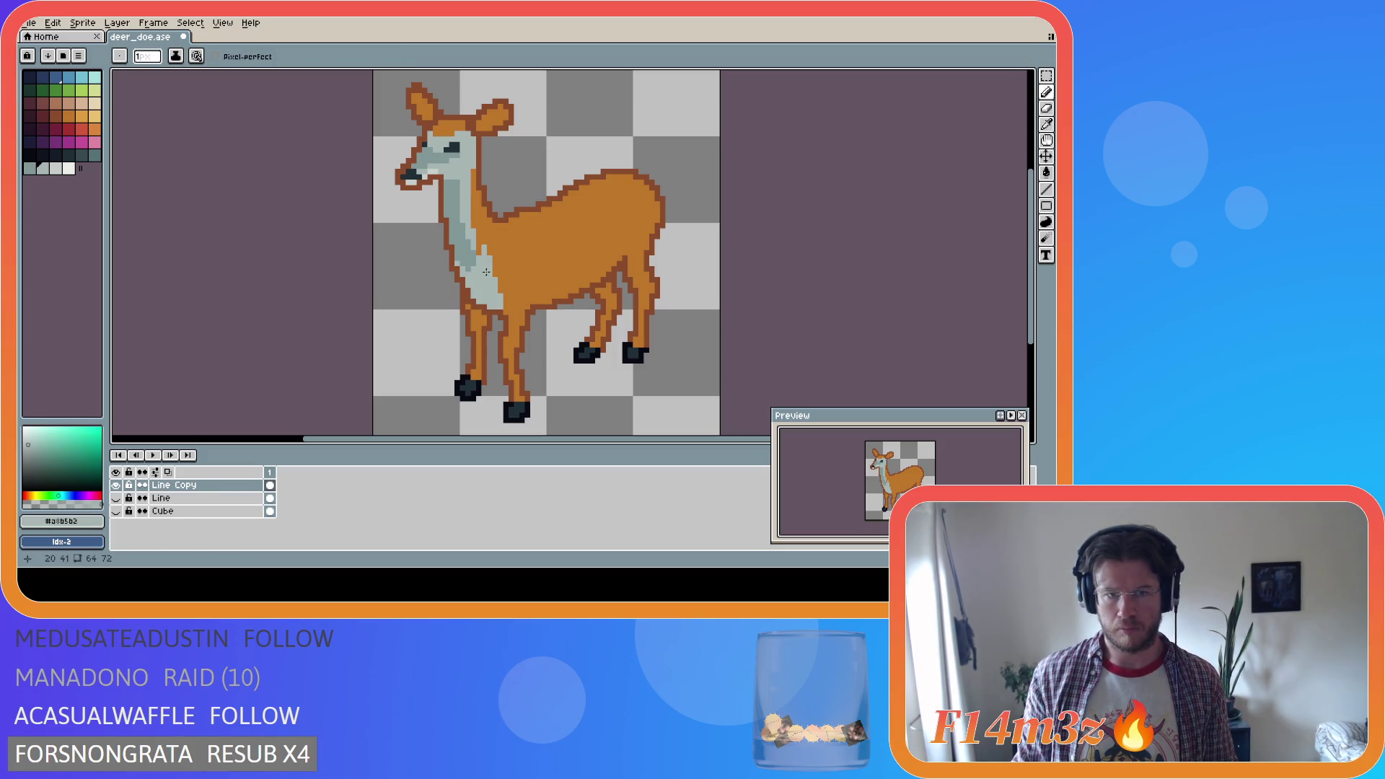
key(i)
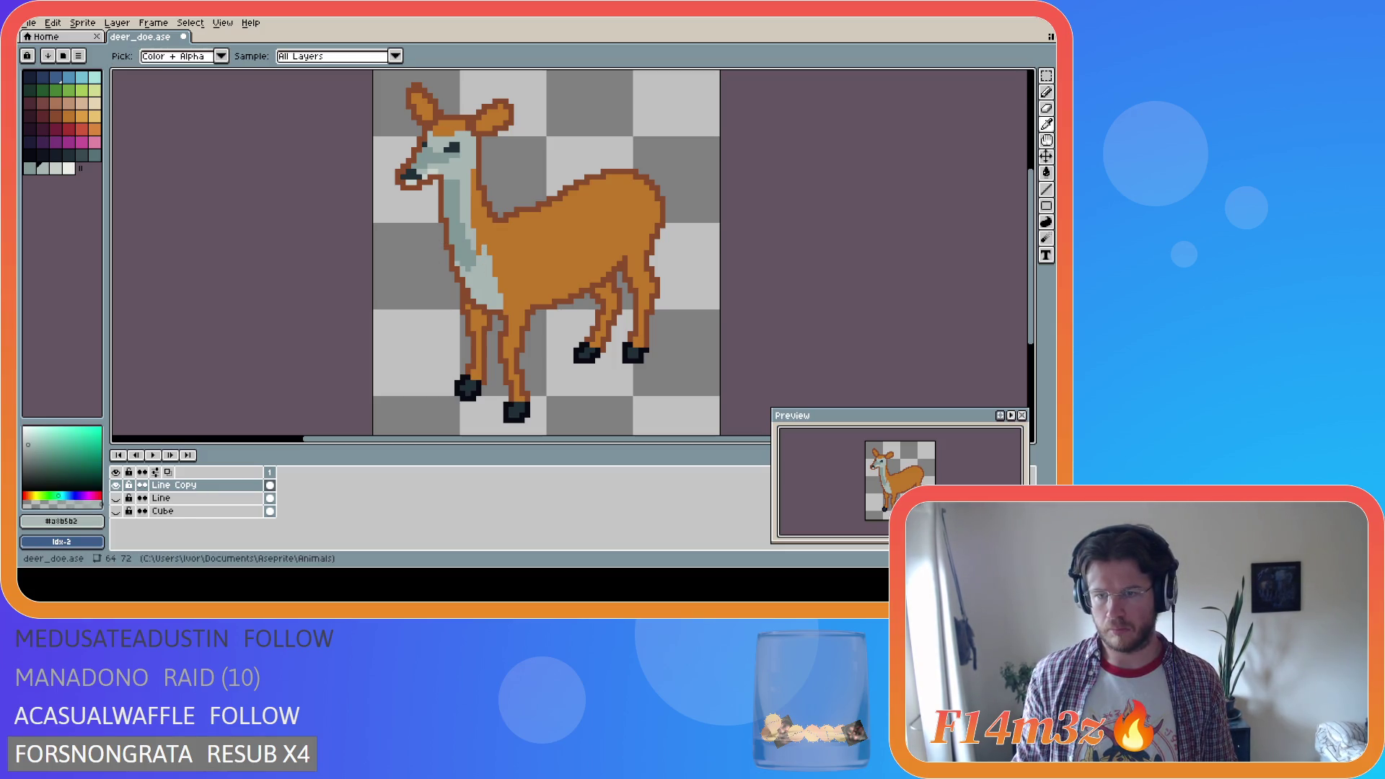
key(b)
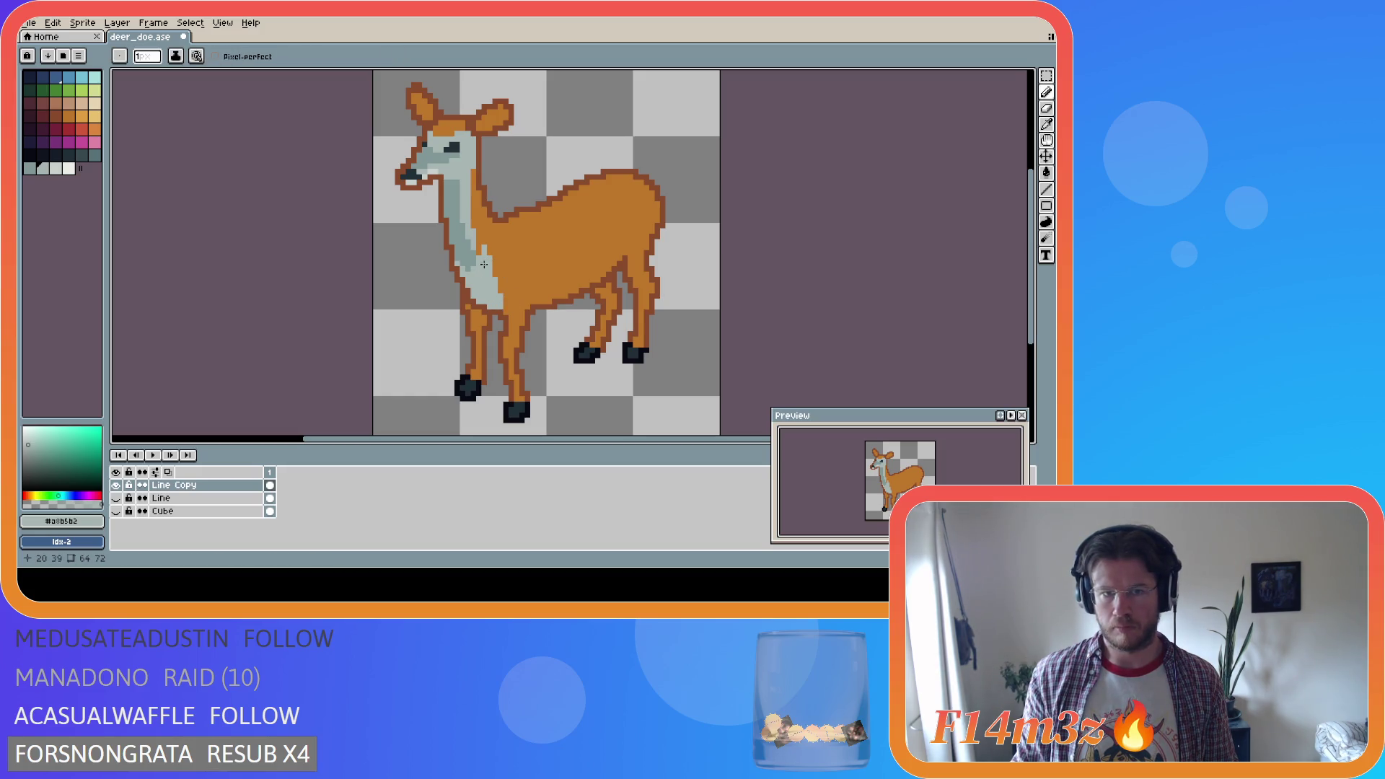
key(i)
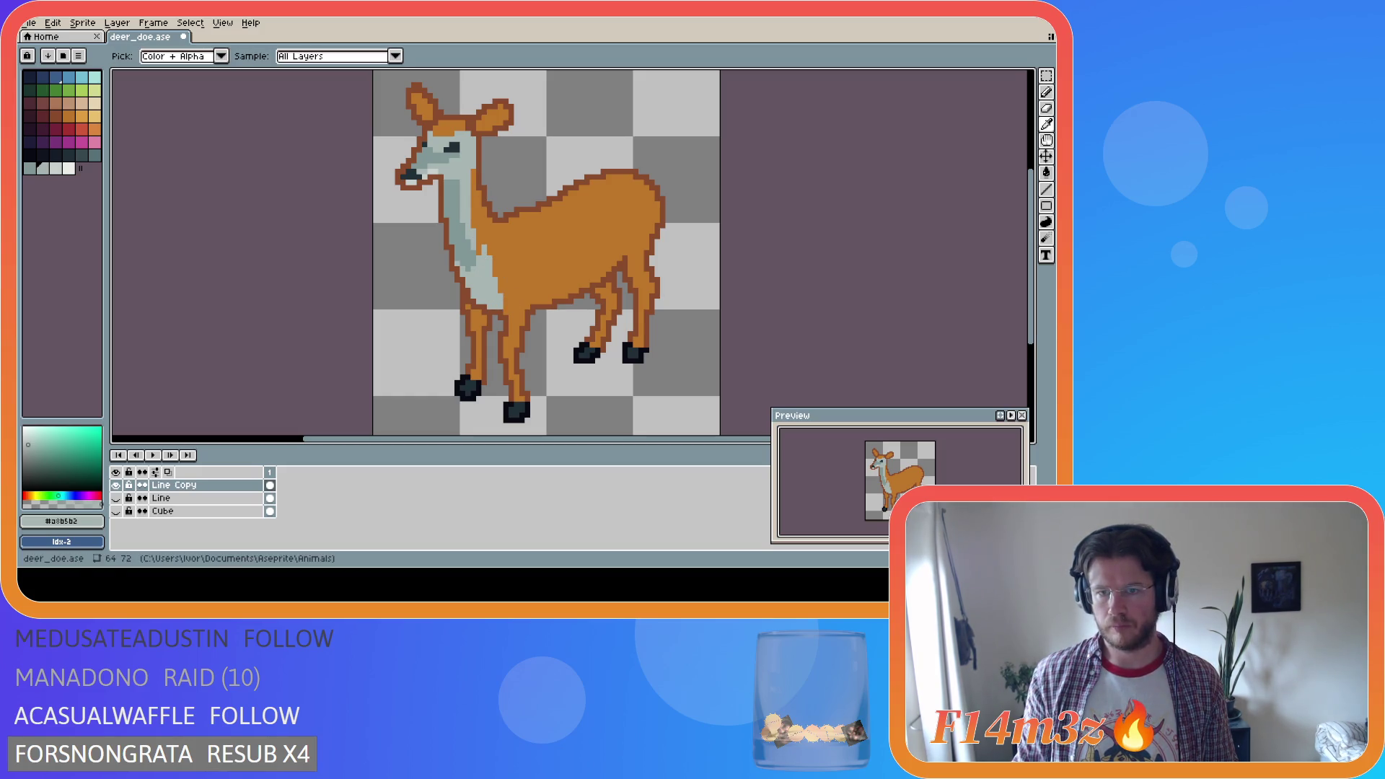
key(b)
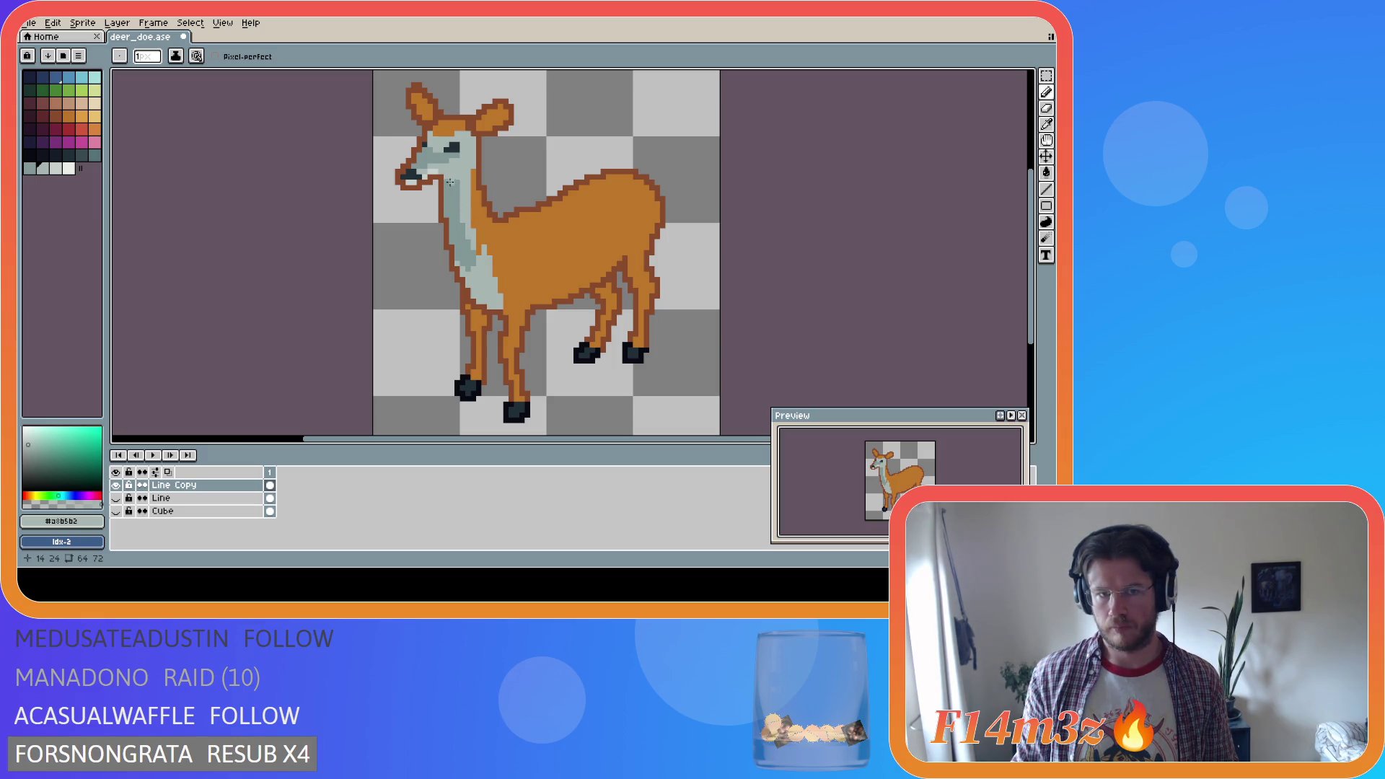
alt+click(446, 177)
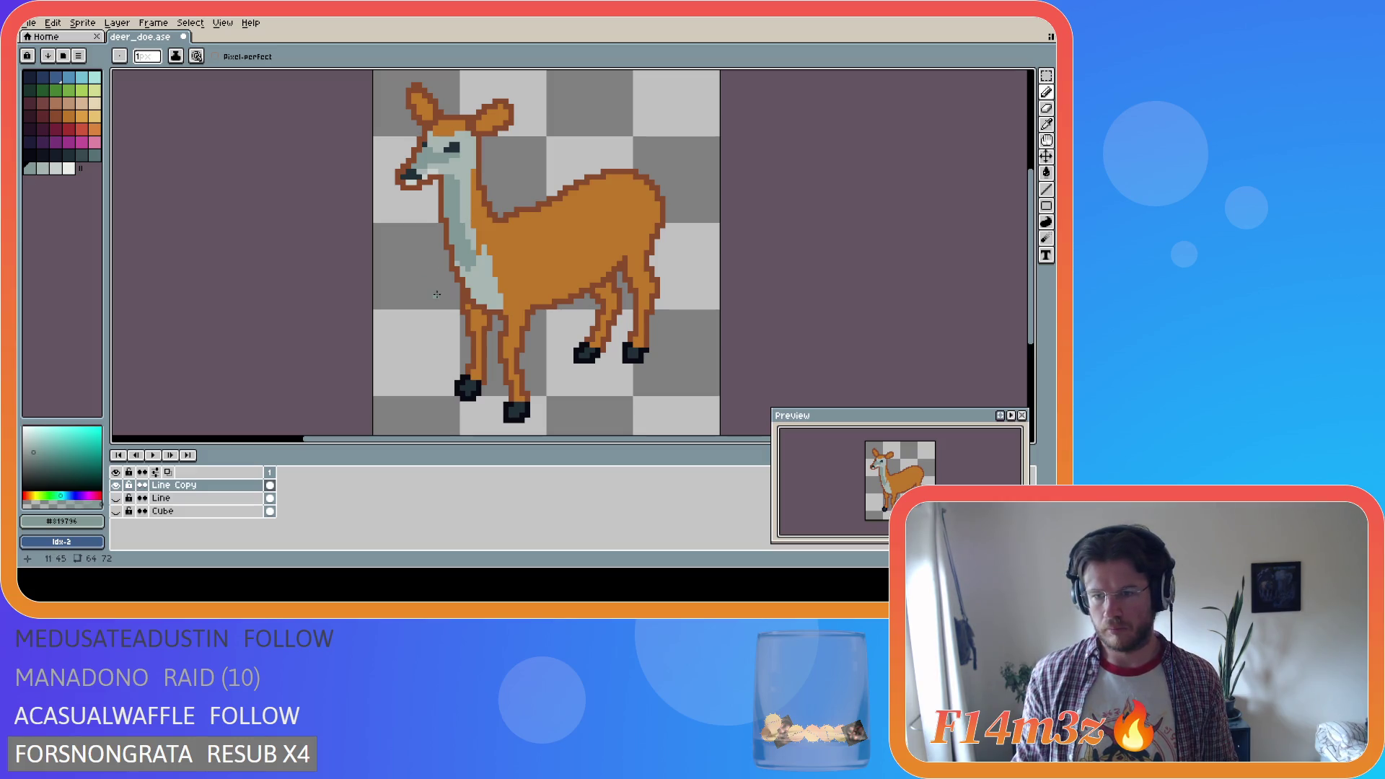
alt+click(474, 250)
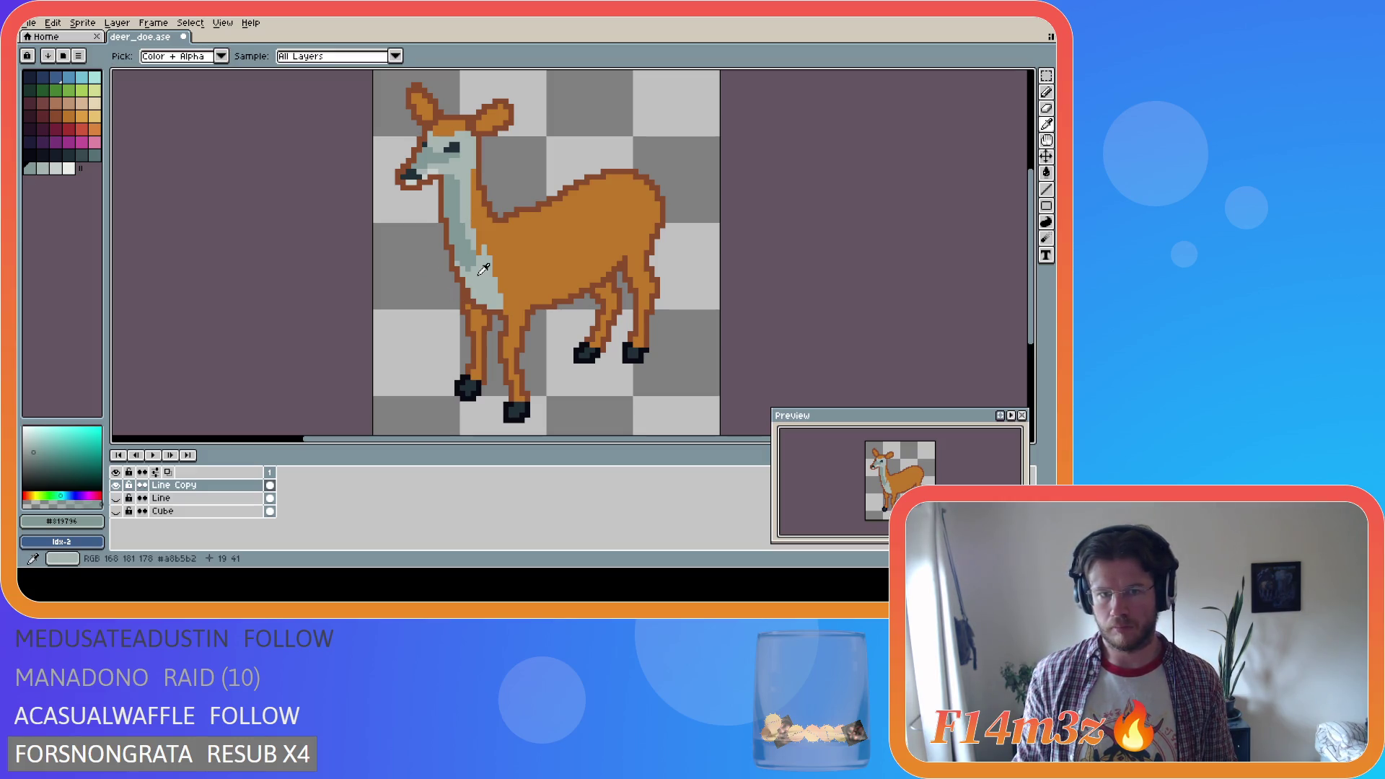
drag(475, 248, 472, 268)
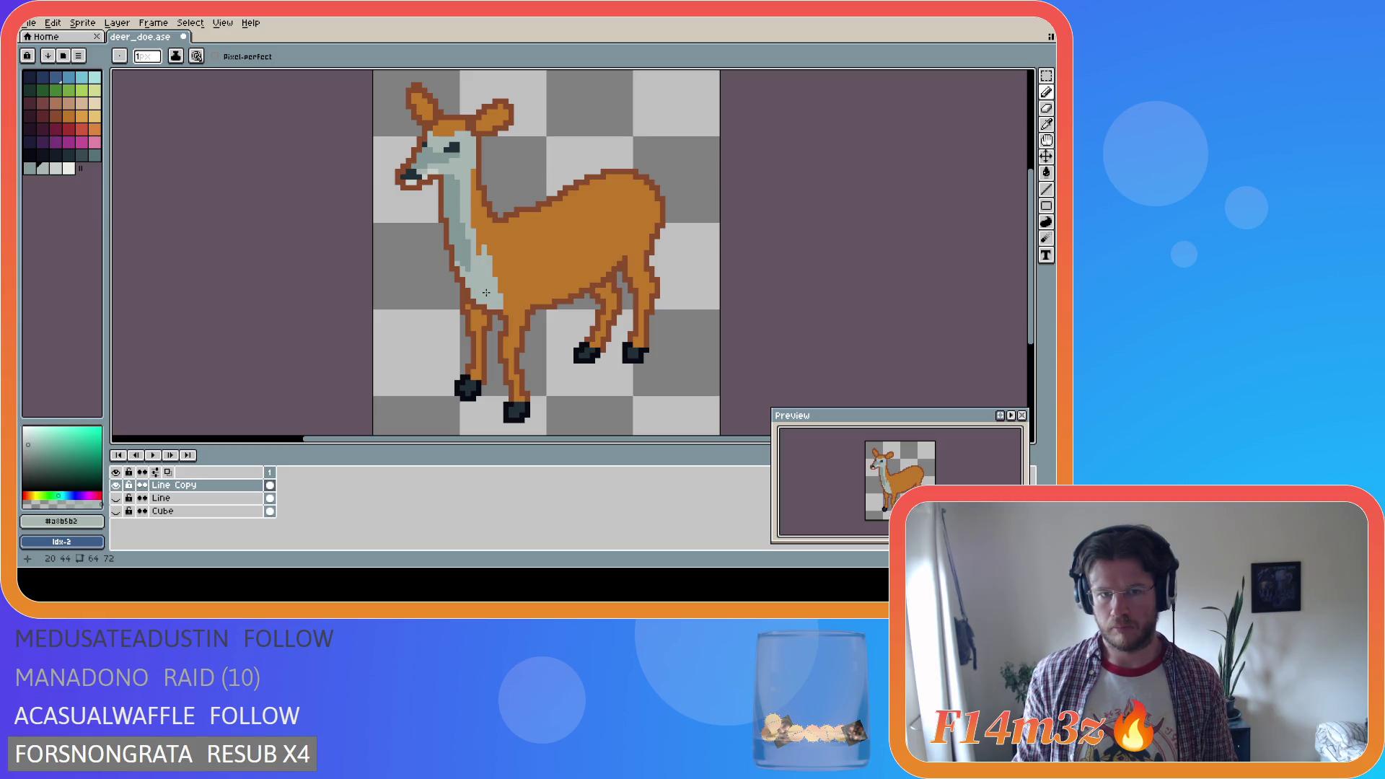
alt+click(460, 265)
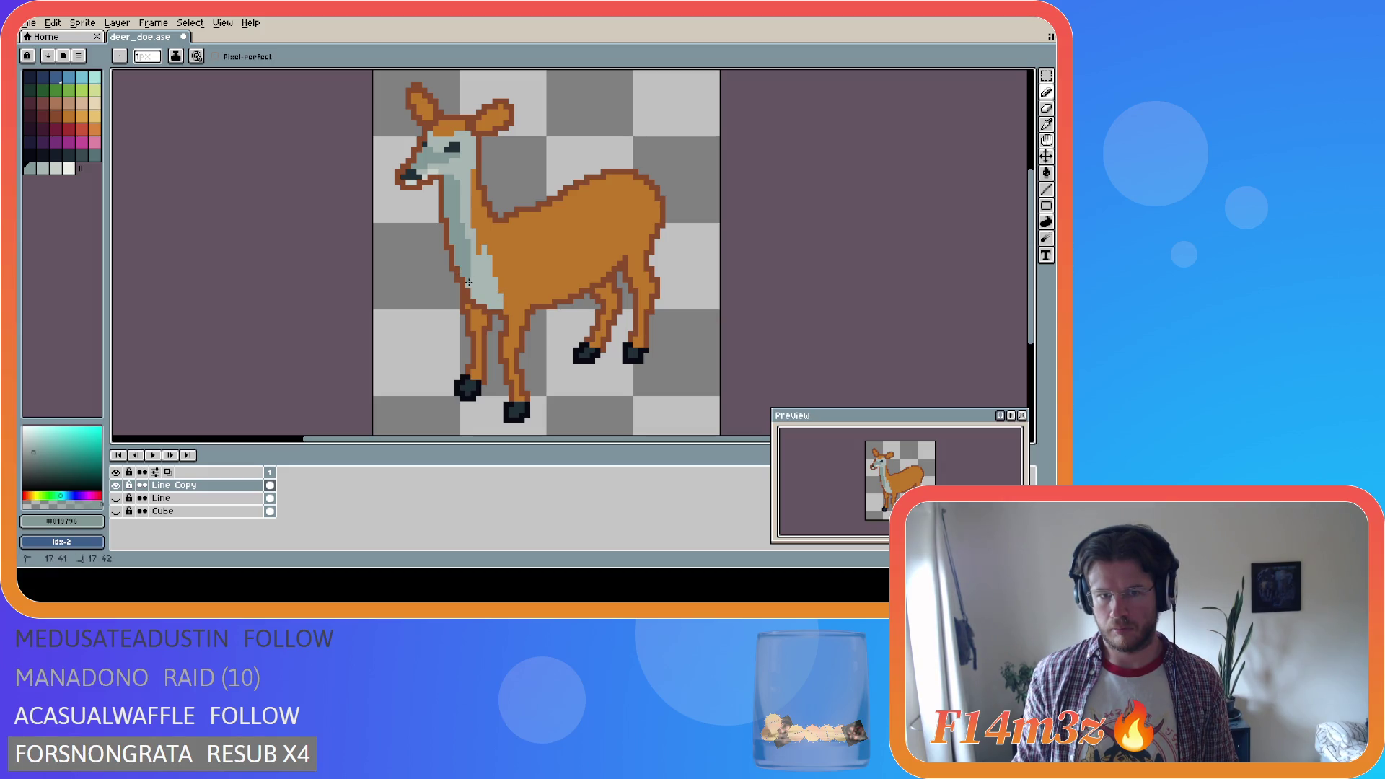
Undo the last two pencil strokes and the Paint Bucket fill on the neck
key(v)
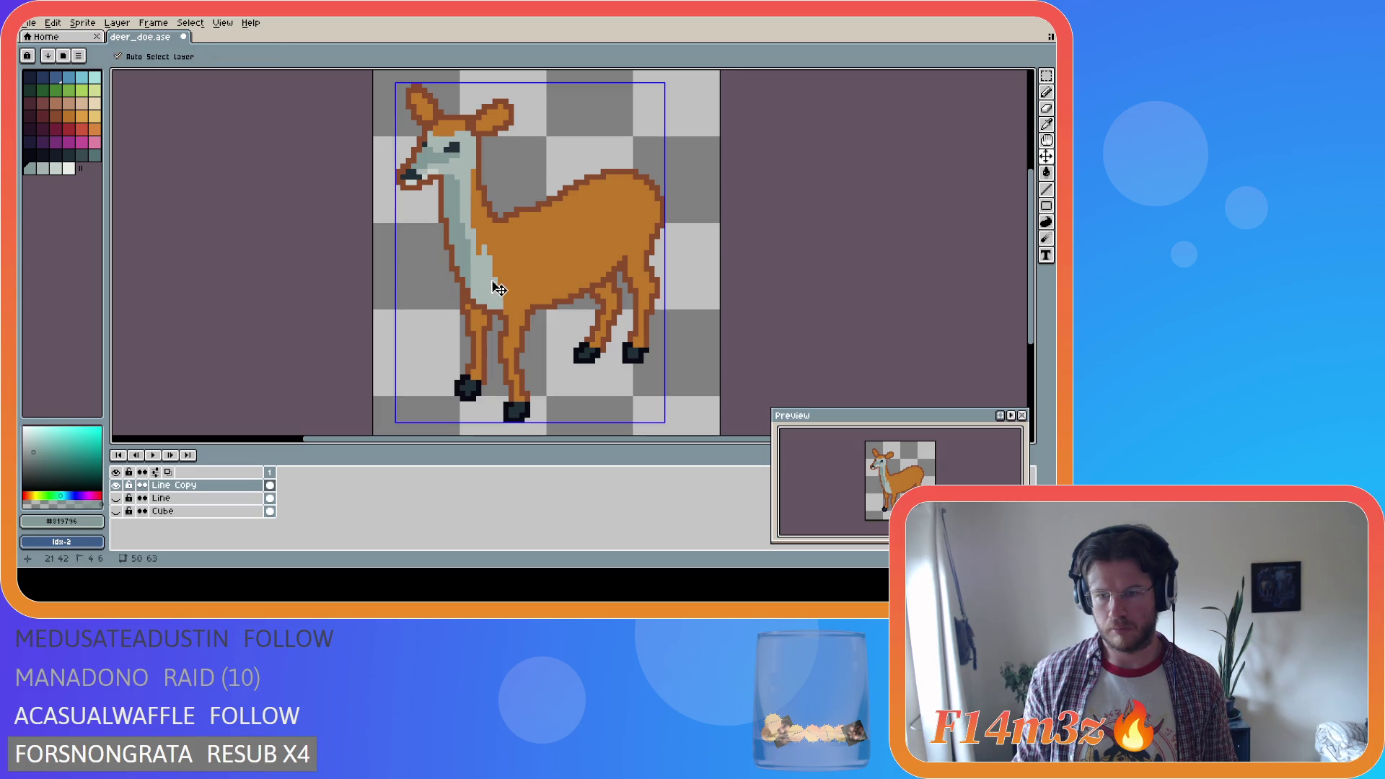
key(ctrl+z)
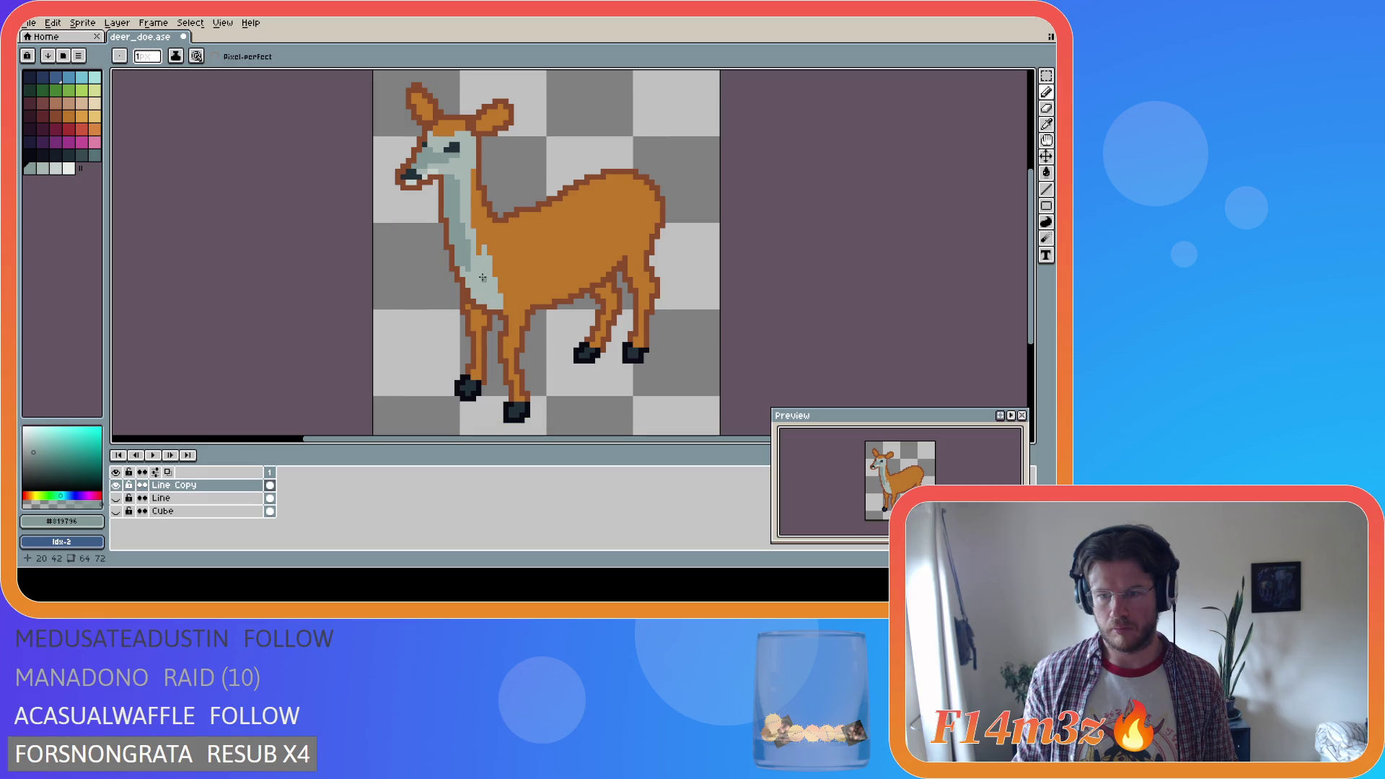
key(alt)
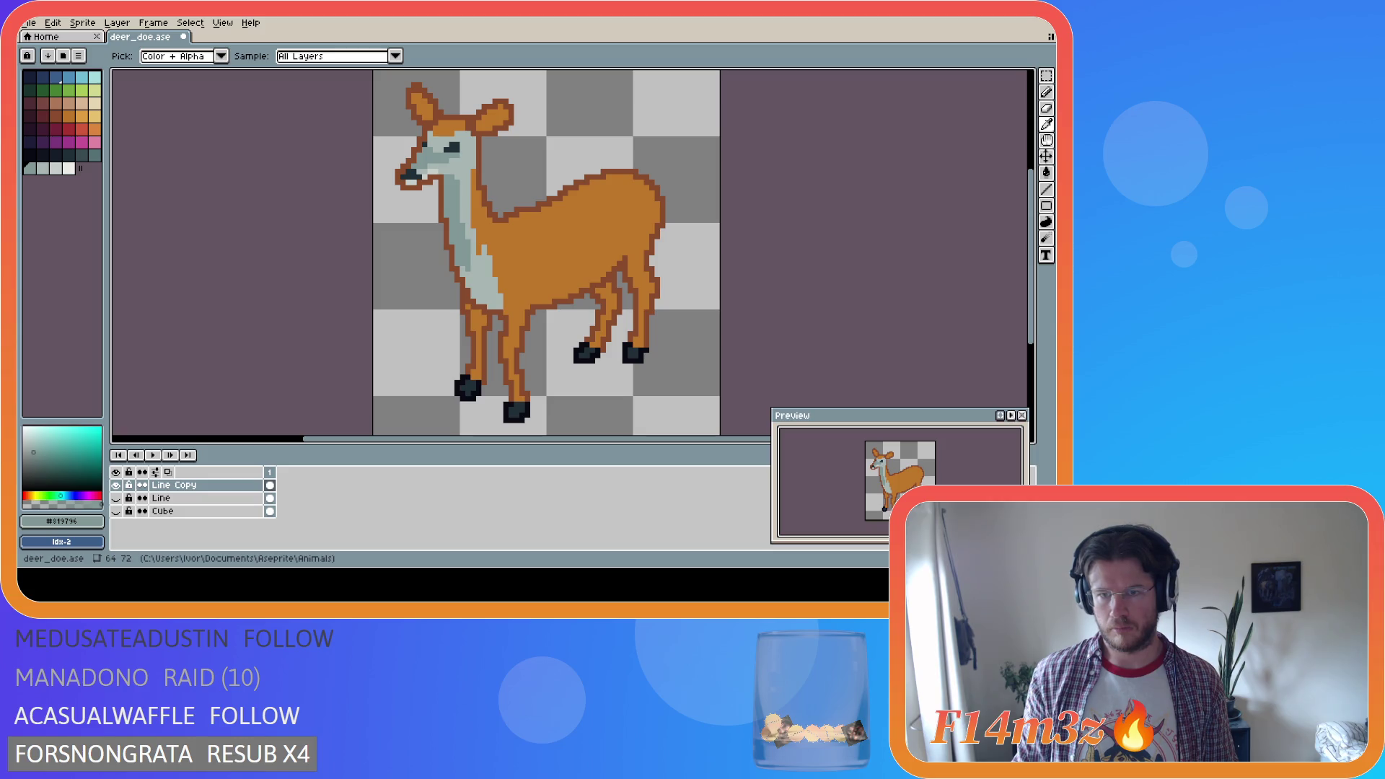
key(b)
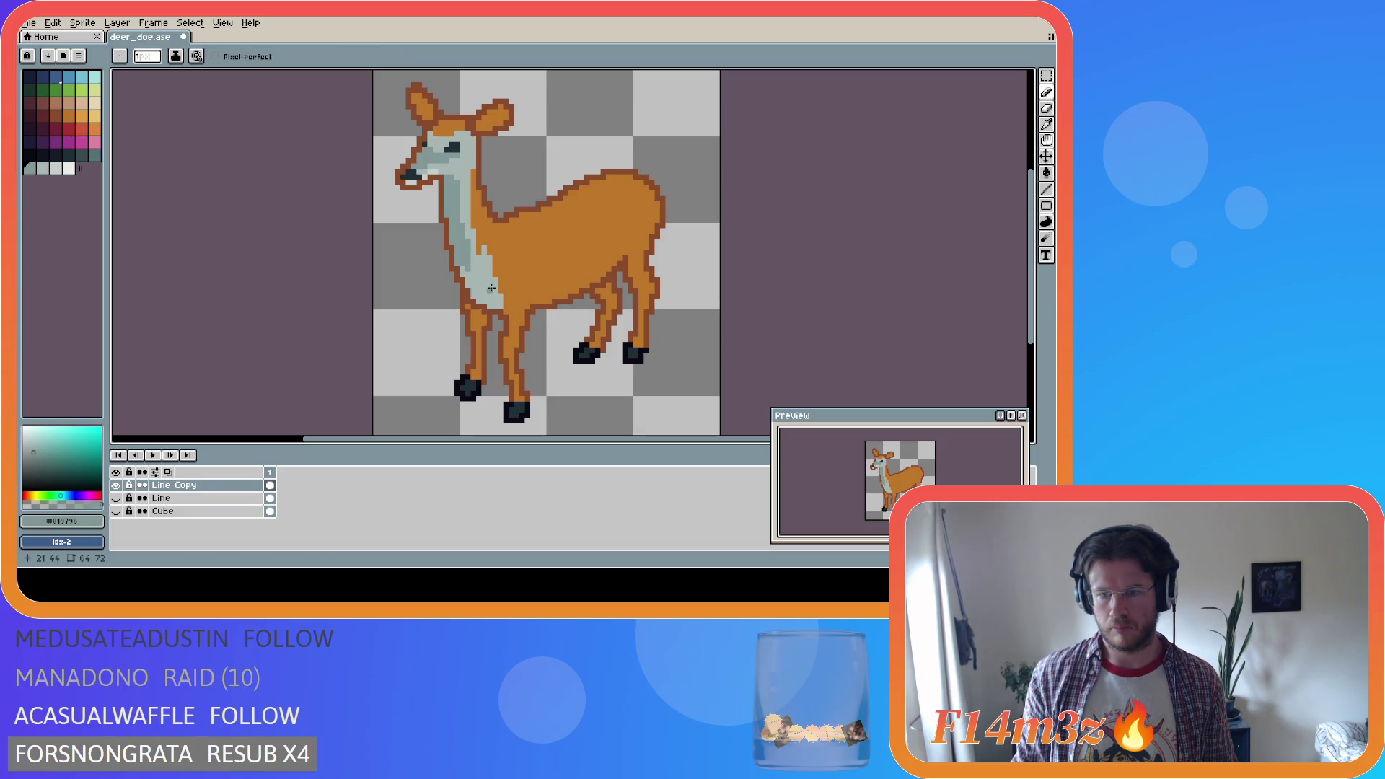
key(ctrl+z)
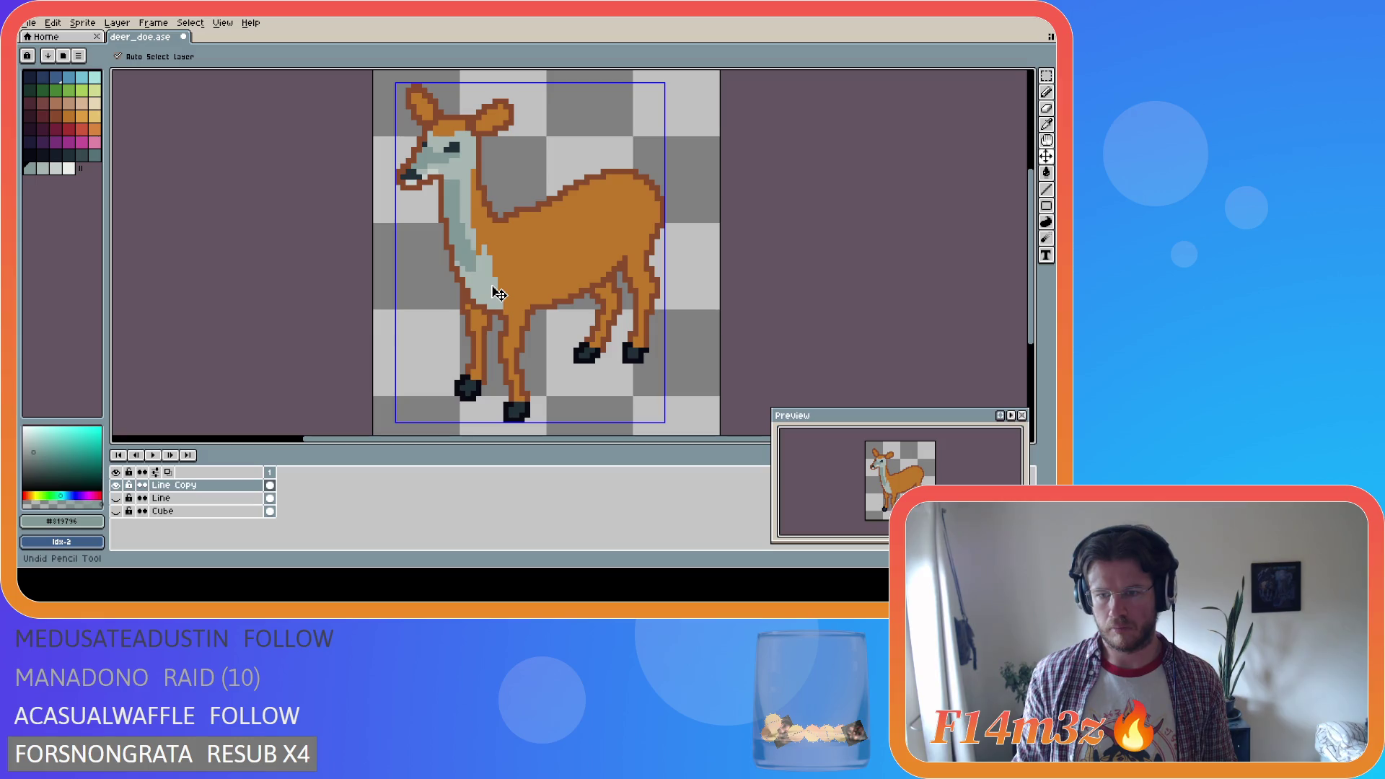
key(ctrl+z)
key(ctrl+z)
key(ctrl+z)
key(ctrl+z)
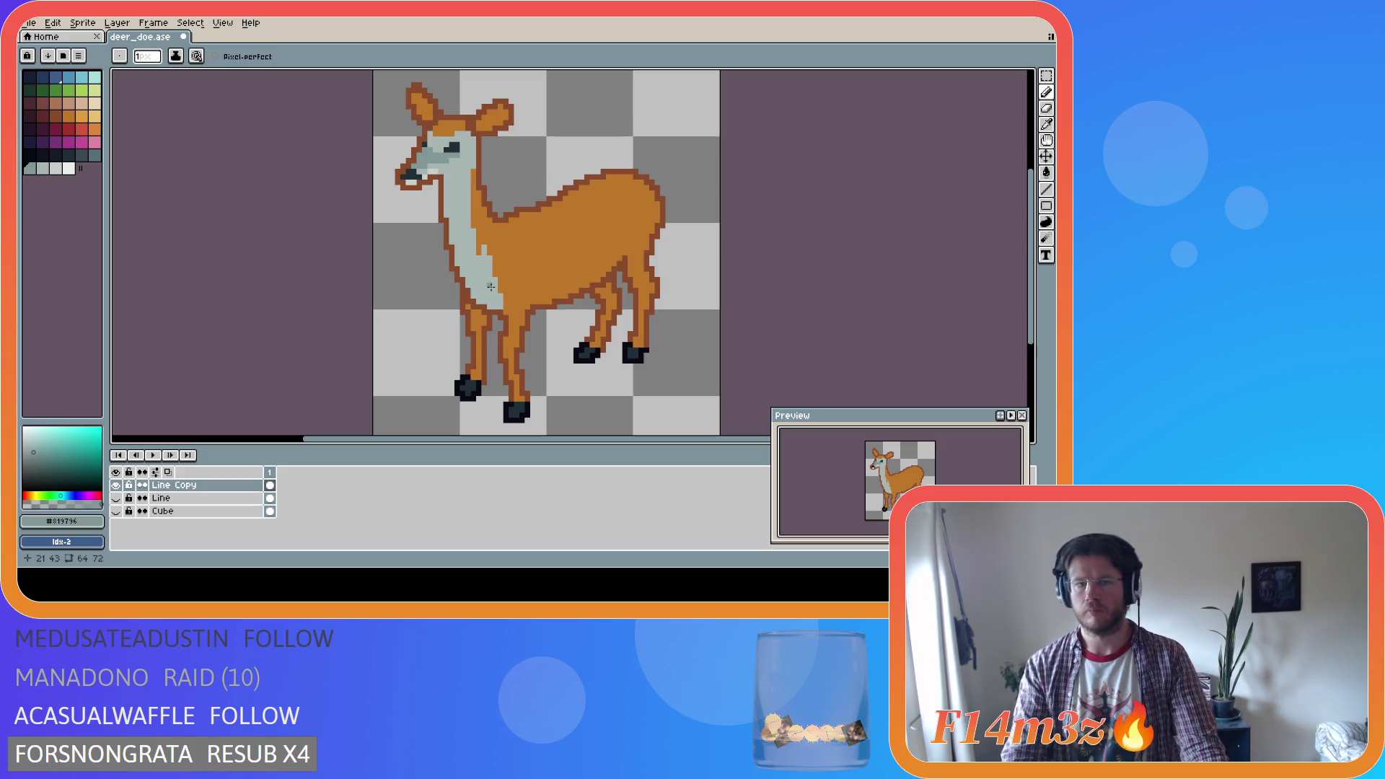
Try darker palette greys as bucket fills on the doe's face and neck
click(94, 155)
key(g)
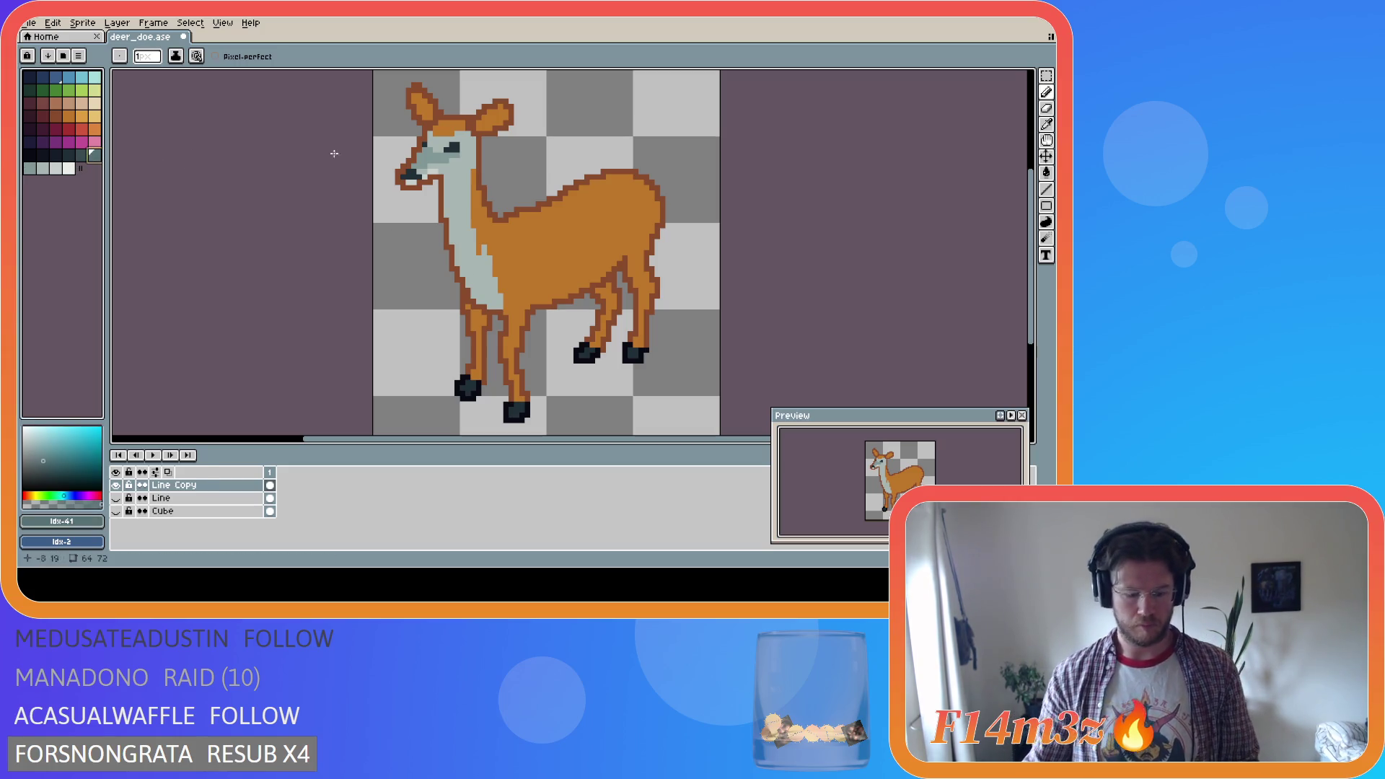
click(430, 162)
click(30, 168)
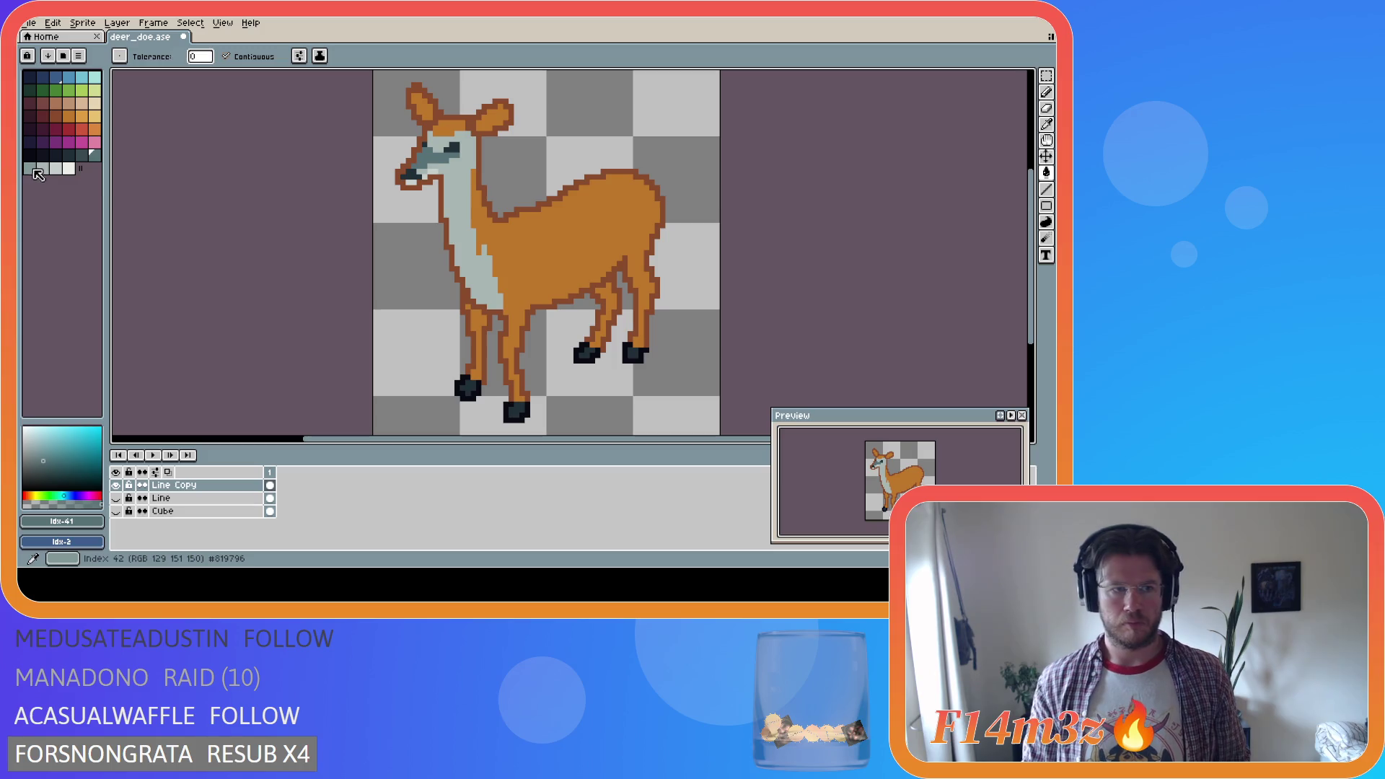
click(456, 180)
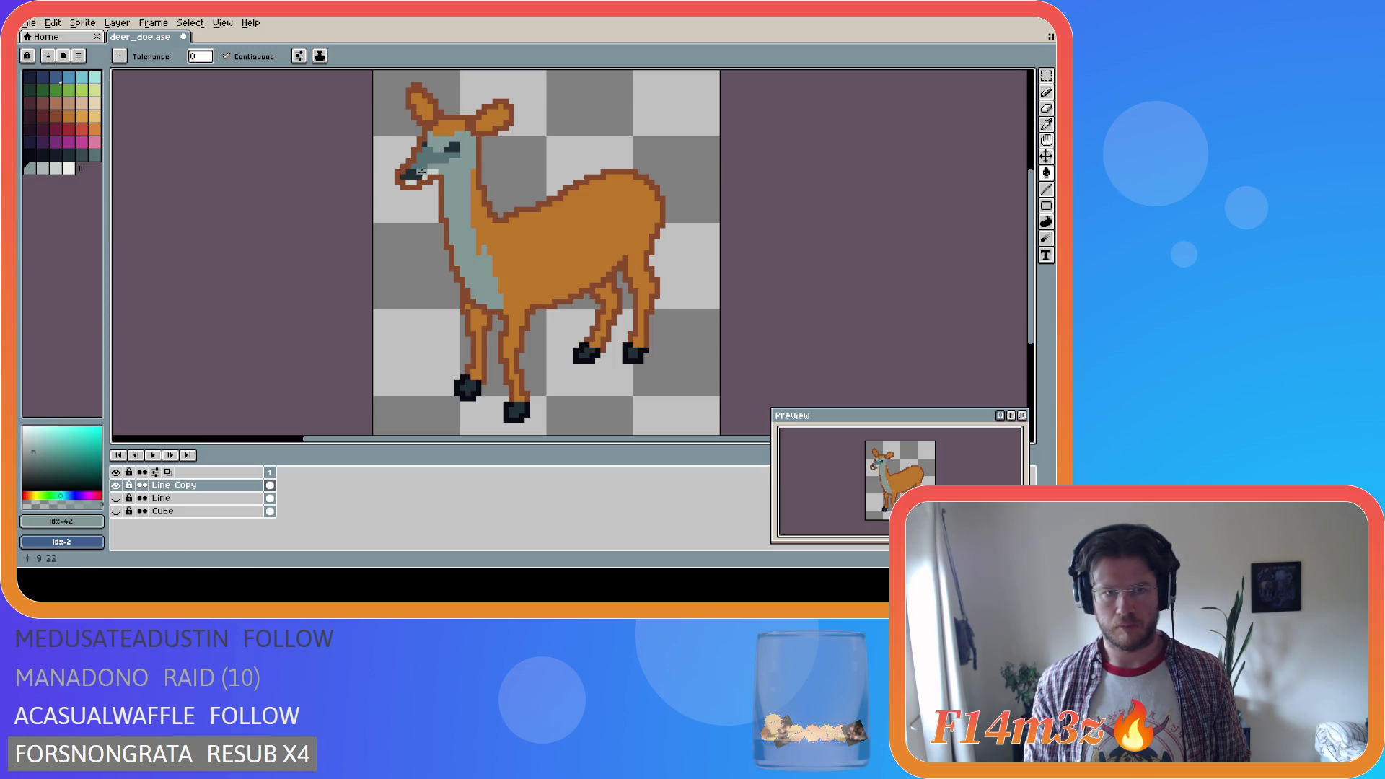
Undo the grey-blue neck fill and sample pale grey #a8b5b2 from the neck
key(v)
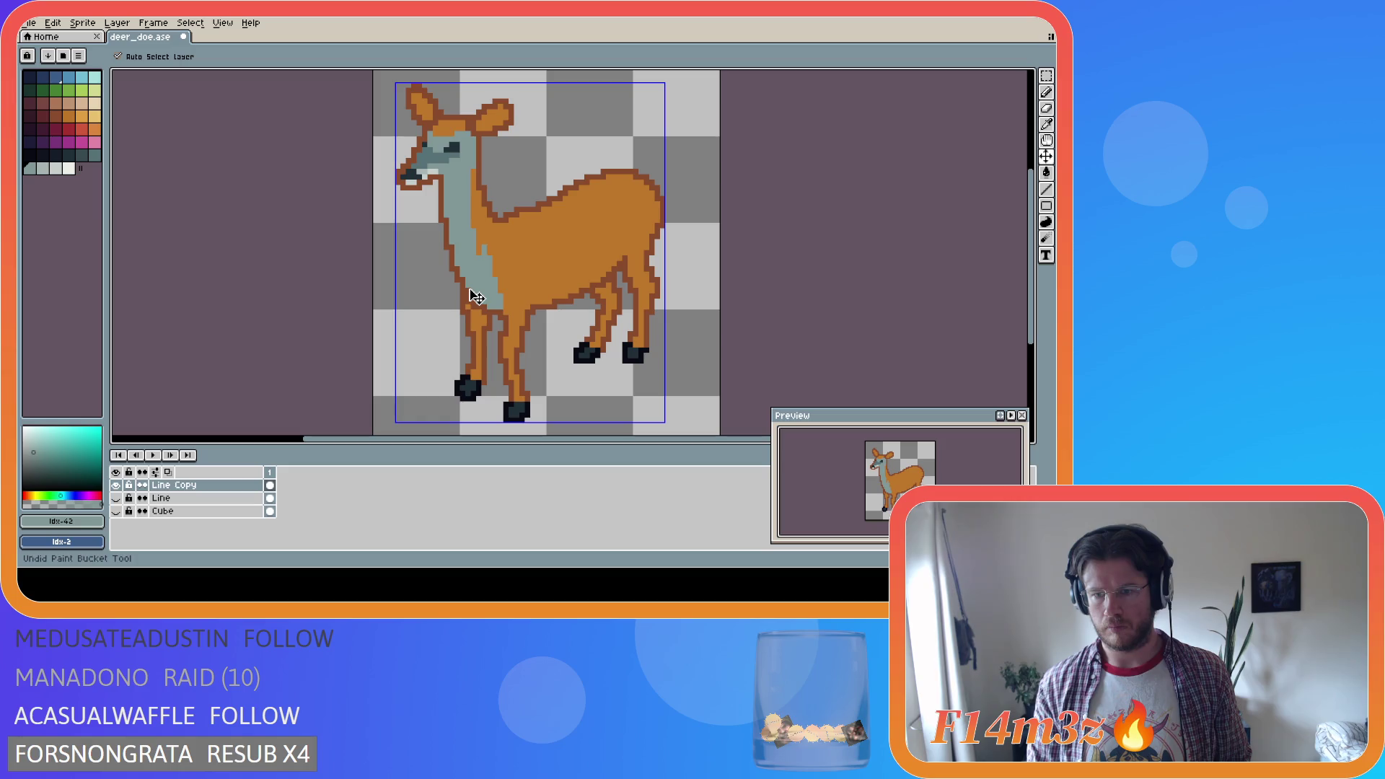
key(ctrl+z)
key(g)
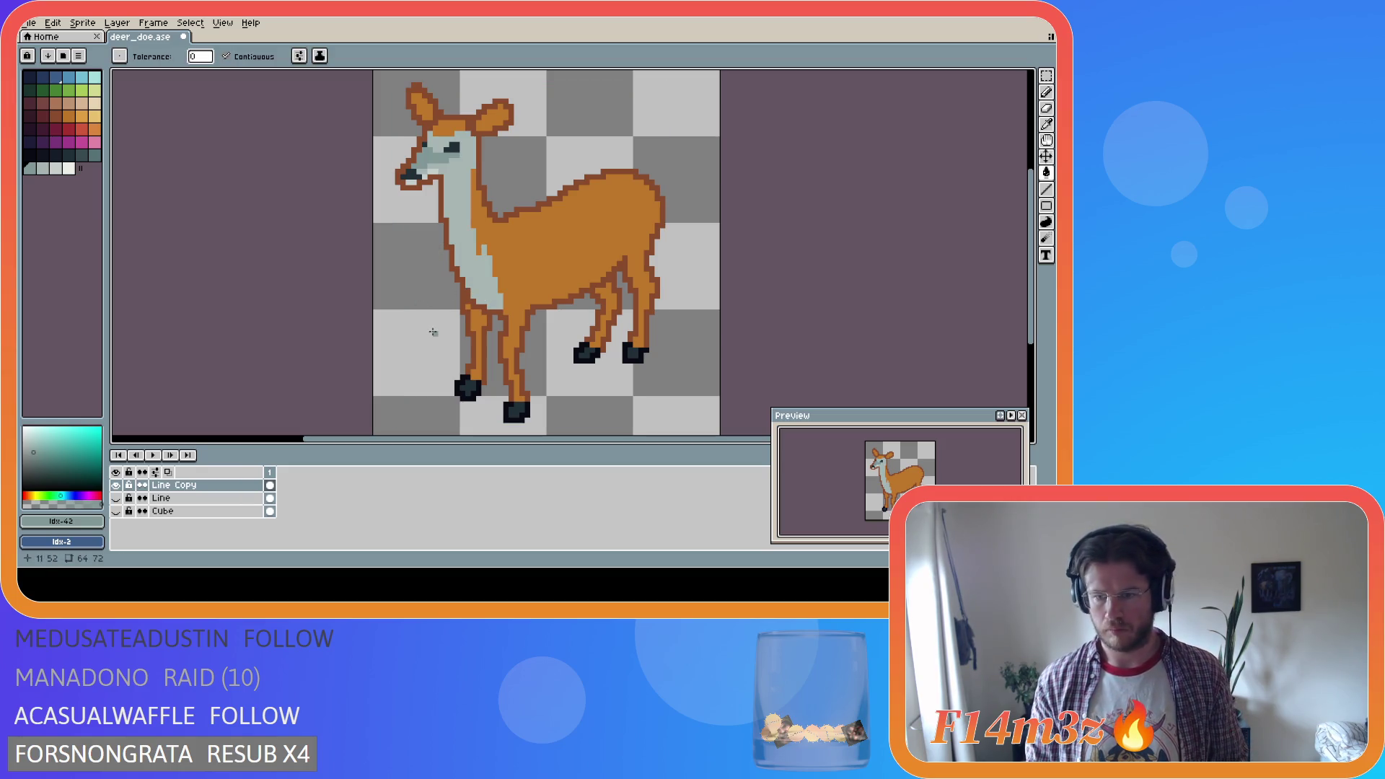
key(i)
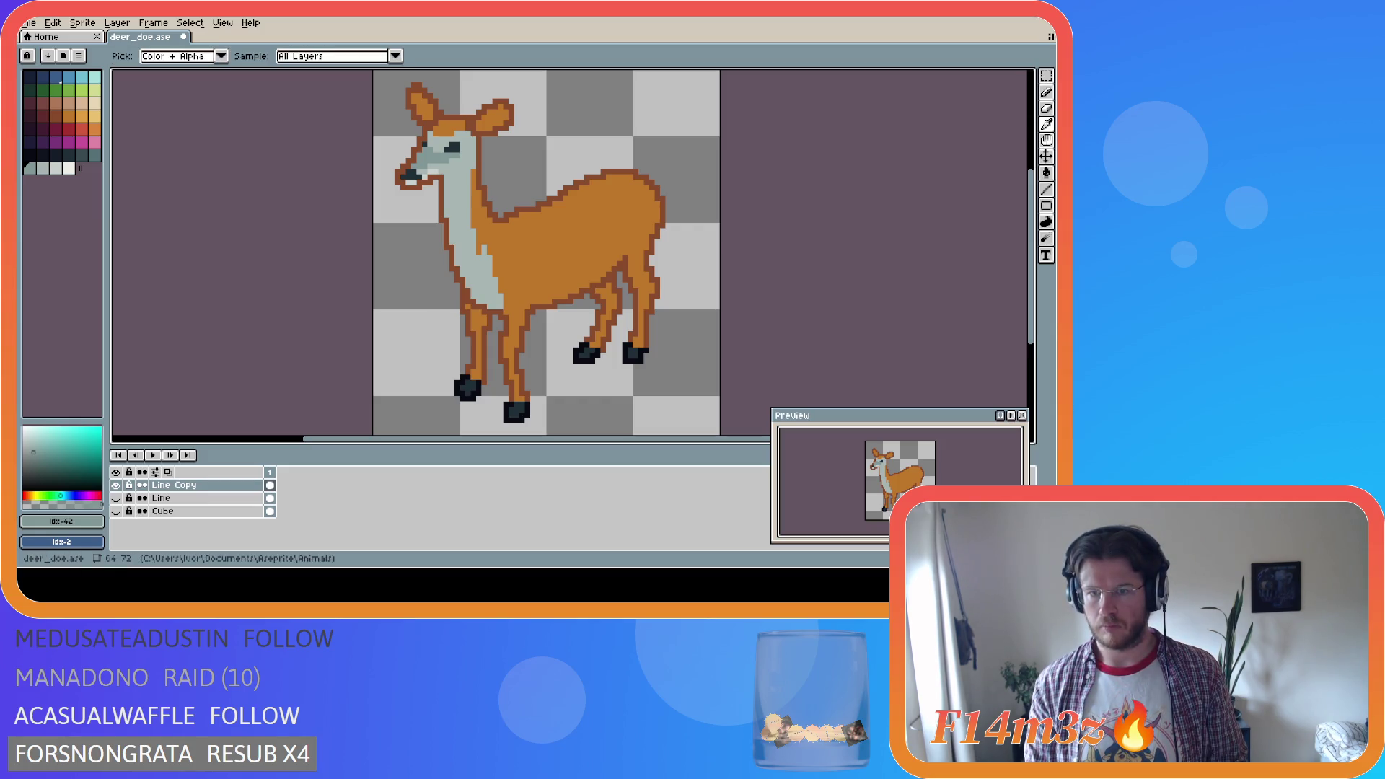
key(g)
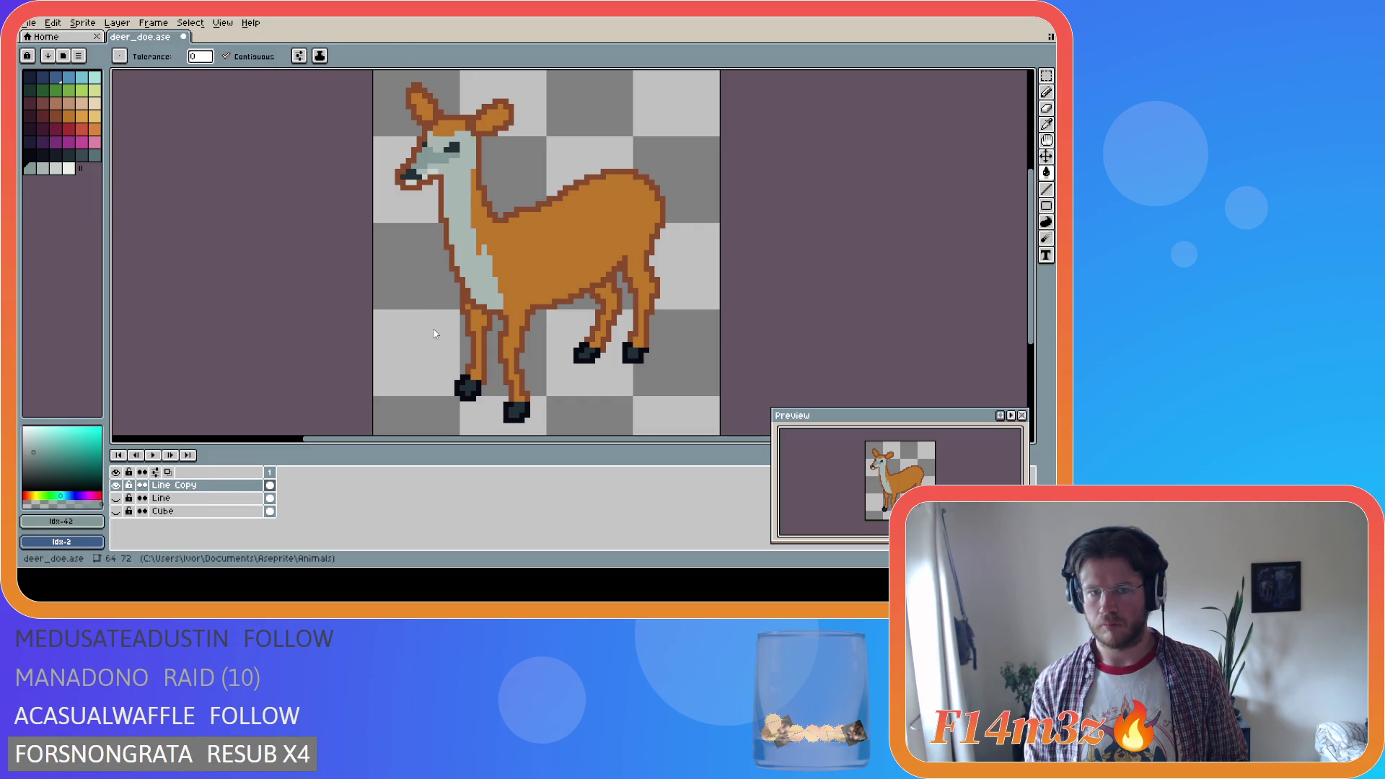
key(i)
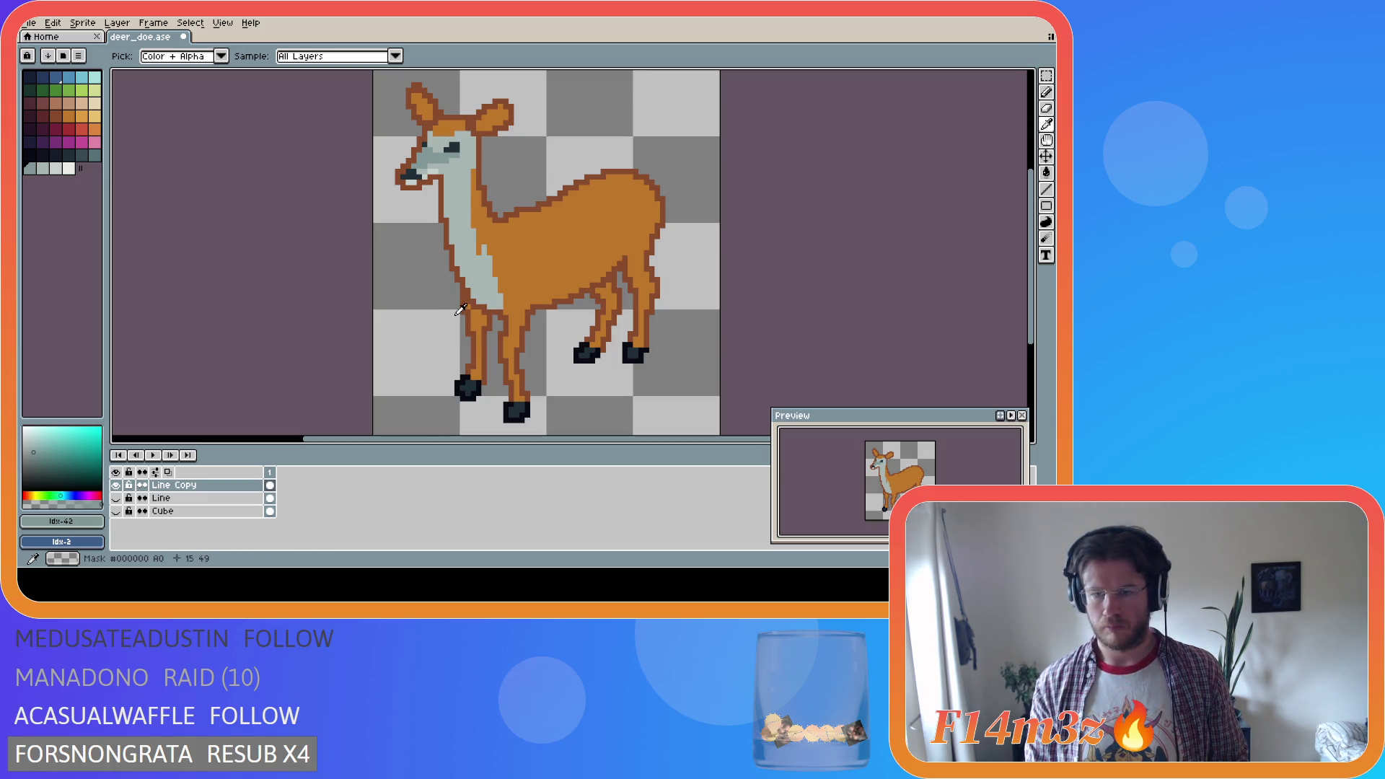
key(g)
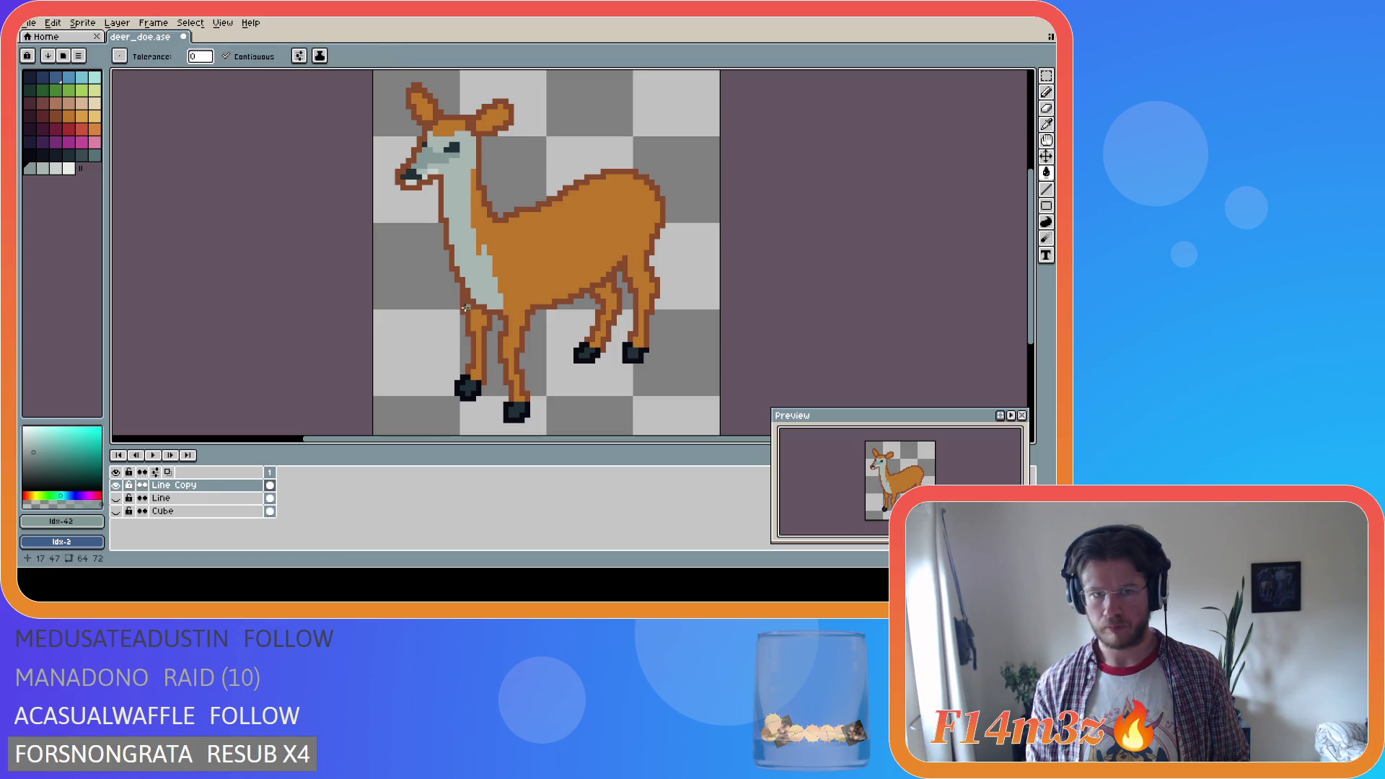
alt+click(467, 180)
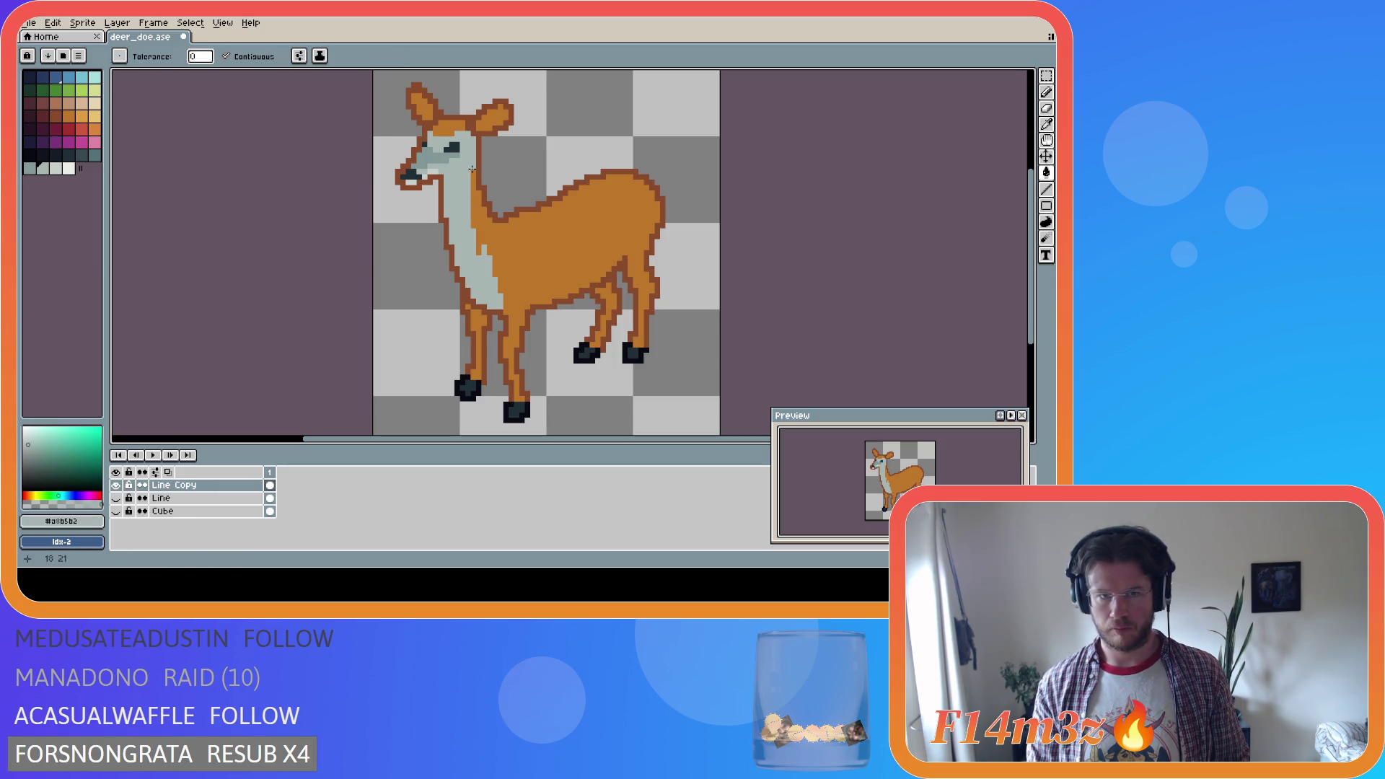
Try a grey fill on the body and orange pixels on the neck, undoing both
click(482, 213)
key(ctrl+z)
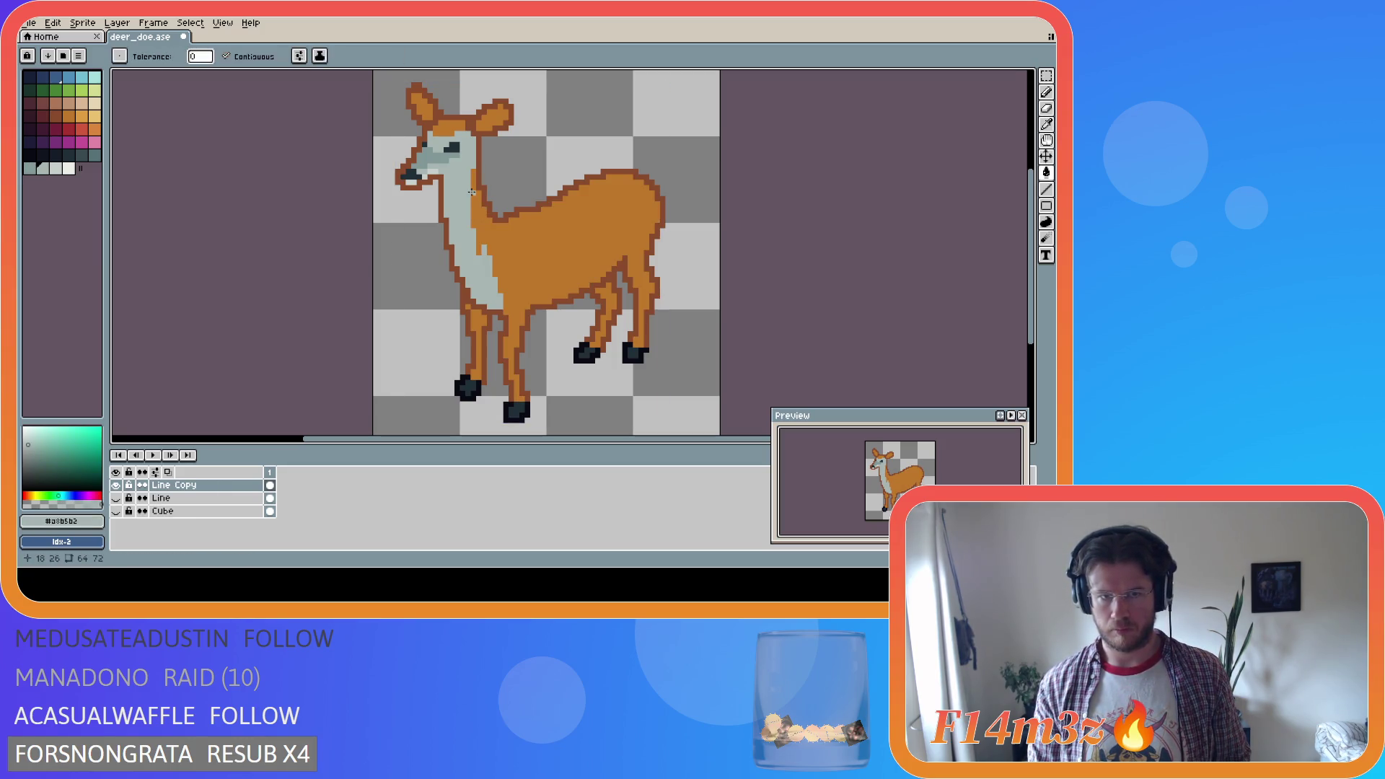
key(b)
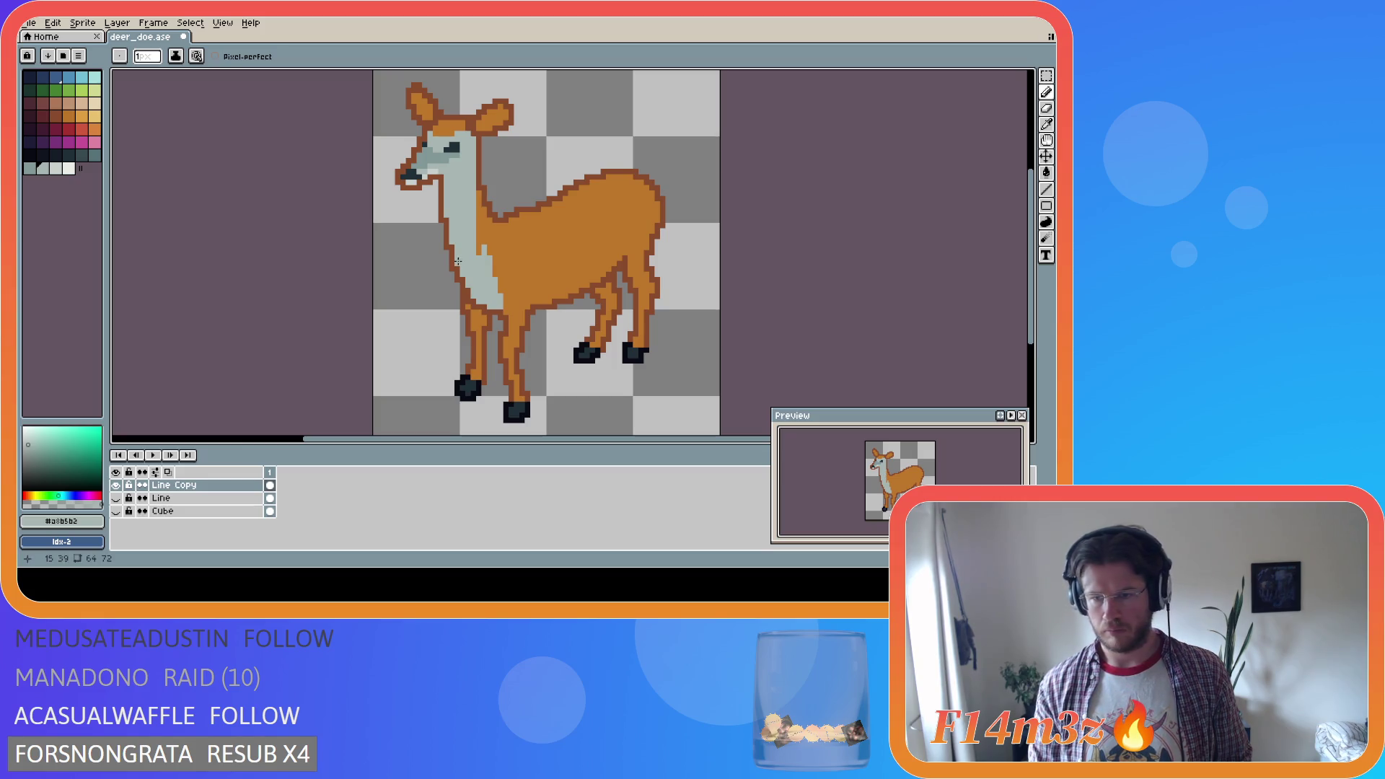
key(i)
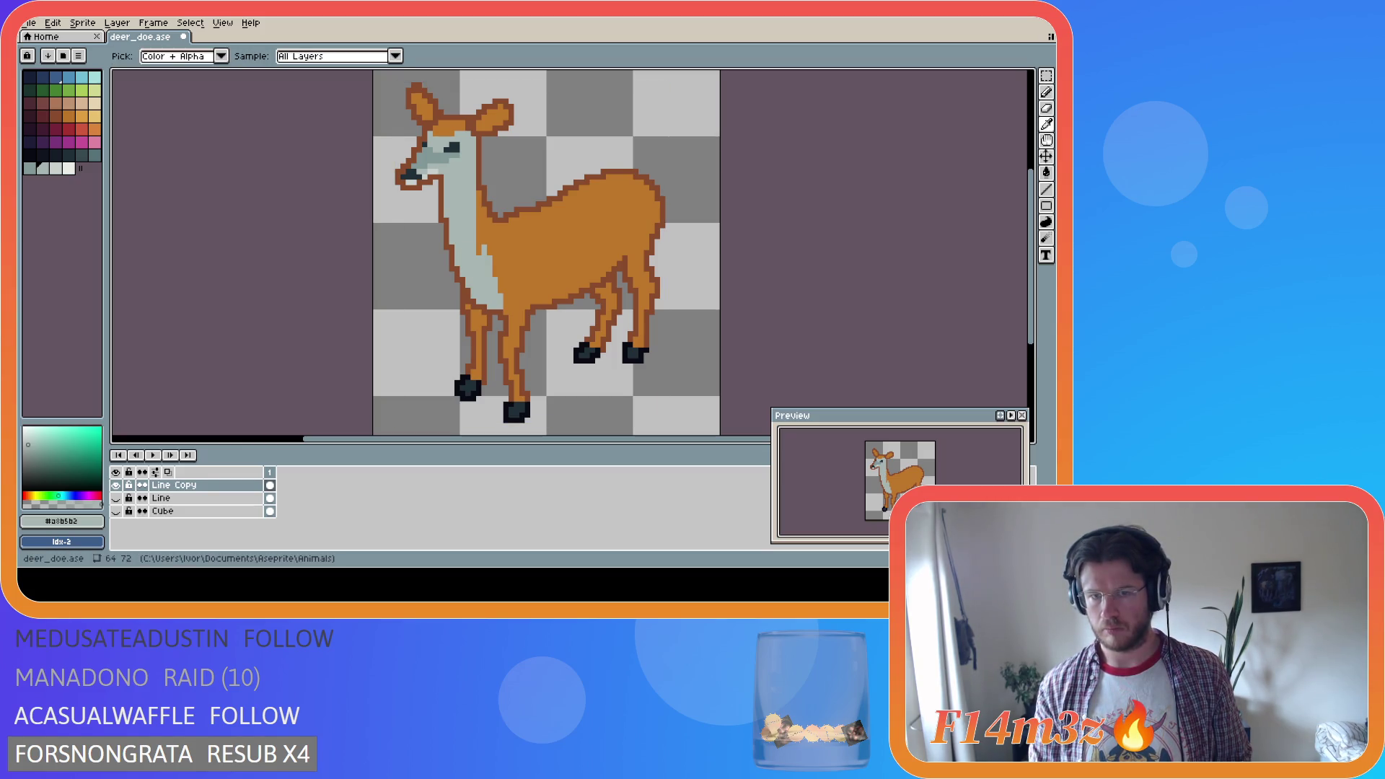
key(b)
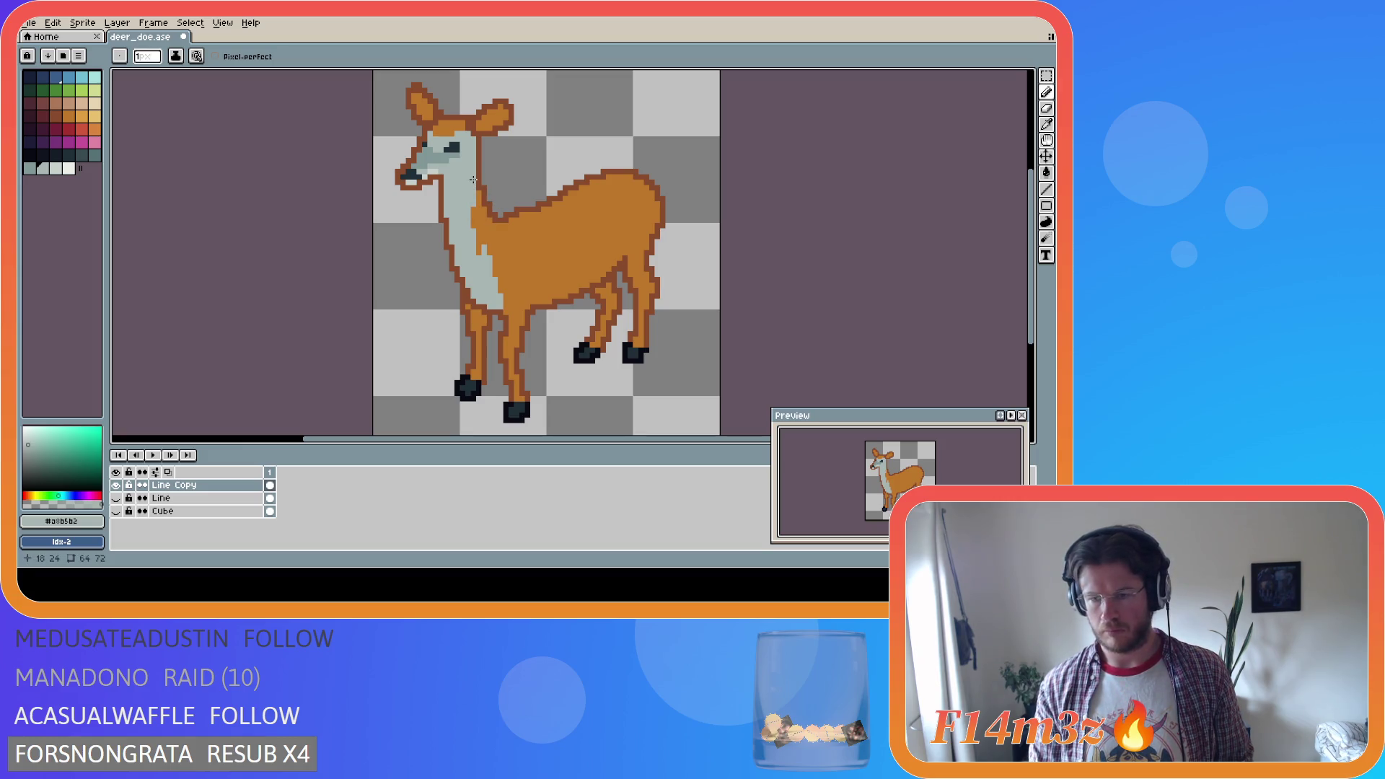
drag(473, 192, 474, 202)
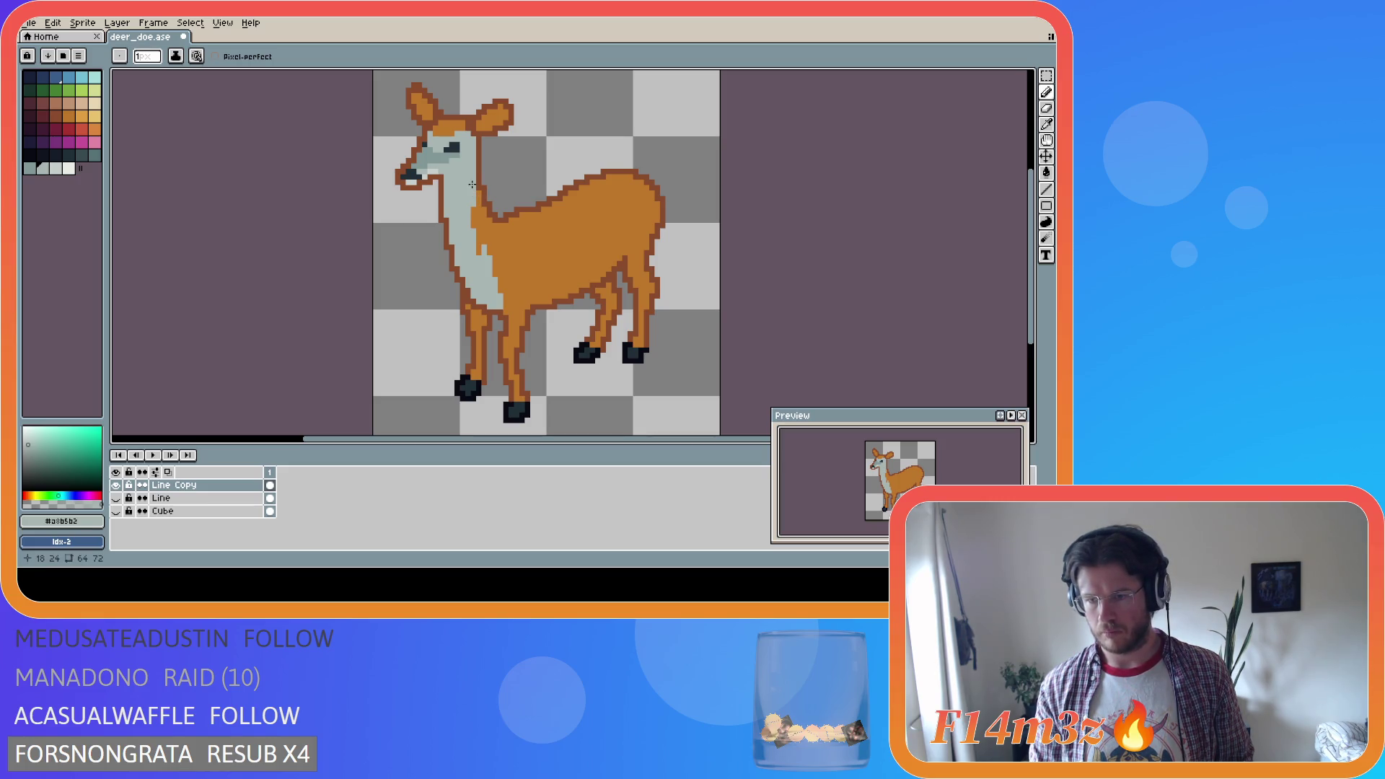
key(ctrl+z)
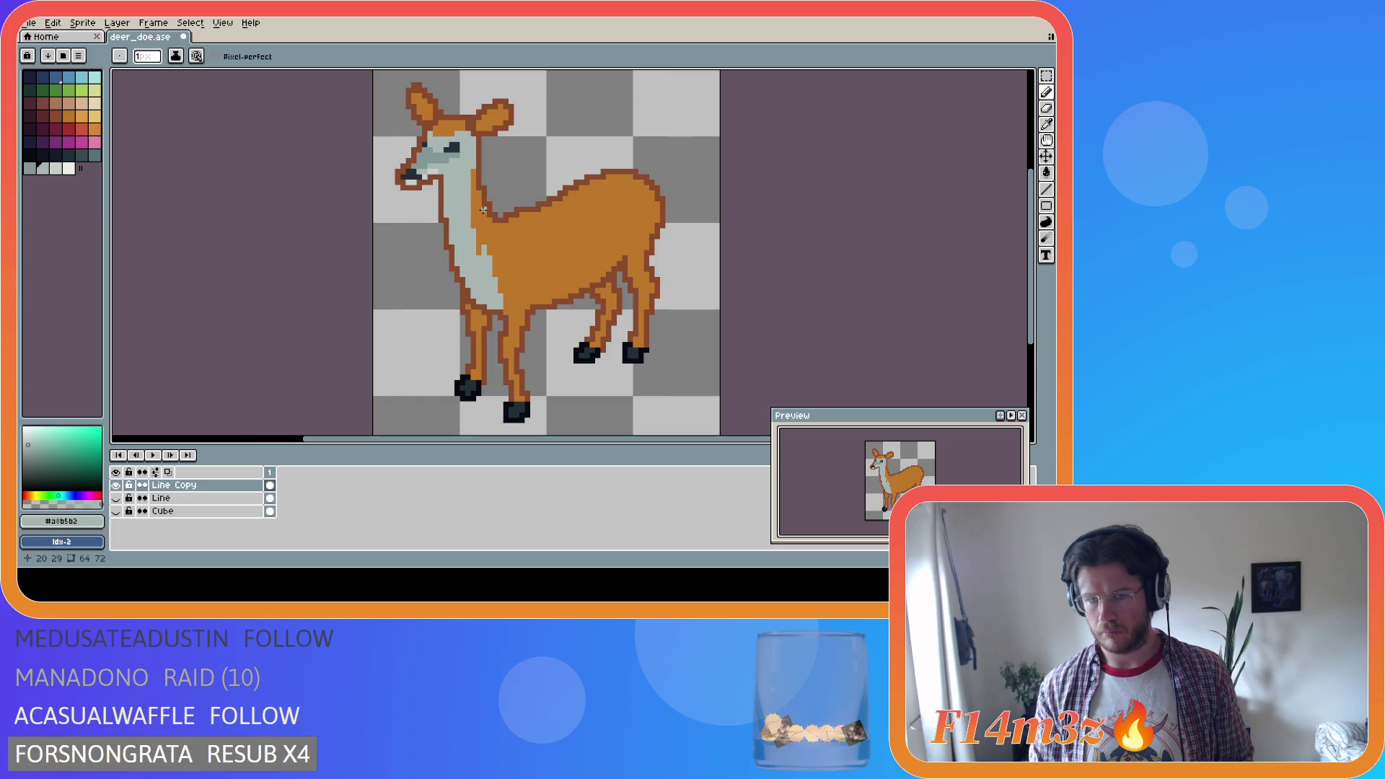
Save the sprite as deer_doe.ase
key(ctrl)
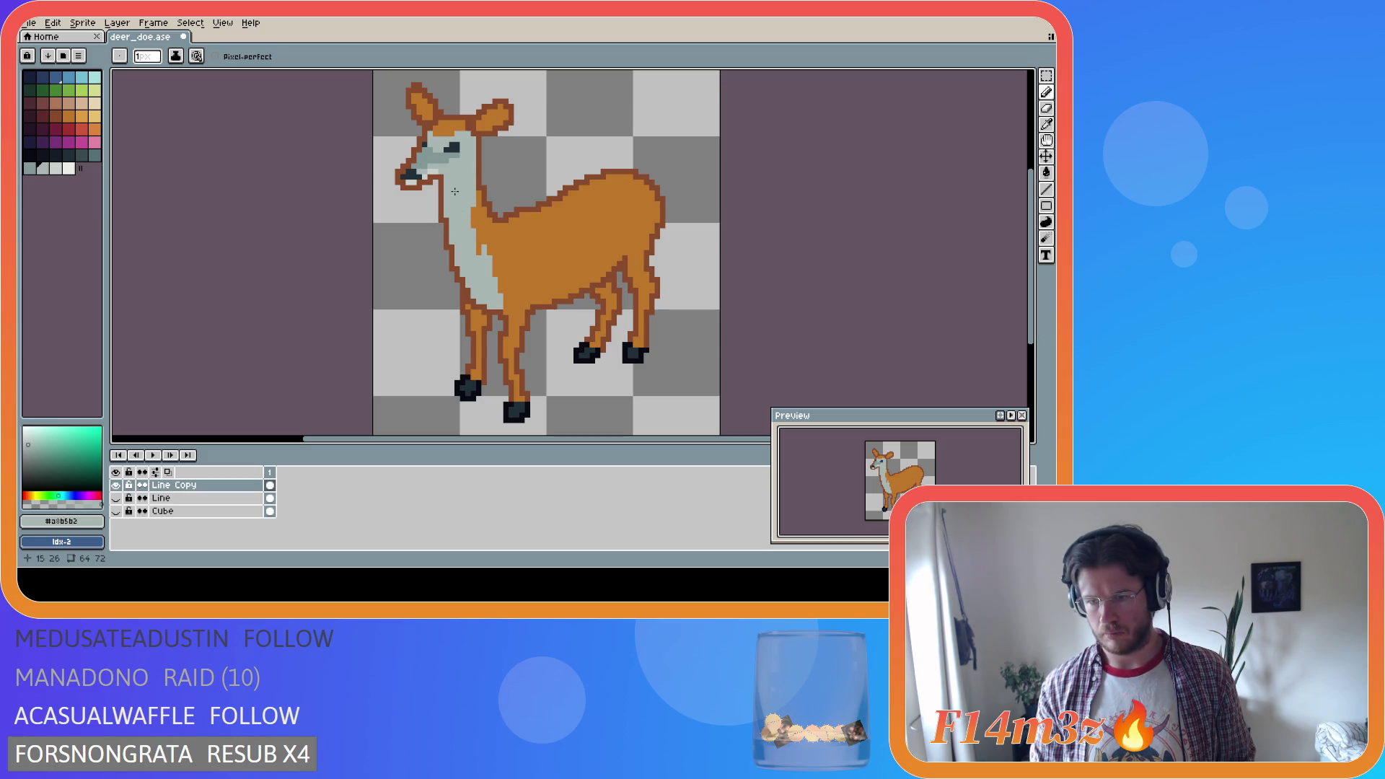
key(ctrl+s)
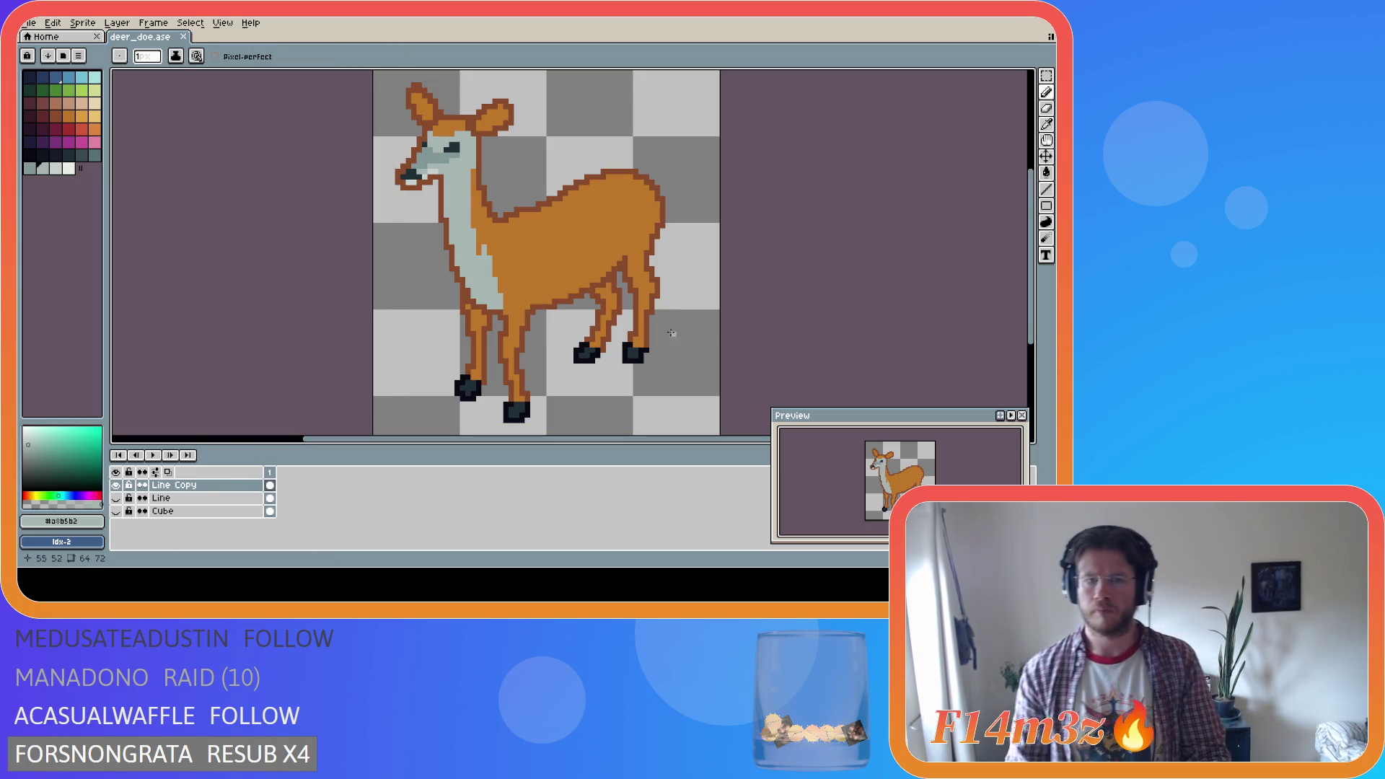
key(i)
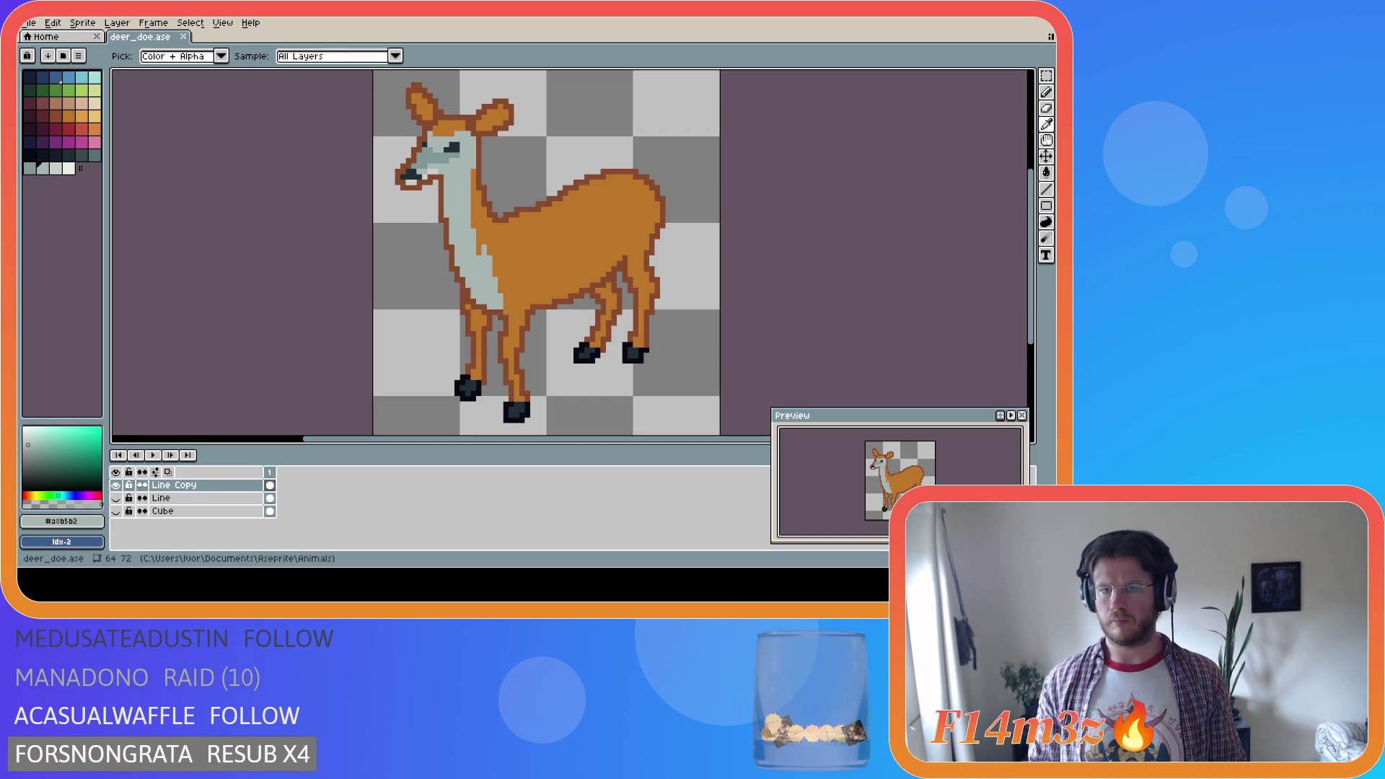
Undo the brighter neck fill and eyedrop the neck's pale grey #a8b5b2 as drawing colour
key(b)
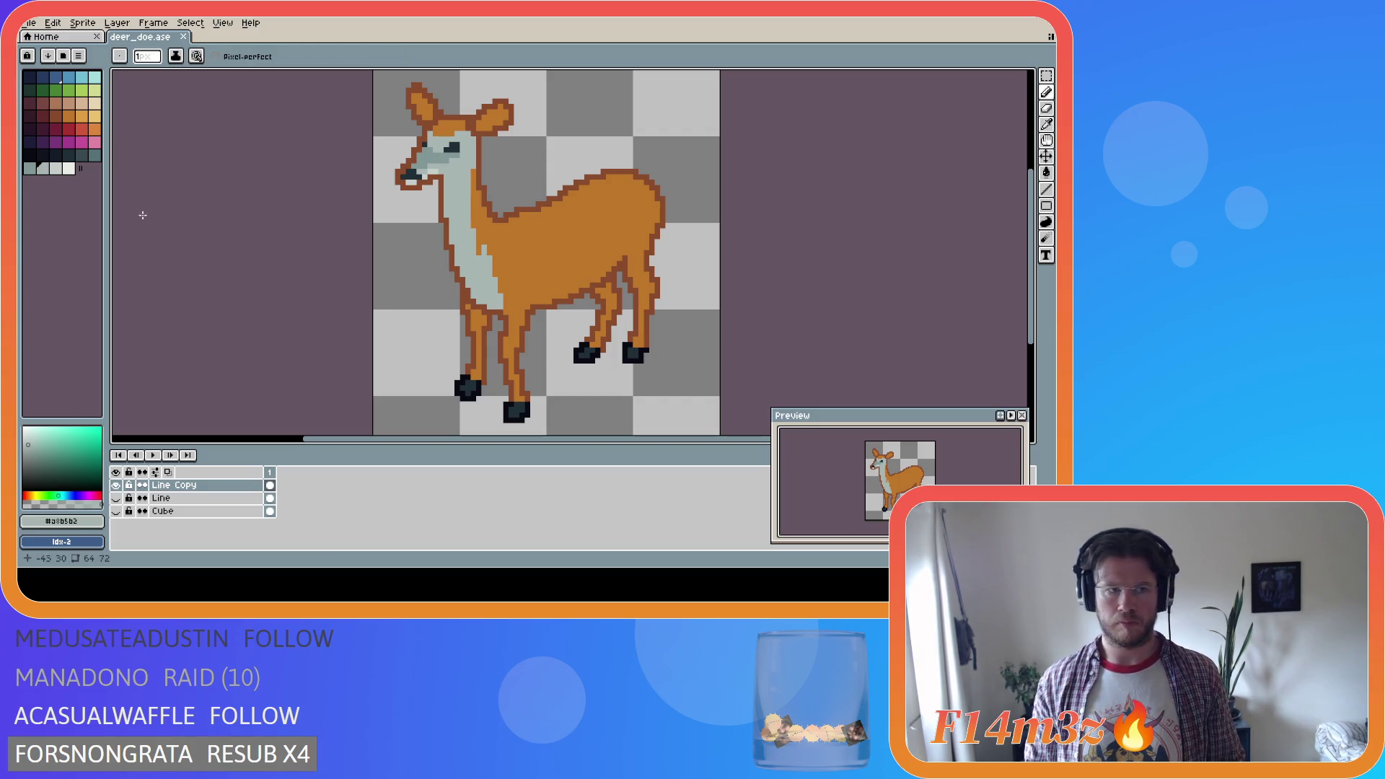
key(g)
click(469, 193)
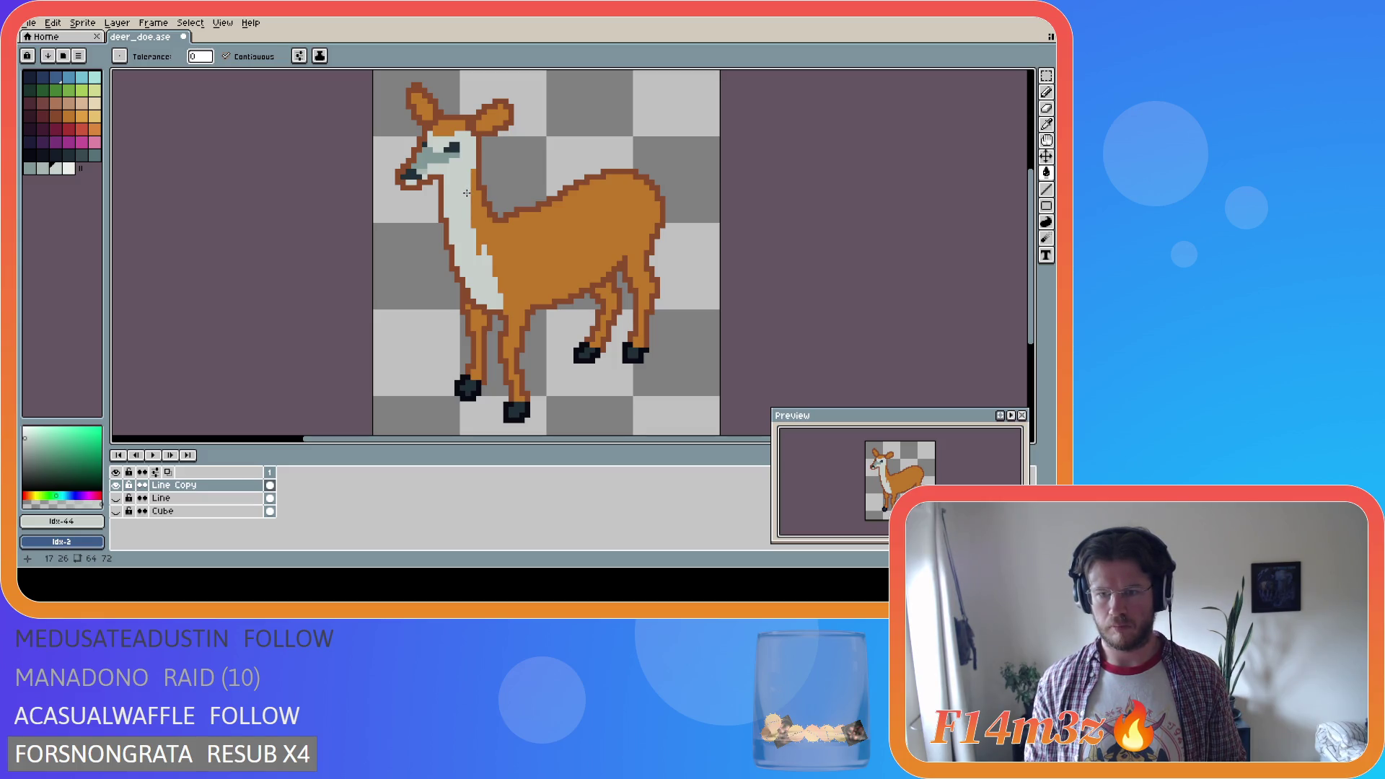
key(ctrl+z)
key(i)
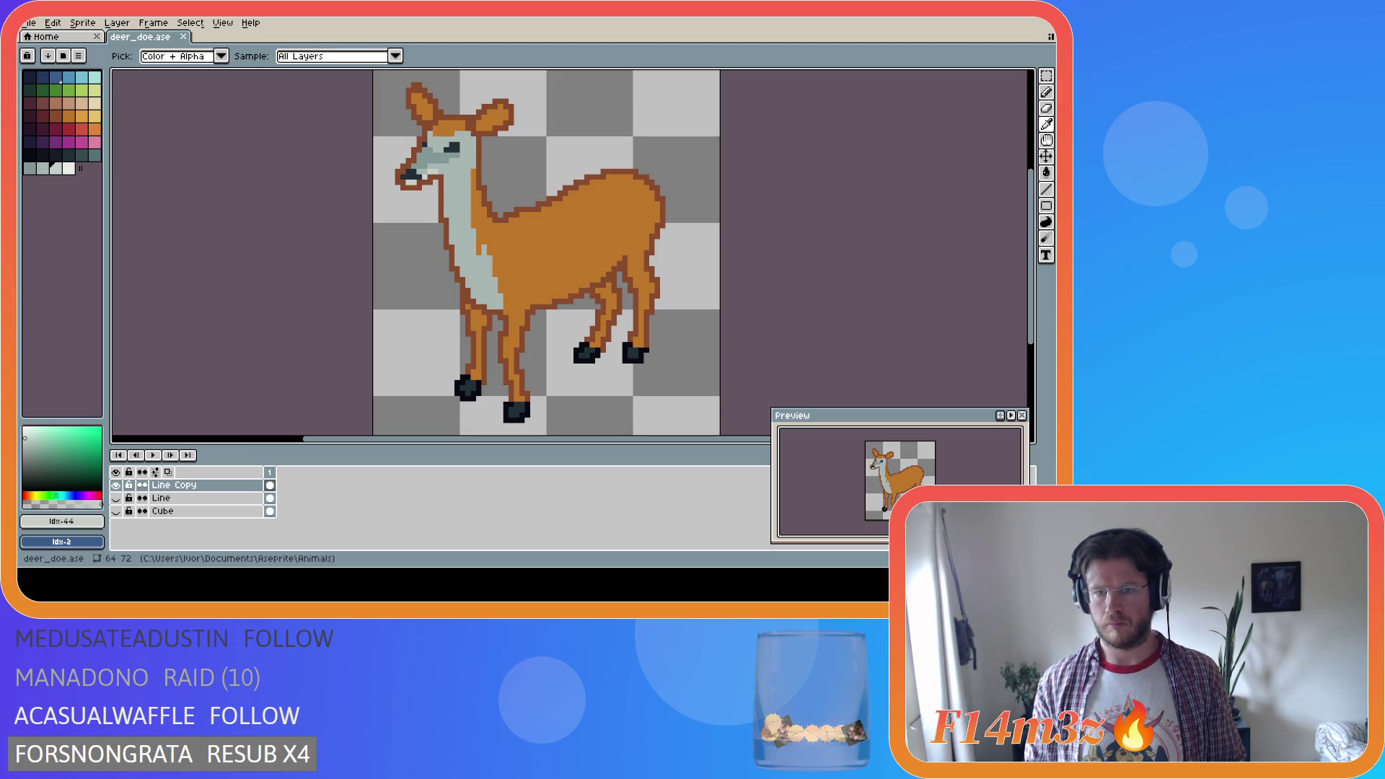
key(b)
alt+click(473, 277)
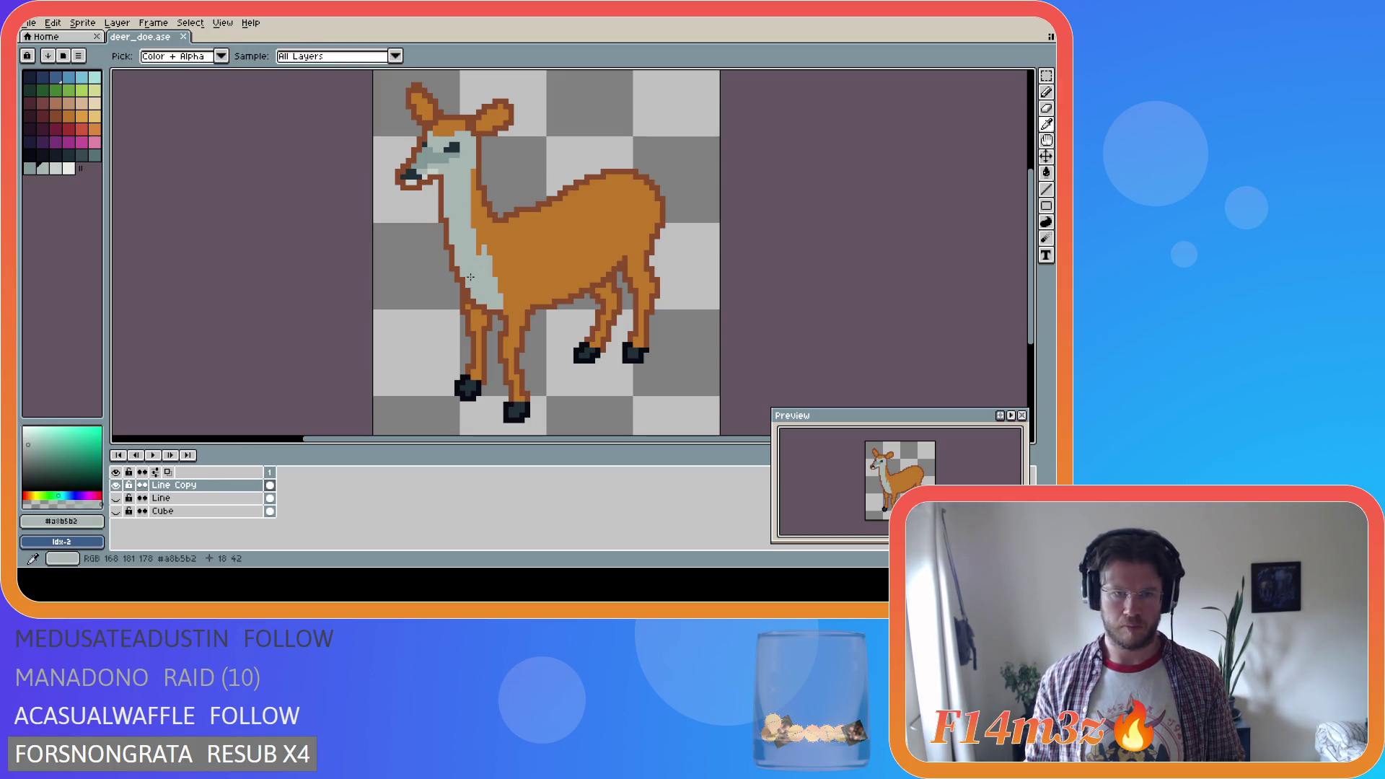
Bucket-fill the inner part of the doe's front leg with pale grey
key(i)
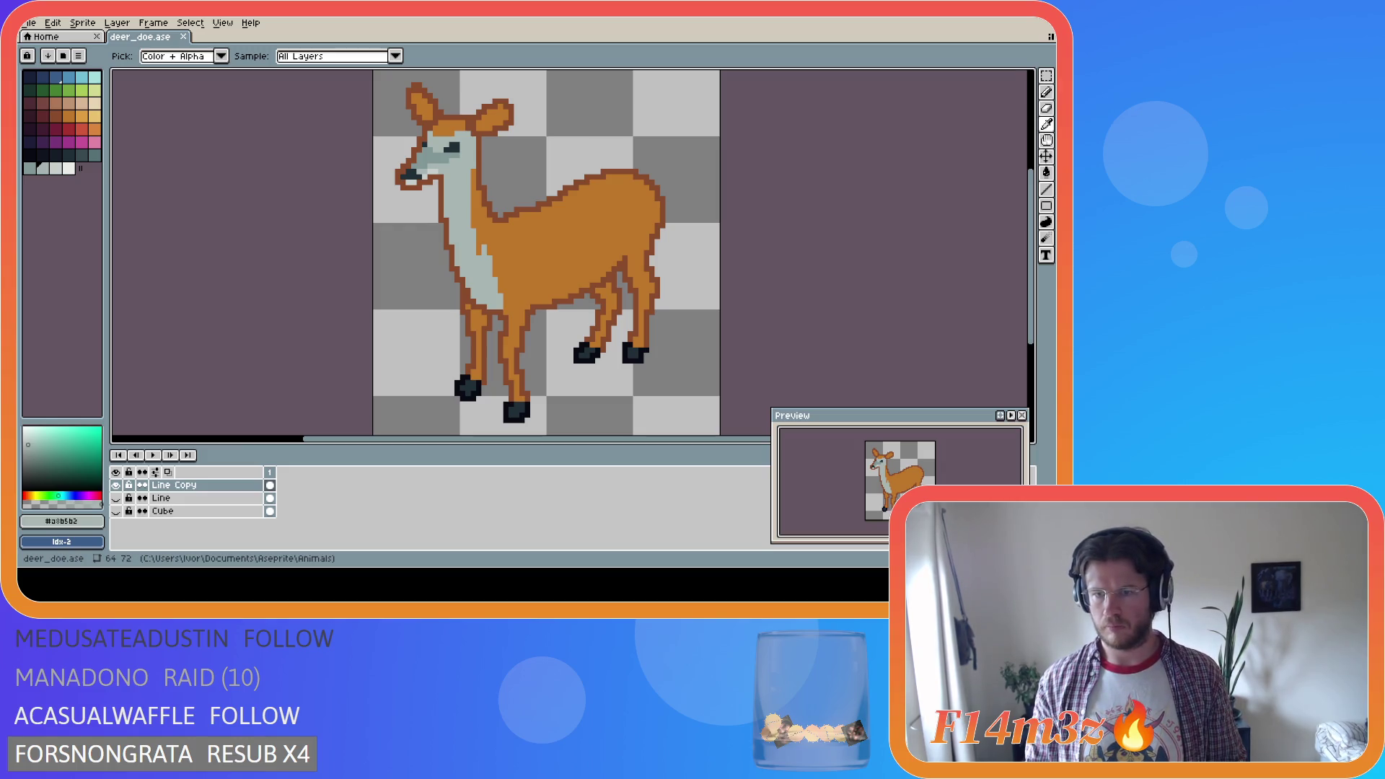
key(b)
key(i)
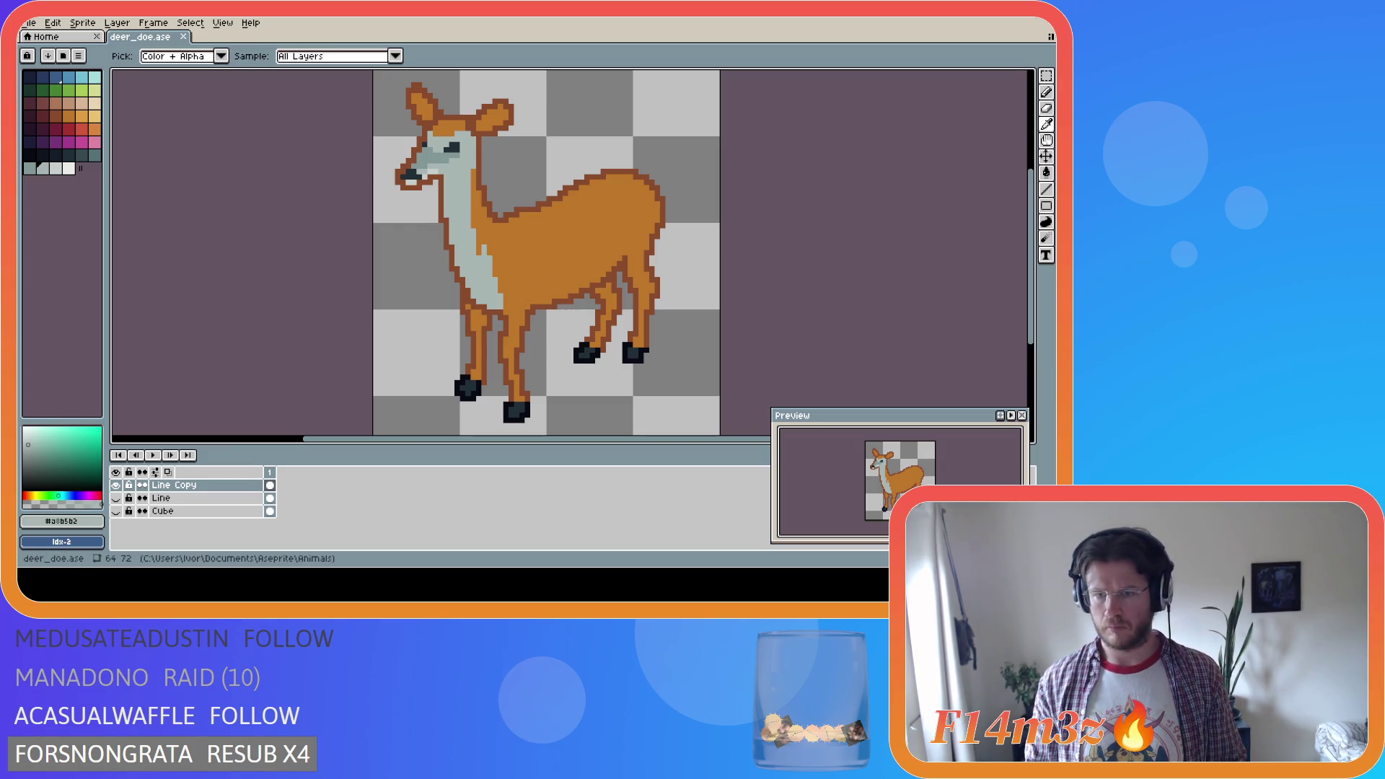
key(b)
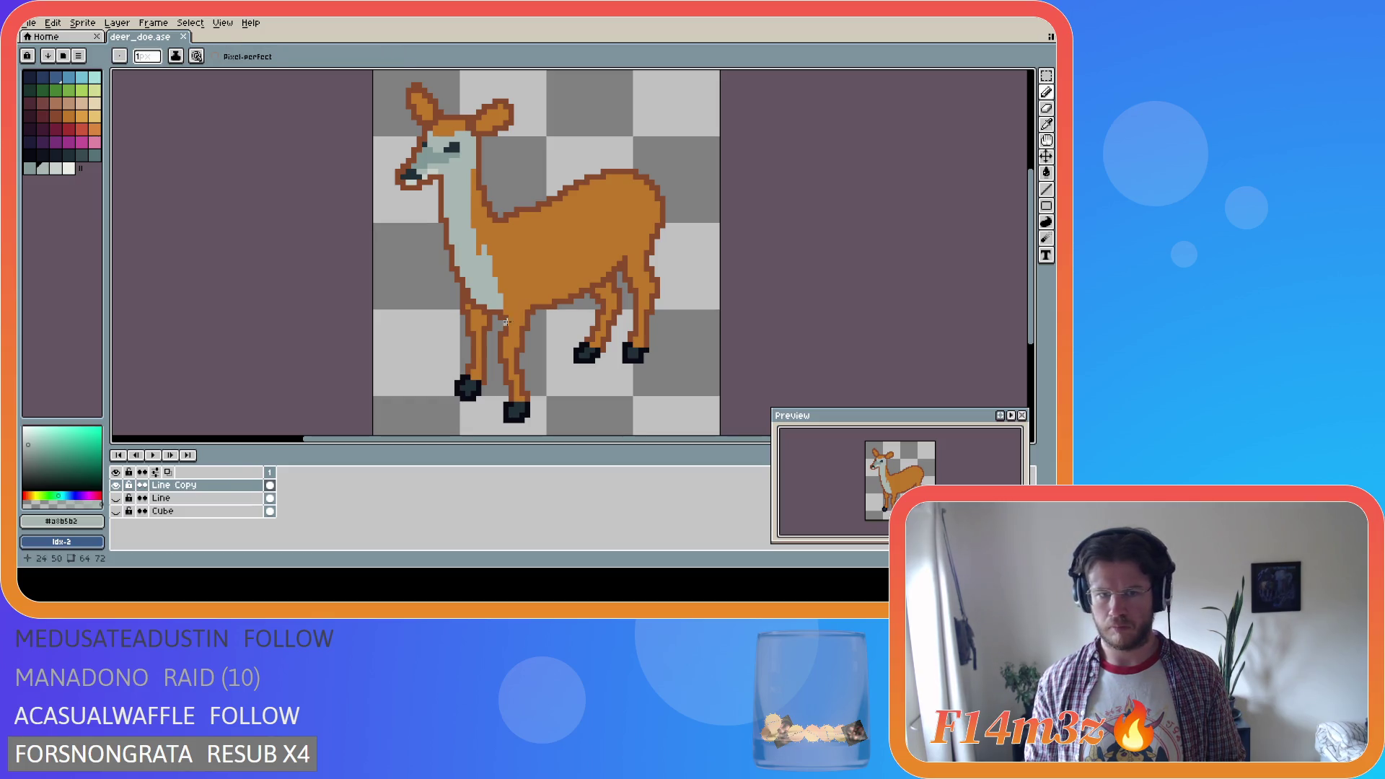
key(i)
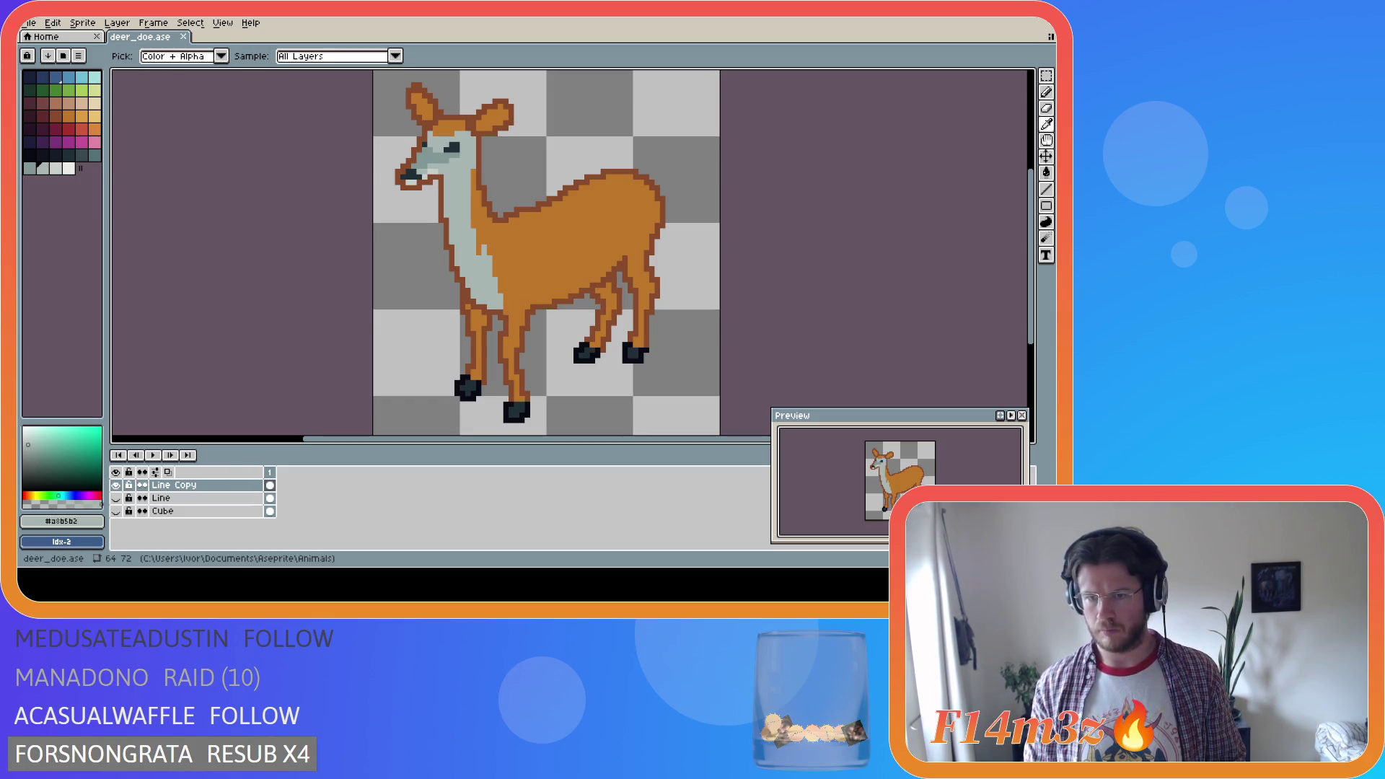
key(b)
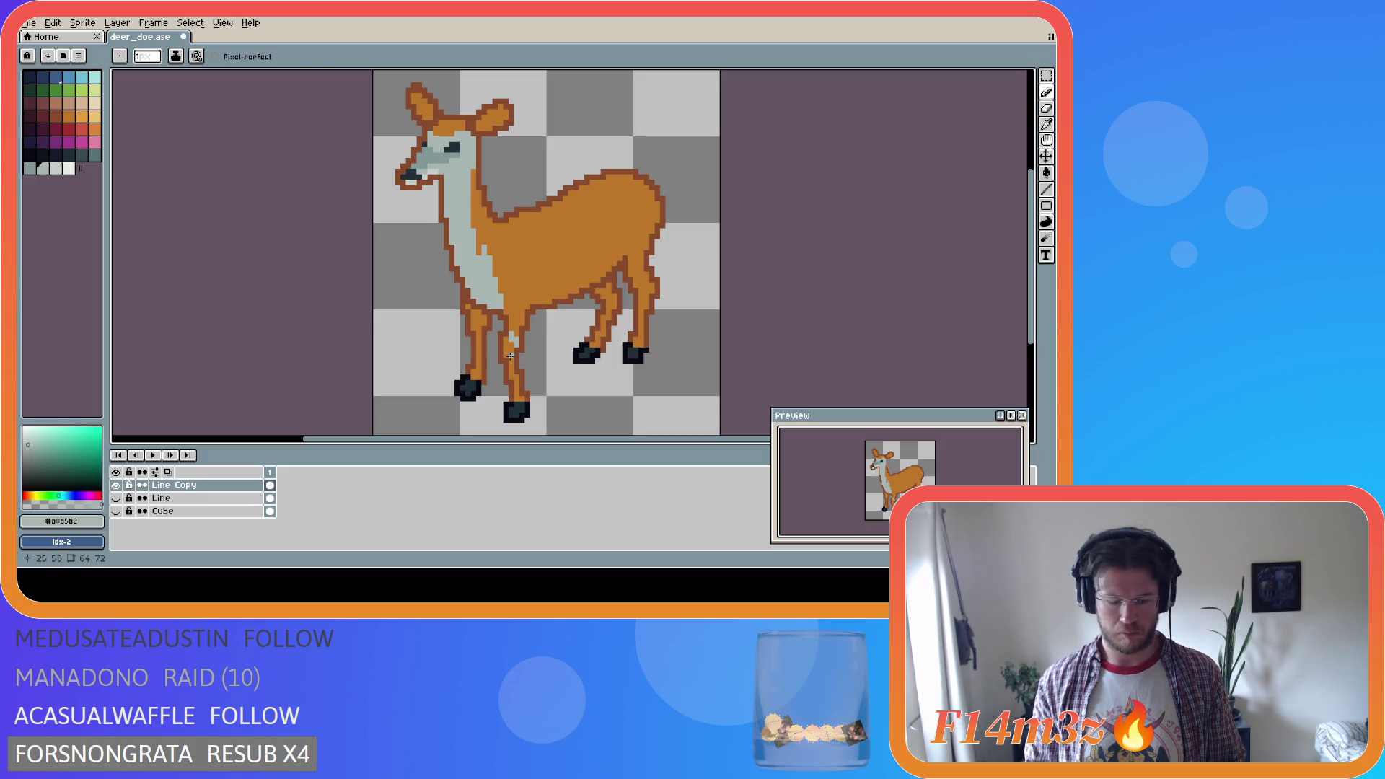
key(g)
click(510, 357)
Switch among the Eyedropper, Paint Bucket and Pencil while checking the front leg fills
key(i)
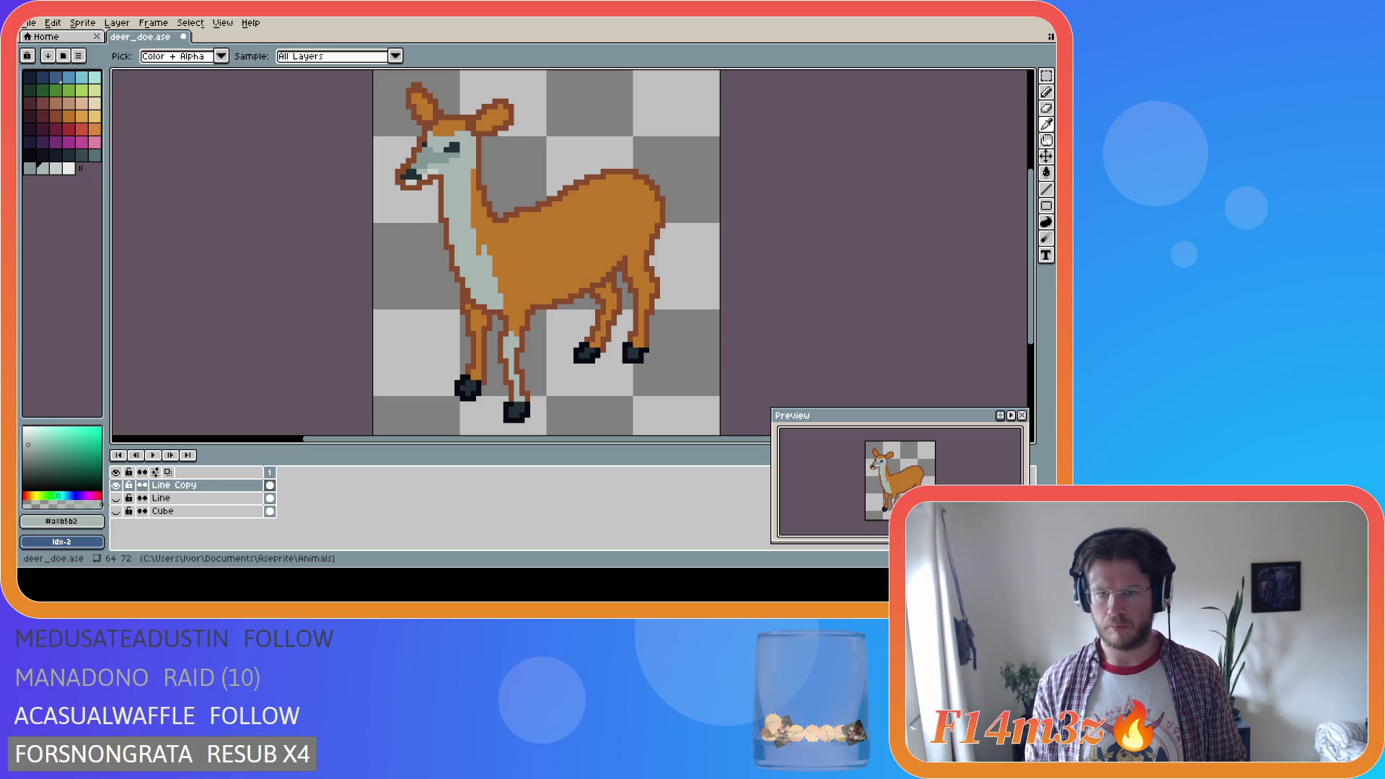
key(g)
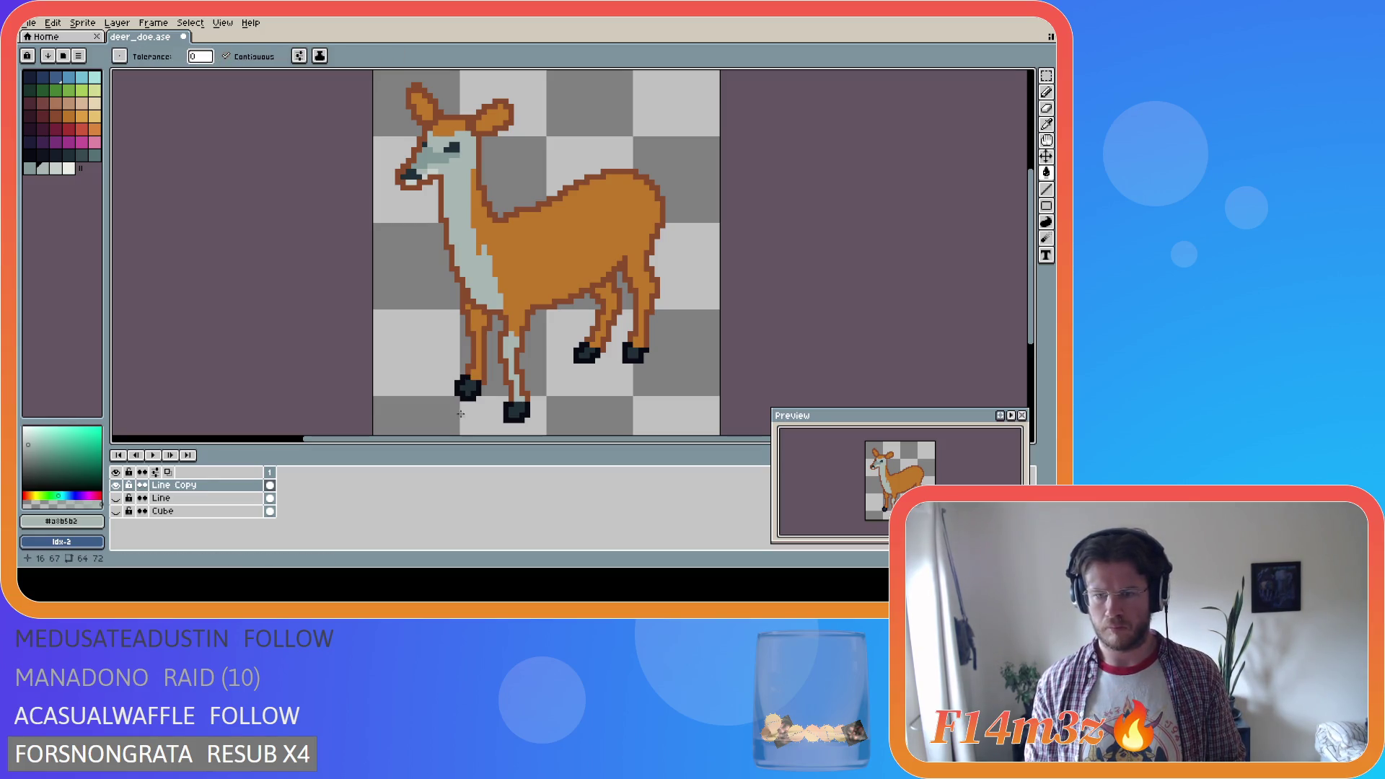
key(i)
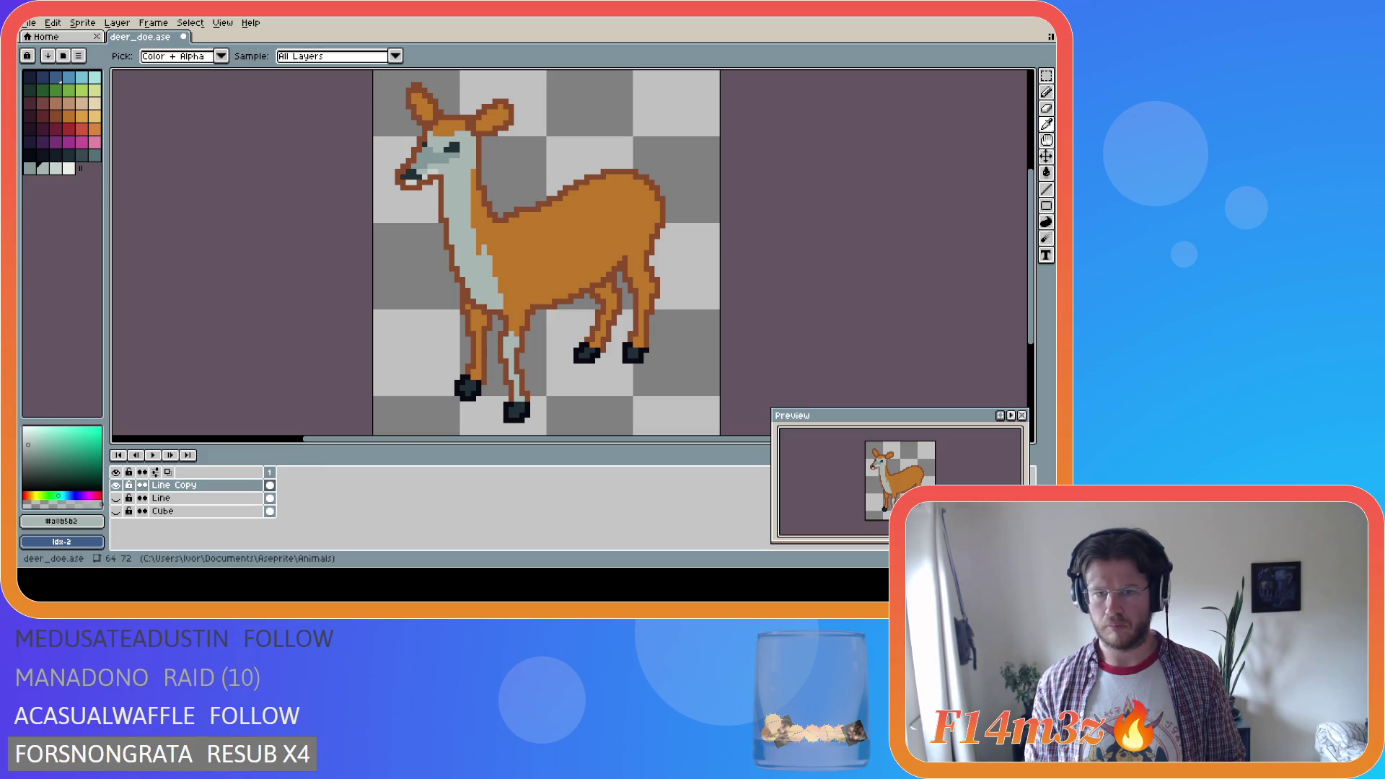
key(g)
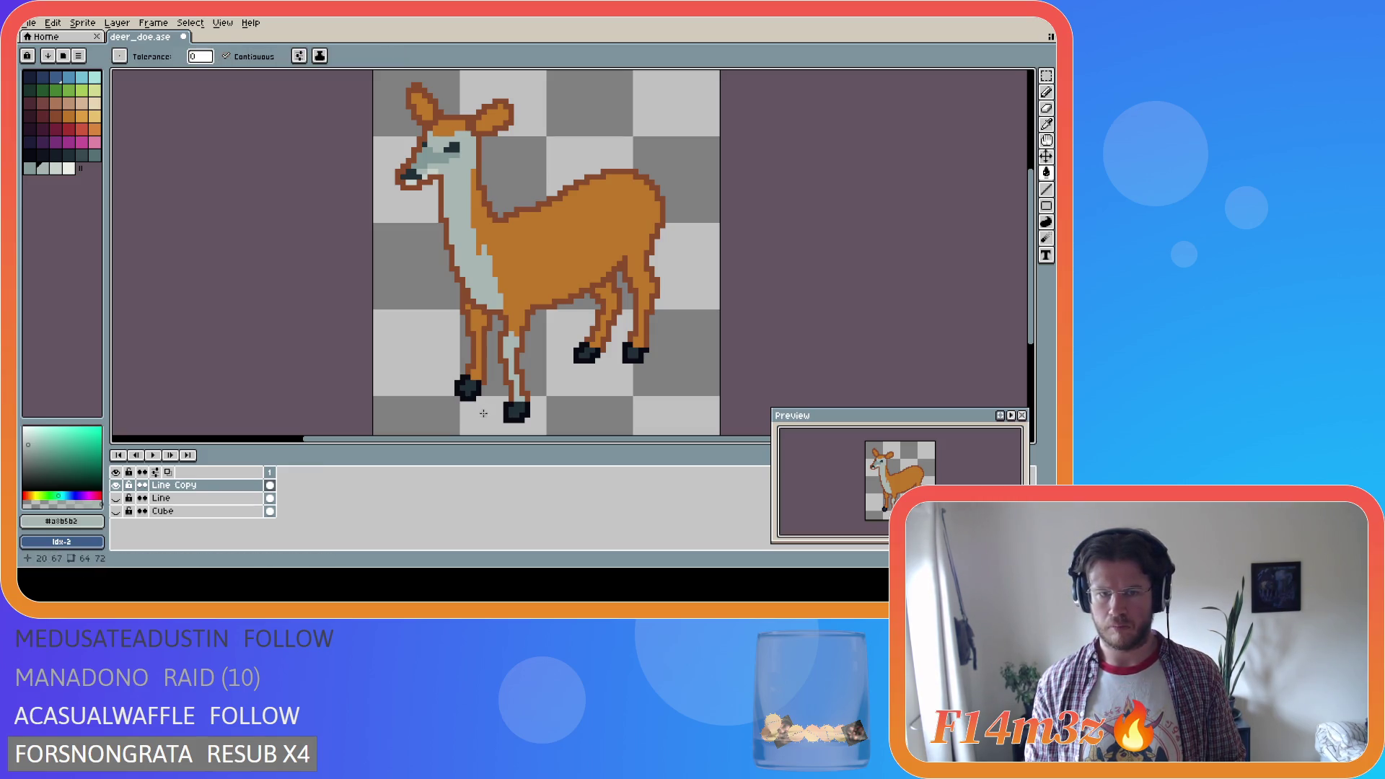
key(b)
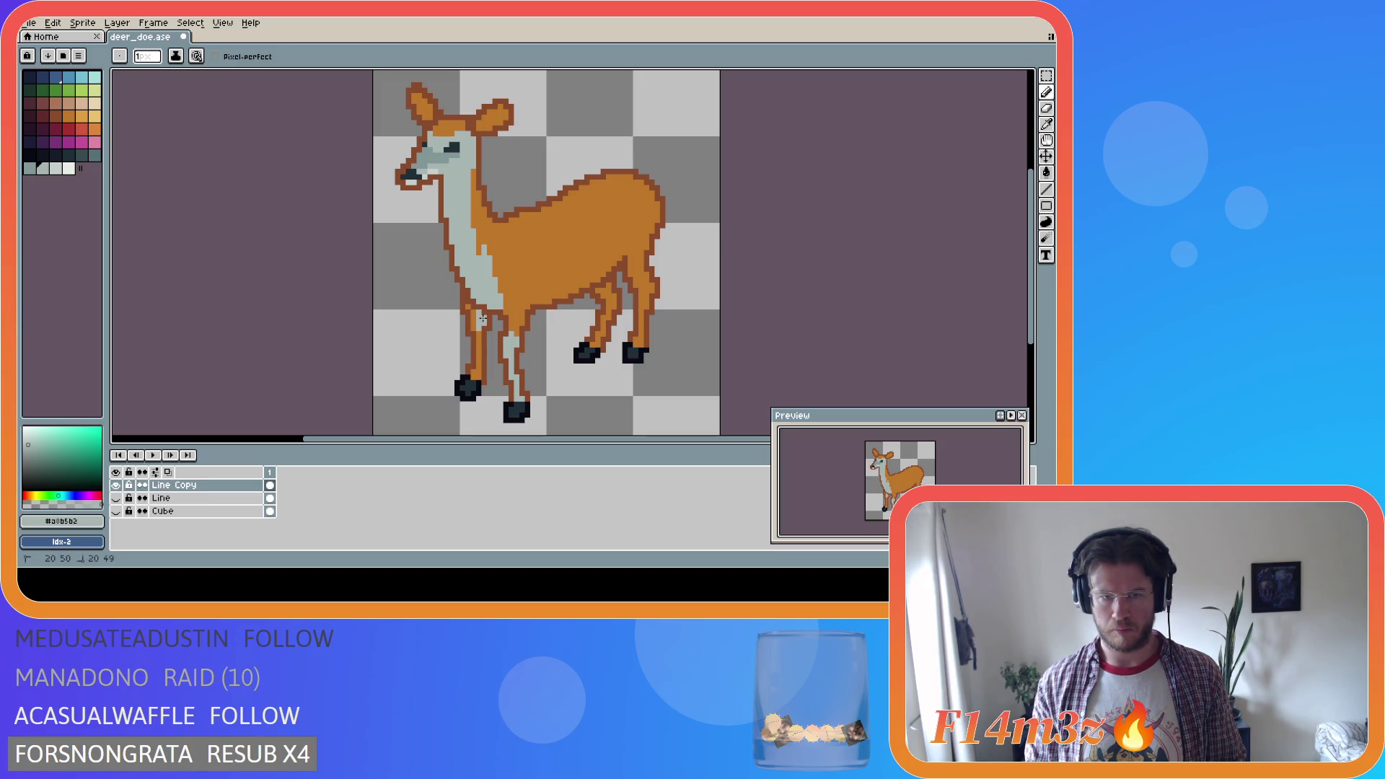
key(g)
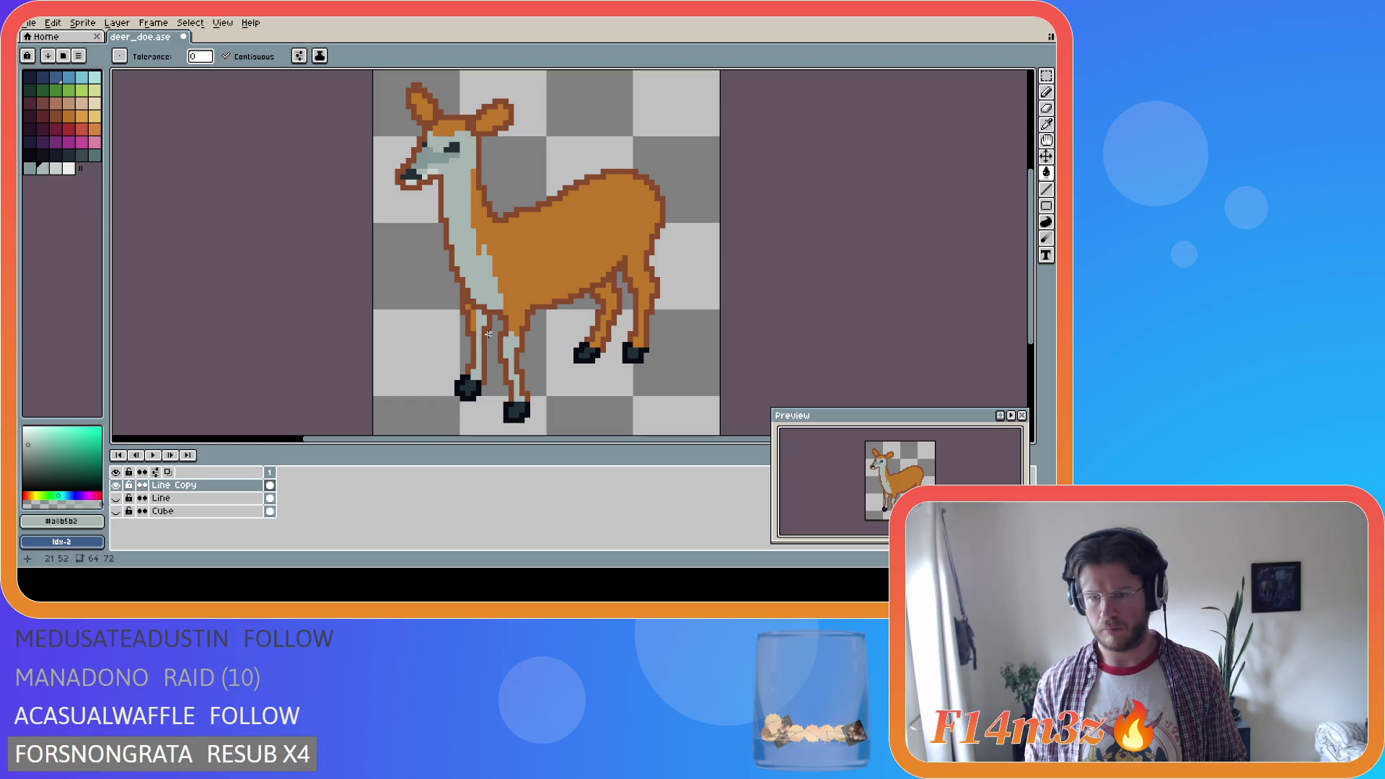
key(i)
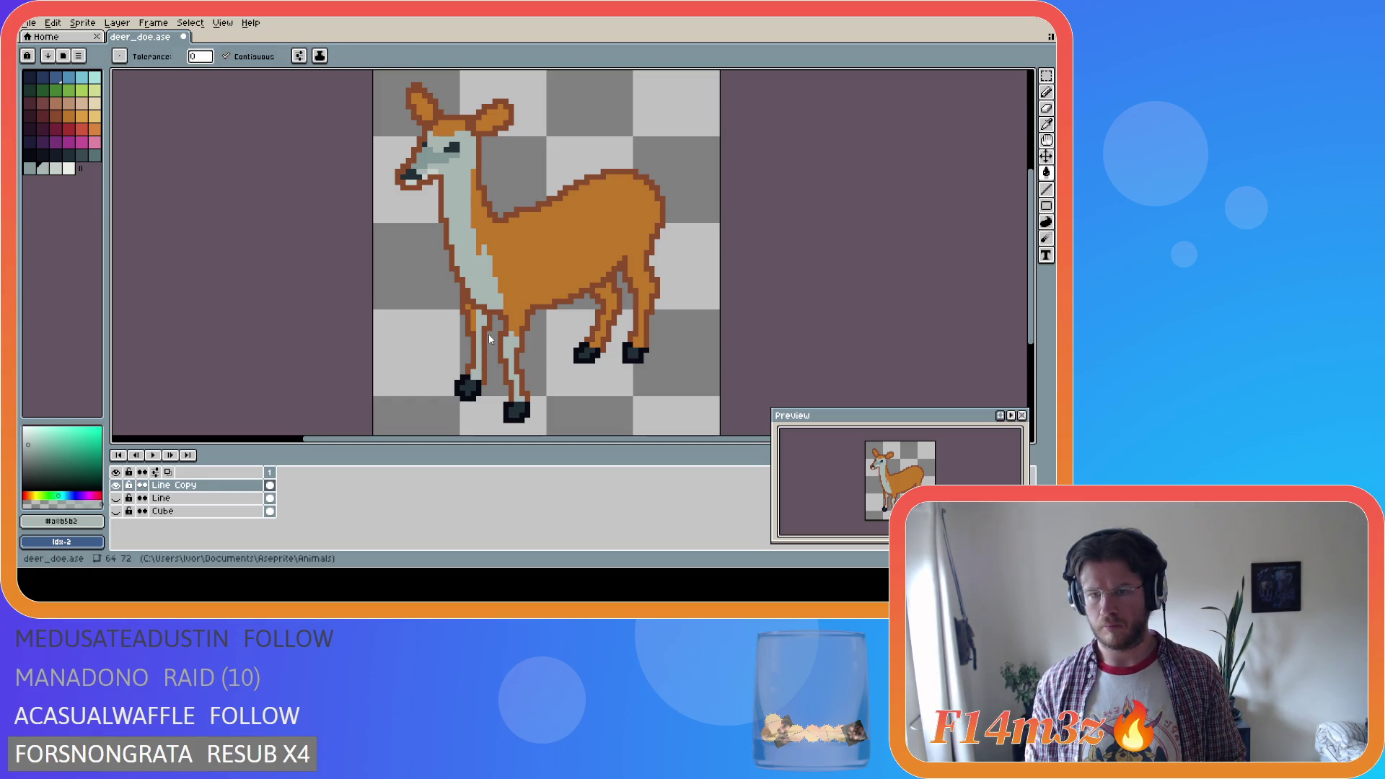
key(b)
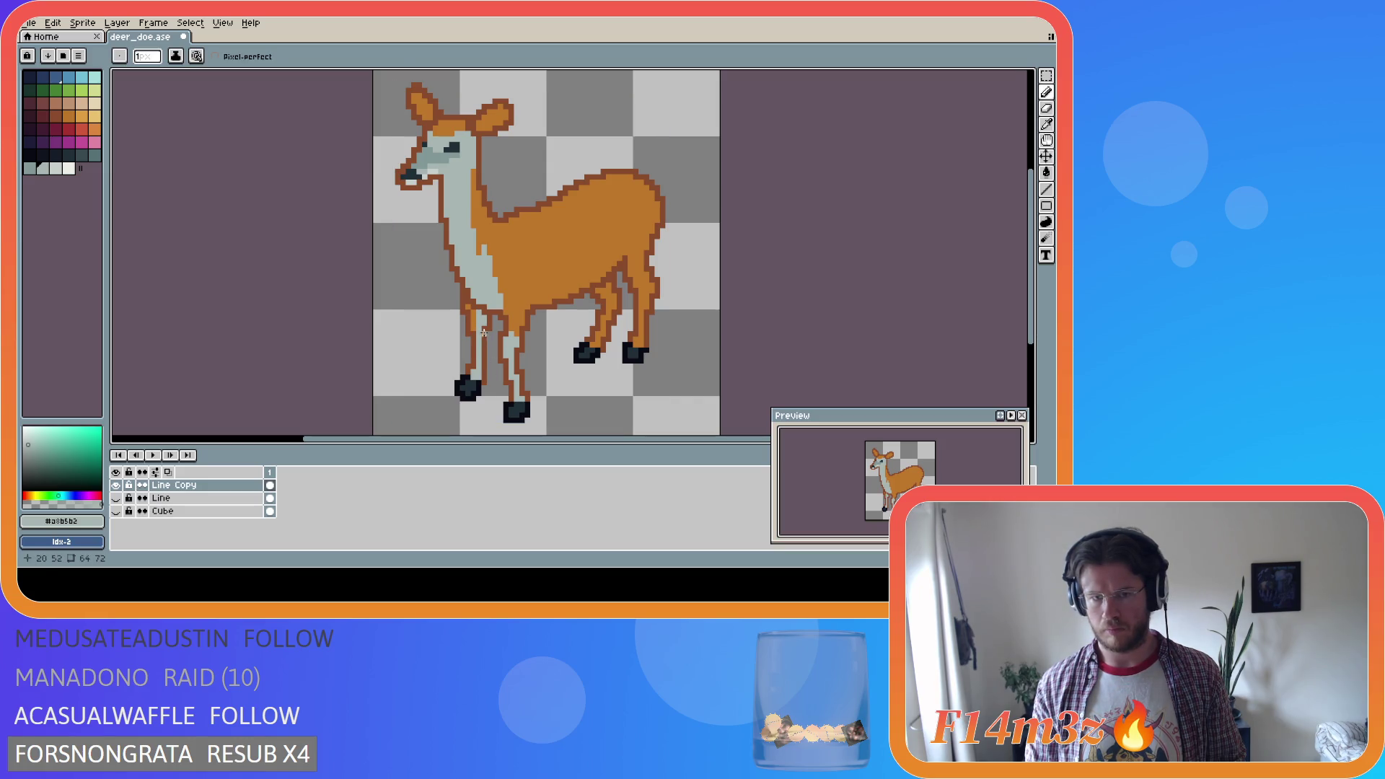
Sample the orange and pale grey colours from the doe's front leg
alt+click(477, 312)
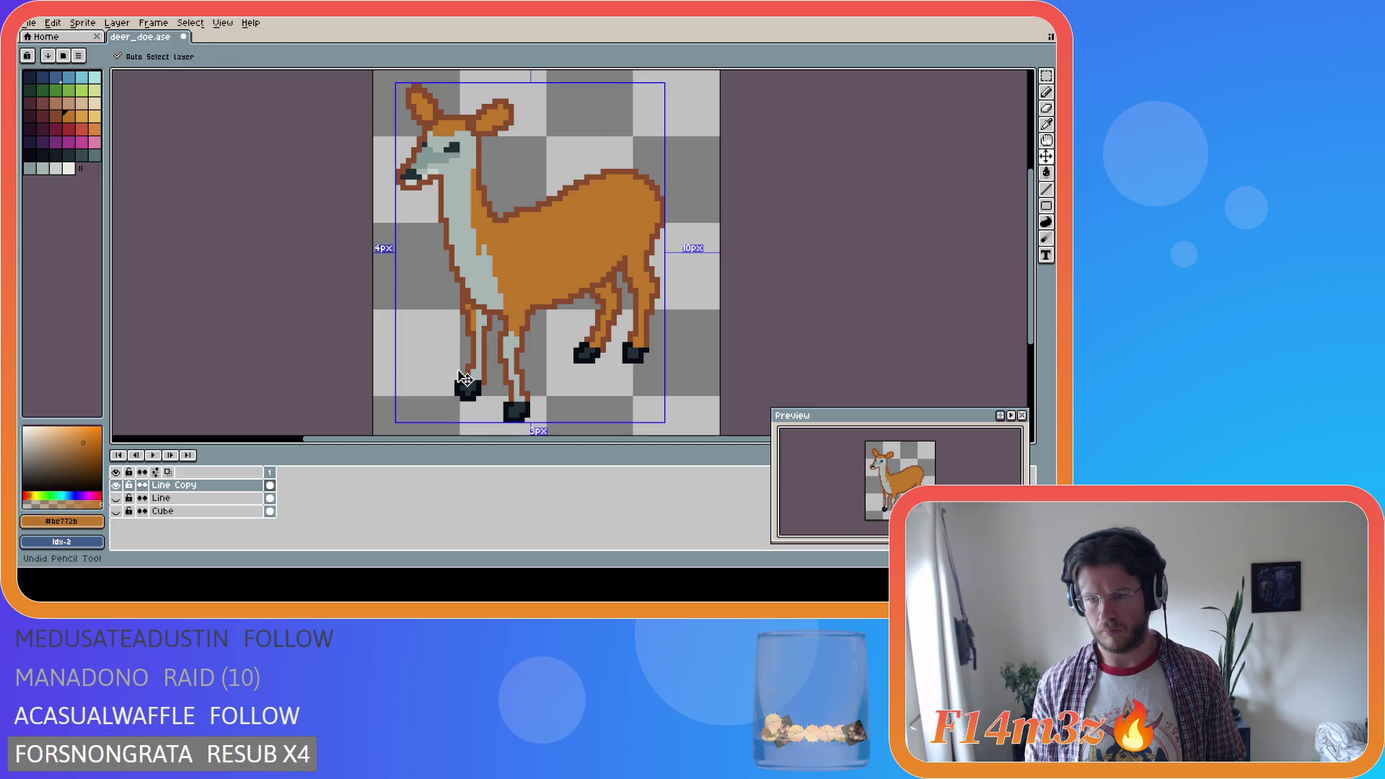
alt+click(474, 313)
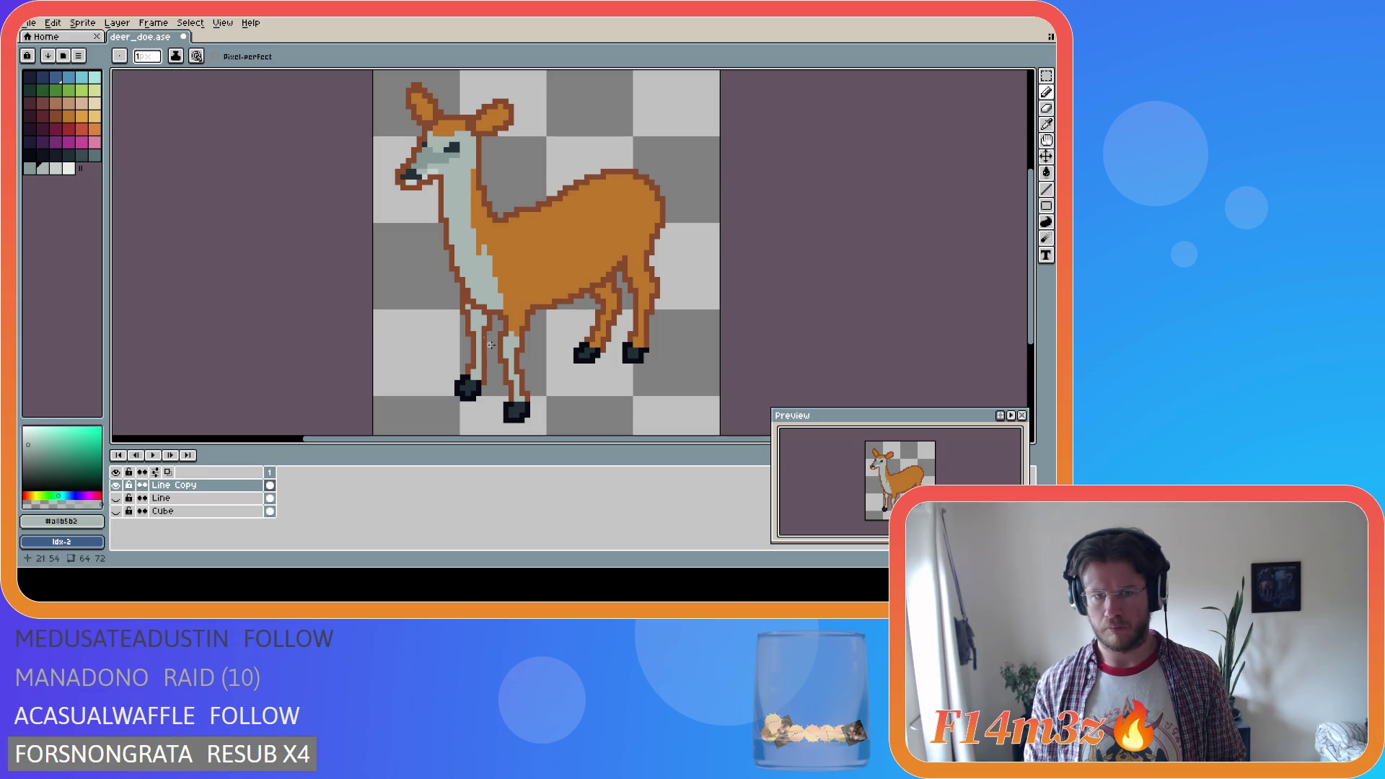
key(i)
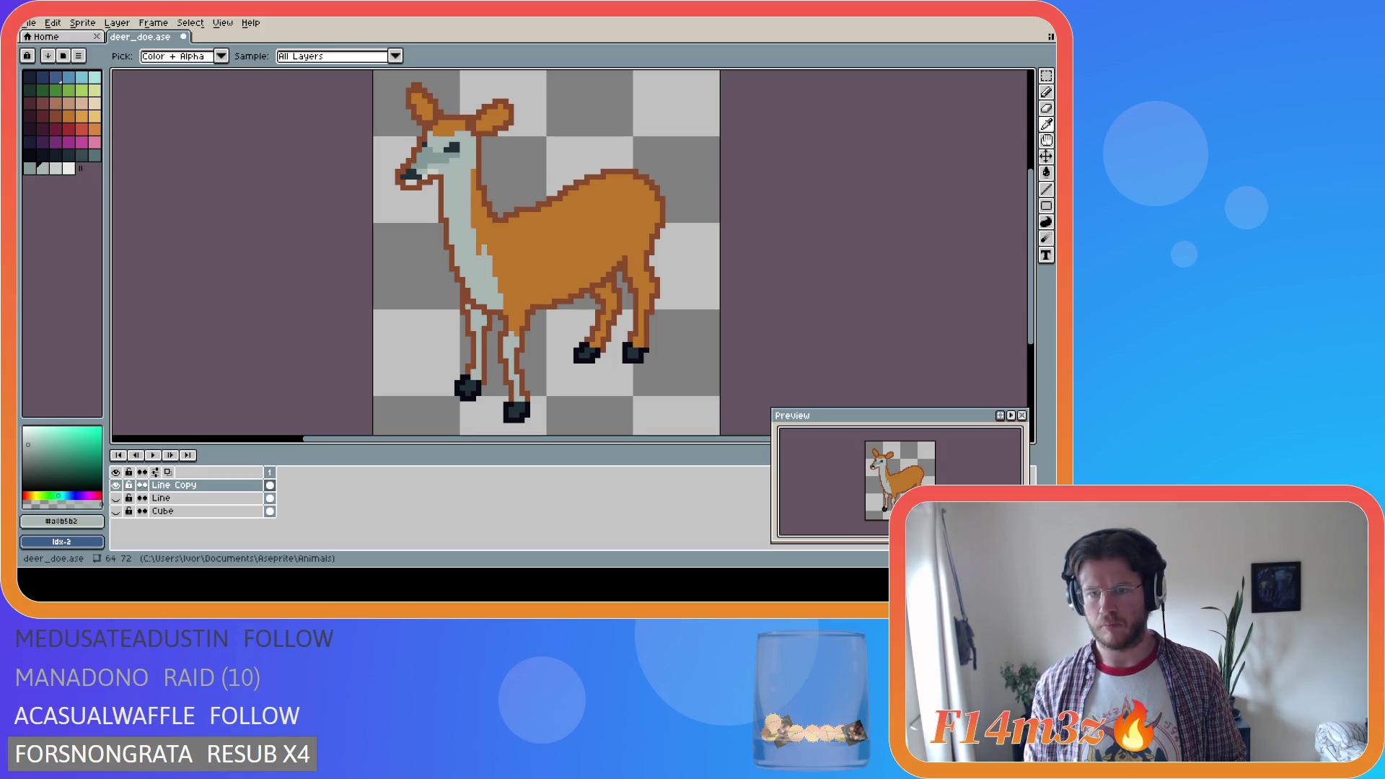
key(b)
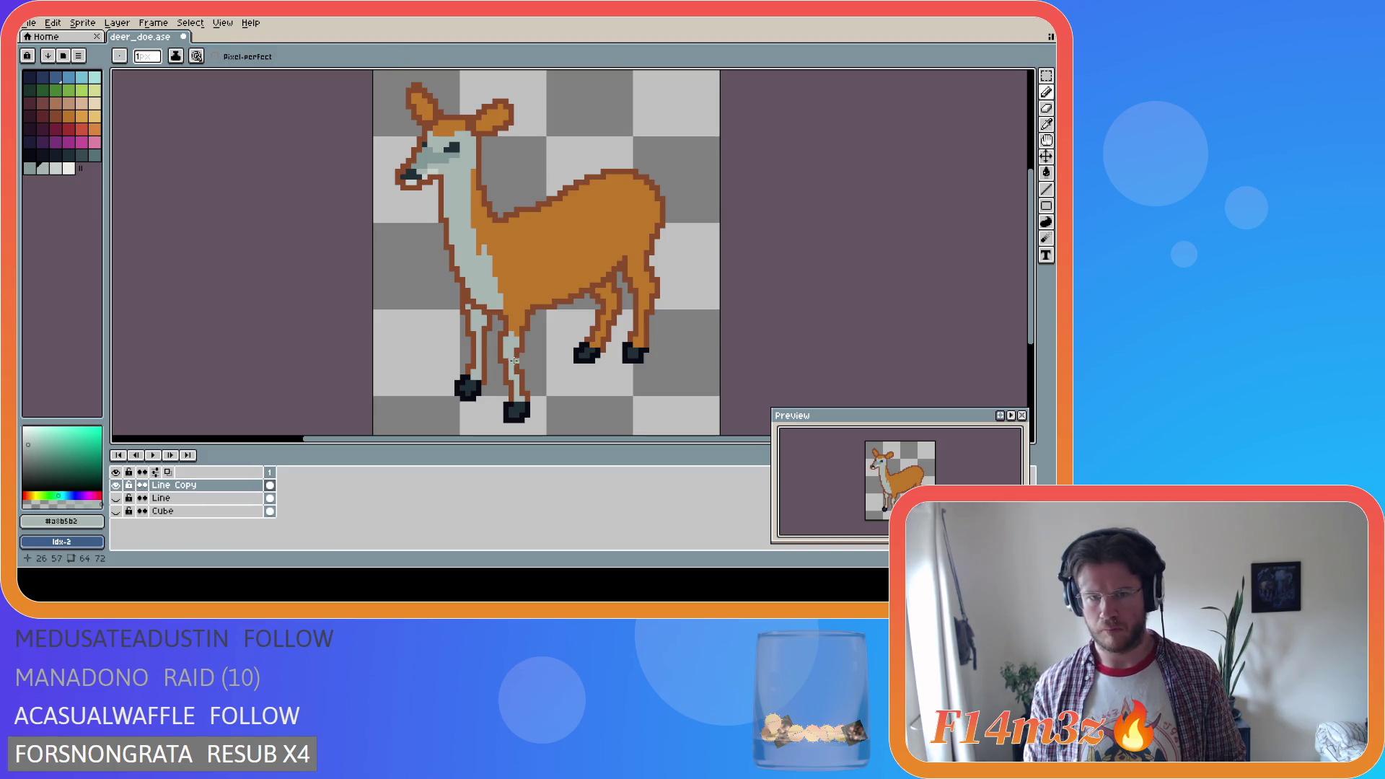
alt+click(515, 334)
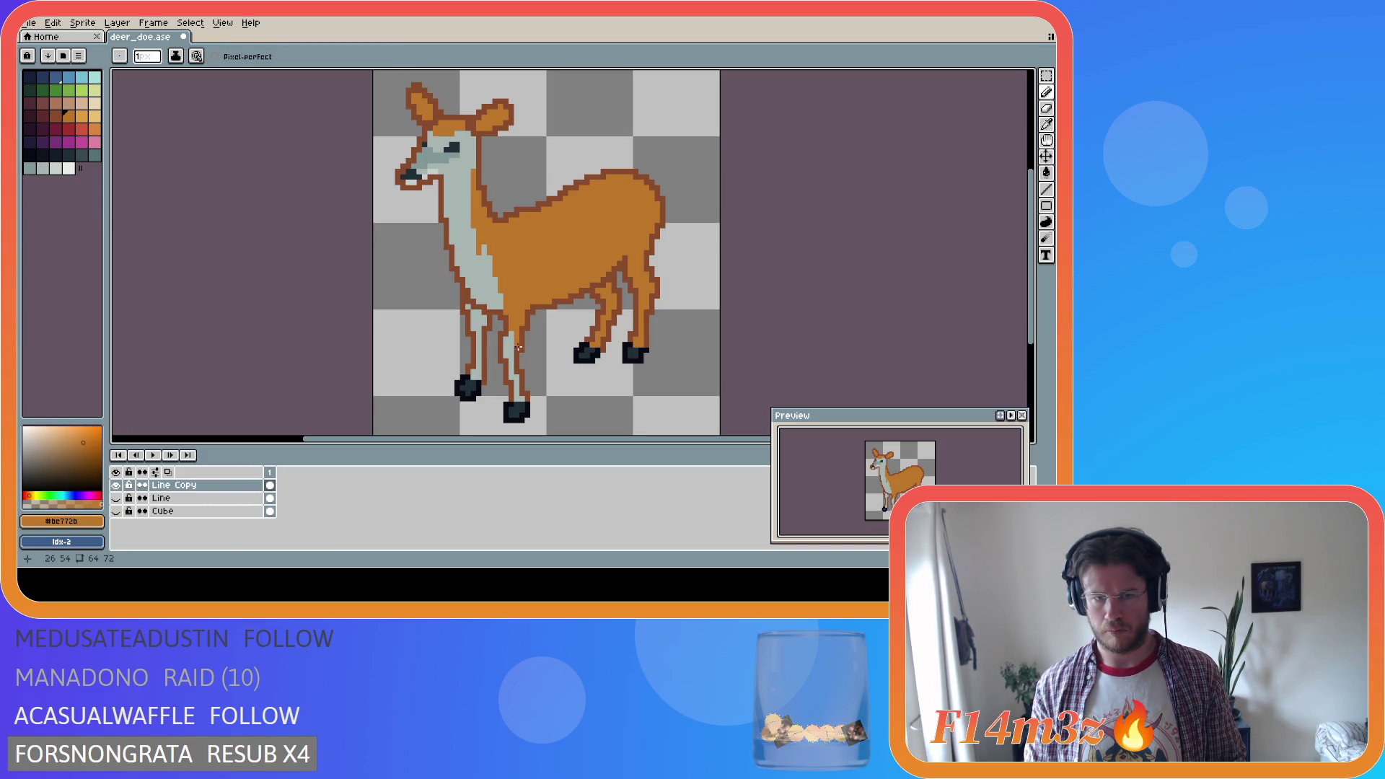
alt+click(511, 335)
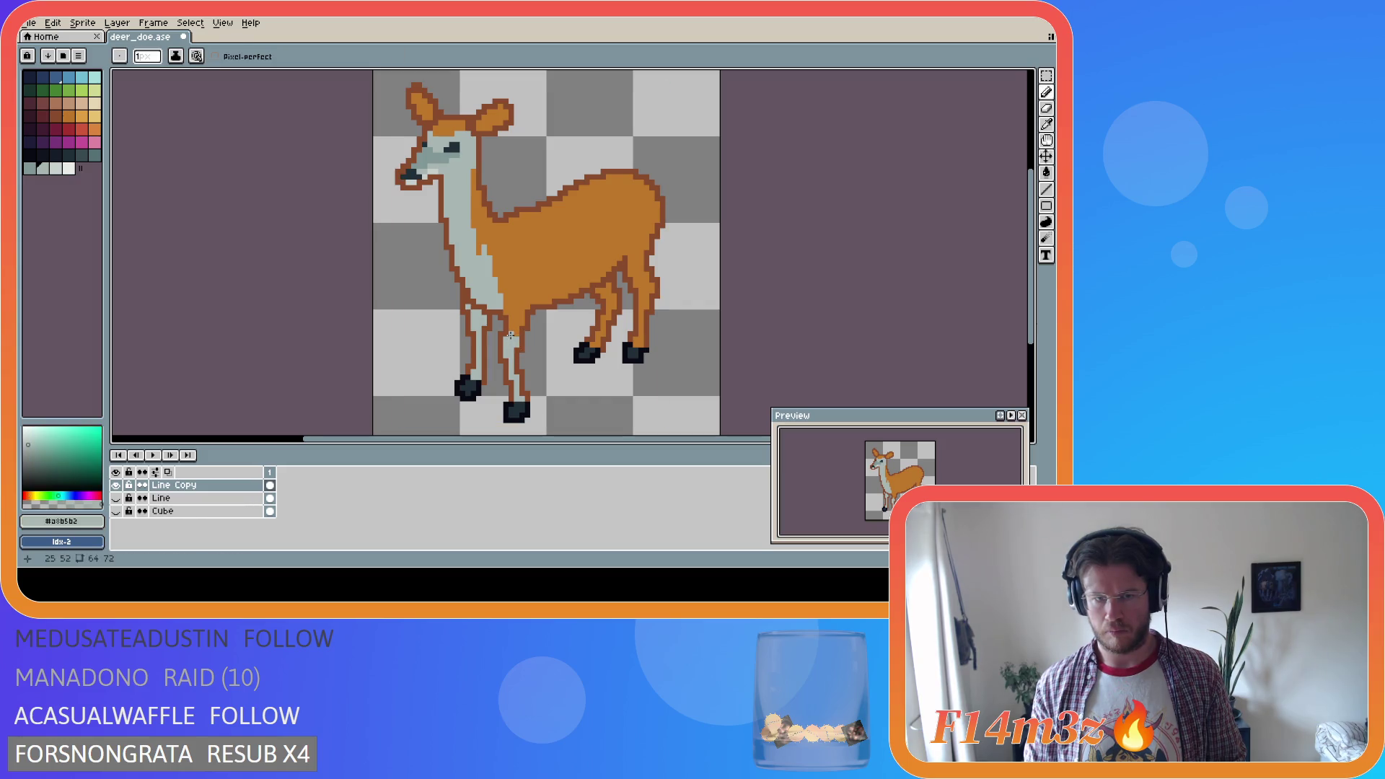
key(i)
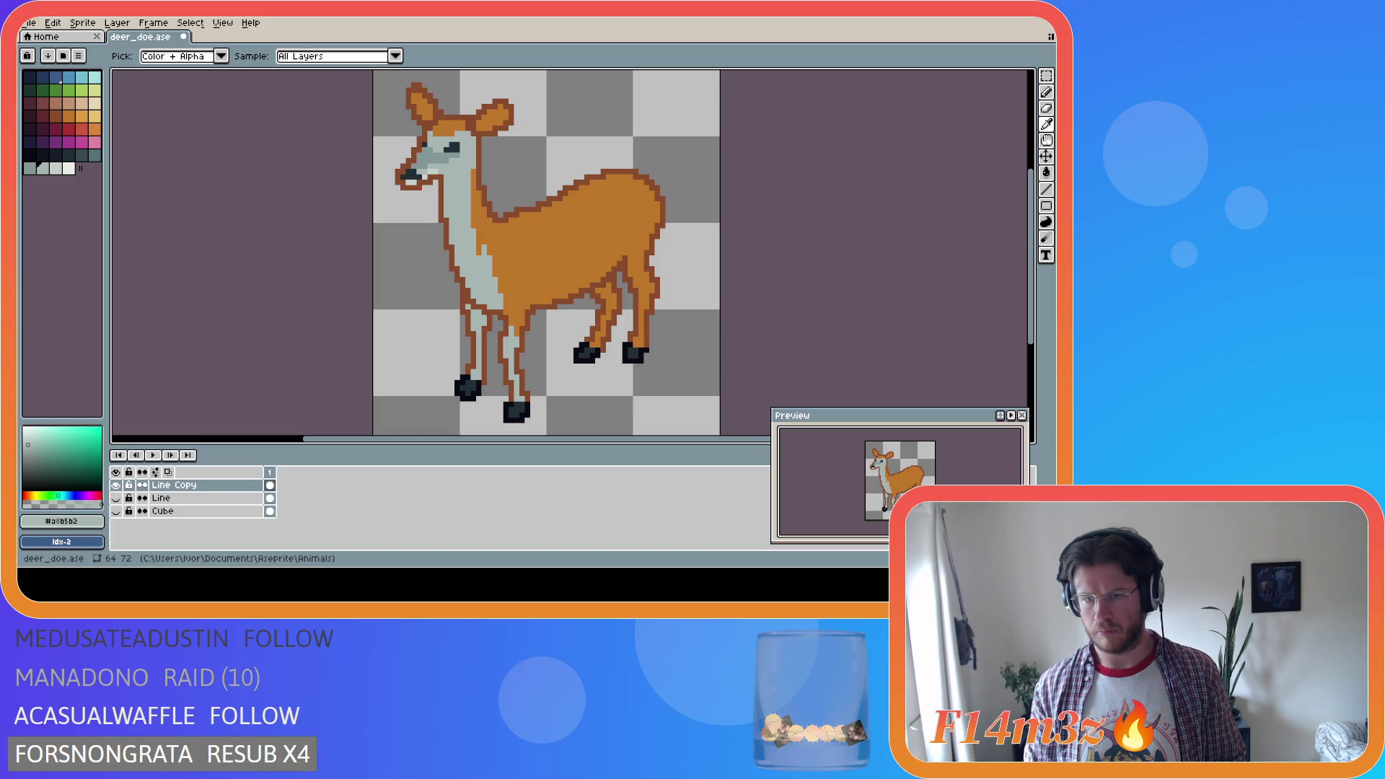
key(b)
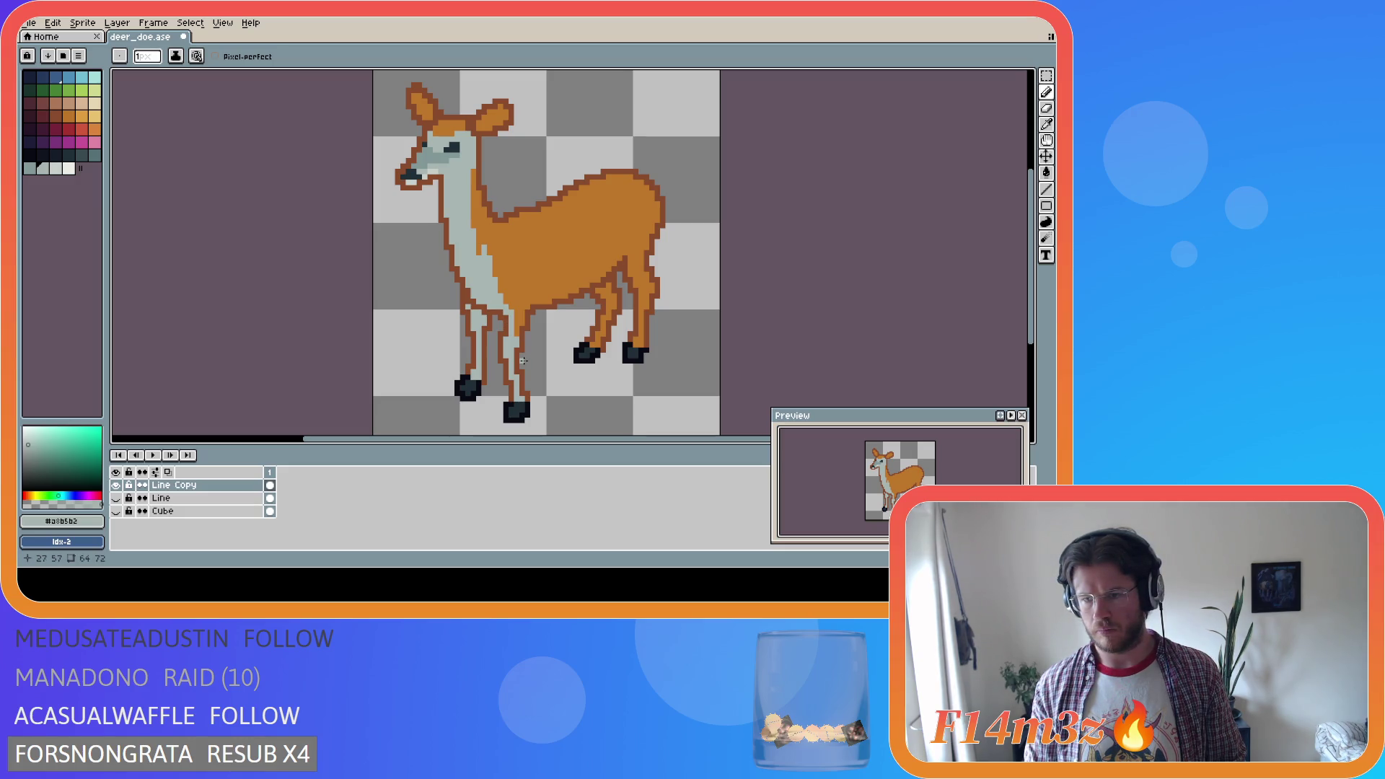
Touch up the front of the neck in pale grey and save deer_doe.ase
alt+click(523, 316)
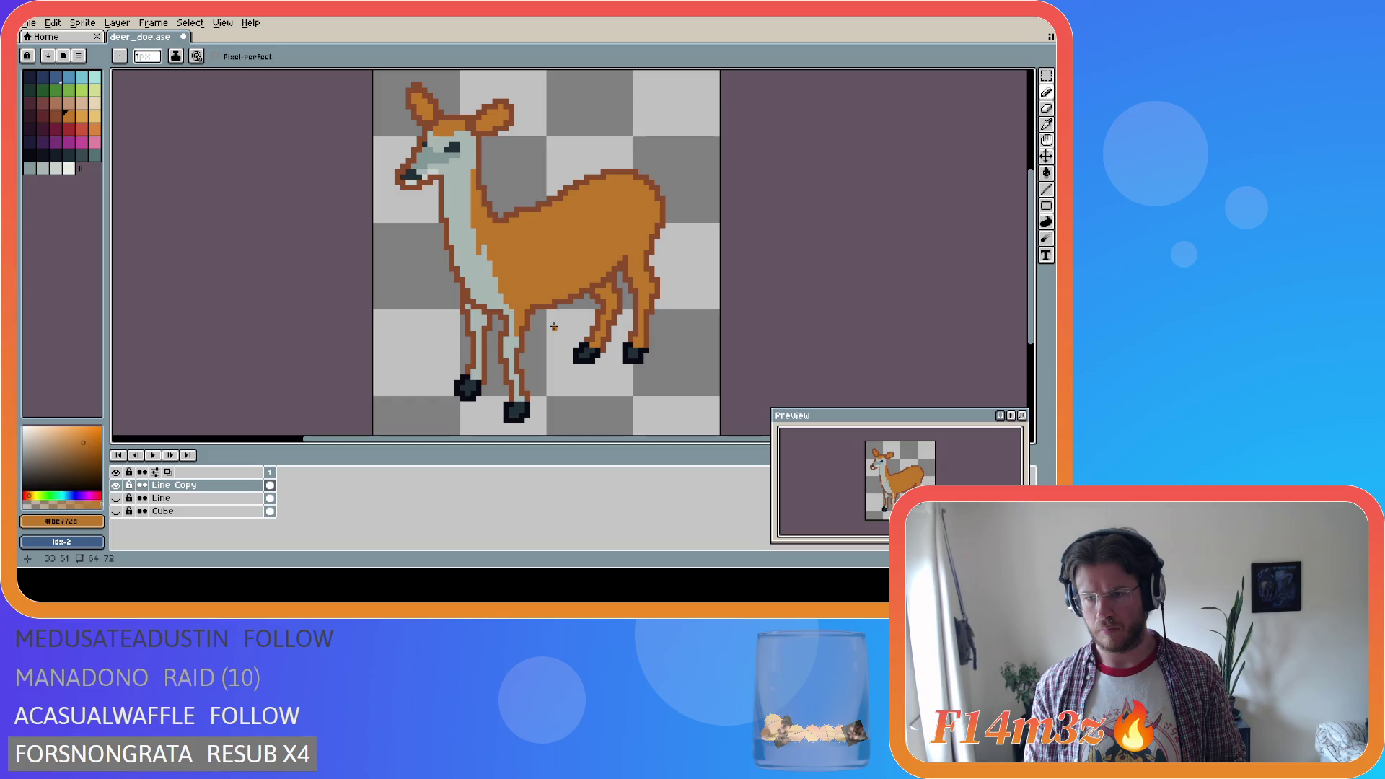
alt+click(479, 253)
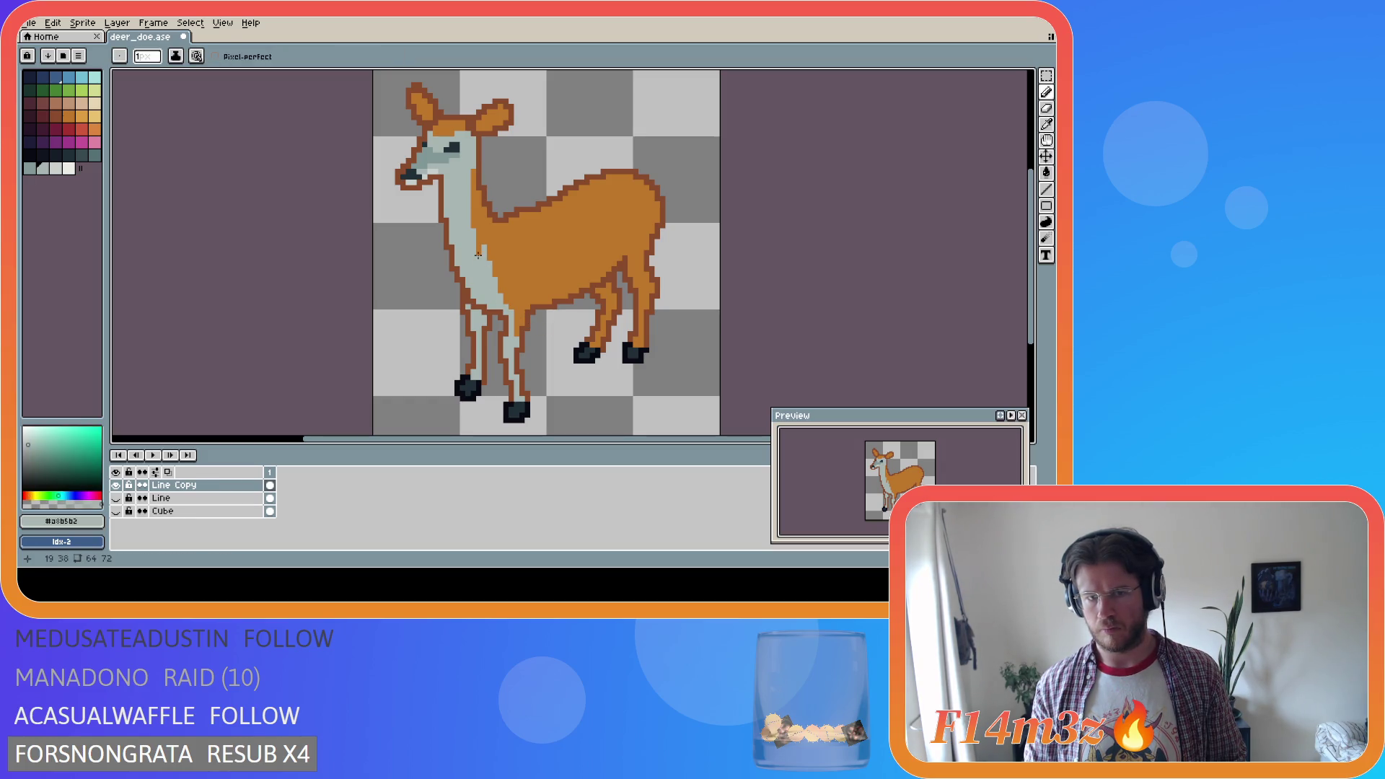
key(v)
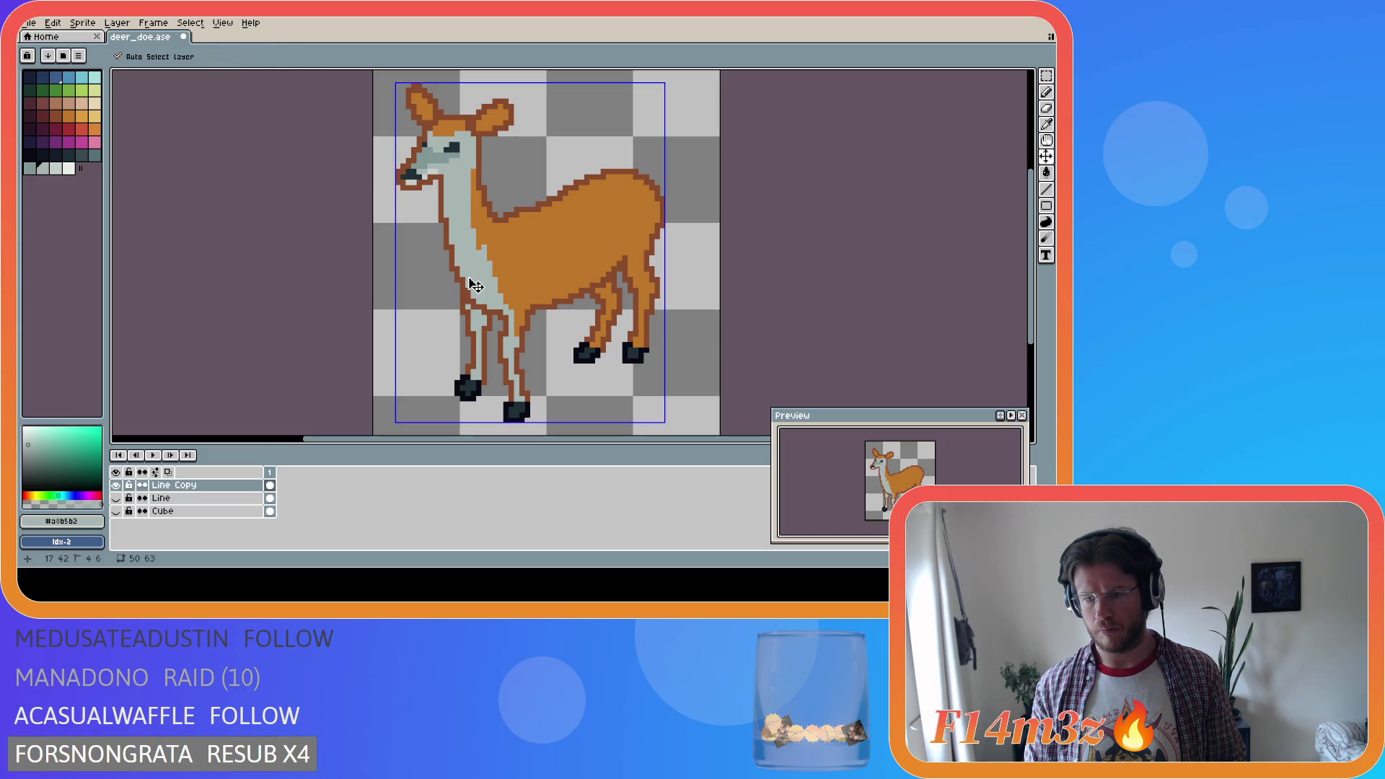
right_click(468, 277)
click(475, 286)
key(b)
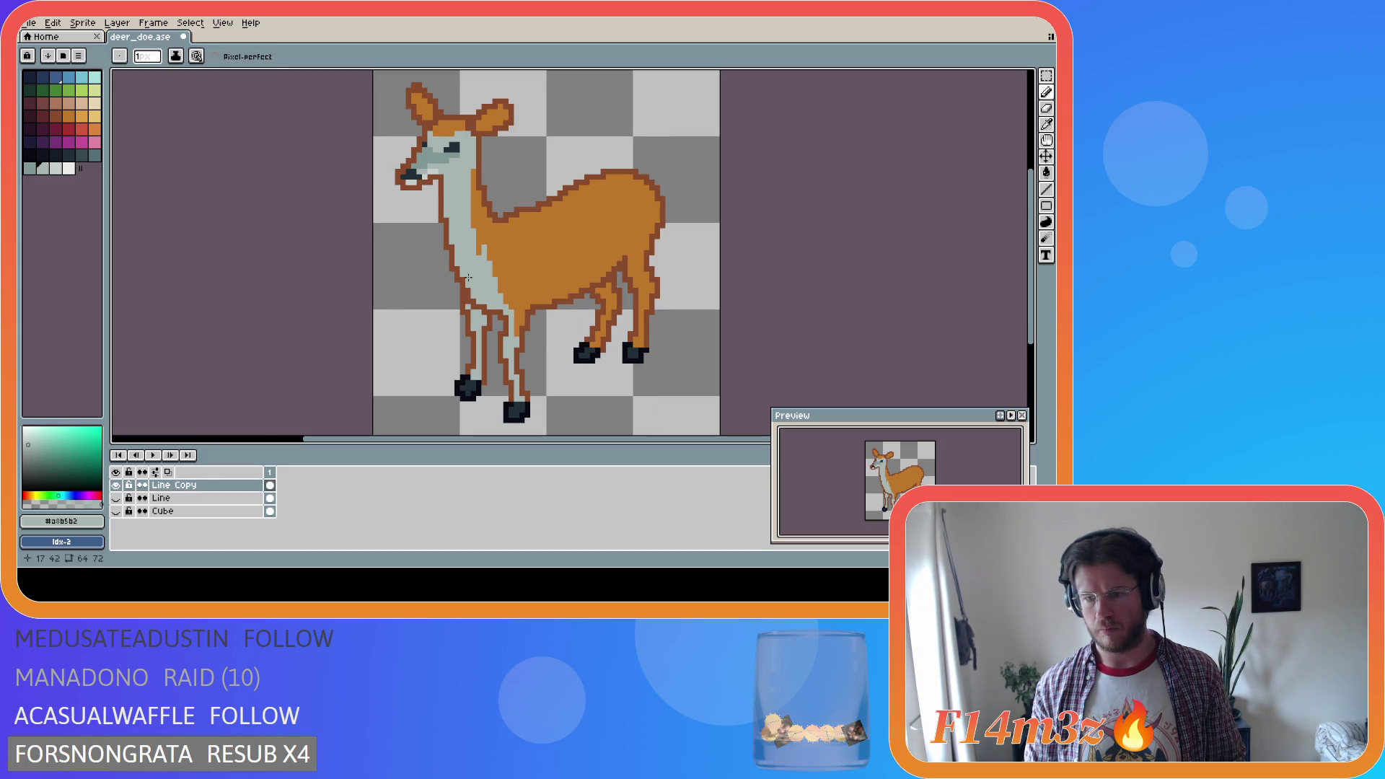
key(i)
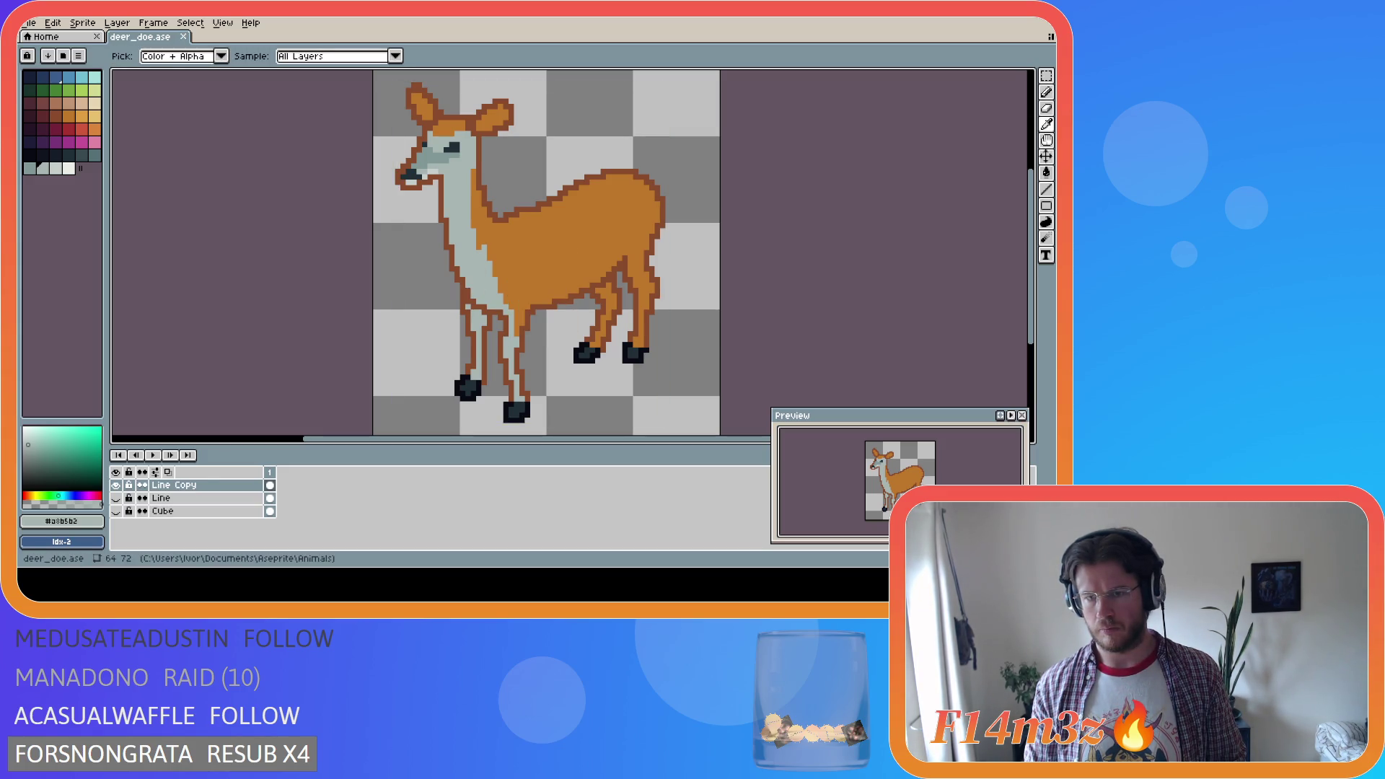
key(b)
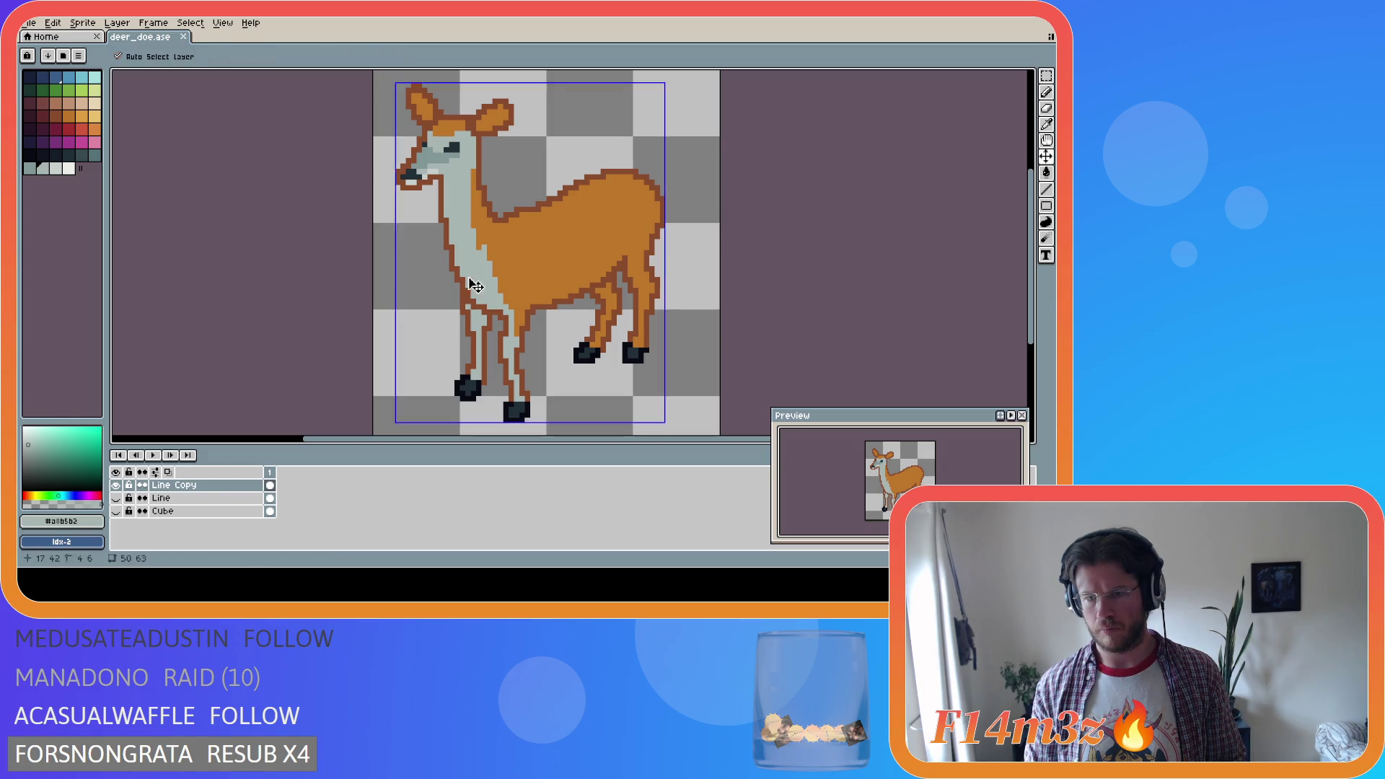
key(ctrl+s)
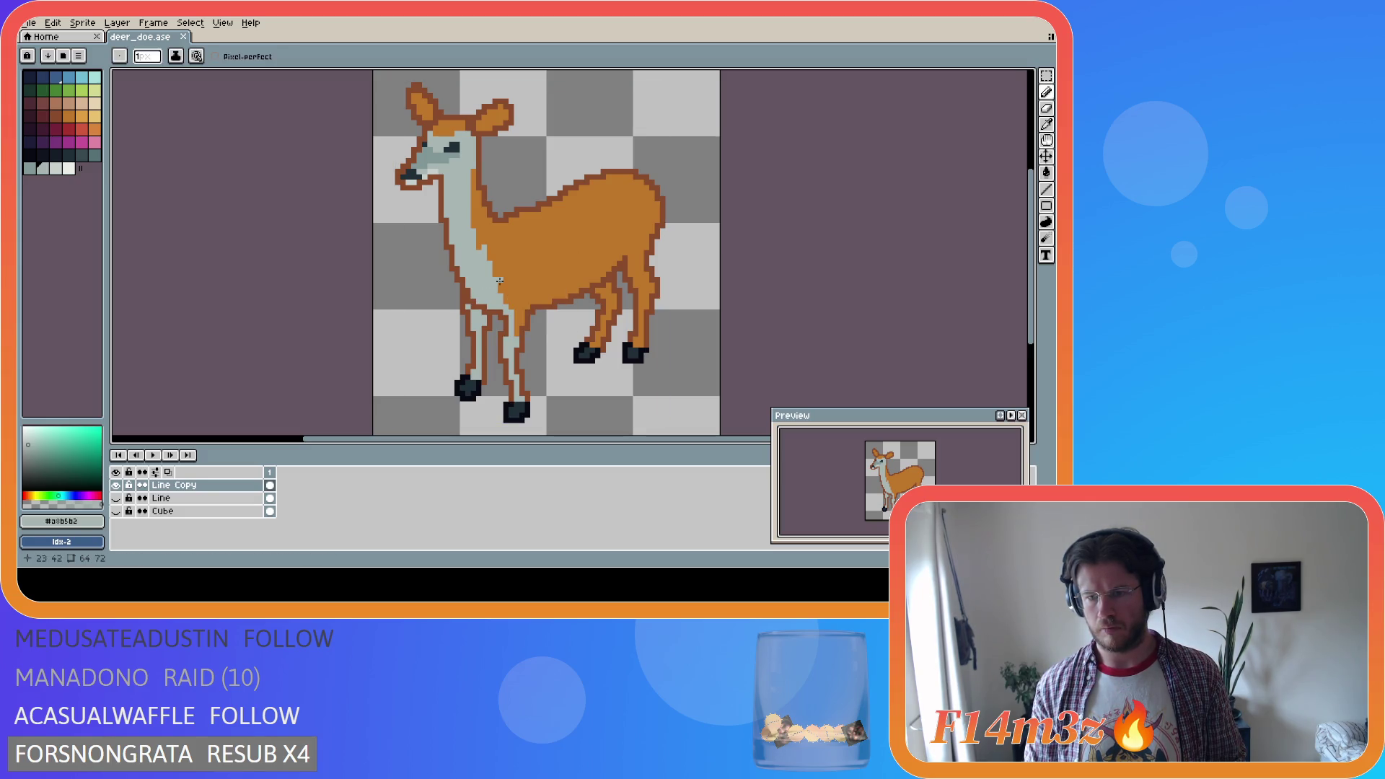
Paint an orange pixel on the neck edge, then resample the neck's pale grey
key(i)
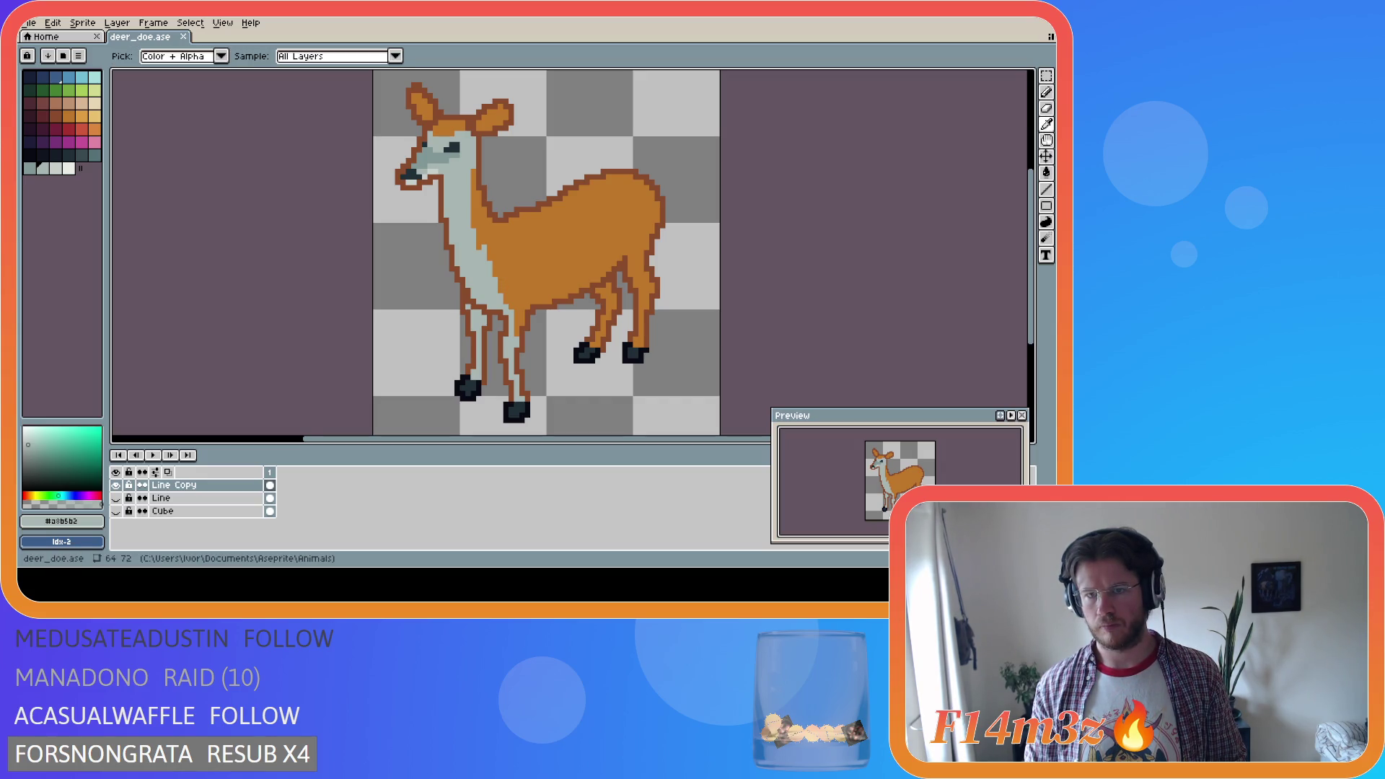
key(b)
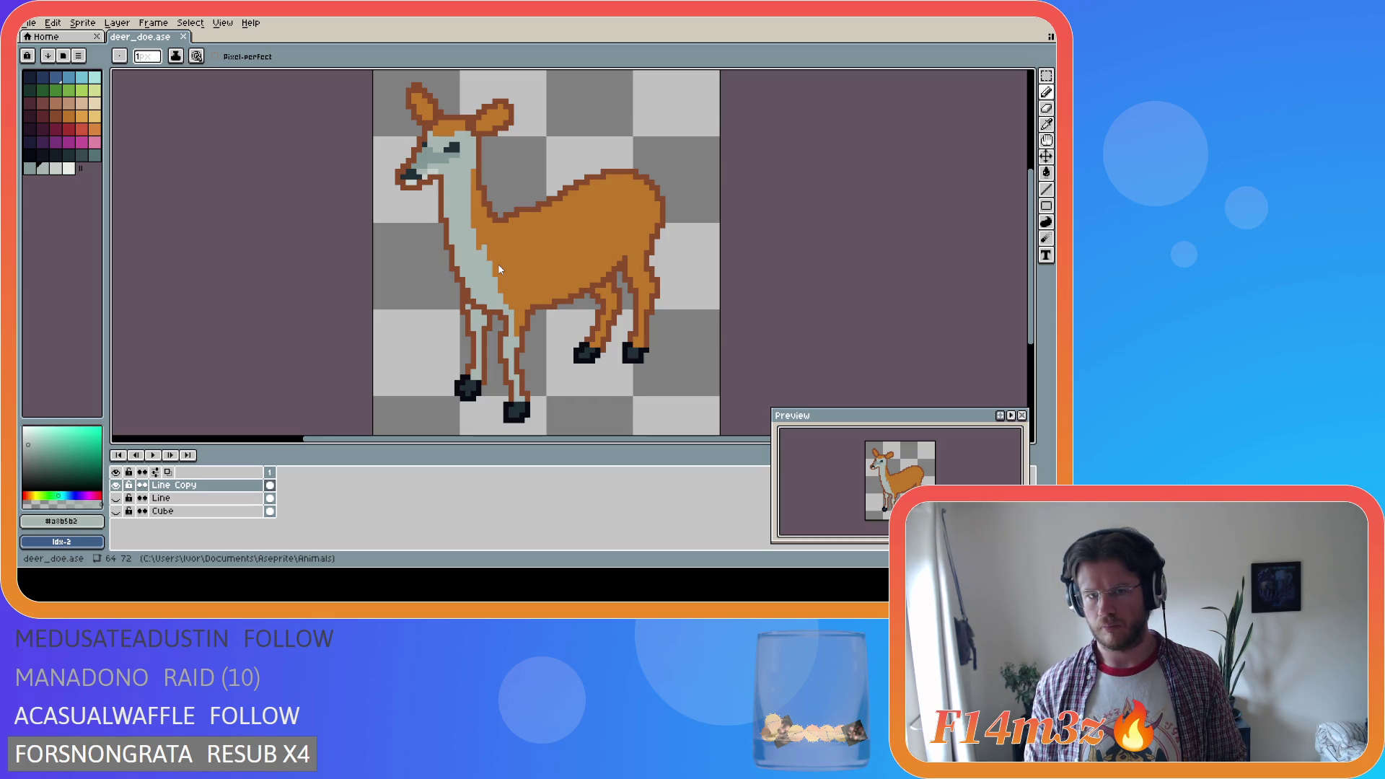
alt+click(499, 269)
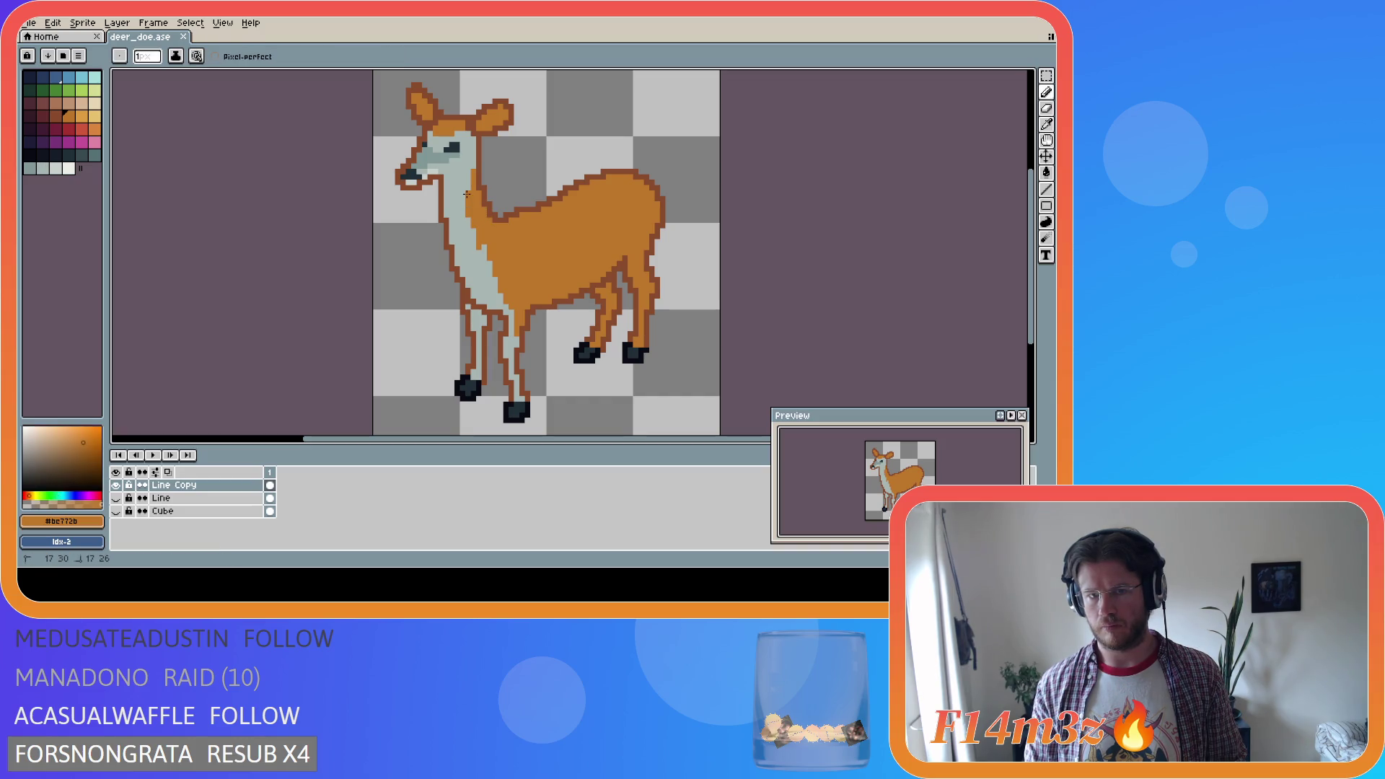
click(454, 259)
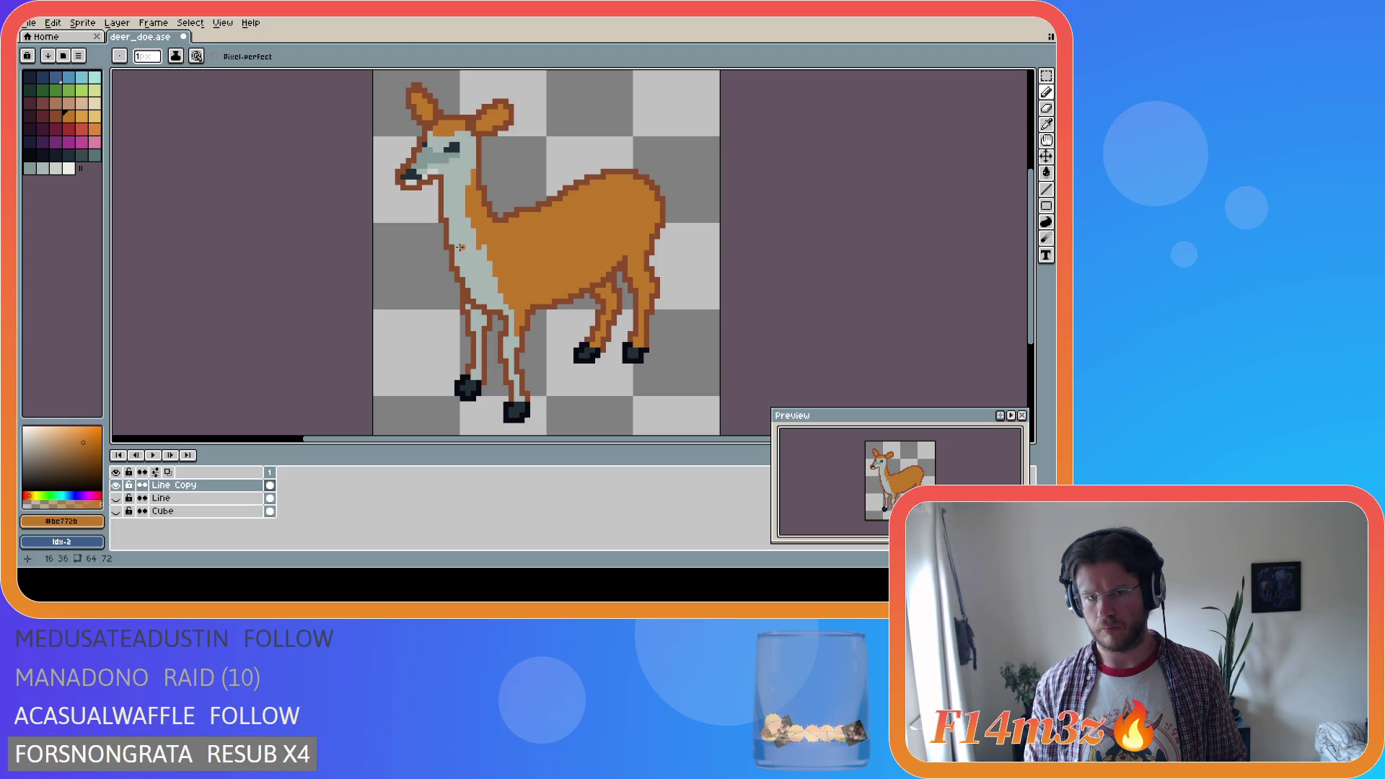
alt+click(473, 225)
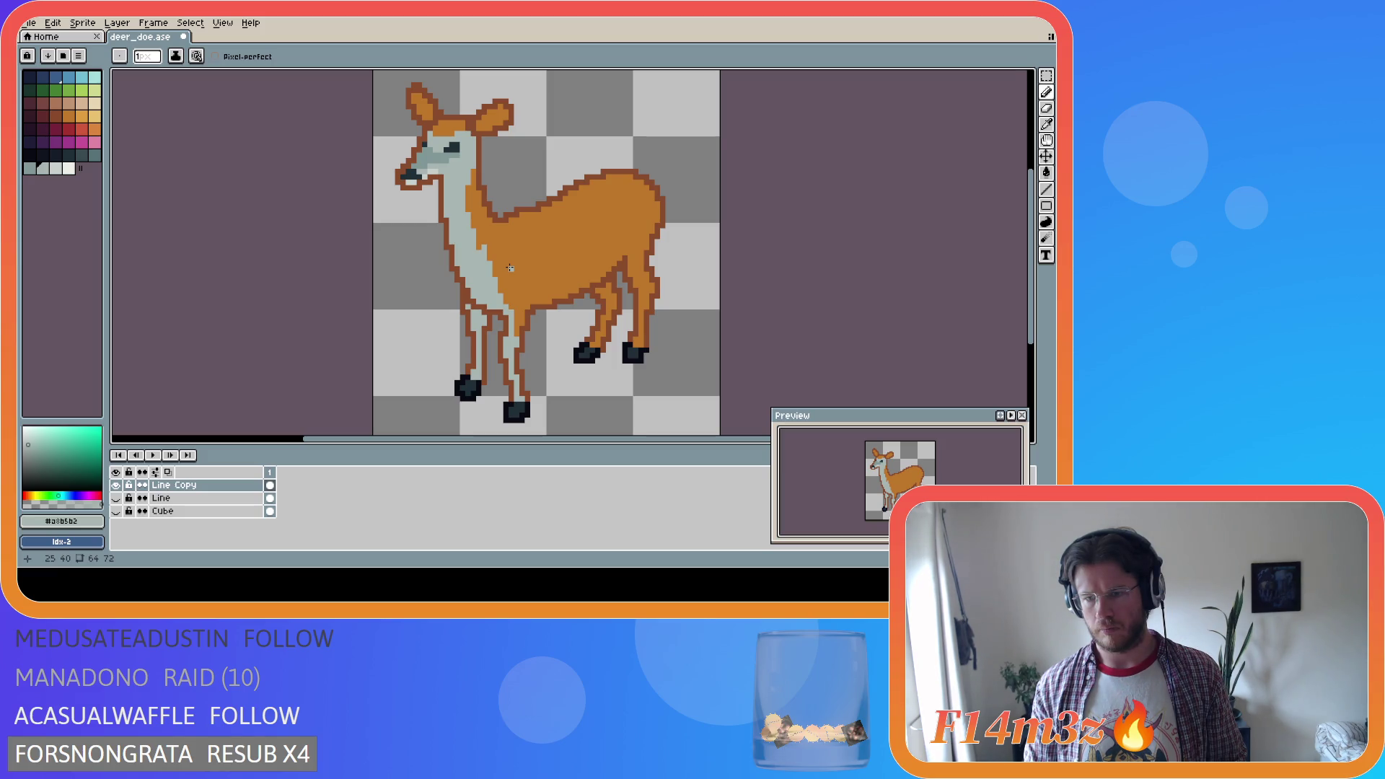
Undo and redo the neck pixel stroke to compare before and after
key(ctrl+z)
key(ctrl+z)
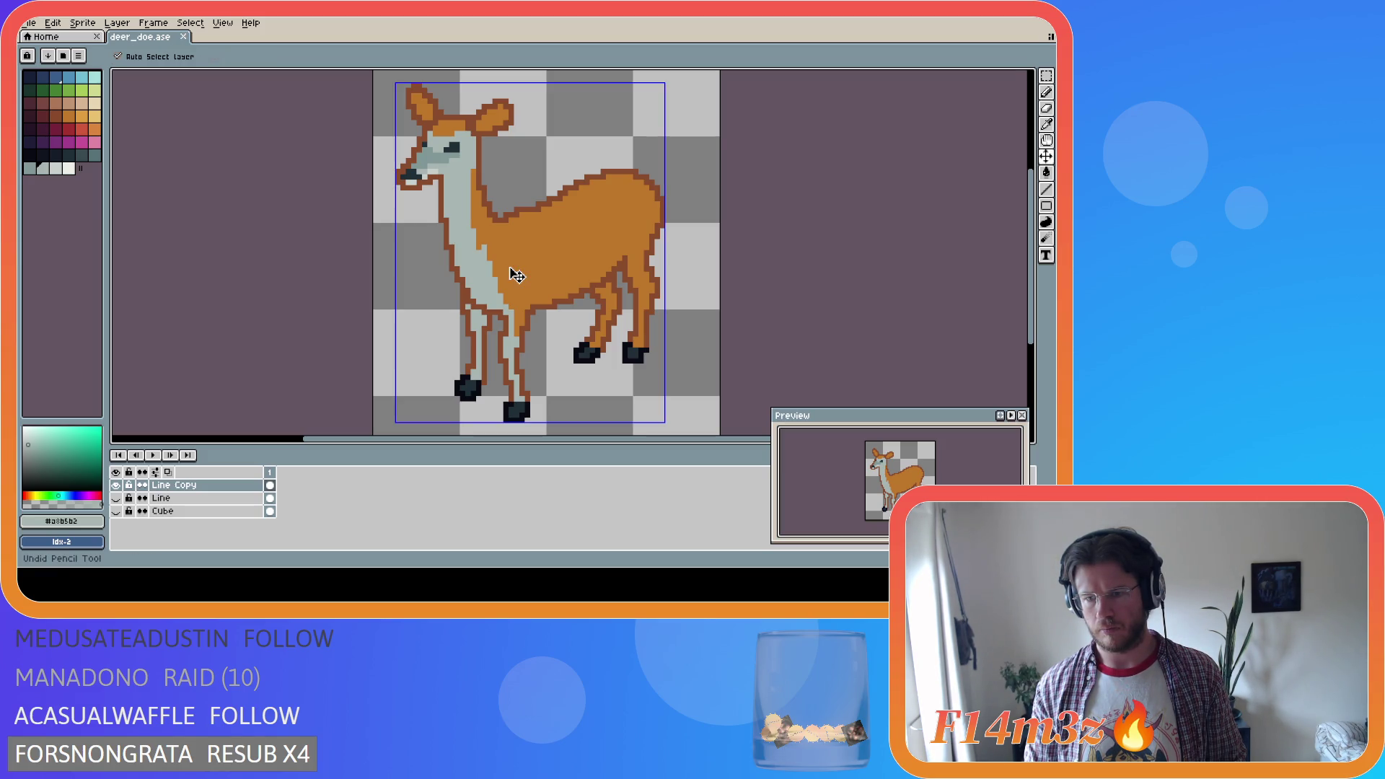
key(ctrl+y)
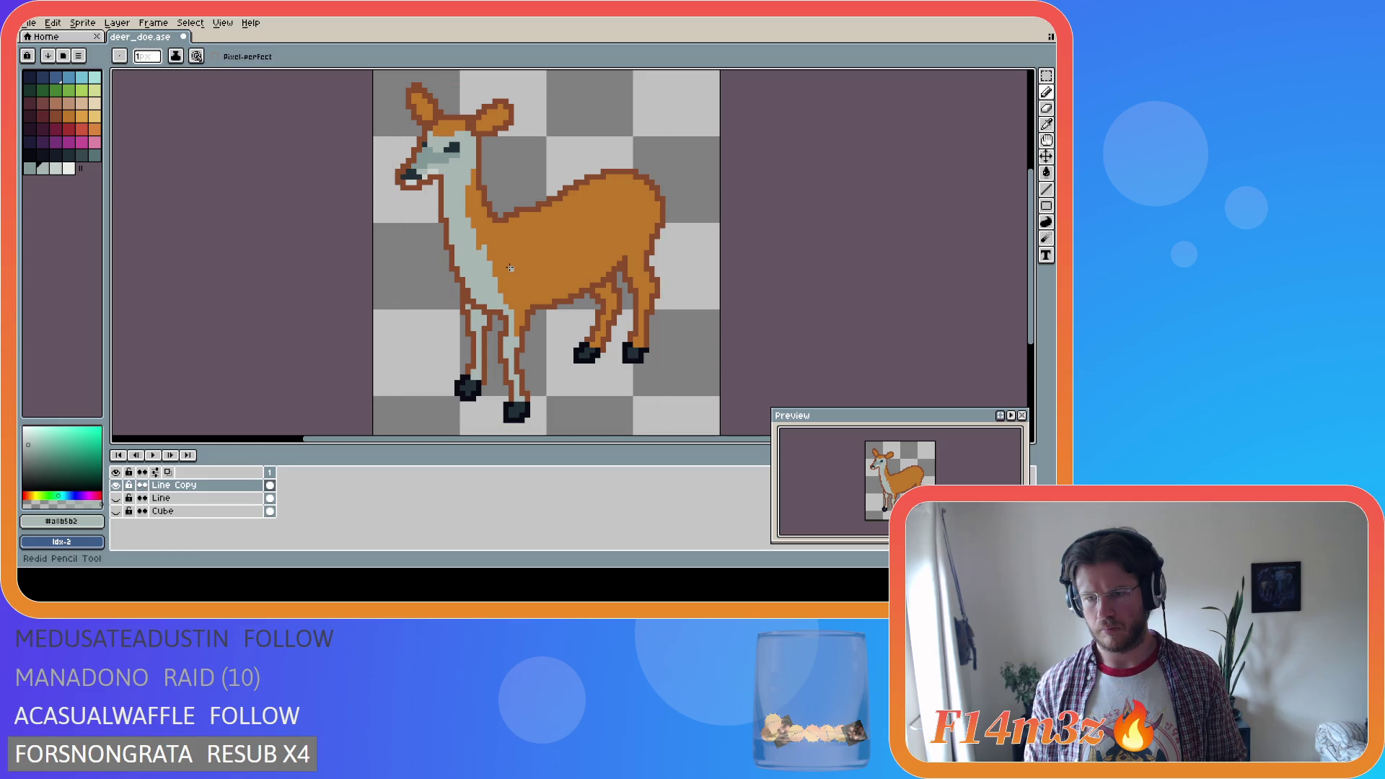
key(ctrl)
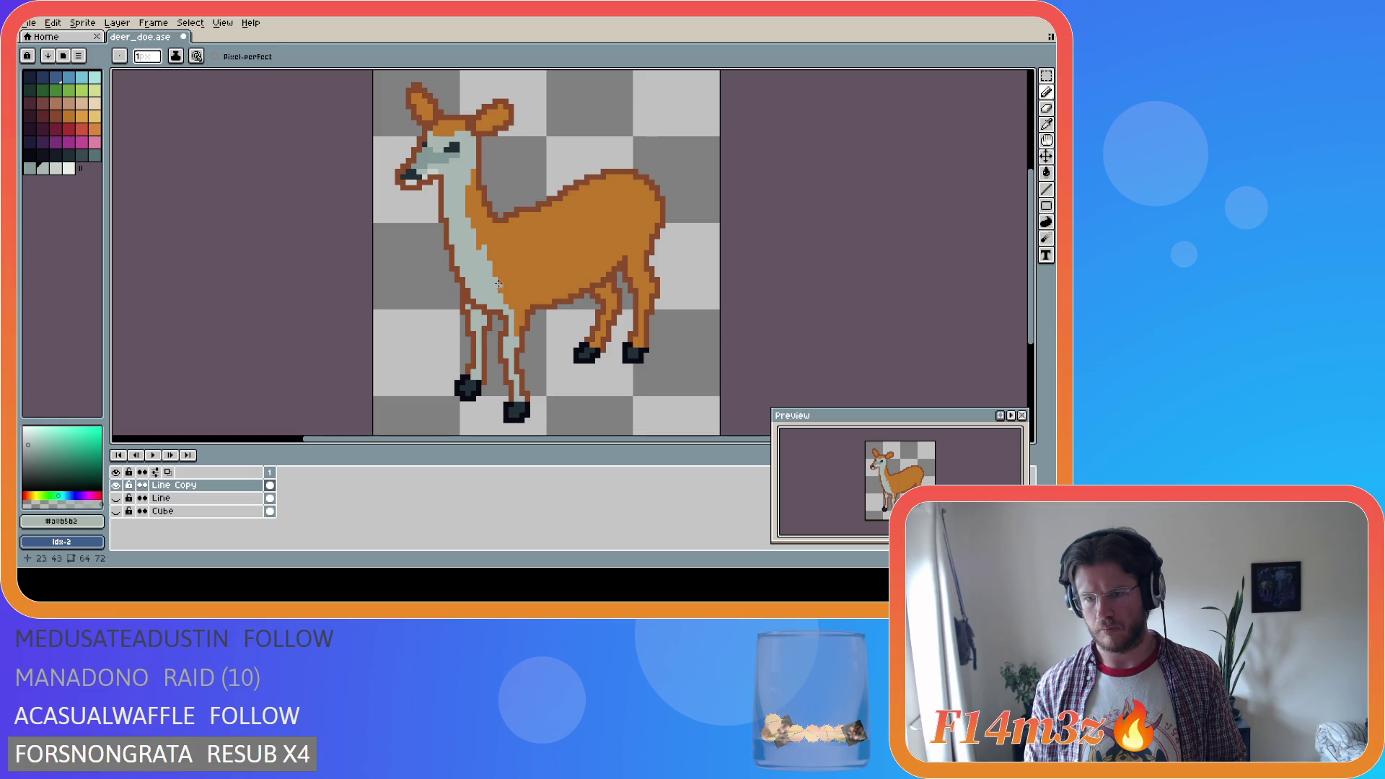
key(ctrl+z)
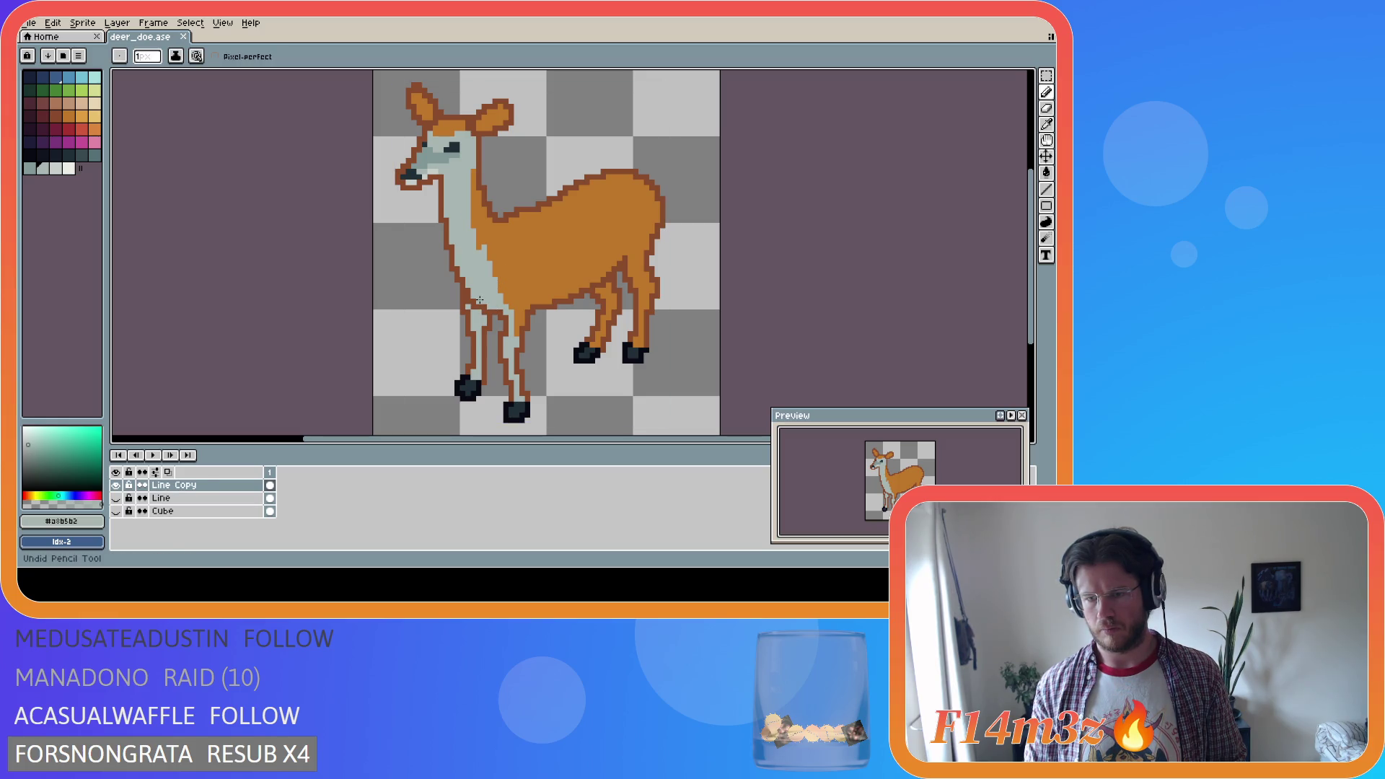
key(ctrl+y)
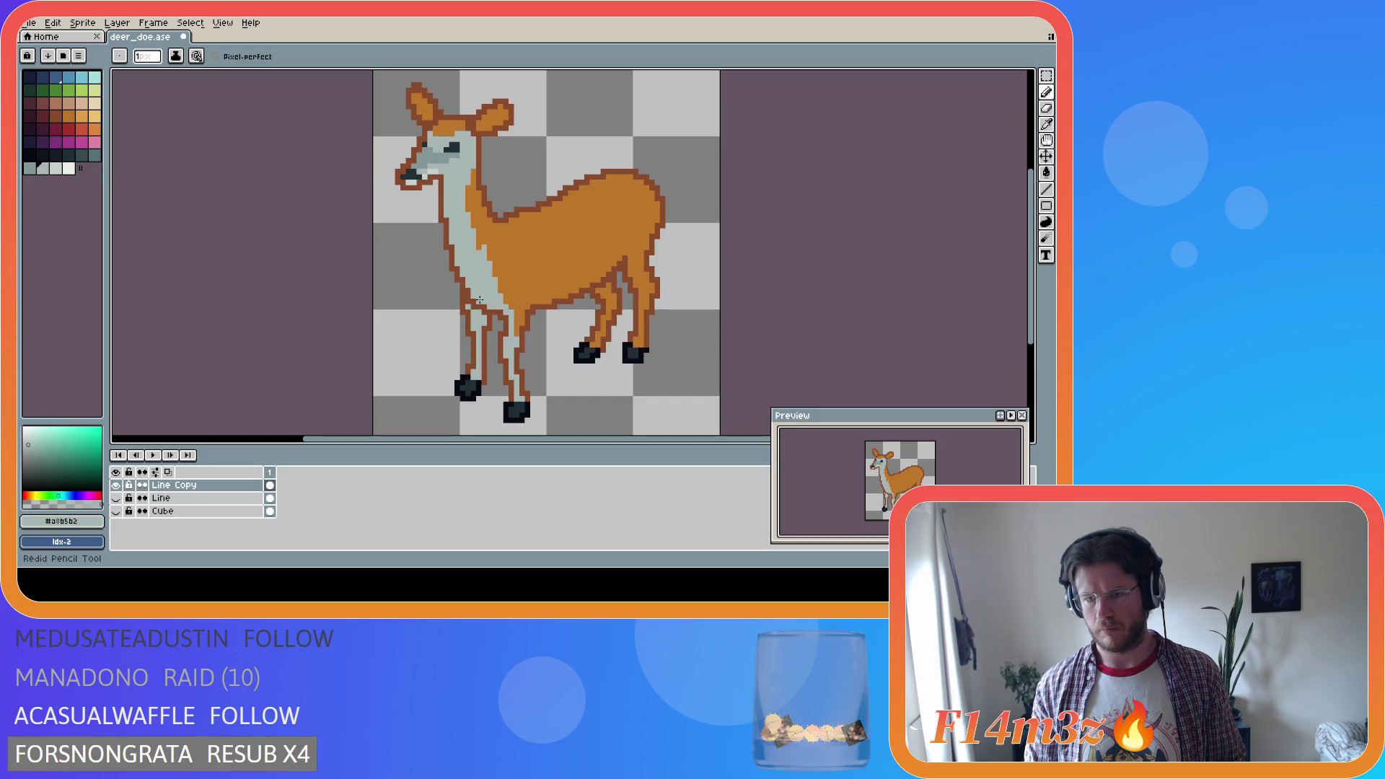
key(ctrl)
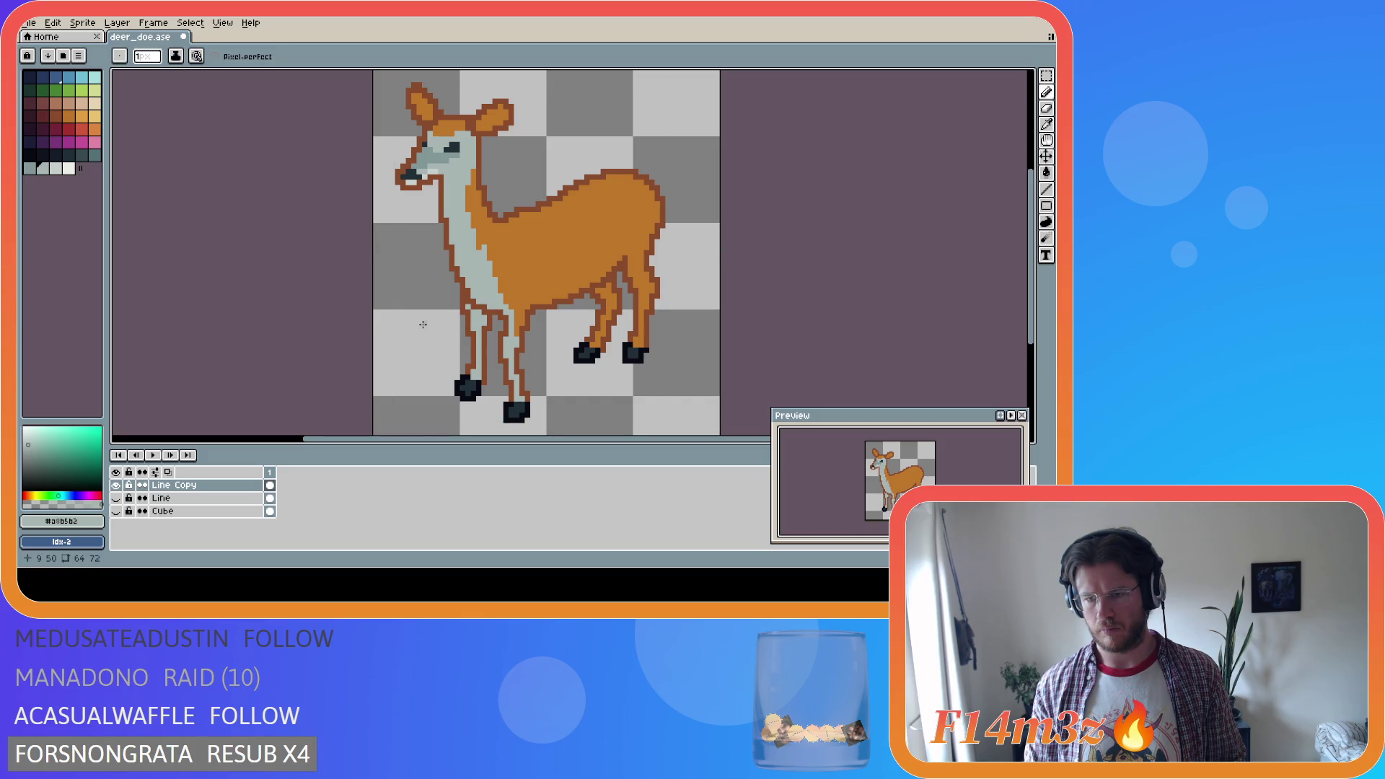
key(ctrl)
key(ctrl)
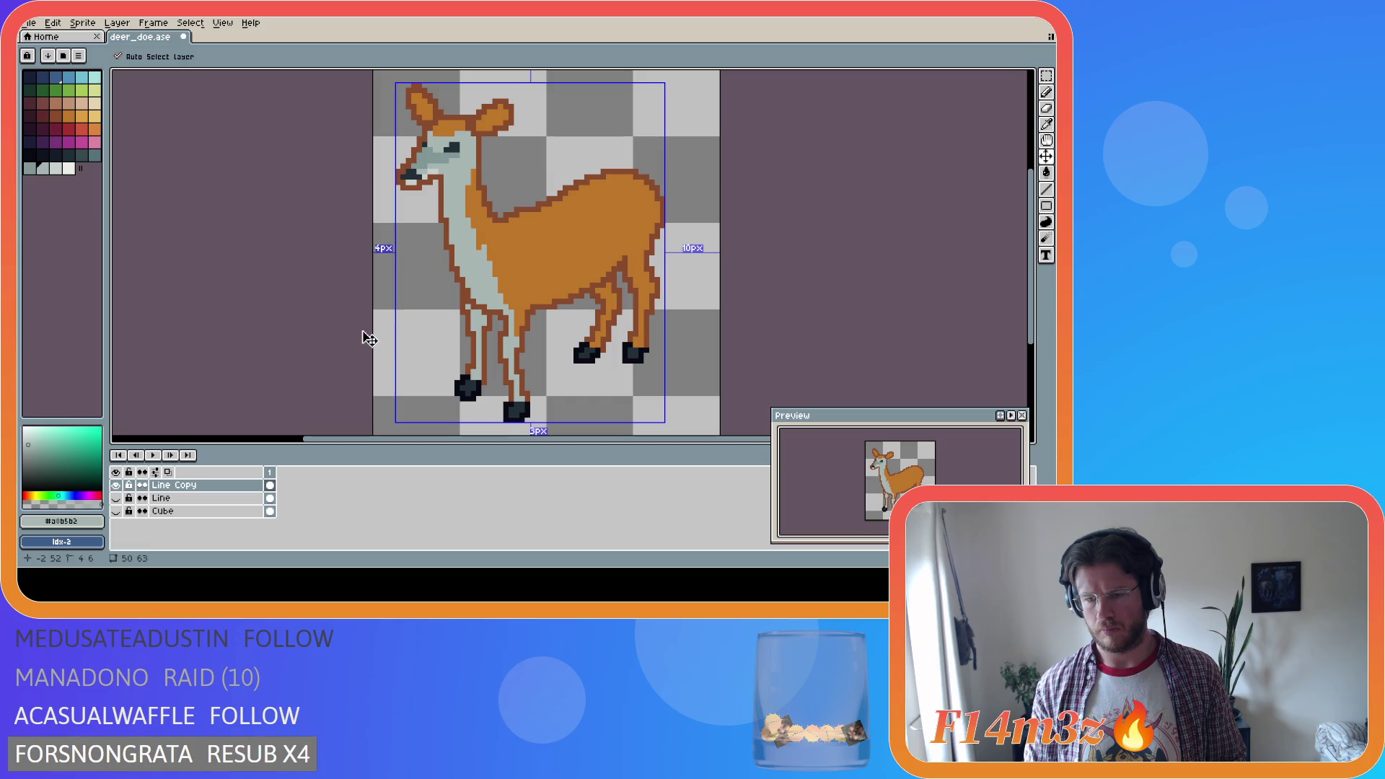
key(alt)
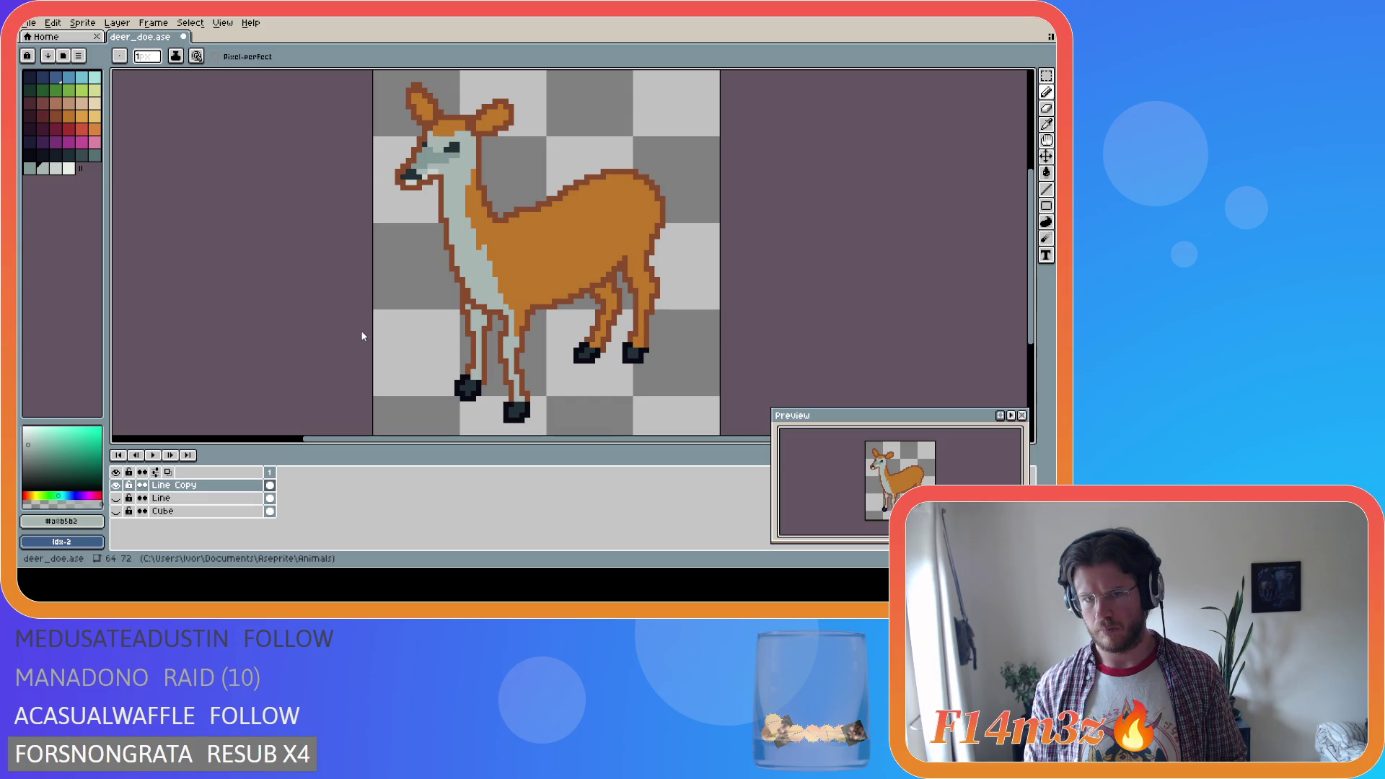
key(ctrl)
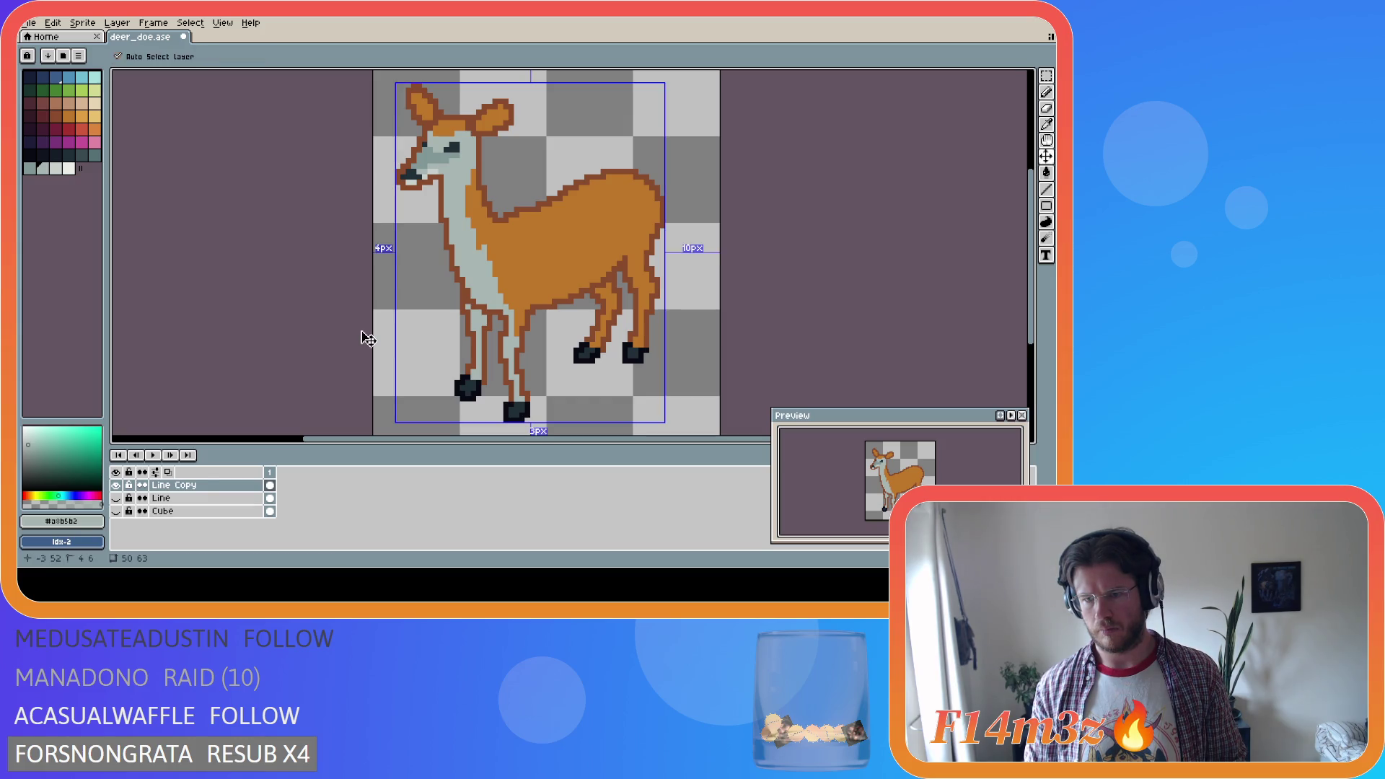
Compare the last pencil stroke once more by undoing and redoing it, keeping it
key(ctrl+z)
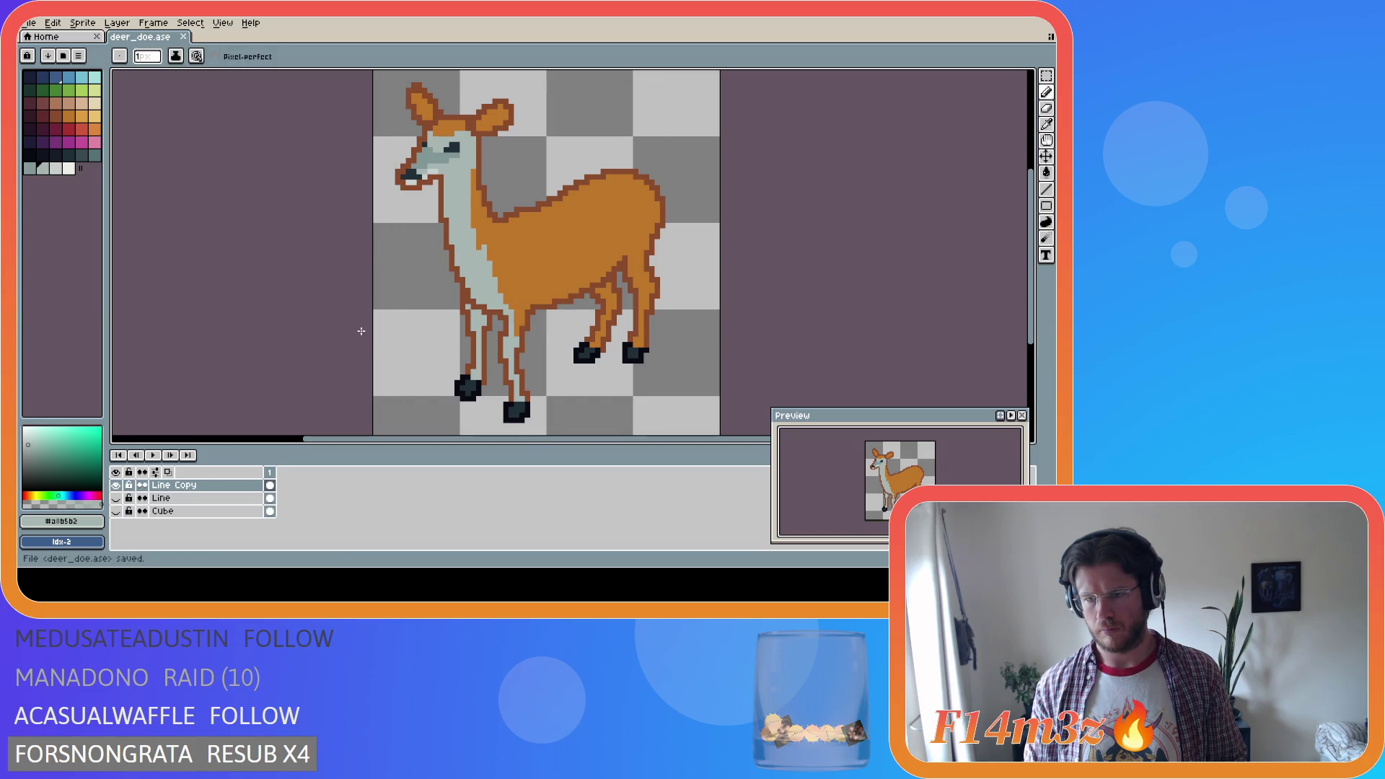
key(v)
key(b)
key(ctrl+y)
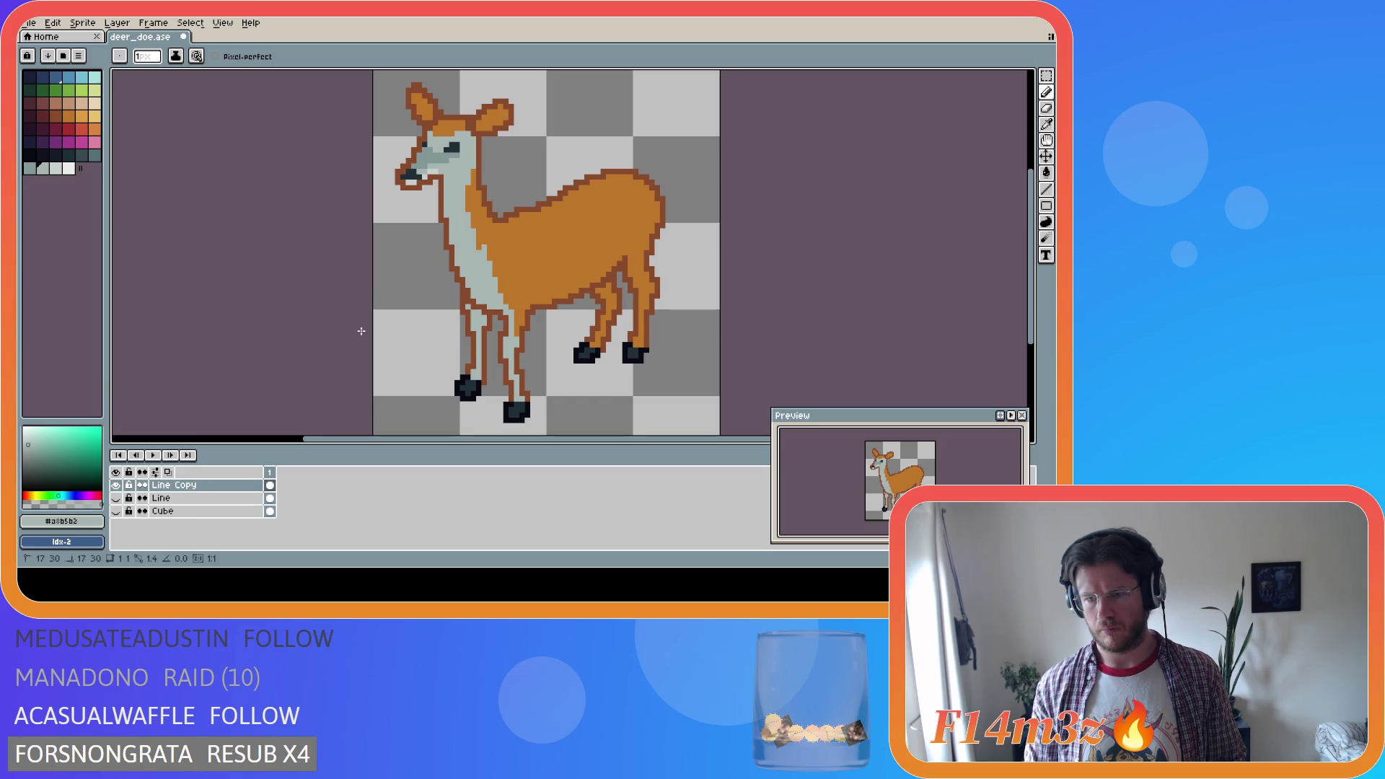
key(ctrl+z)
key(ctrl+y)
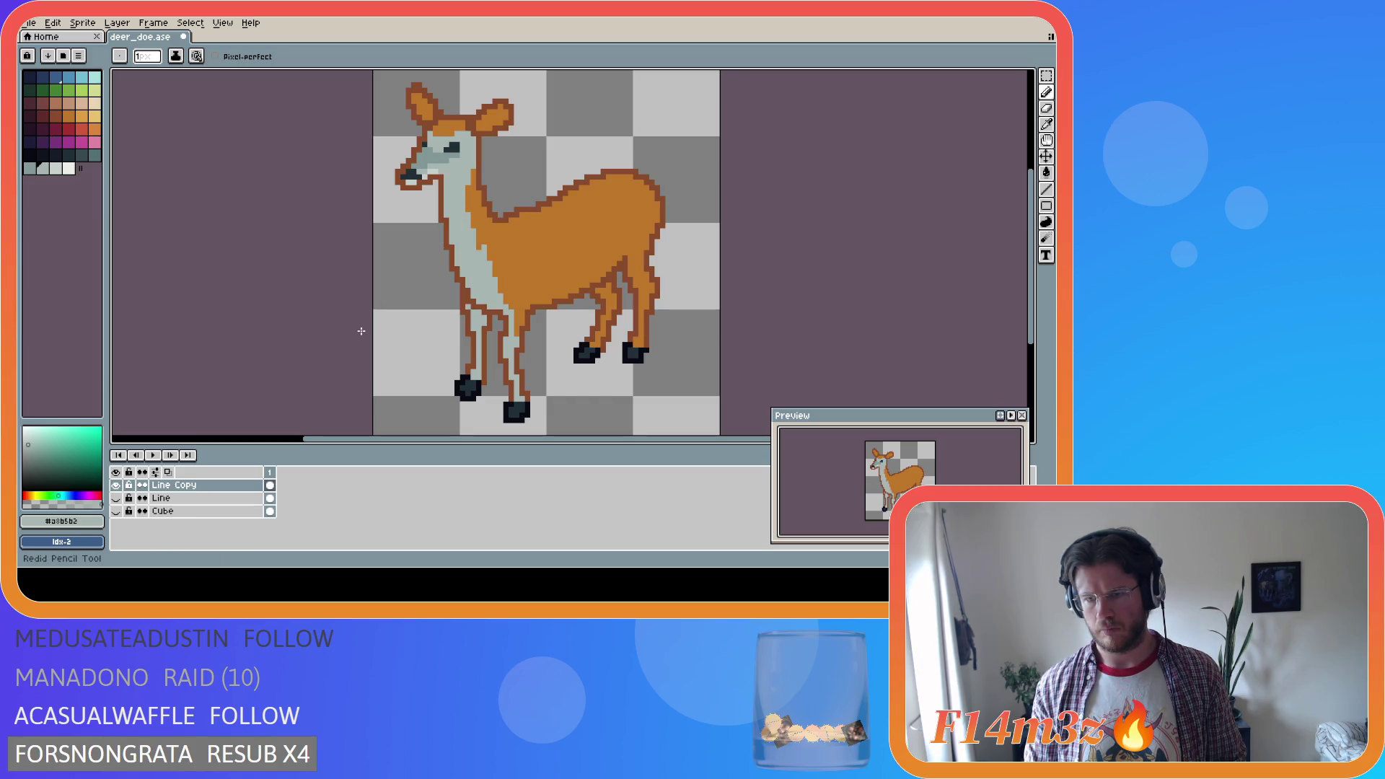
key(v)
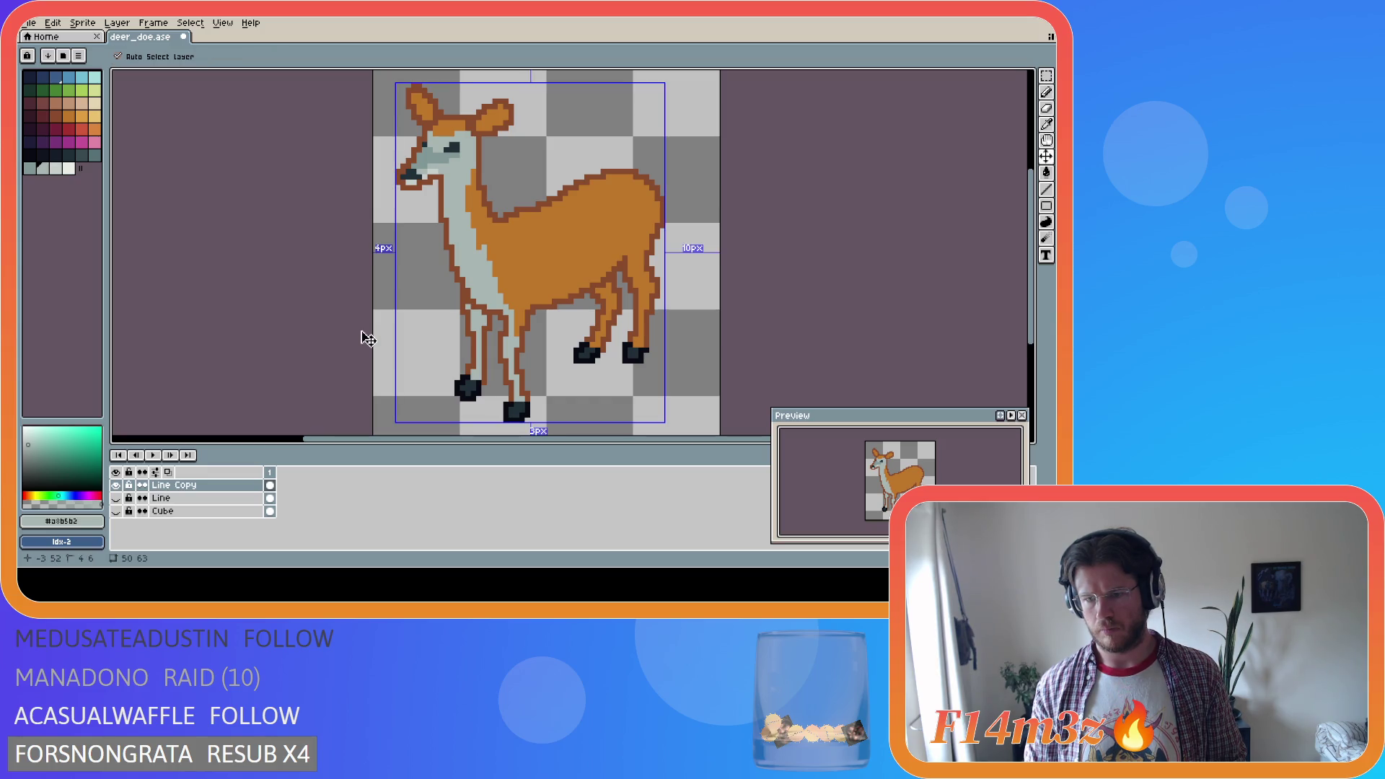
key(b)
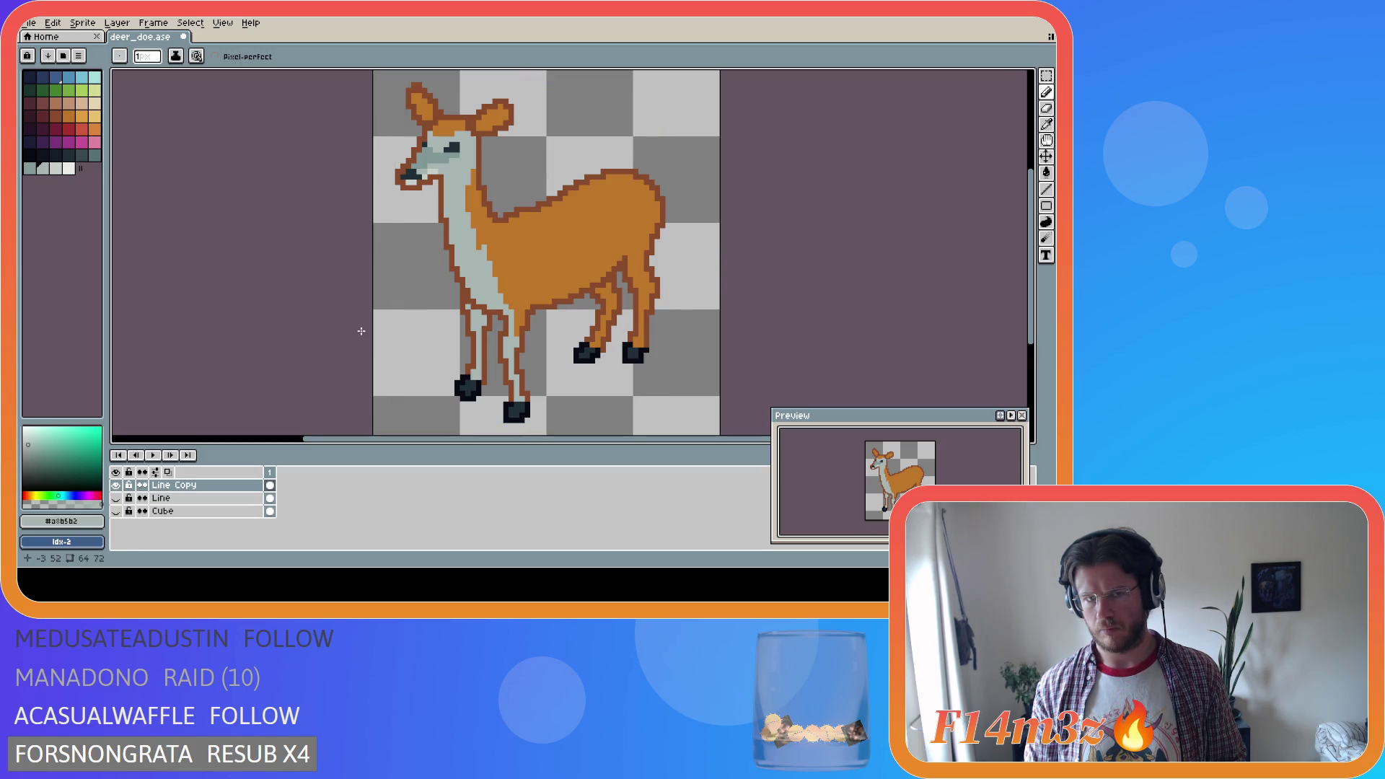
key(i)
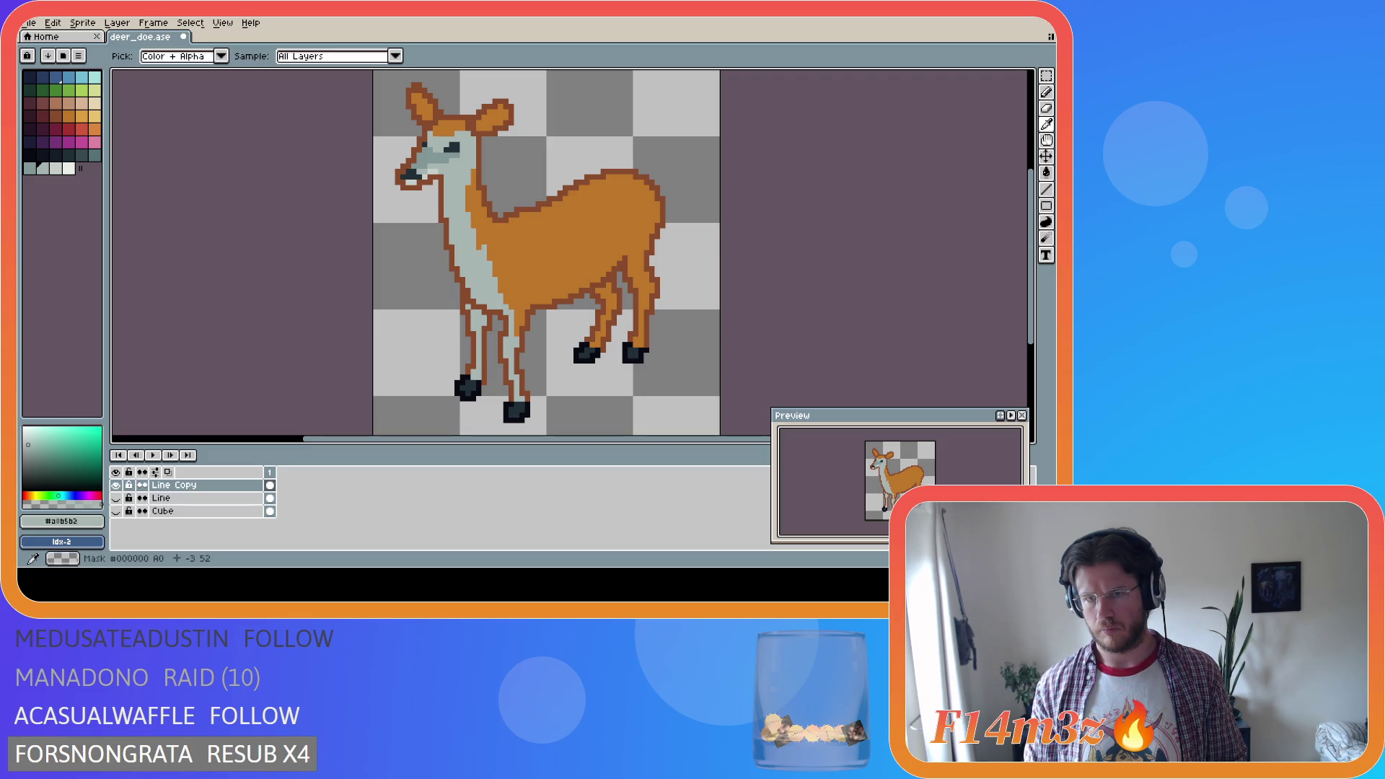
key(b)
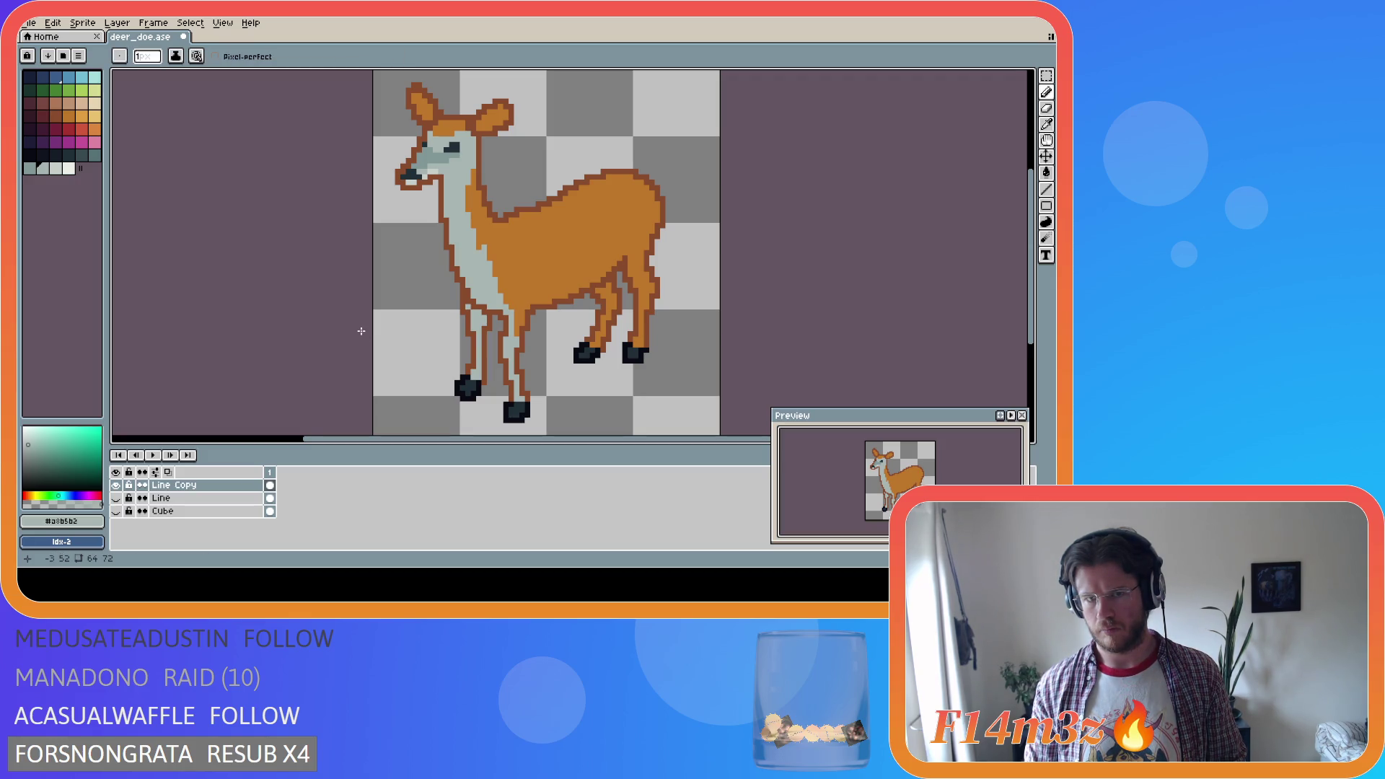
key(i)
key(b)
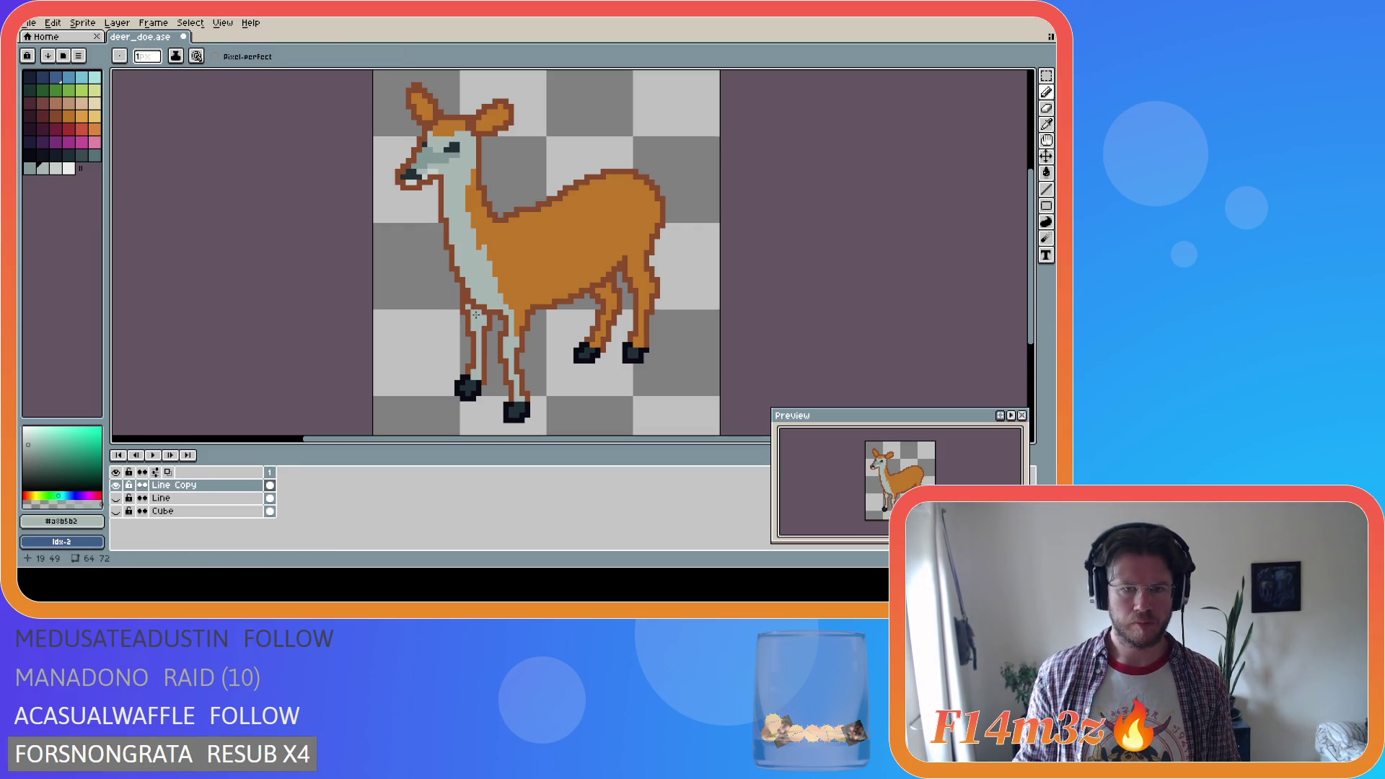
Pick a darker grey swatch and draw a shading line down the doe's neck
key(i)
key(b)
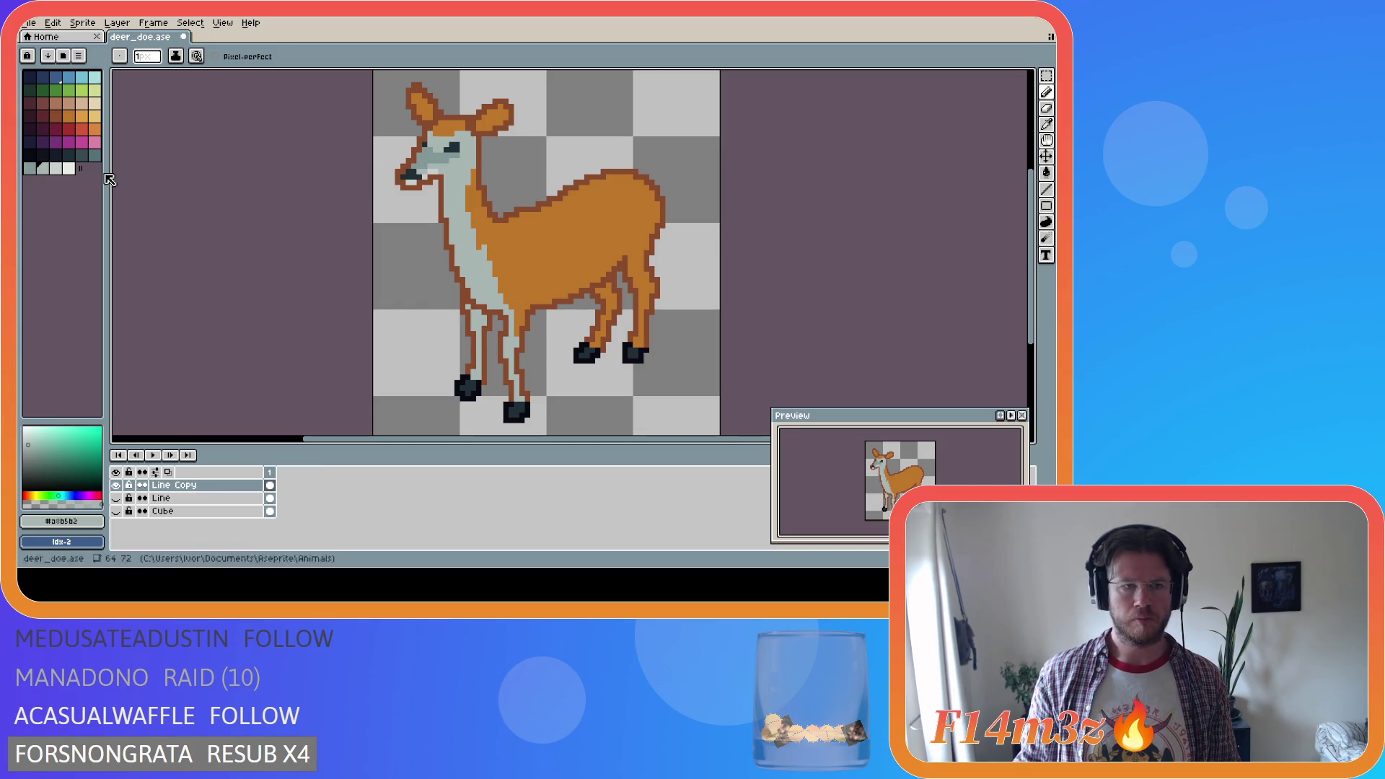
click(32, 170)
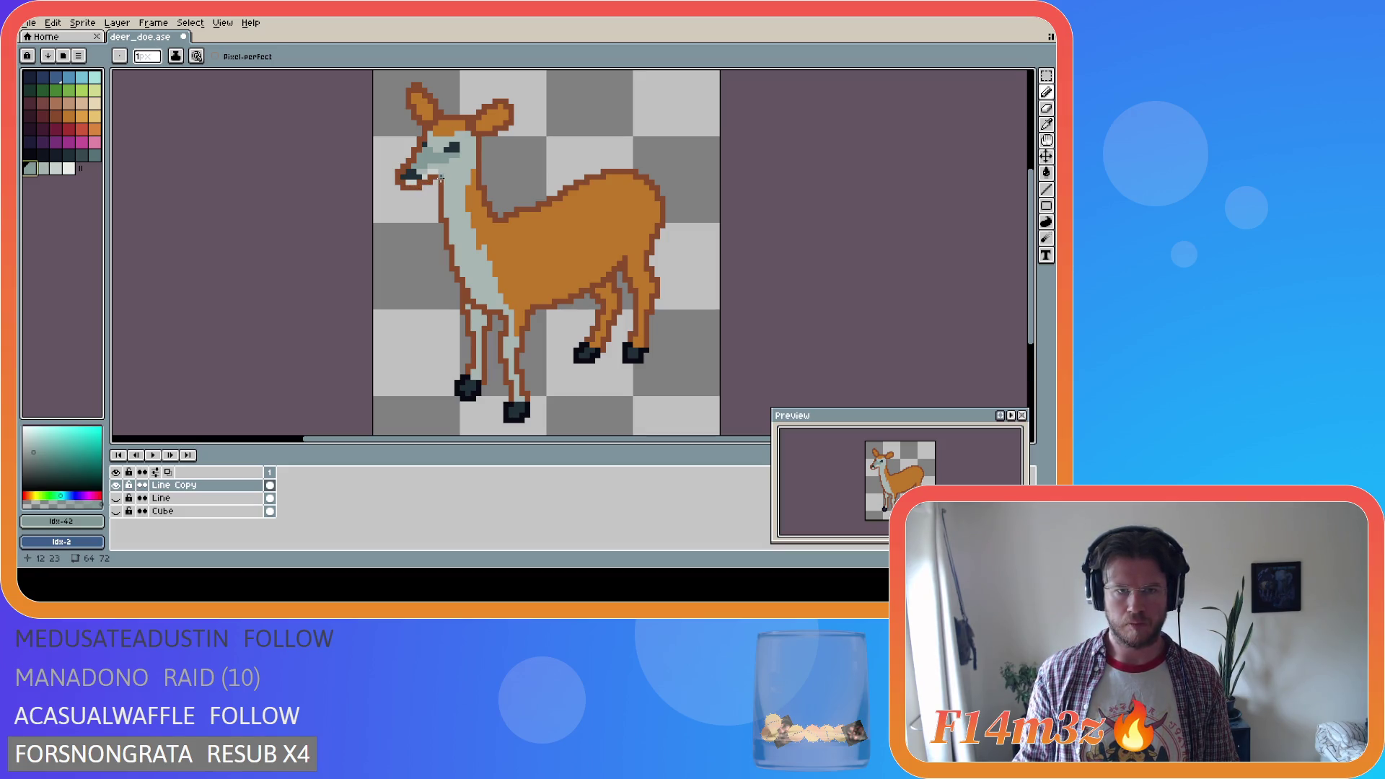
mouse_move(441, 175)
mouse_down()
mouse_move(467, 373)
mouse_move(483, 382)
mouse_move(488, 324)
mouse_up()
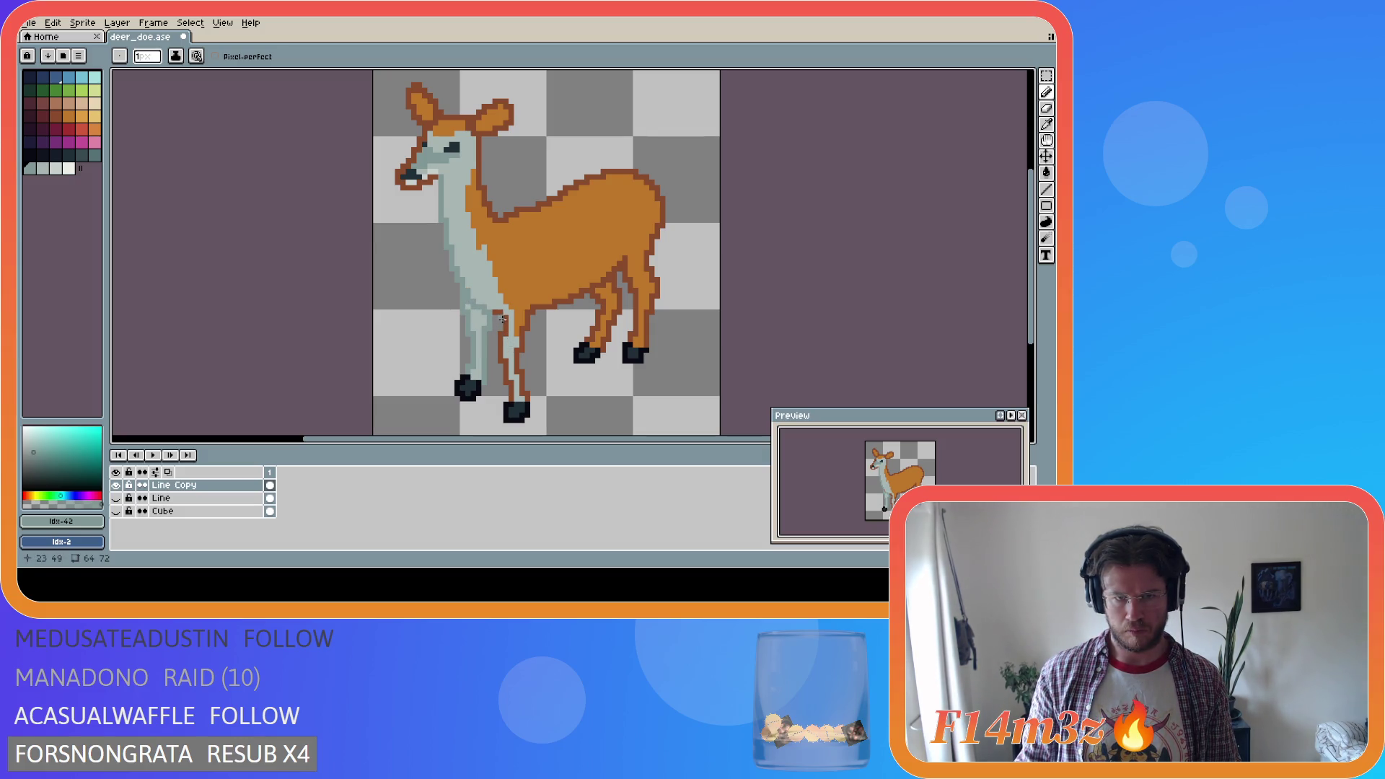
Shade the front leg down to the hoof with grey pixels and save deer_doe.ase
click(494, 314)
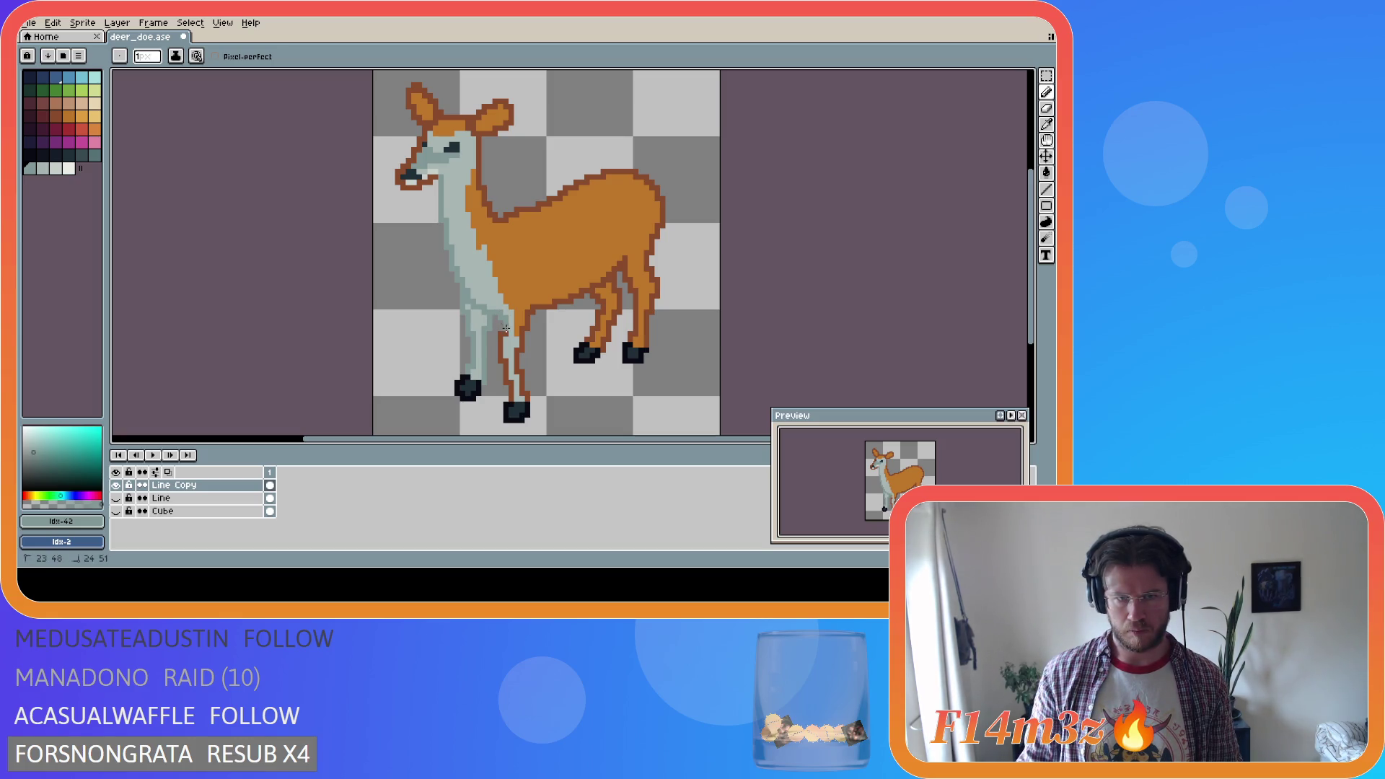
click(504, 334)
mouse_move(500, 335)
mouse_down()
mouse_move(511, 397)
mouse_move(515, 351)
mouse_up()
click(525, 392)
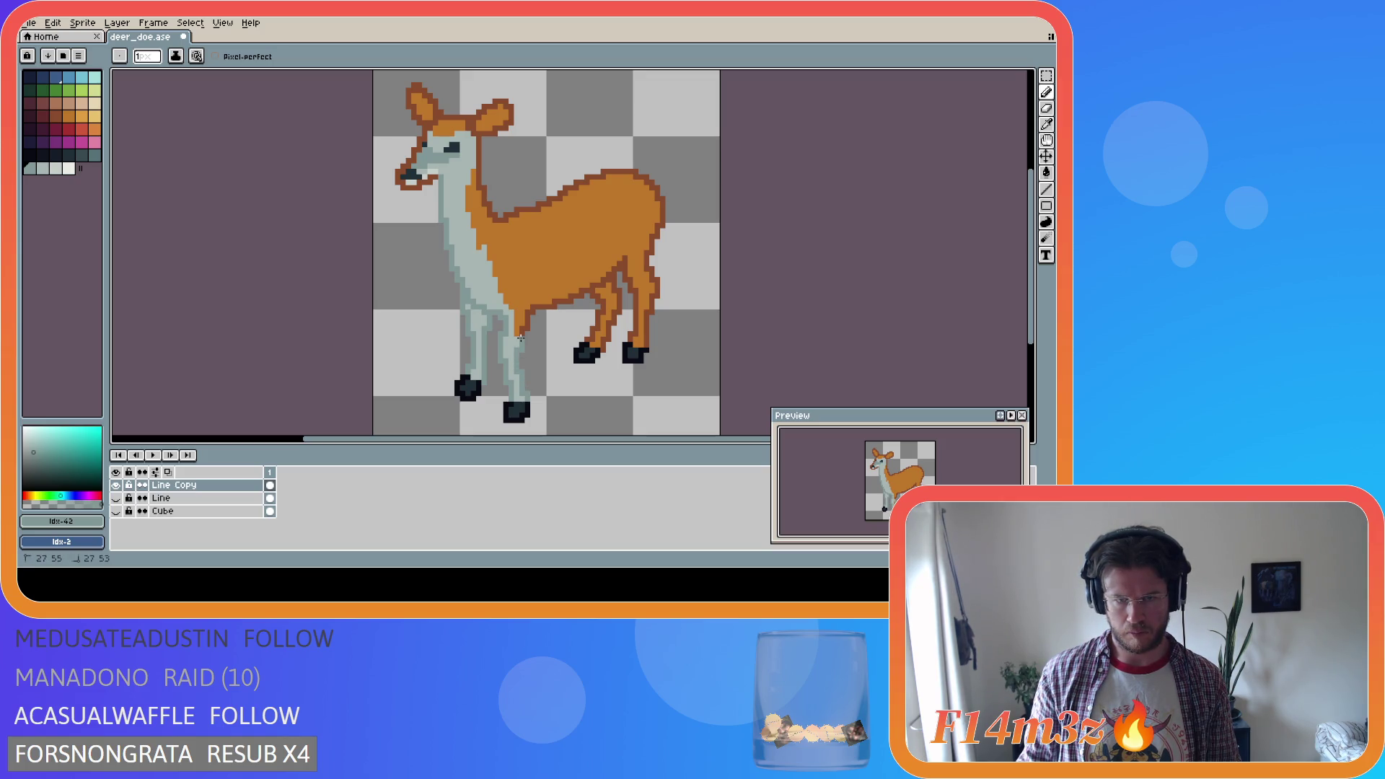
key(v)
key(ctrl+s)
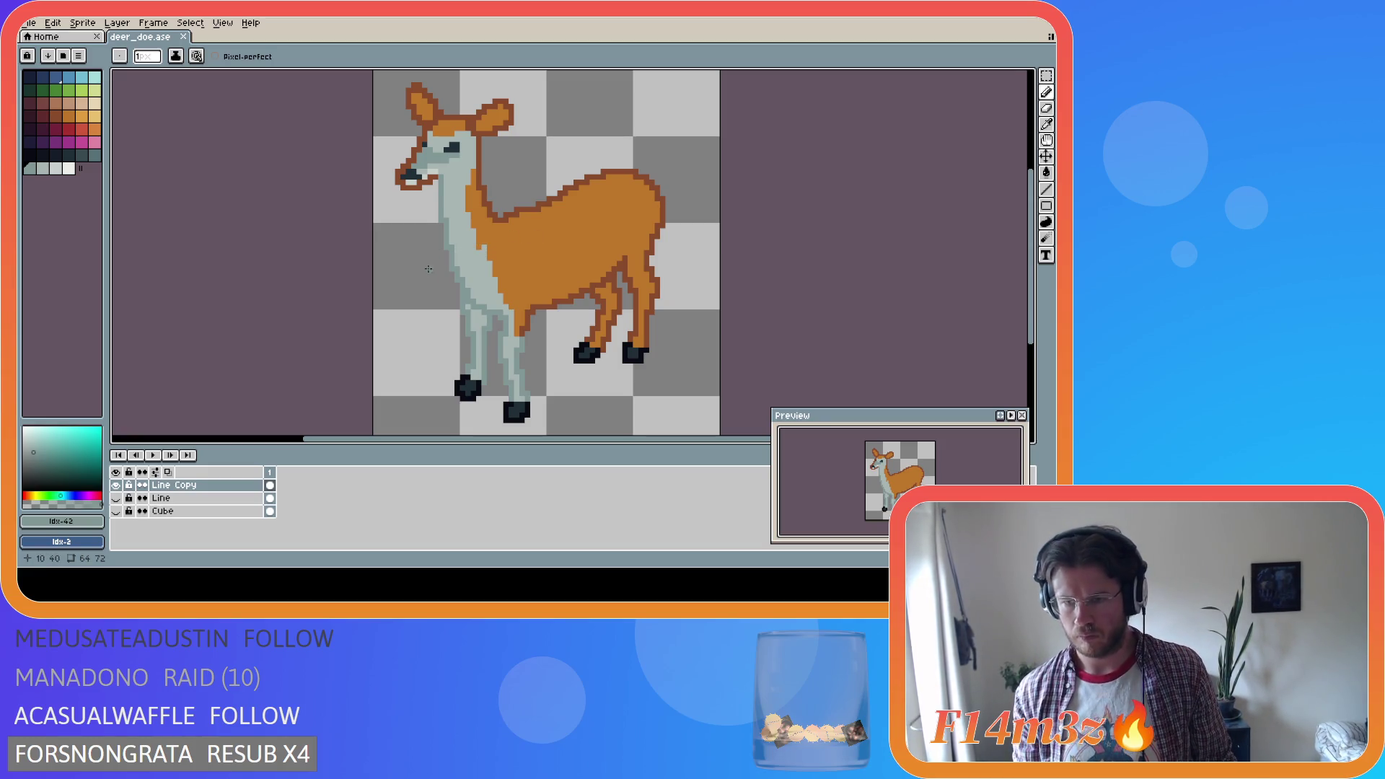
Undo the stray pencil stroke by the front leg and sample pale grey #a8b5b2
key(i)
alt+click(520, 339)
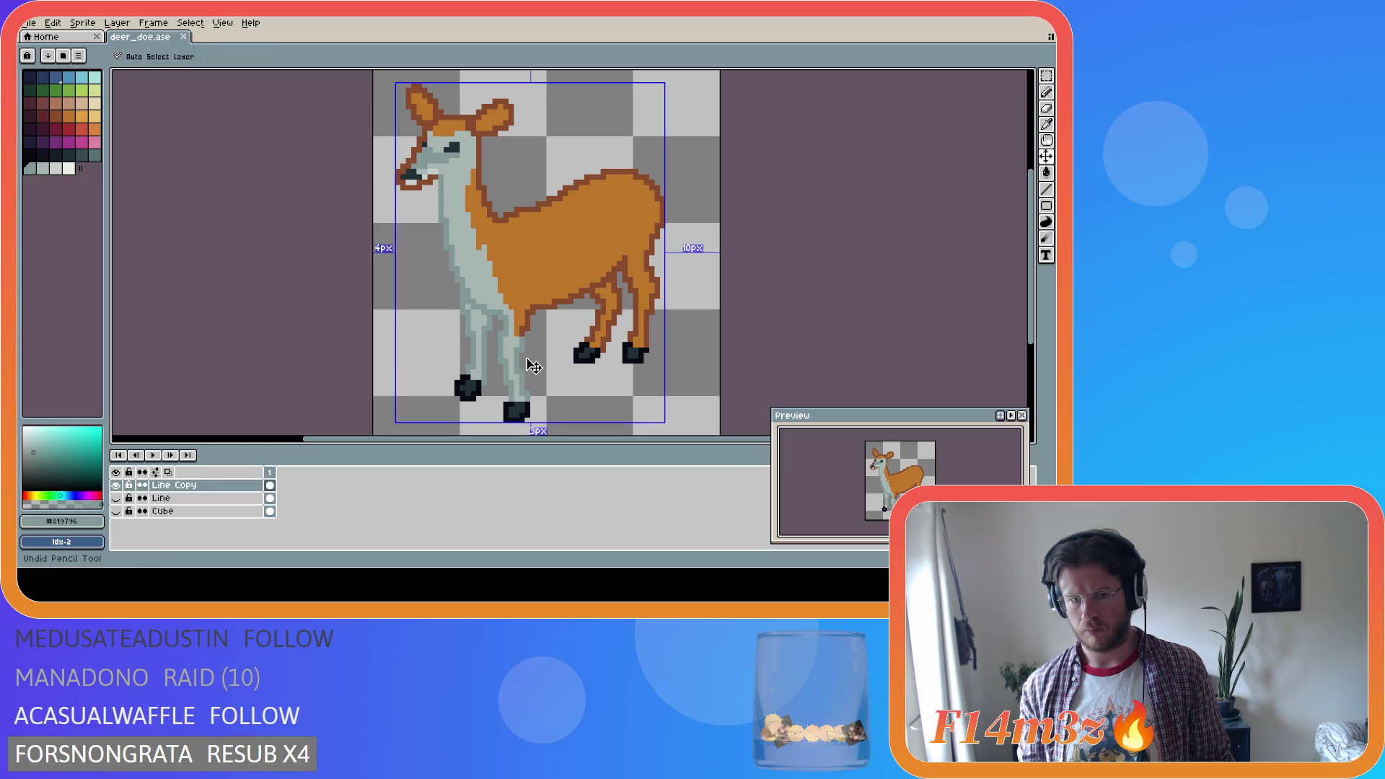
key(alt)
alt+click(518, 336)
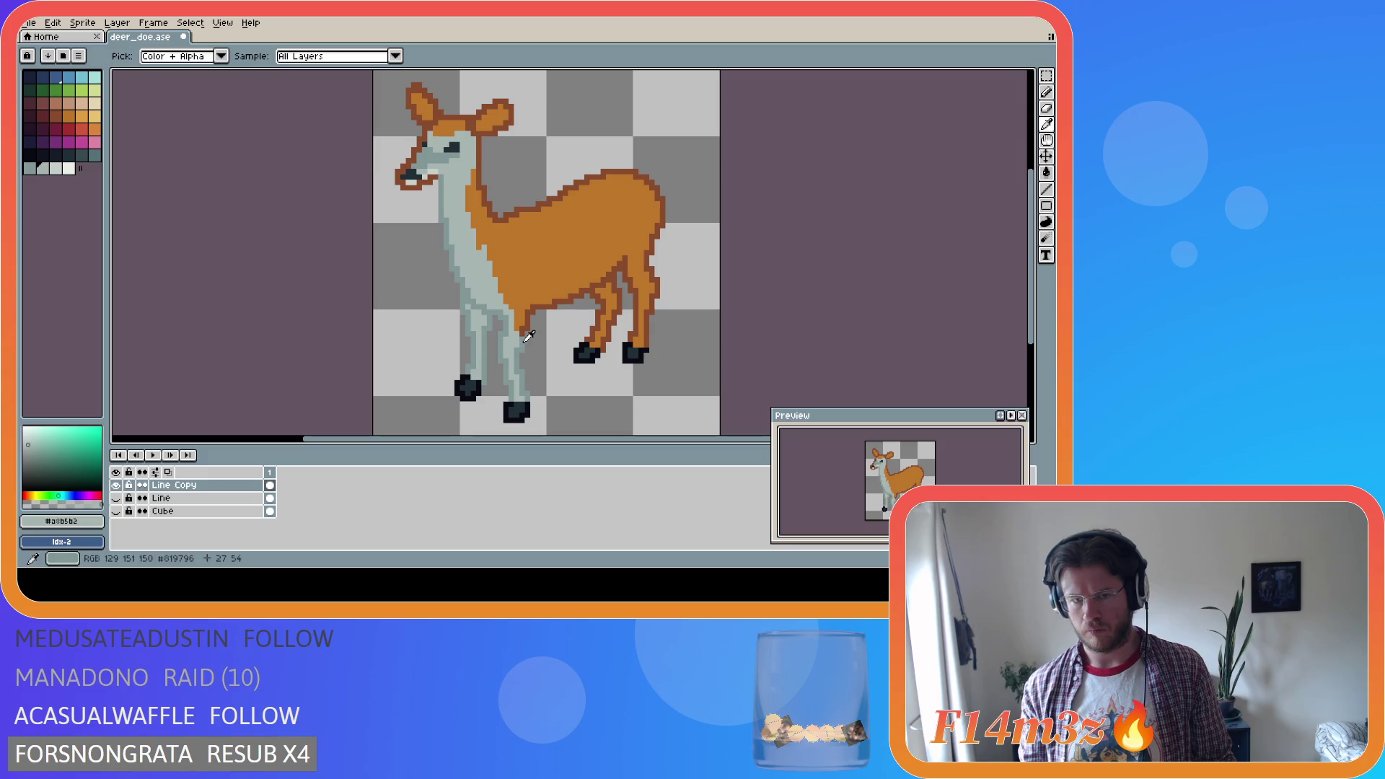
alt+click(524, 332)
key(ctrl+z)
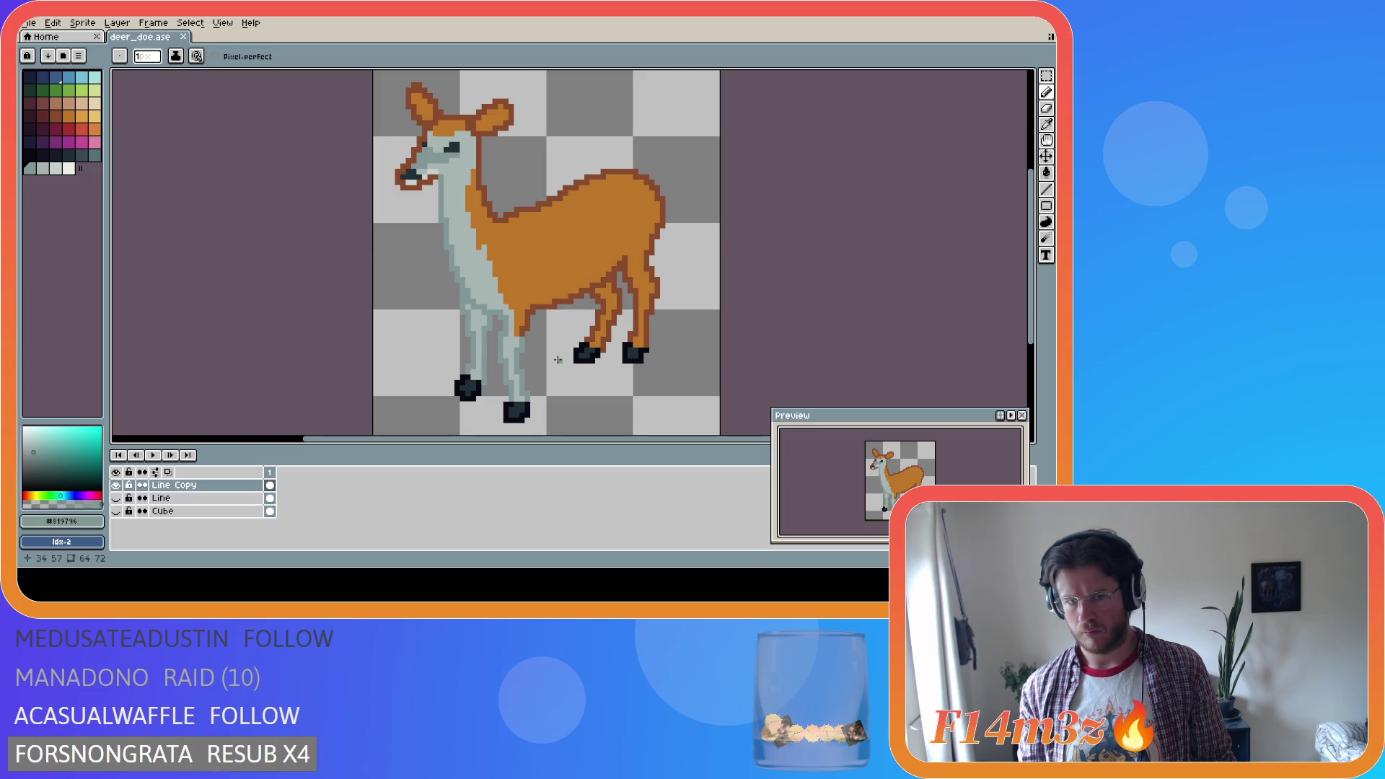
key(alt)
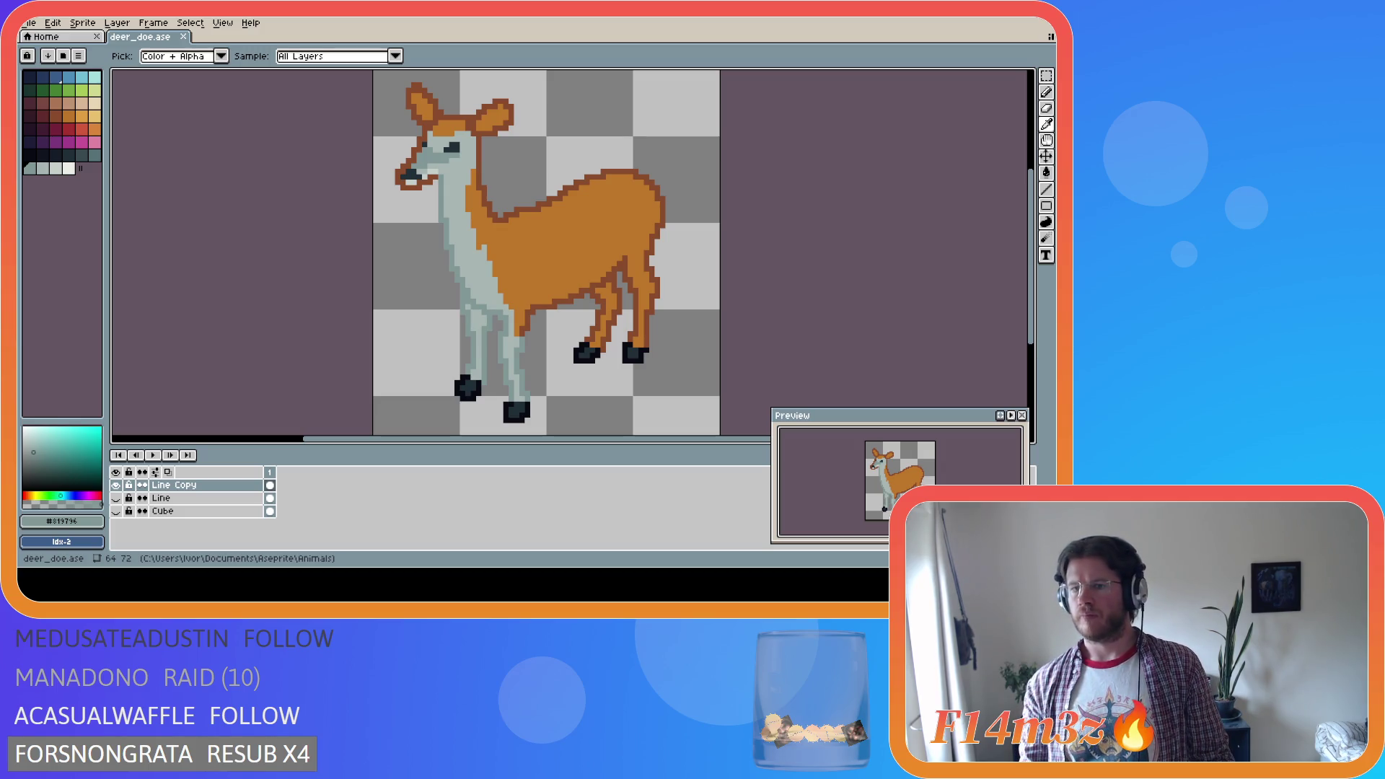
alt+click(515, 296)
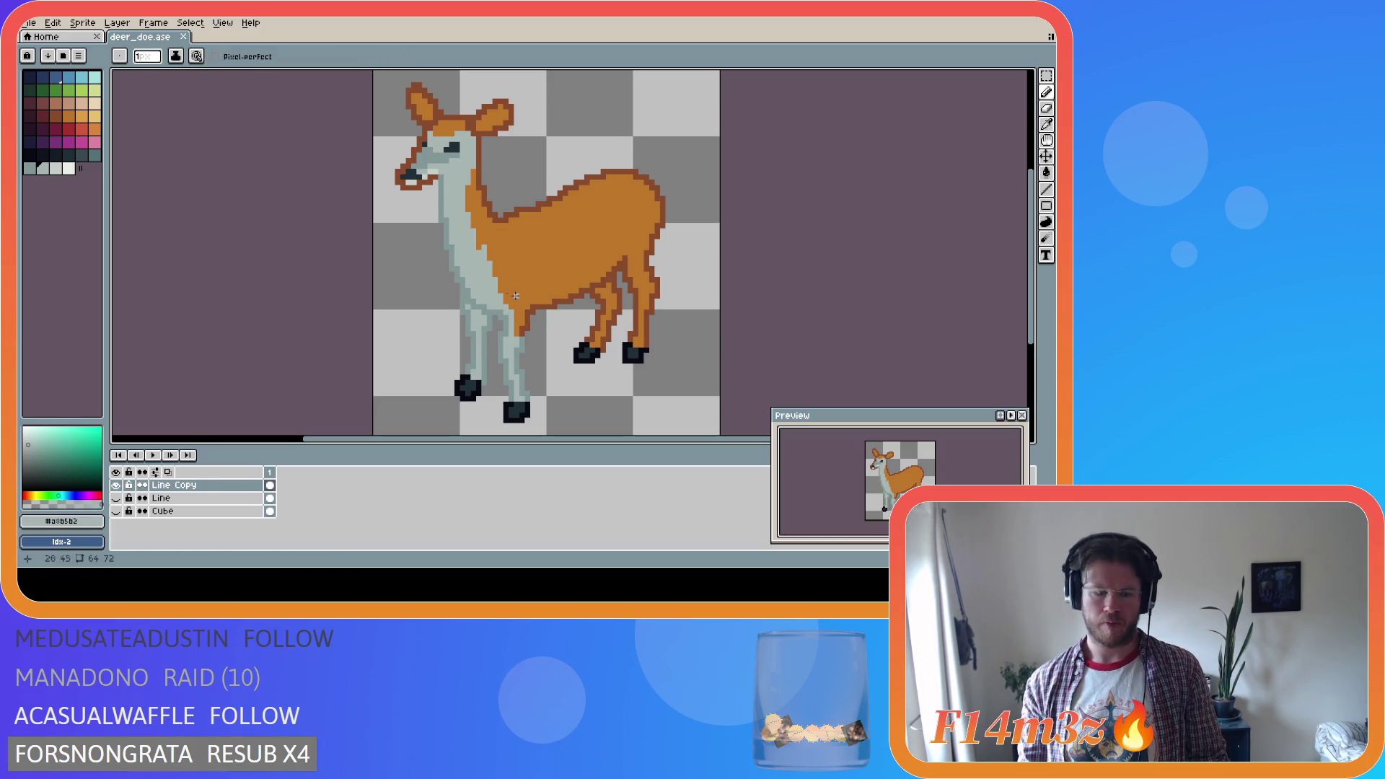
Bucket-fill the inner hind leg with pale grey #a8b5b2
key(g)
click(611, 295)
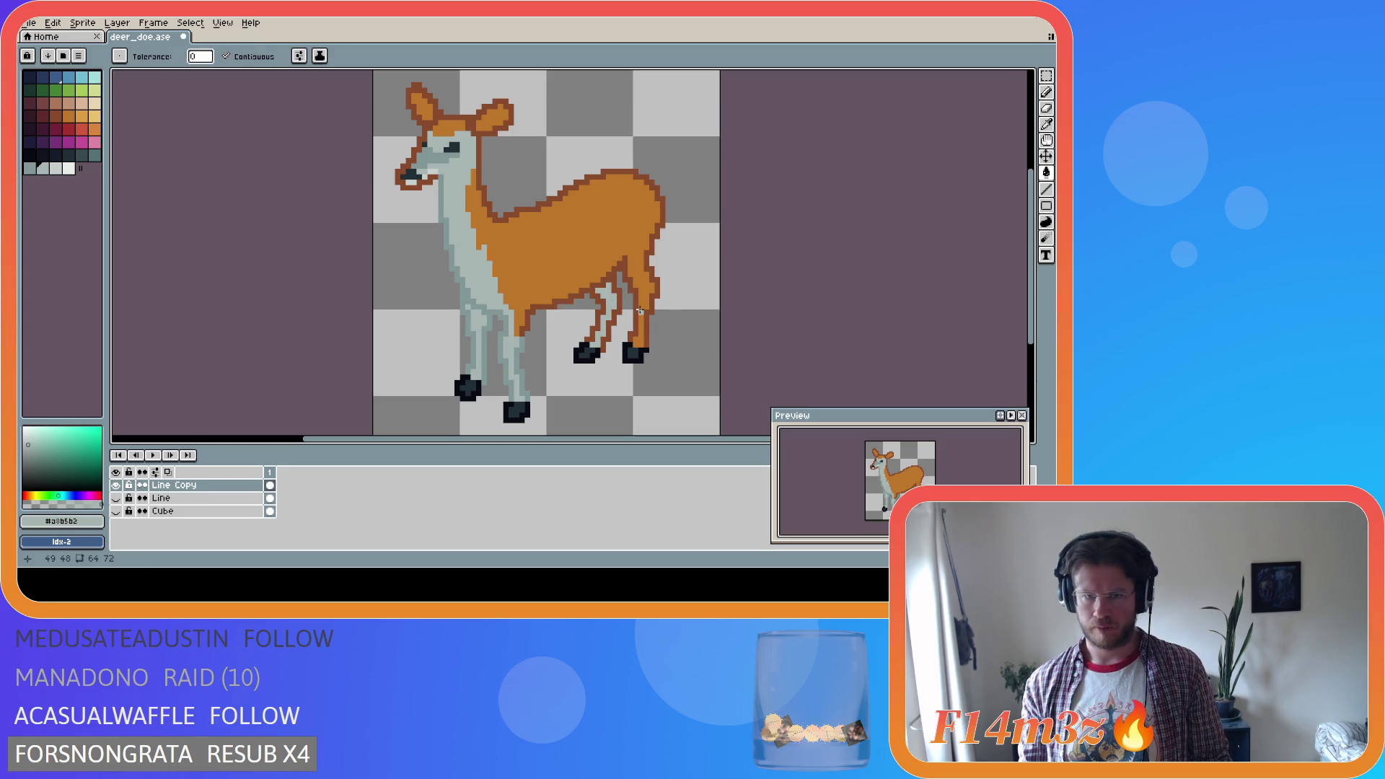
key(alt)
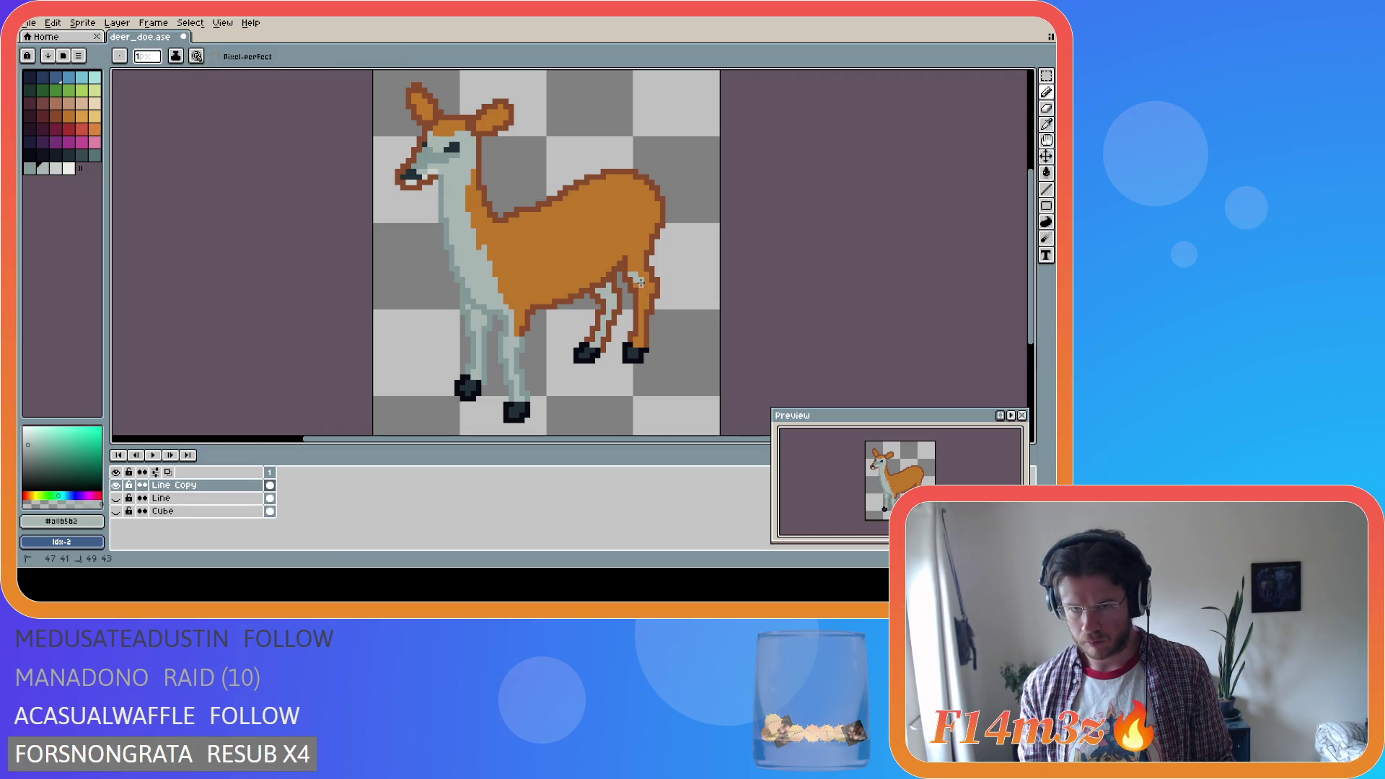
key(alt)
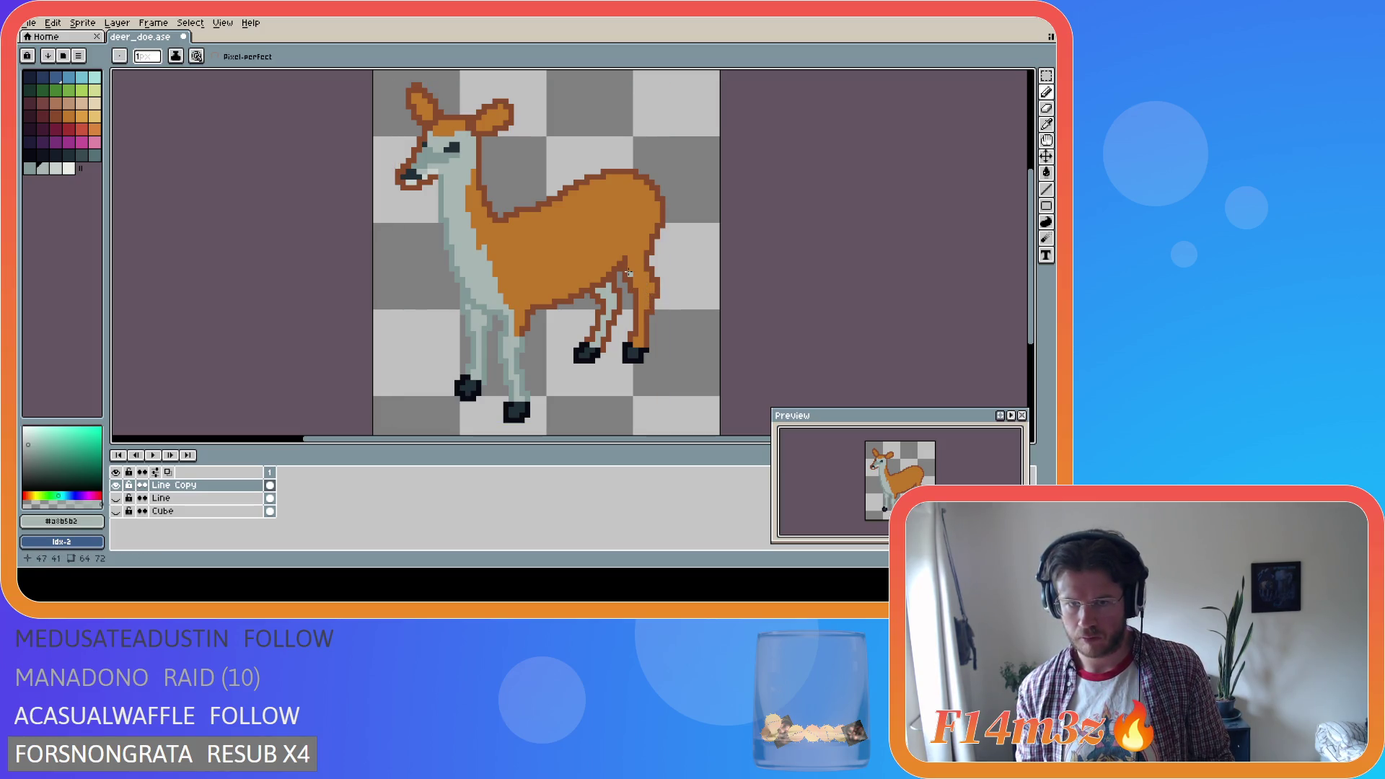
Add pale grey pixels to the rear hind leg and fill its orange area with #a8b5b2
drag(630, 276, 648, 283)
alt+click(649, 290)
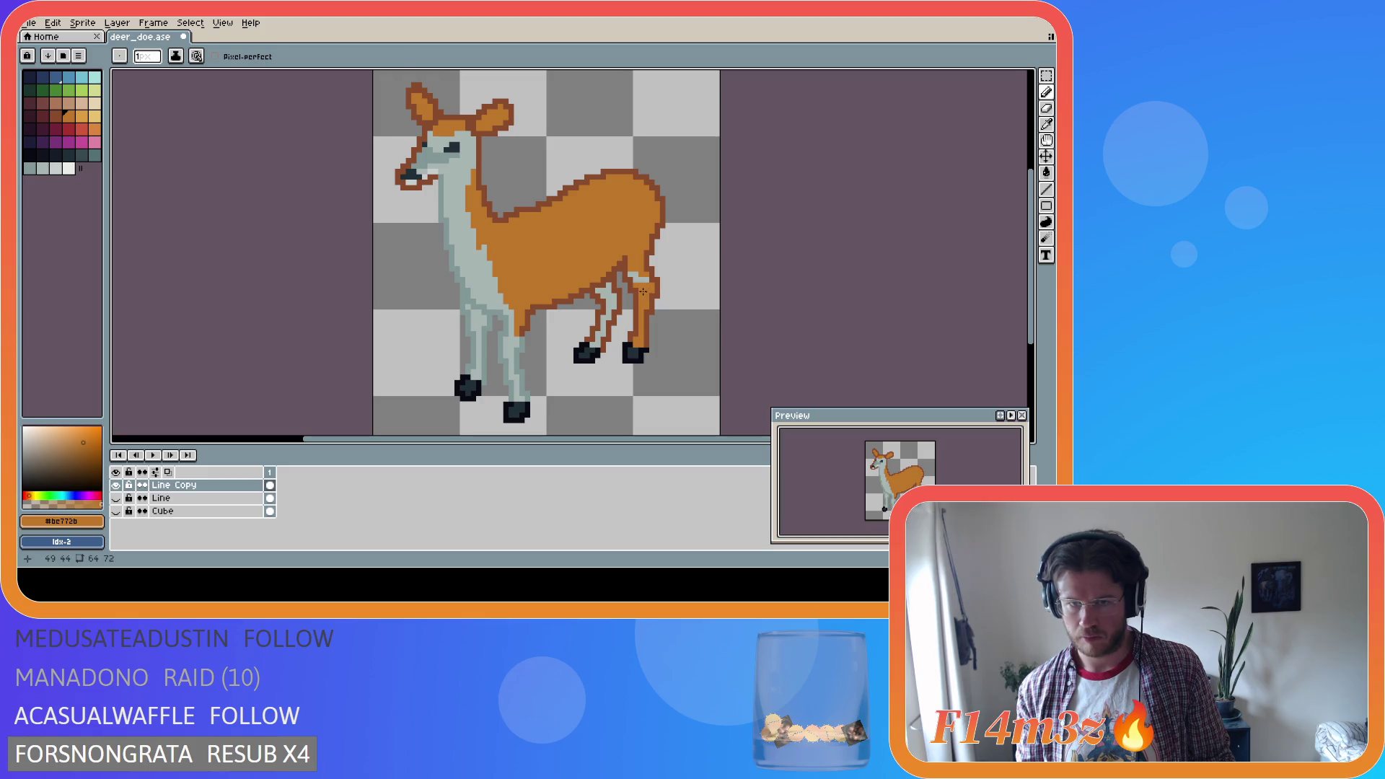
key(alt)
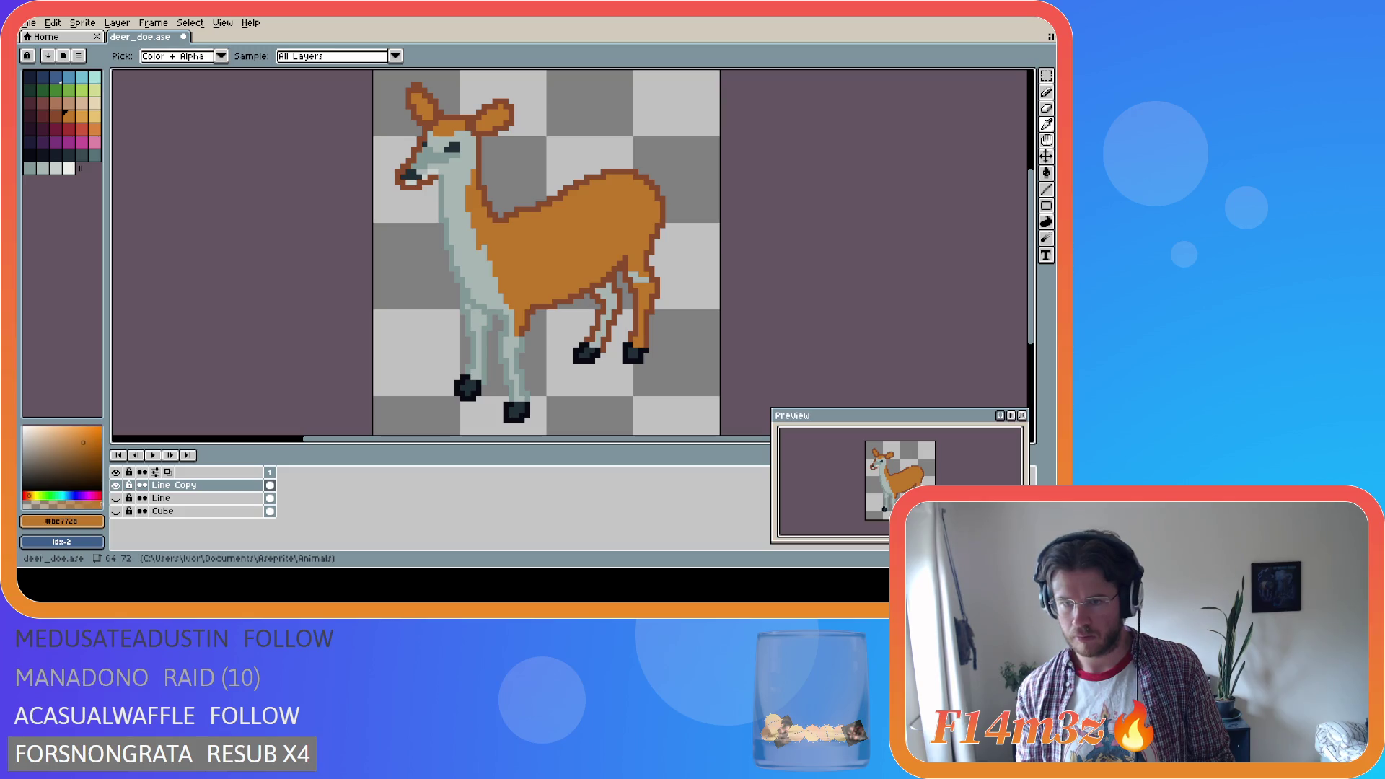
alt+click(638, 299)
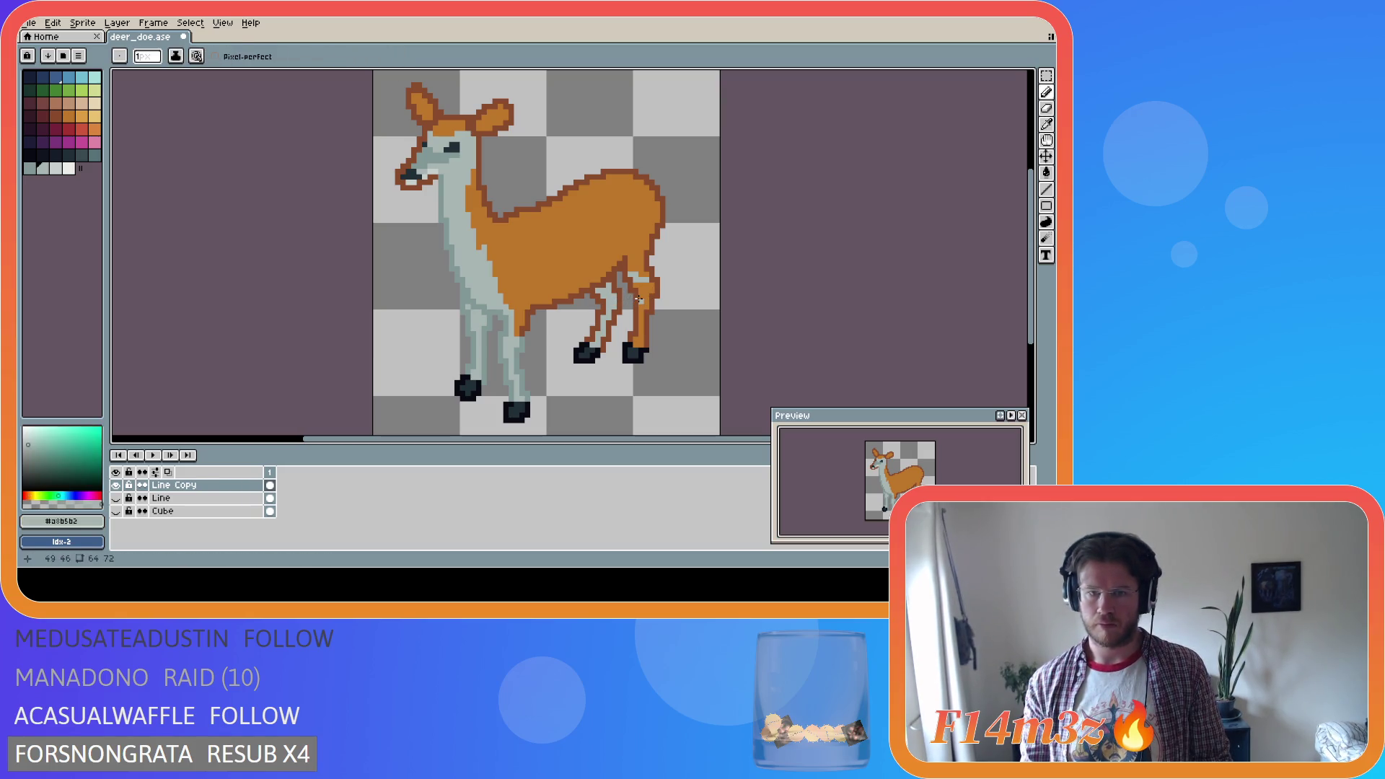
key(g)
click(638, 299)
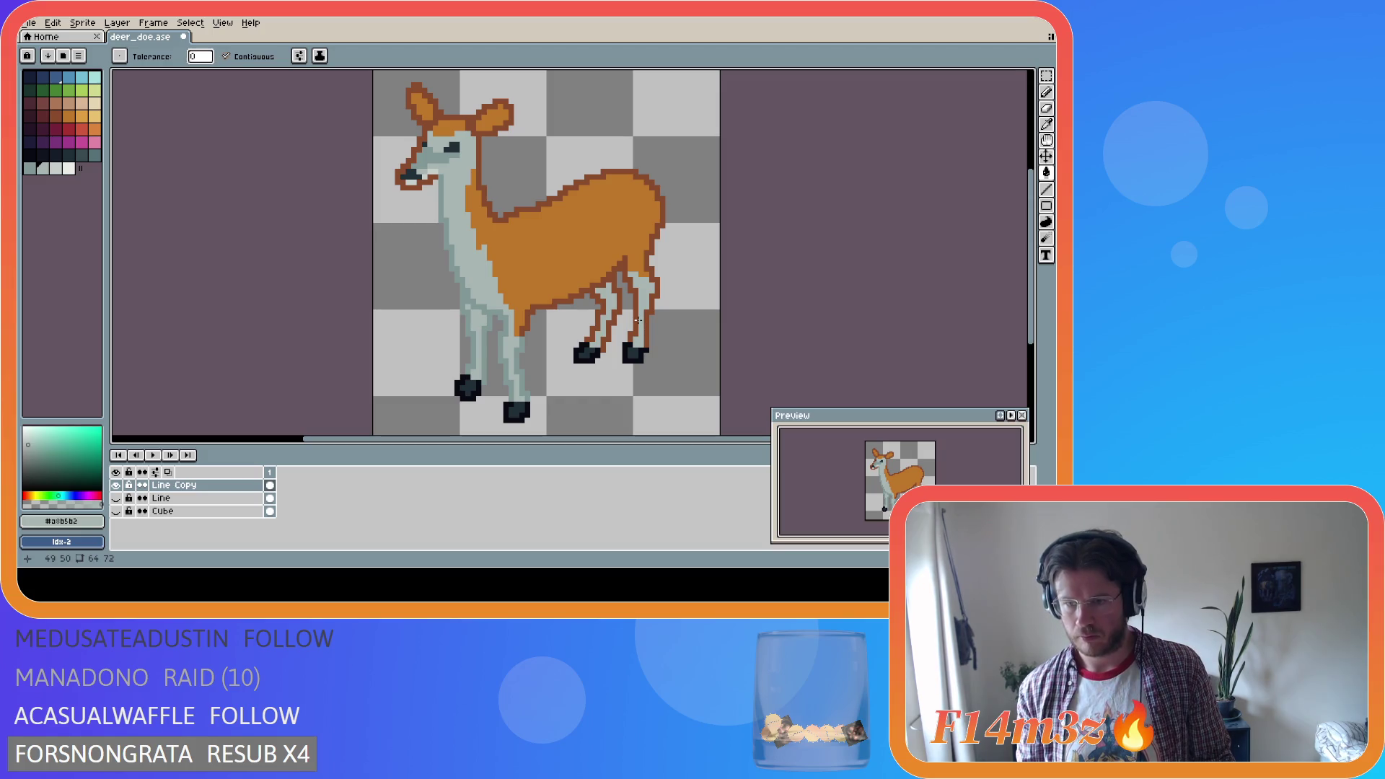
key(alt)
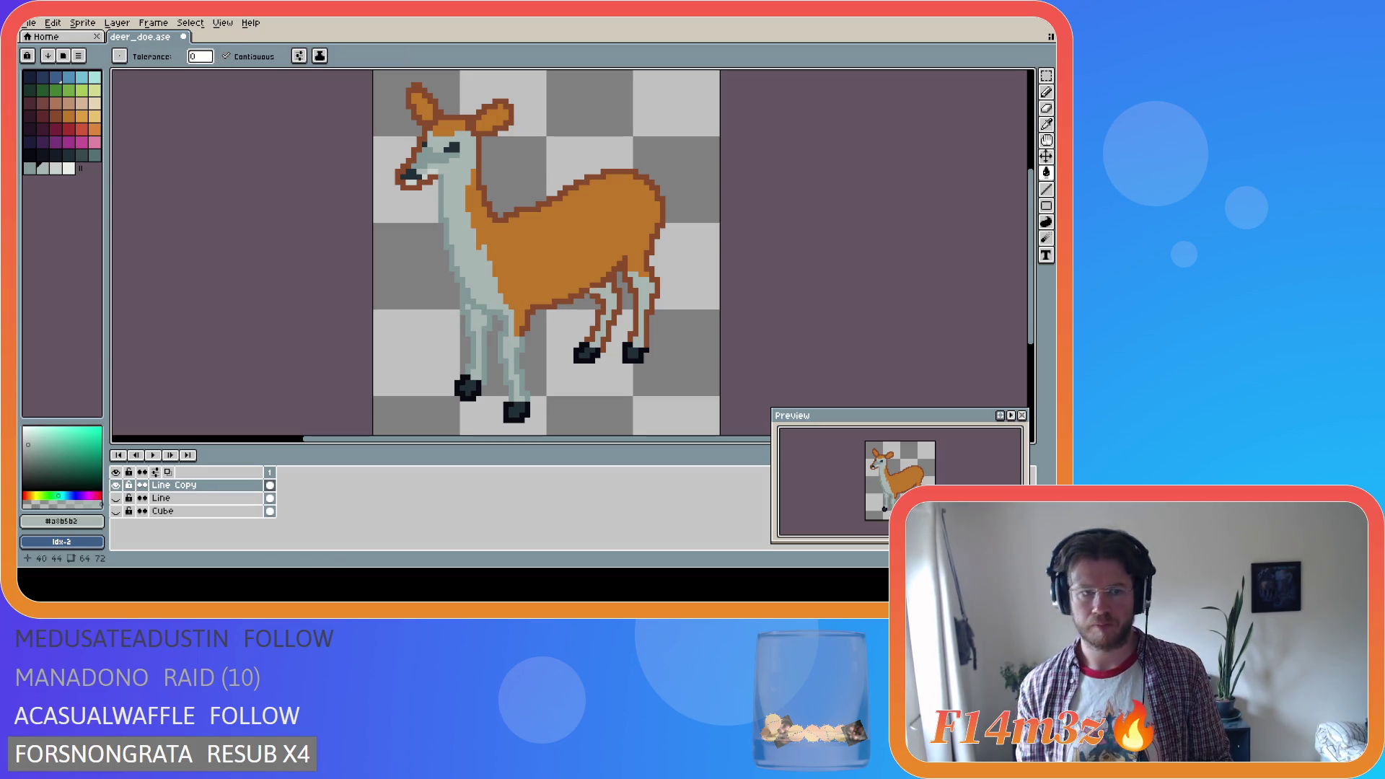
Sample a dark red-brown and draw an outline stroke along the hind leg
alt+click(555, 226)
alt+click(649, 274)
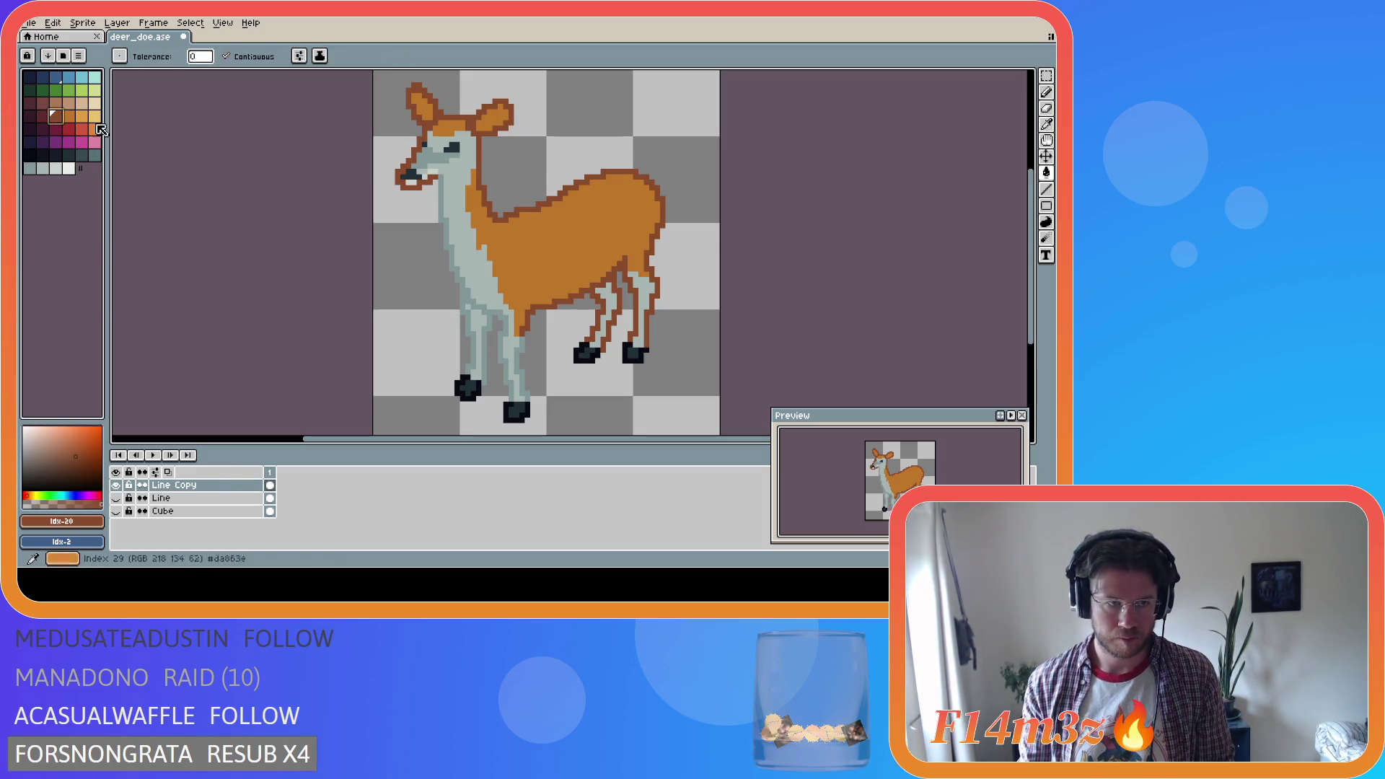
key(alt)
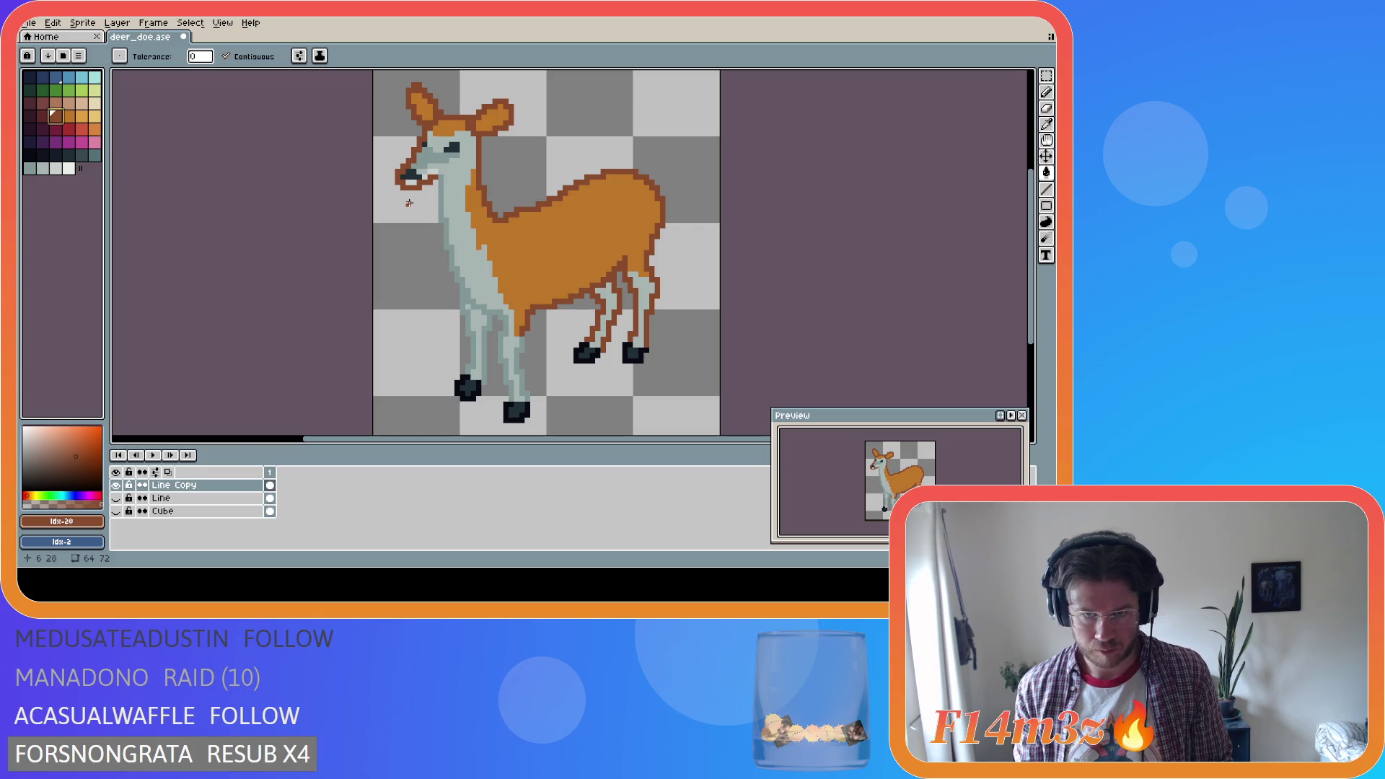
alt+click(485, 208)
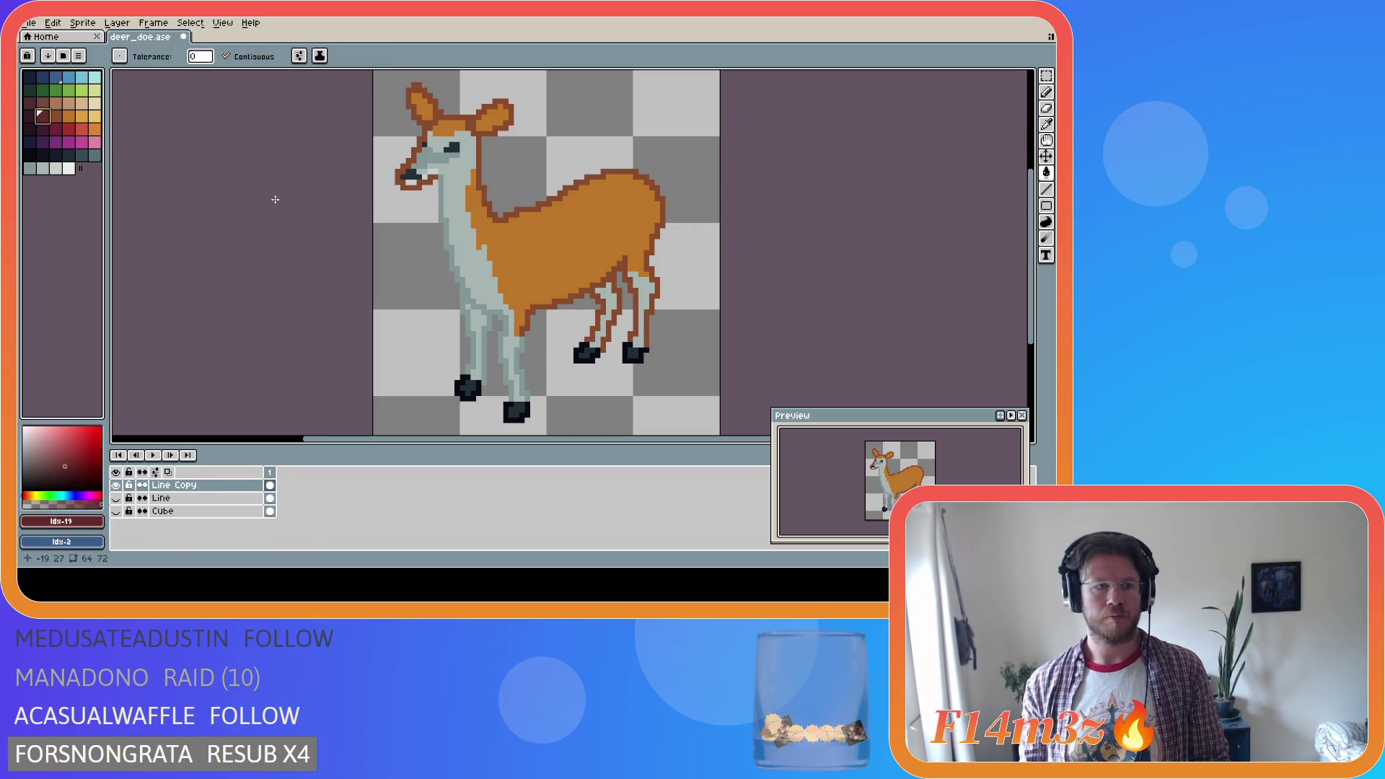
key(alt)
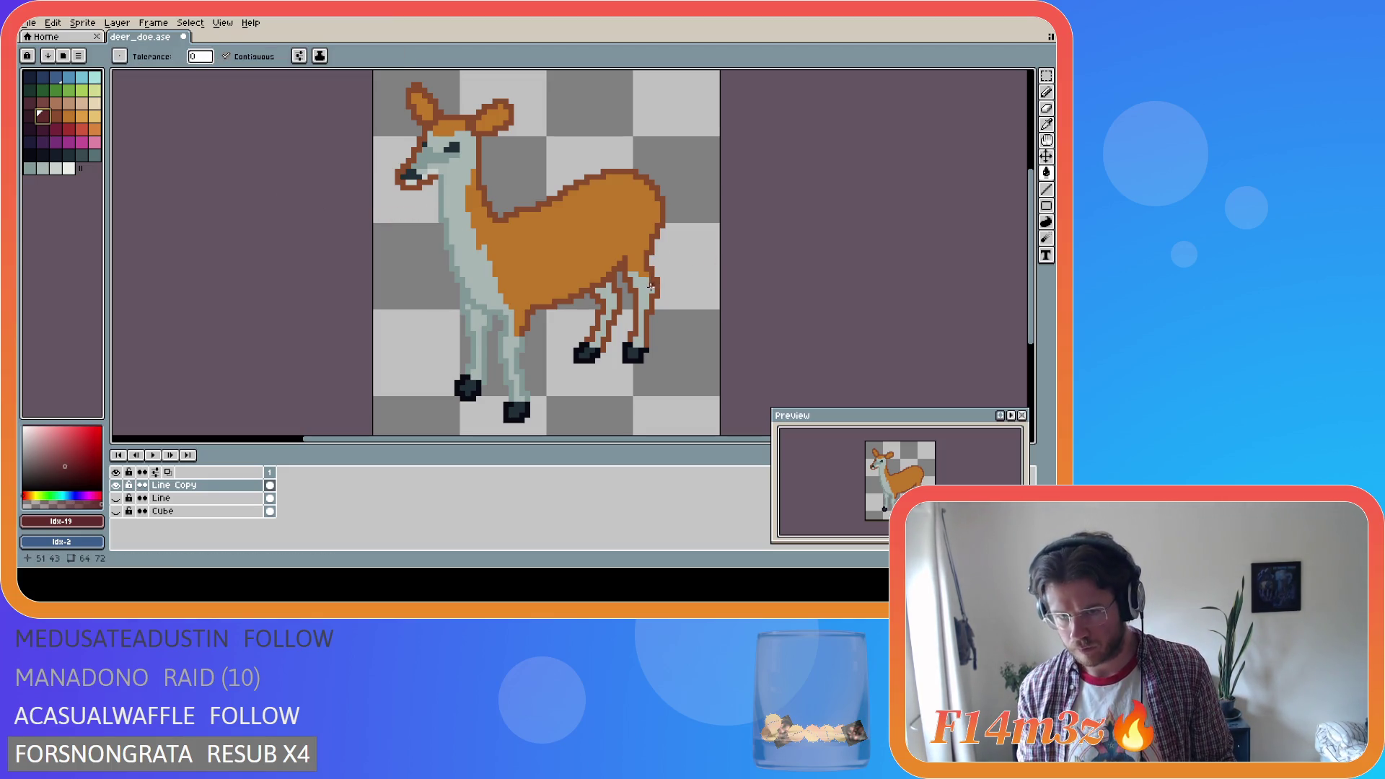
key(ctrl)
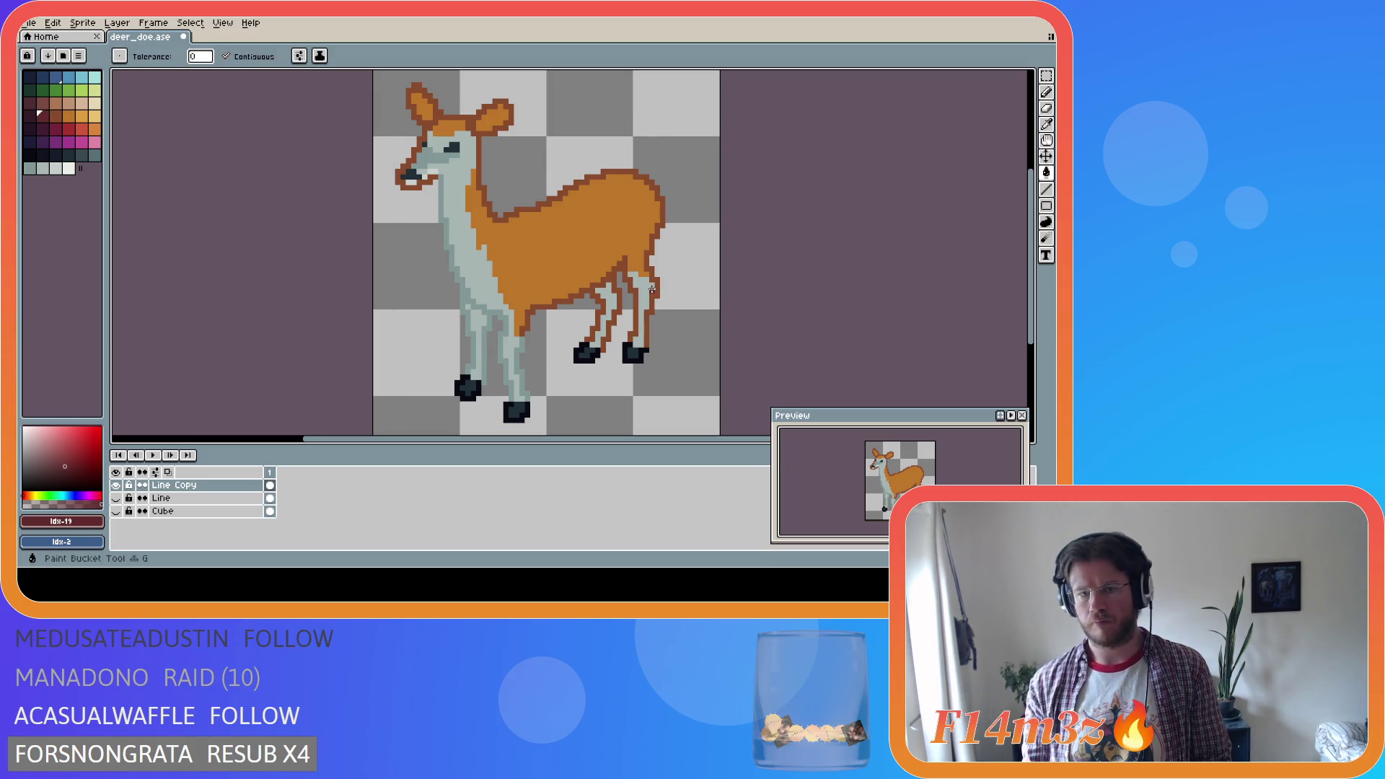
key(b)
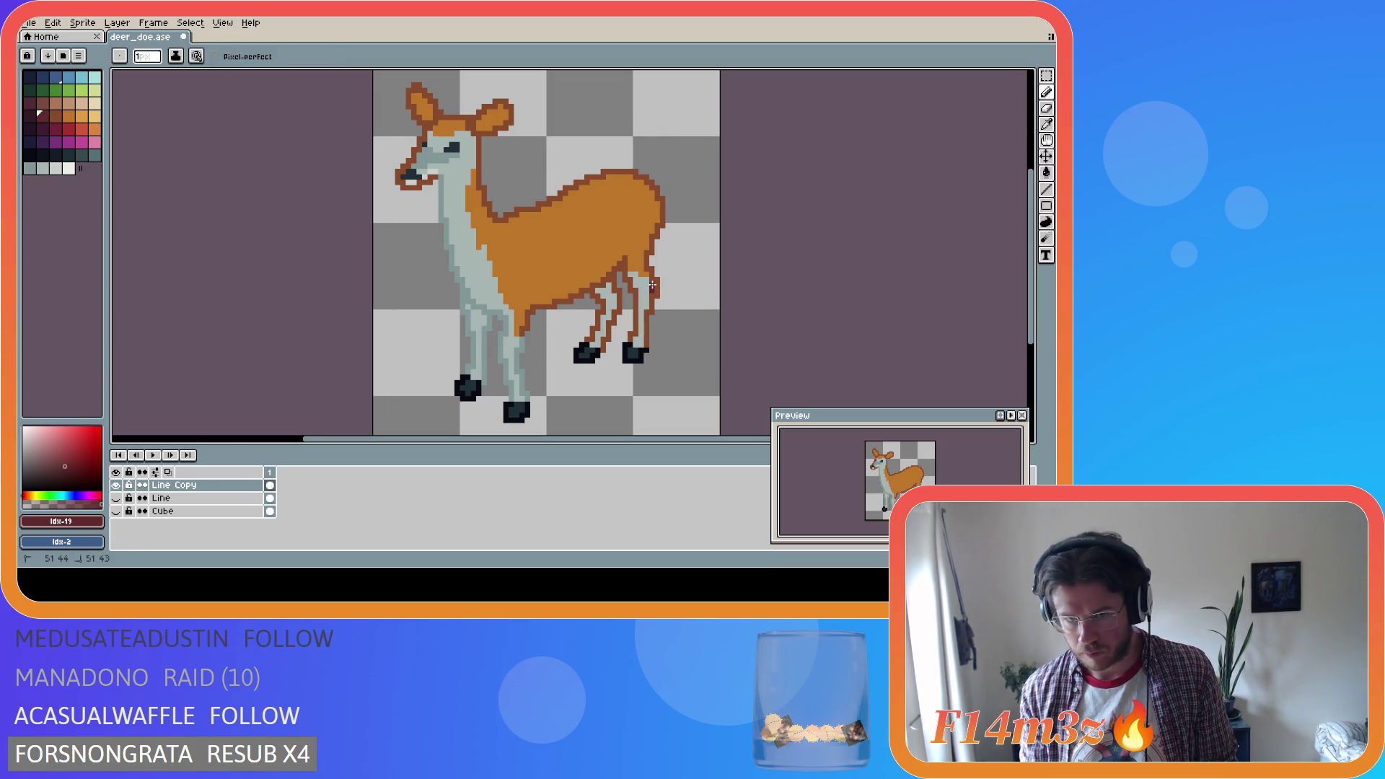
drag(650, 288, 647, 273)
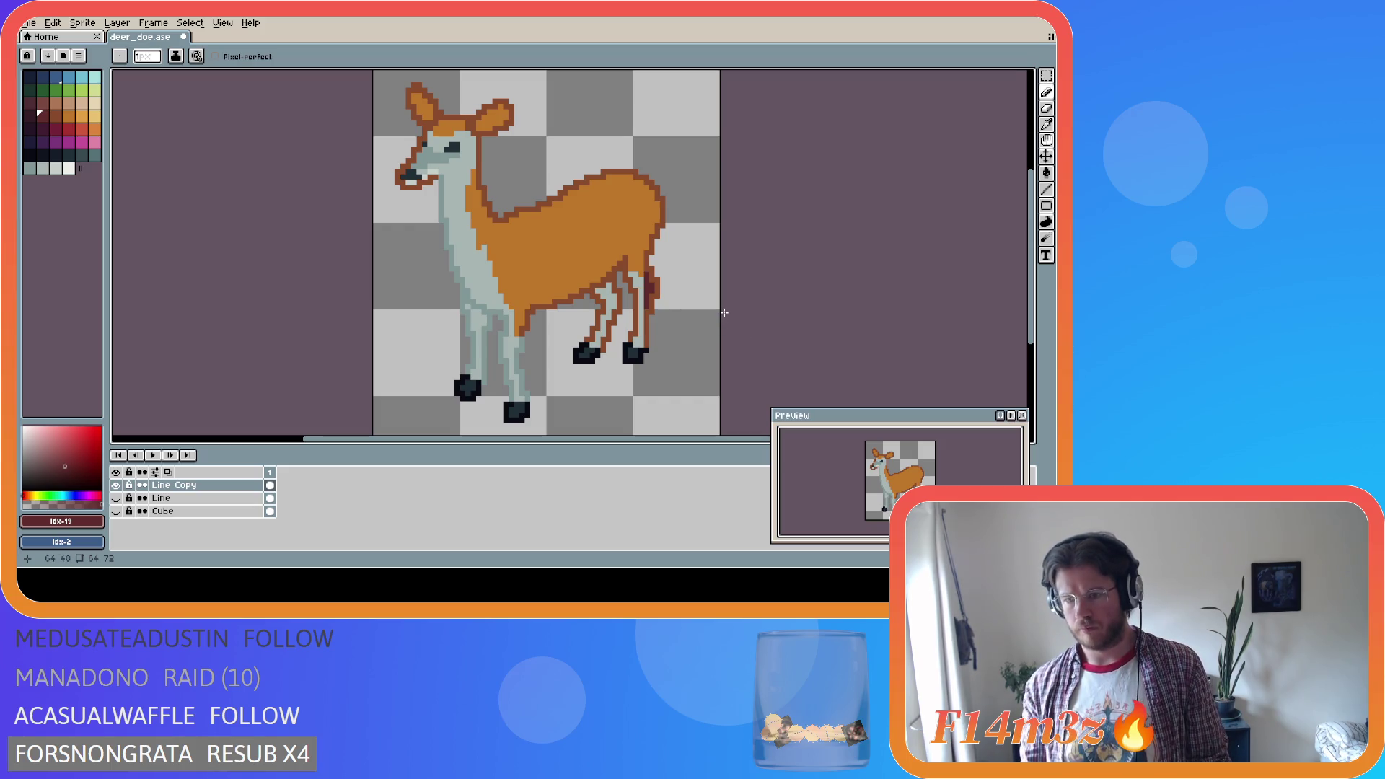
key(ctrl+z)
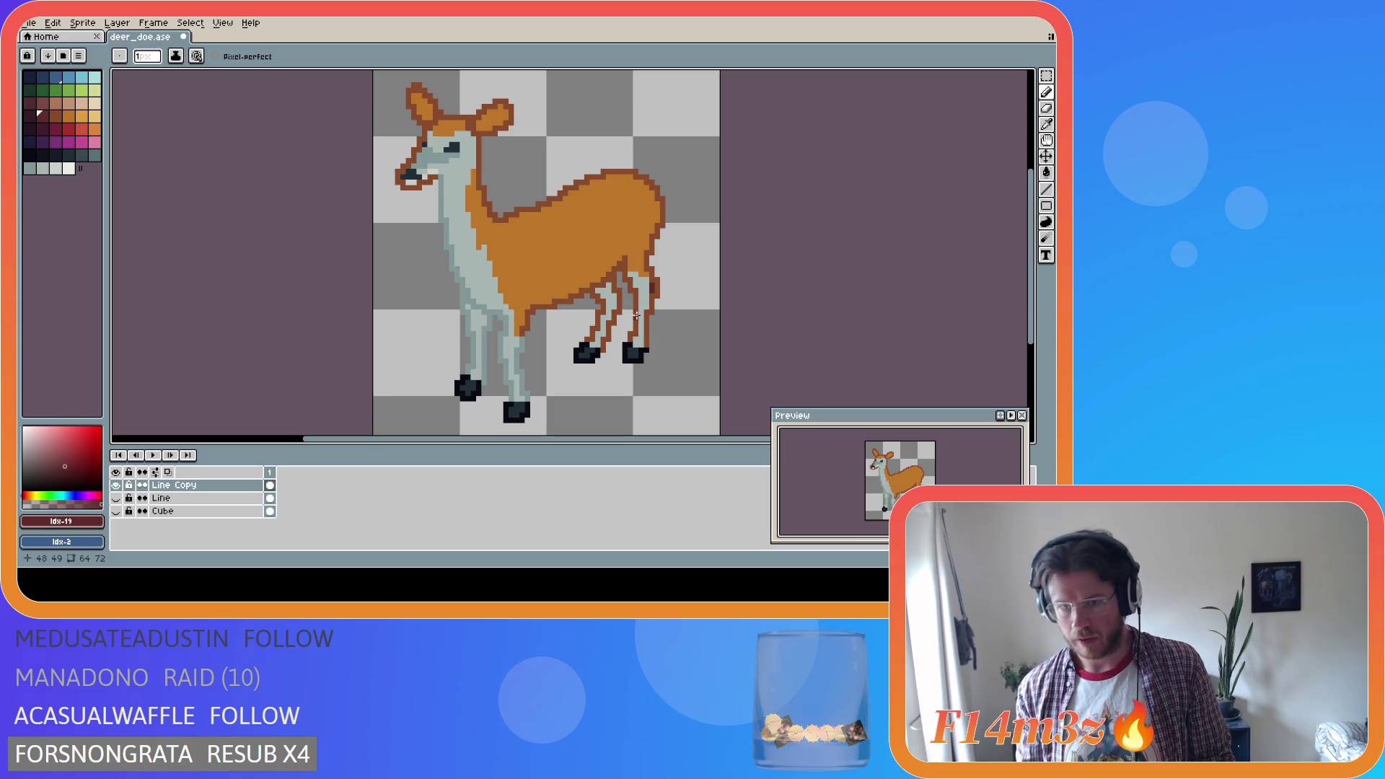
key(ctrl+z)
key(ctrl+y)
key(ctrl+y)
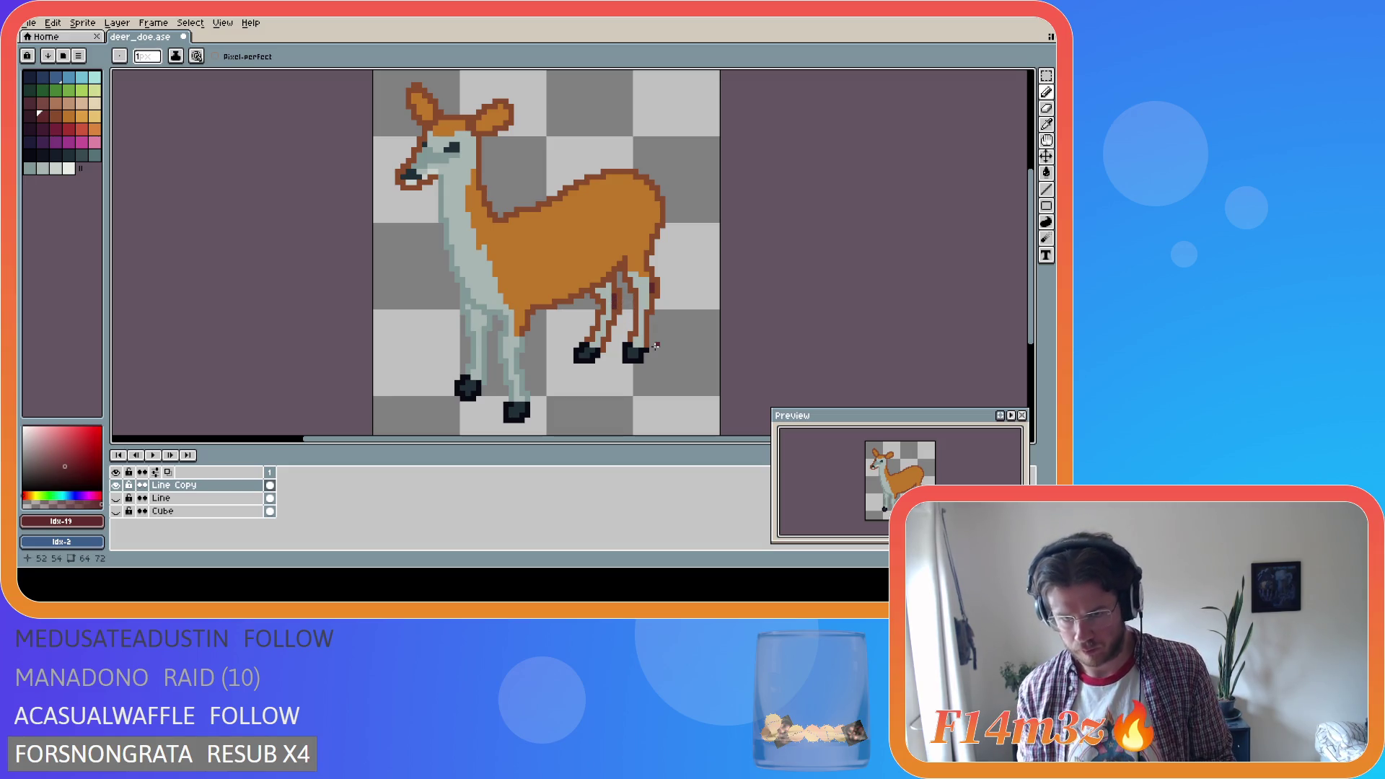
Add darker shading pixels to the inner hind leg
key(i)
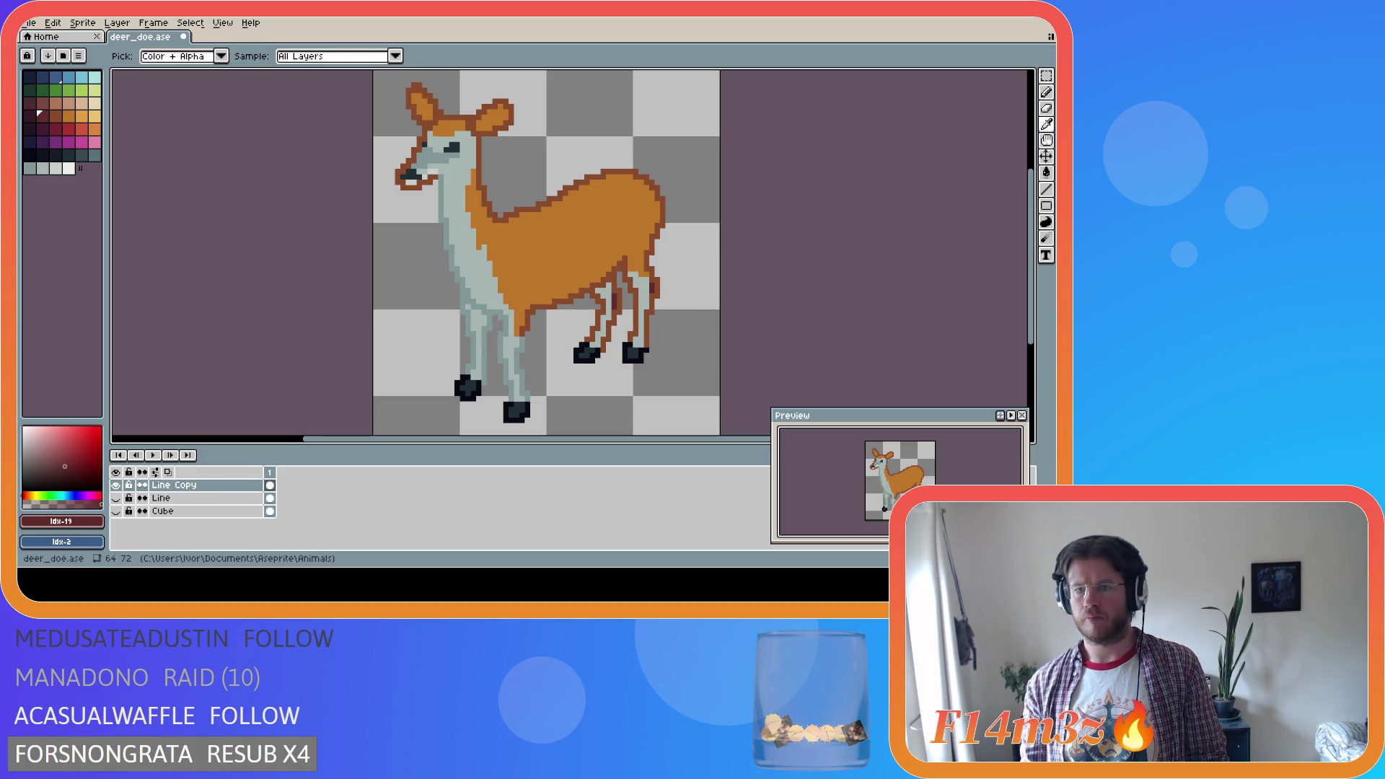
key(b)
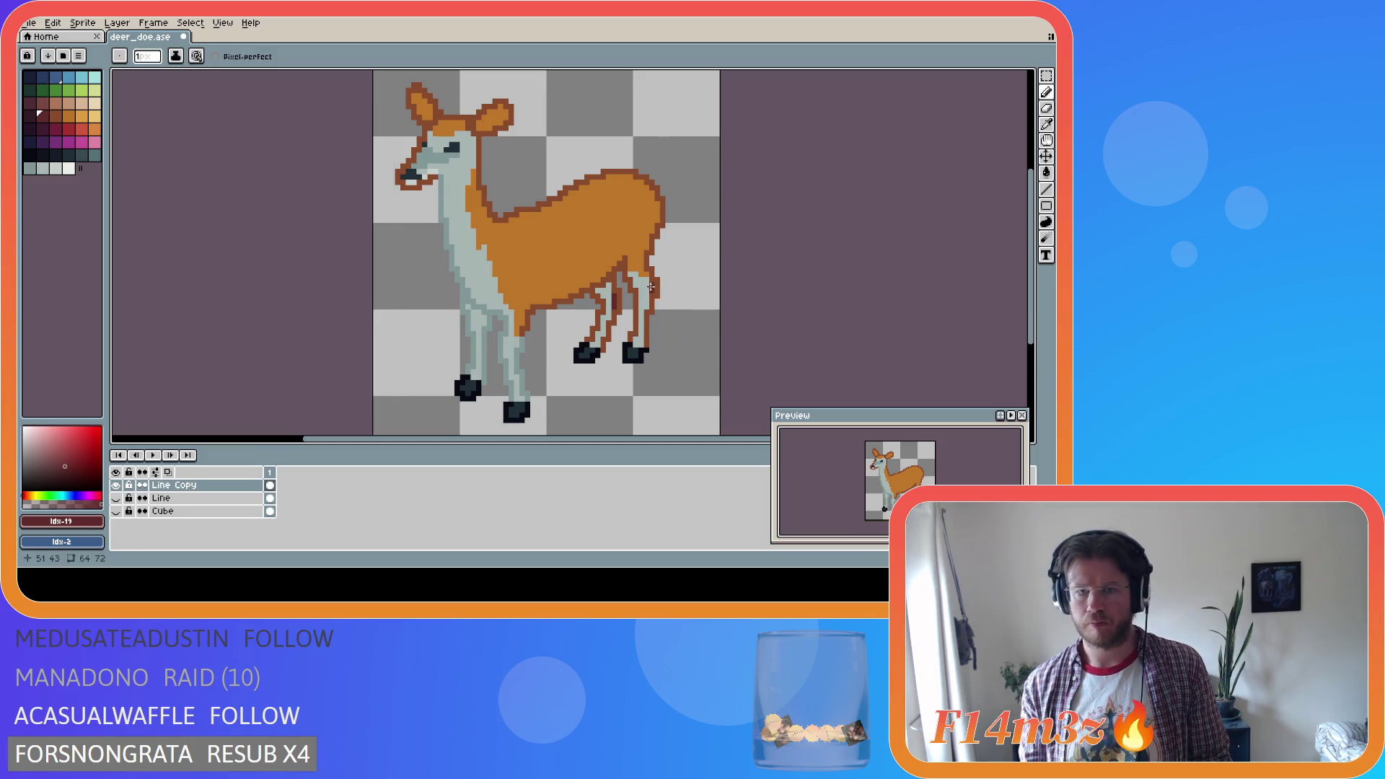
key(i)
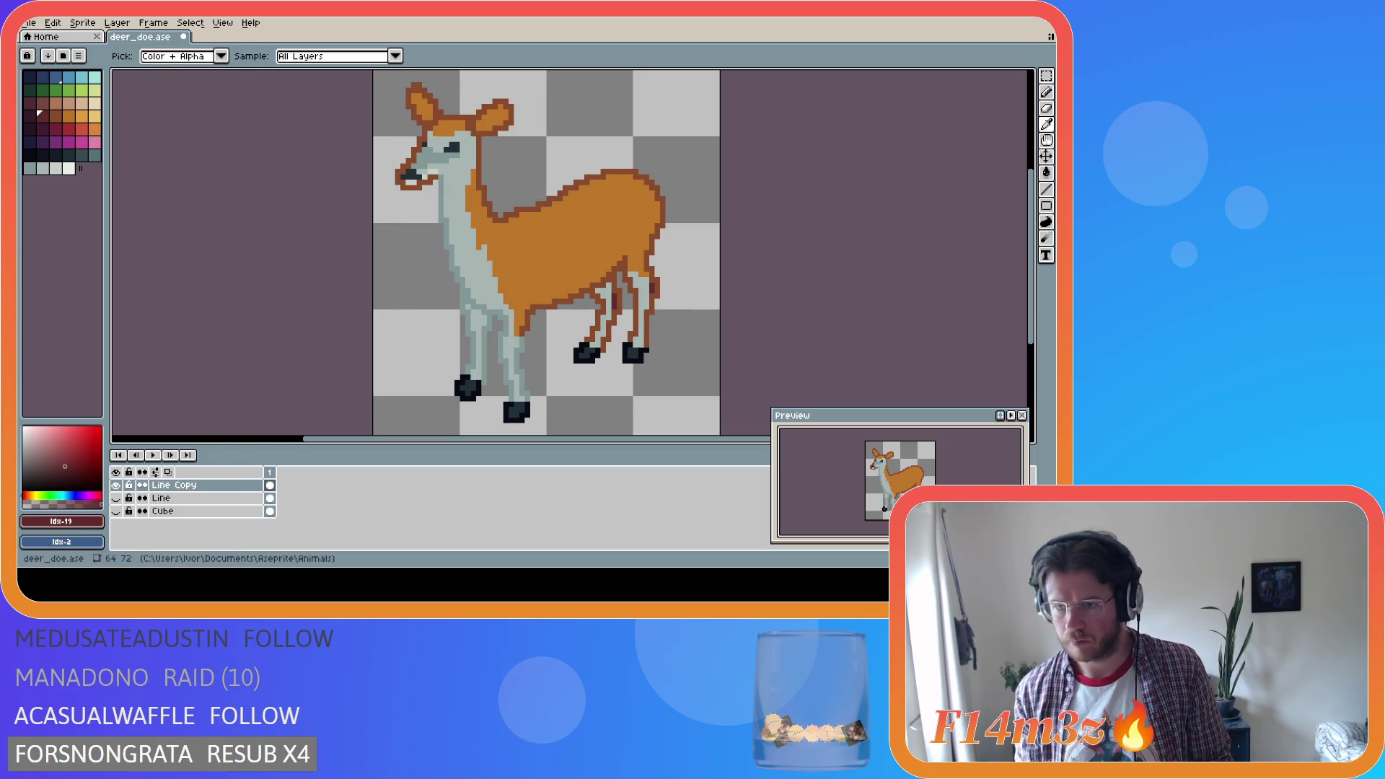
key(b)
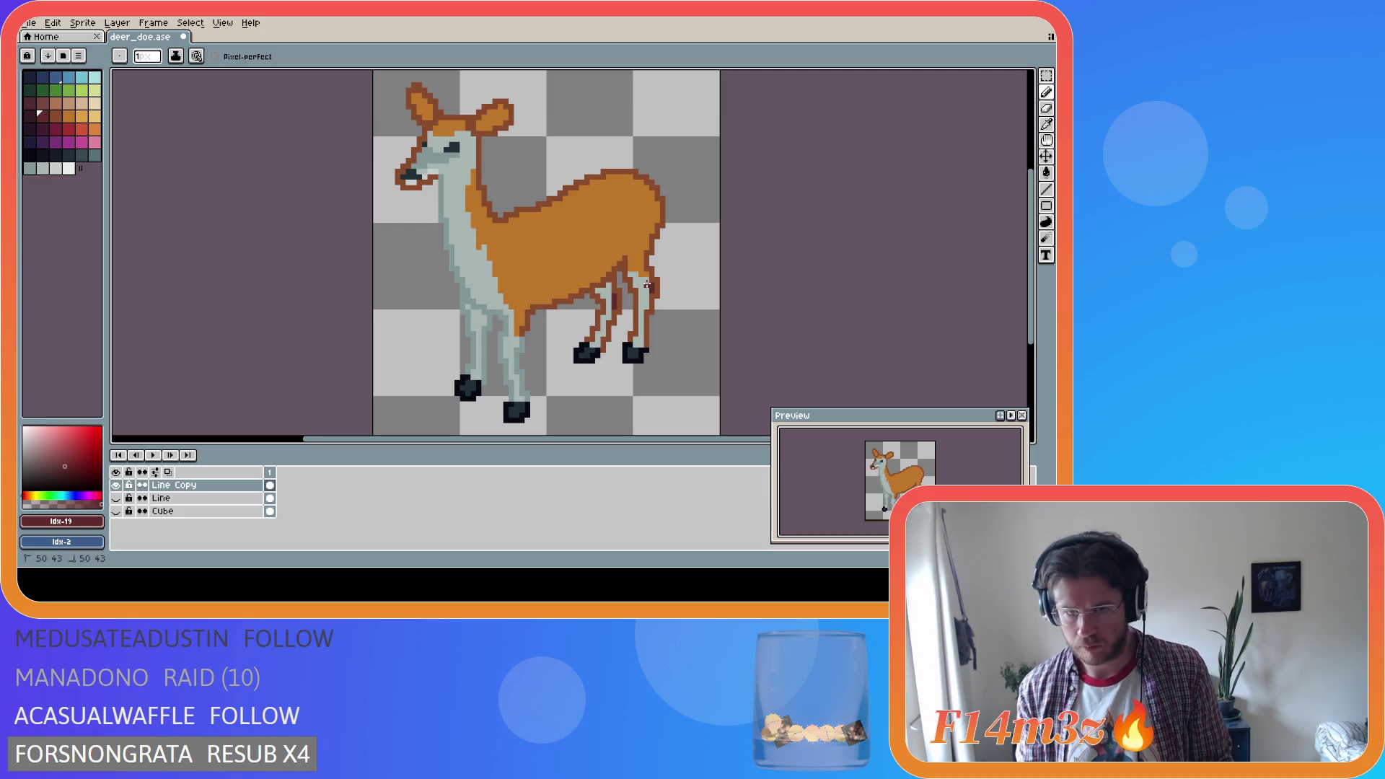
click(610, 290)
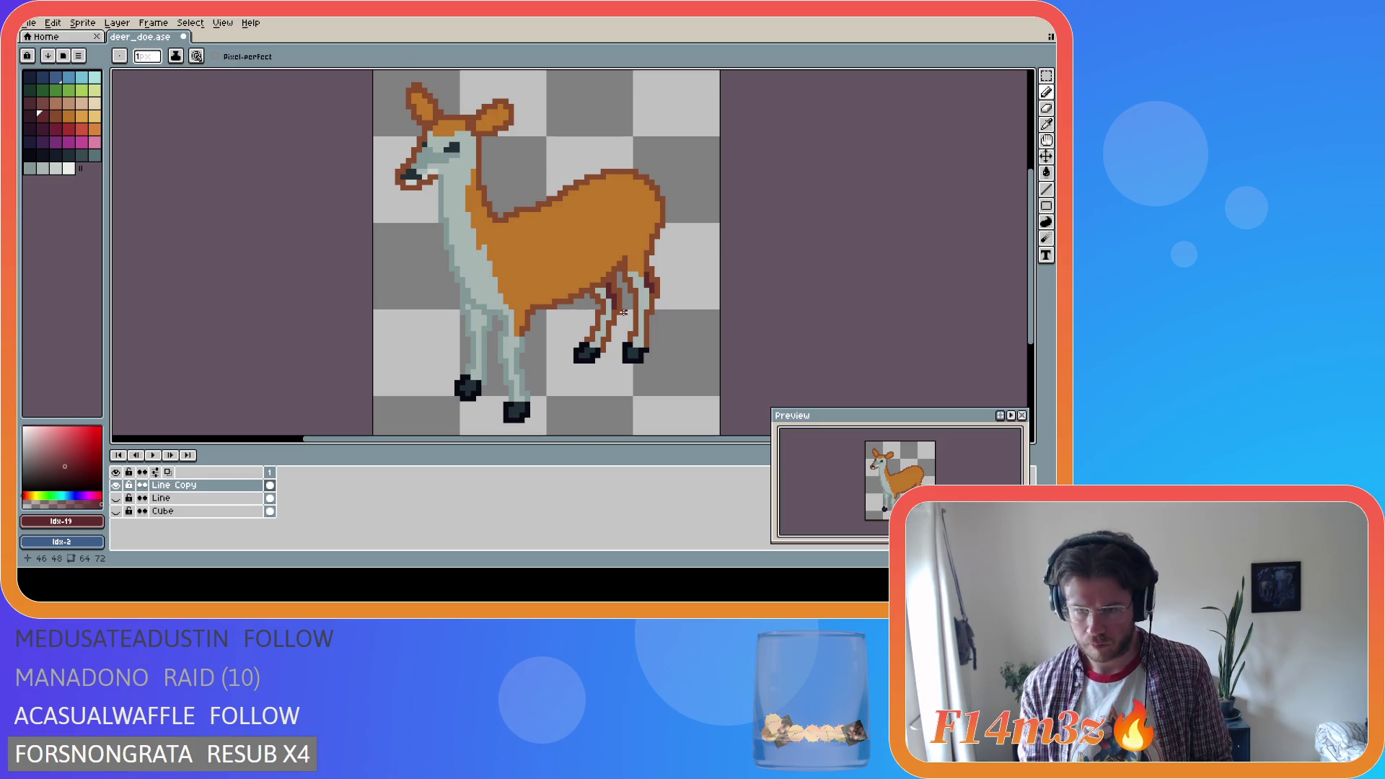
key(i)
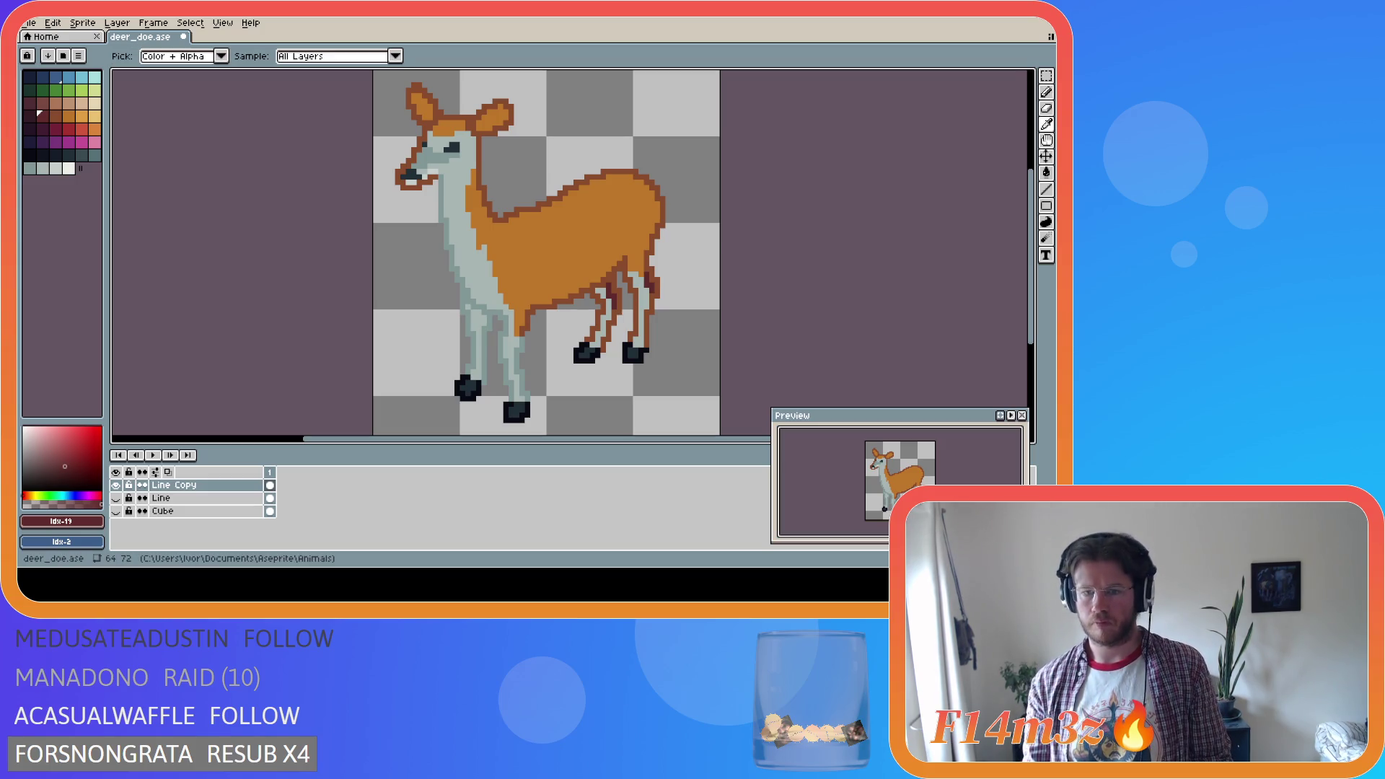
key(b)
key(i)
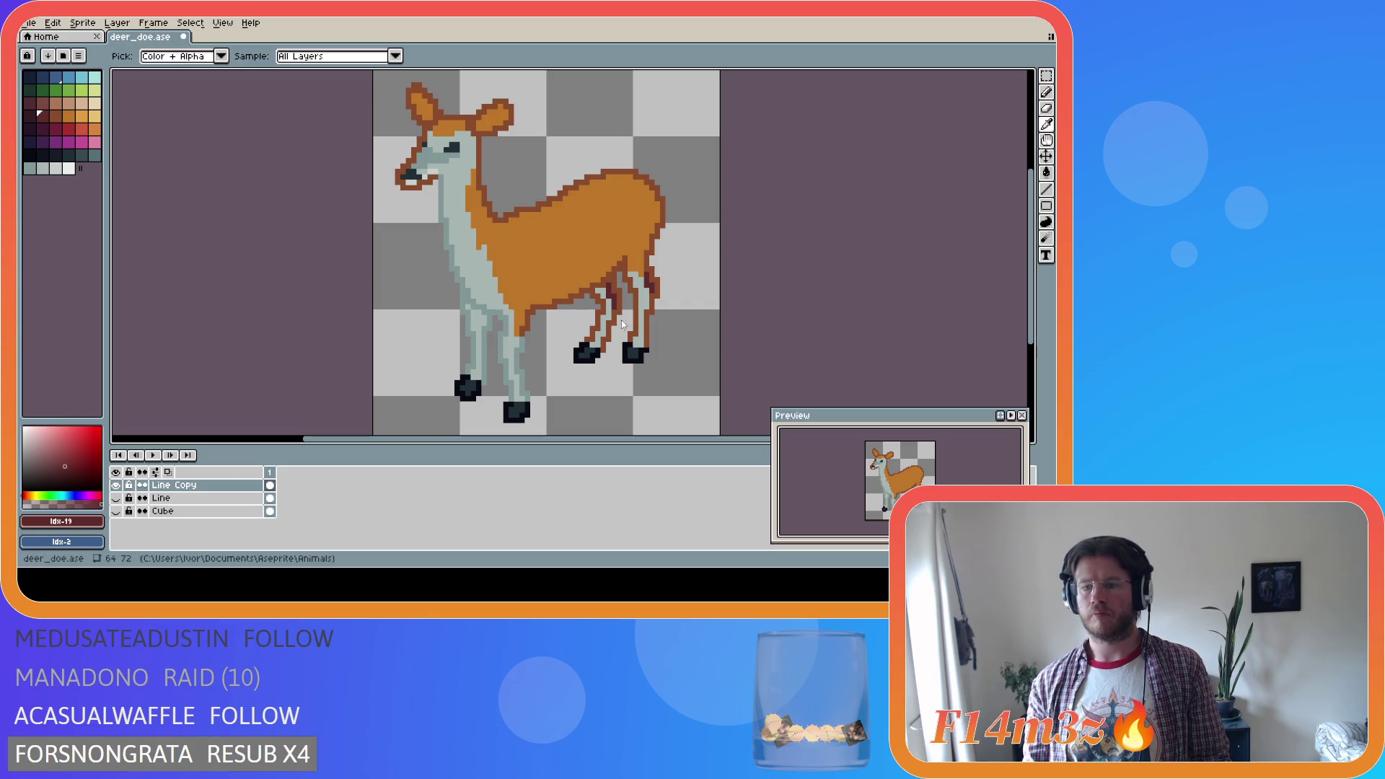
key(b)
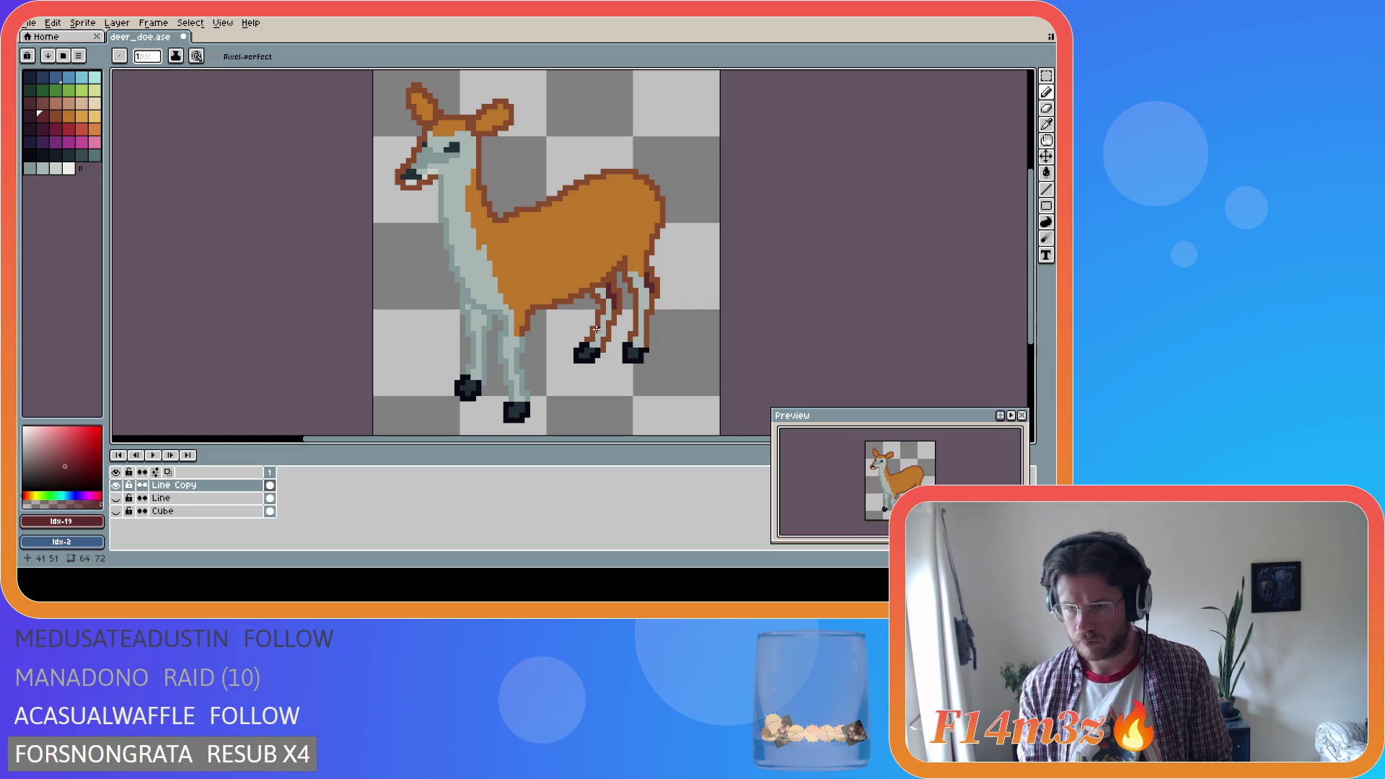
Sample the neck grey, then bucket-fill the neck and leg shading with a darker palette grey
key(i)
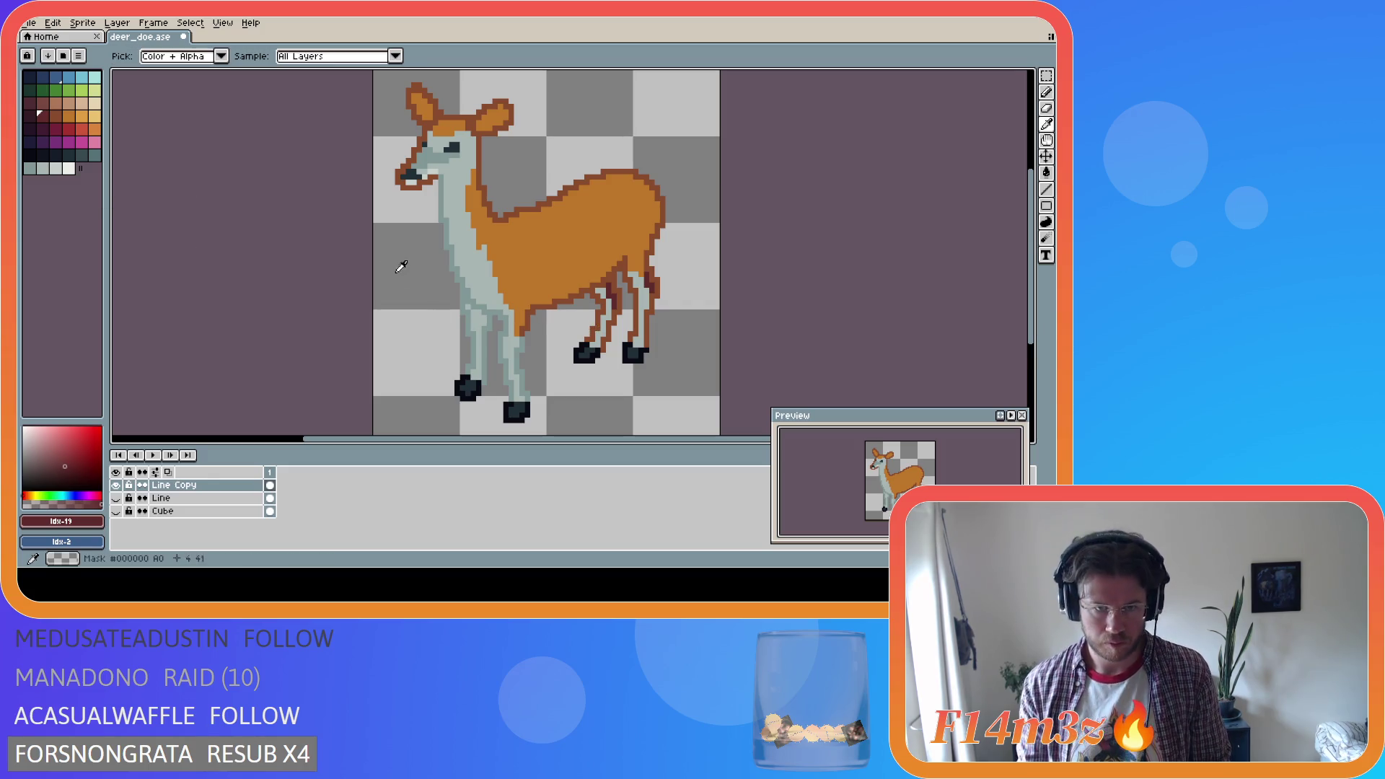
click(459, 261)
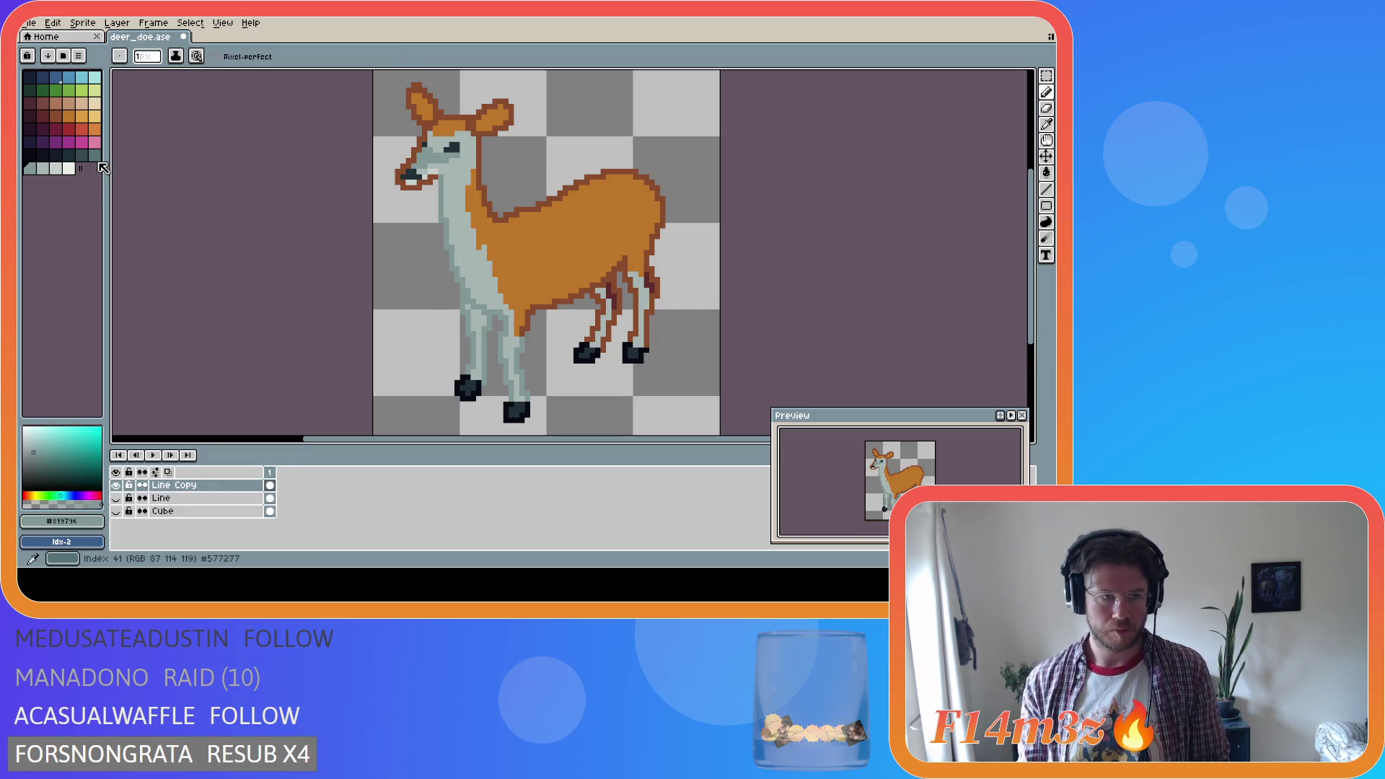
click(92, 154)
key(g)
click(442, 208)
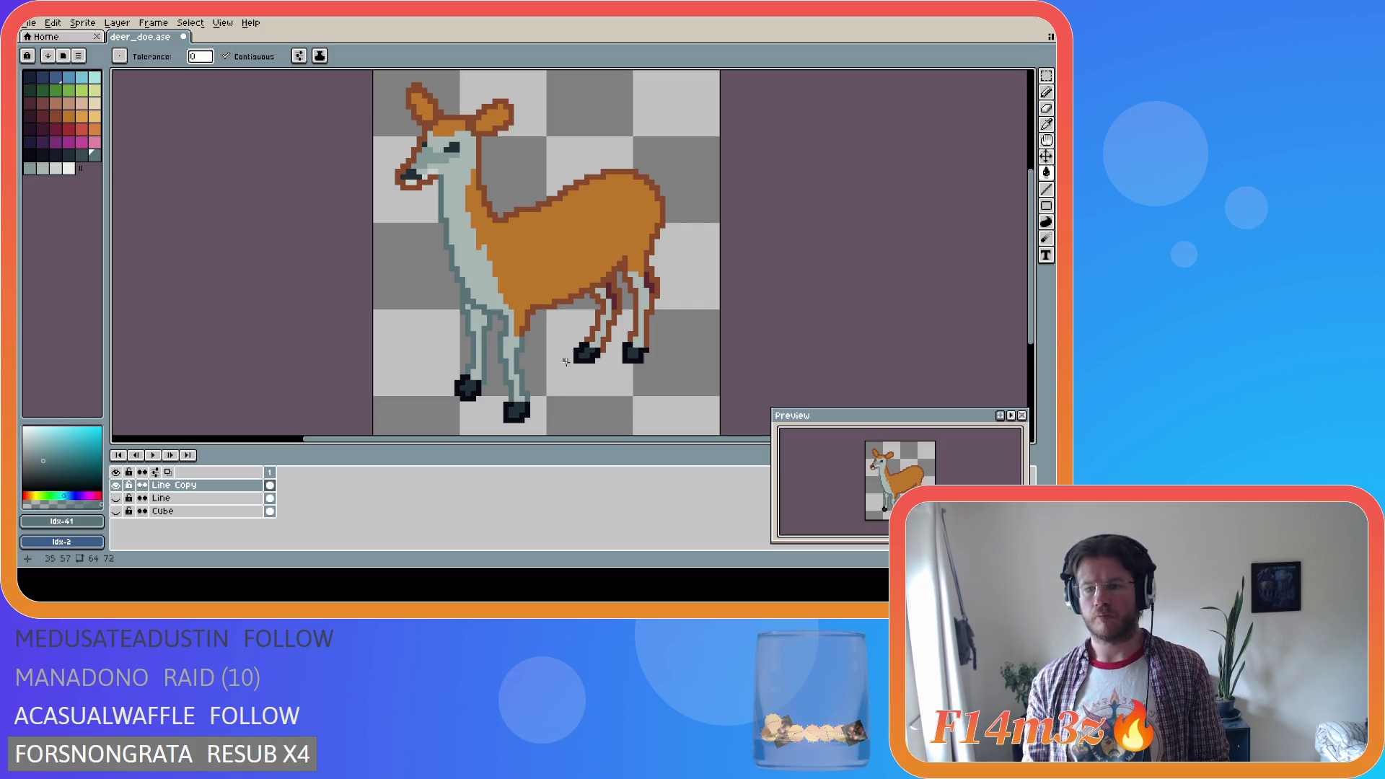
Toggle the darker shading fill off and back on to compare it with the previous version
key(ctrl+a)
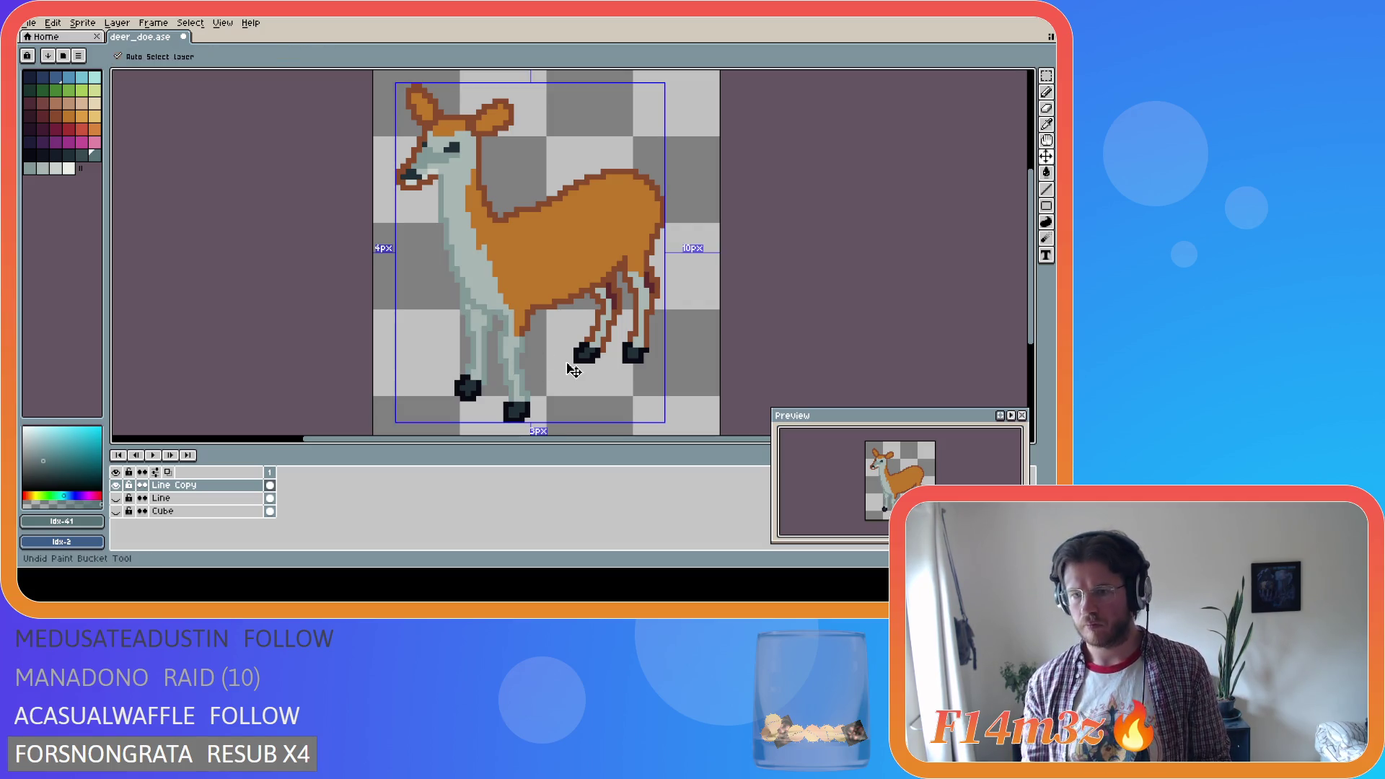
key(ctrl+d)
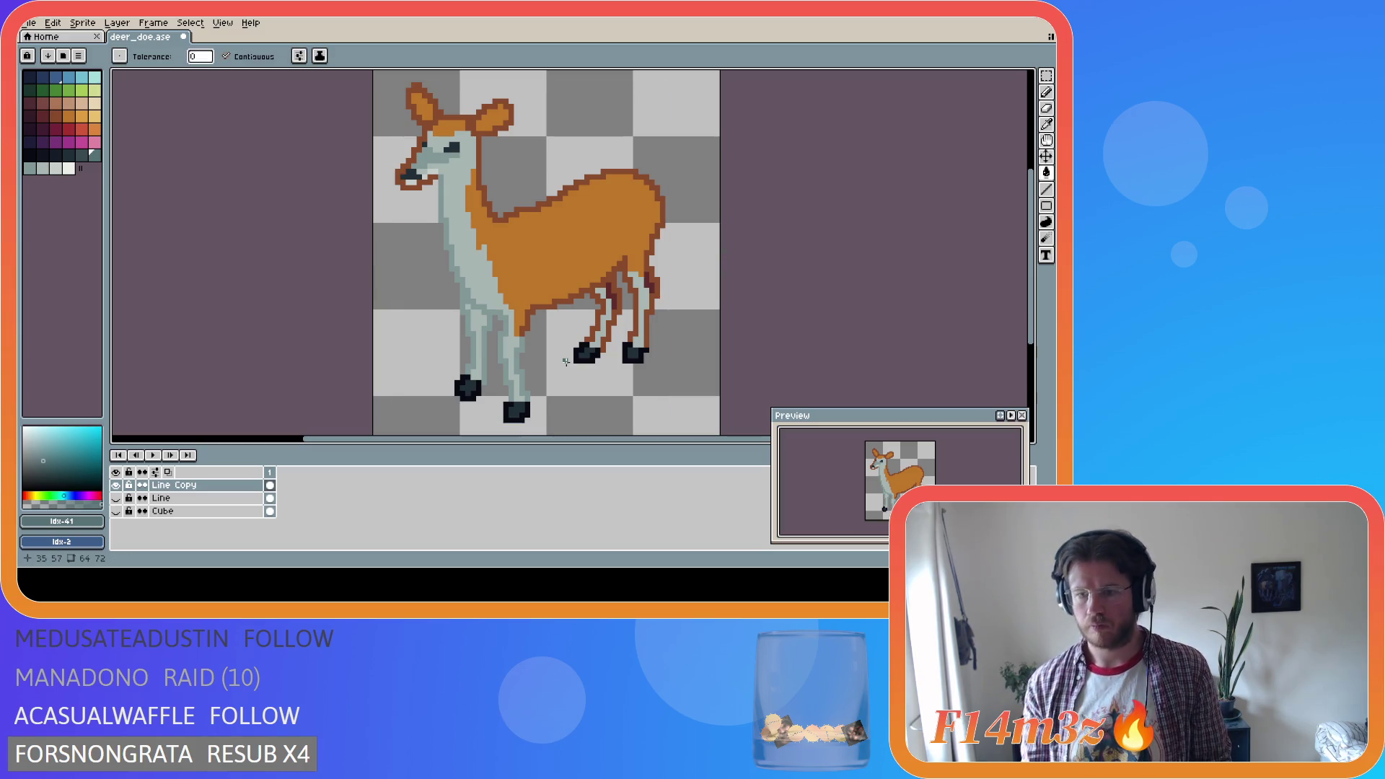
key(ctrl+y)
key(ctrl+a)
key(ctrl+d)
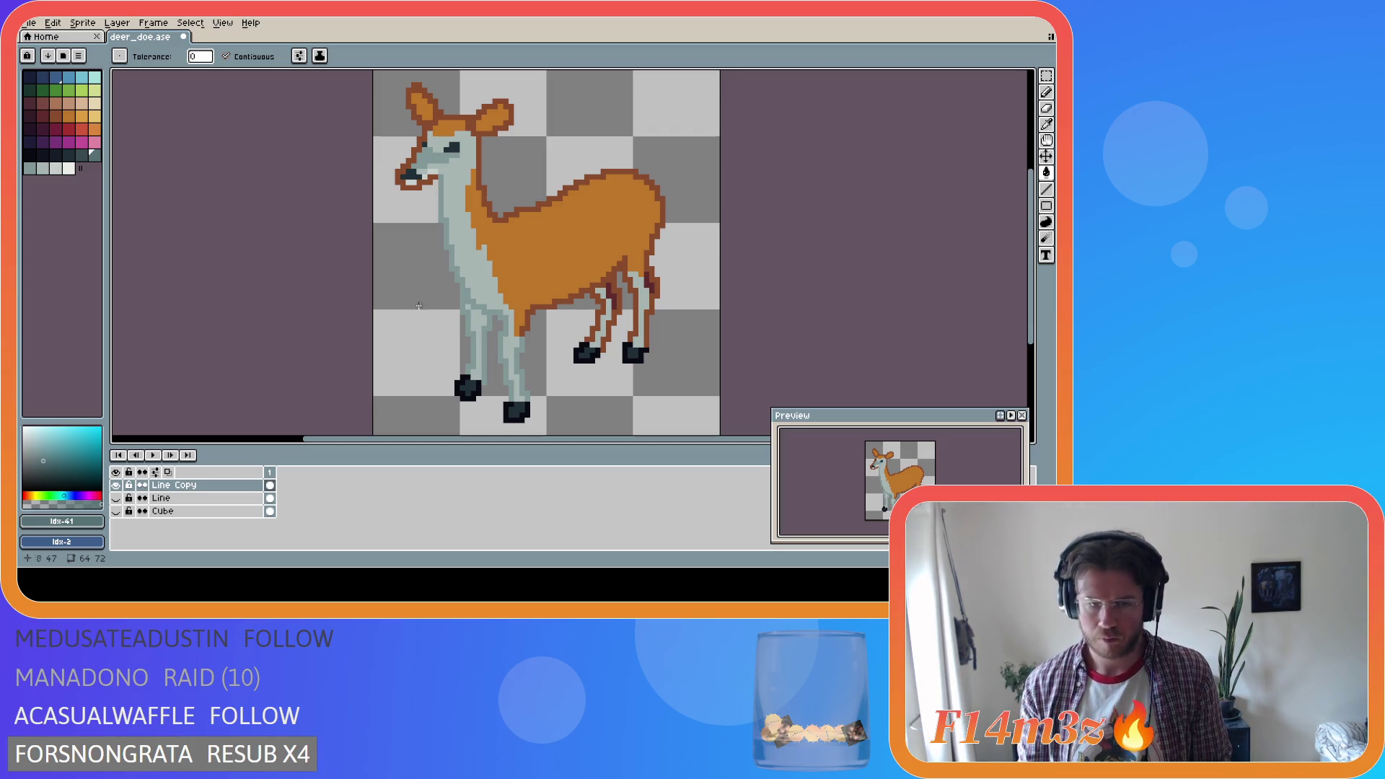
key(alt)
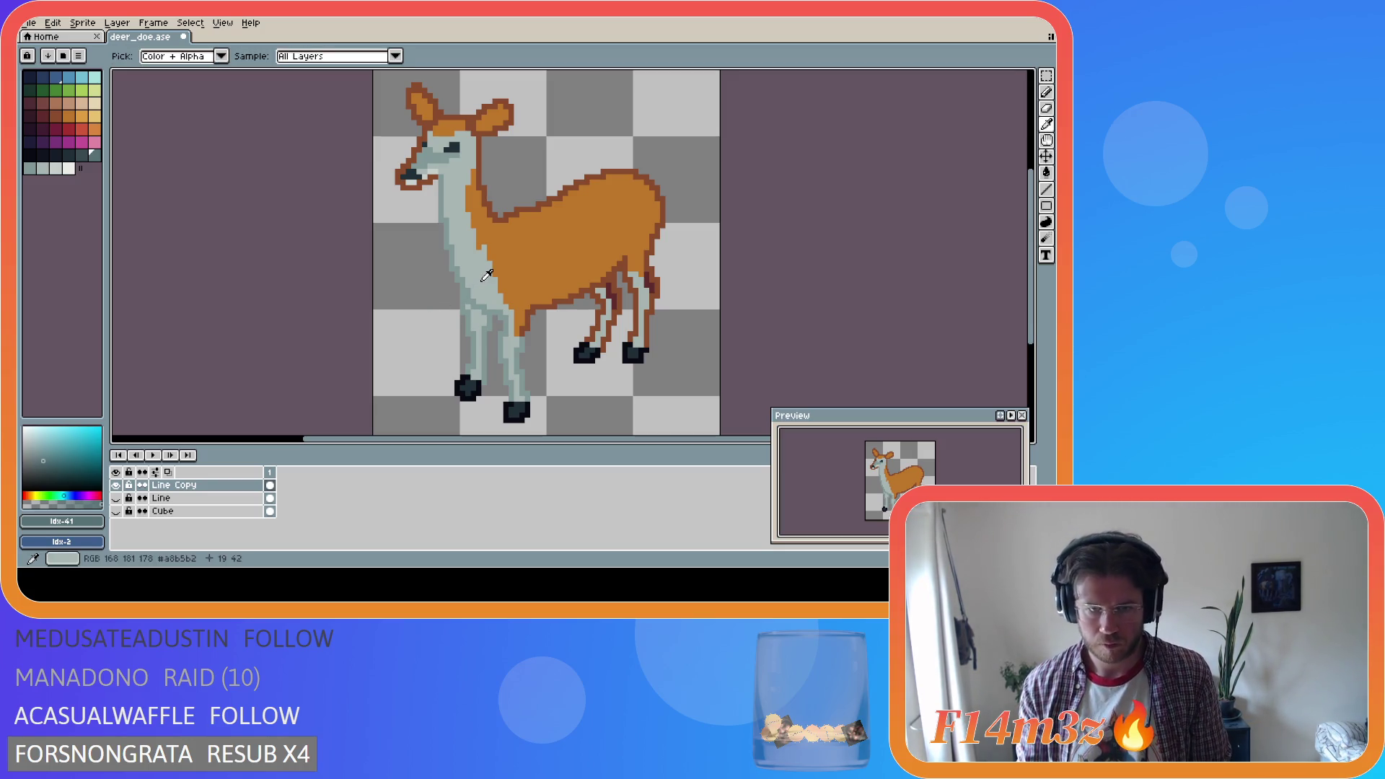
Sample the lightest grey #c7cfcc and pencil a pale highlight pixel onto the back leg
alt+click(487, 275)
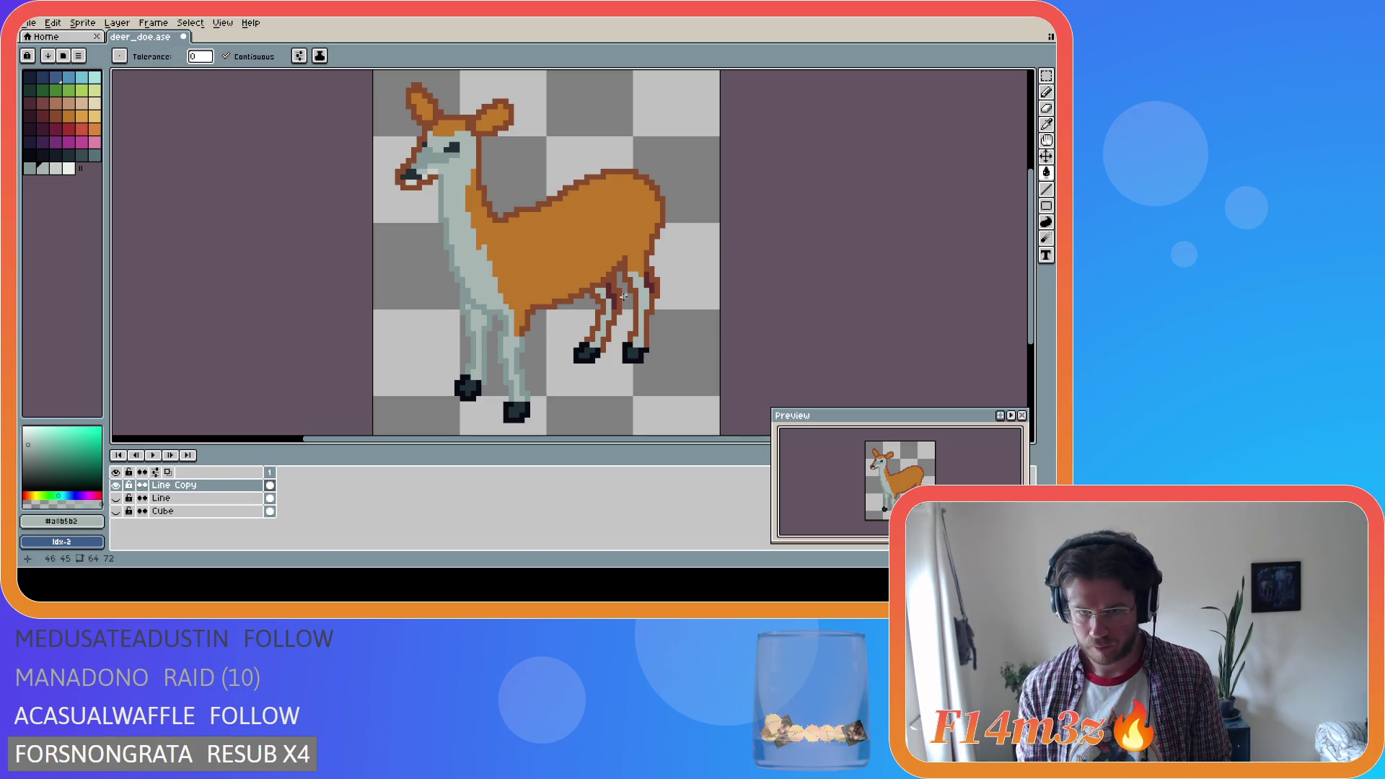
key(alt)
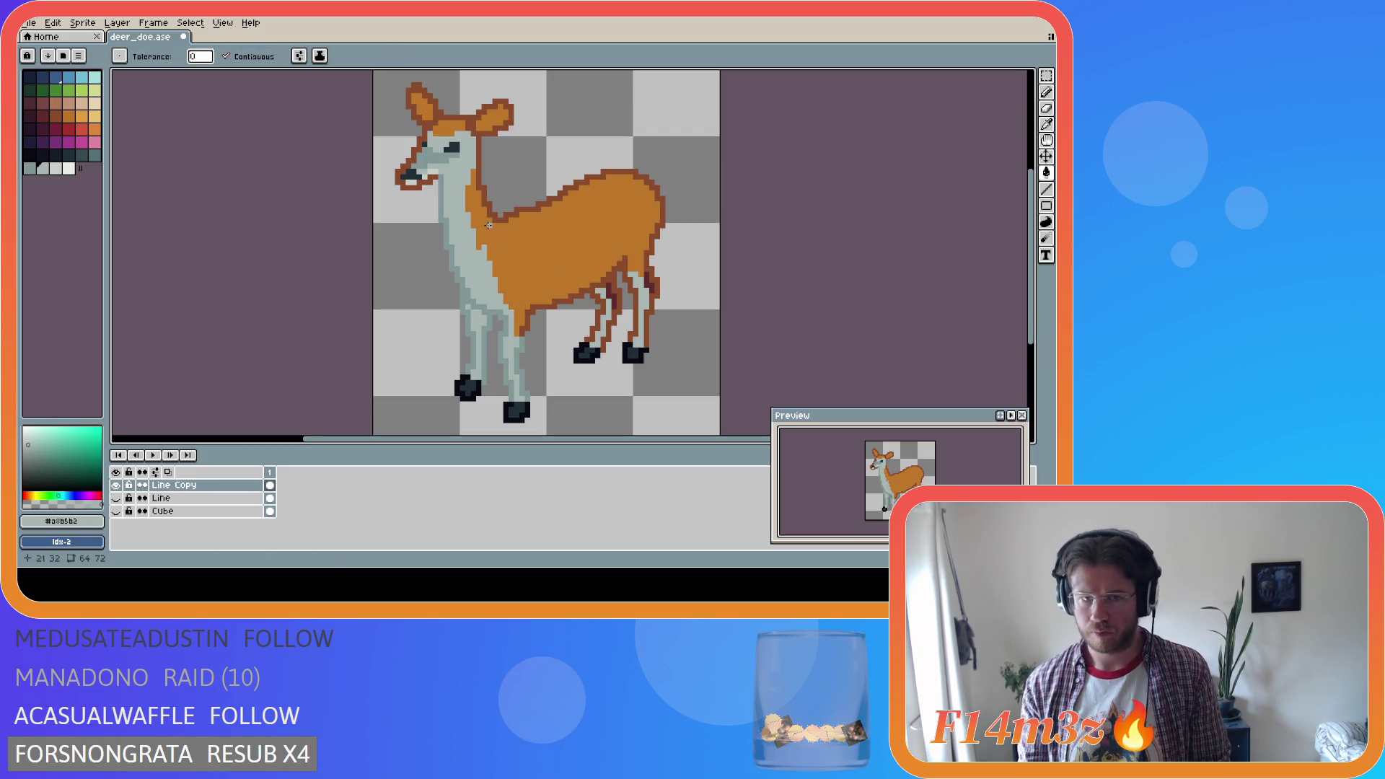
alt+click(436, 165)
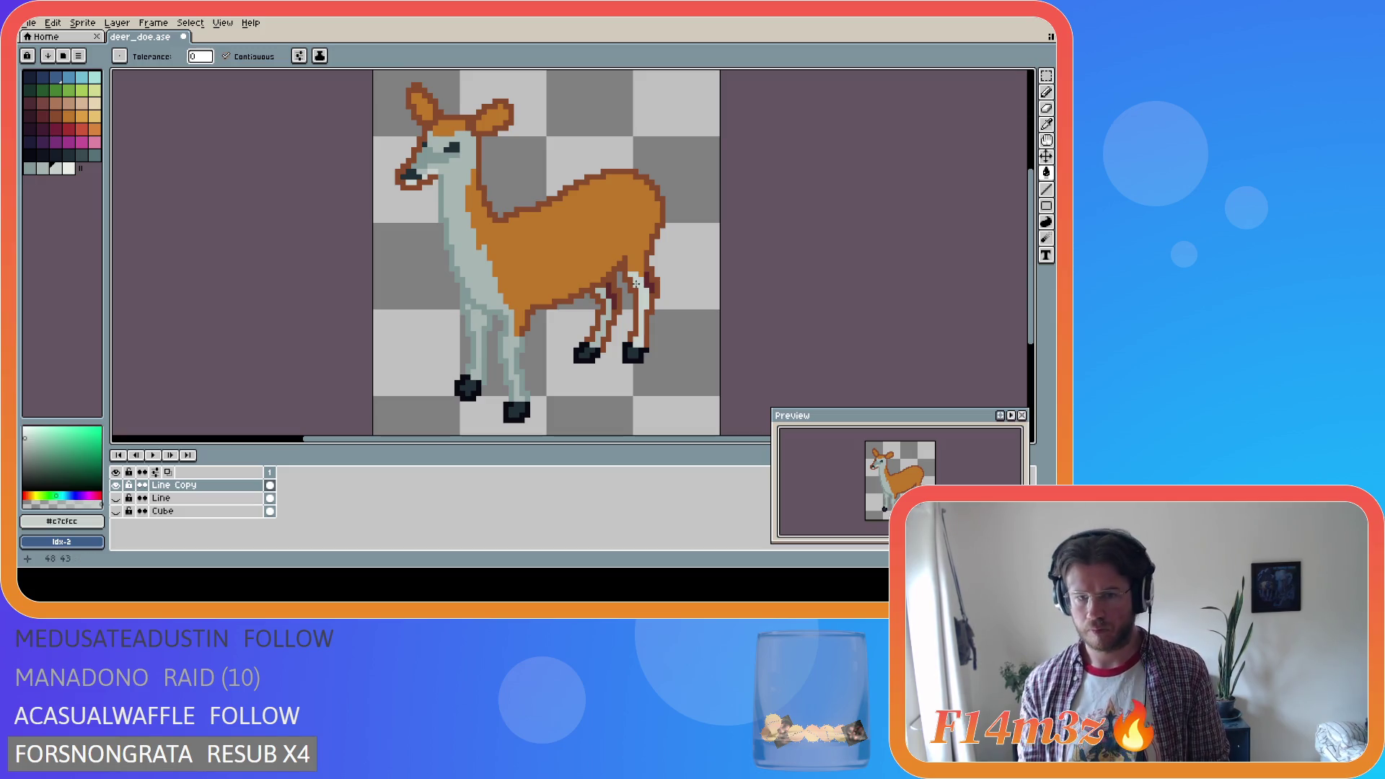
key(b)
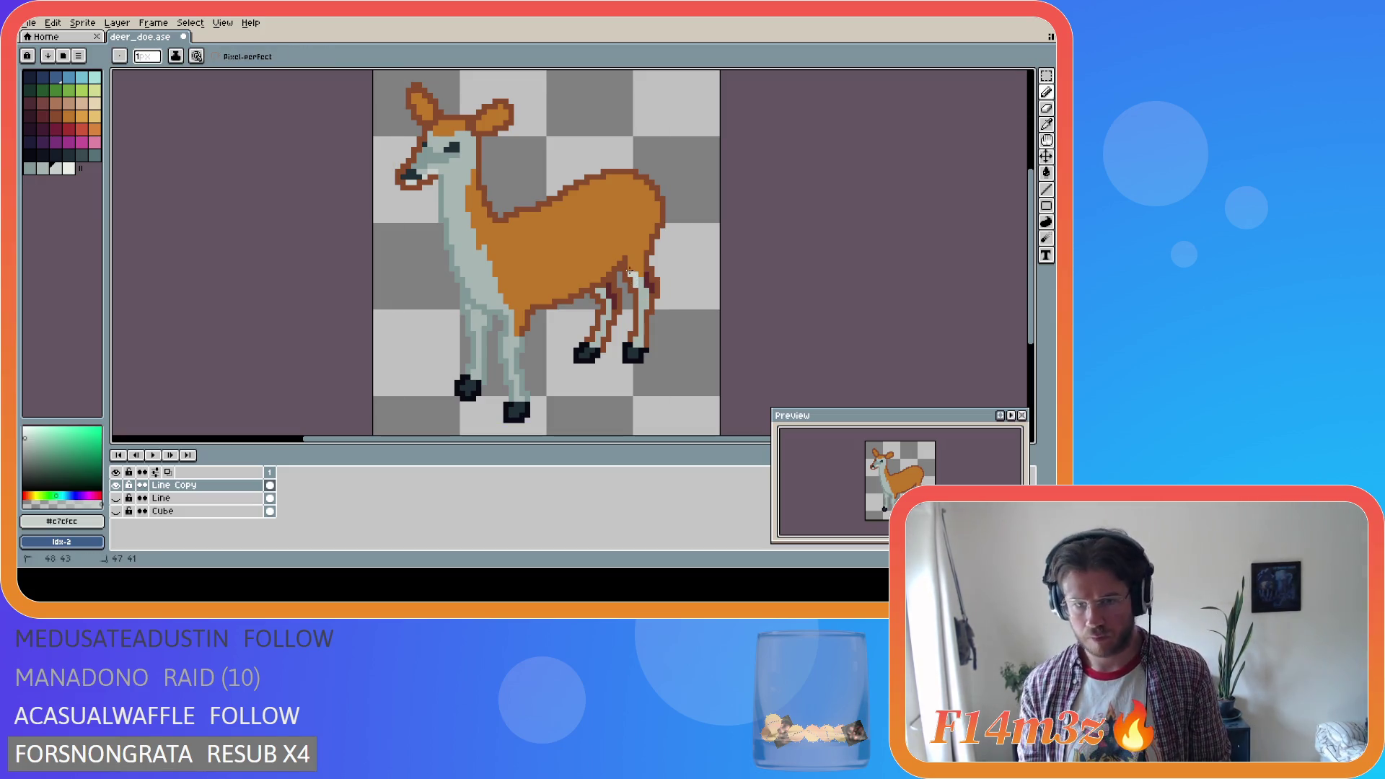
click(632, 272)
key(alt)
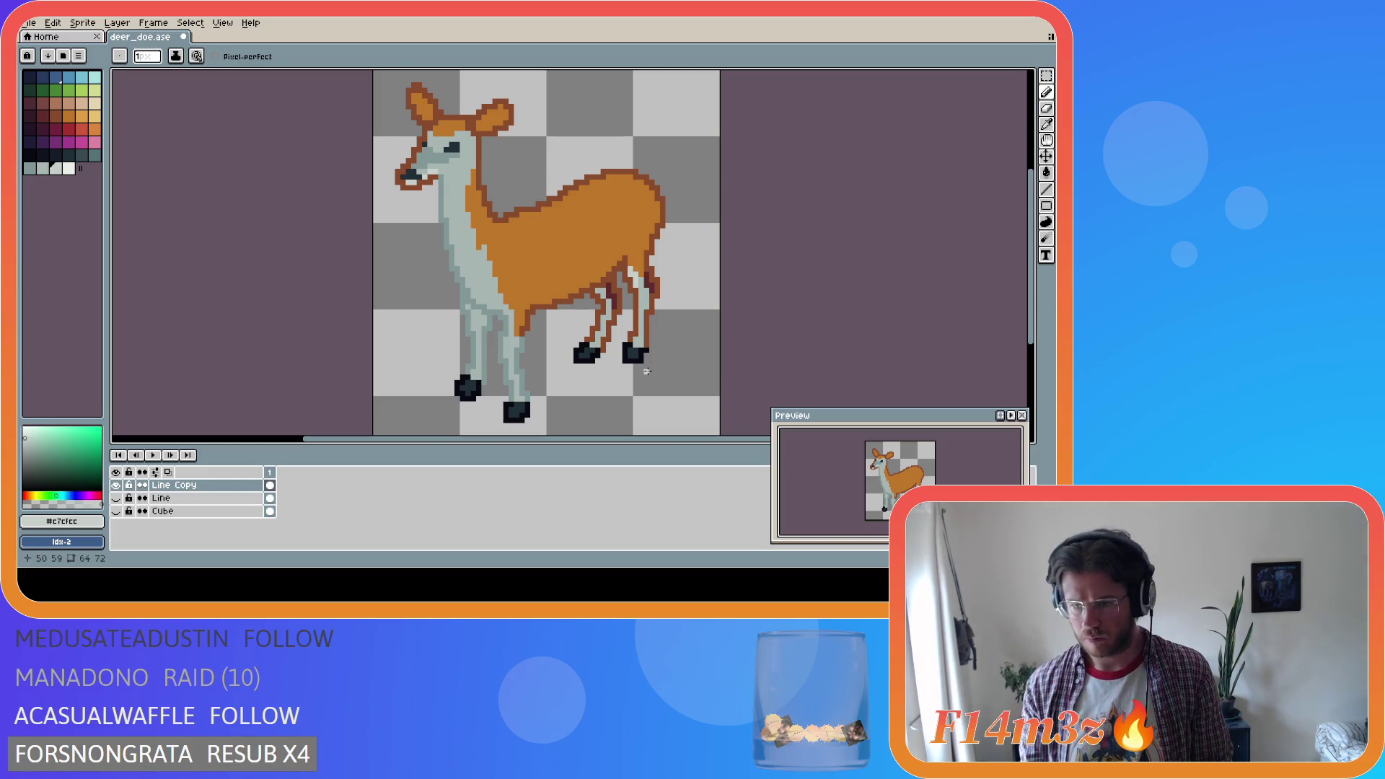
key(alt)
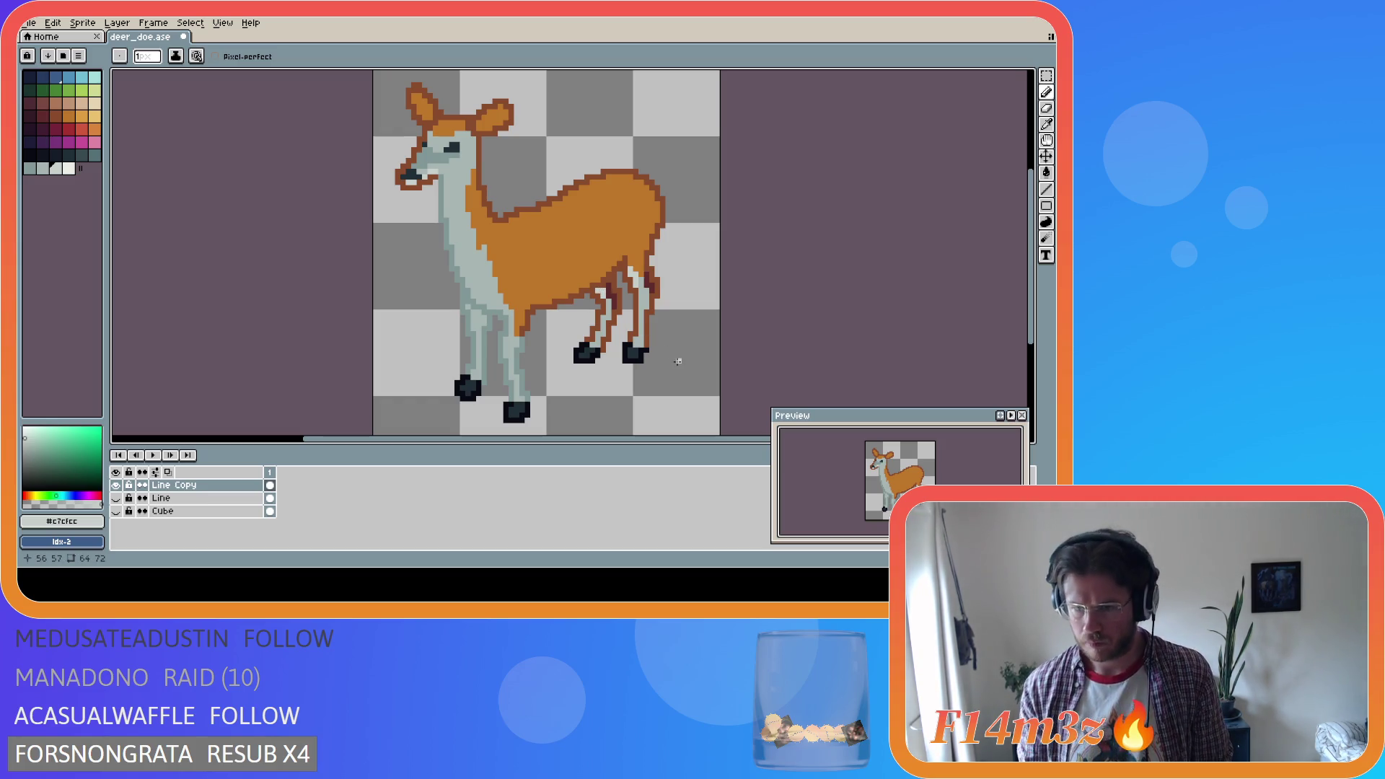
key(alt)
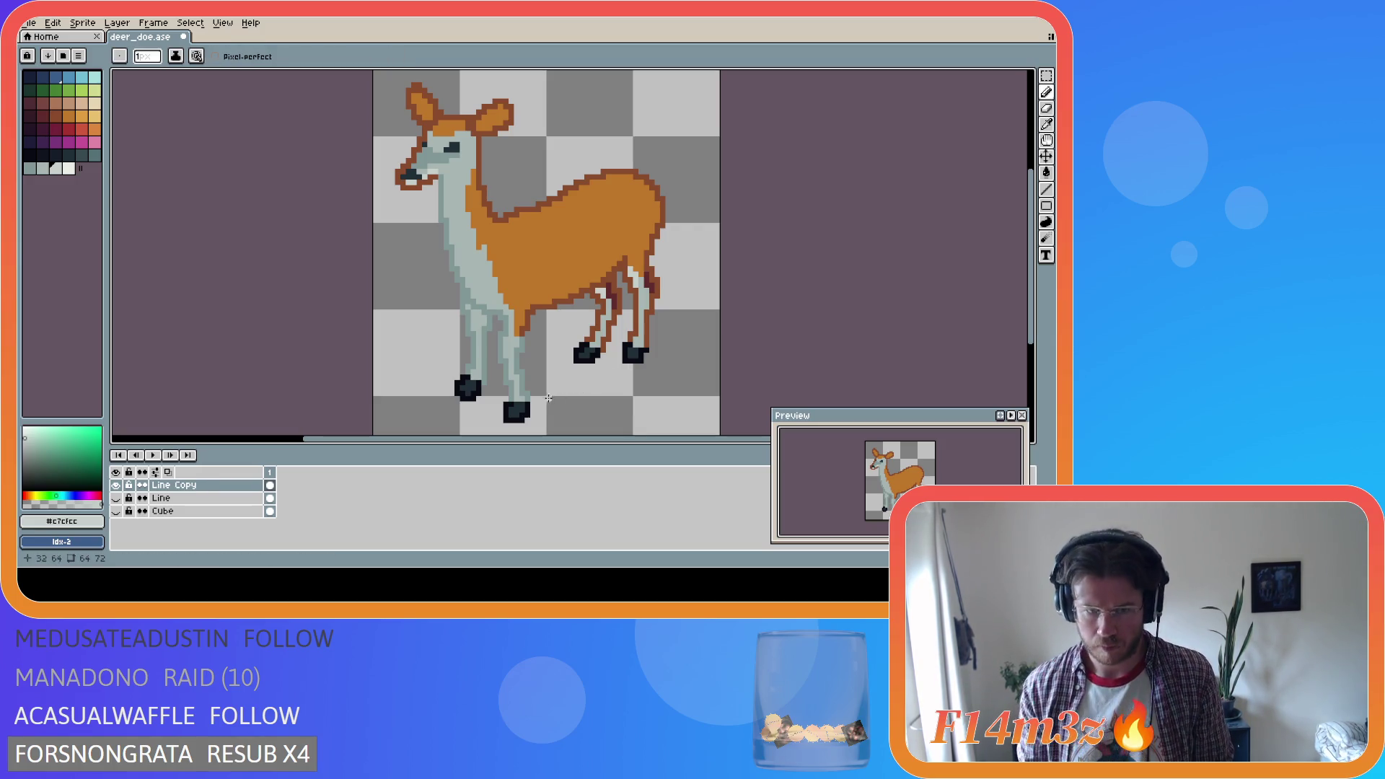
key(alt)
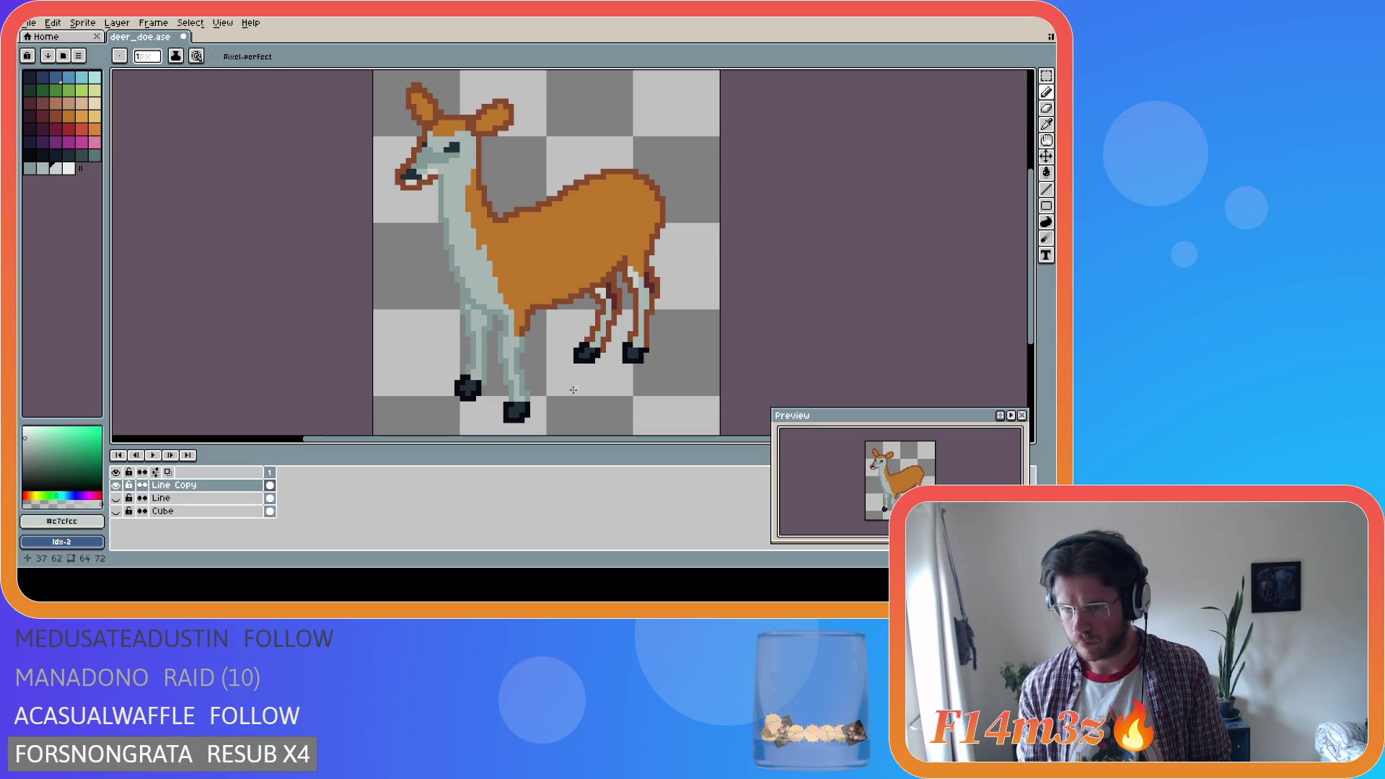
key(alt)
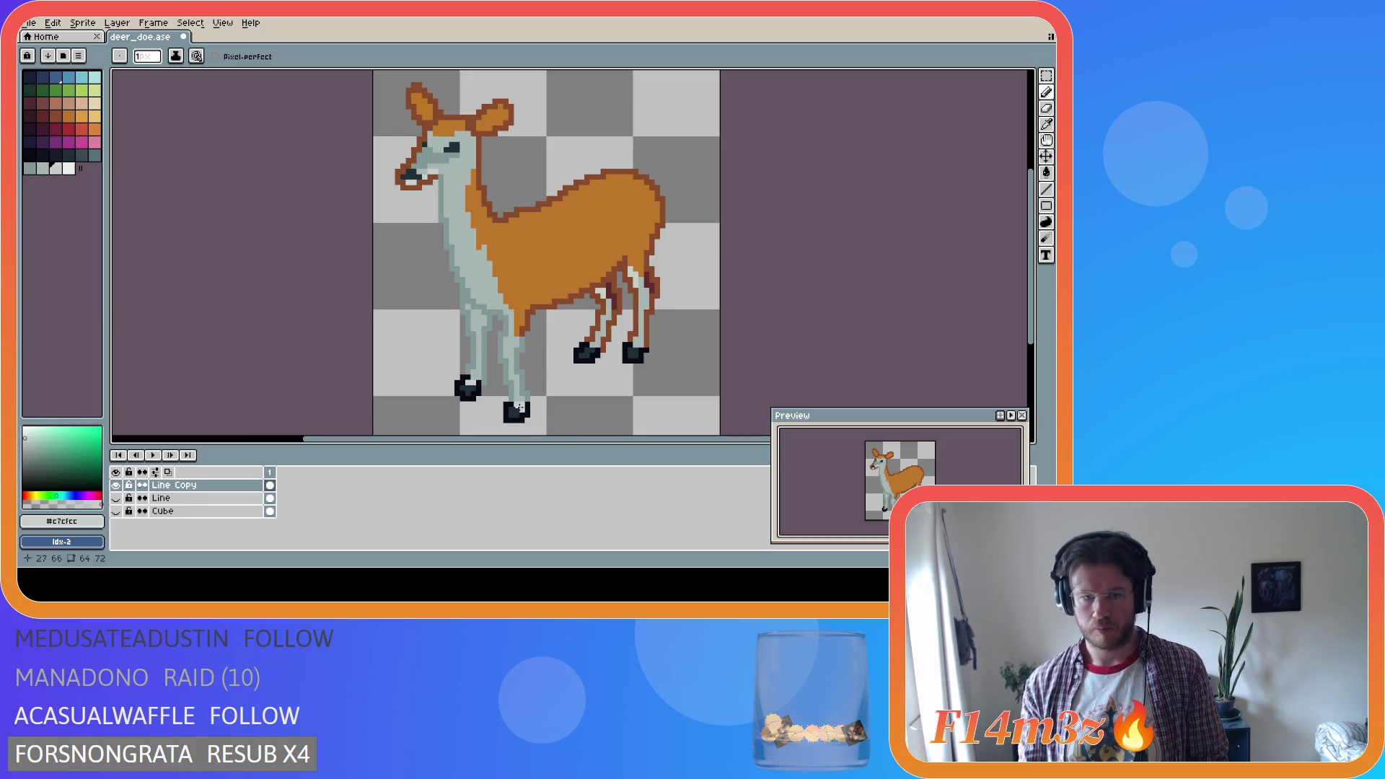
Pick palette grey Idx-43 and pencil it onto the doe's front hoof
key(i)
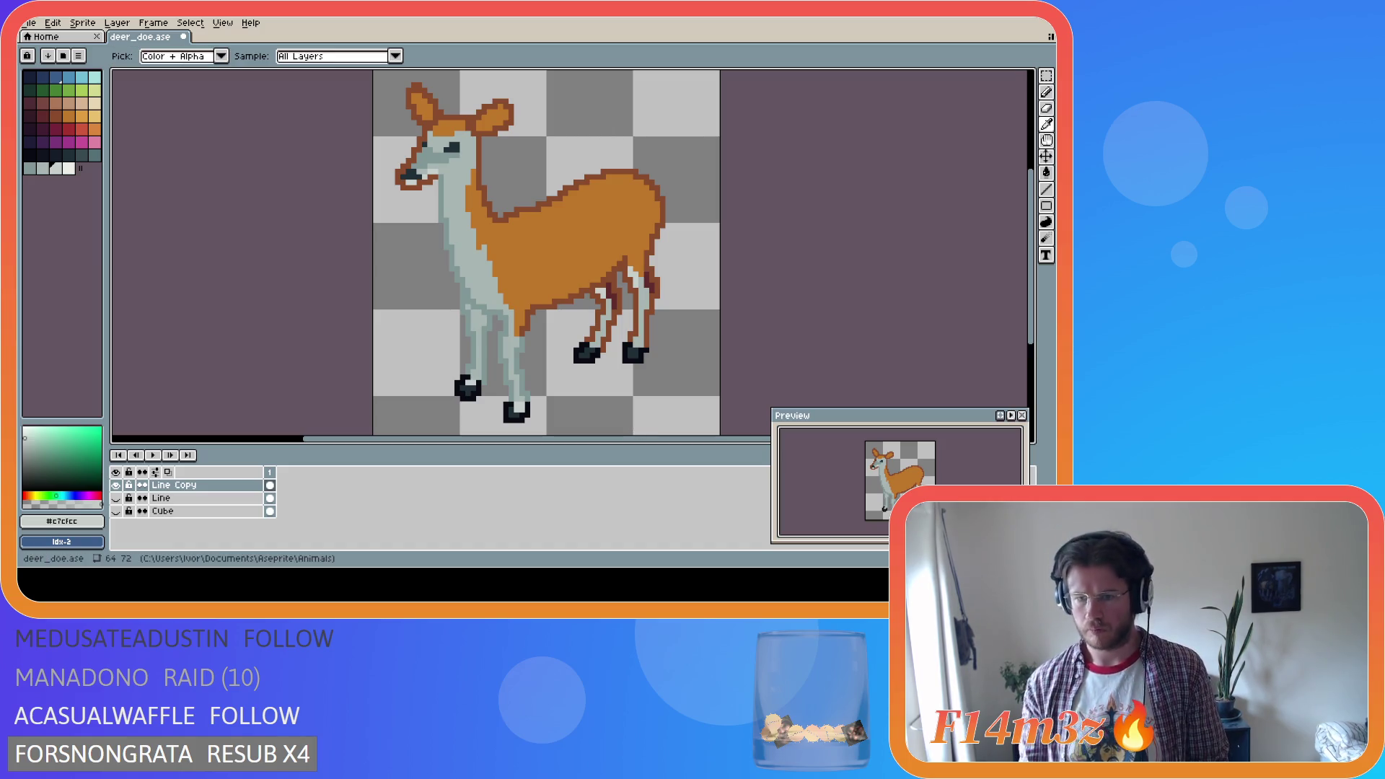
key(b)
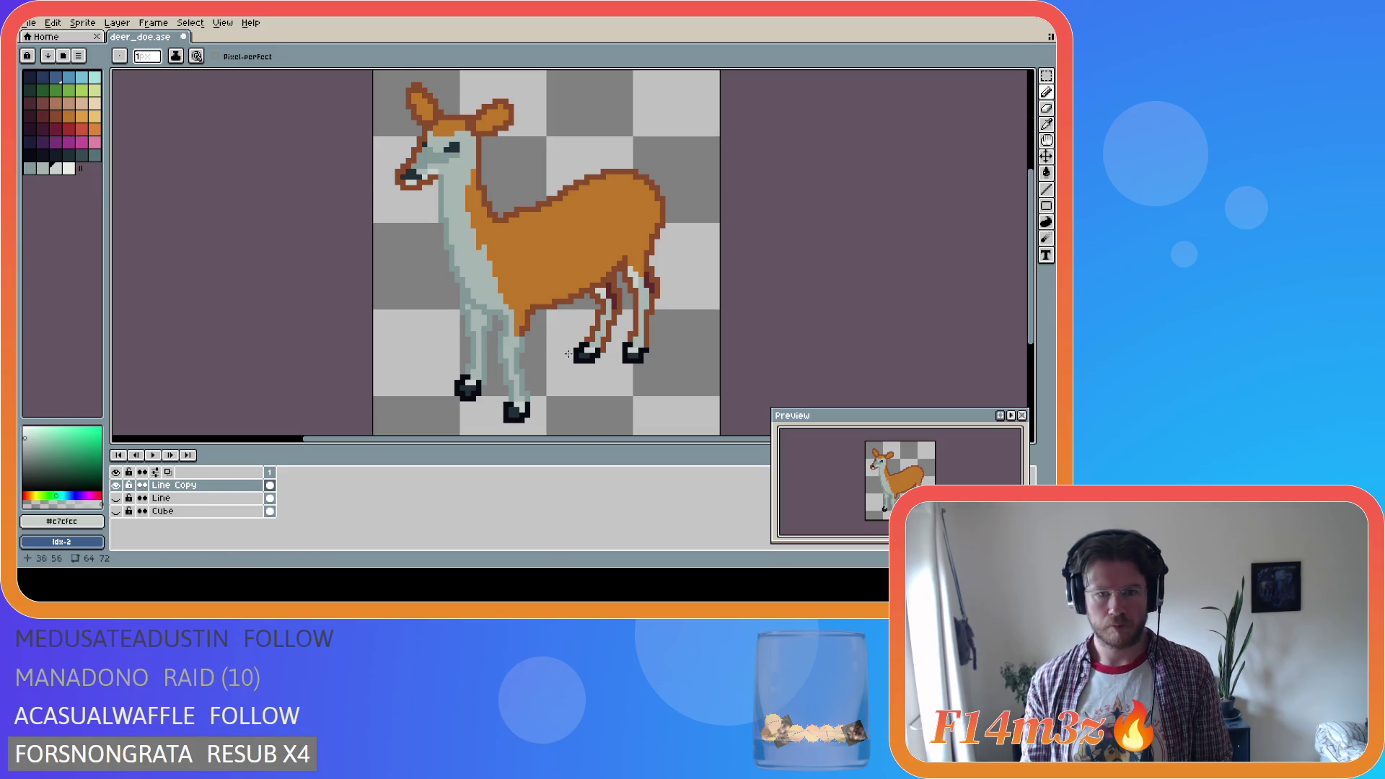
key(i)
key(b)
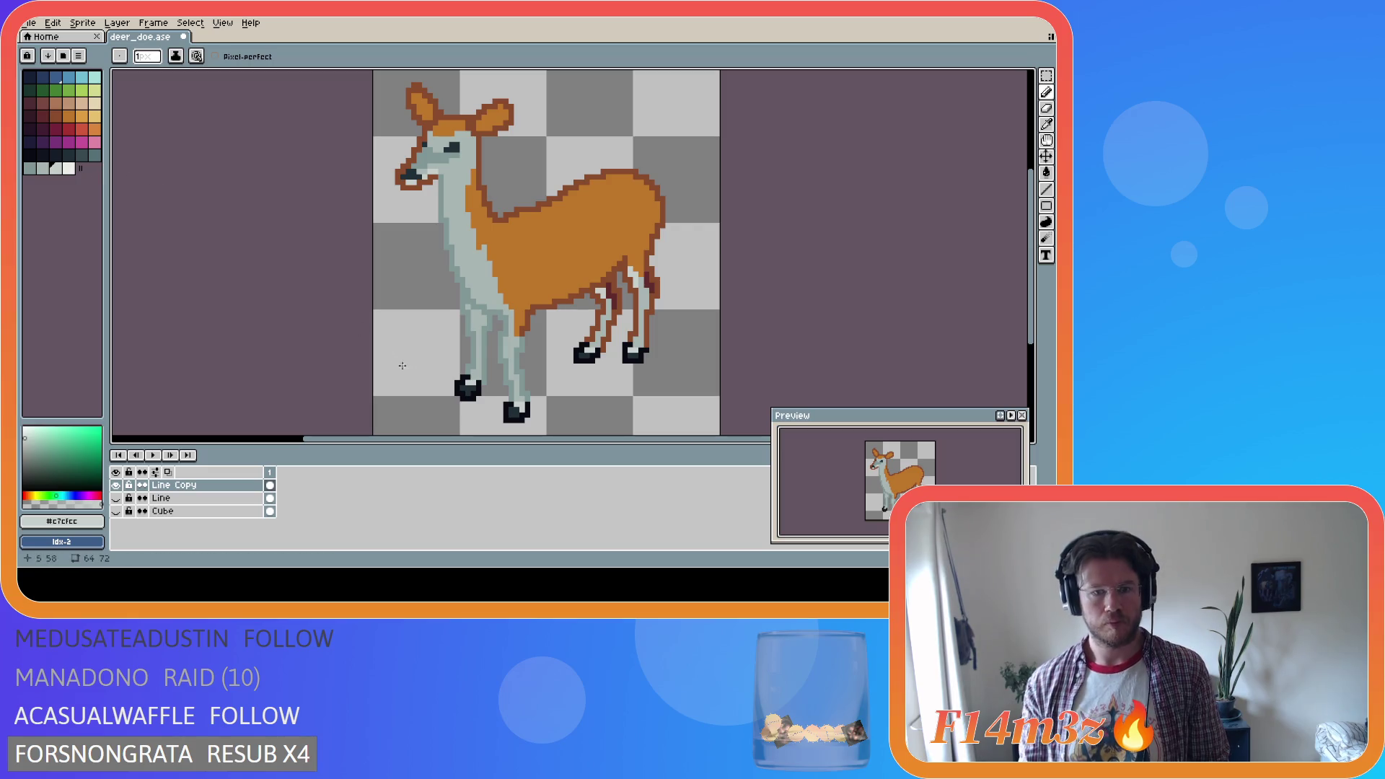
click(43, 168)
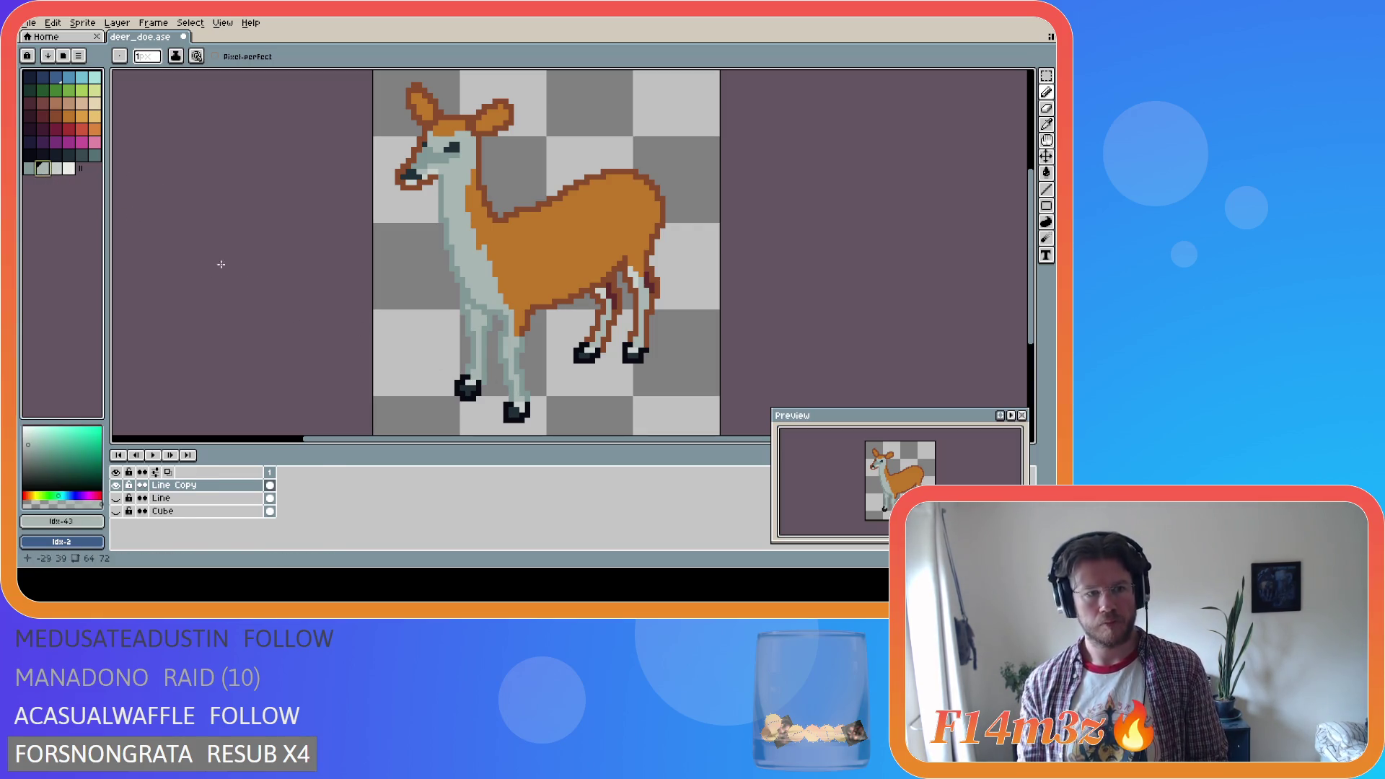
click(466, 378)
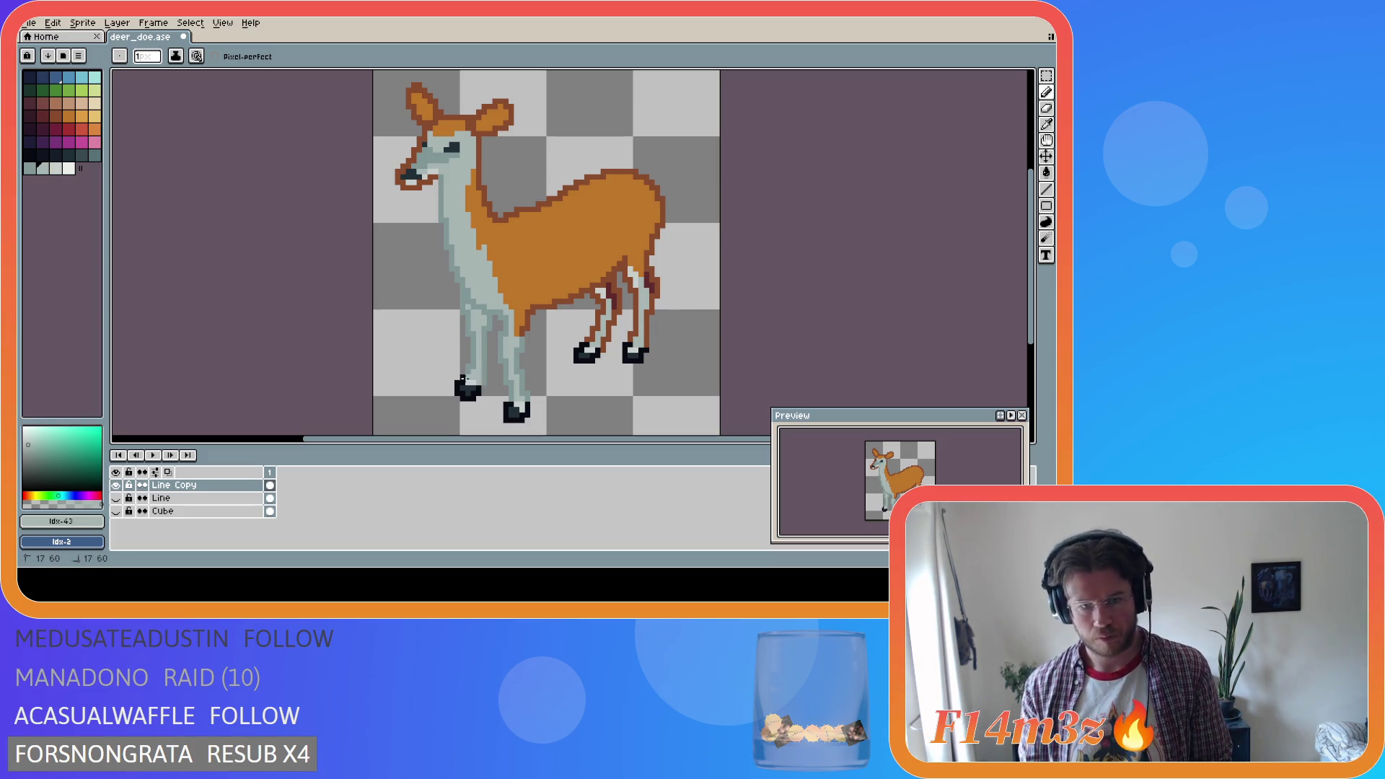
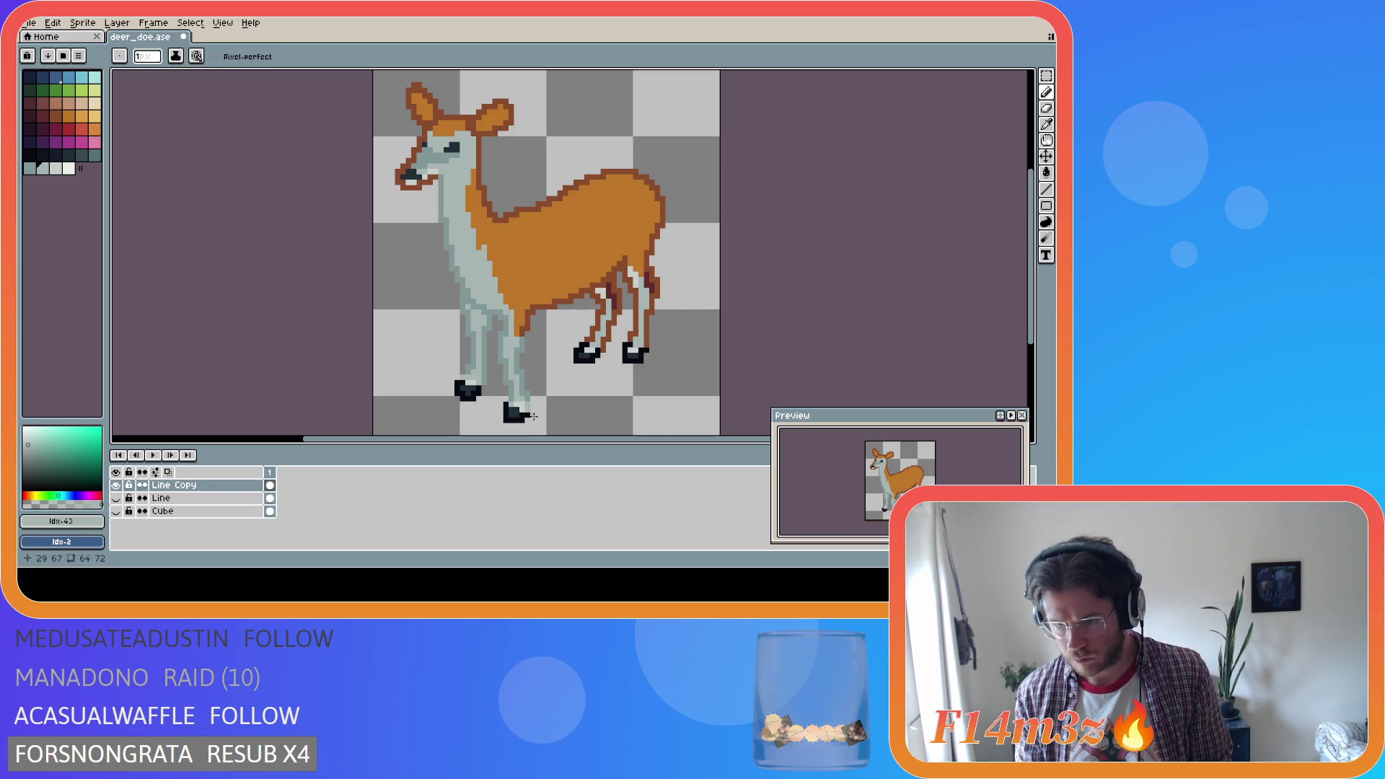
Undo the pixel tweaks on the doe's front hoof and save deer_doe.ase
click(527, 416)
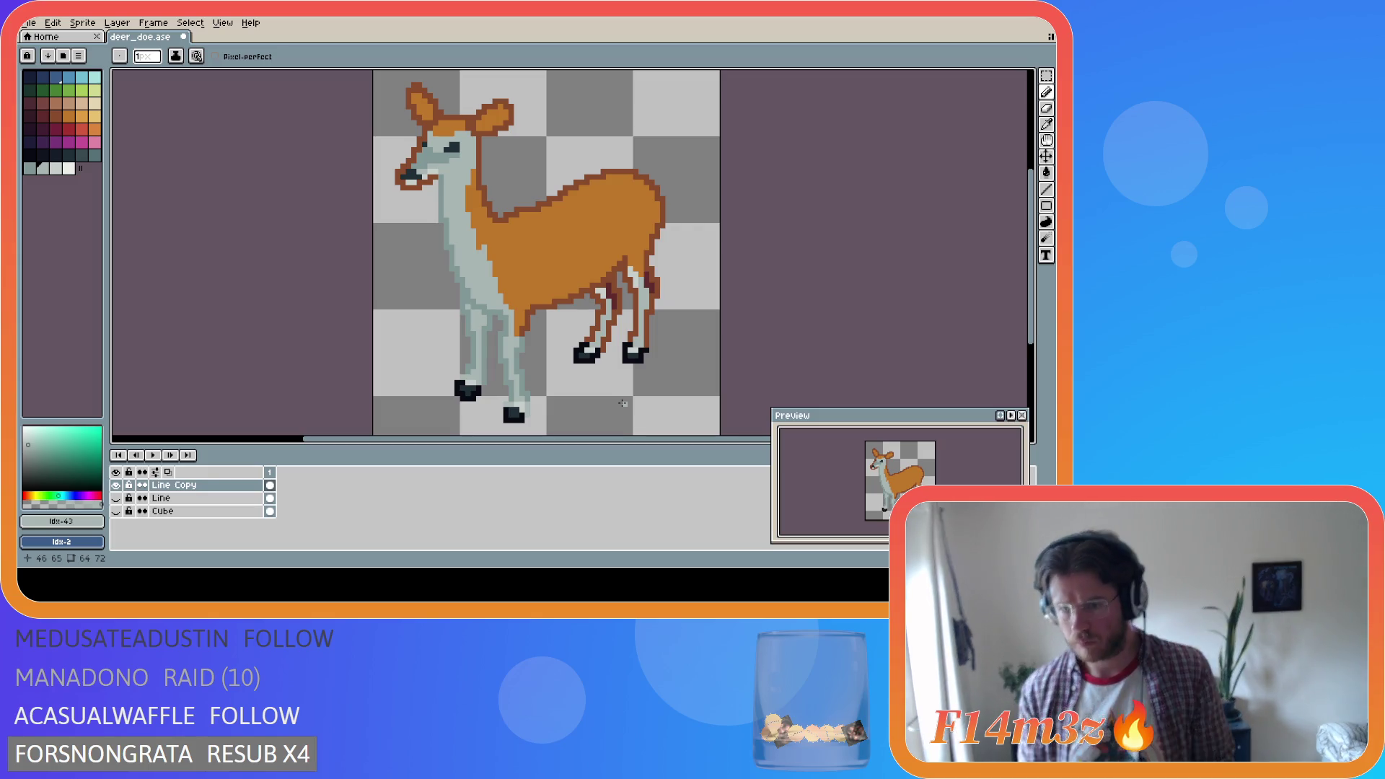
key(ctrl+z)
key(ctrl+z)
key(ctrl+z)
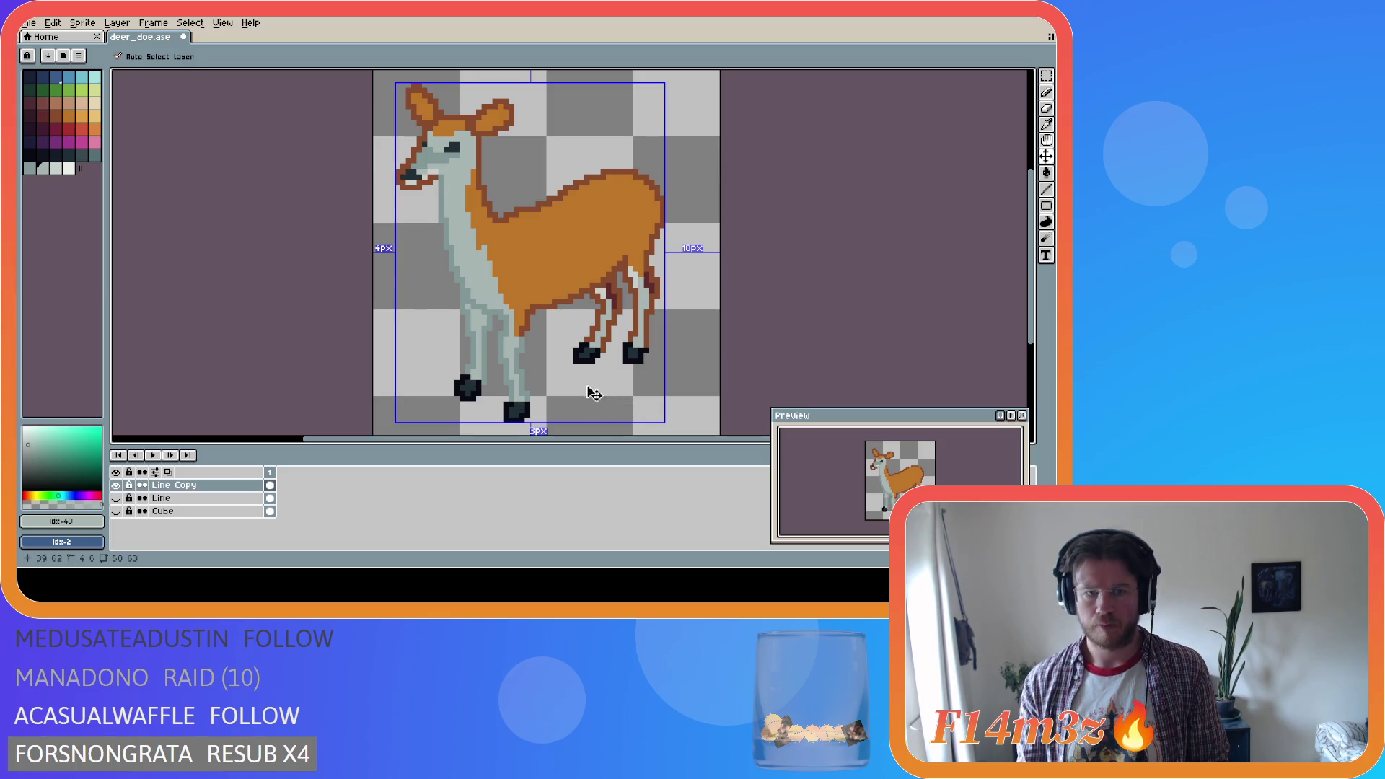
key(ctrl+s)
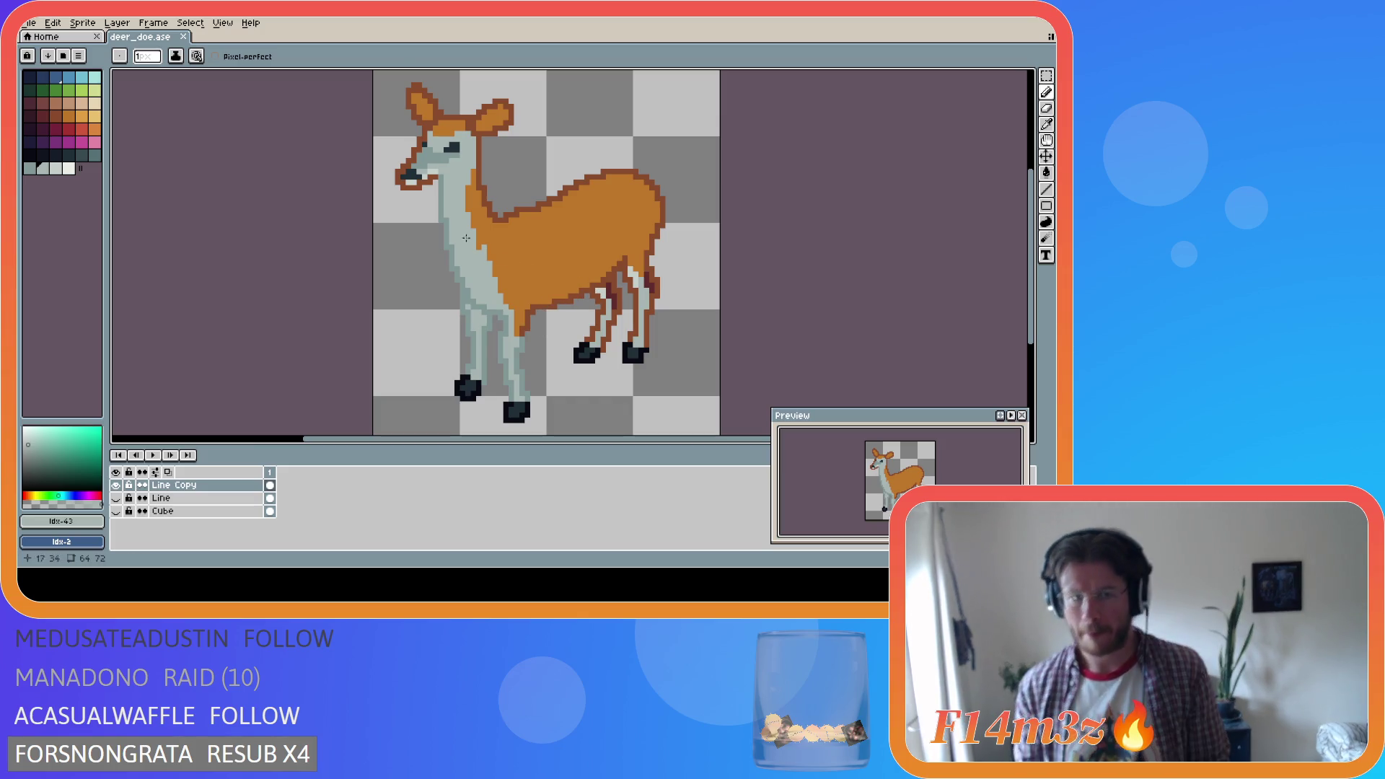
Sample the pale grey of the doe's face with the eyedropper
alt+click(438, 167)
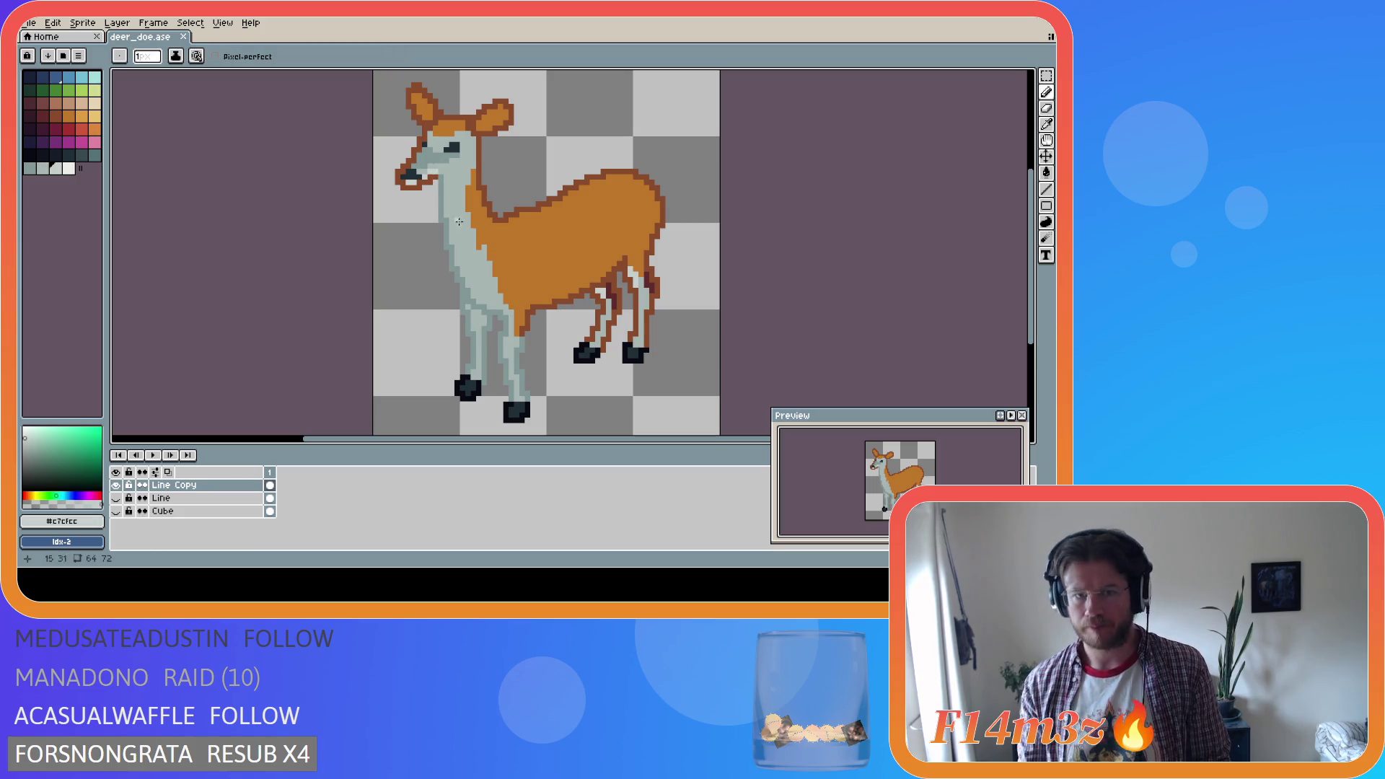
key(alt)
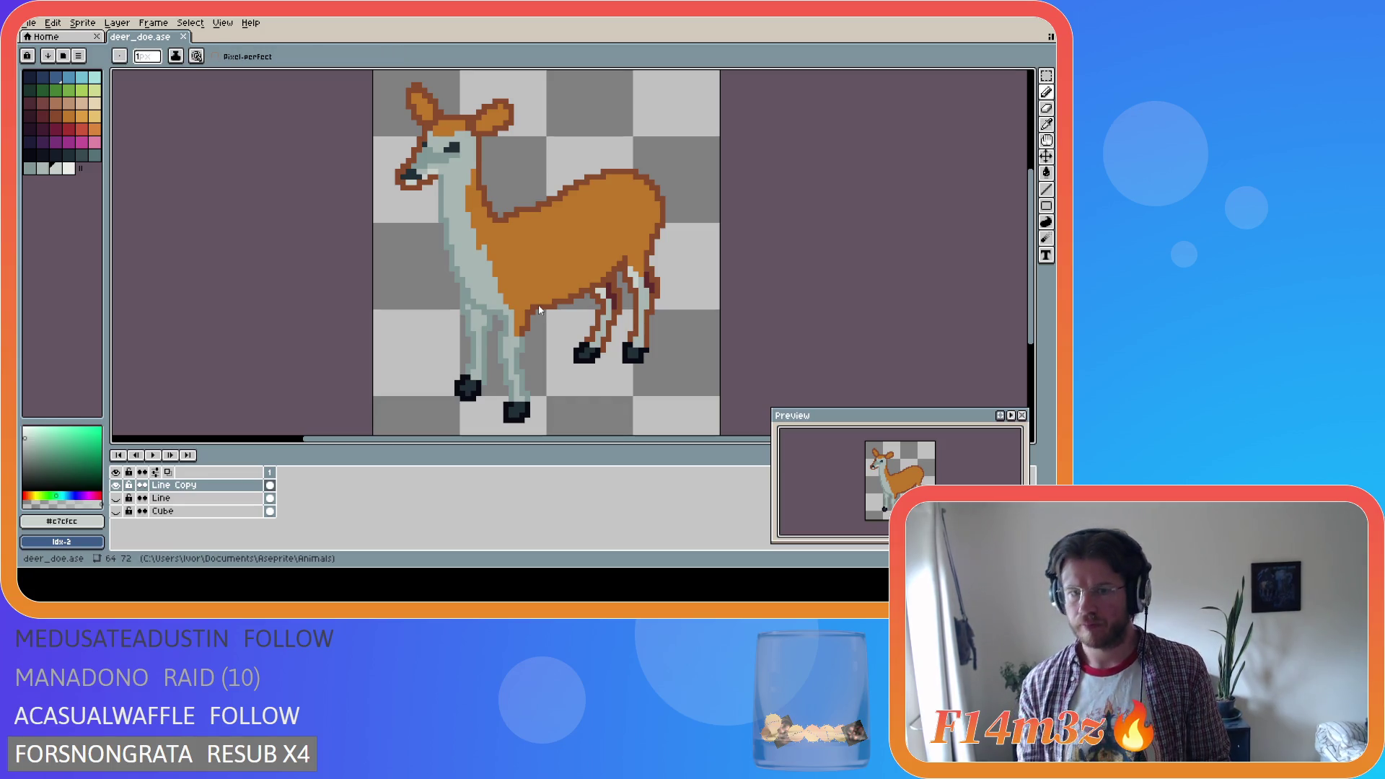
key(alt)
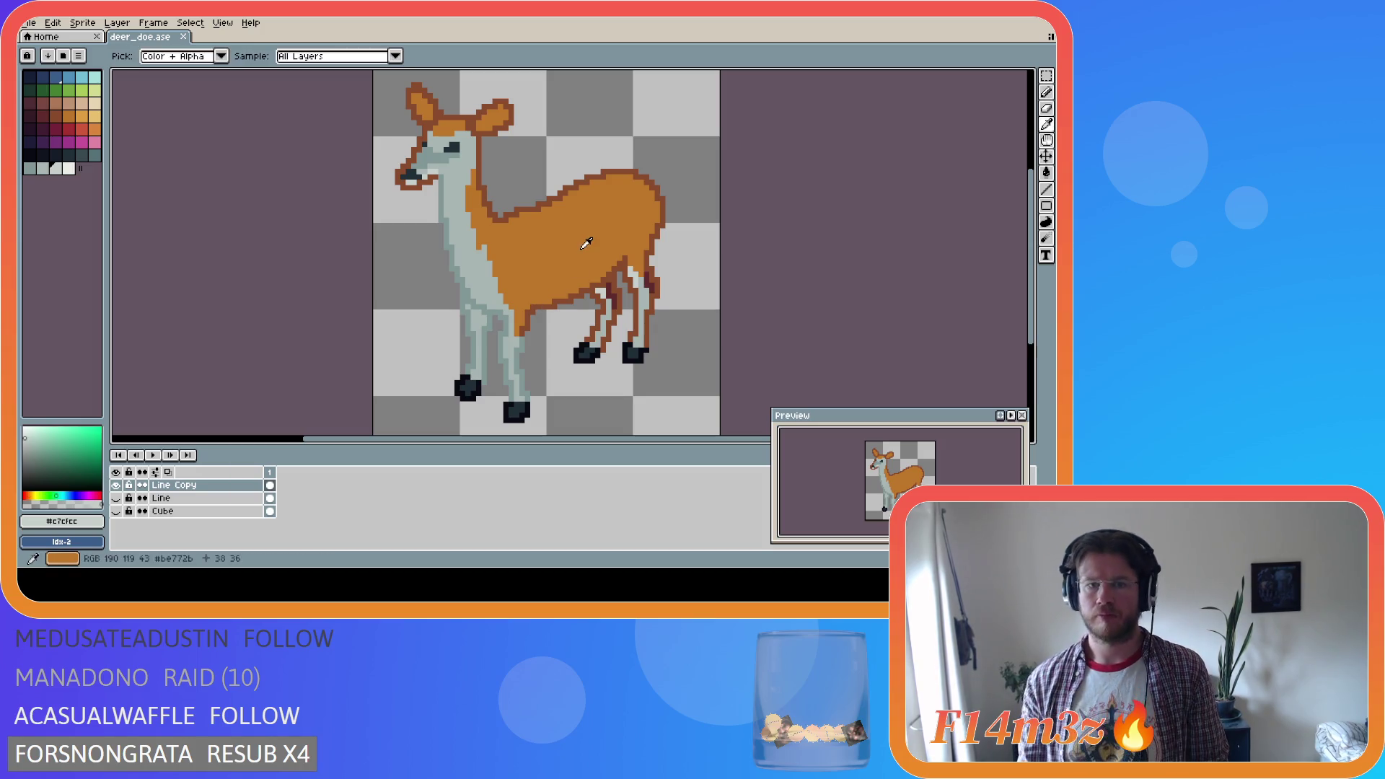
Choose a lighter orange and paint highlight pixels on the doe's rear haunch
alt+click(540, 299)
click(91, 127)
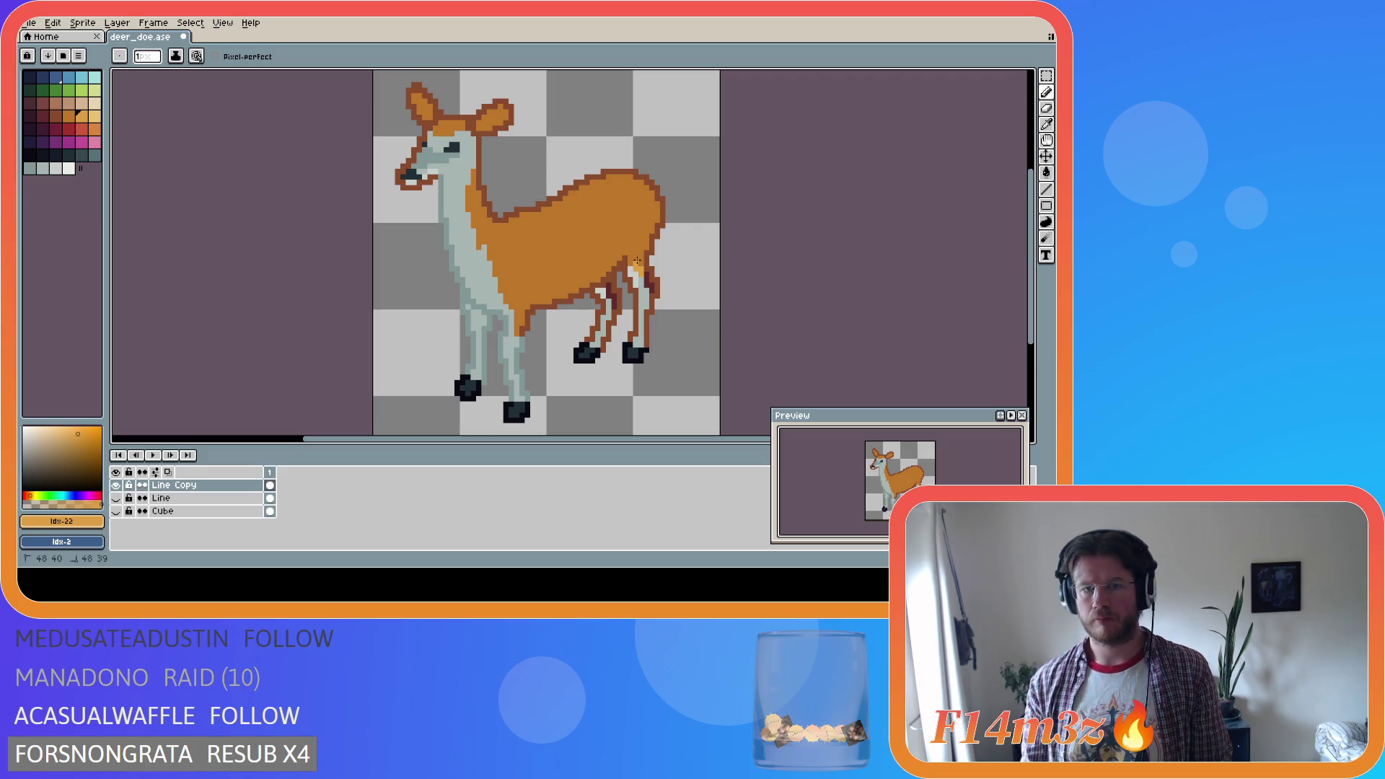
click(640, 262)
key(alt)
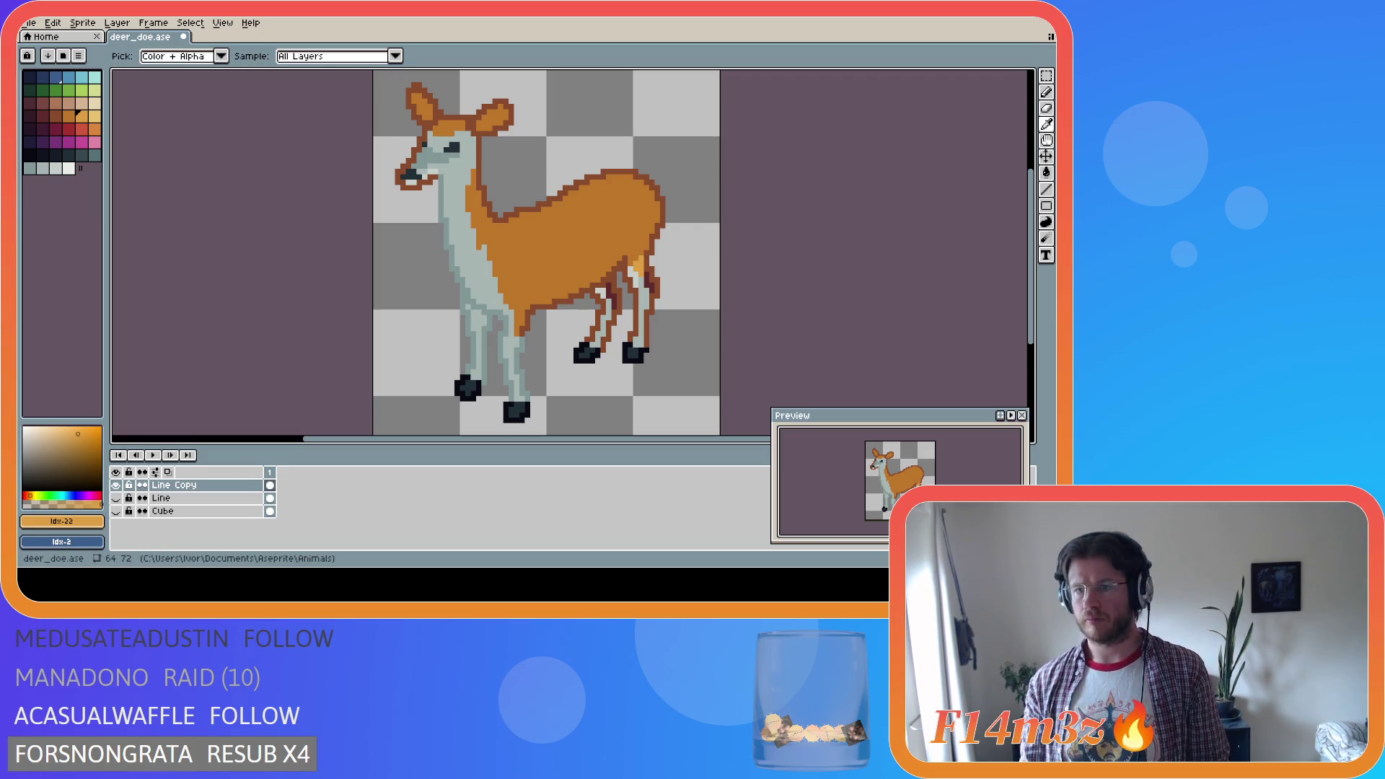
click(636, 256)
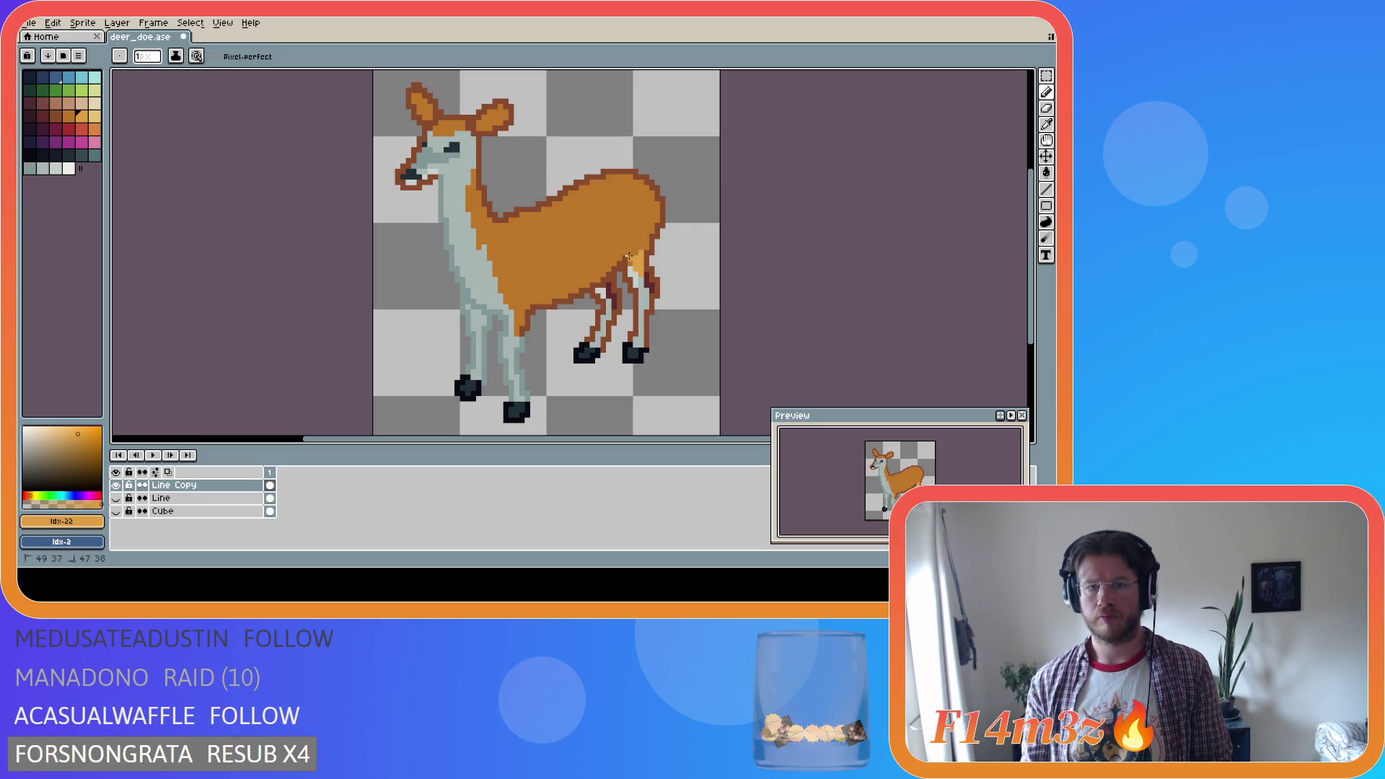
click(631, 261)
key(alt)
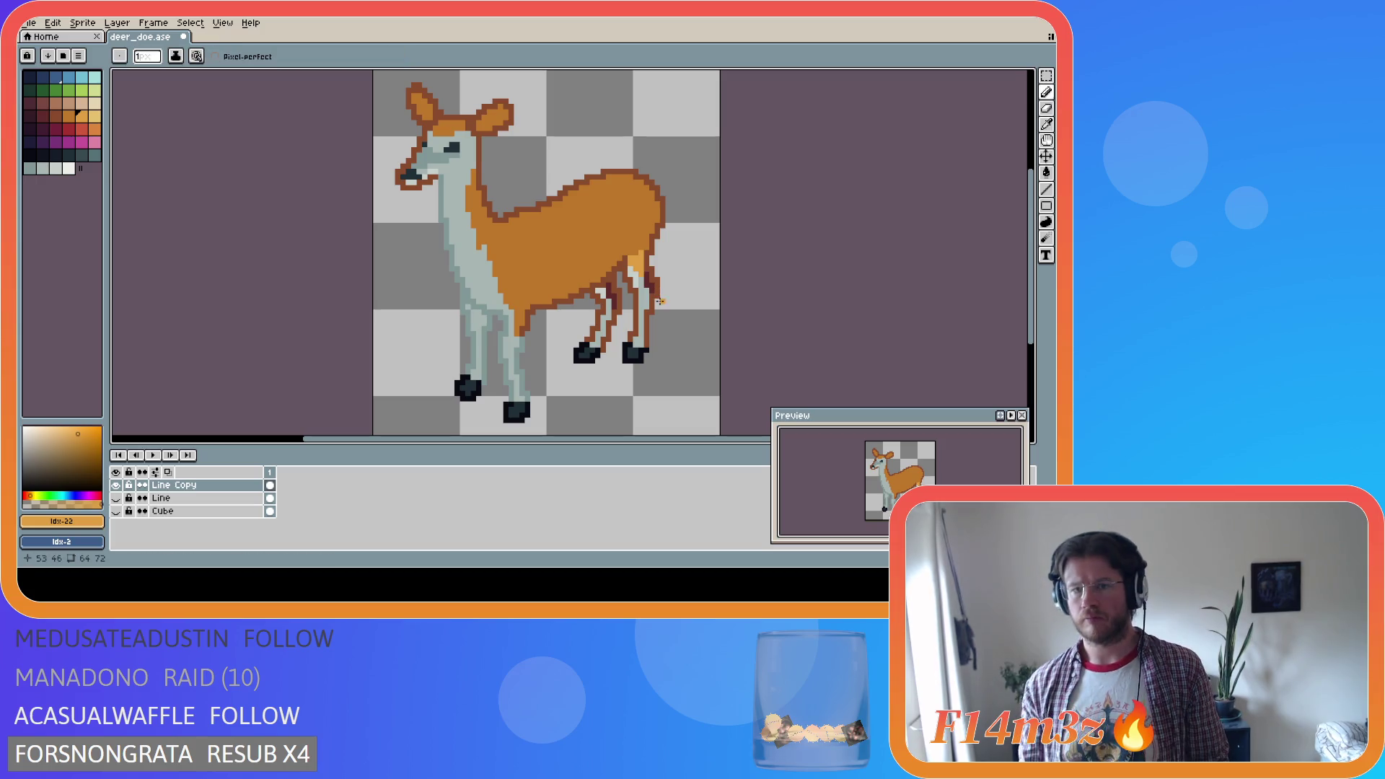
click(645, 247)
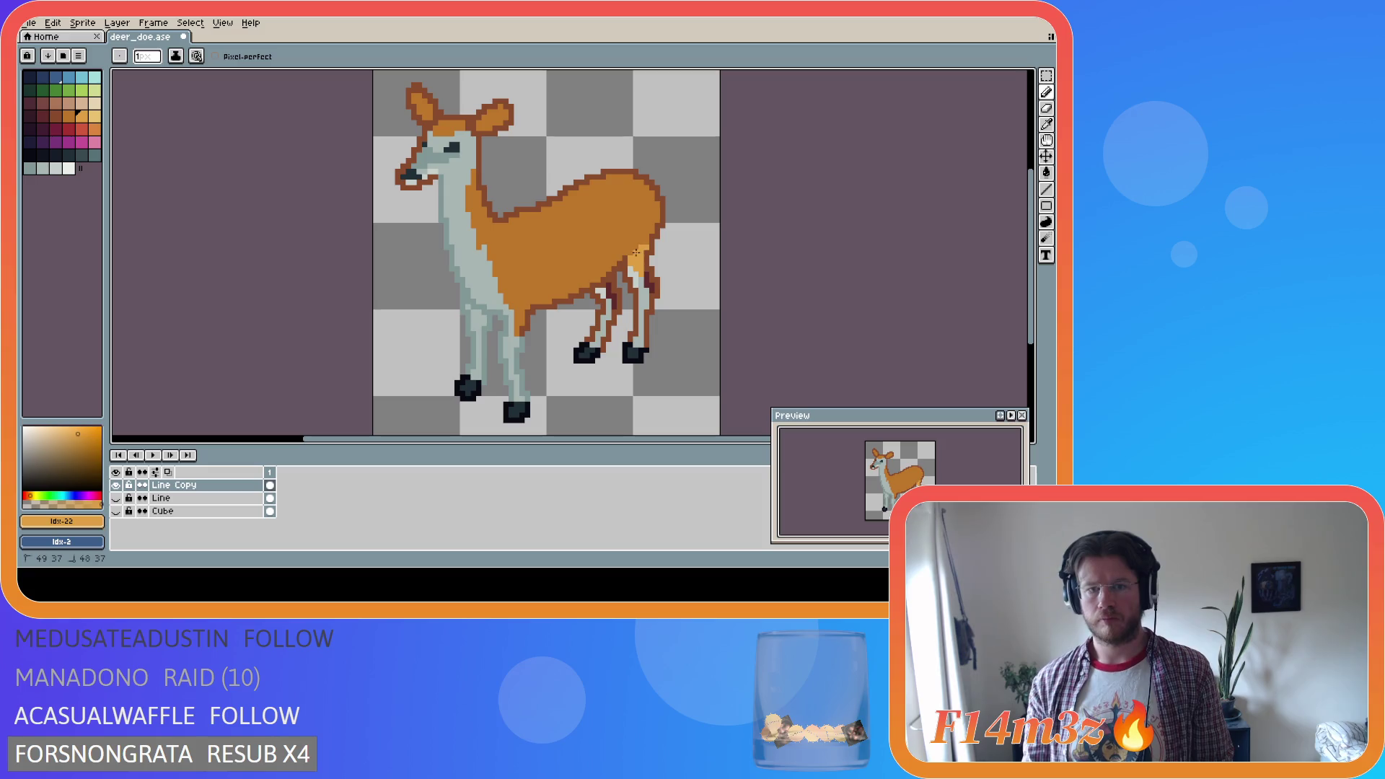
key(alt)
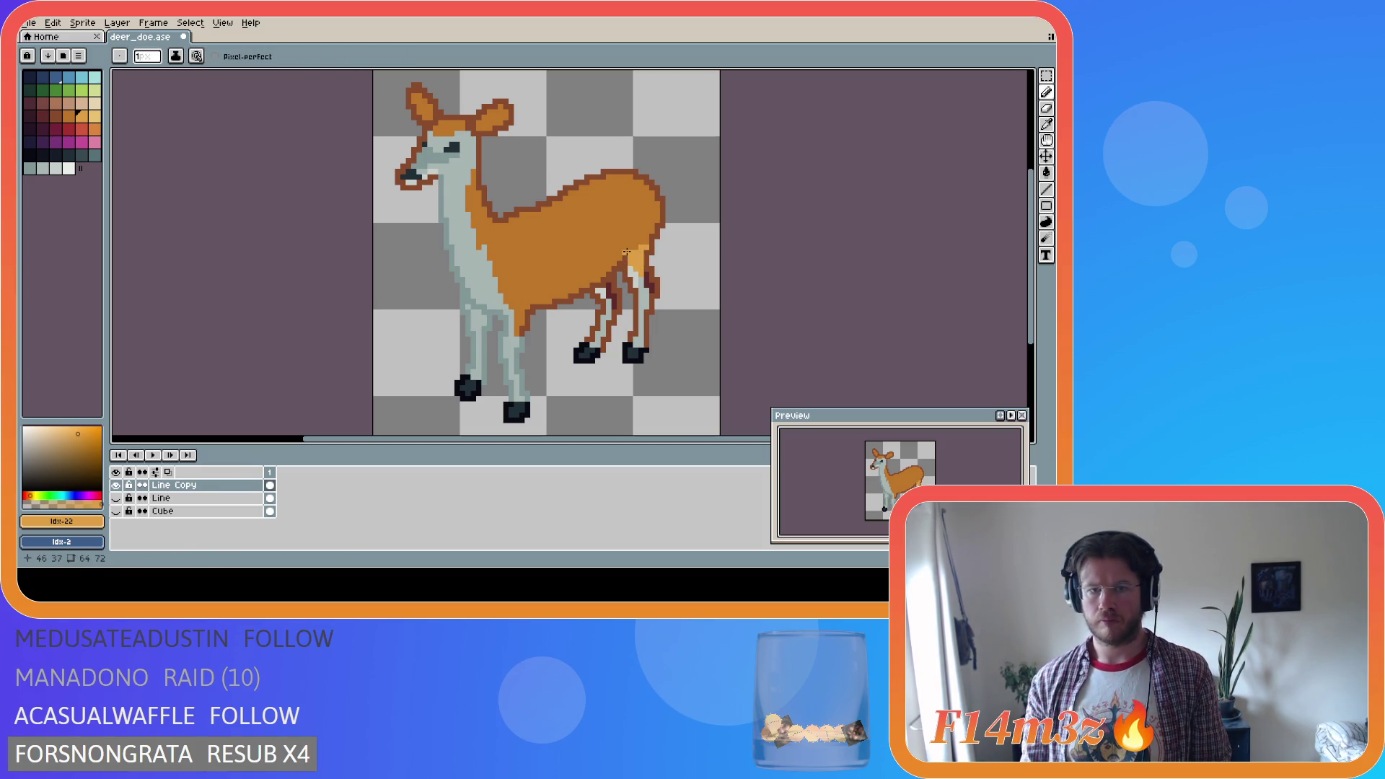
Draw a light orange highlight line along the belly toward the chest
drag(622, 253, 577, 274)
key(ctrl)
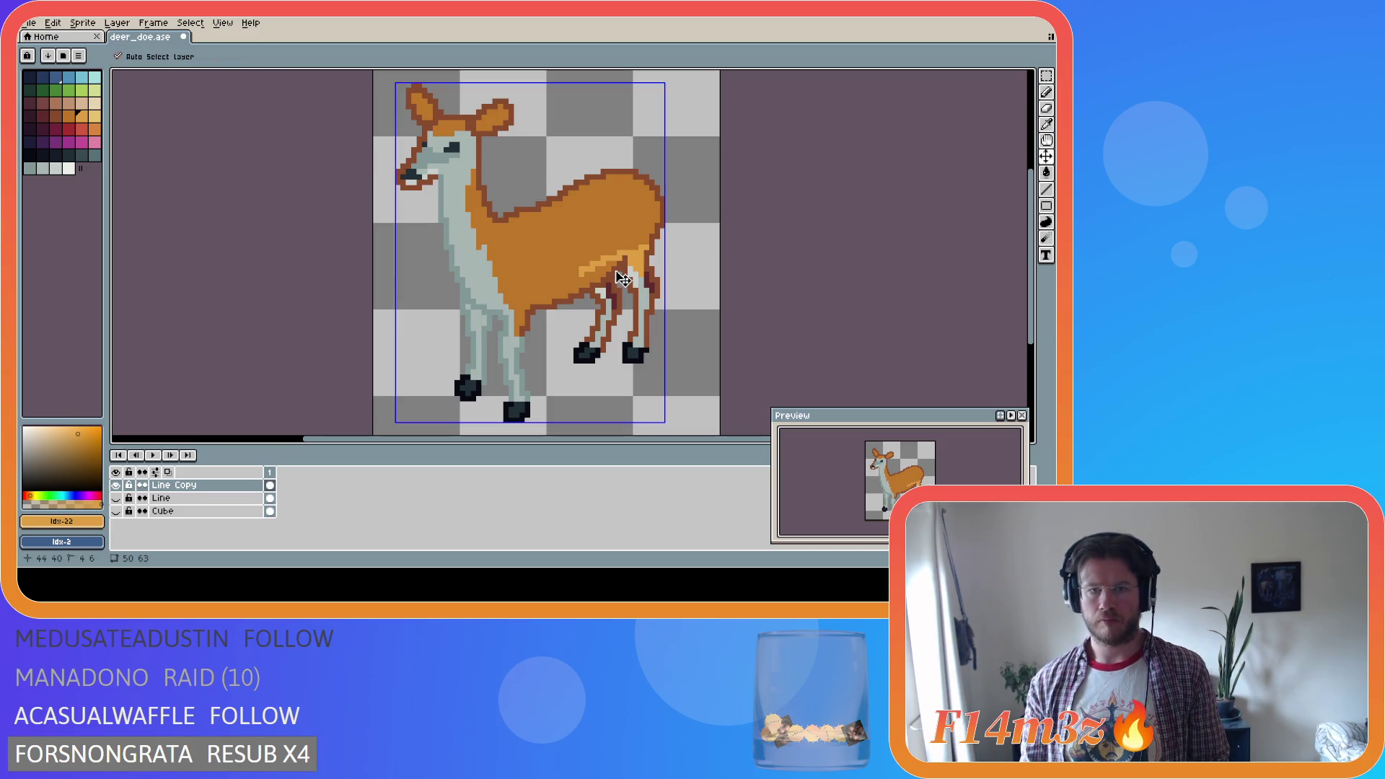
key(ctrl+z)
key(alt)
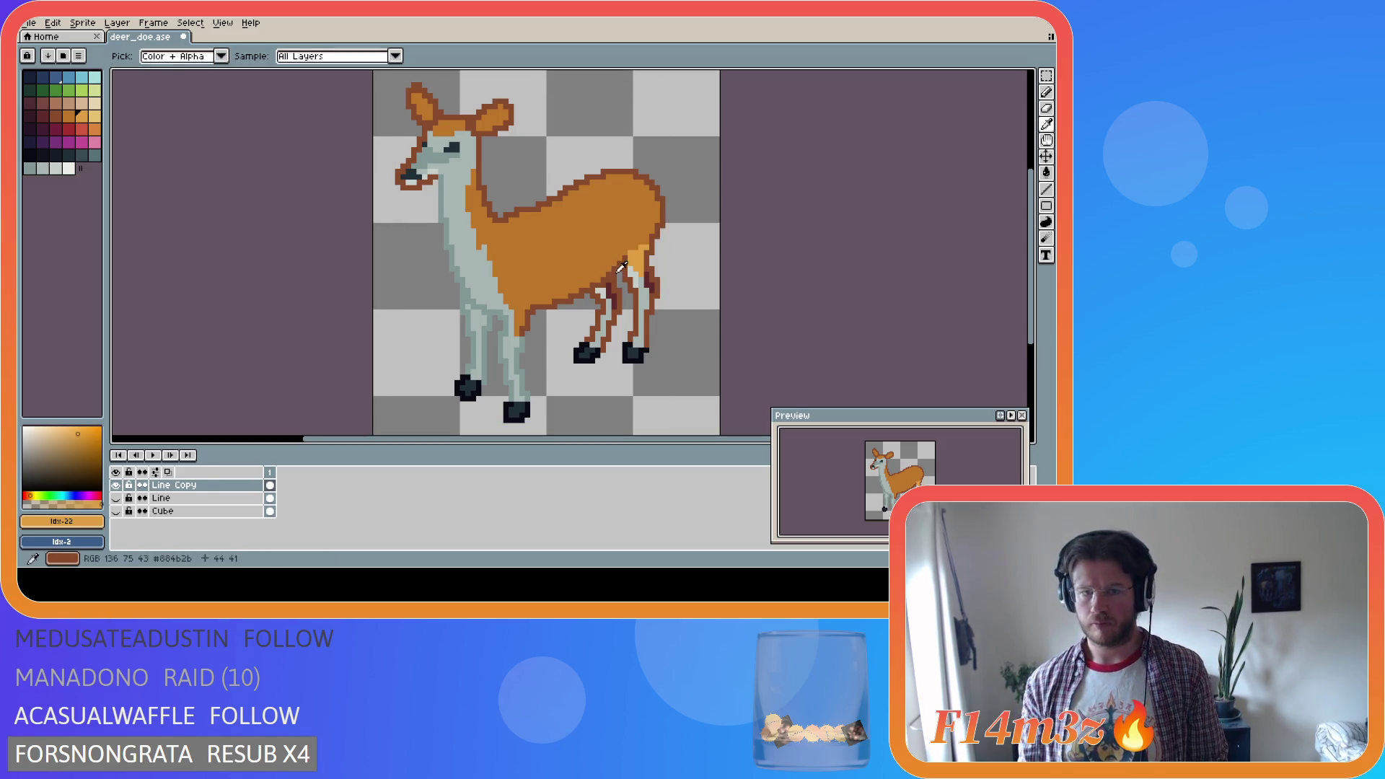
key(ctrl+y)
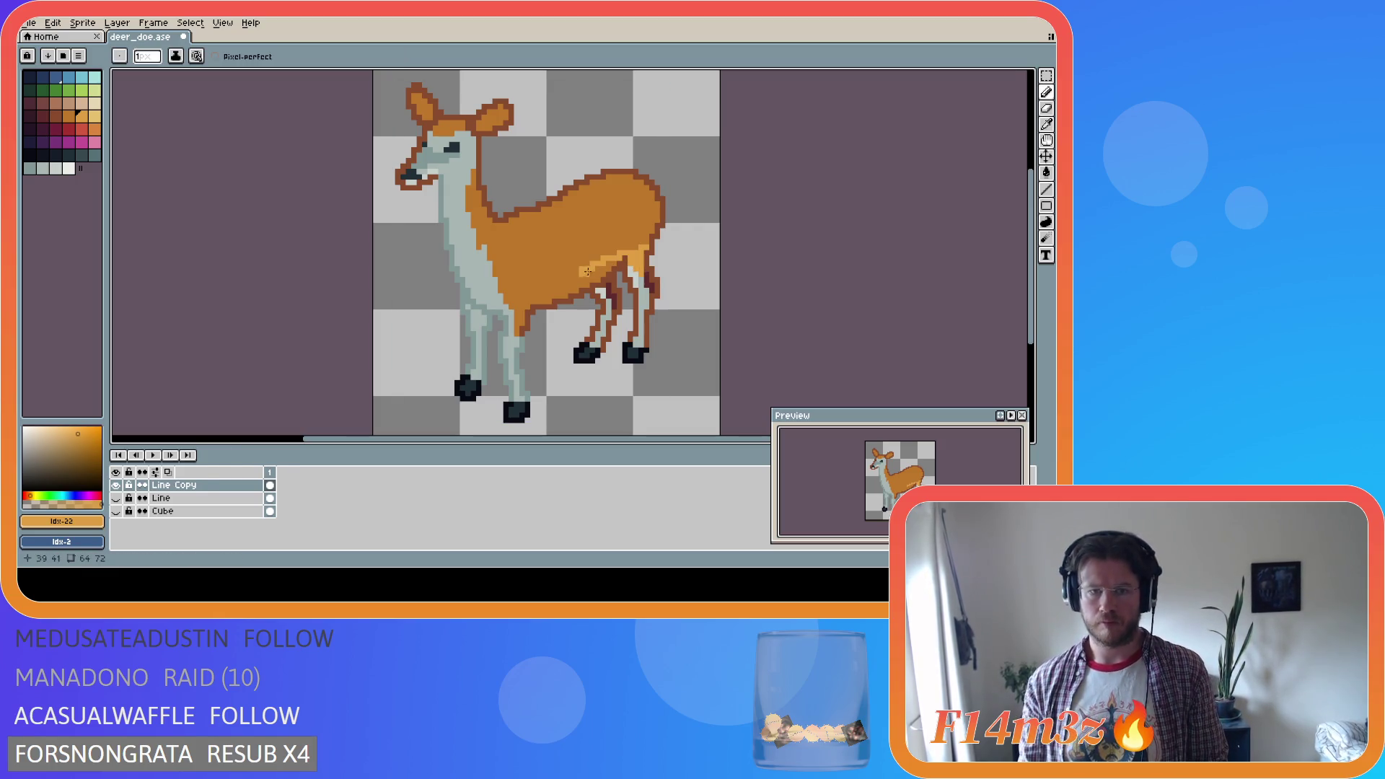
drag(579, 274, 521, 290)
key(alt)
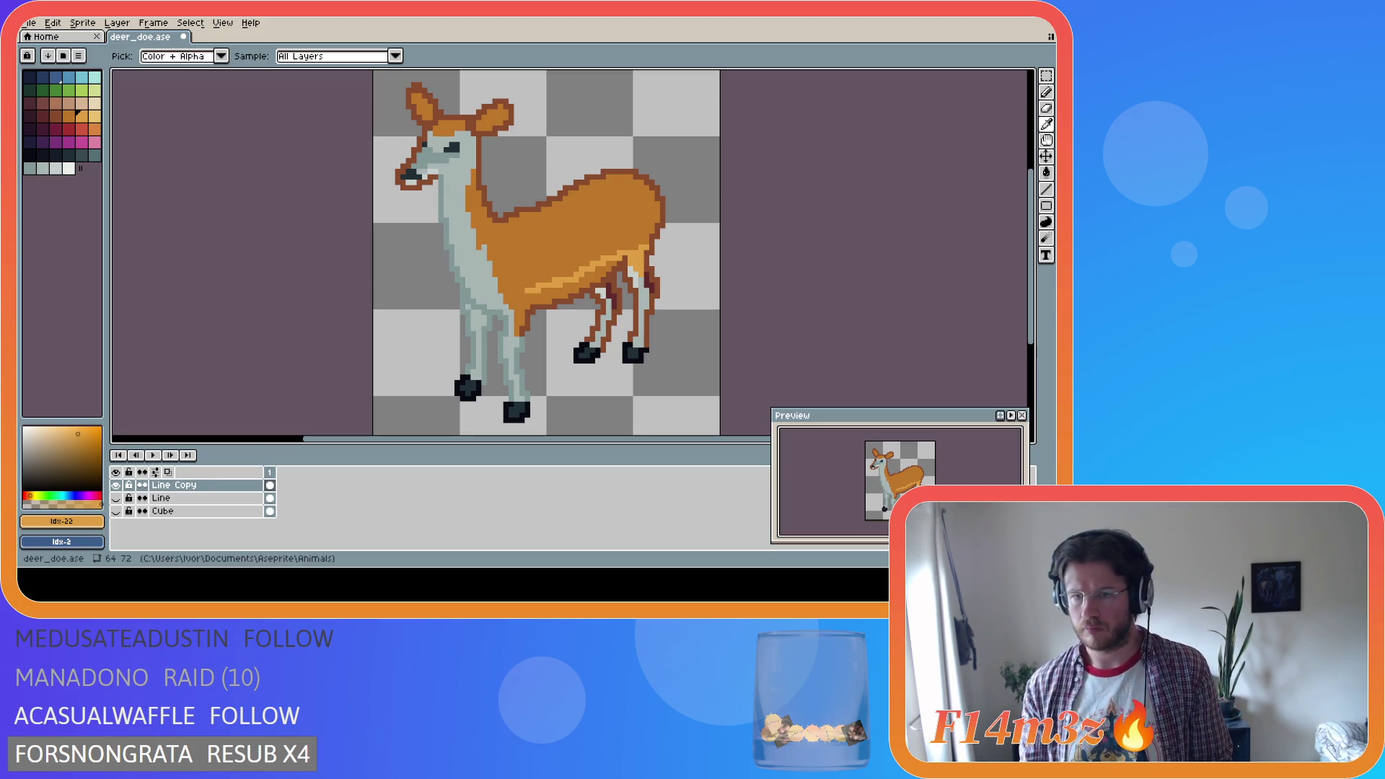
Sample the pale grey #c7cfcc from the doe's head as the drawing colour
alt+click(604, 306)
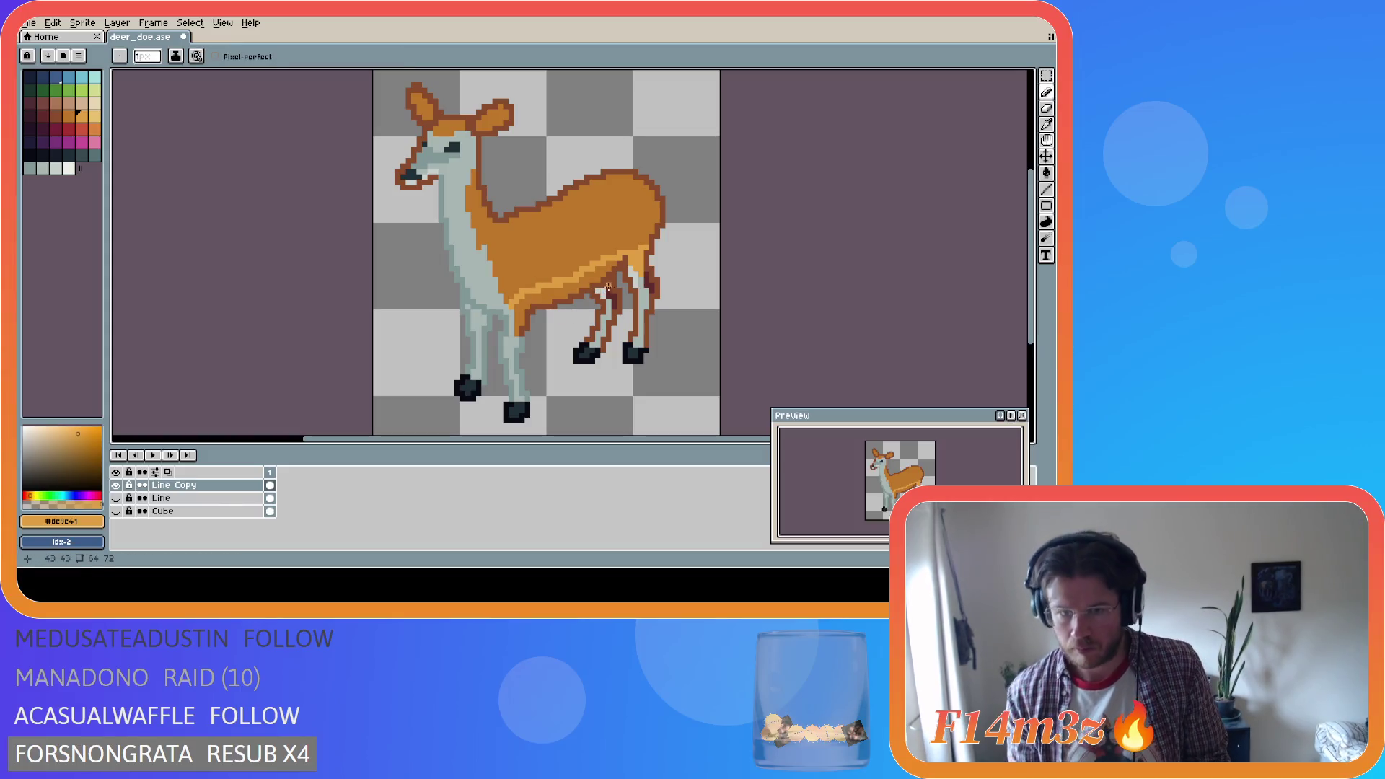
key(alt)
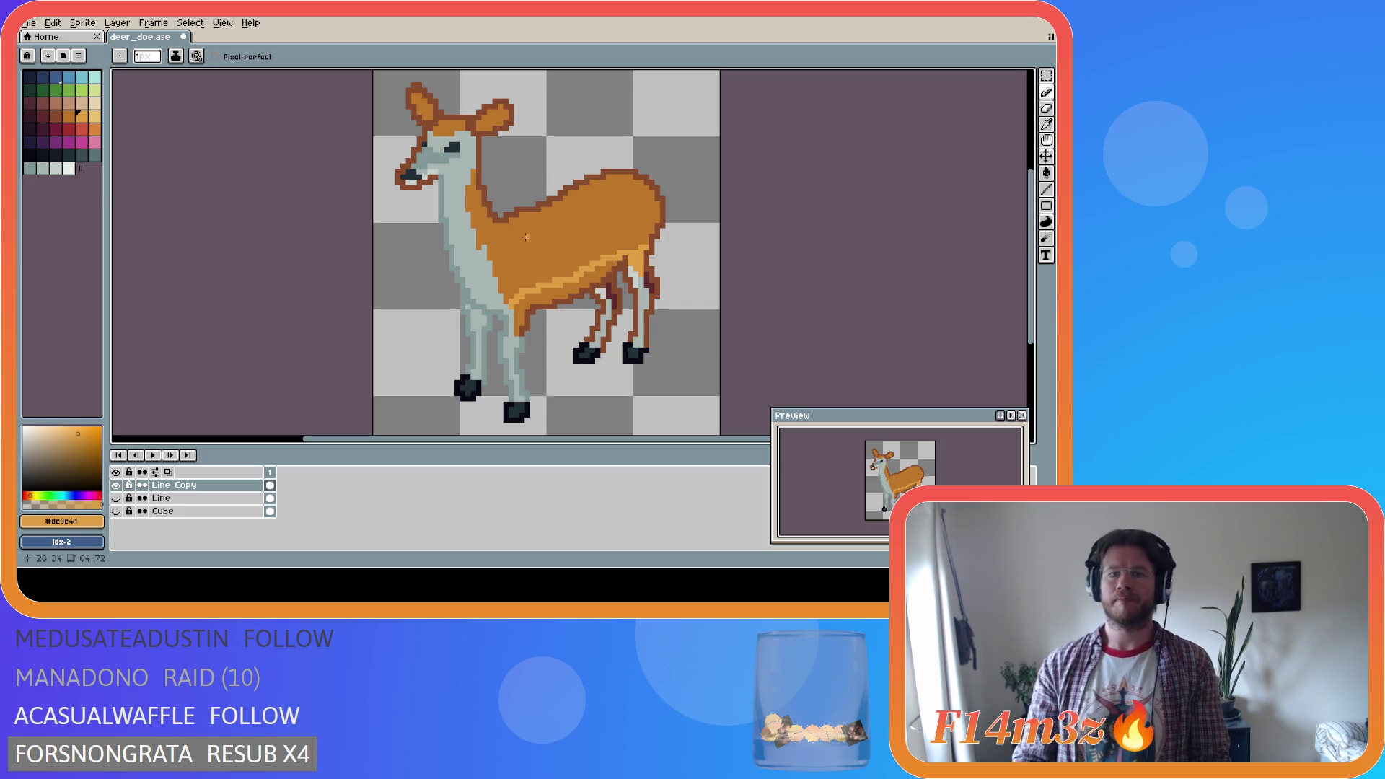
key(alt)
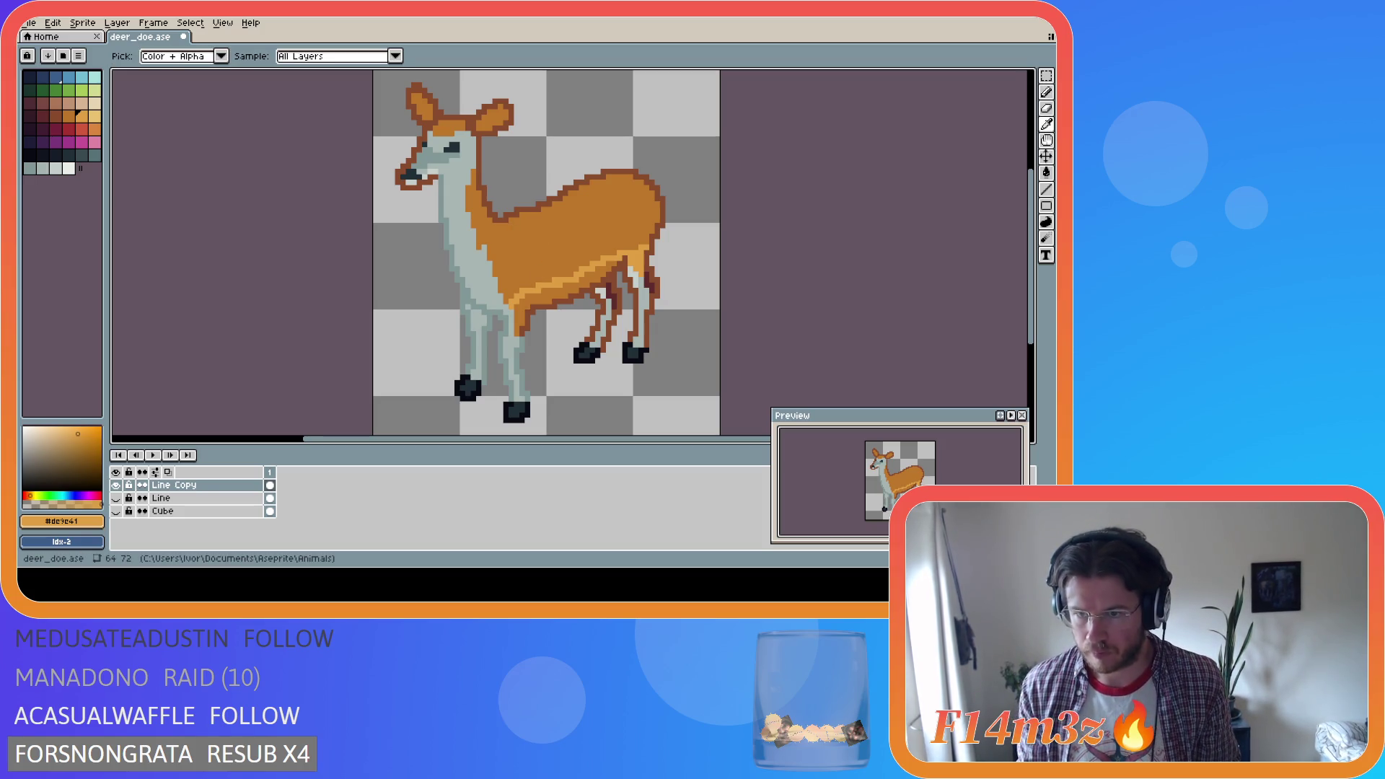
alt+click(436, 168)
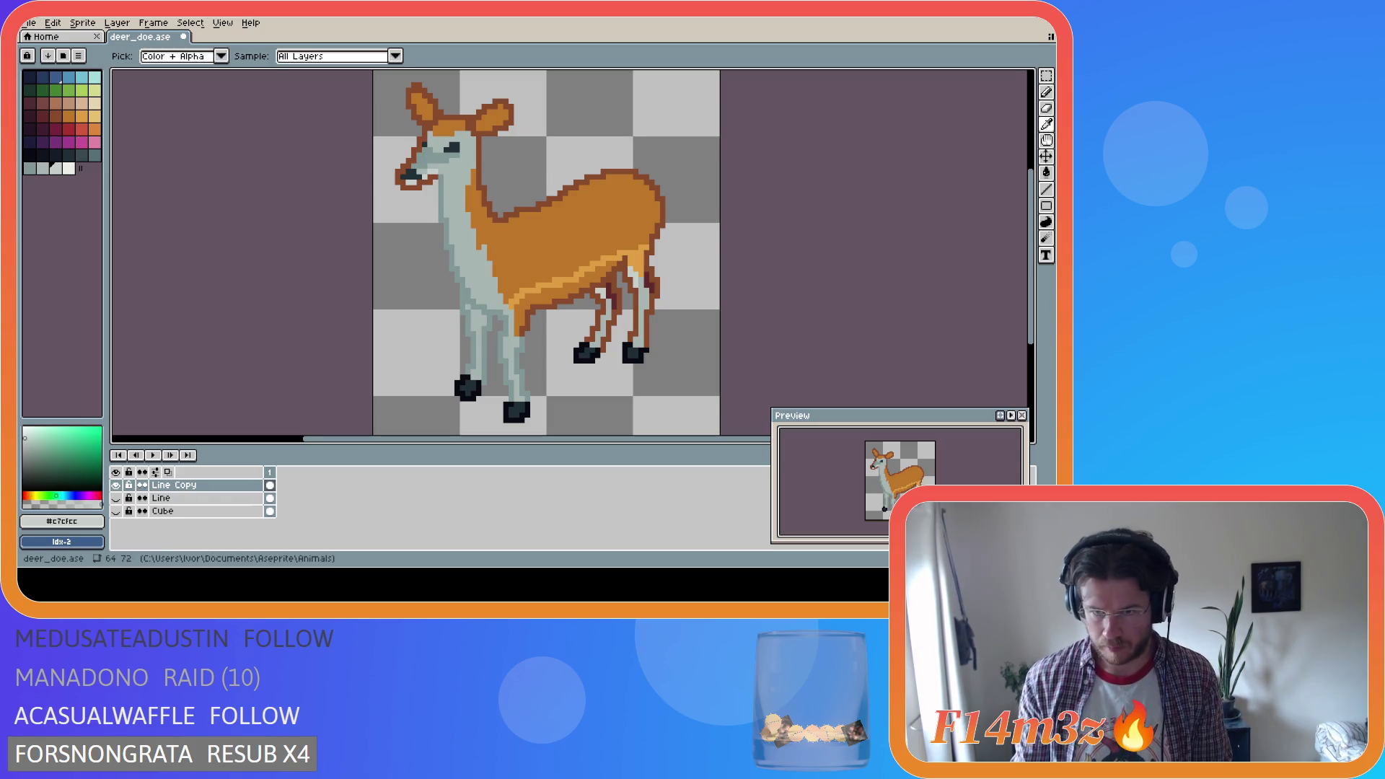
Fill the belly strip pale grey, refill a light patch orange, and add a grey pixel
key(g)
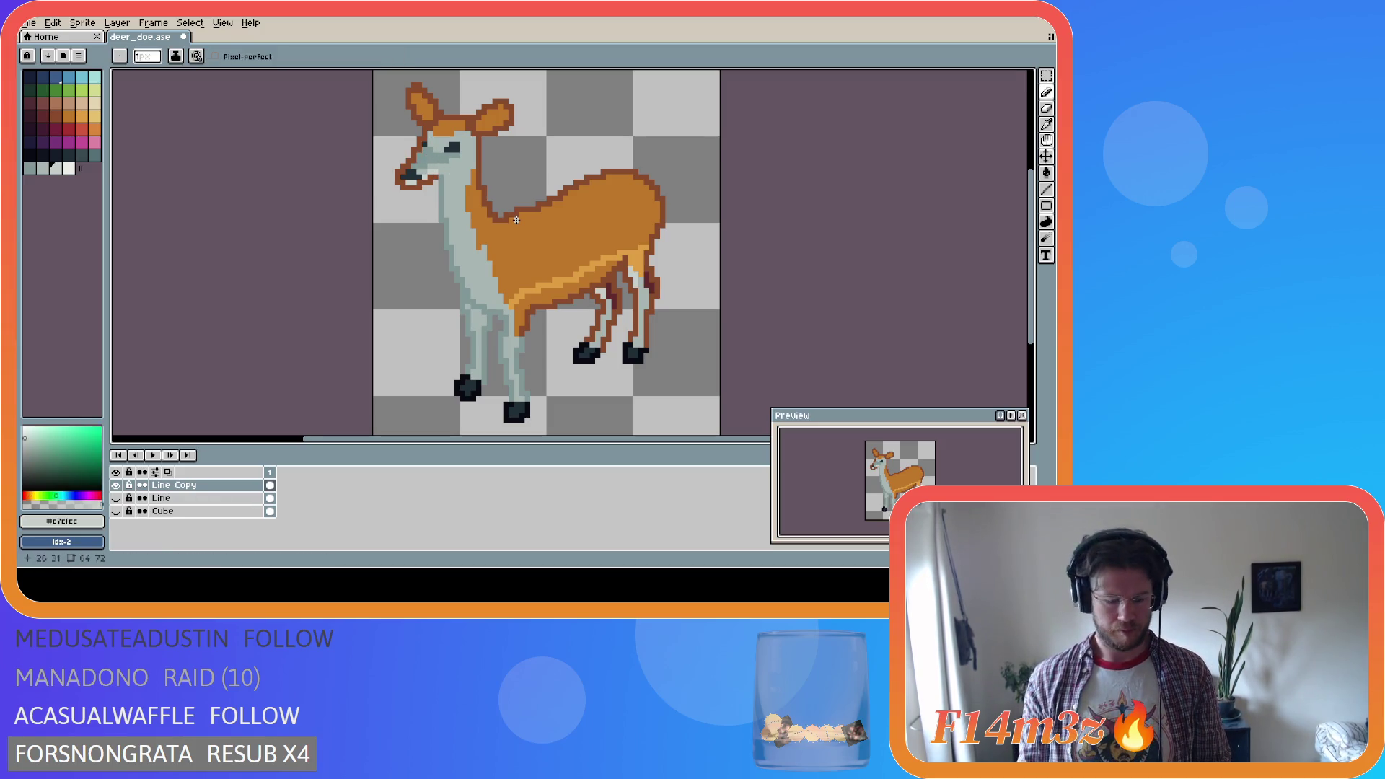
click(547, 296)
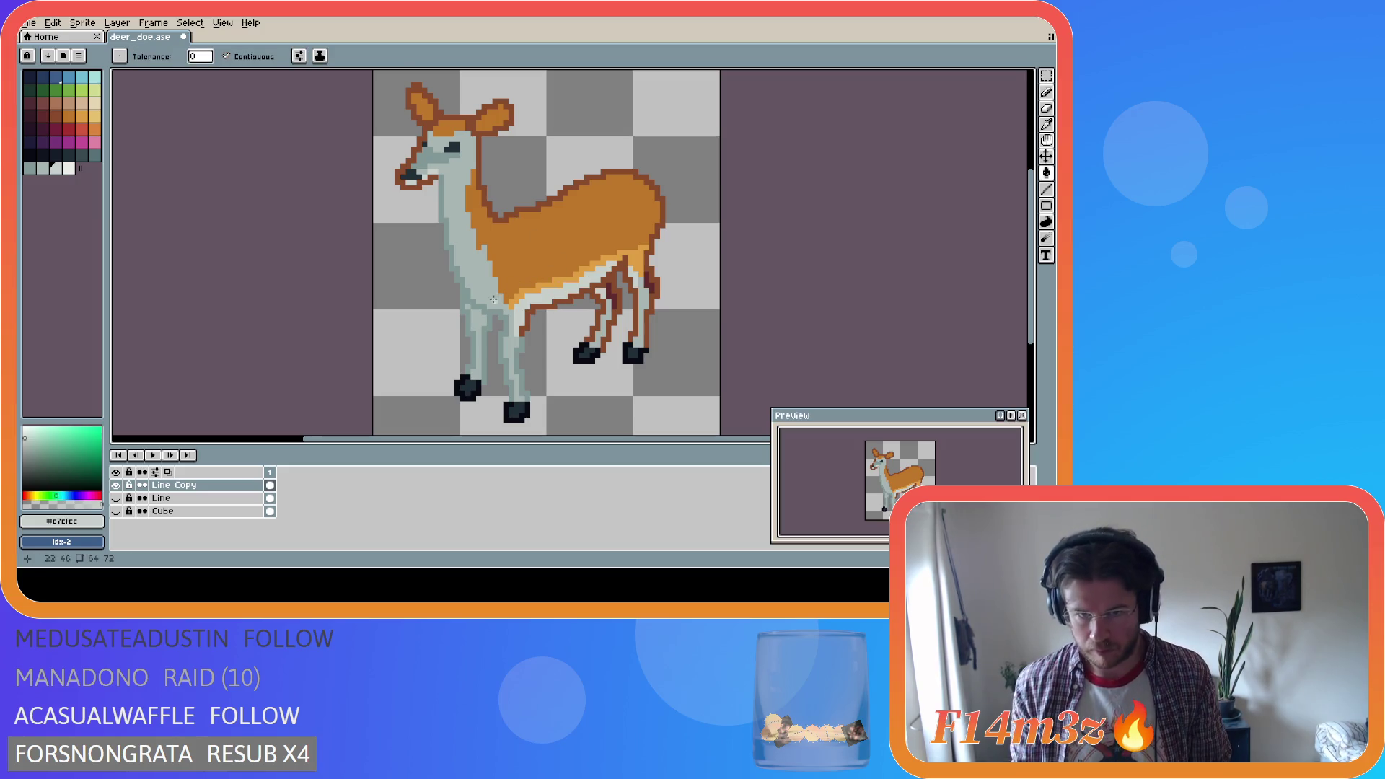
key(i)
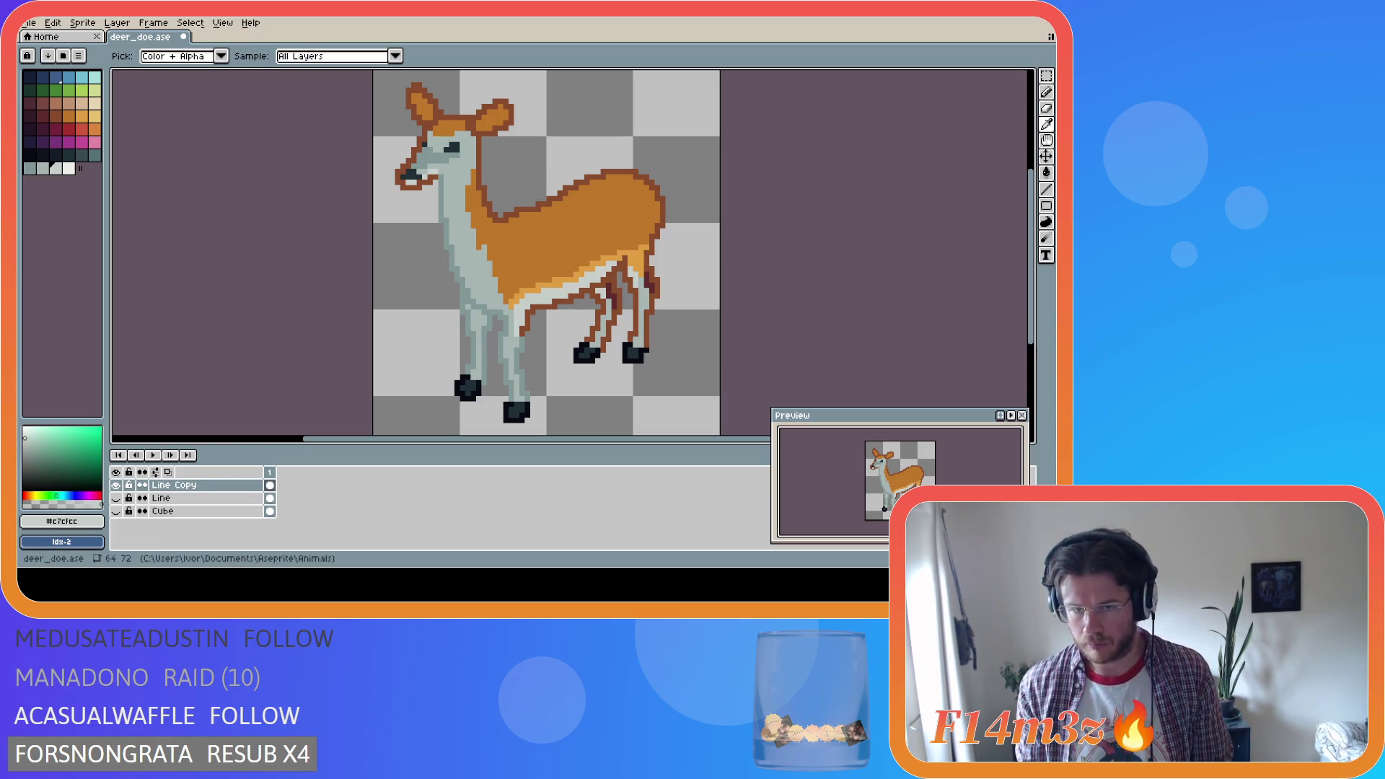
key(g)
click(509, 332)
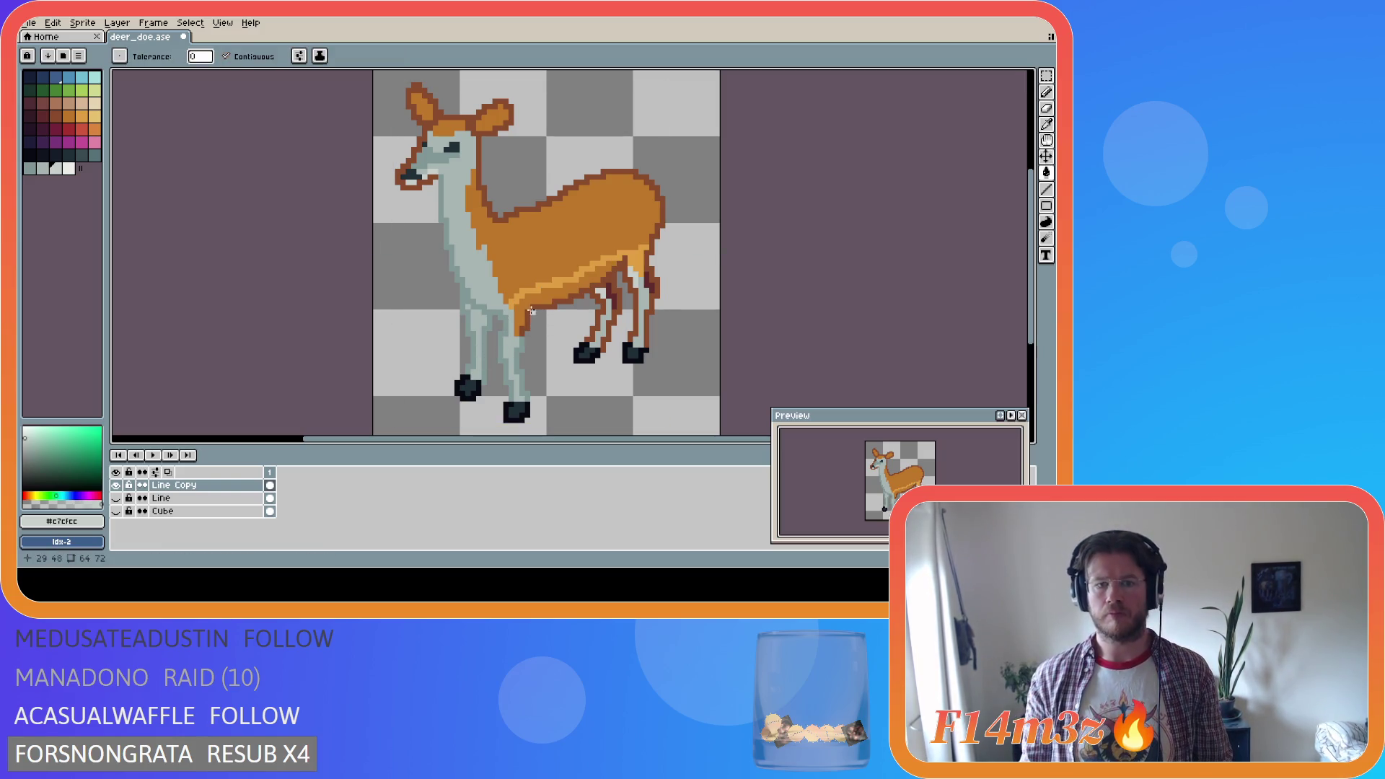
key(b)
click(521, 307)
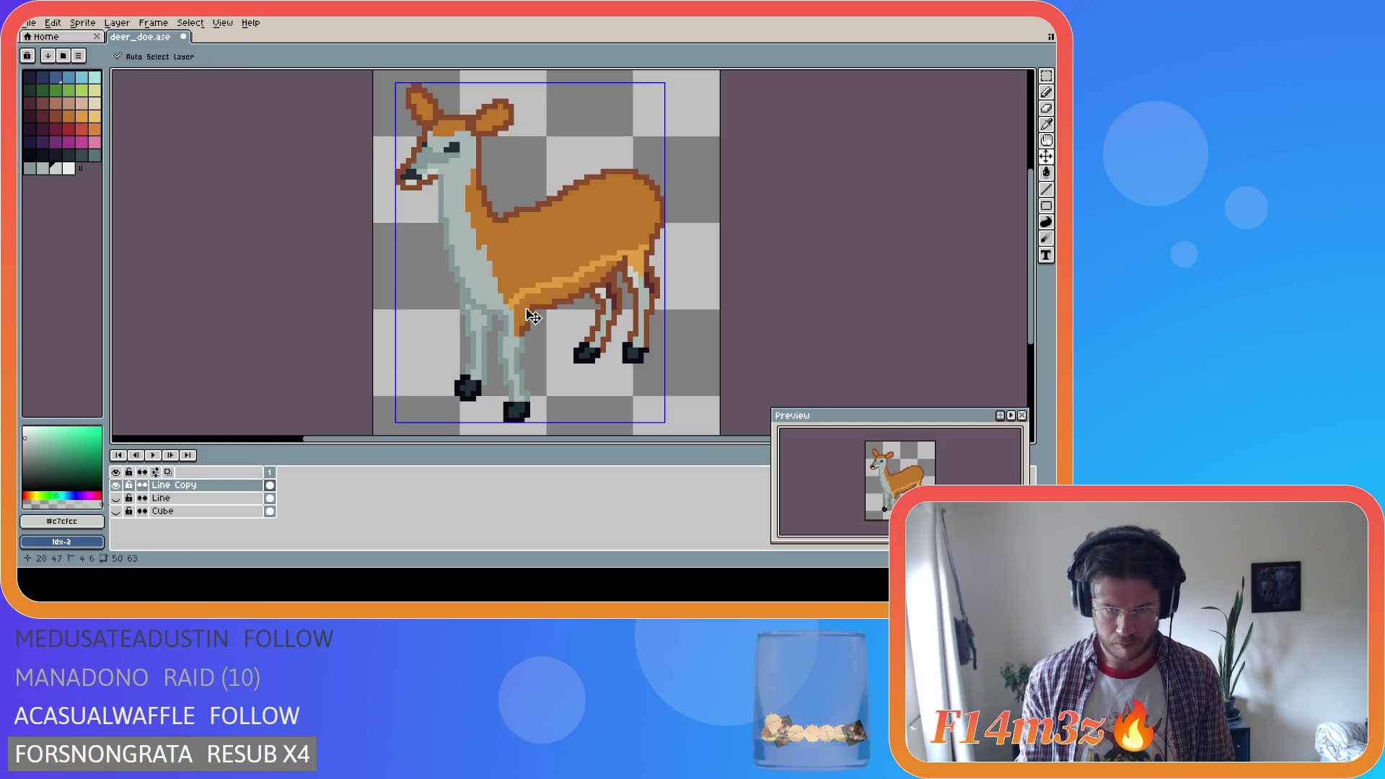
Fill the belly's underside stripe pale grey, then undo that fill
key(g)
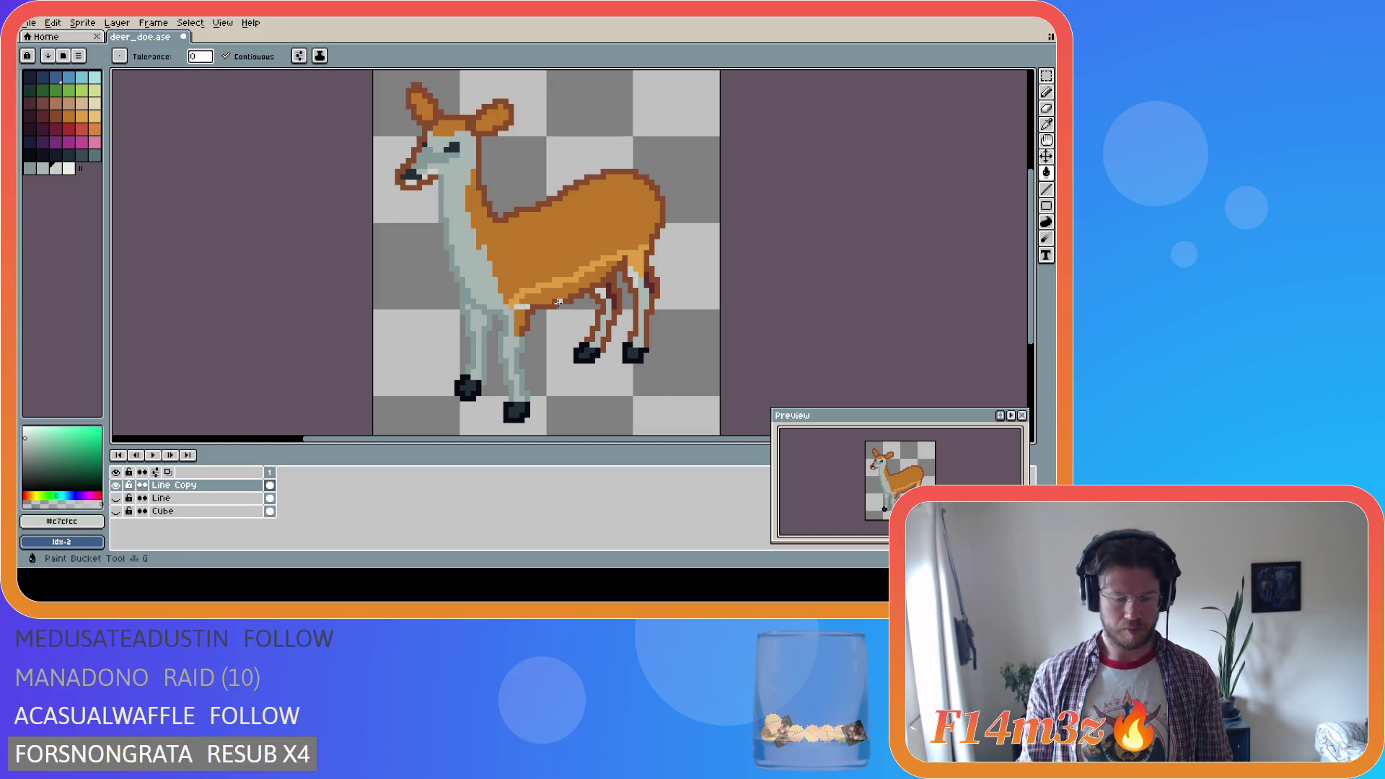
click(558, 300)
key(i)
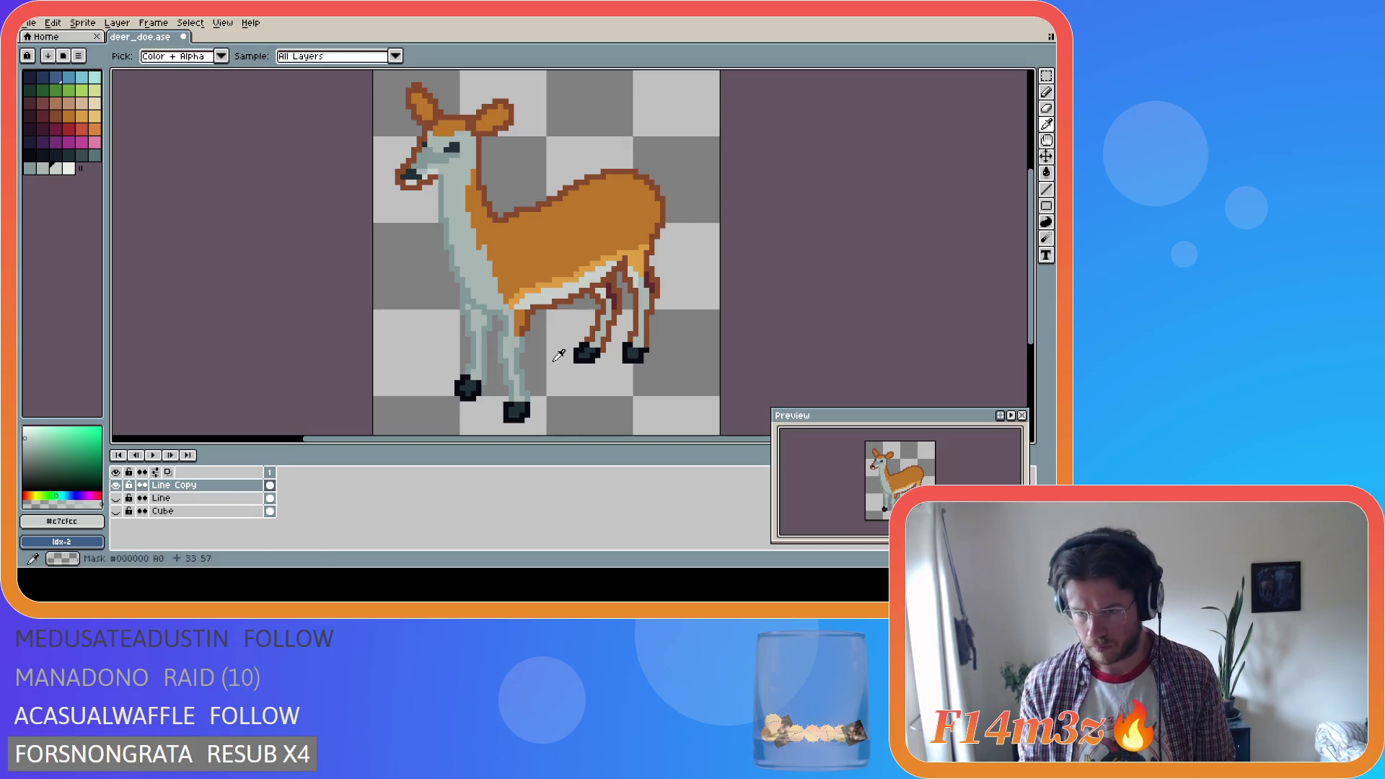
key(g)
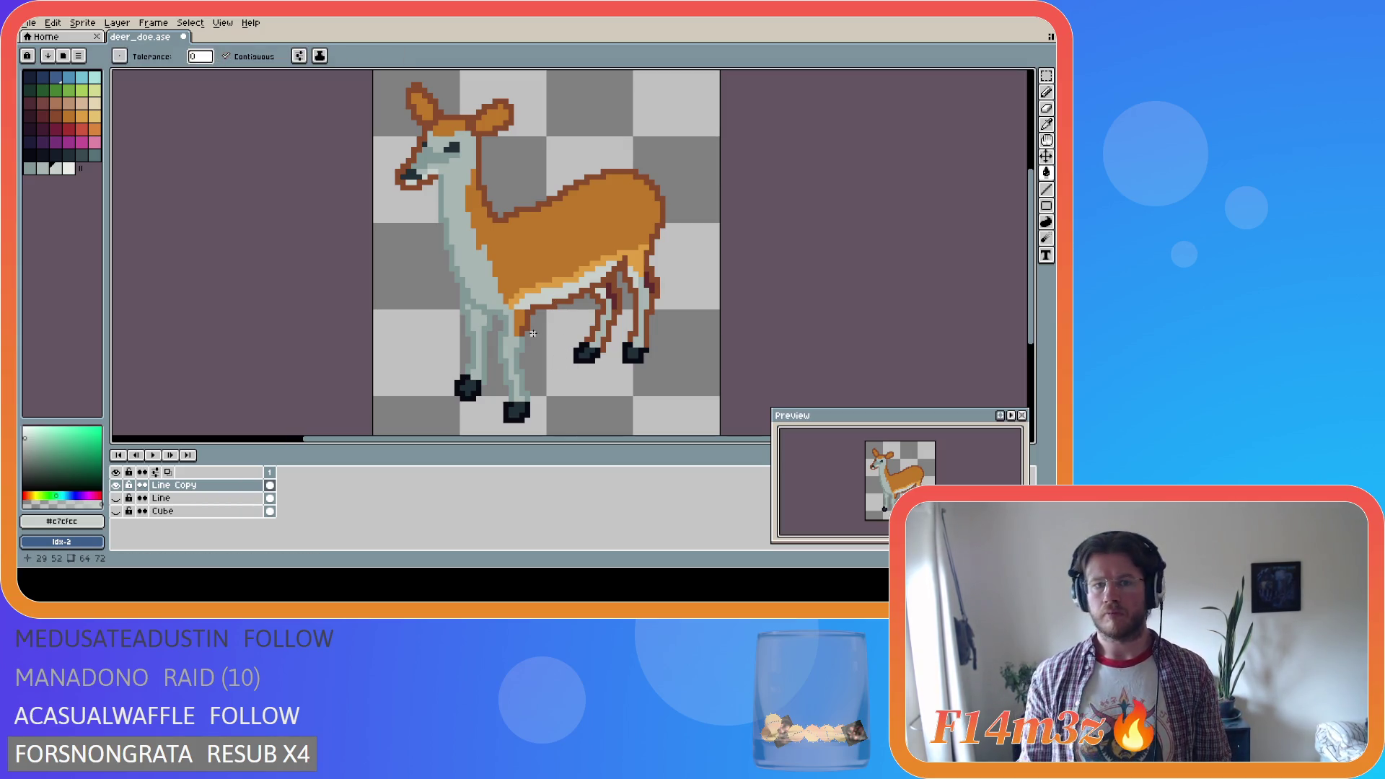
key(ctrl+z)
key(b)
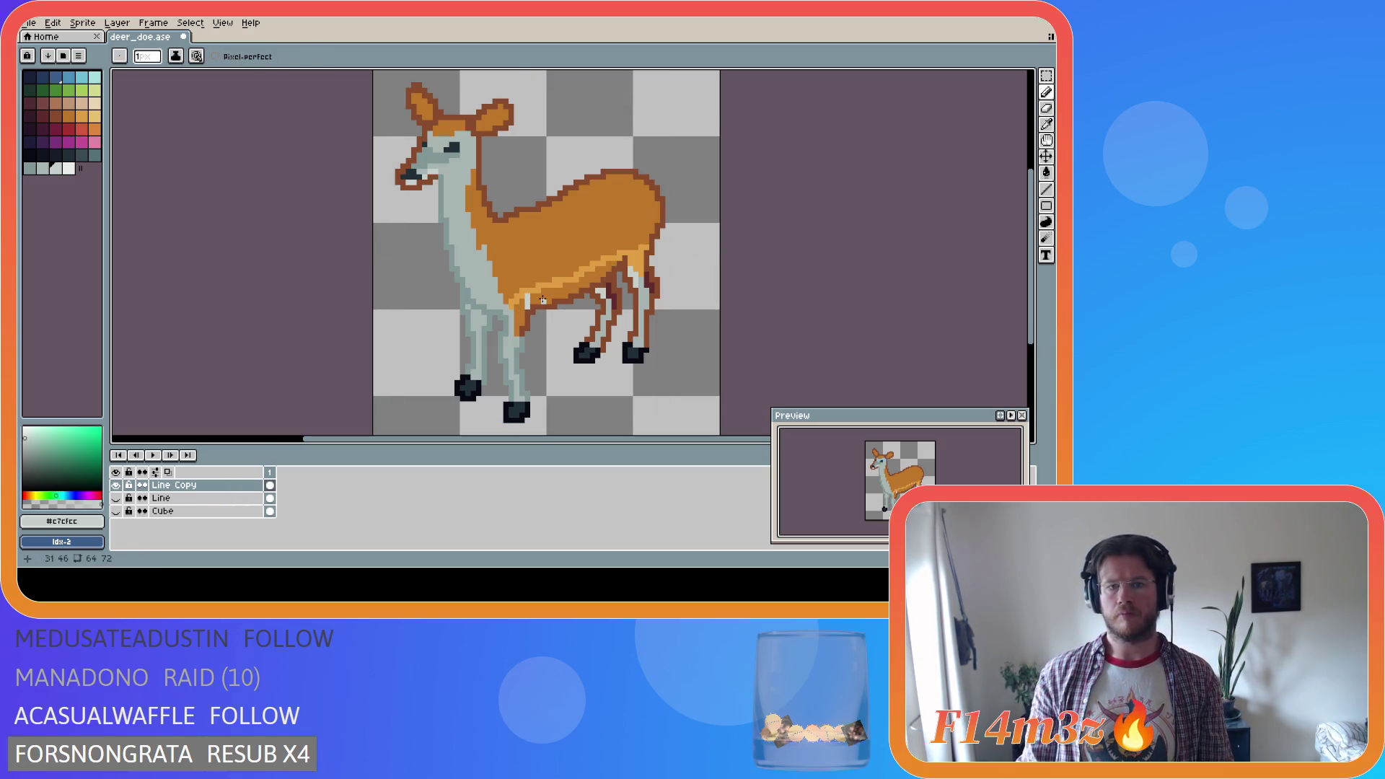
Fill the orange belly stripe with light grey using the Paint Bucket
key(g)
click(545, 299)
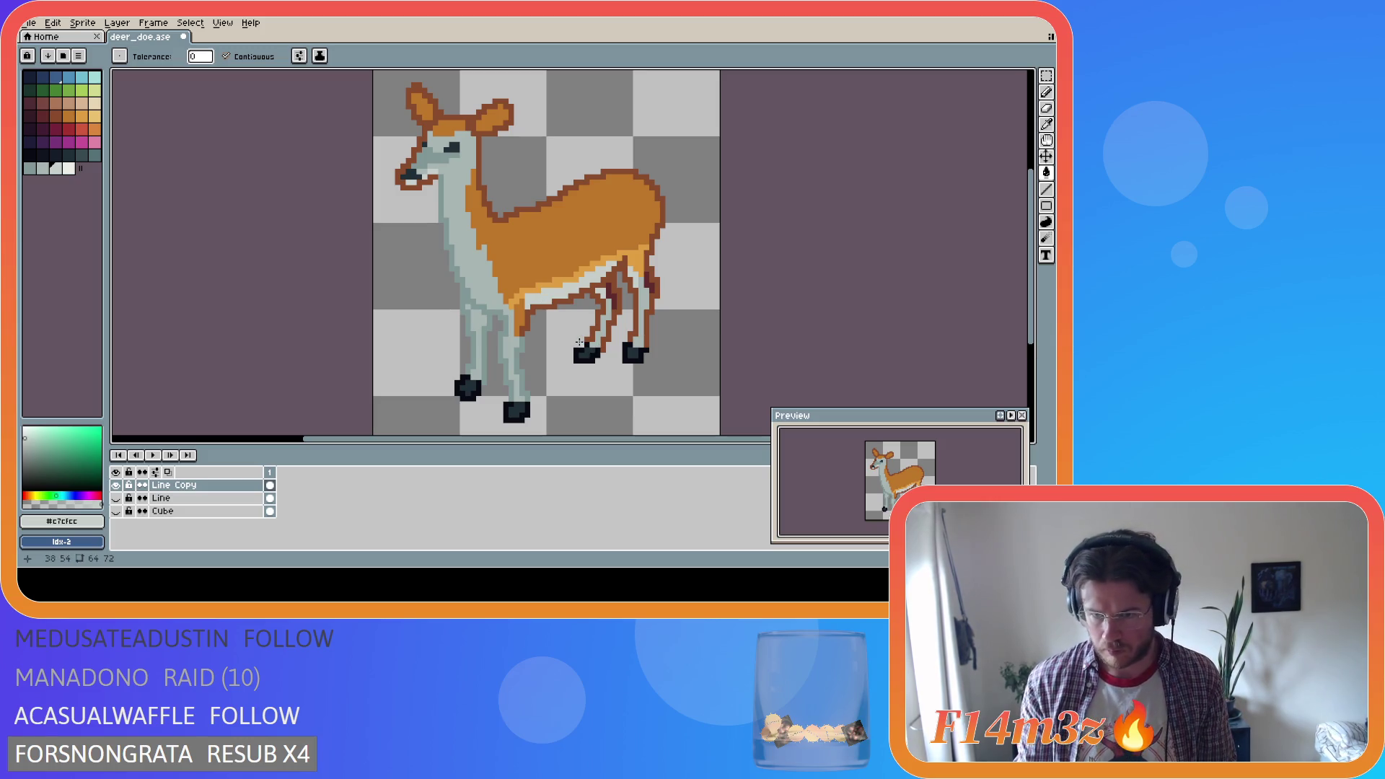
key(v)
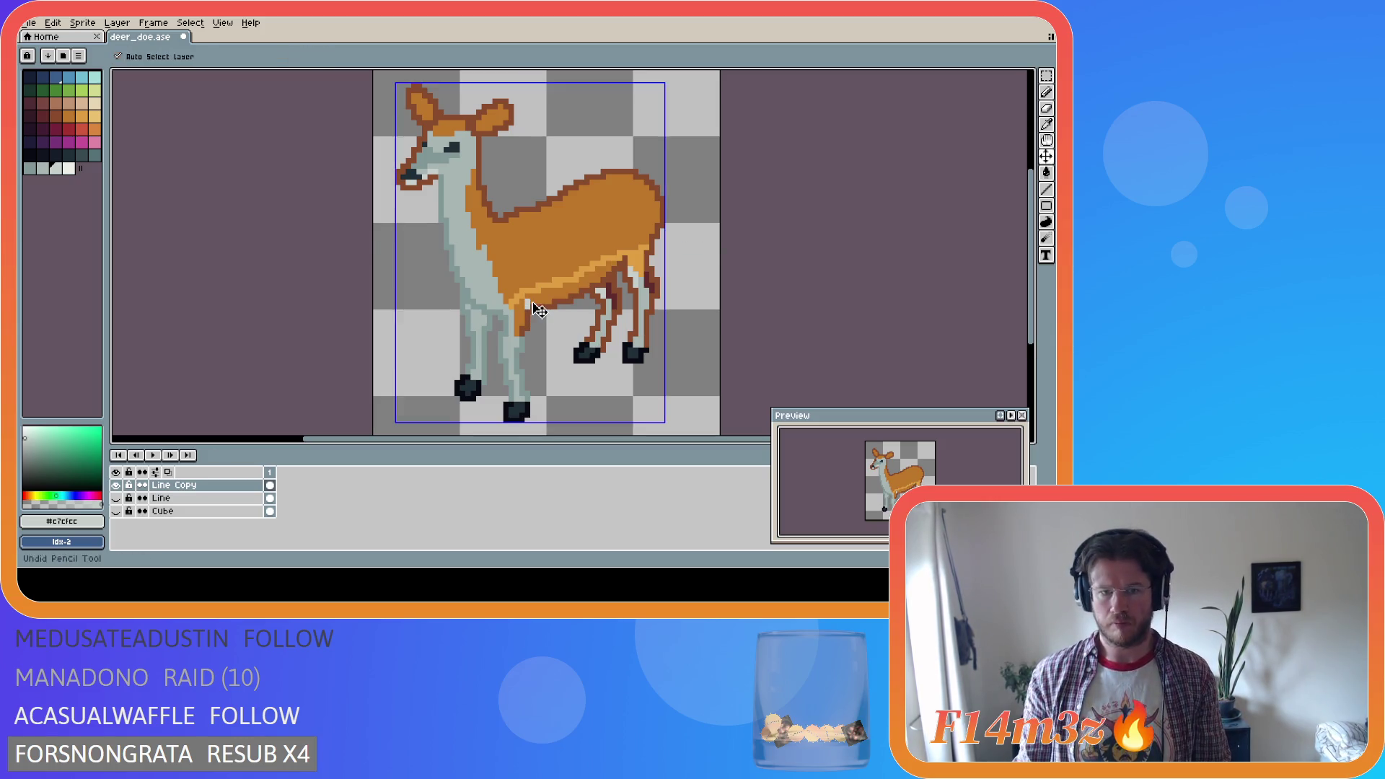
key(b)
key(g)
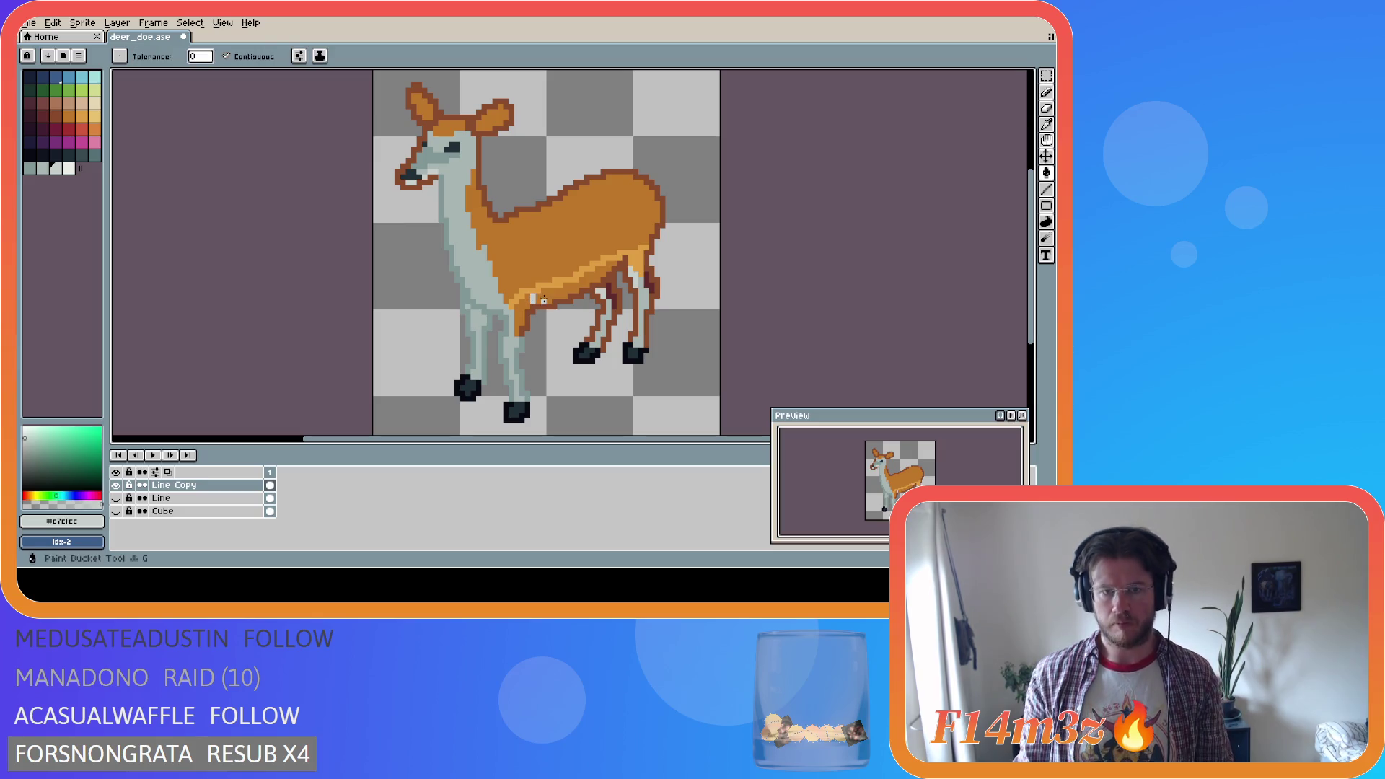
click(540, 297)
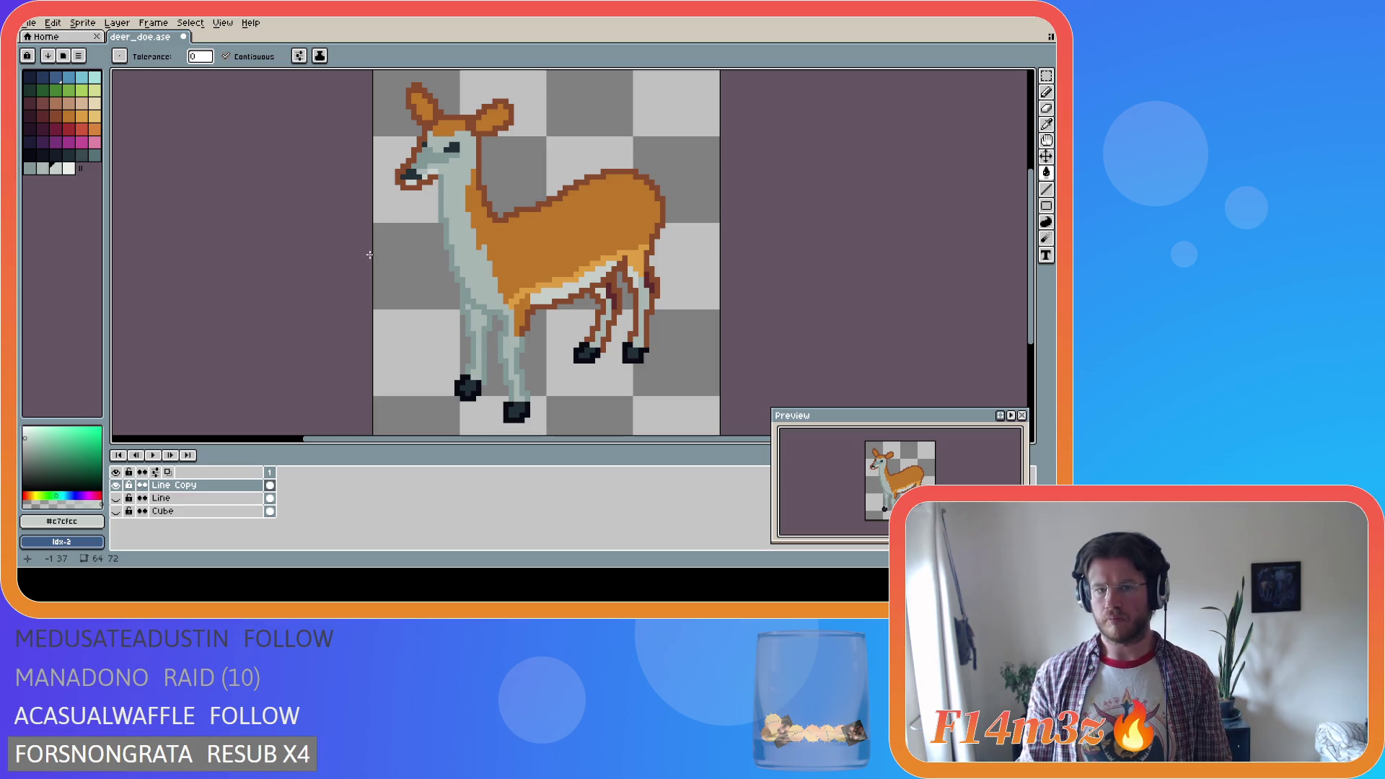
Pick the belly orange #de9e41 and return to the Pencil
key(i)
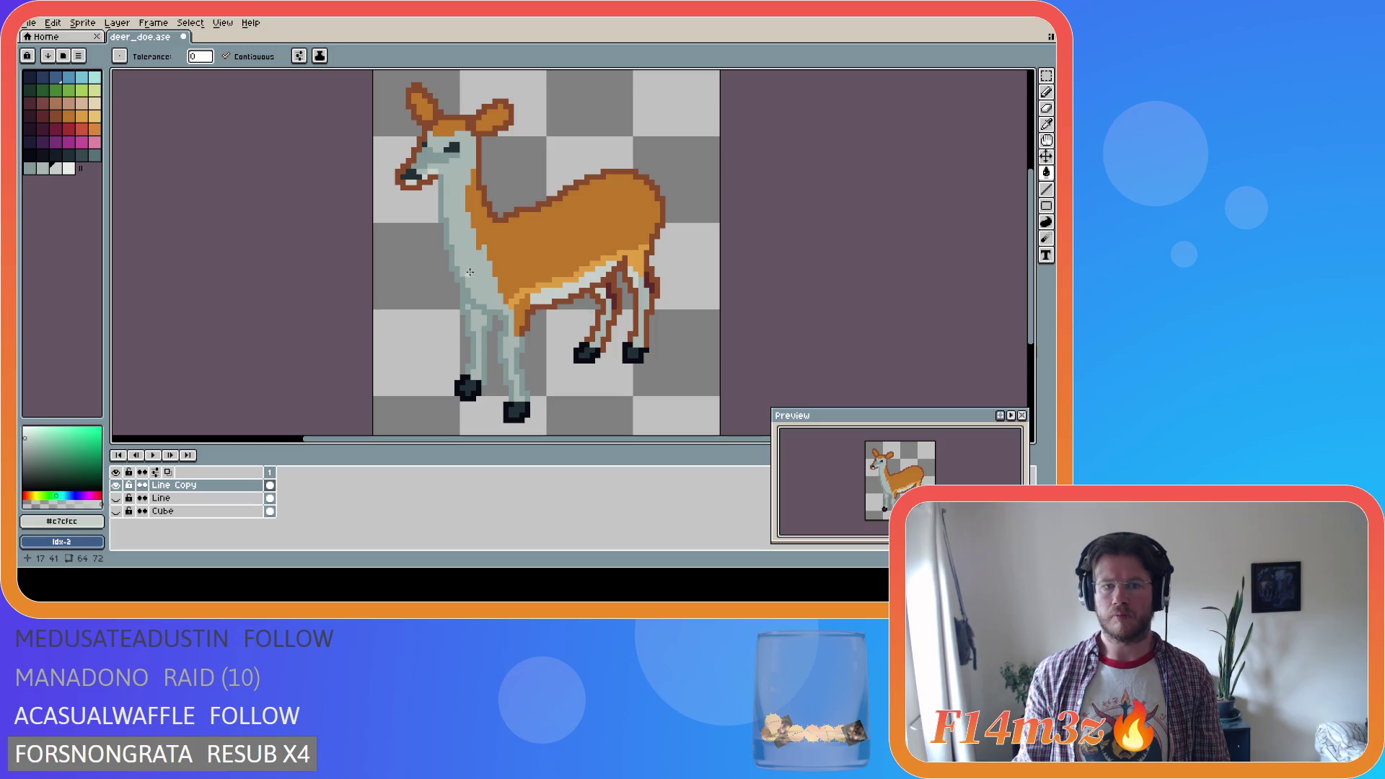
click(516, 300)
key(b)
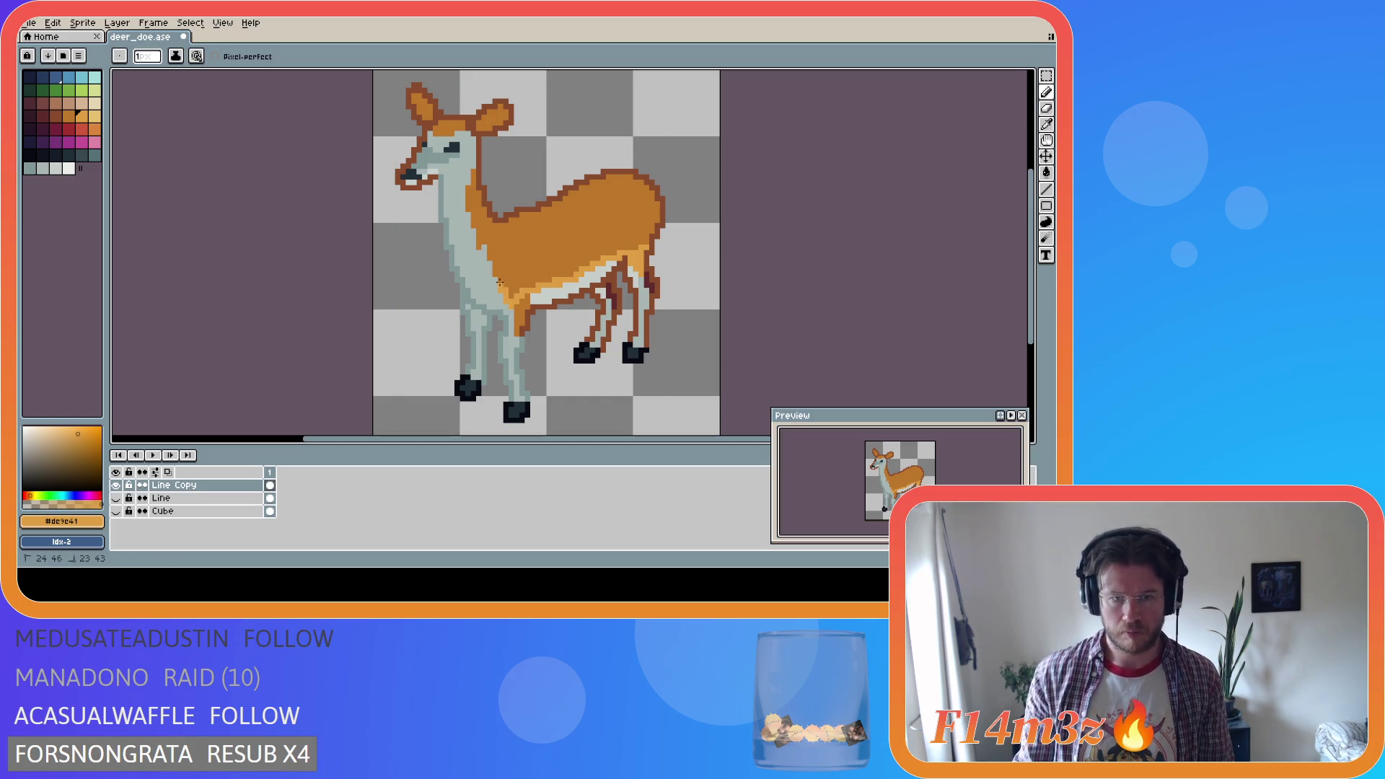
Paint orange pixels onto the doe's chest where it meets the grey neck
drag(500, 280, 514, 291)
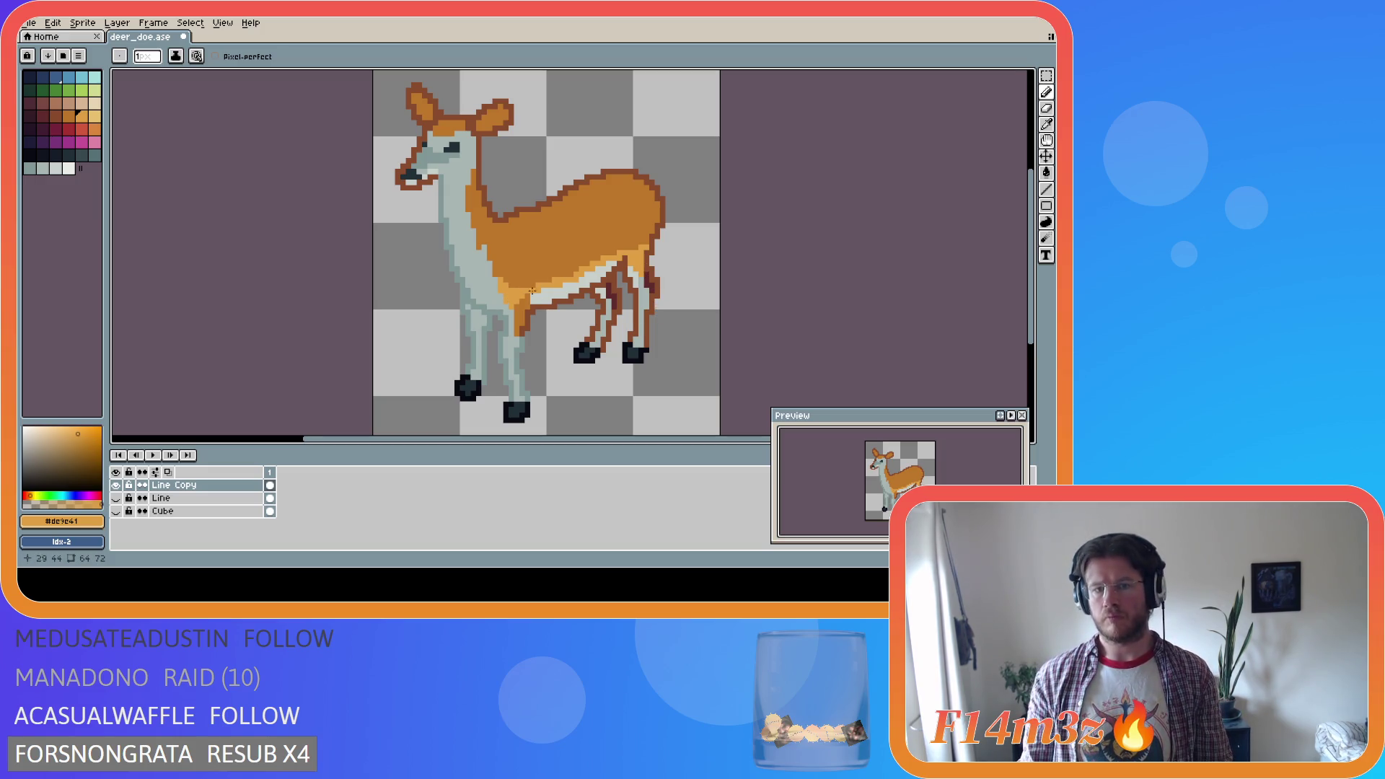
key(i)
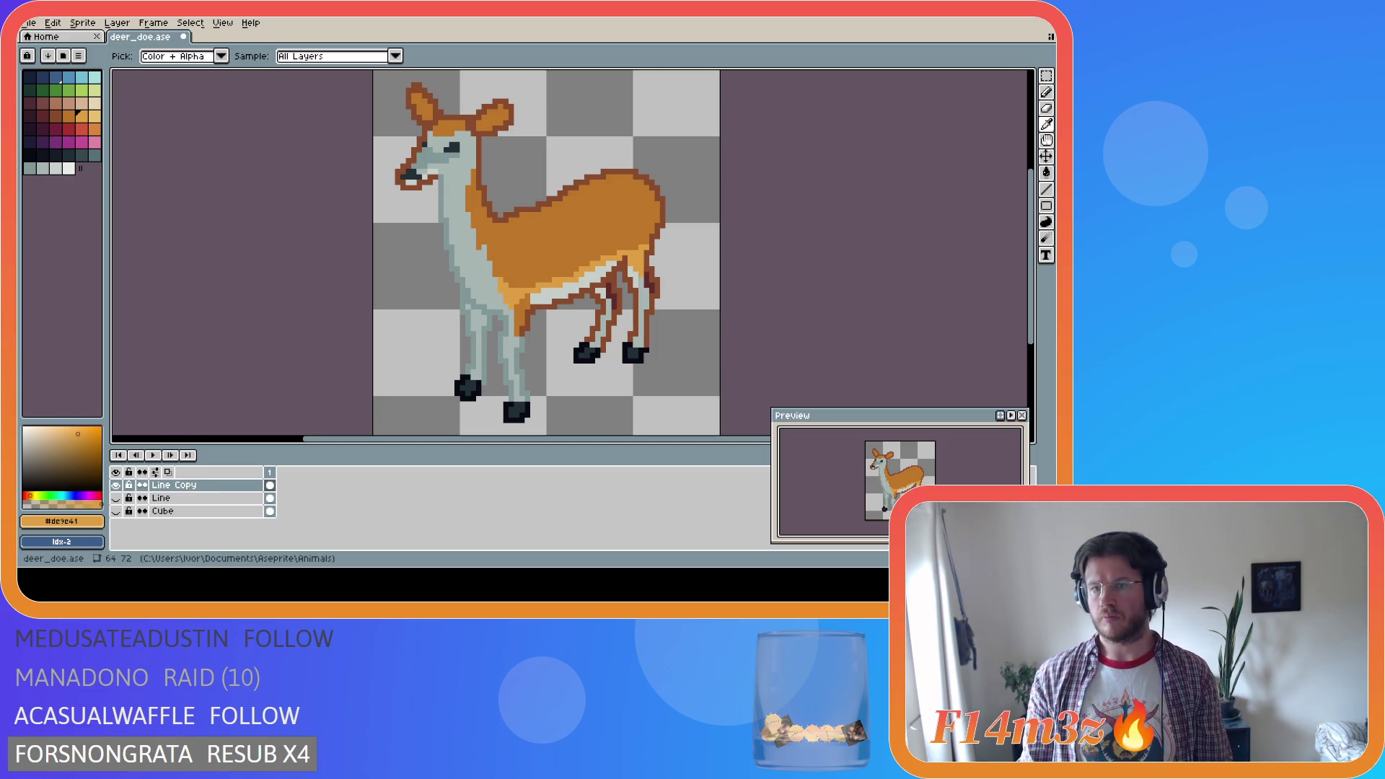
key(b)
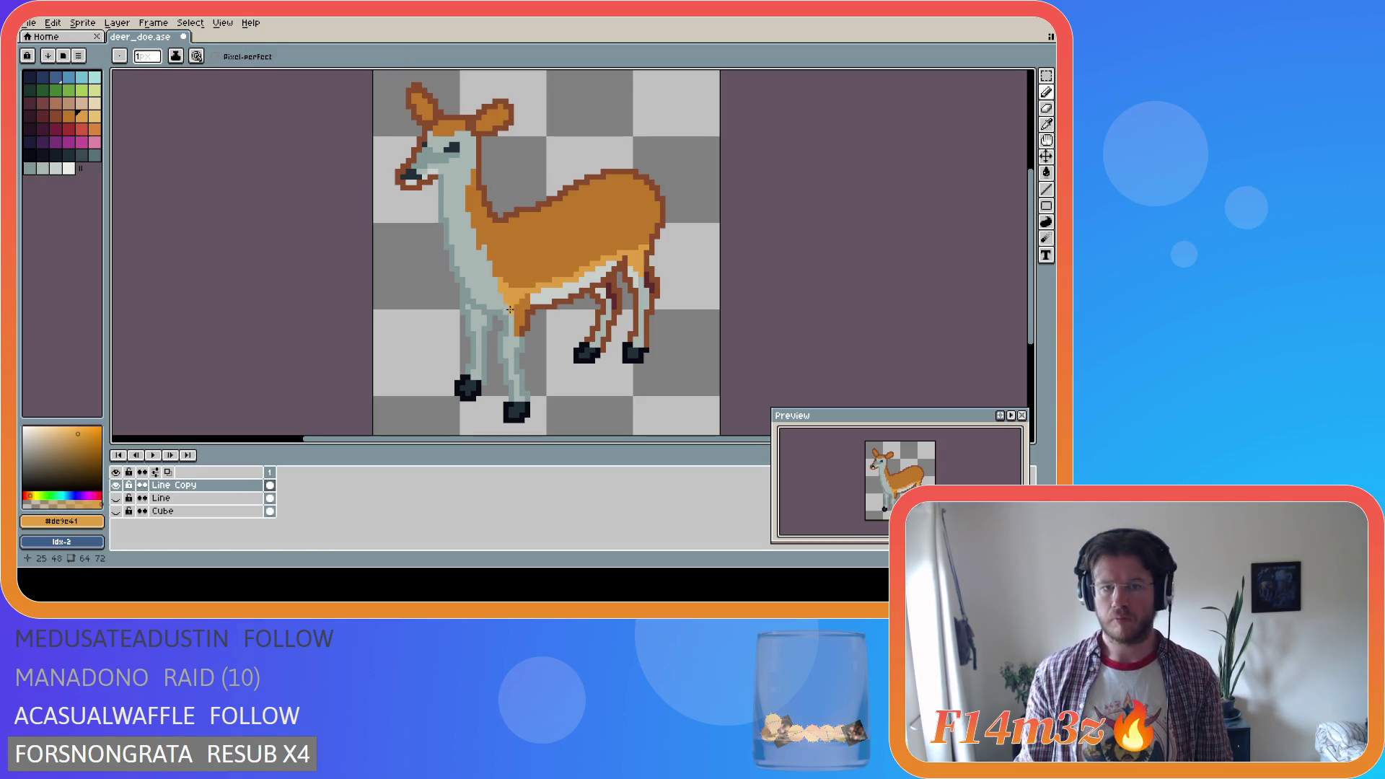
key(i)
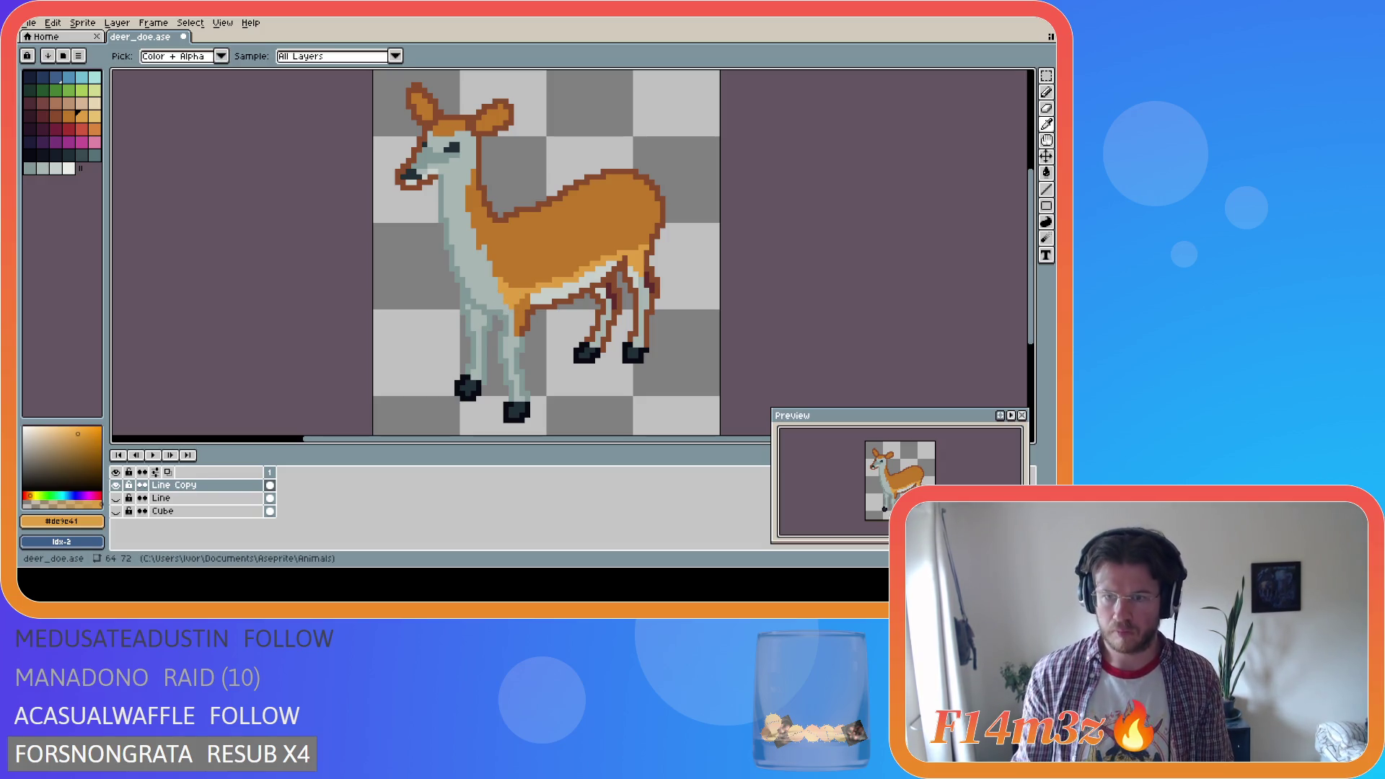
key(b)
Choose the white palette swatch as the drawing colour
click(68, 168)
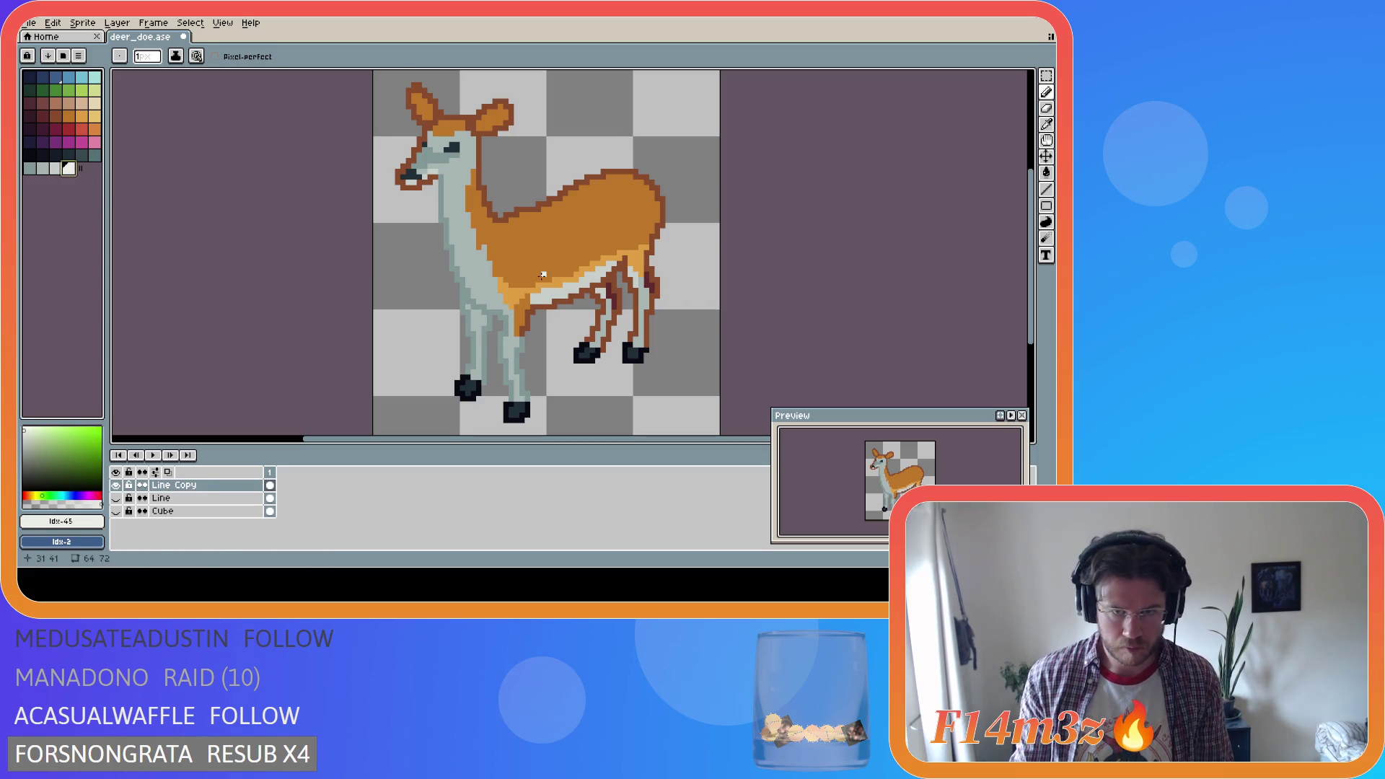
key(i)
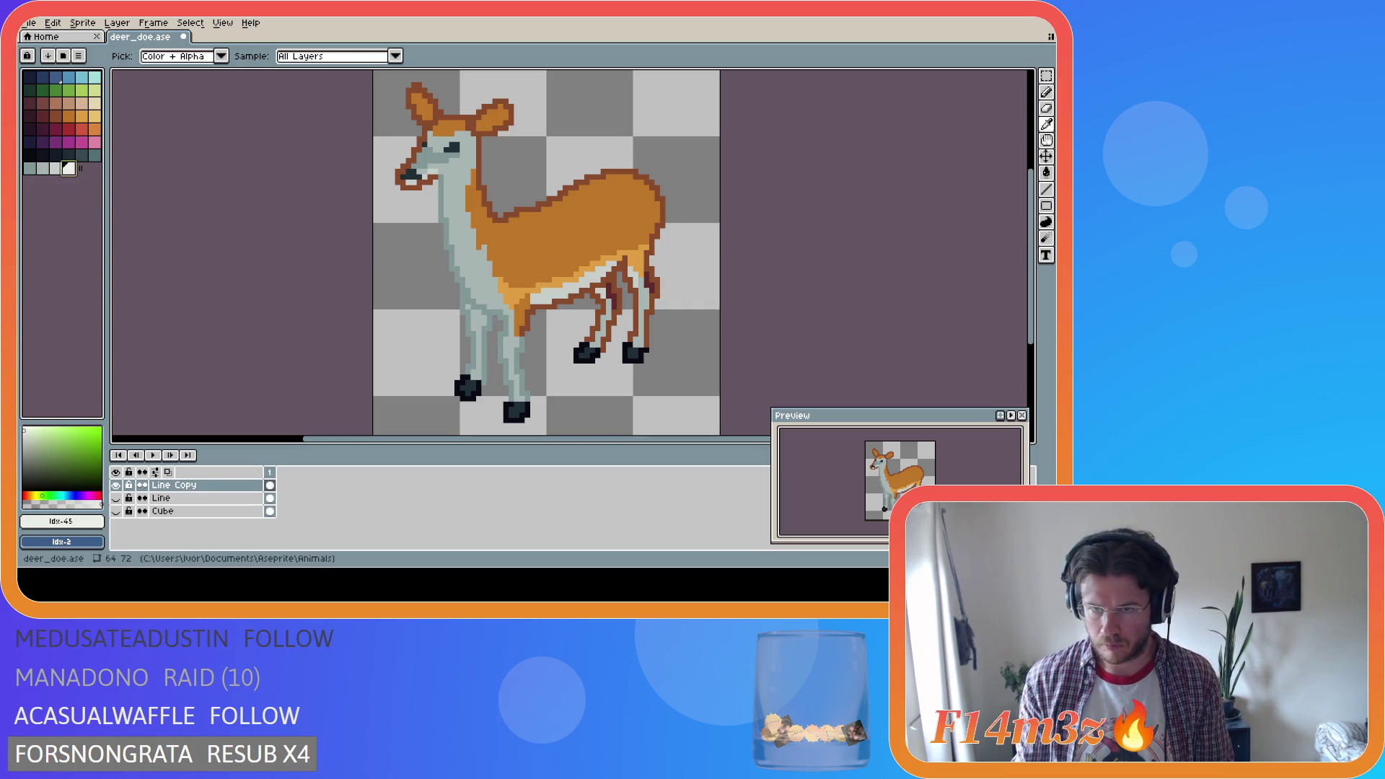
key(b)
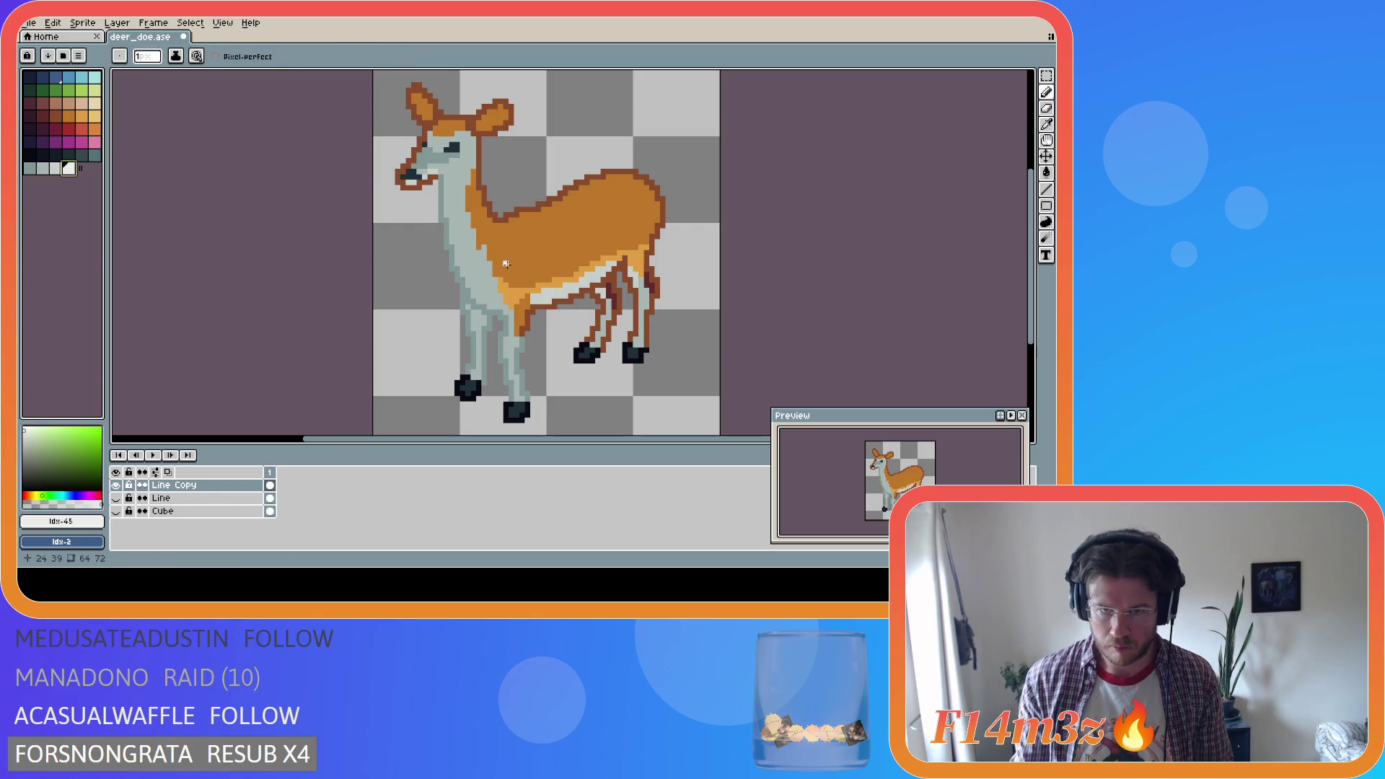
key(i)
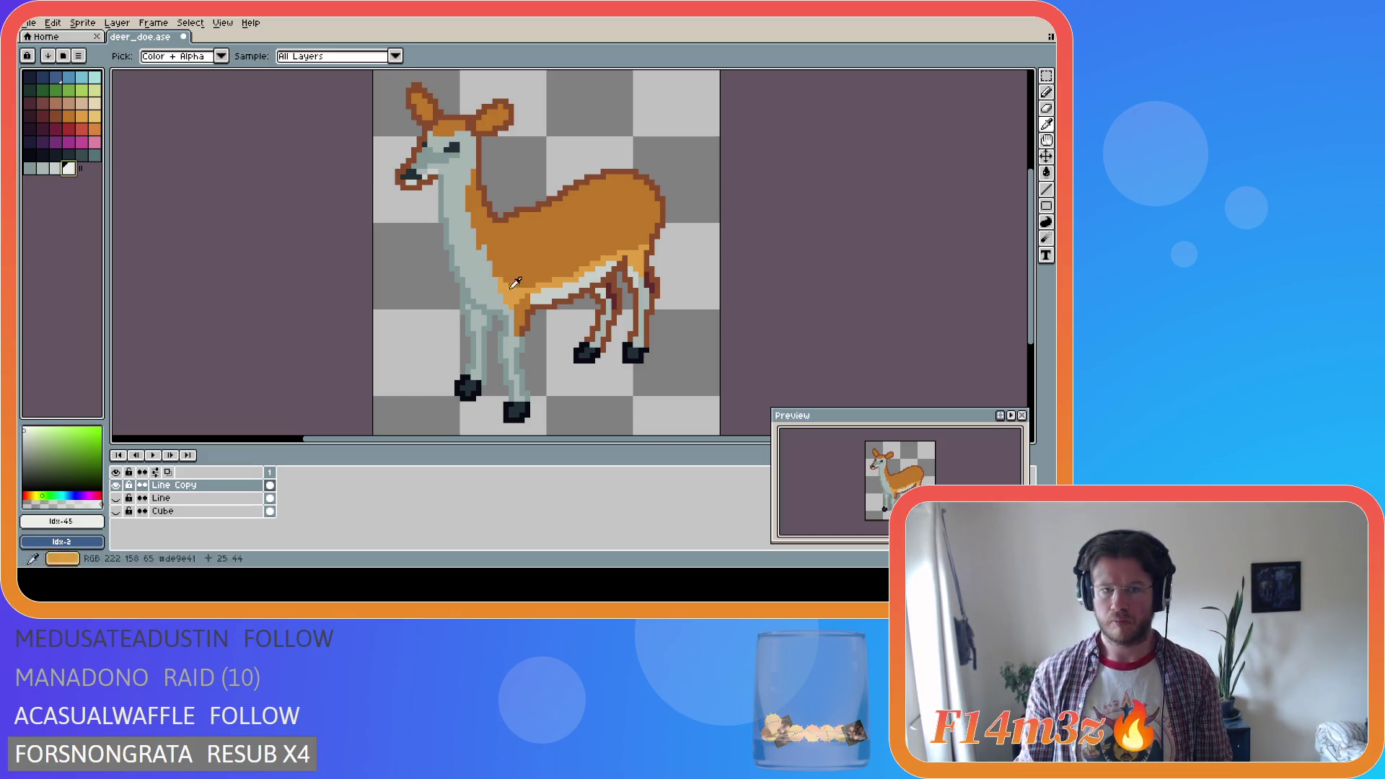
key(b)
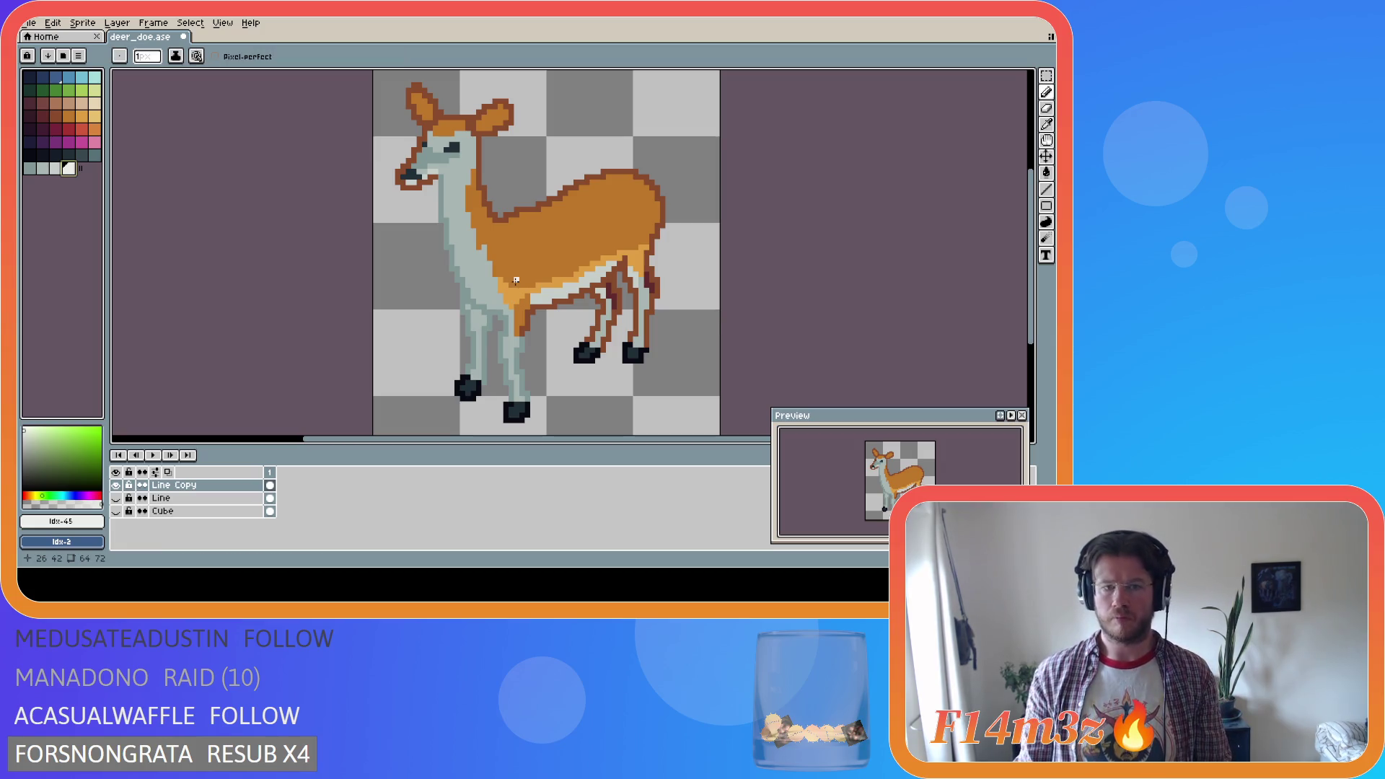
key(alt)
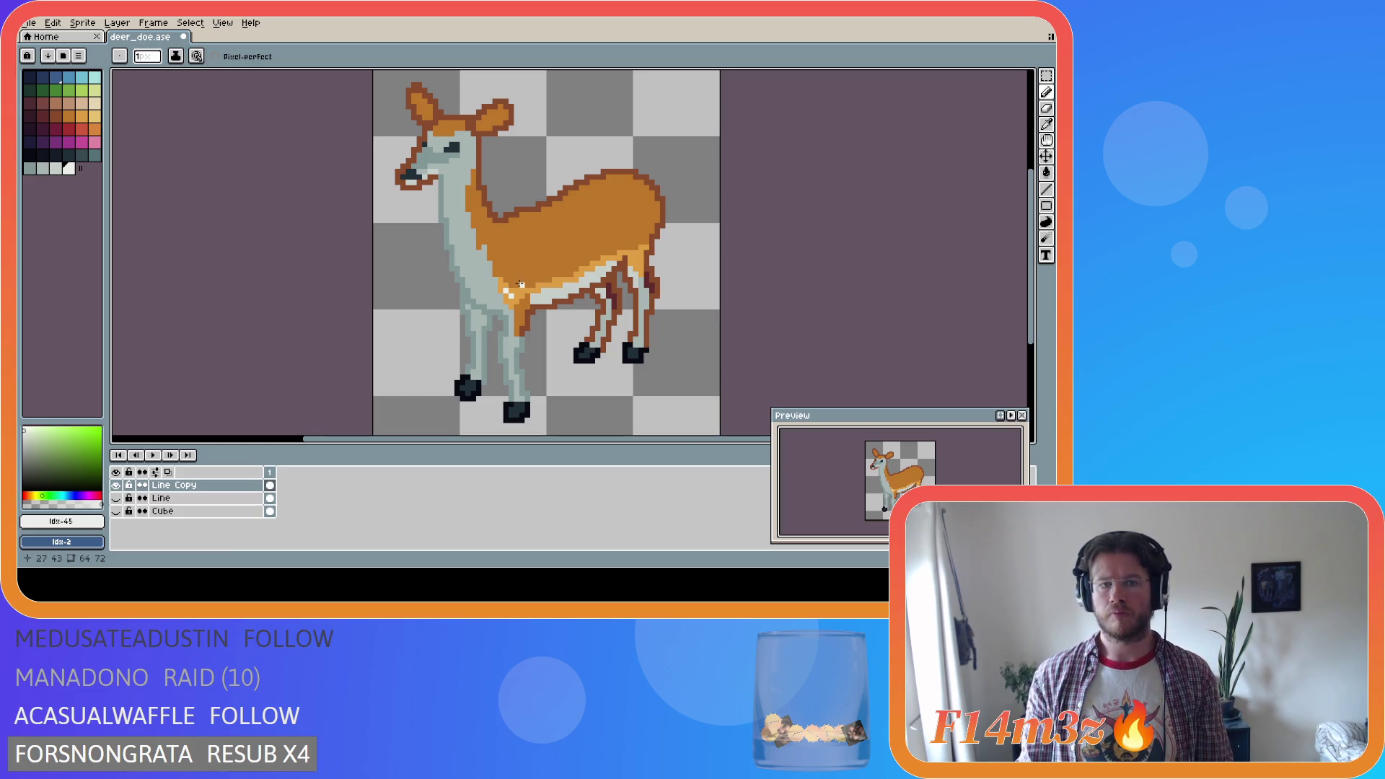
key(alt)
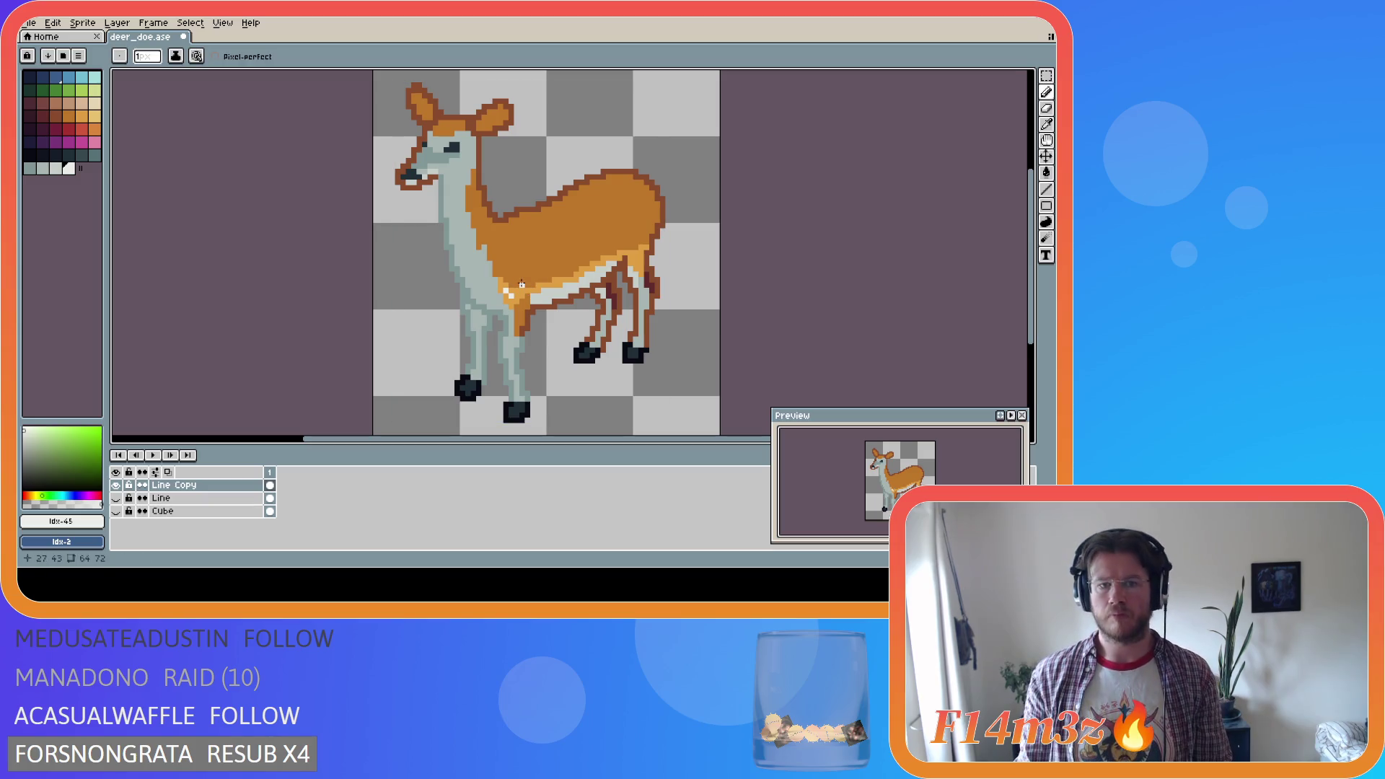
Dot three white spots on the doe's chest
click(521, 282)
key(alt)
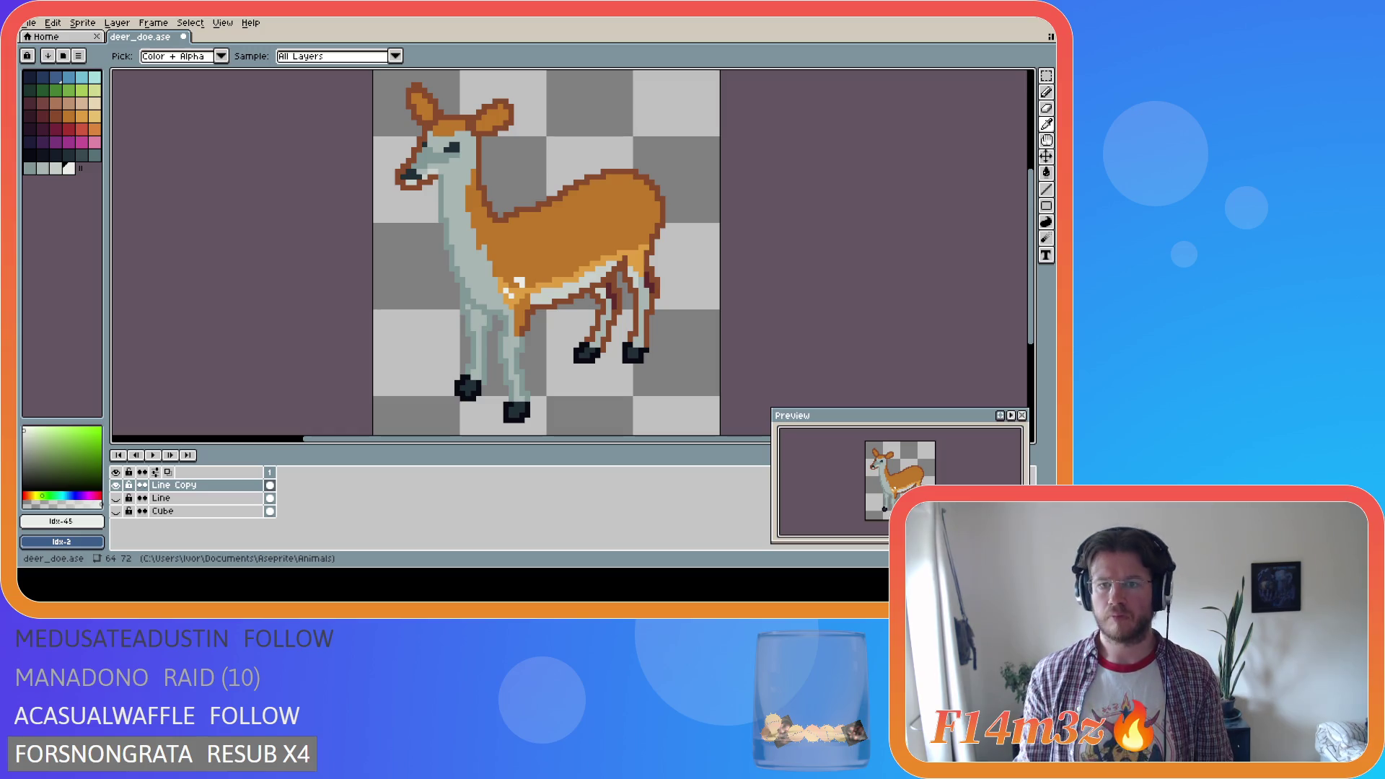
click(511, 270)
key(alt)
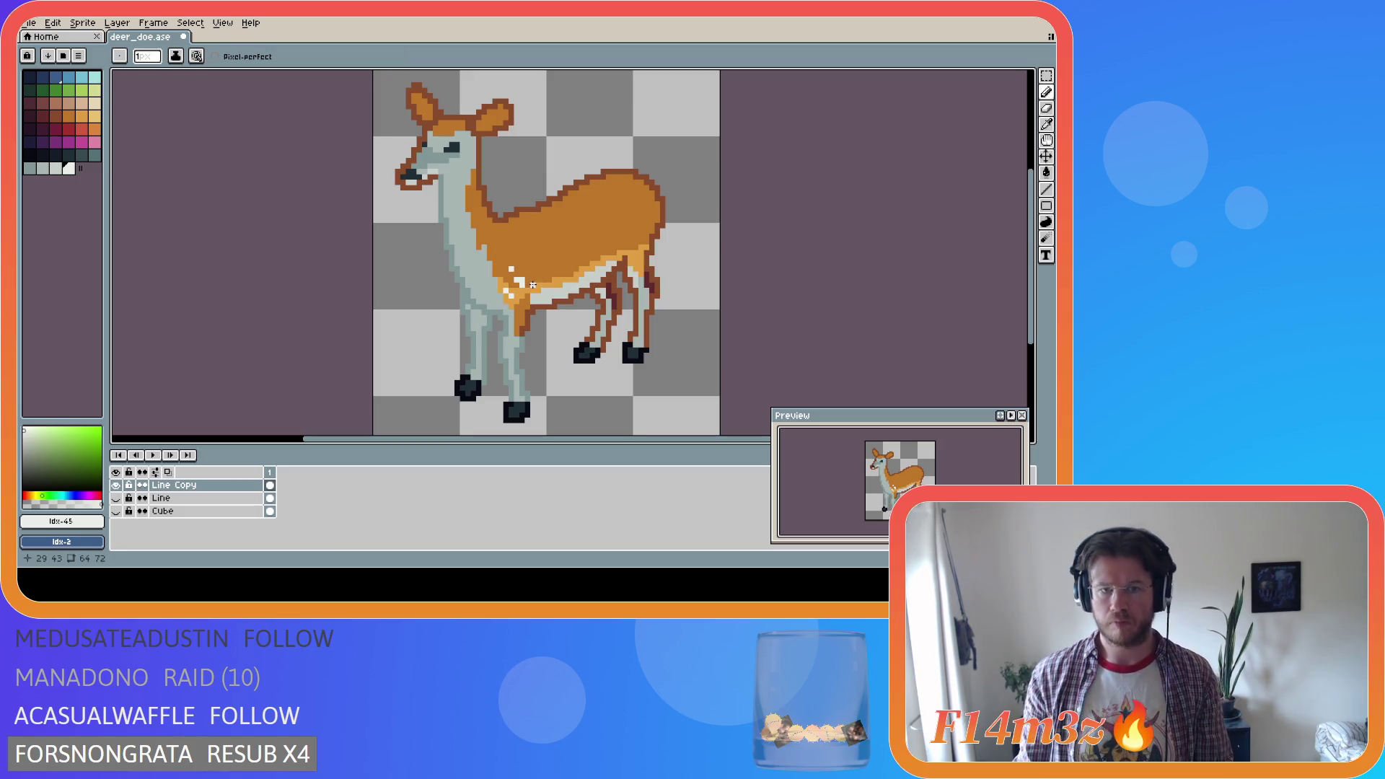
click(544, 280)
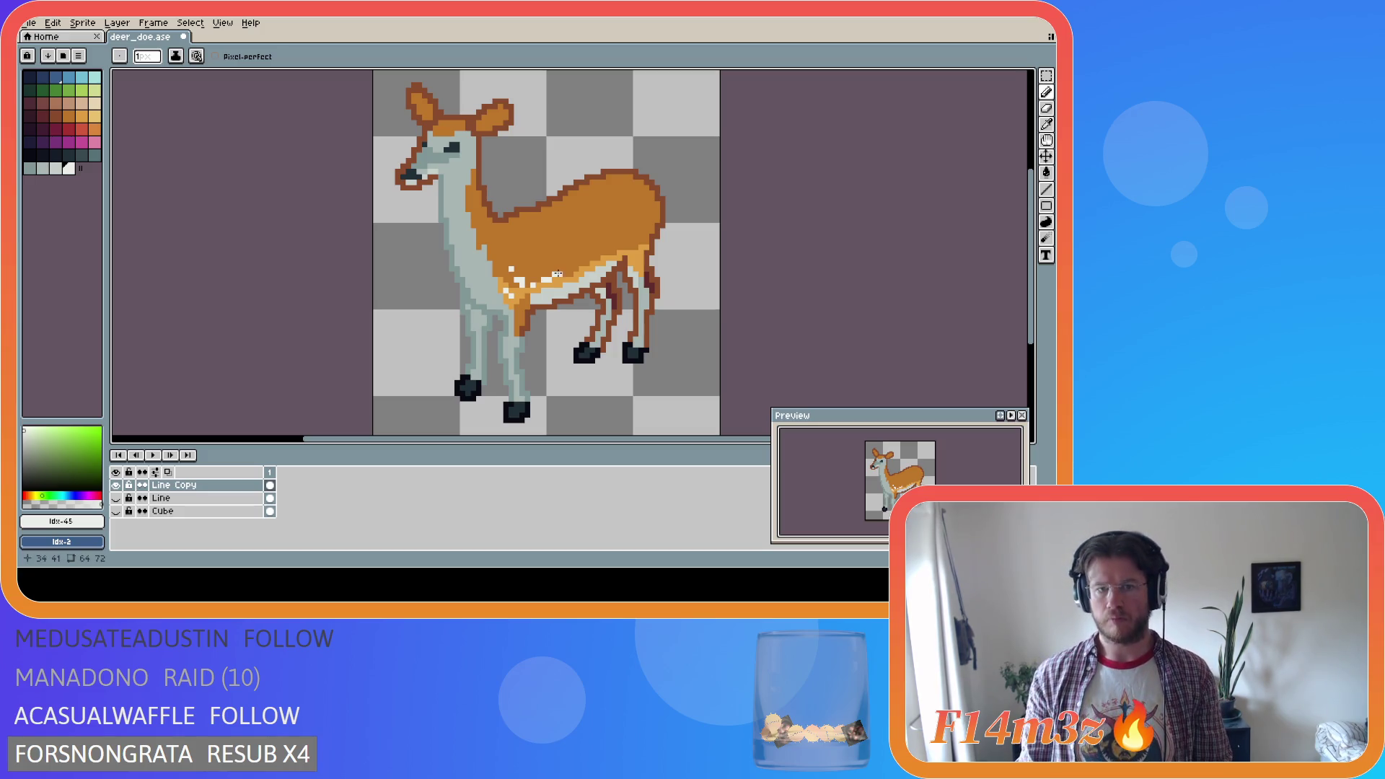
key(alt)
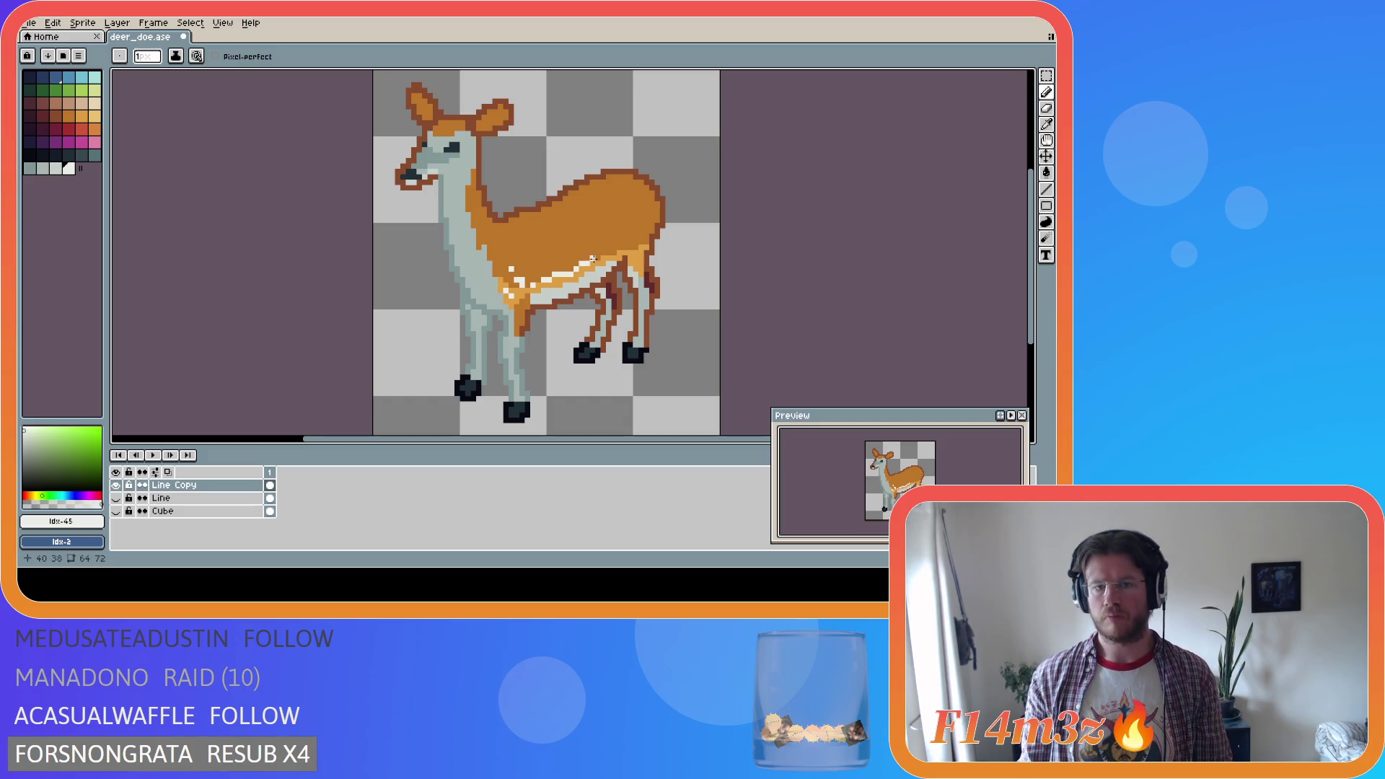
key(alt)
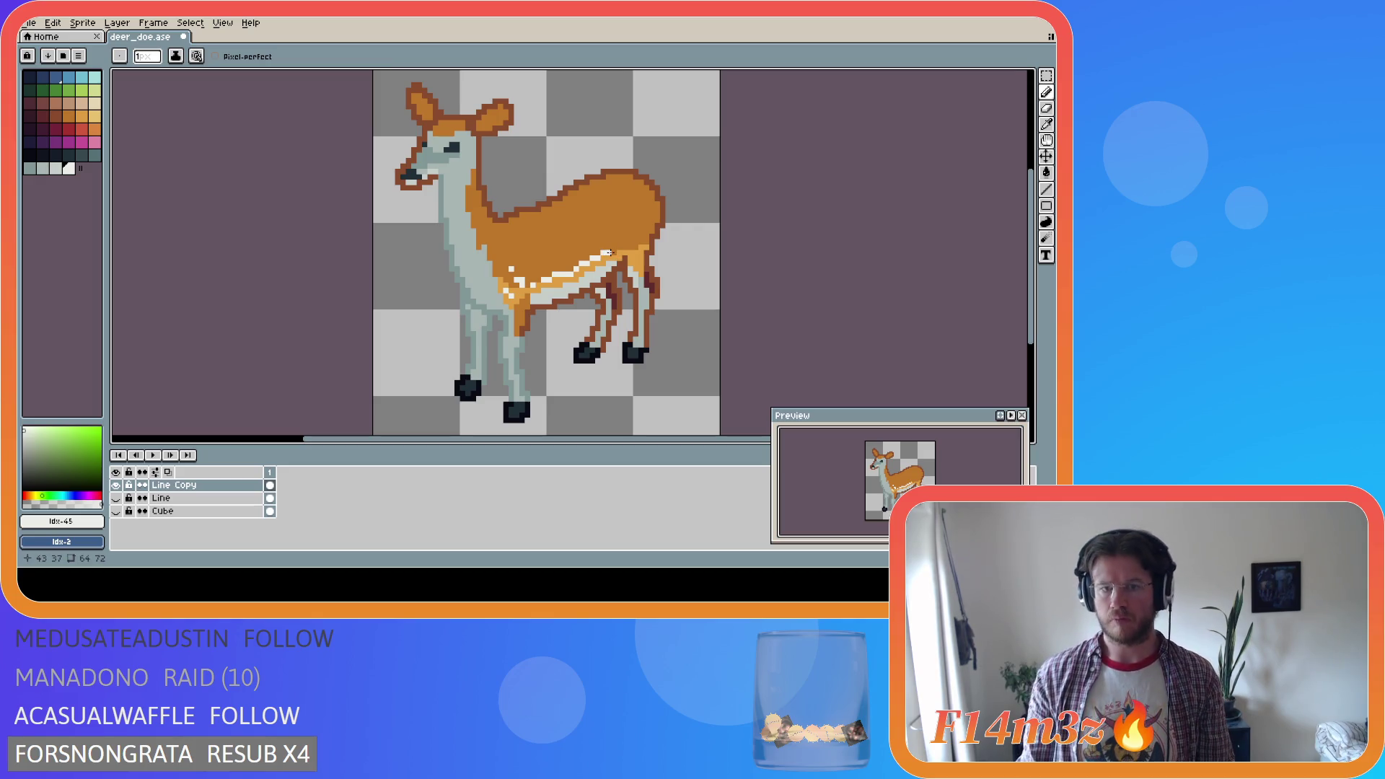
key(alt)
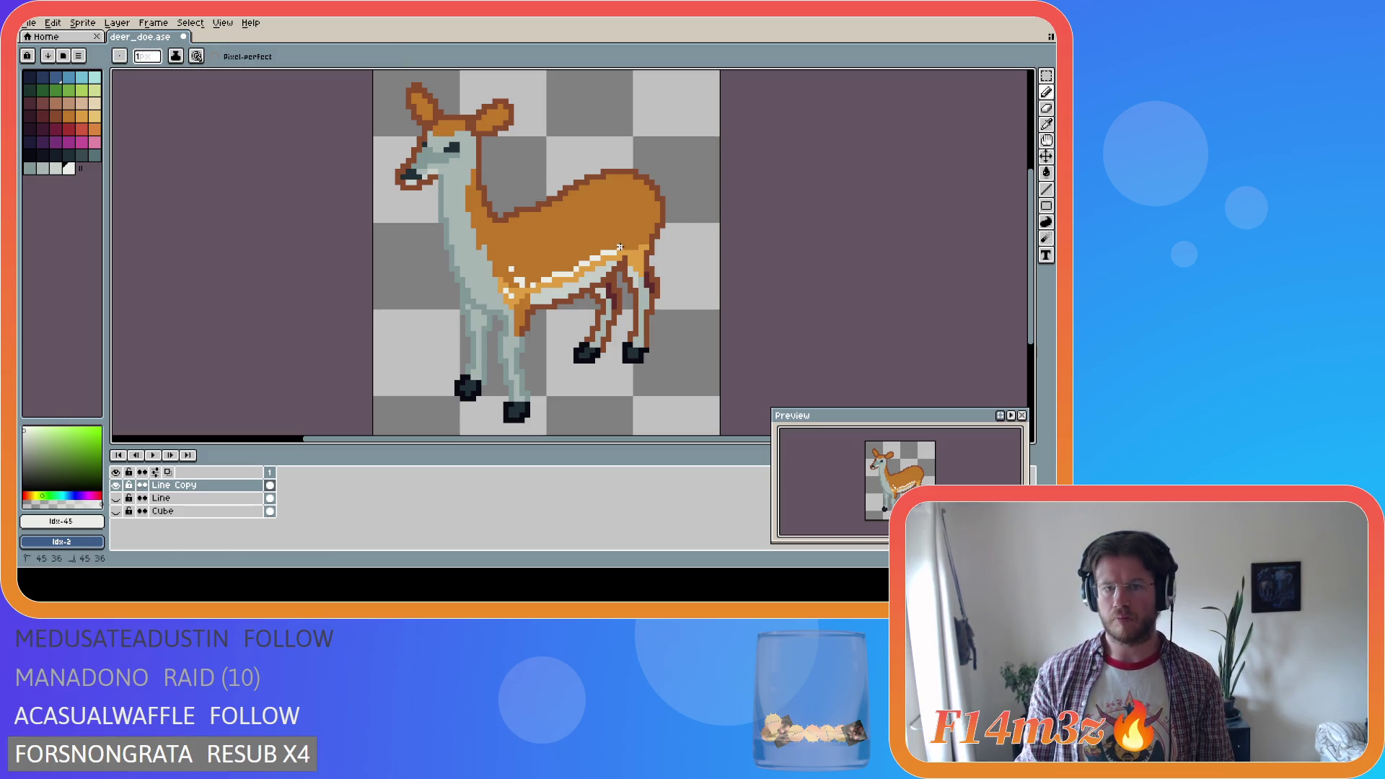
Extend the white belly highlight stripe and add a white spot on the back
drag(631, 247, 641, 246)
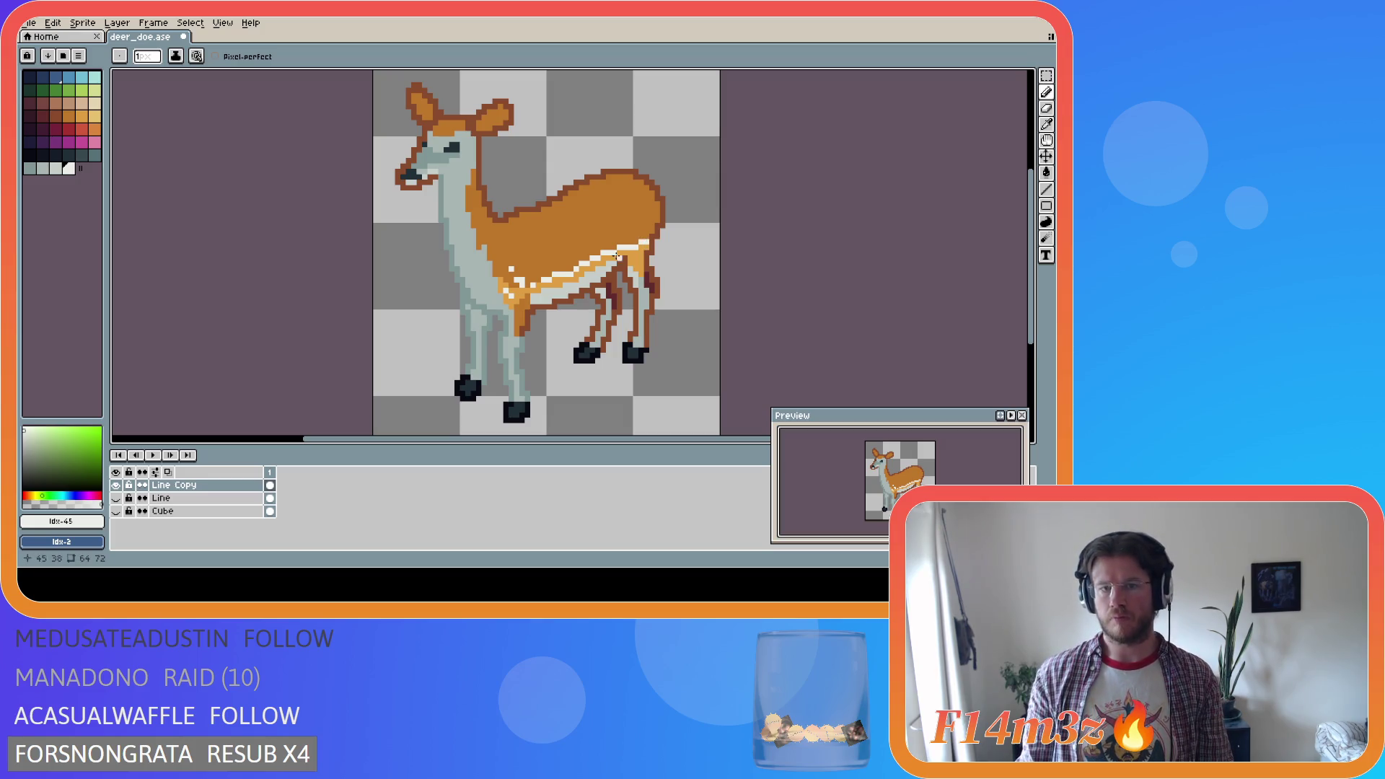
key(alt)
click(554, 242)
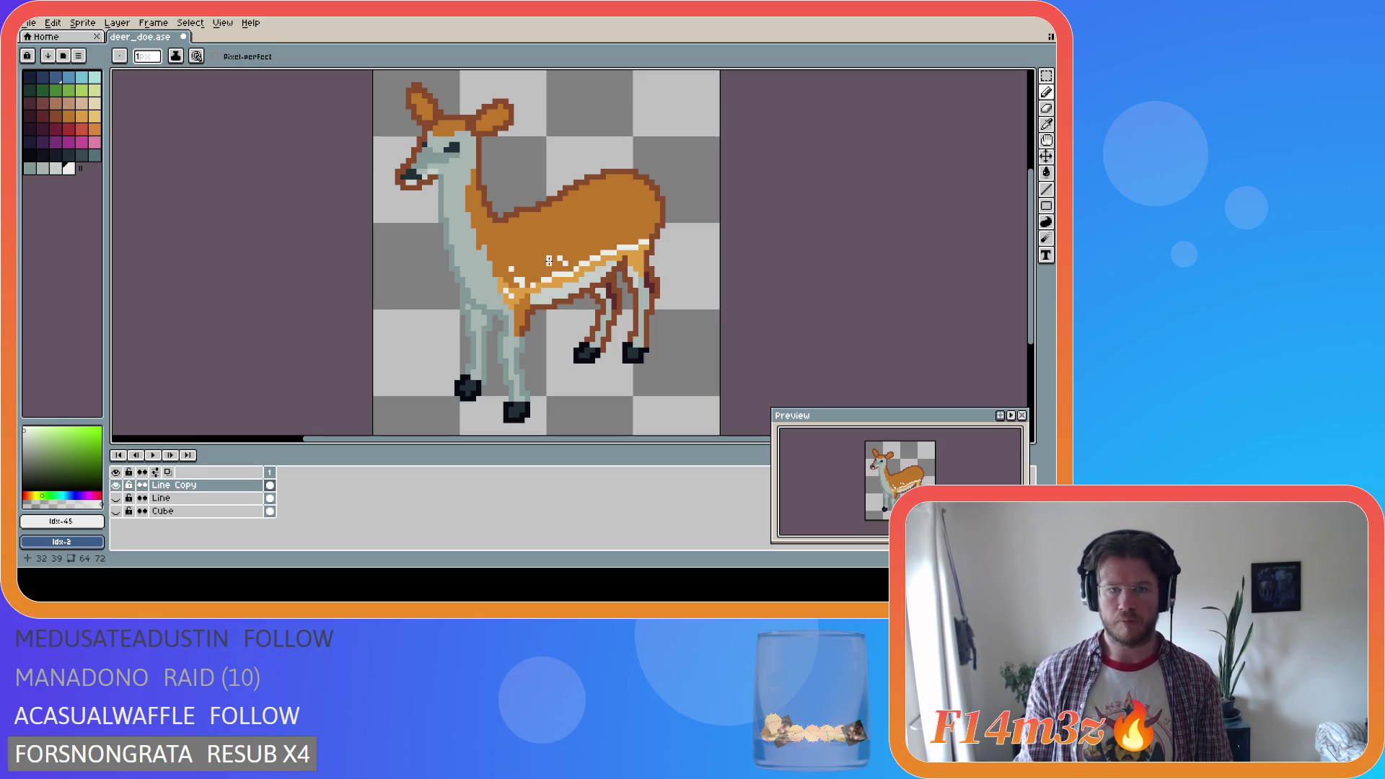
Dot a row of white spots on the flank above the belly stripe, undoing stray pixels
ctrl+click(549, 261)
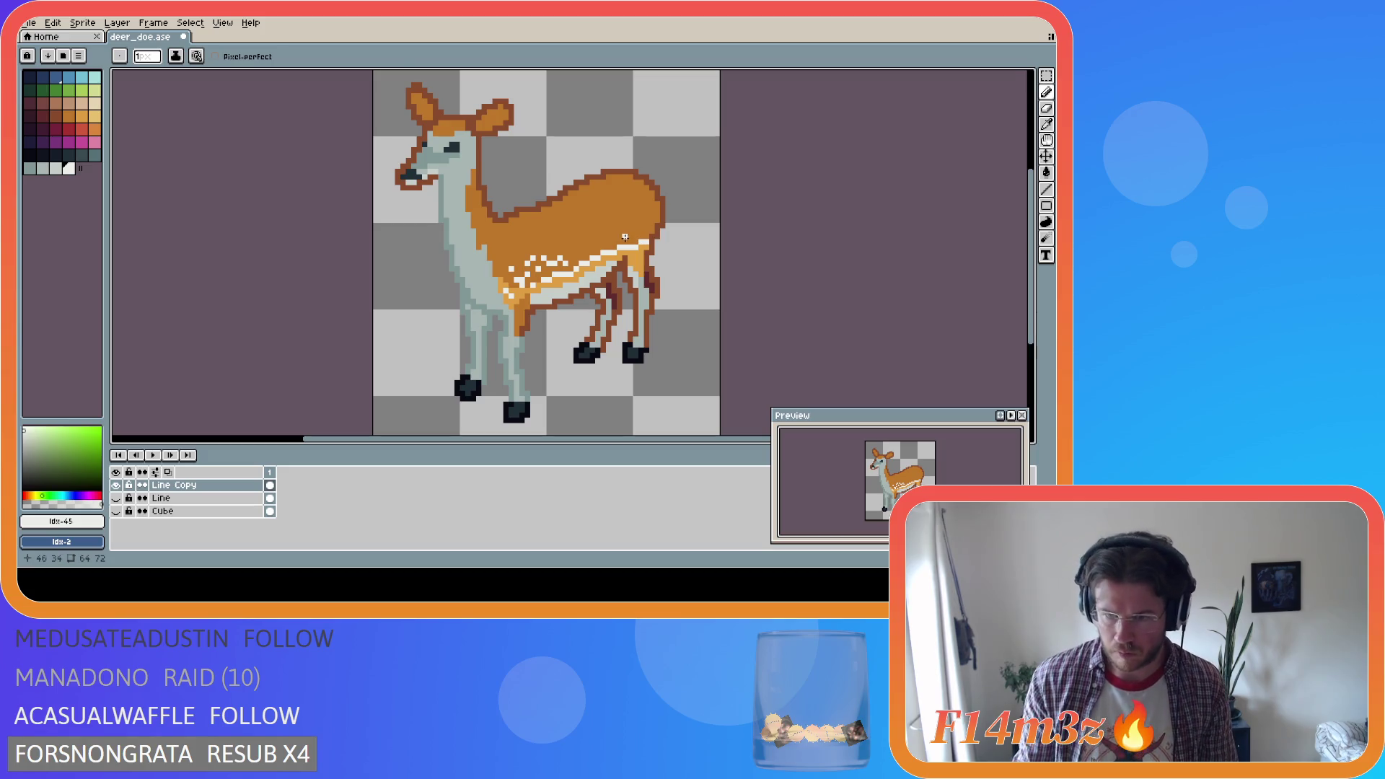
key(alt)
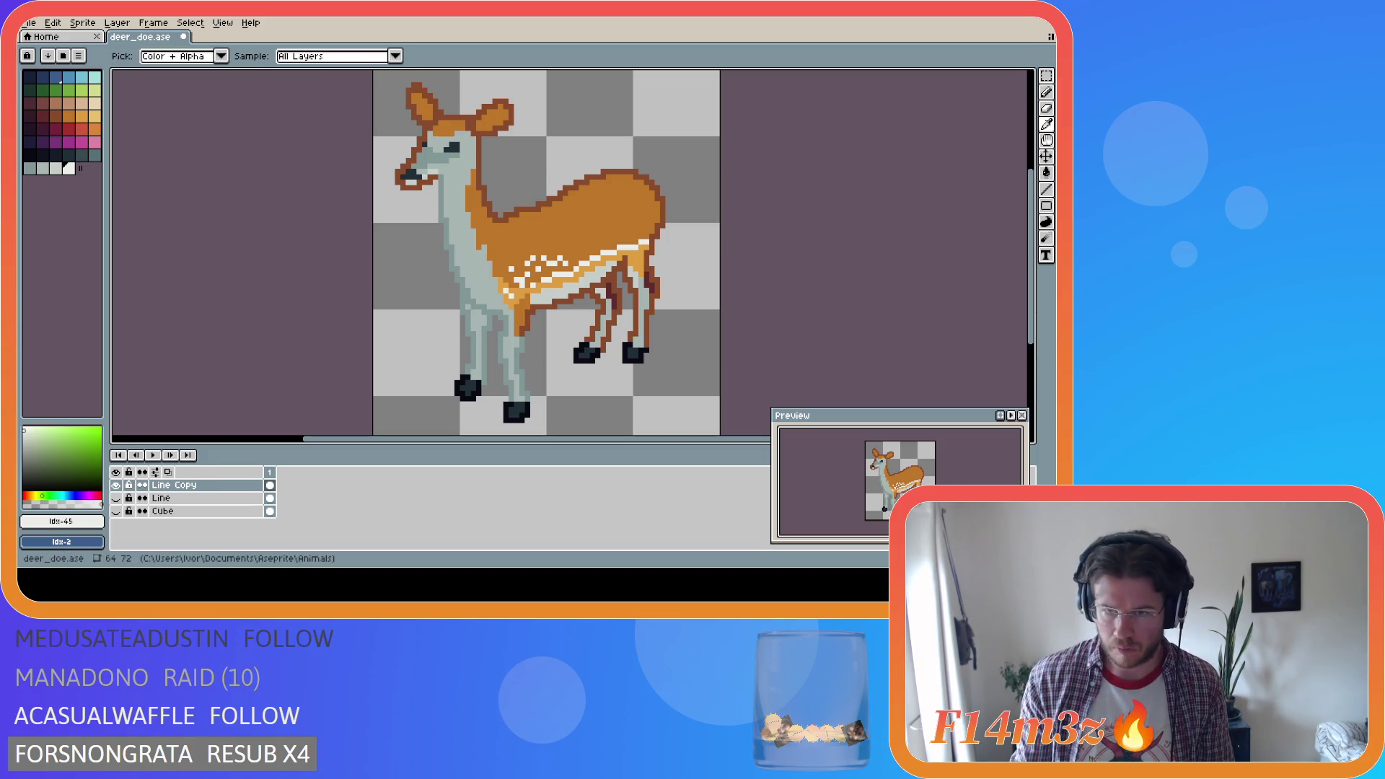
key(alt)
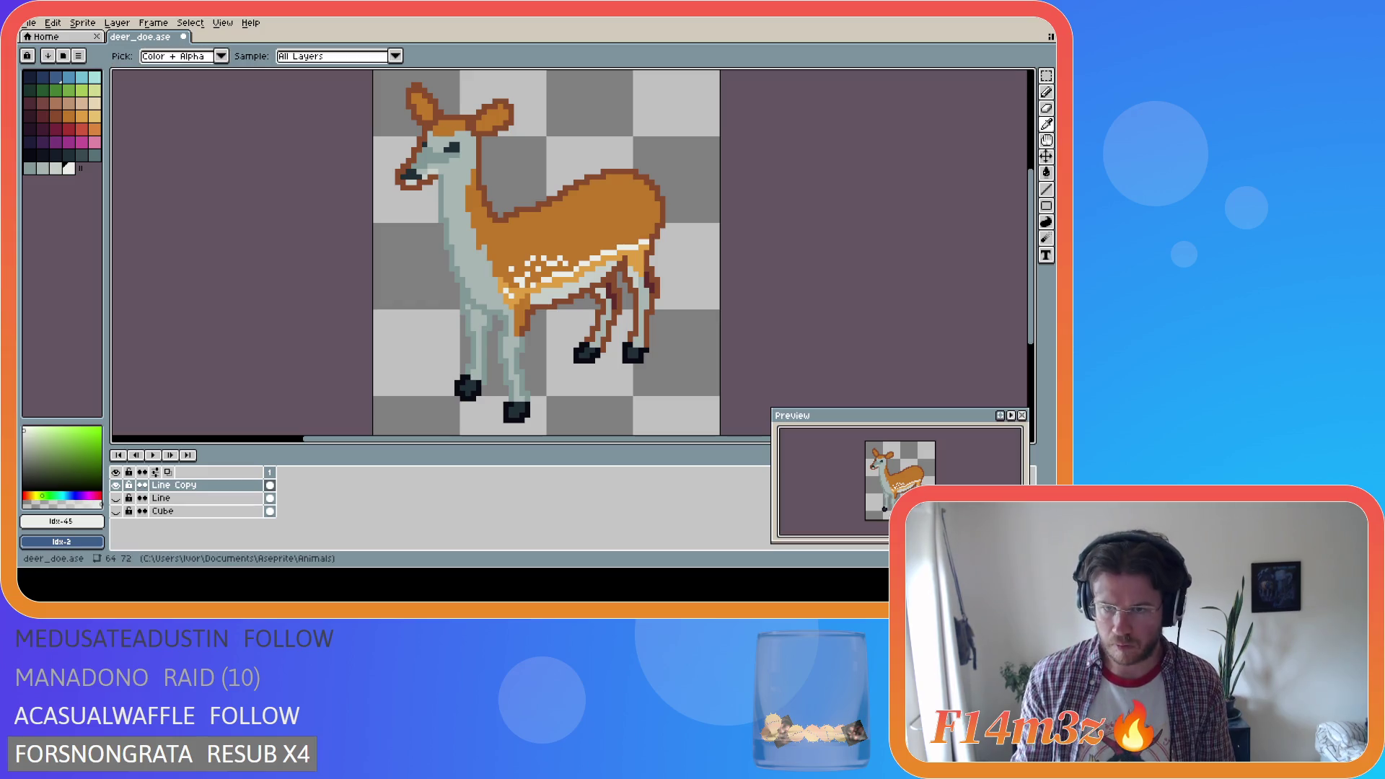
key(alt)
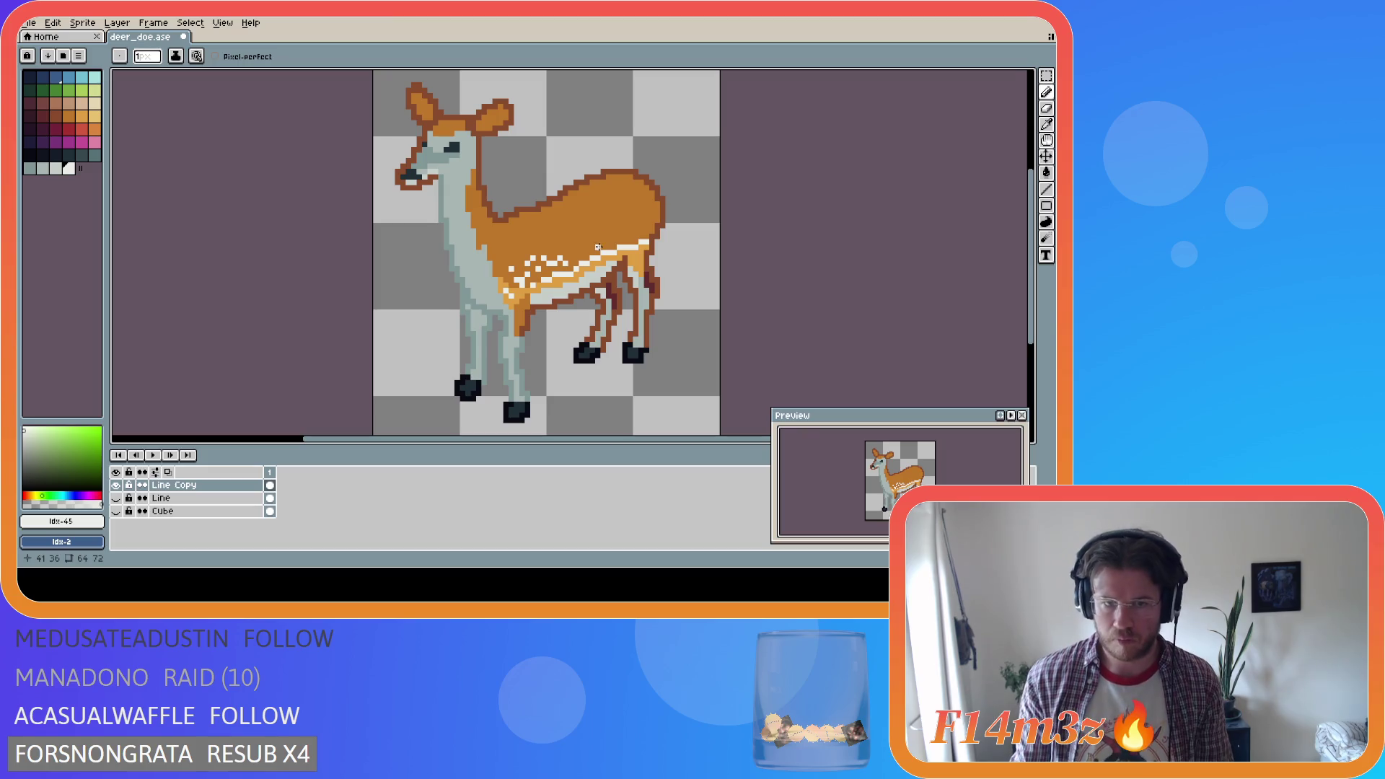
key(ctrl+z)
key(ctrl+z)
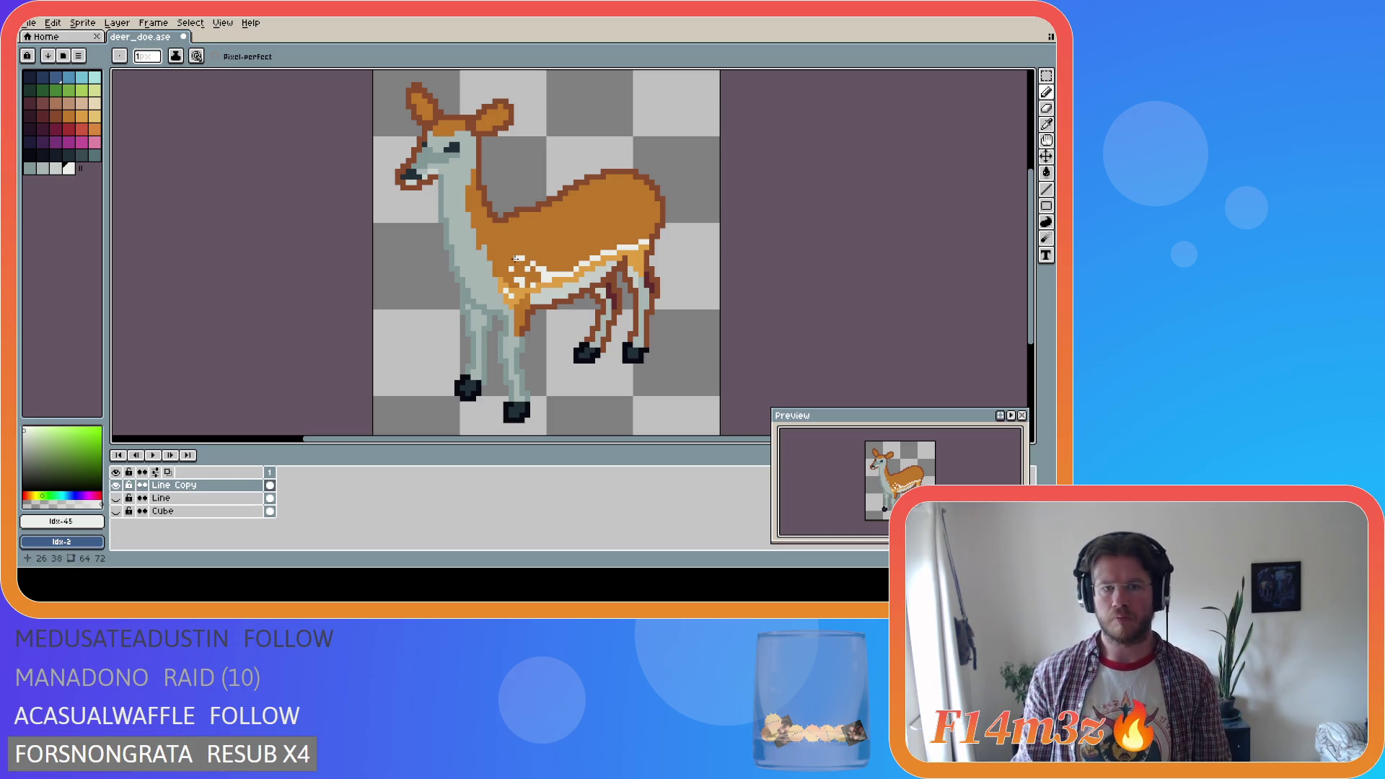
key(i)
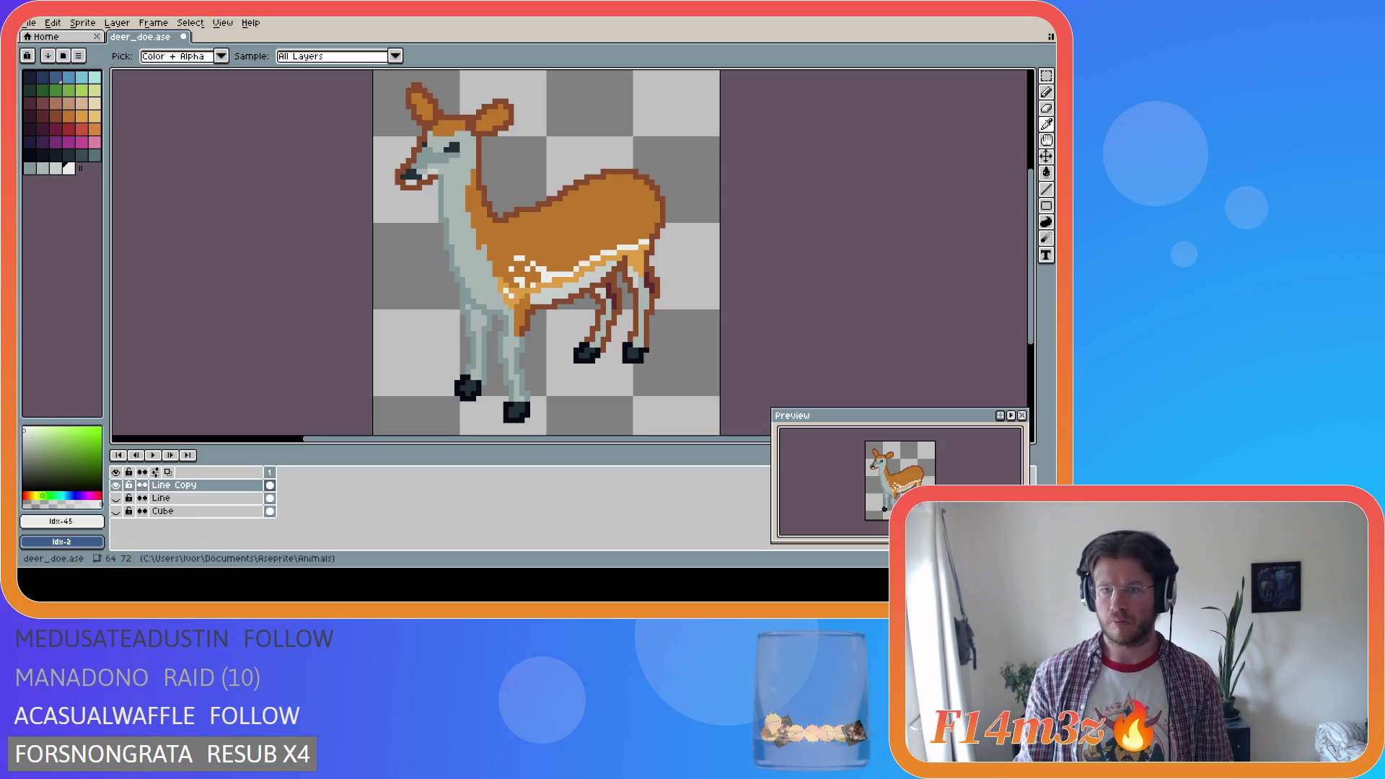
key(b)
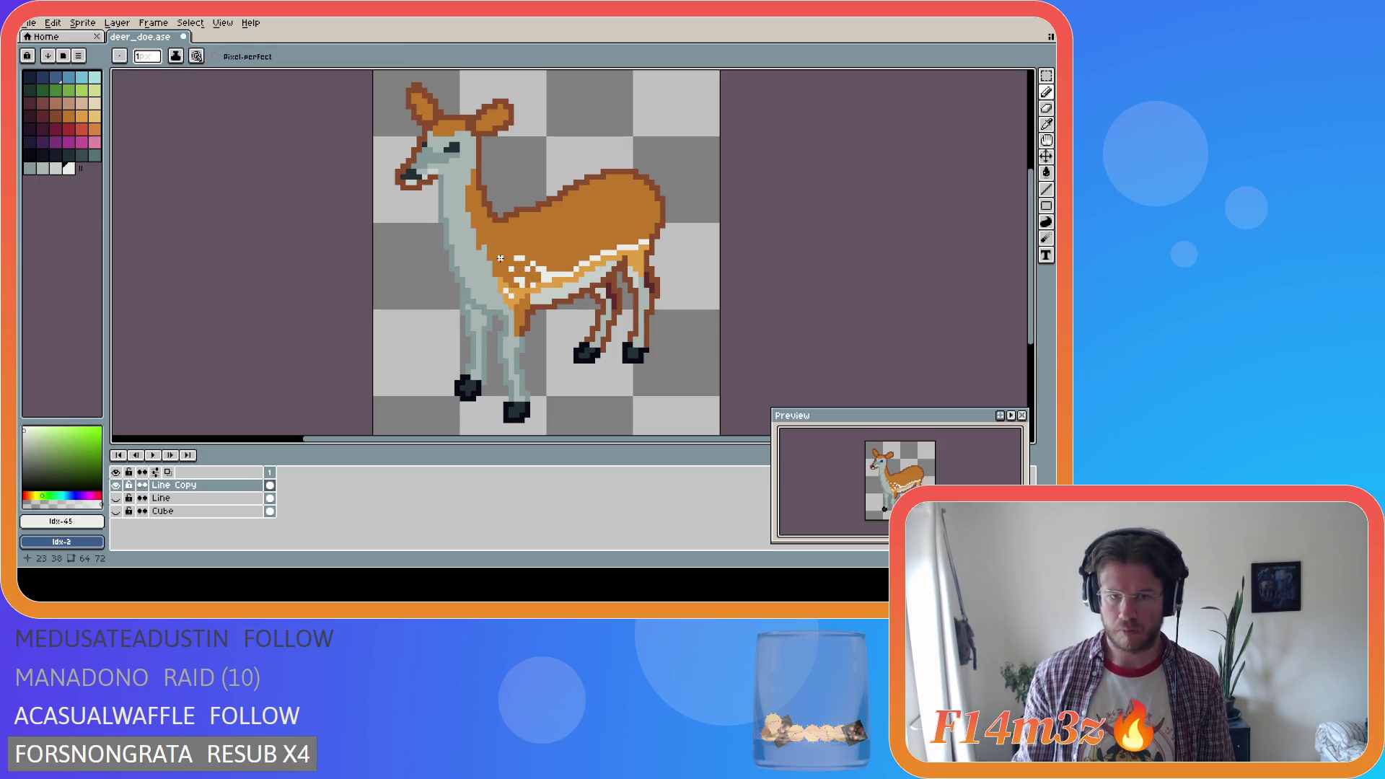
key(i)
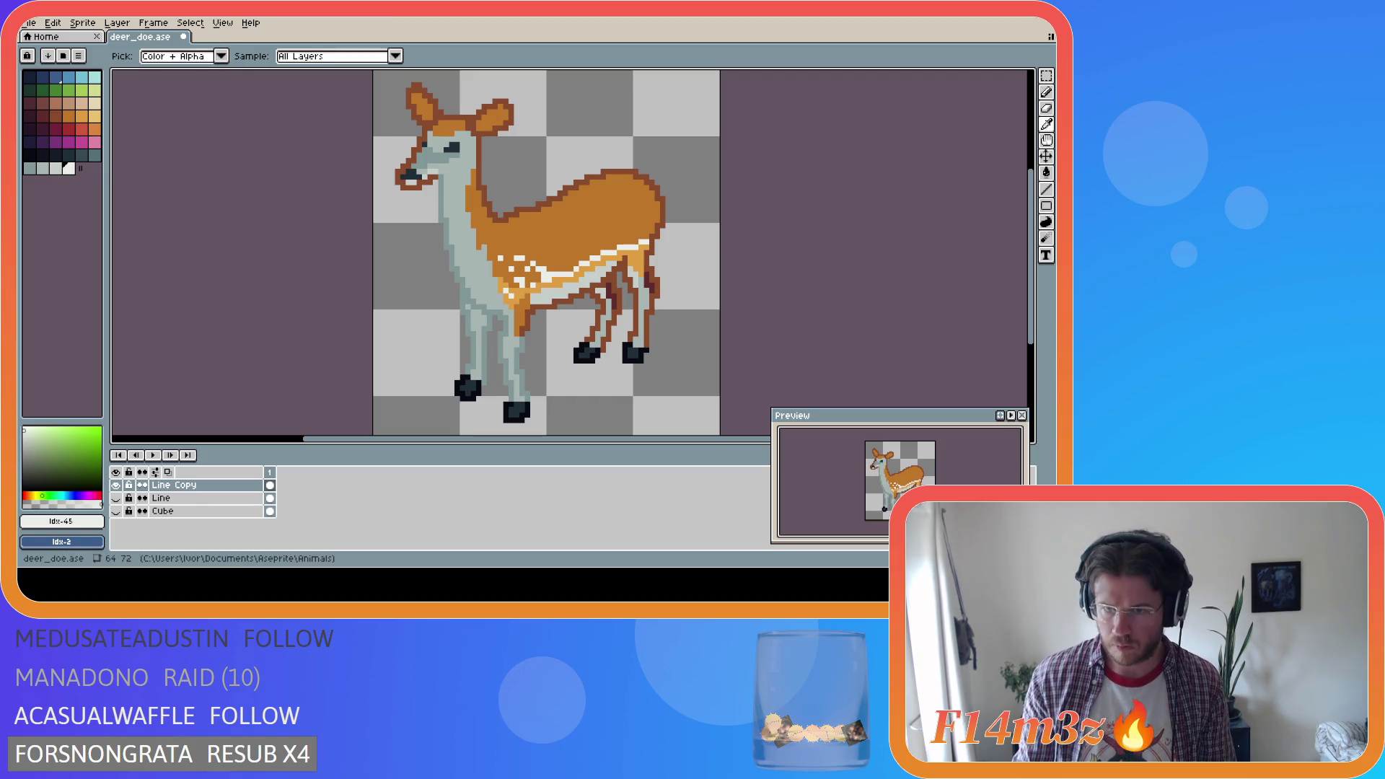
key(b)
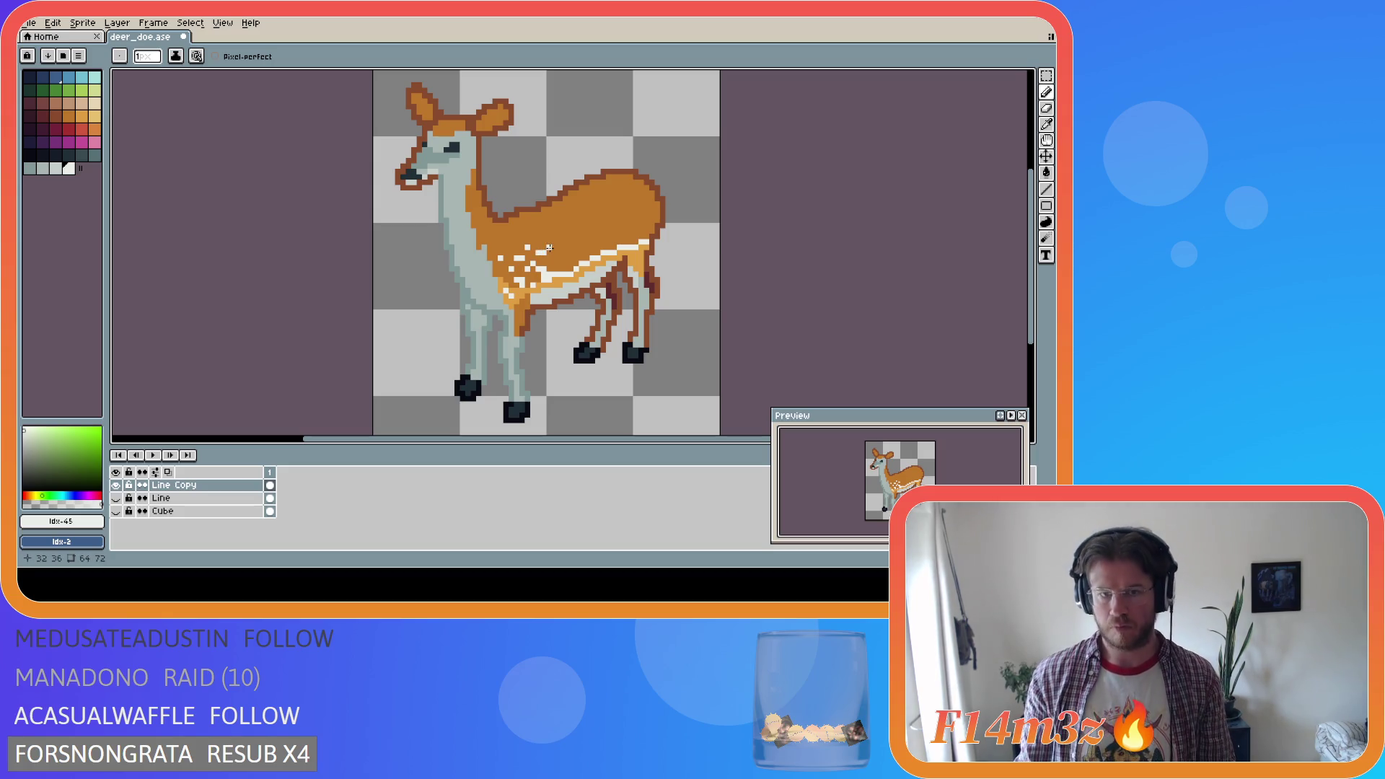
click(549, 249)
Place white spot pixels across the doe's back, undoing a misplaced one
key(i)
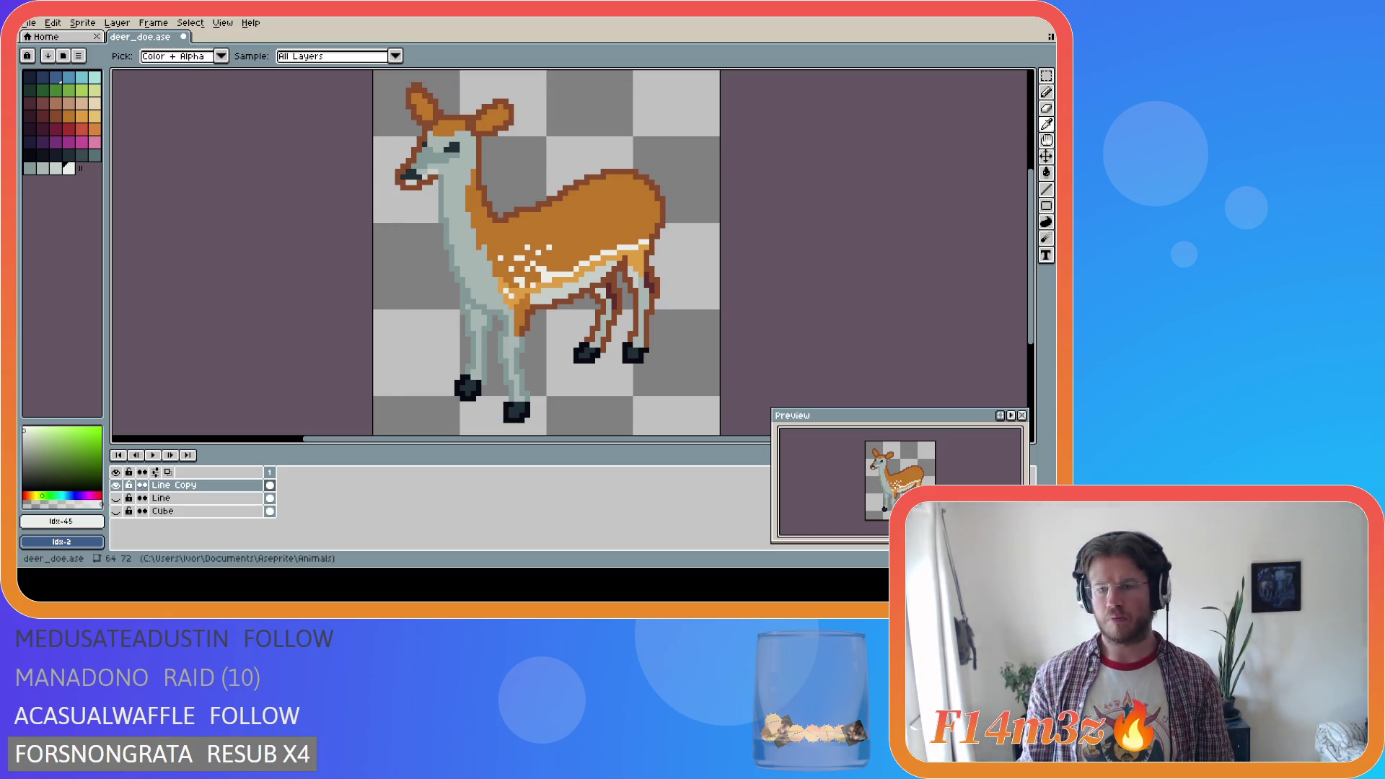
key(b)
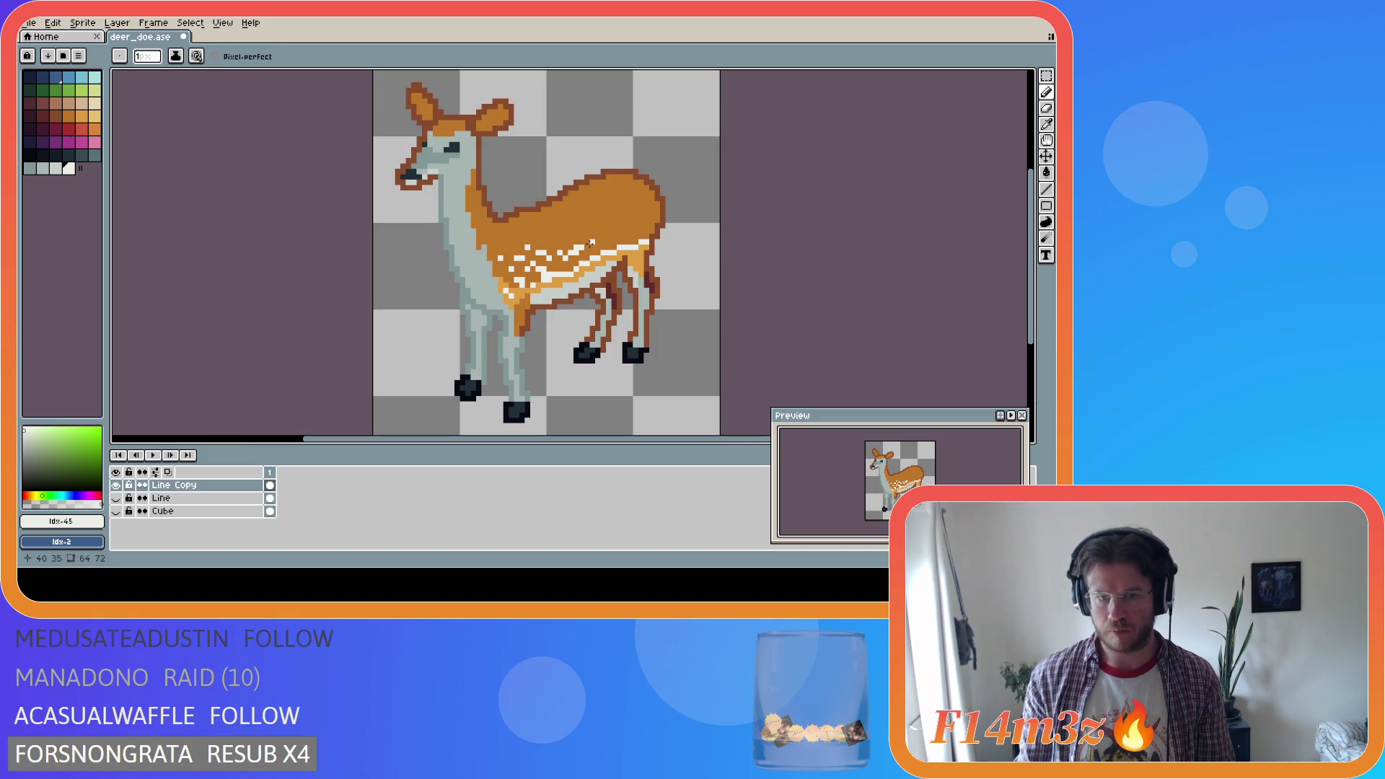
key(i)
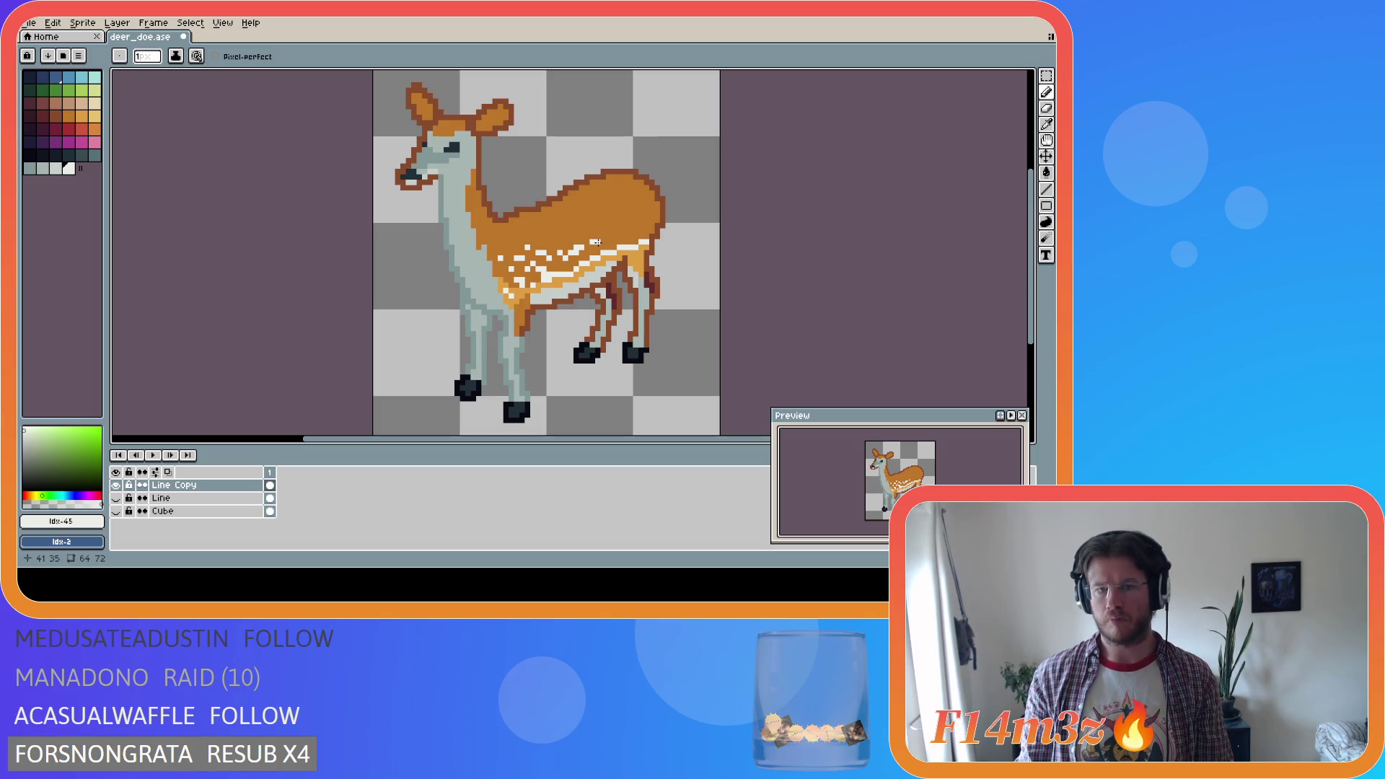
key(ctrl+z)
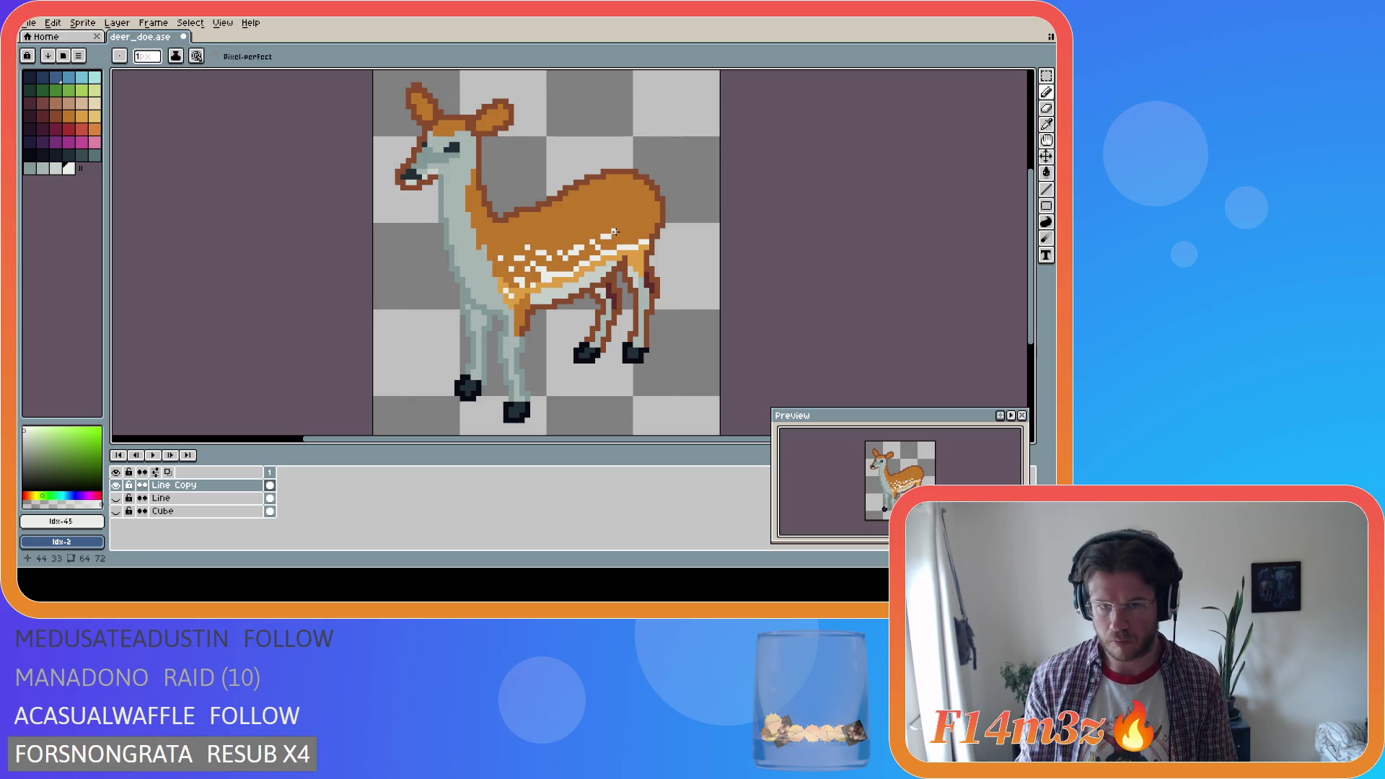
key(i)
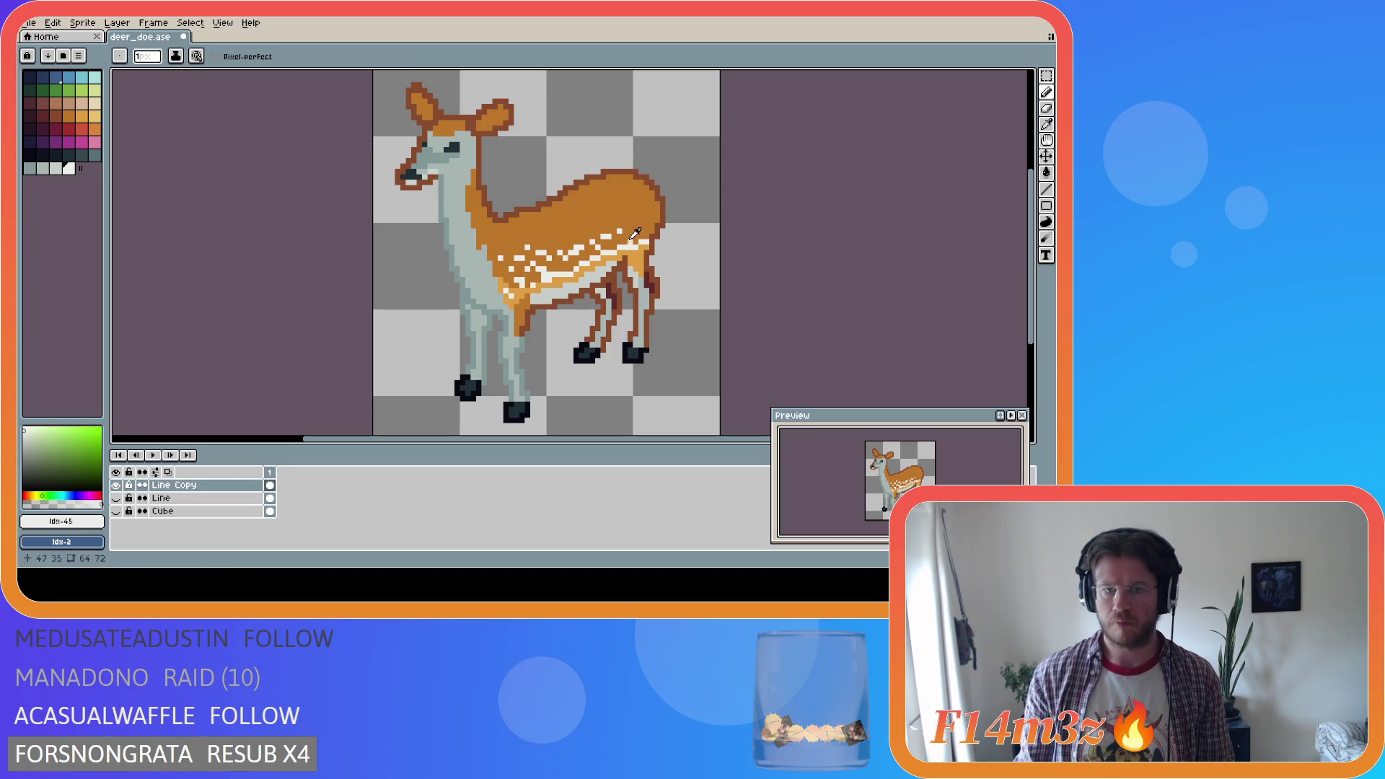
key(b)
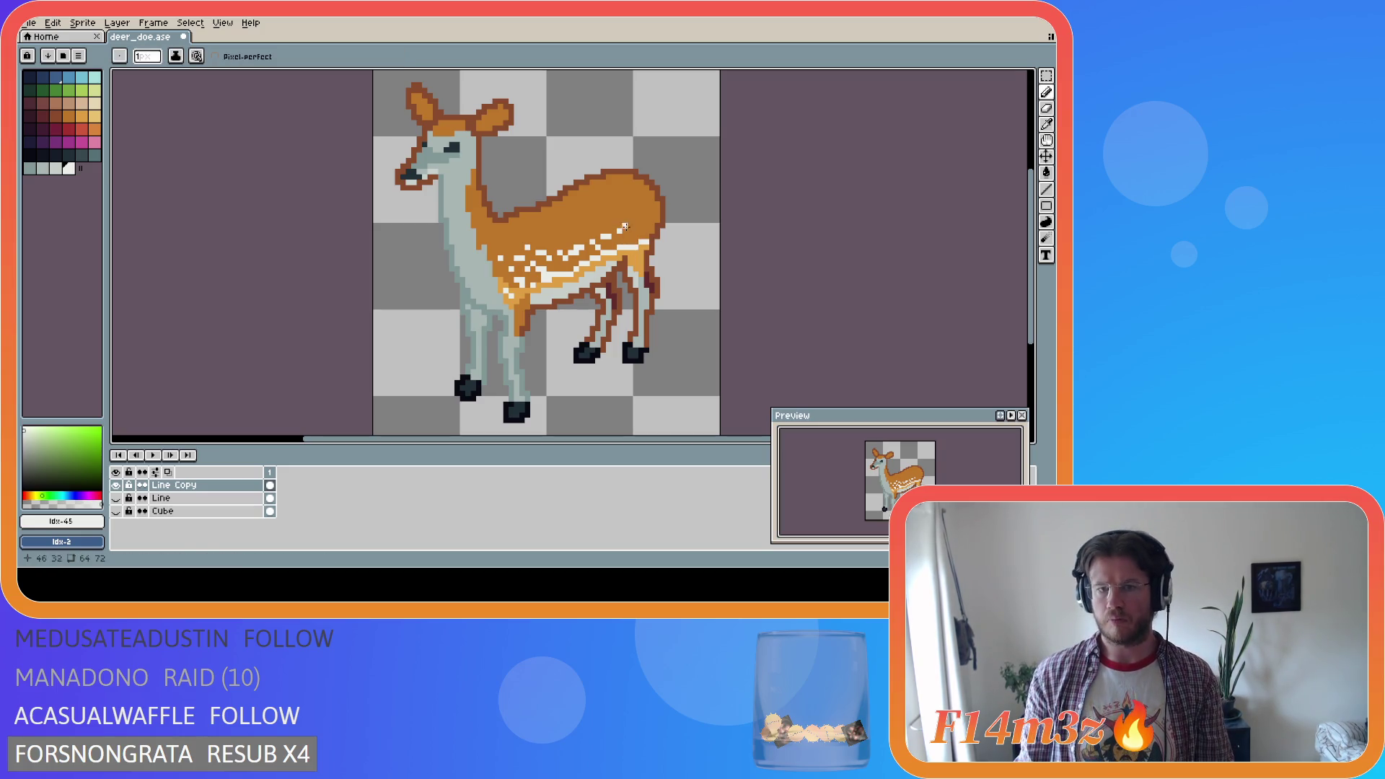
key(i)
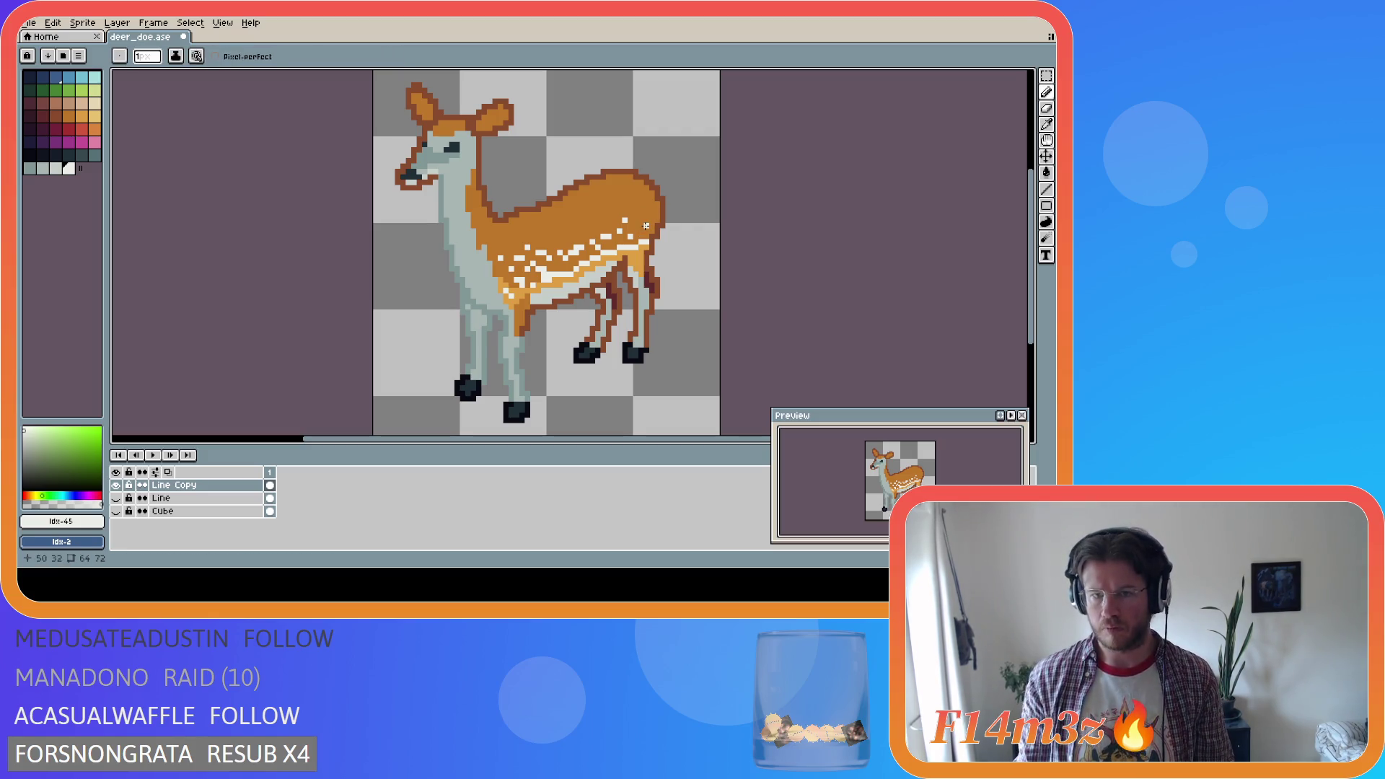
key(b)
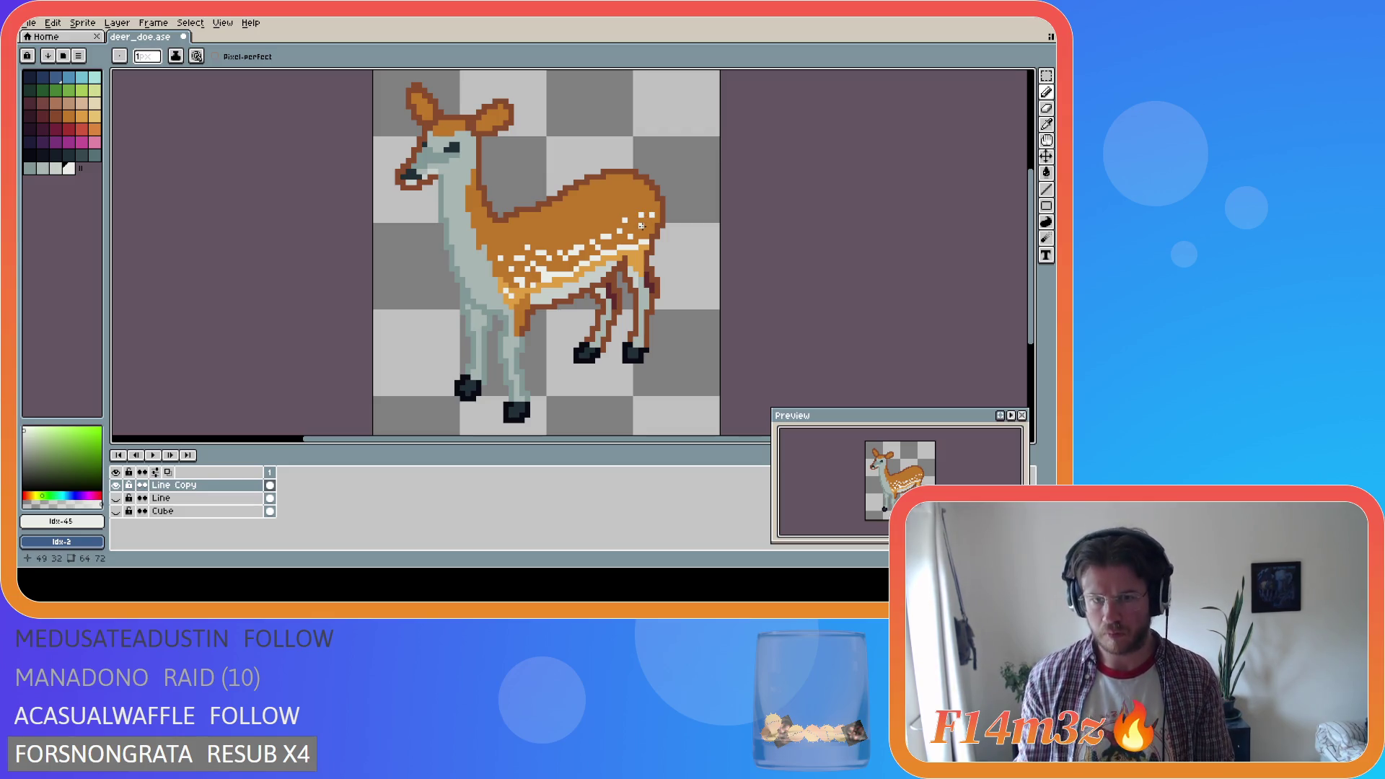
key(i)
key(b)
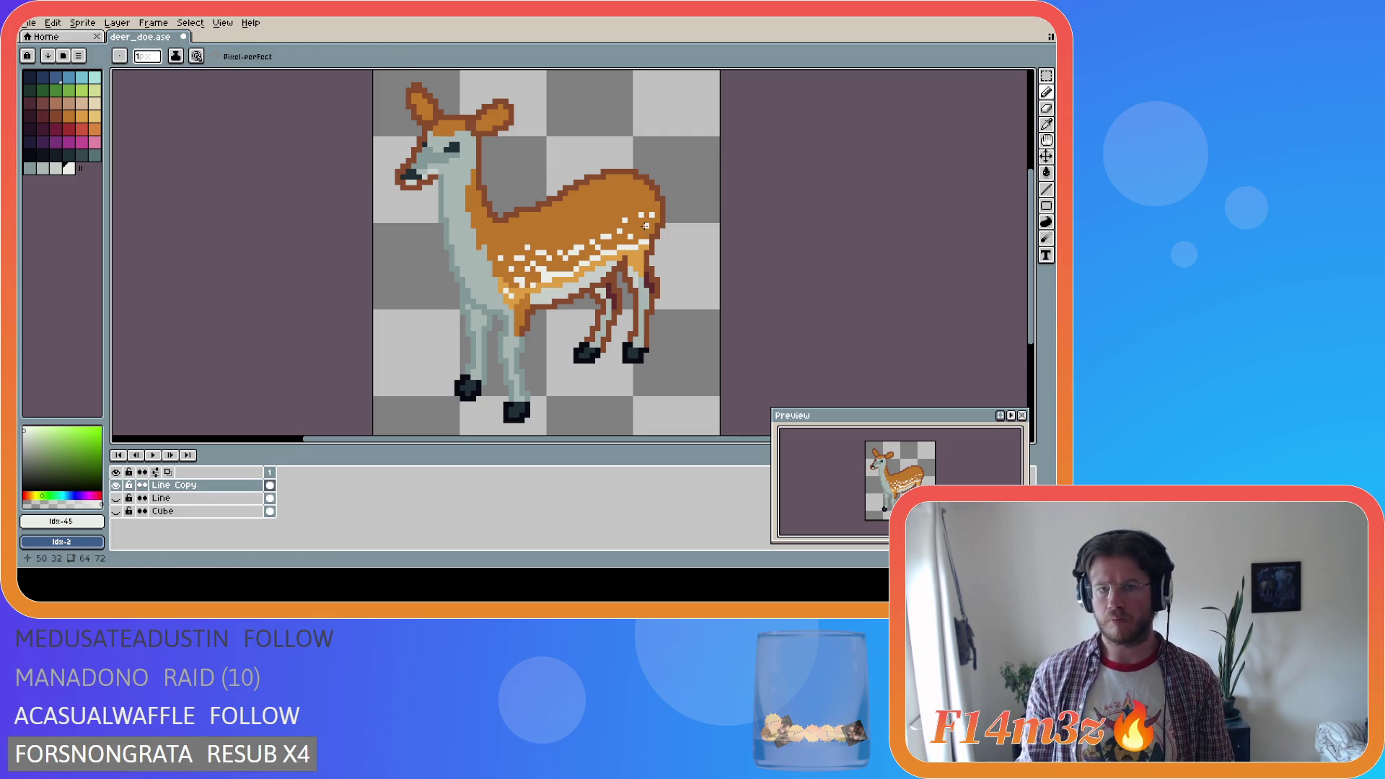
key(i)
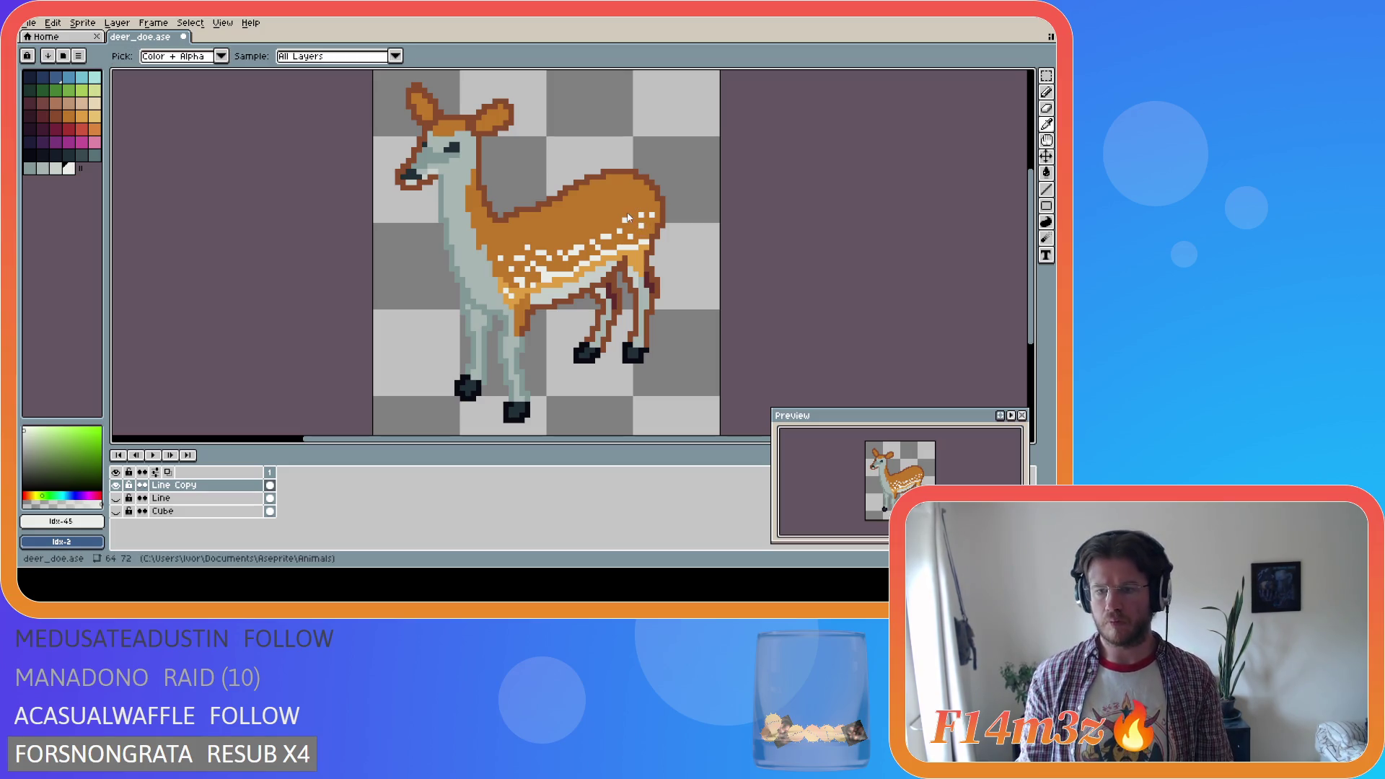
key(b)
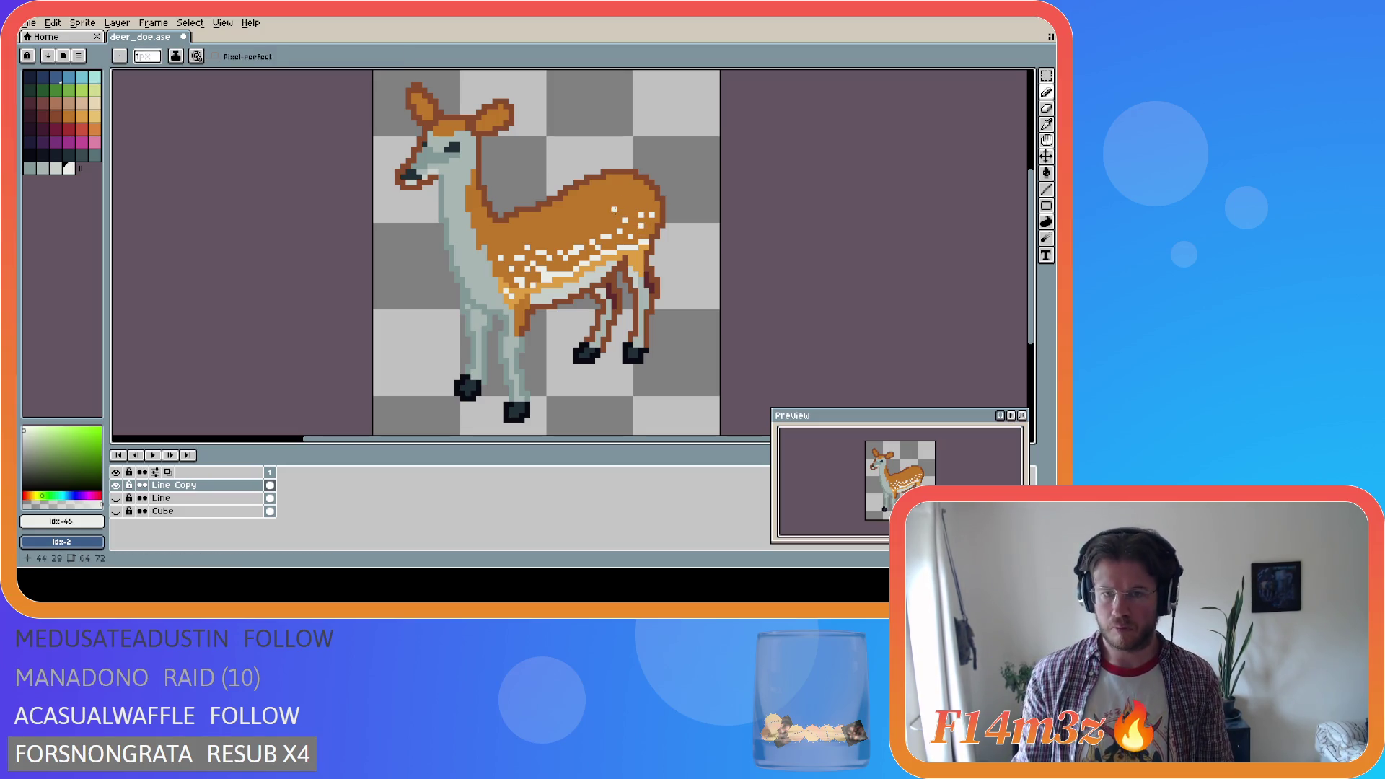
key(i)
key(b)
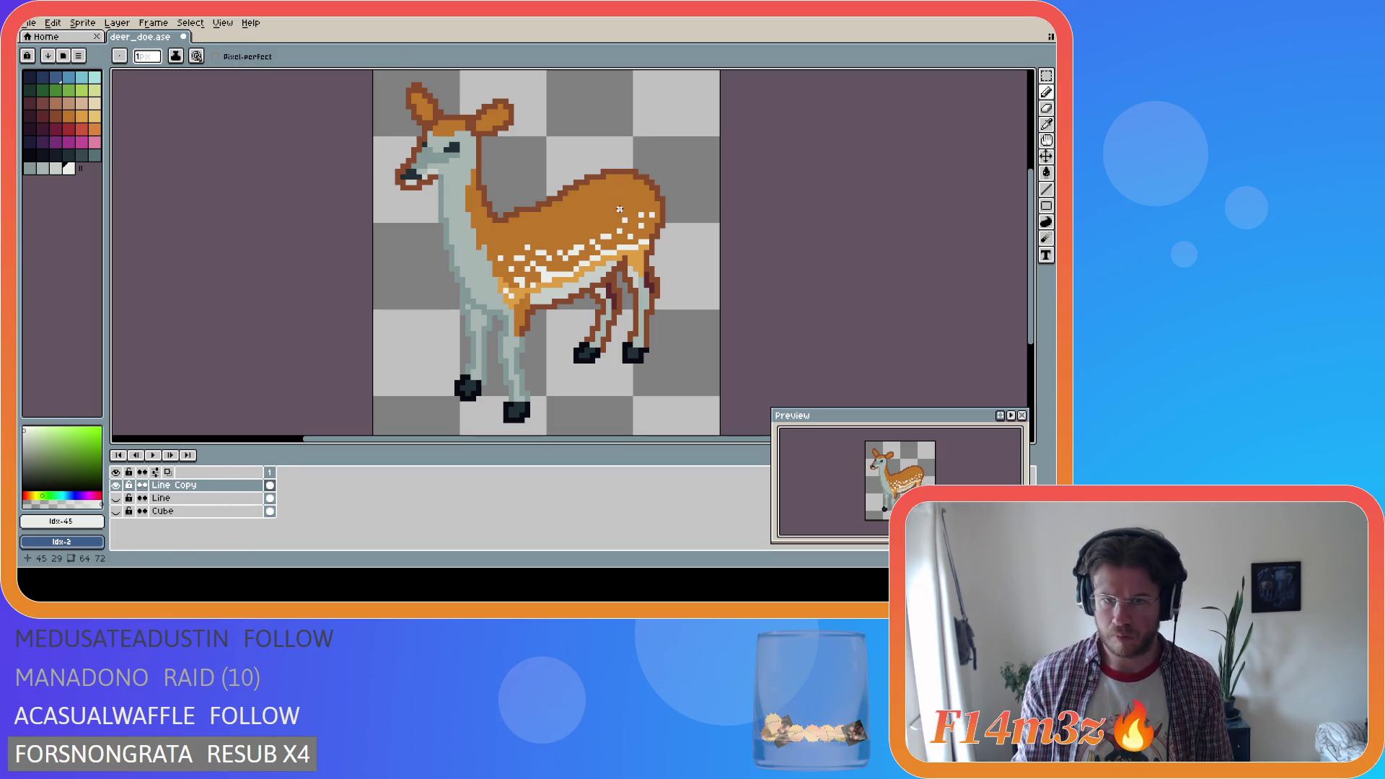
Add two white spots further back toward the rump, then undo them
click(608, 204)
click(618, 215)
key(ctrl+z)
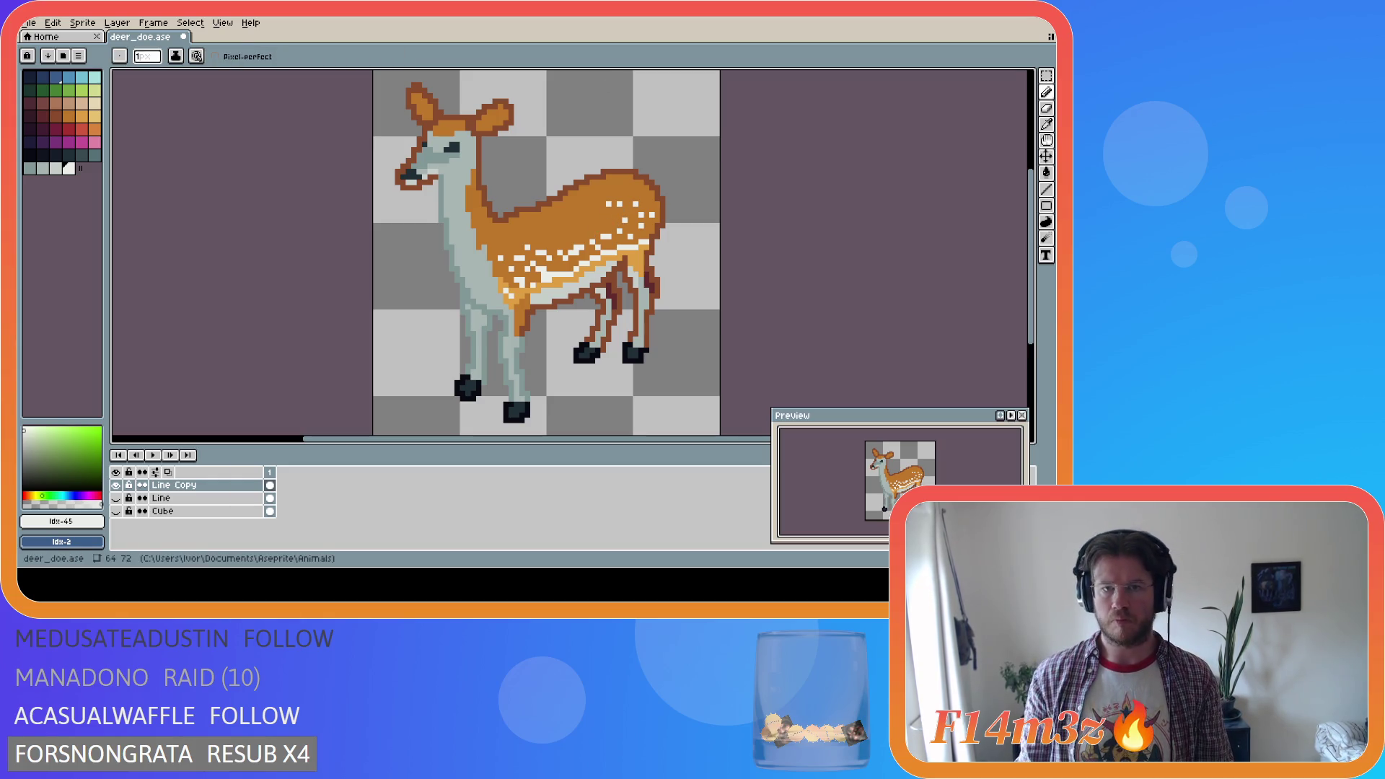
key(v)
key(b)
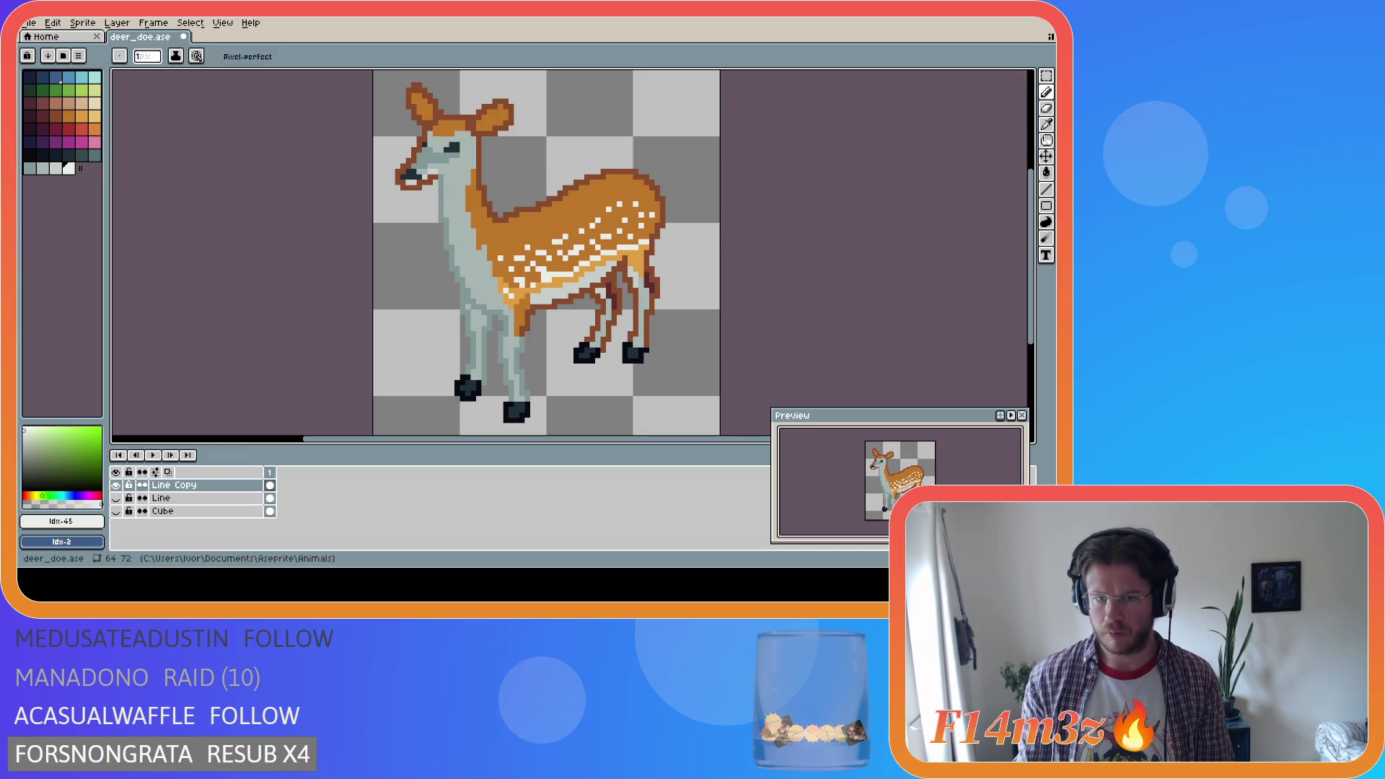
Add white spot pixels forward along the back onto the shoulder and withers
key(i)
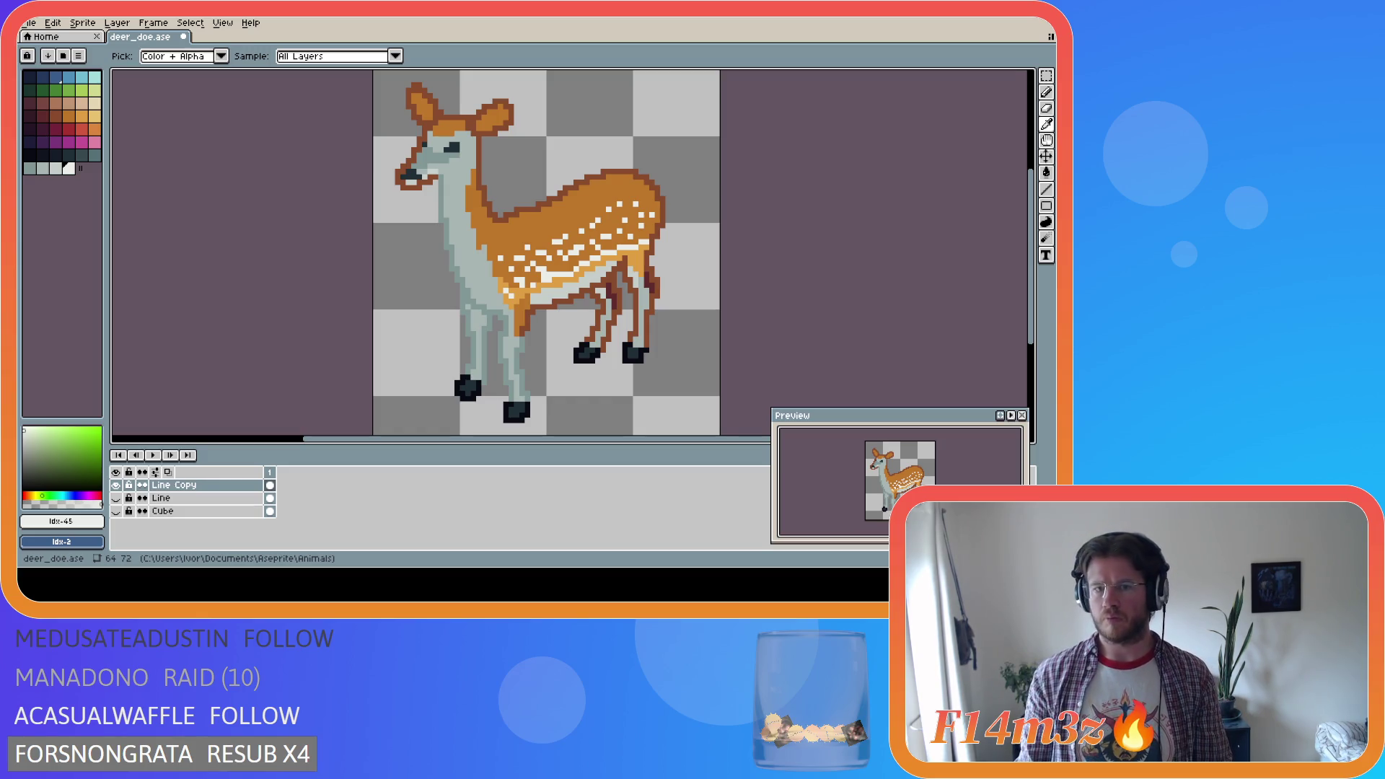
key(b)
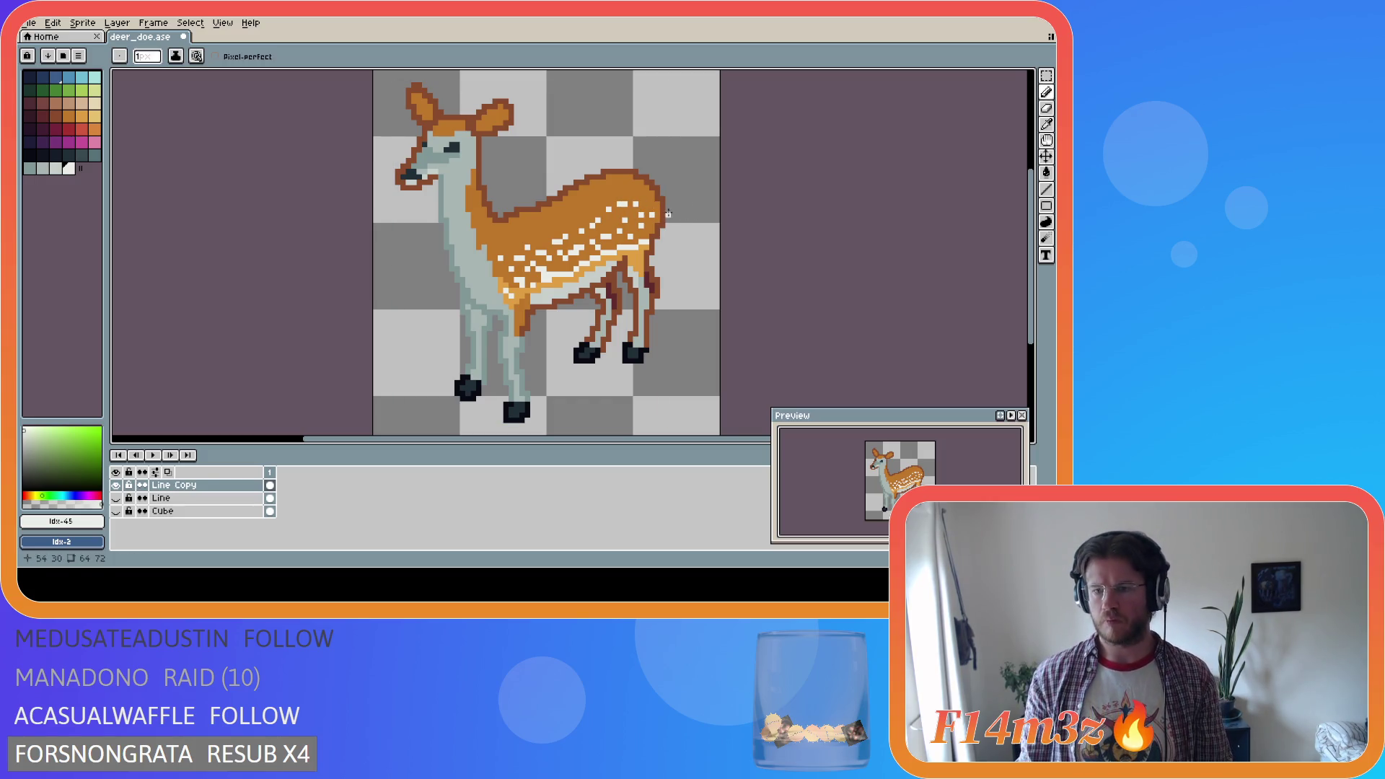
key(i)
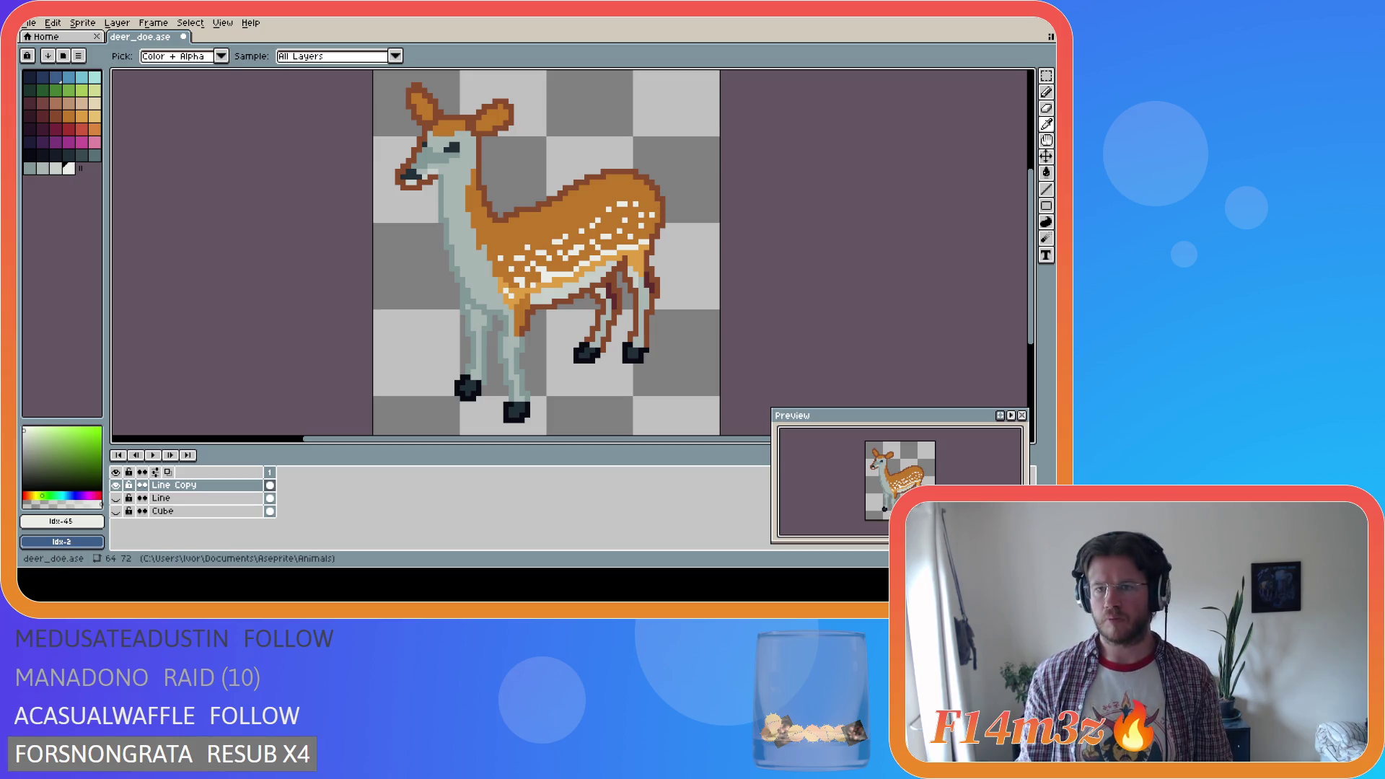
key(b)
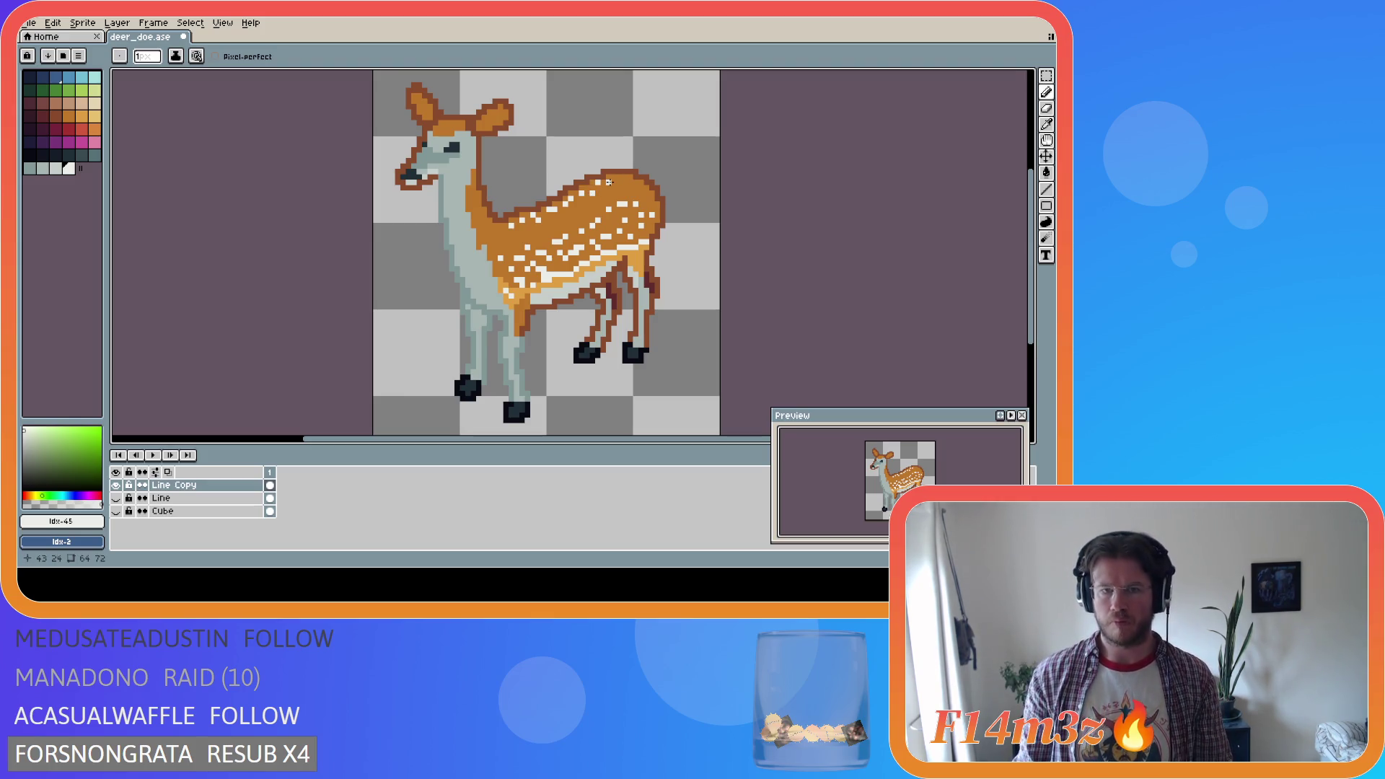
key(i)
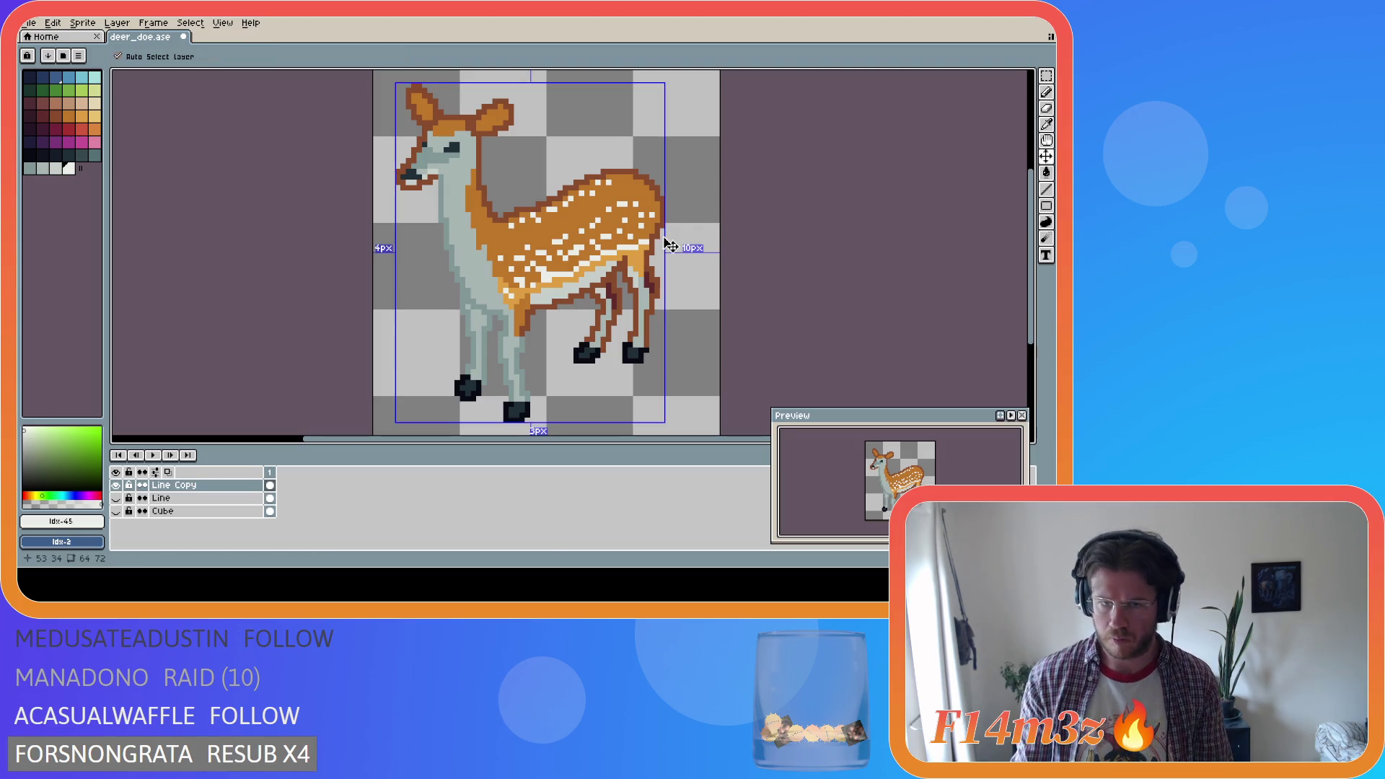
Undo the last misplaced white spot and return to the Pencil
key(ctrl+z)
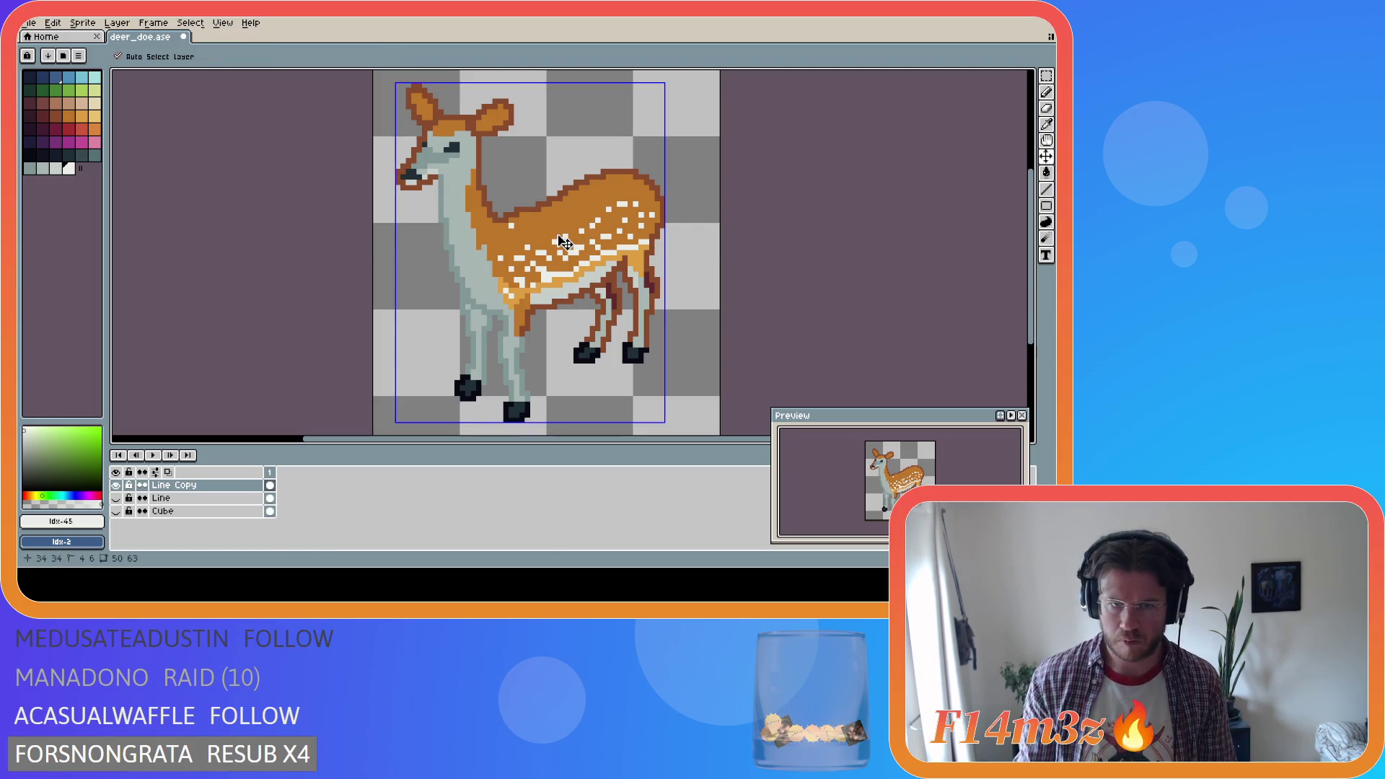
key(b)
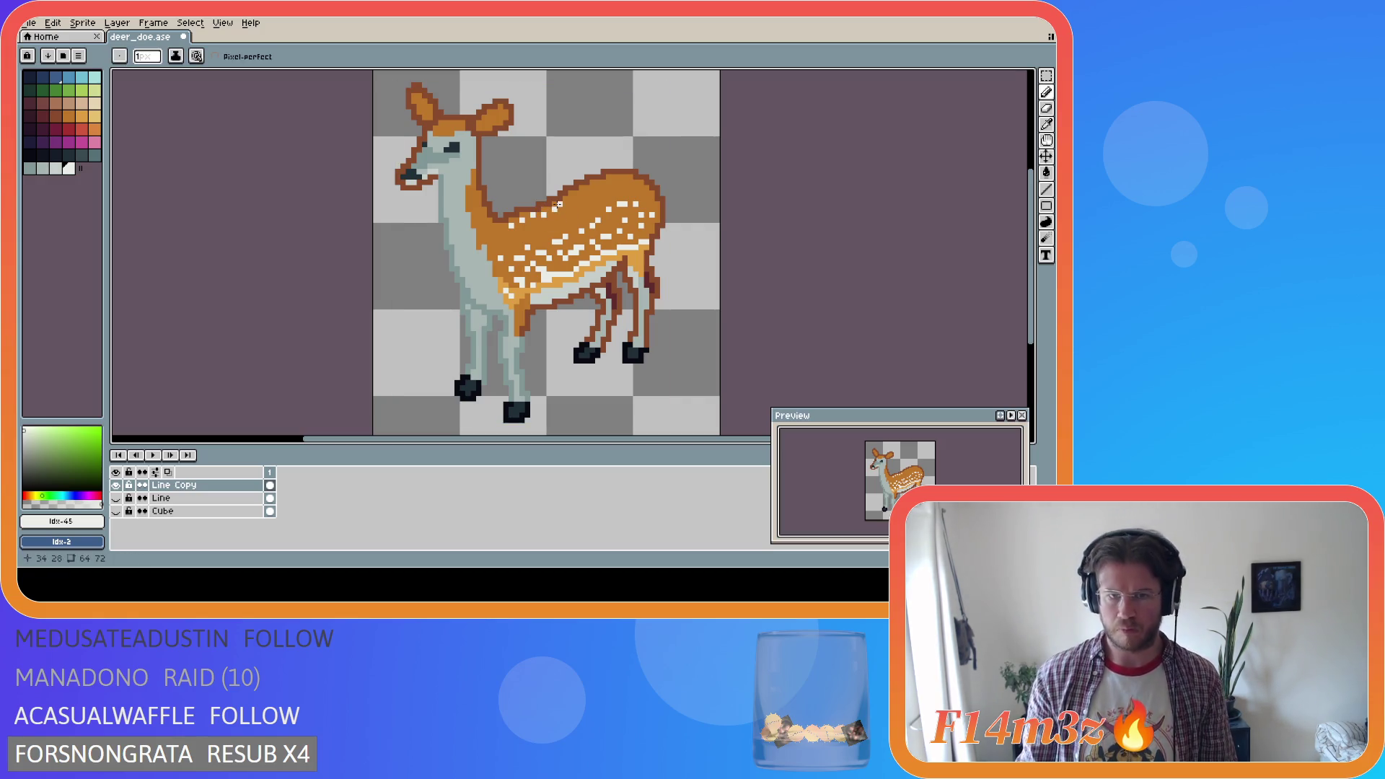
Repaint white spot pixels along the doe's back, sampling white and brown as needed
click(591, 188)
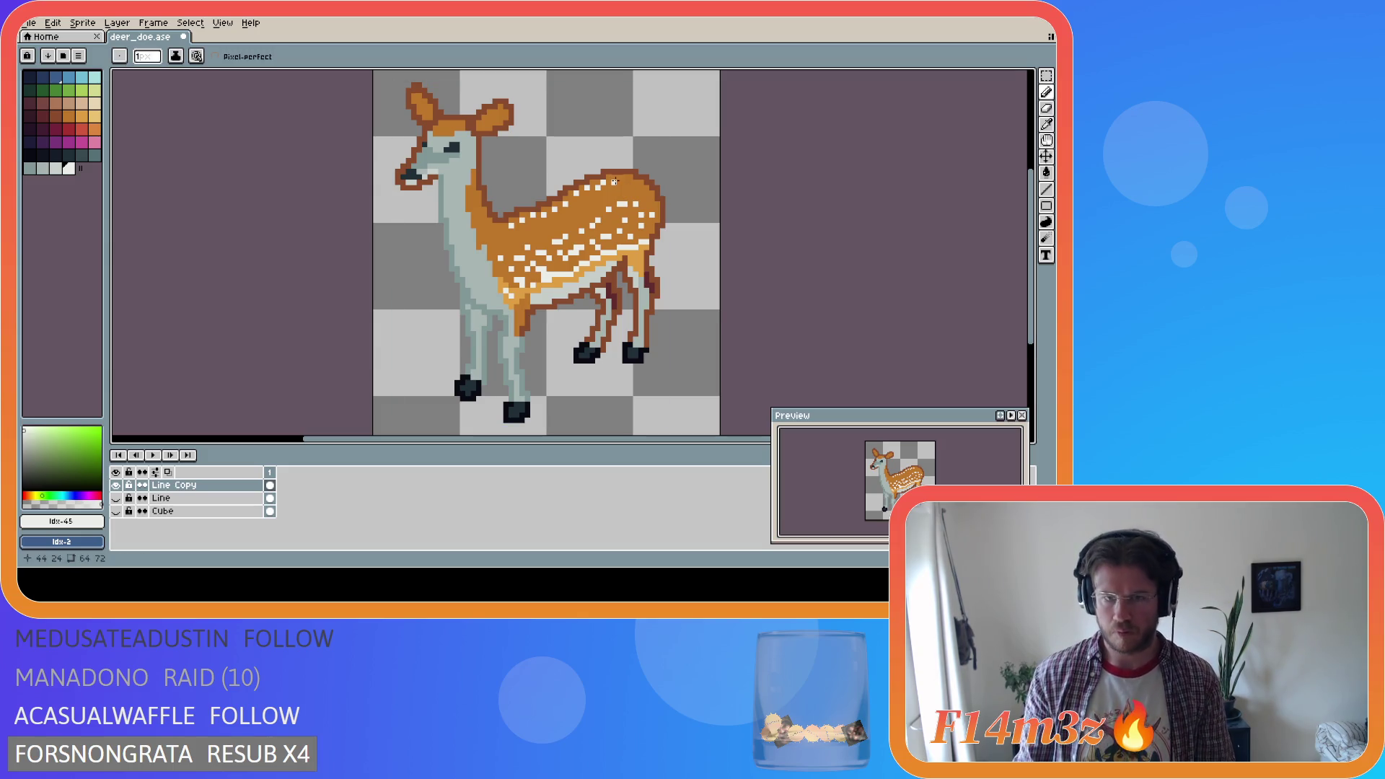
key(alt)
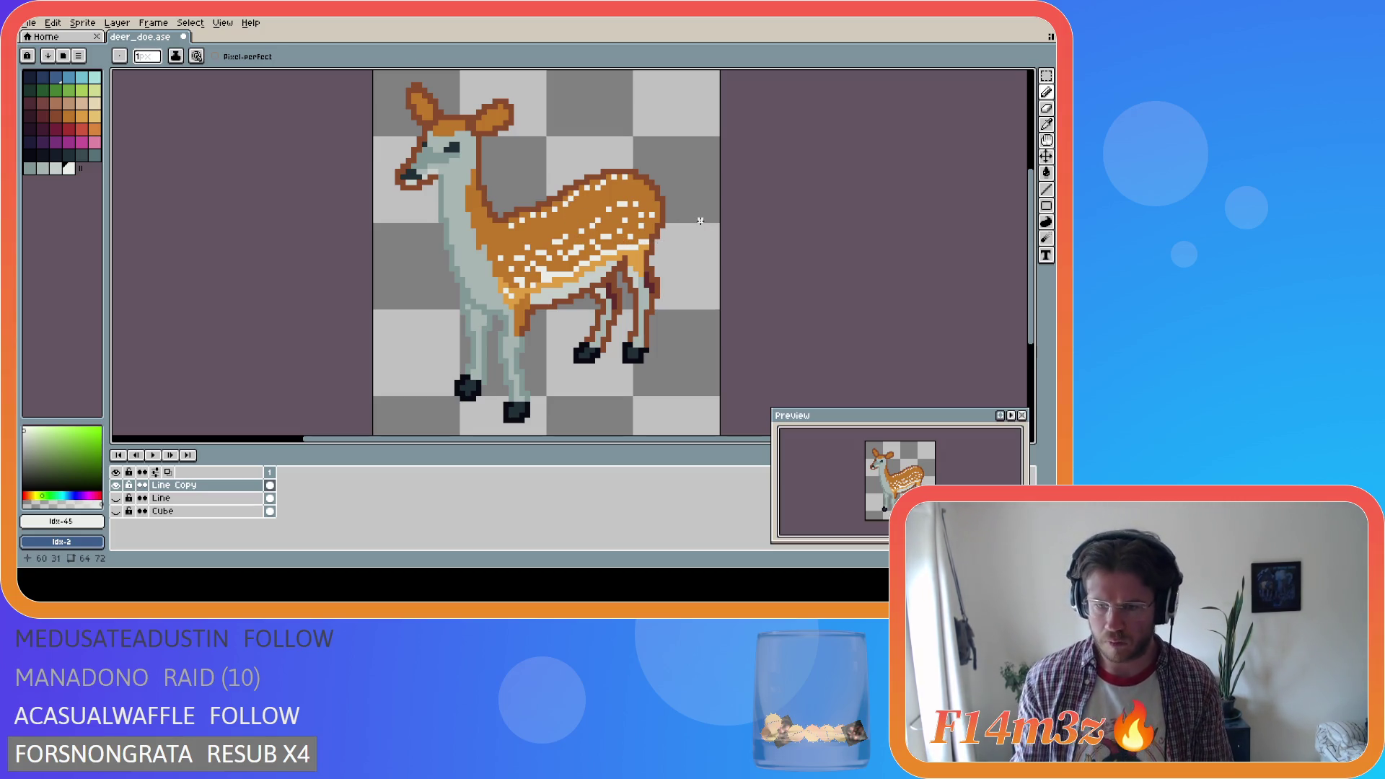
key(i)
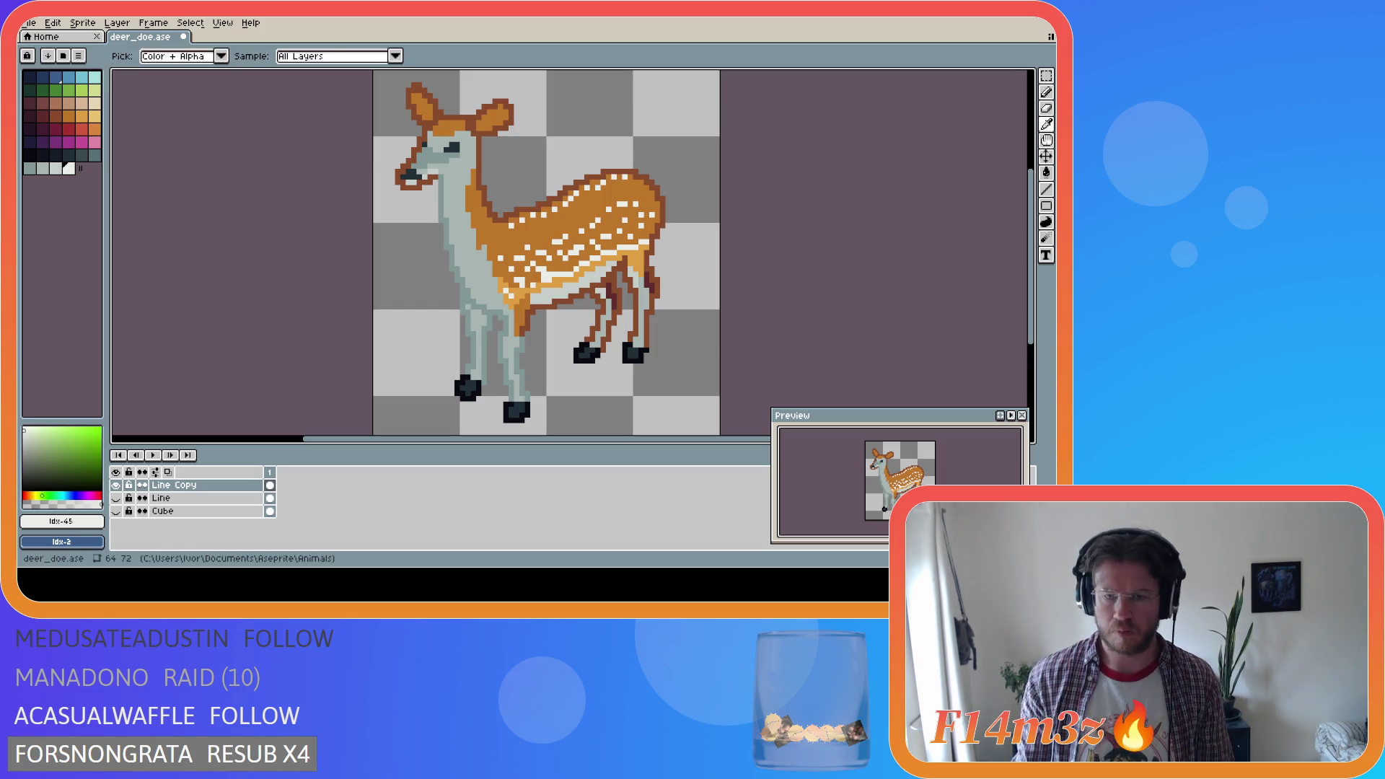
key(b)
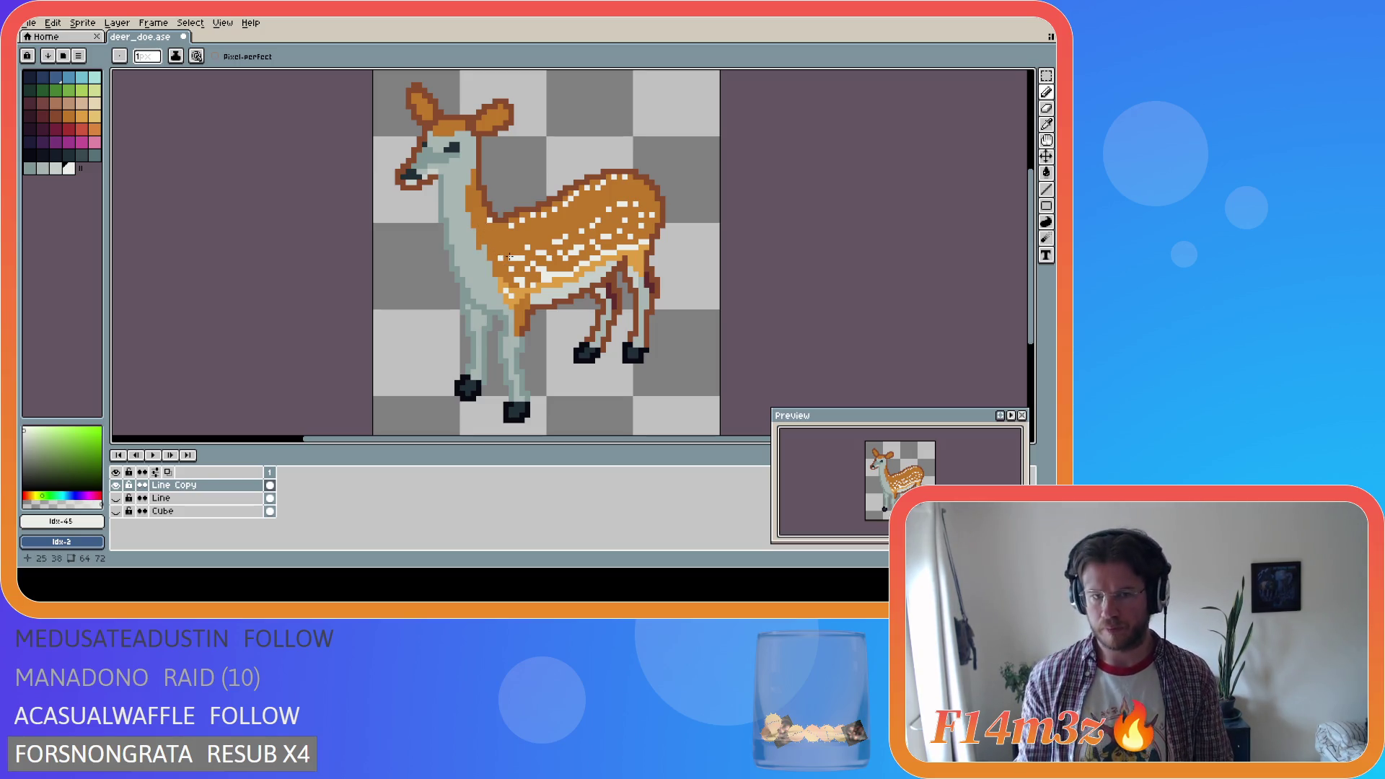
key(i)
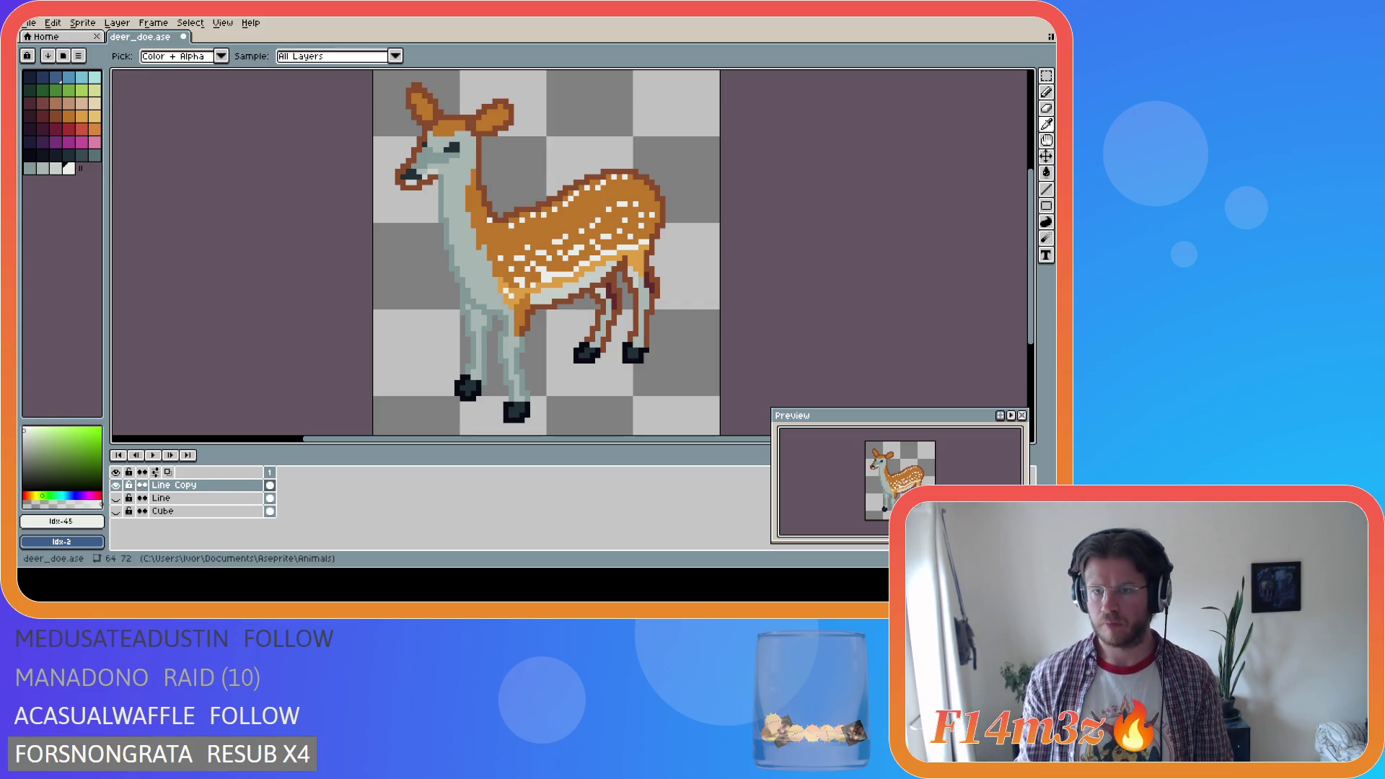
key(b)
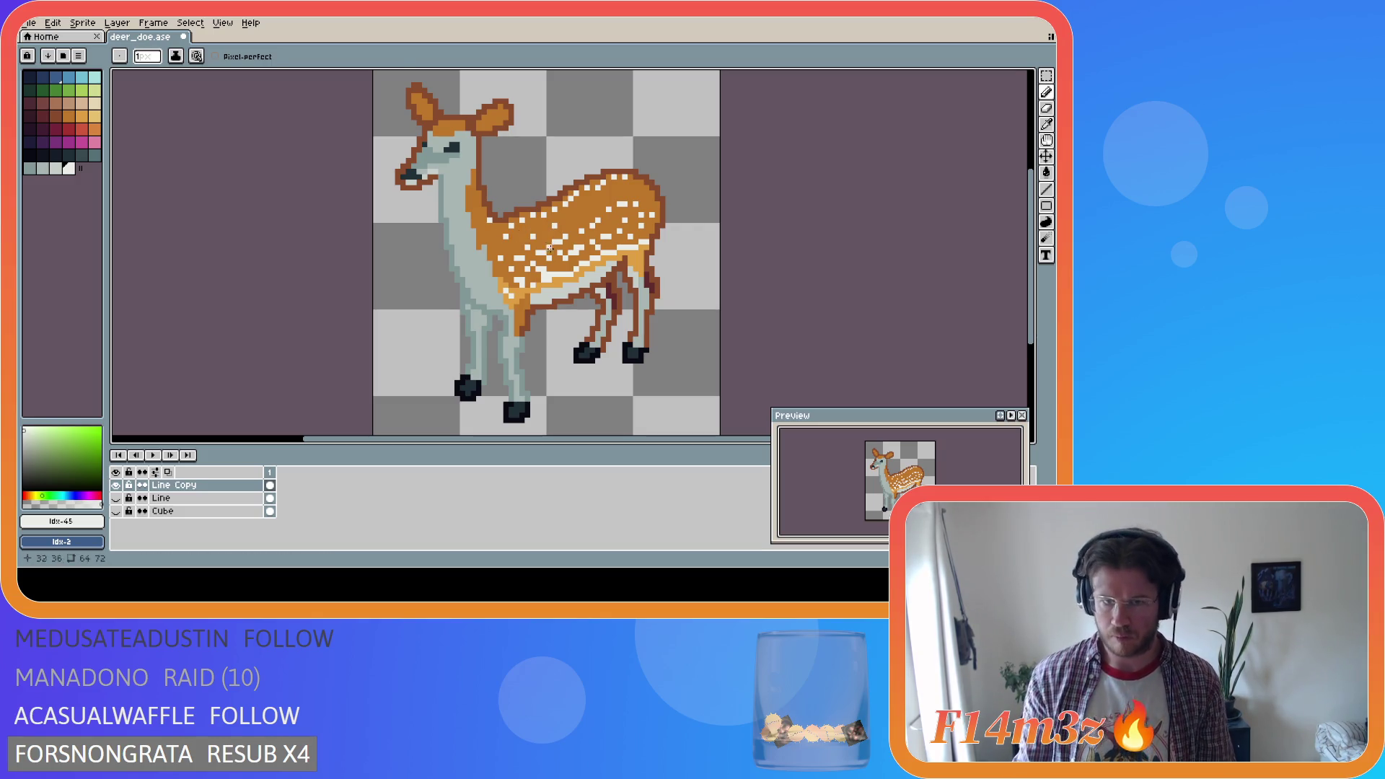
key(i)
key(b)
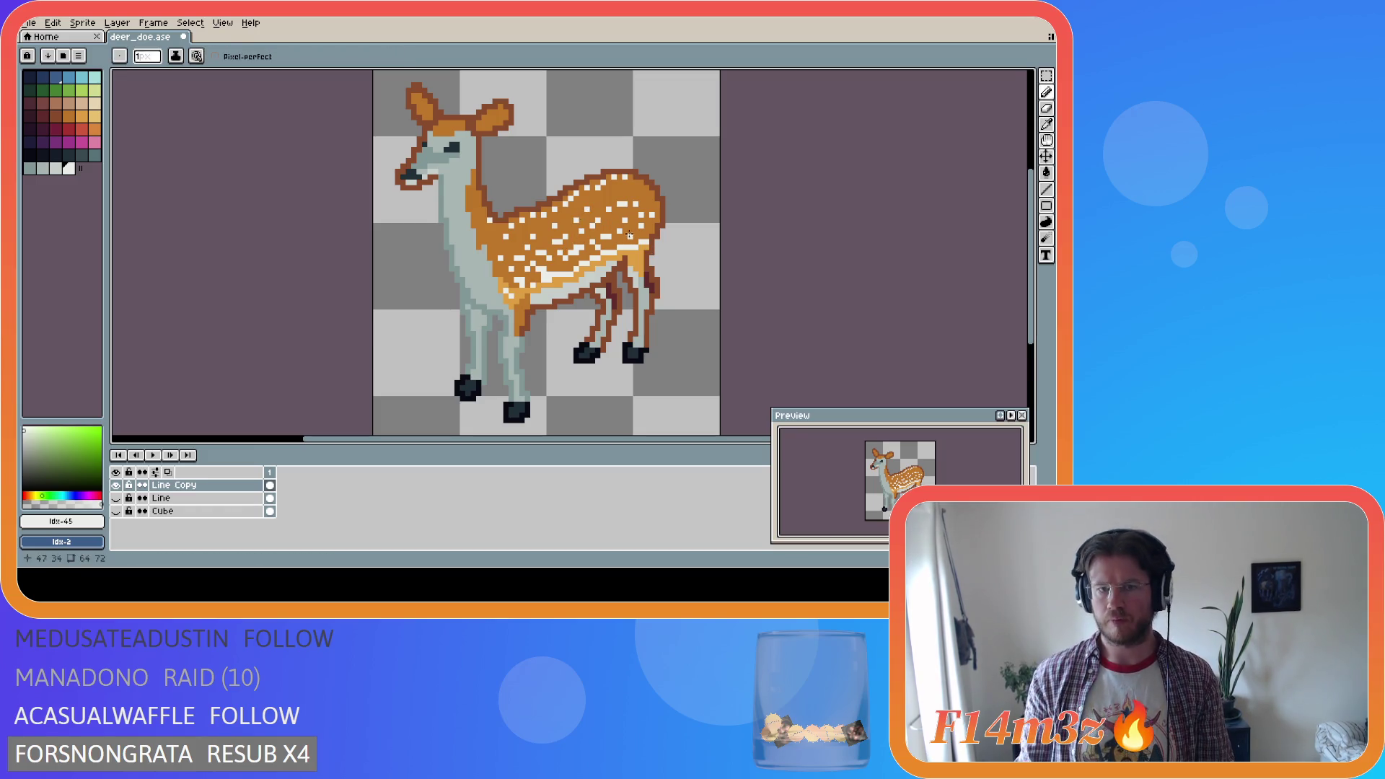
key(i)
key(b)
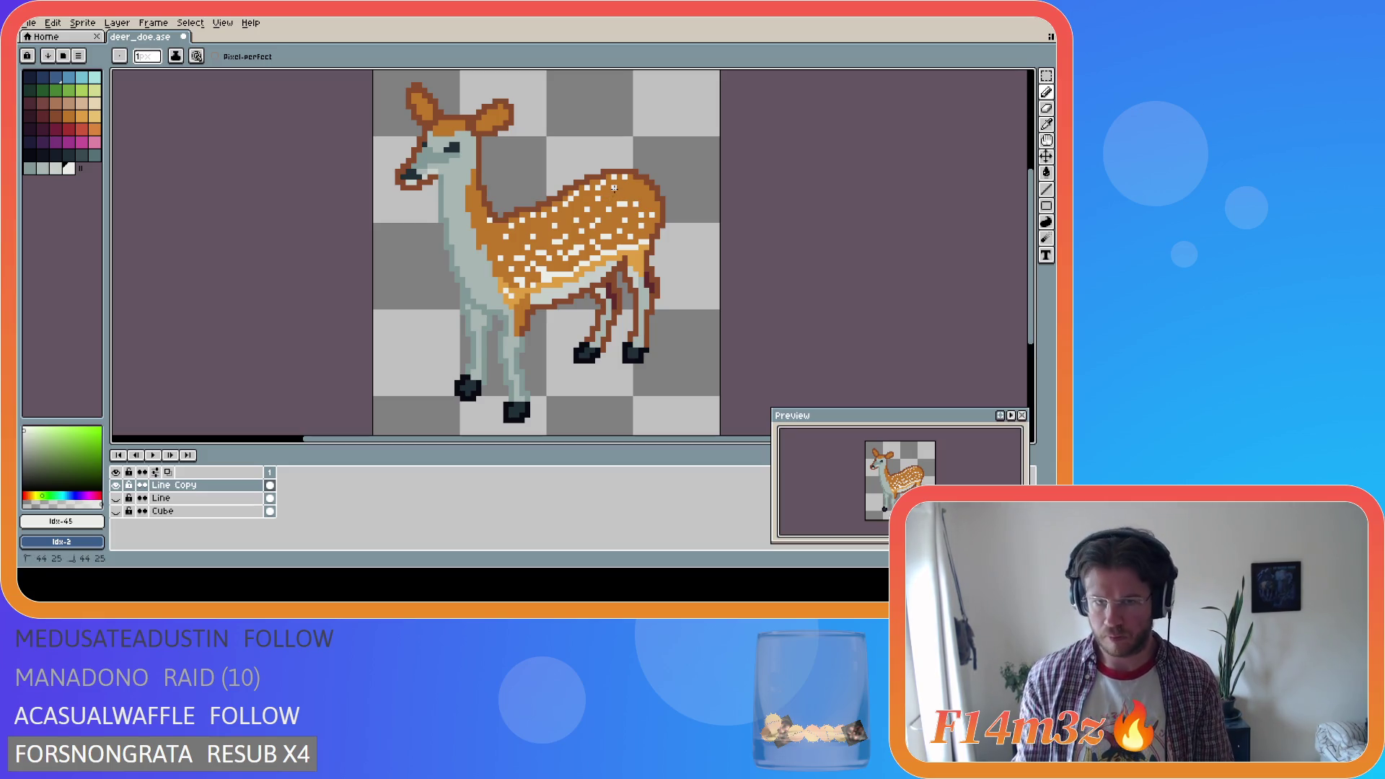
key(i)
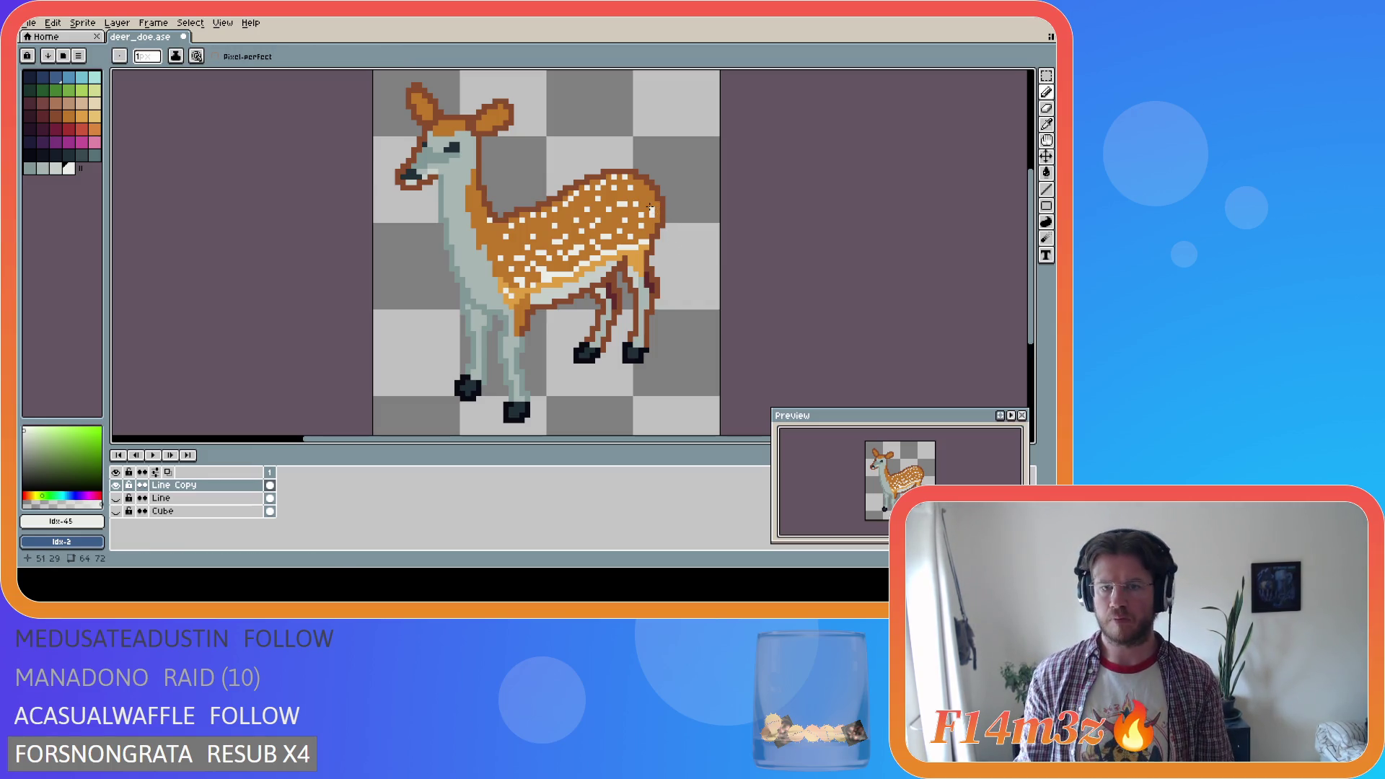
key(b)
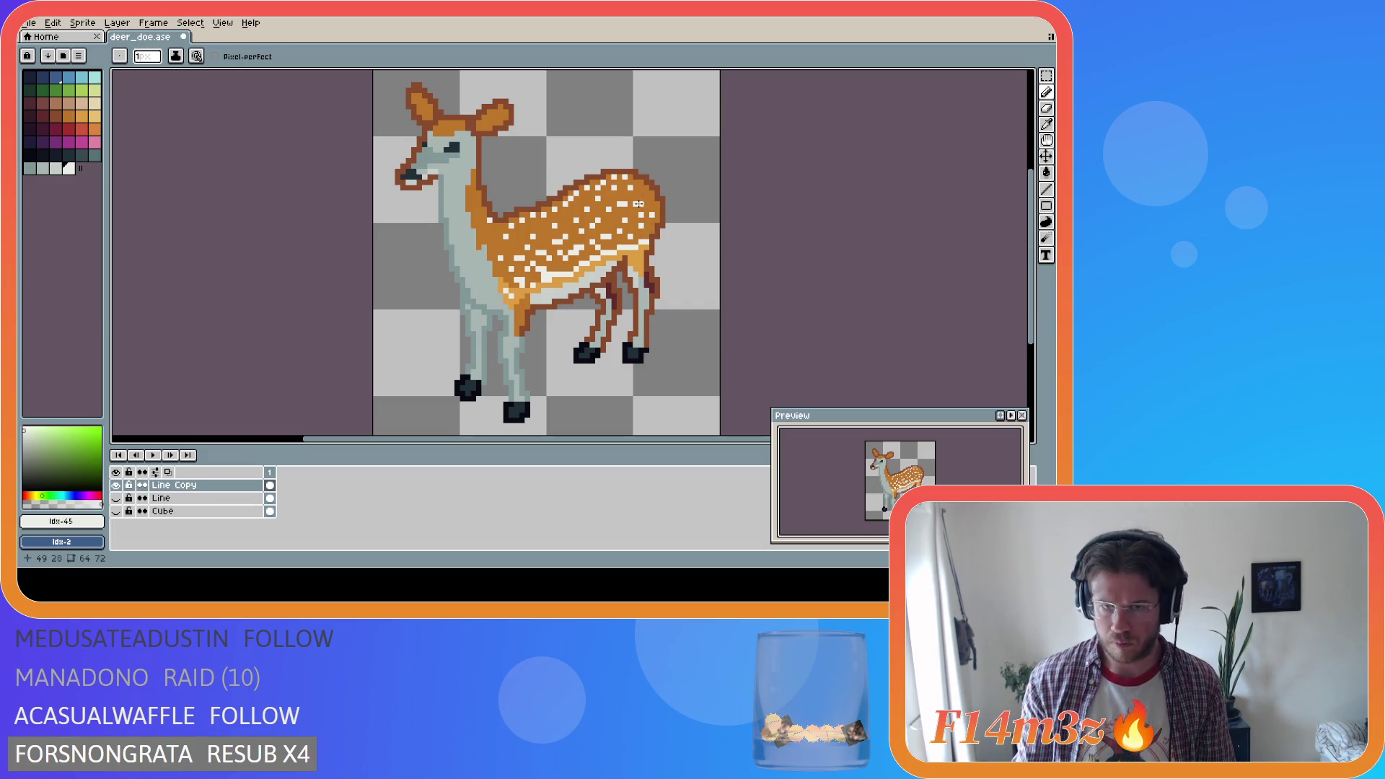
alt+click(641, 198)
alt+click(639, 204)
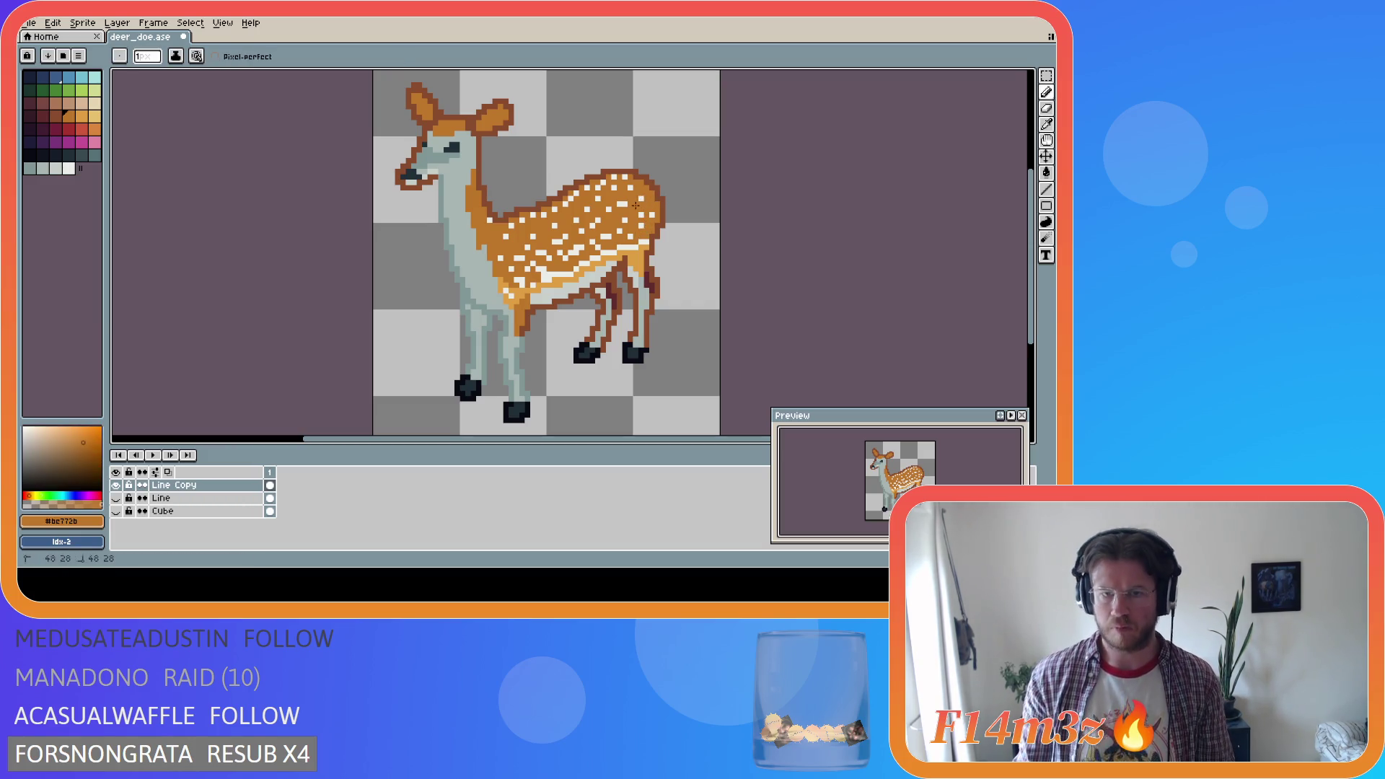
Save deer_doe.ase and sample the pale grey-blue body colour
key(ctrl+s)
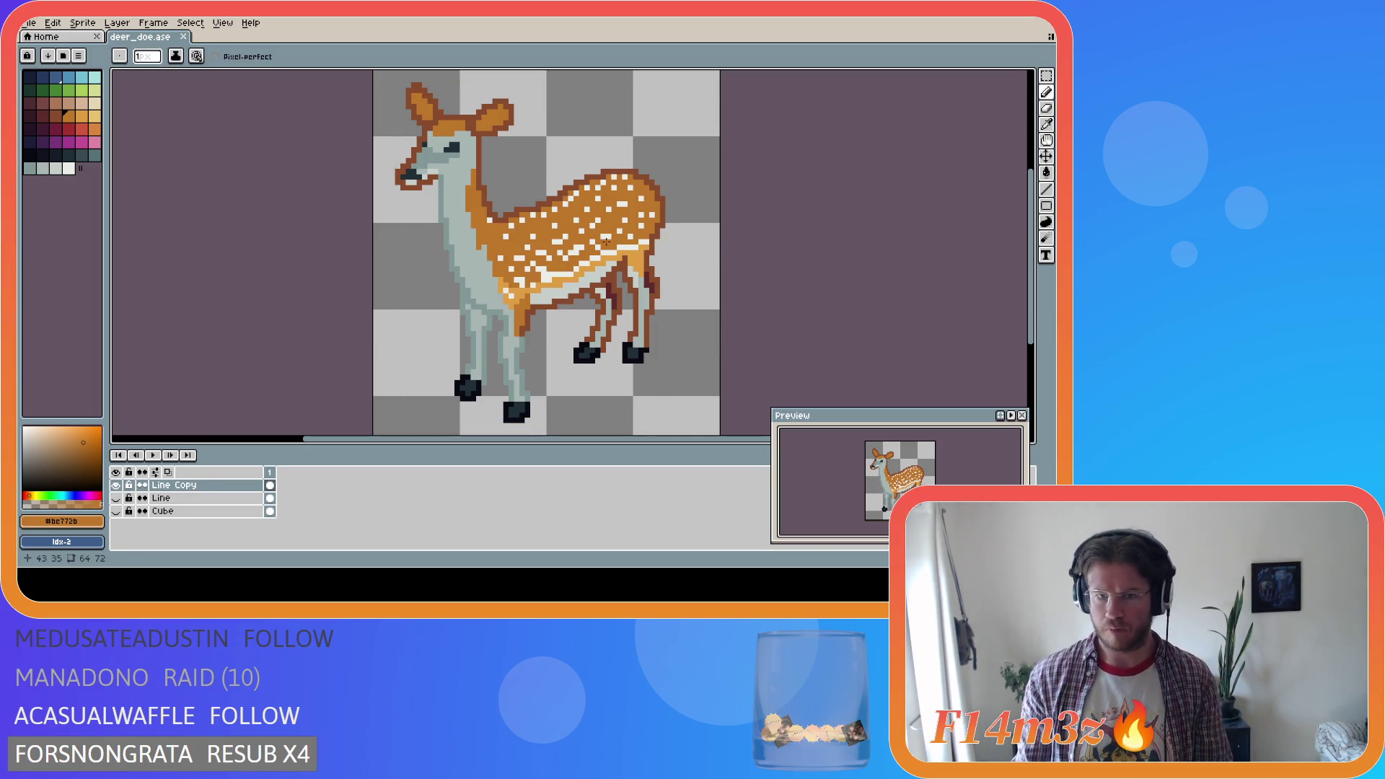
key(alt)
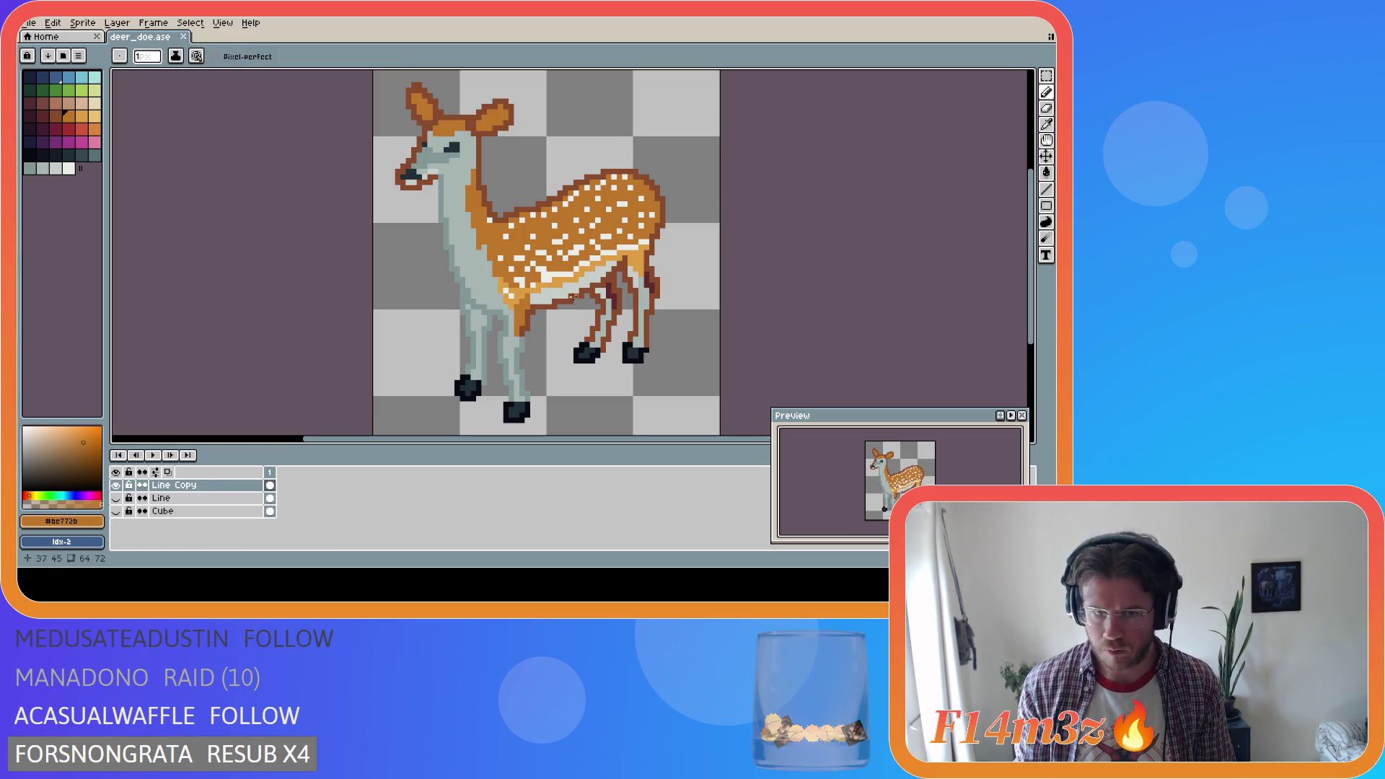
click(476, 275)
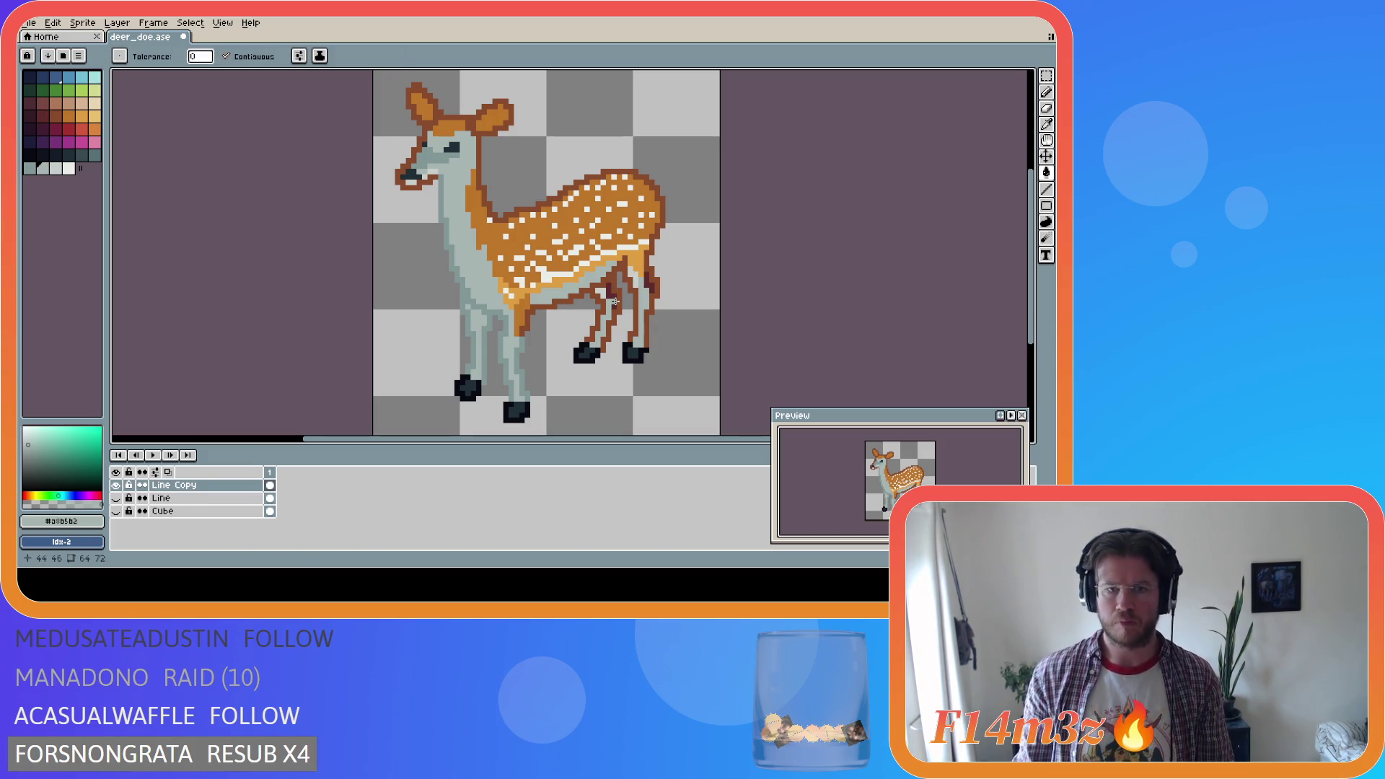
Save deer_doe.ase and make pale grey palette colour 44 (#c7cfcc) the active colour
key(alt)
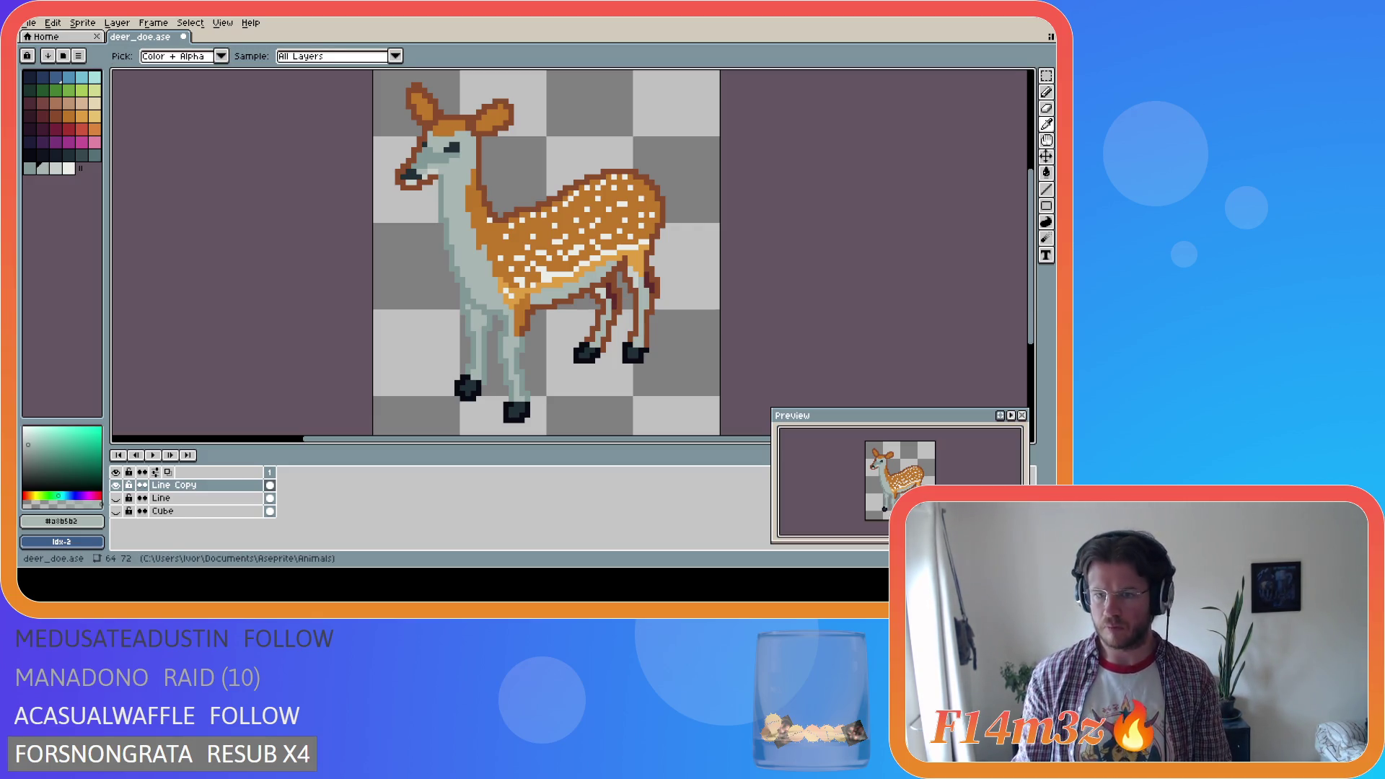
key(ctrl+s)
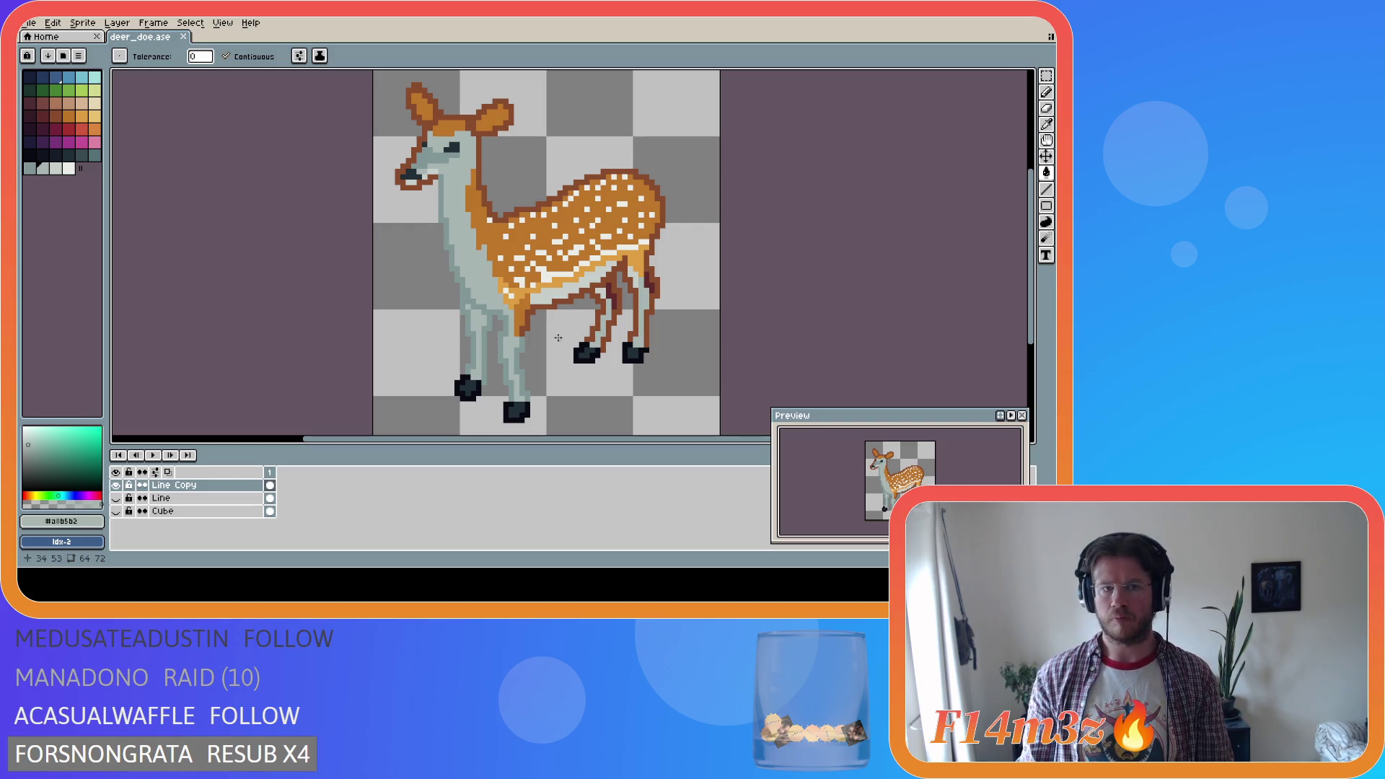
click(55, 168)
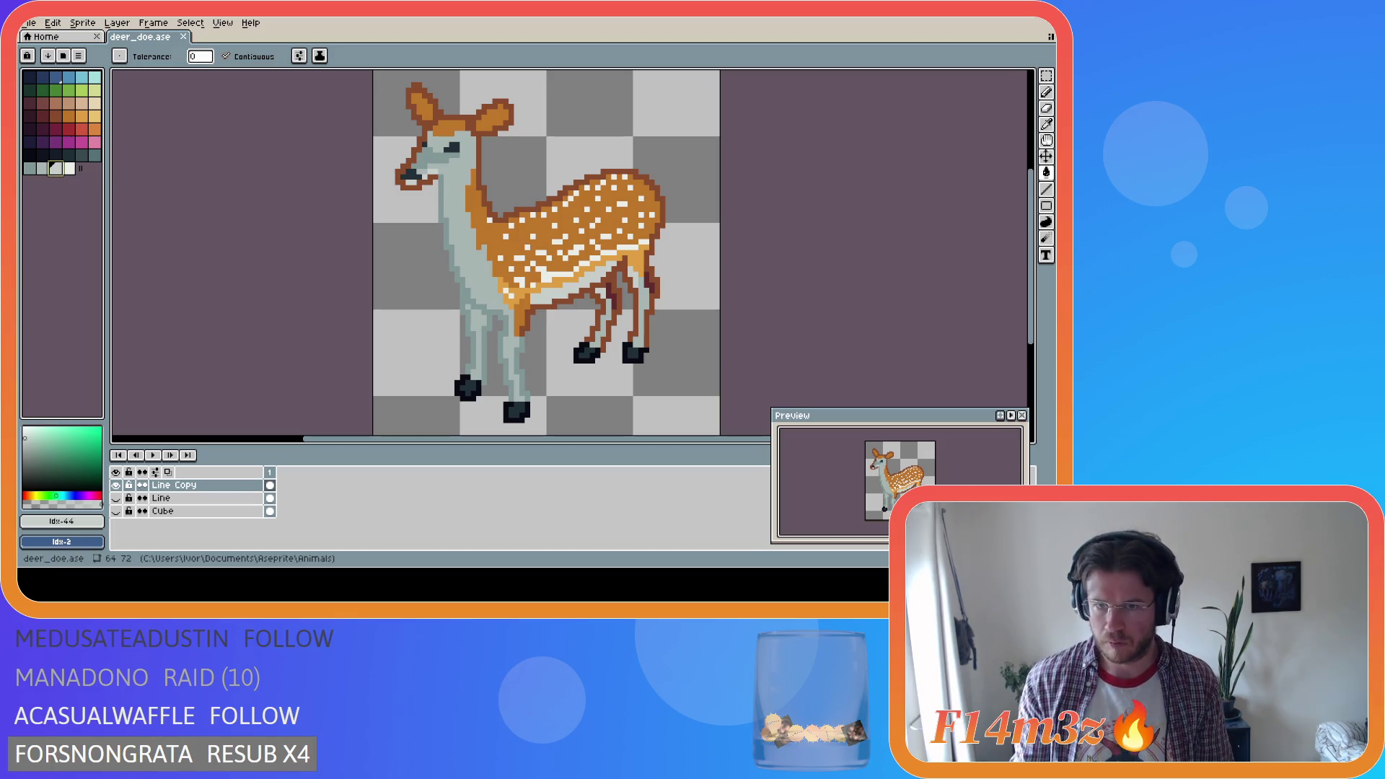
Select white and paint a white inner-ear pixel in the doe's right ear with the Pencil
click(70, 171)
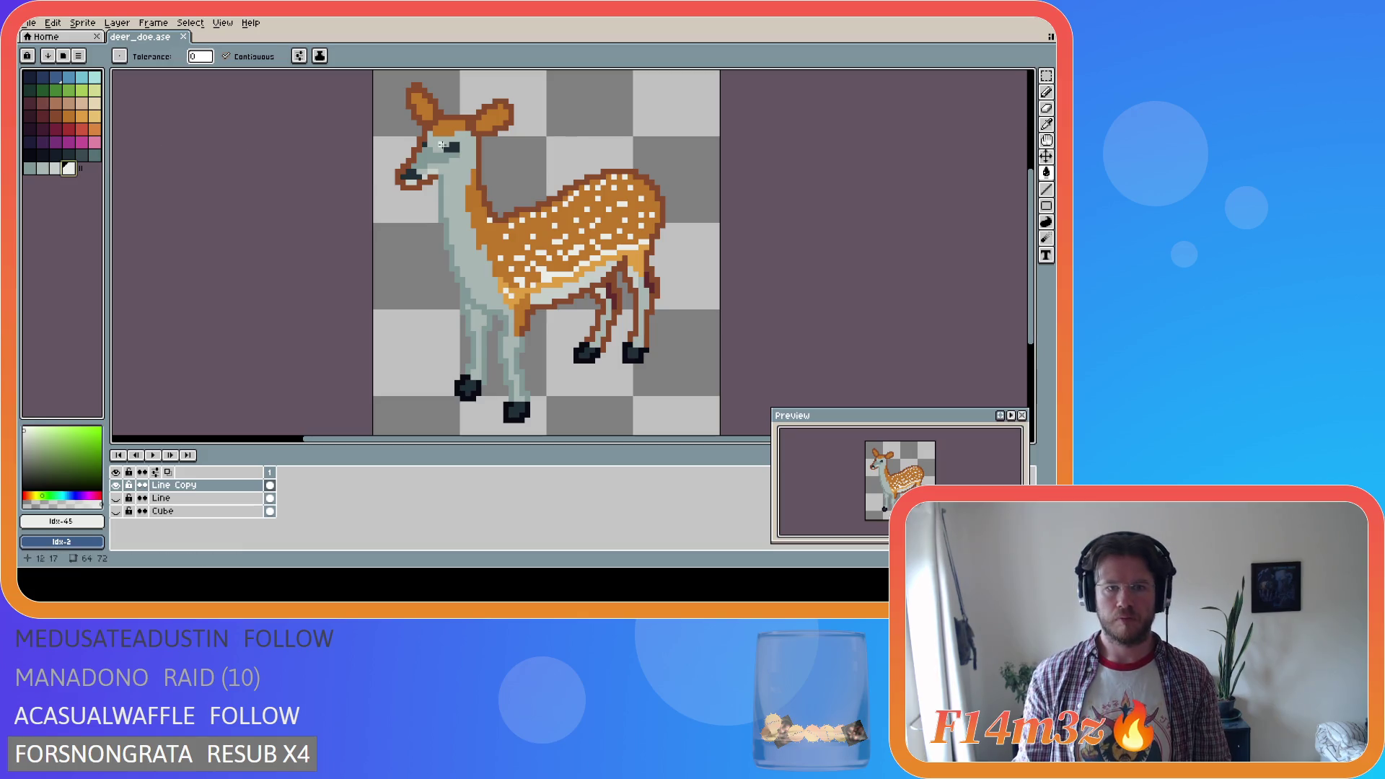
key(i)
key(g)
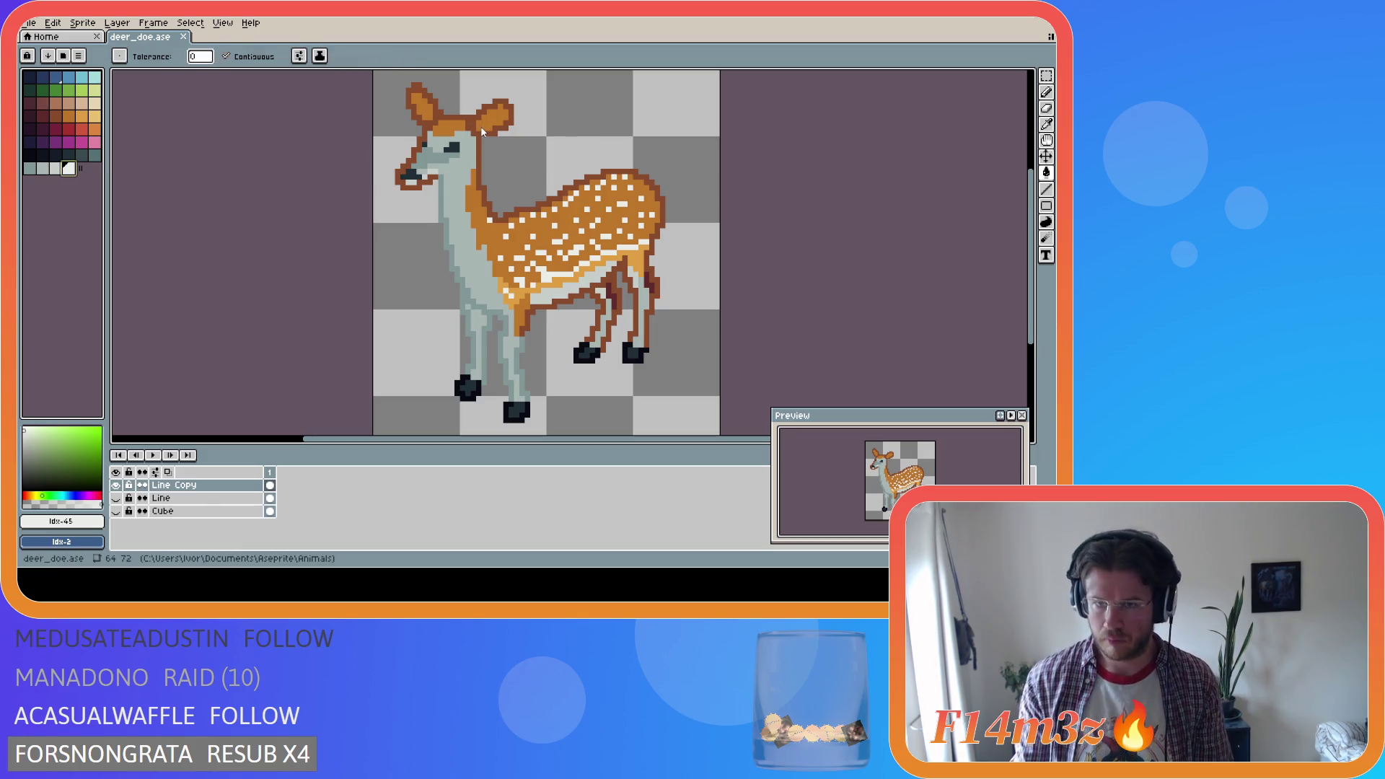
key(b)
click(481, 122)
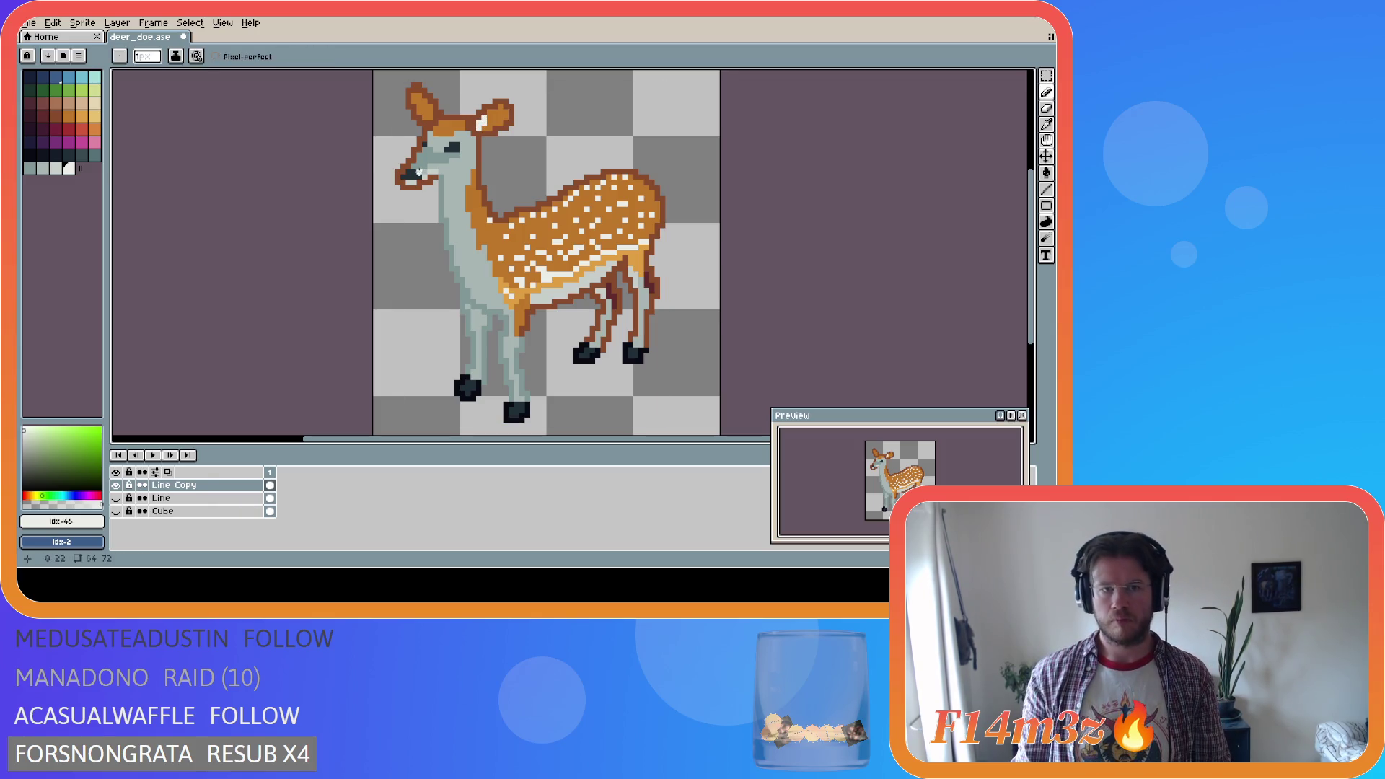
key(i)
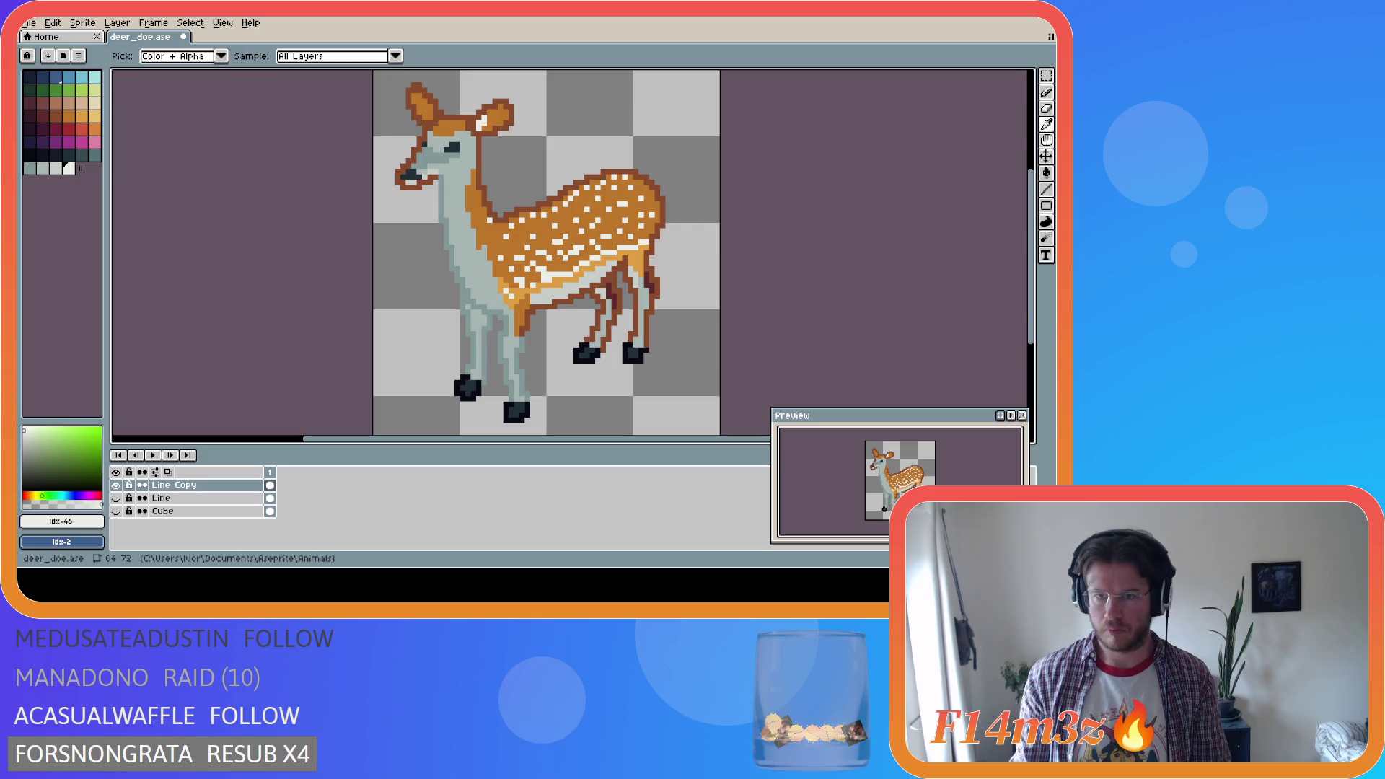
key(b)
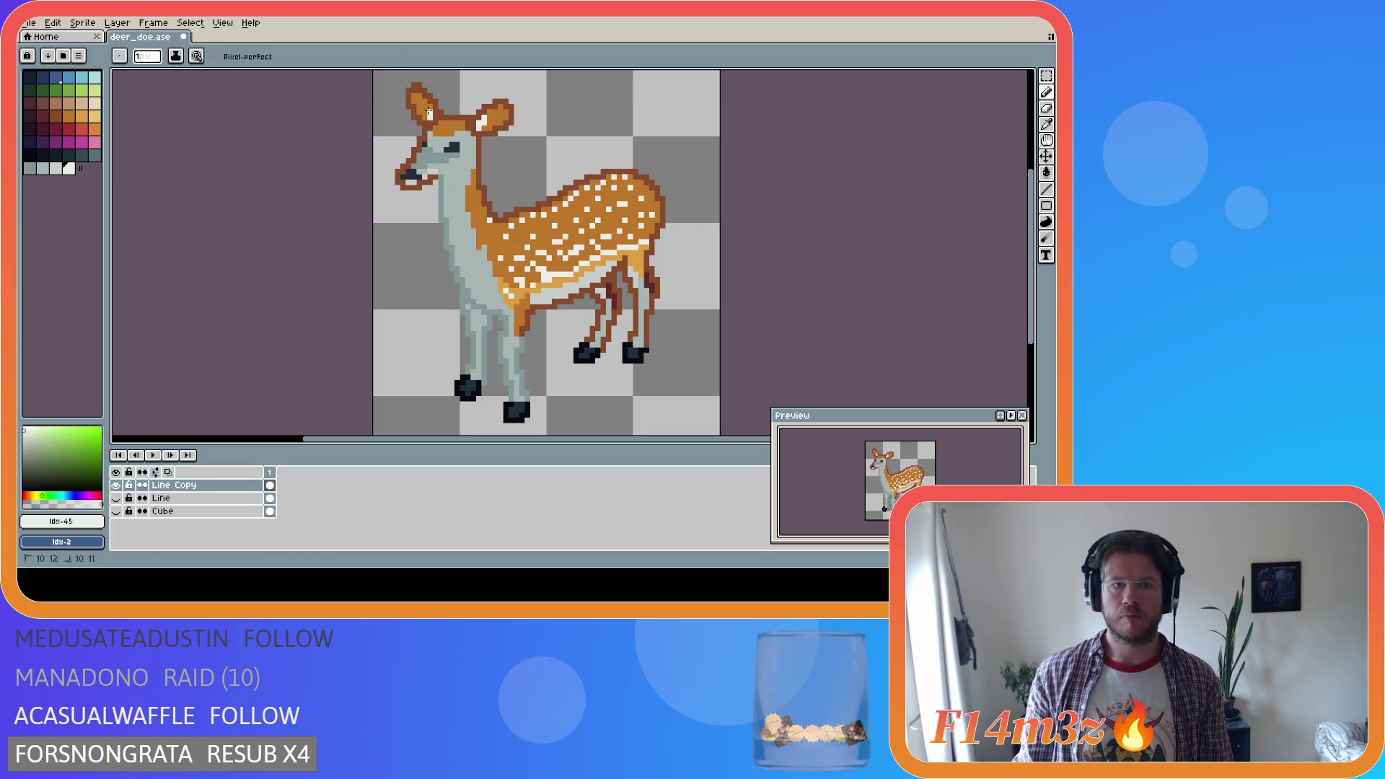
Paint white inner-ear pixels along the left ear and save deer_doe.ase
drag(426, 107, 428, 117)
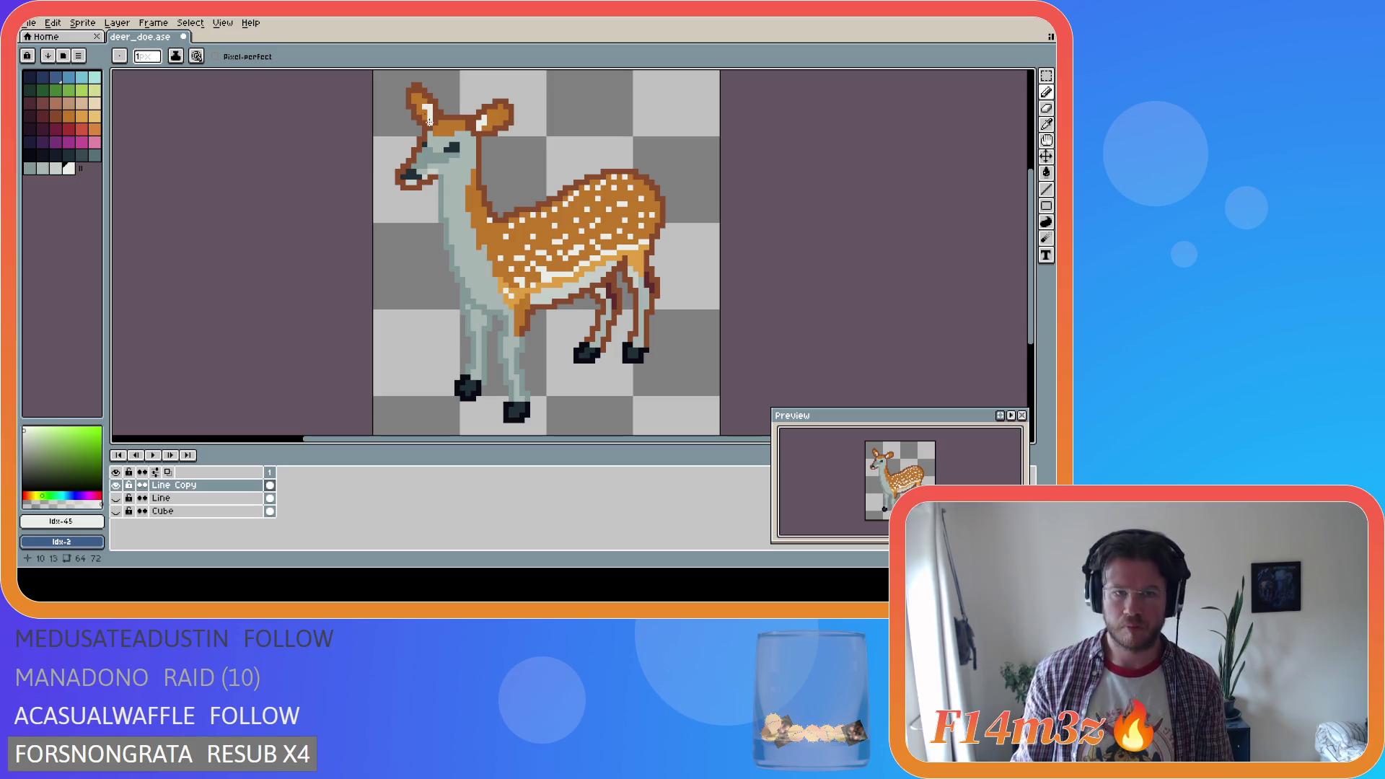
key(i)
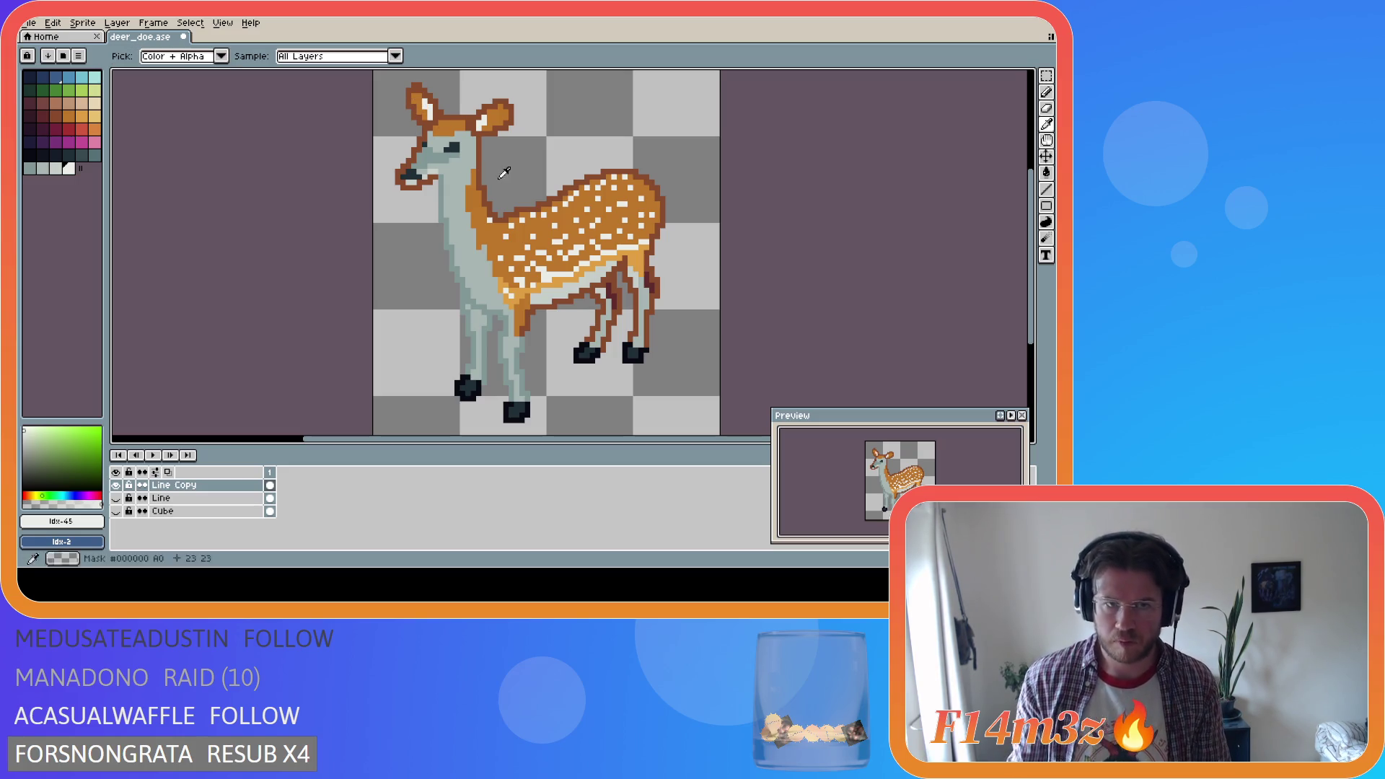
key(b)
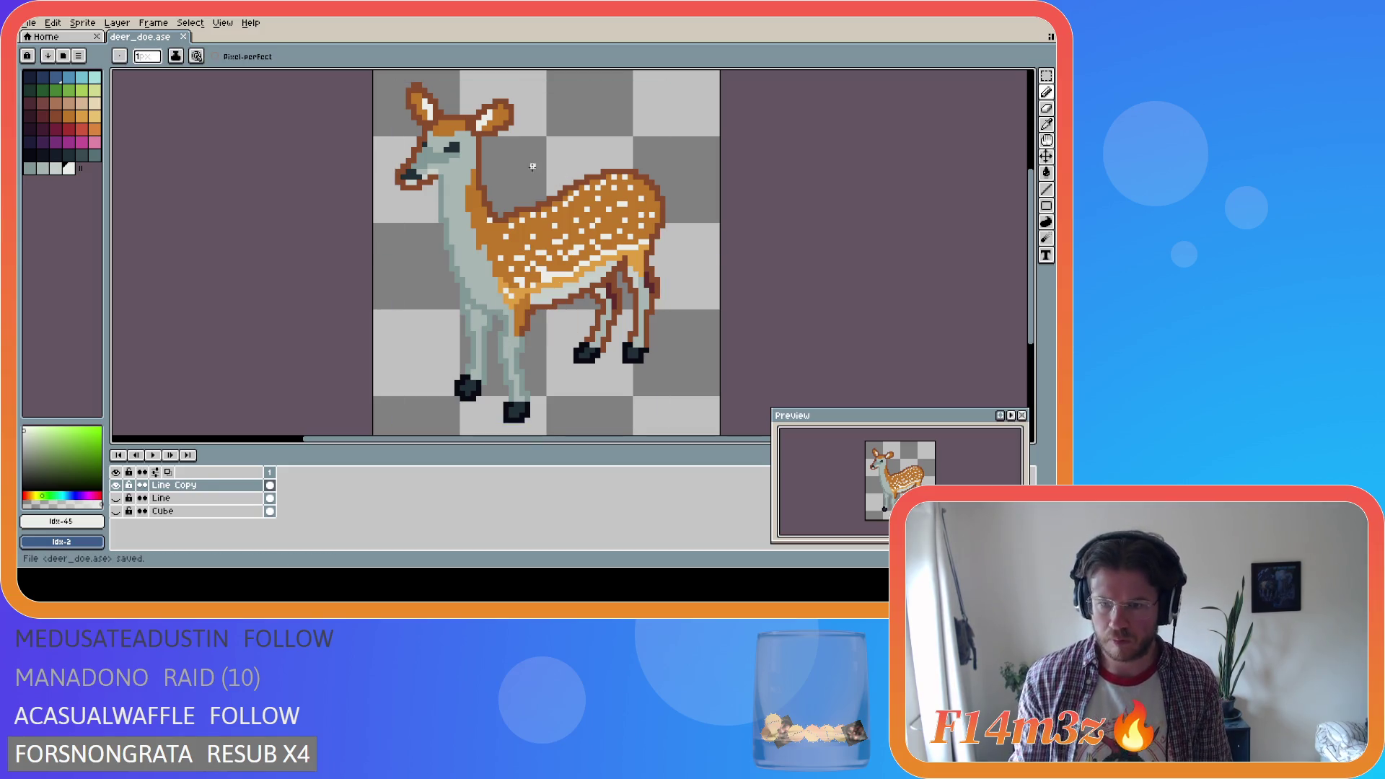
key(i)
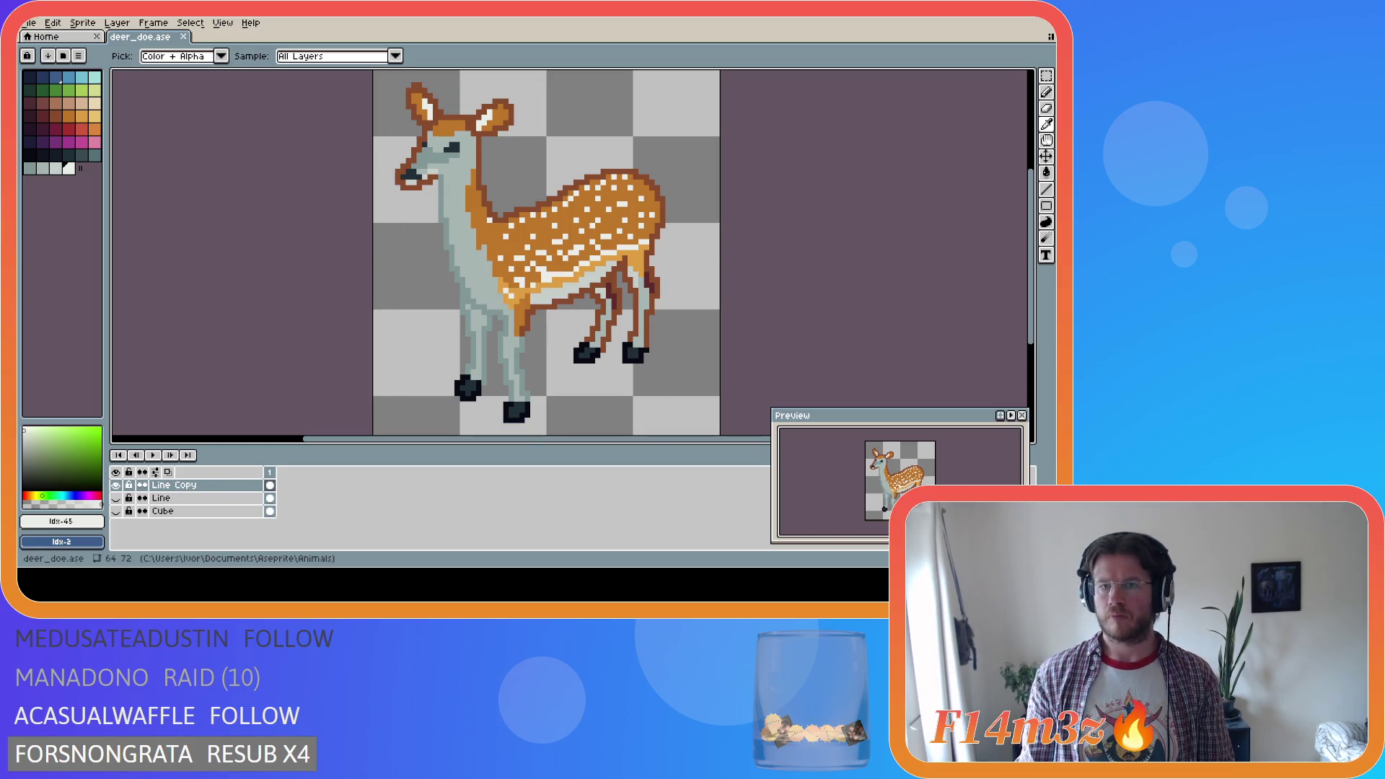
key(b)
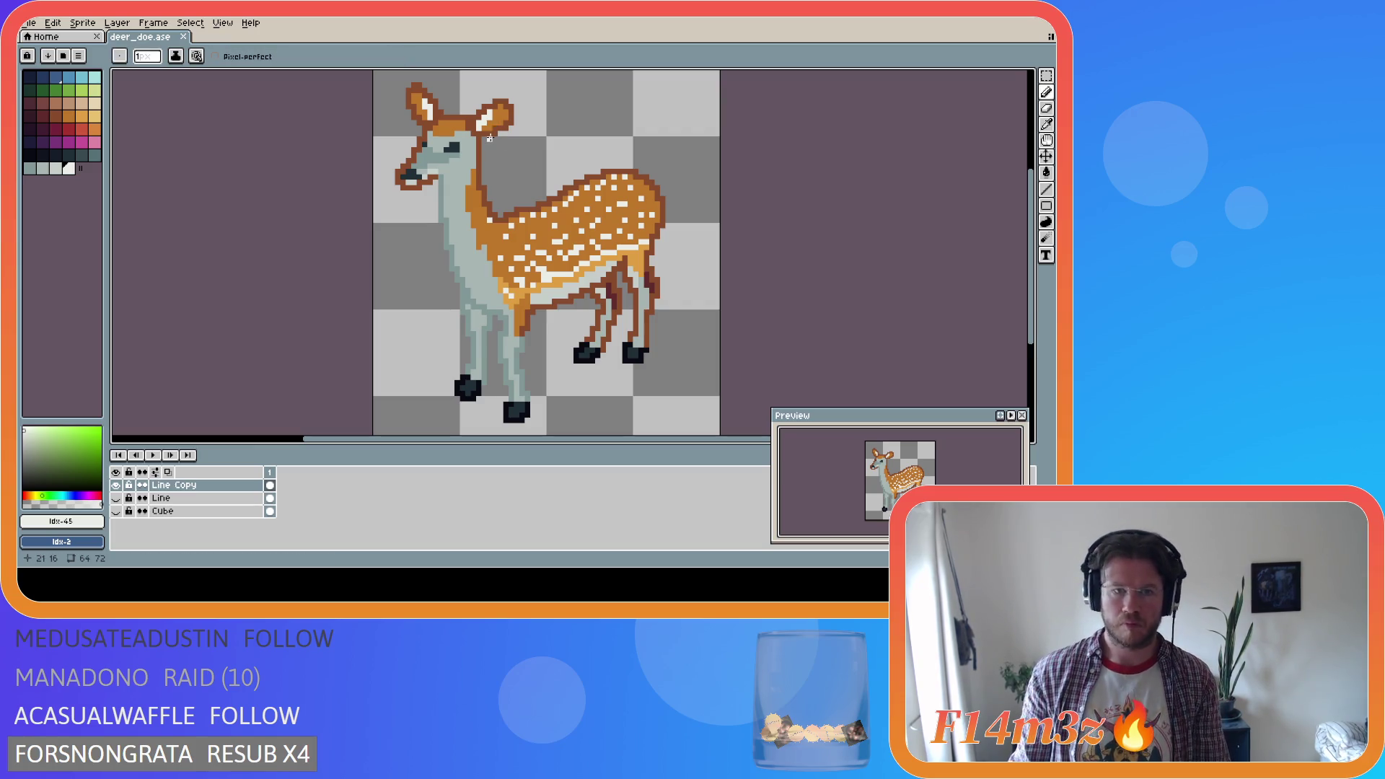
key(ctrl+s)
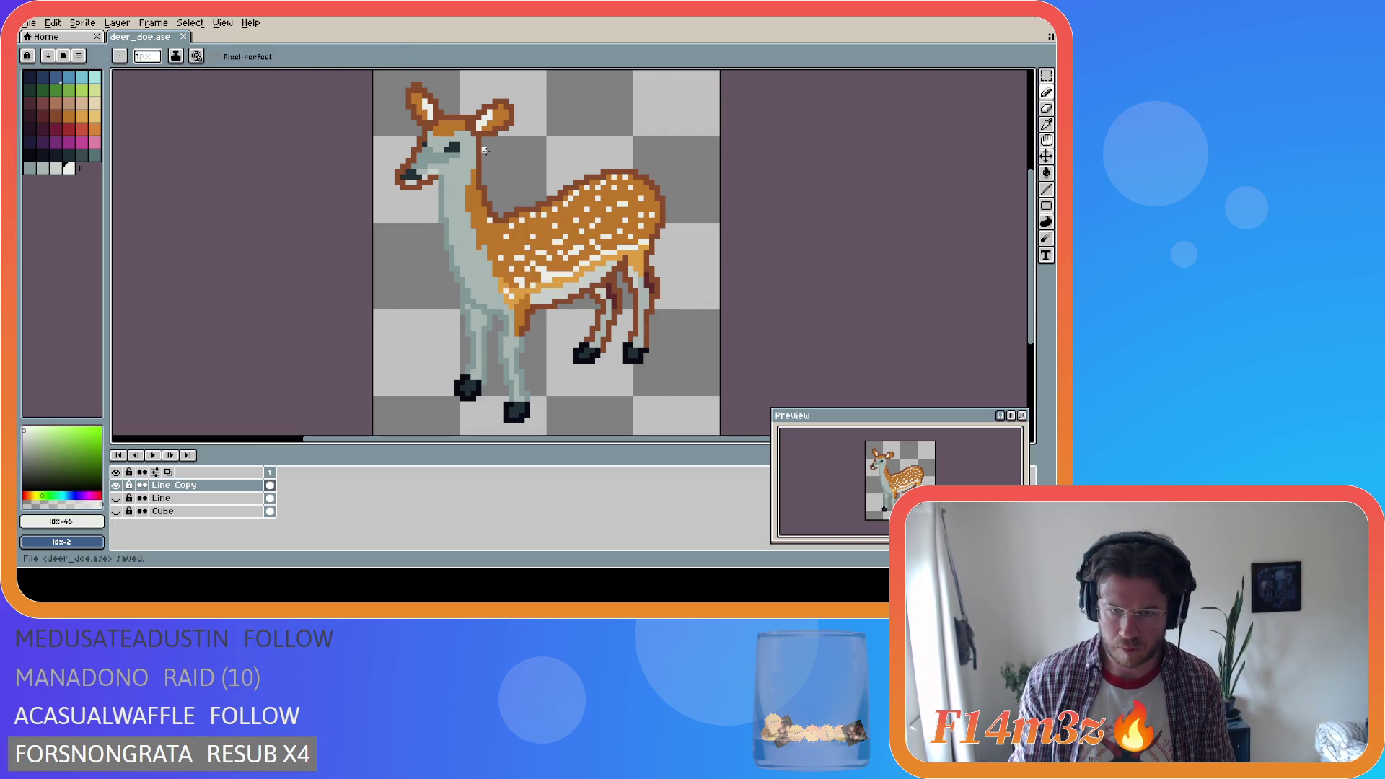
key(i)
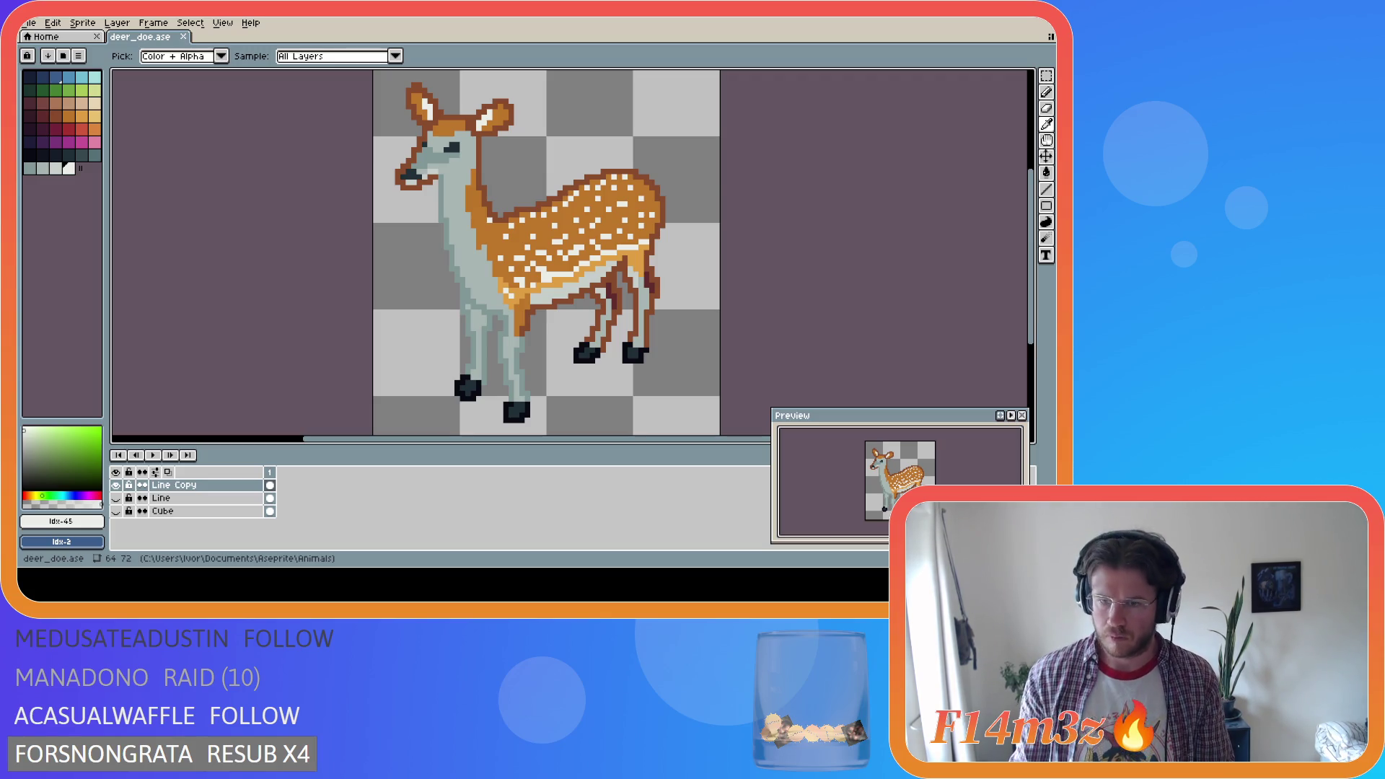
Sample light grey #c7cfcc and bucket-fill the doe's neck and front legs with it
key(b)
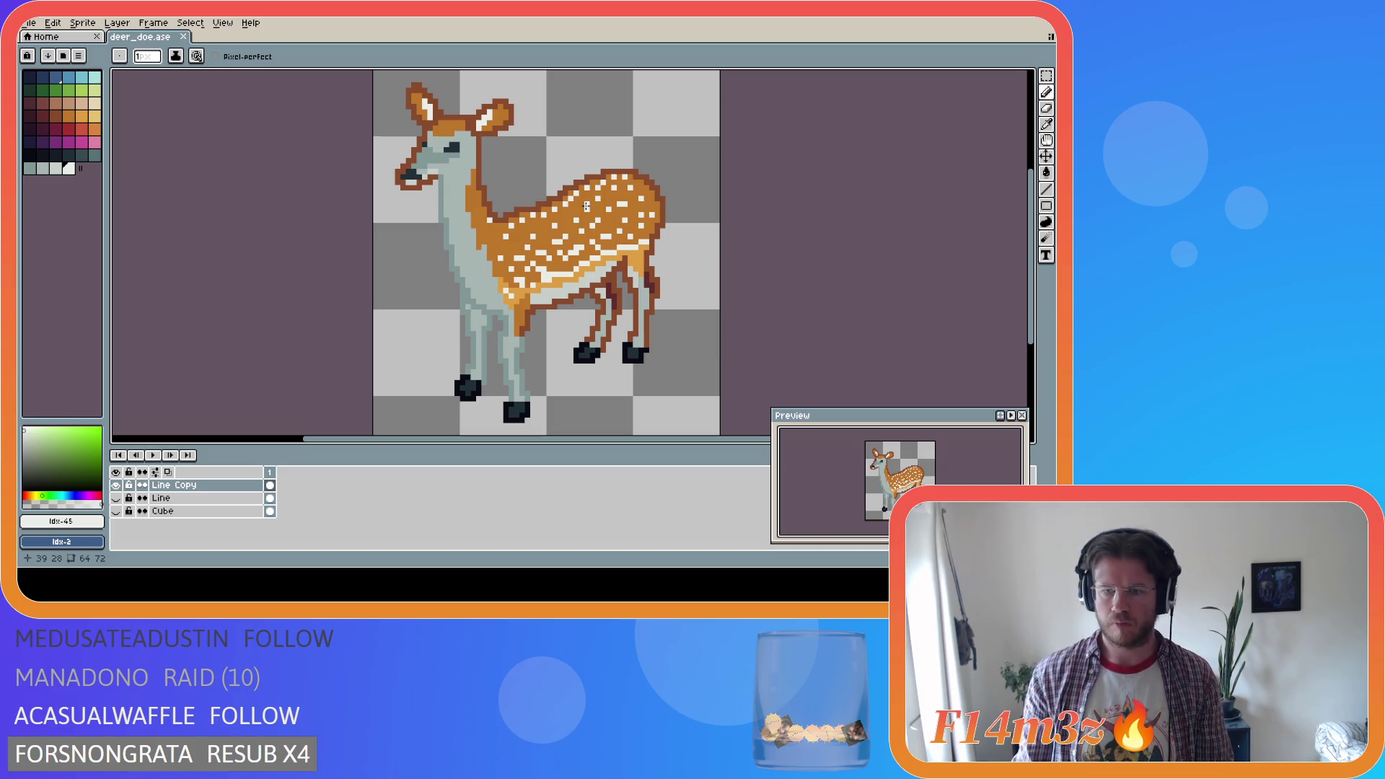
key(i)
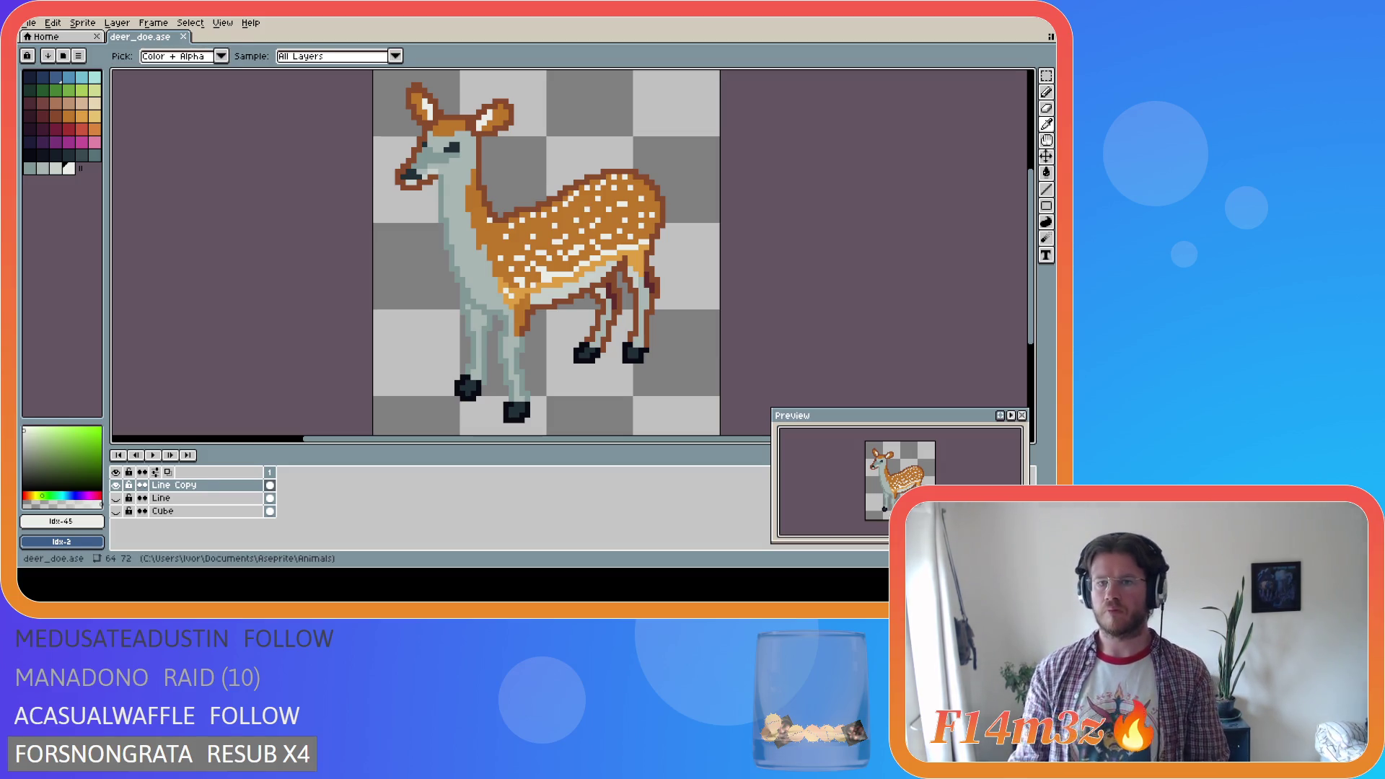
key(b)
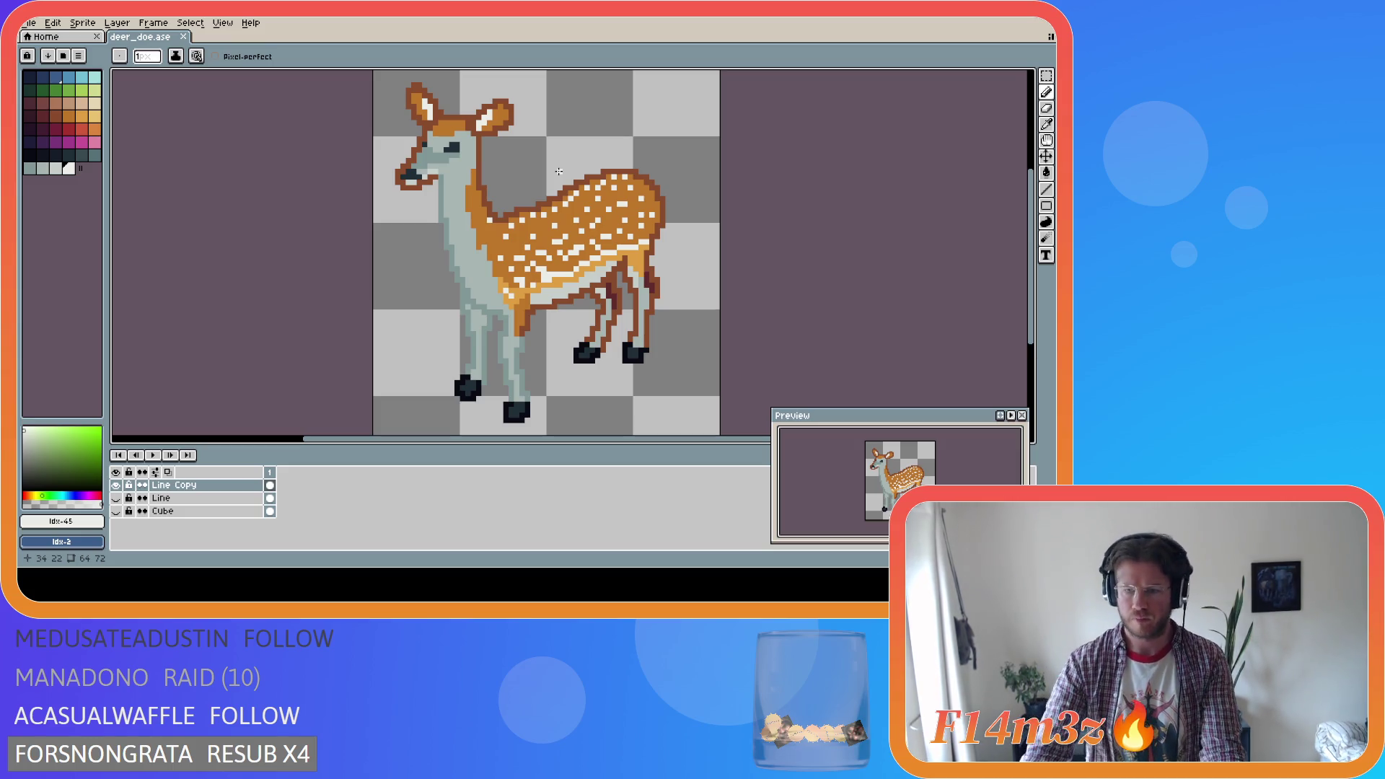
key(i)
click(543, 289)
key(b)
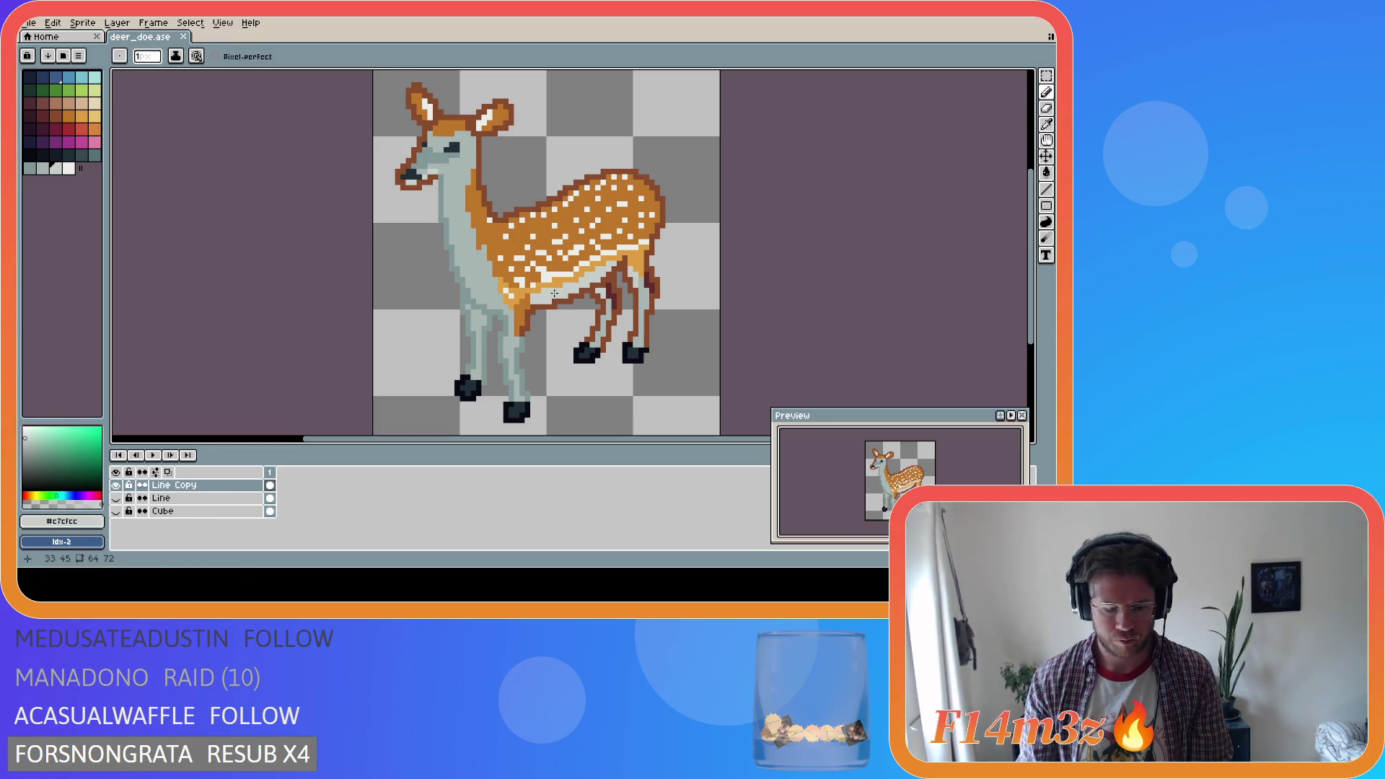
key(g)
click(460, 256)
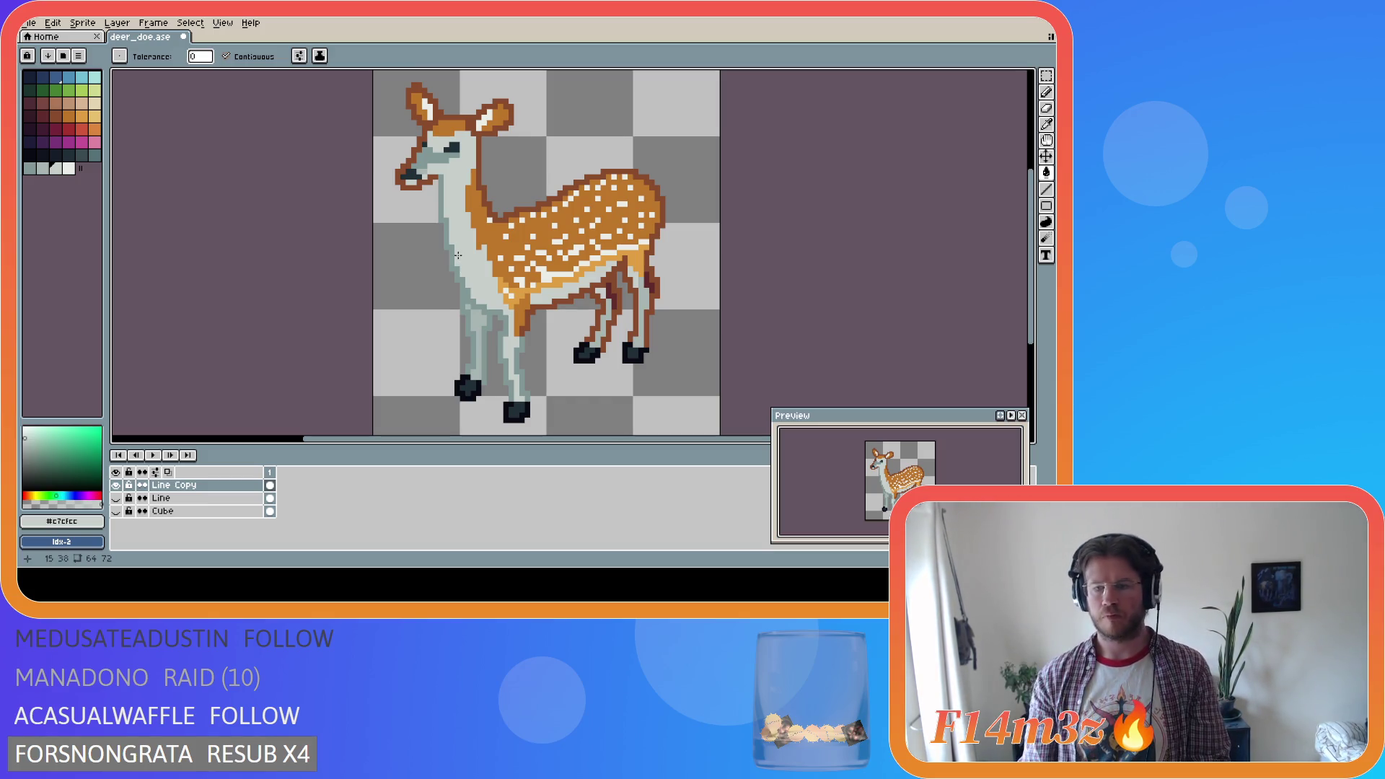
Save the sprite, then fill the belly with the mid grey #a8b5b2
key(i)
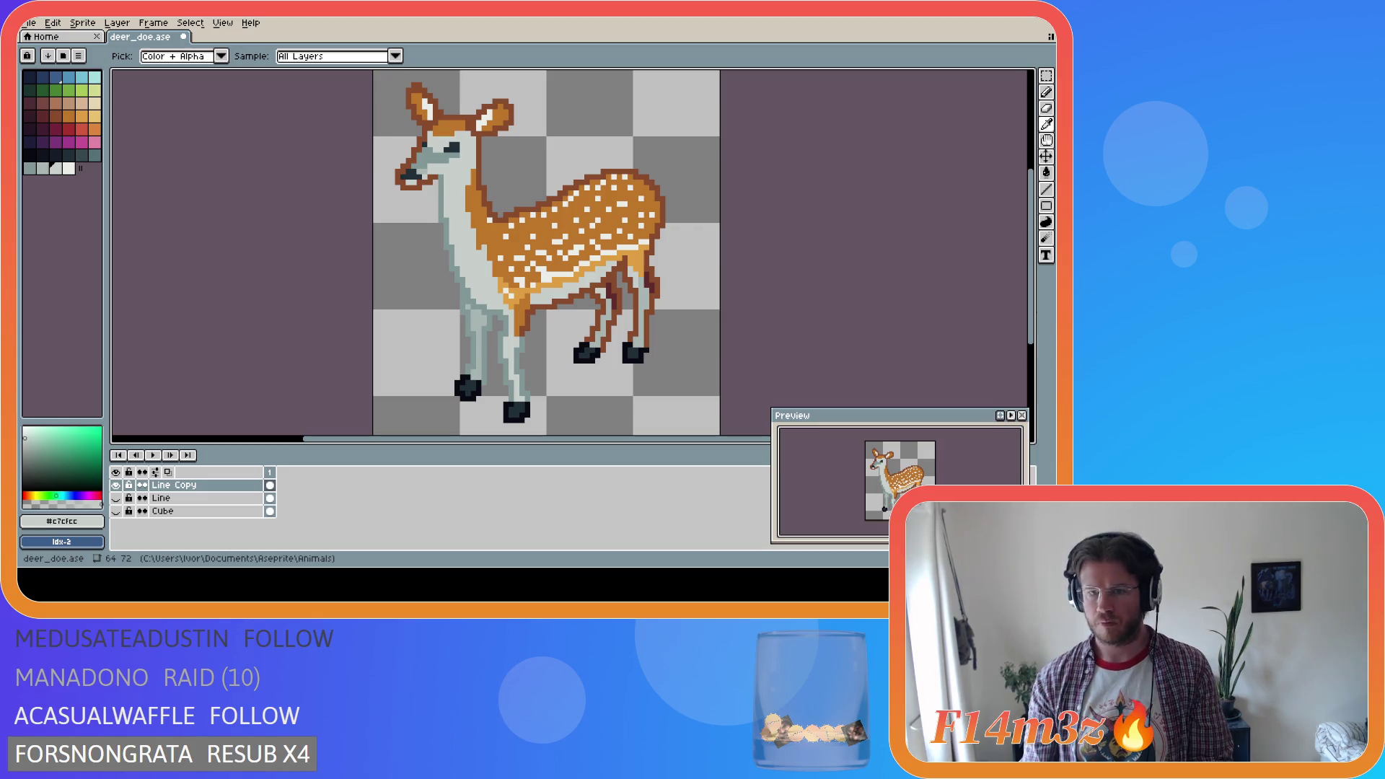
key(ctrl+s)
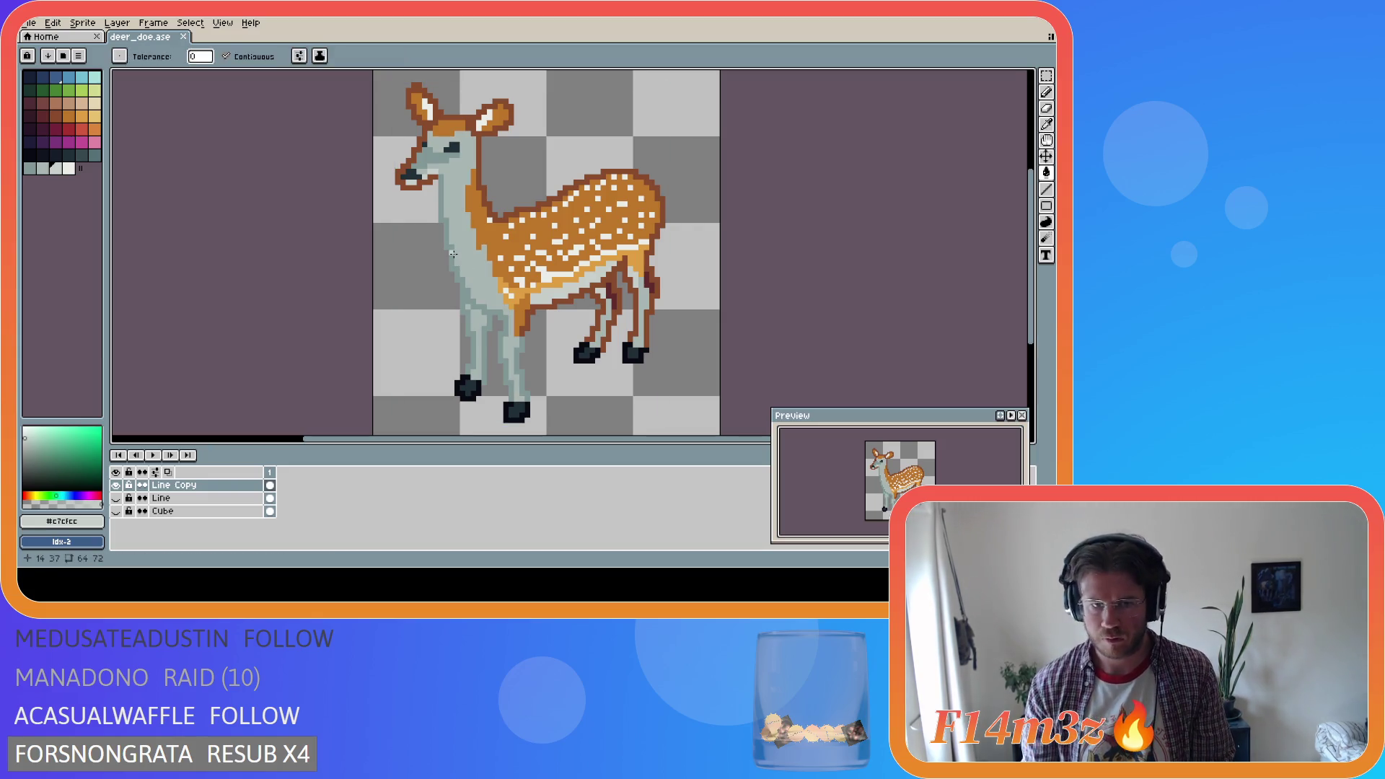
key(g)
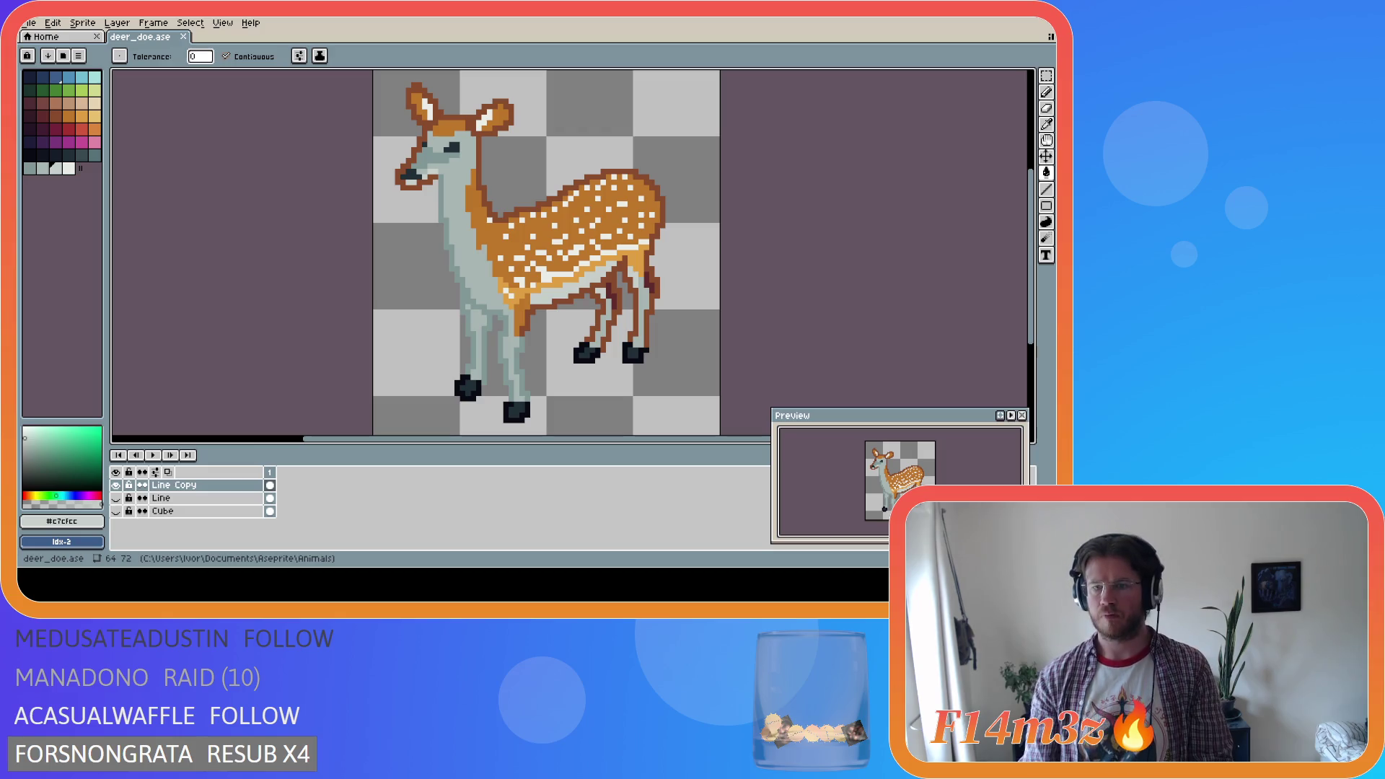
key(i)
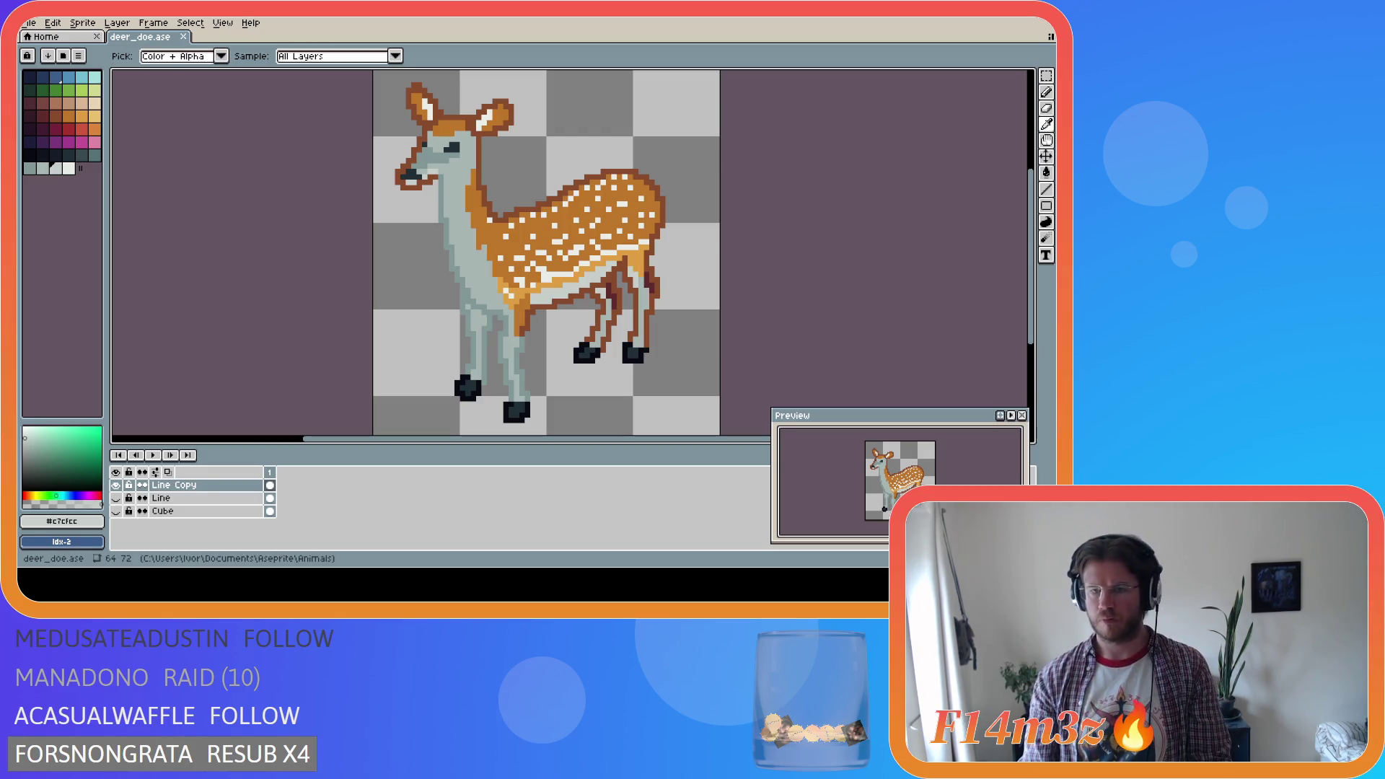
key(g)
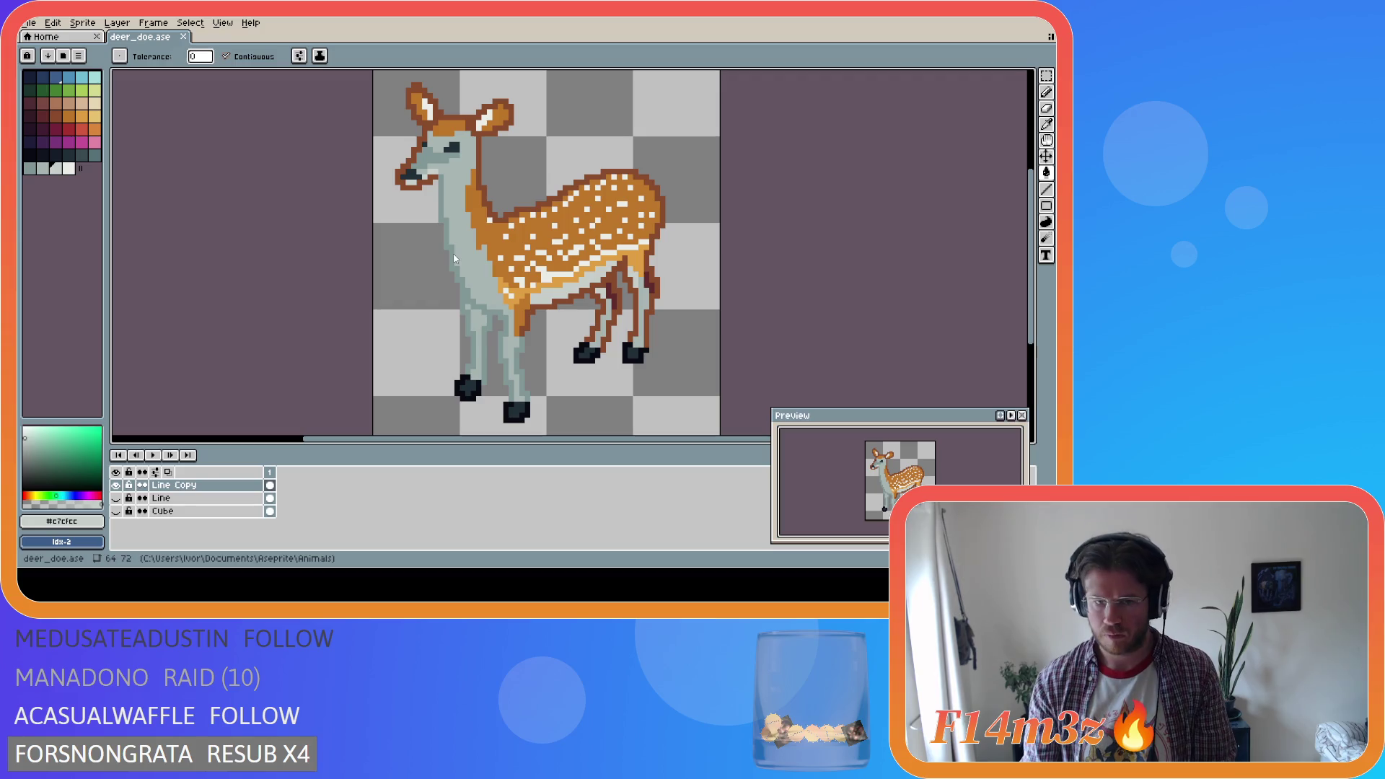
alt+click(555, 289)
click(555, 290)
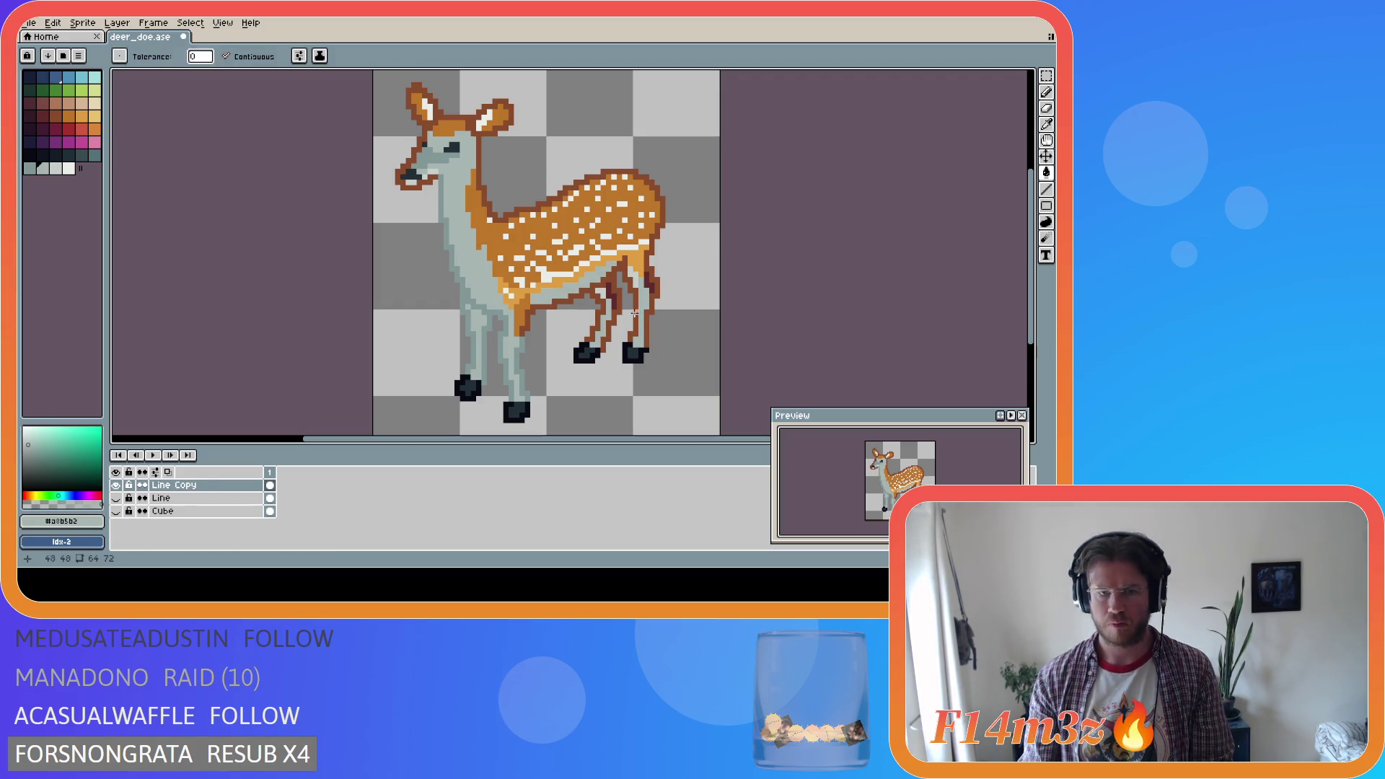
key(ctrl+z)
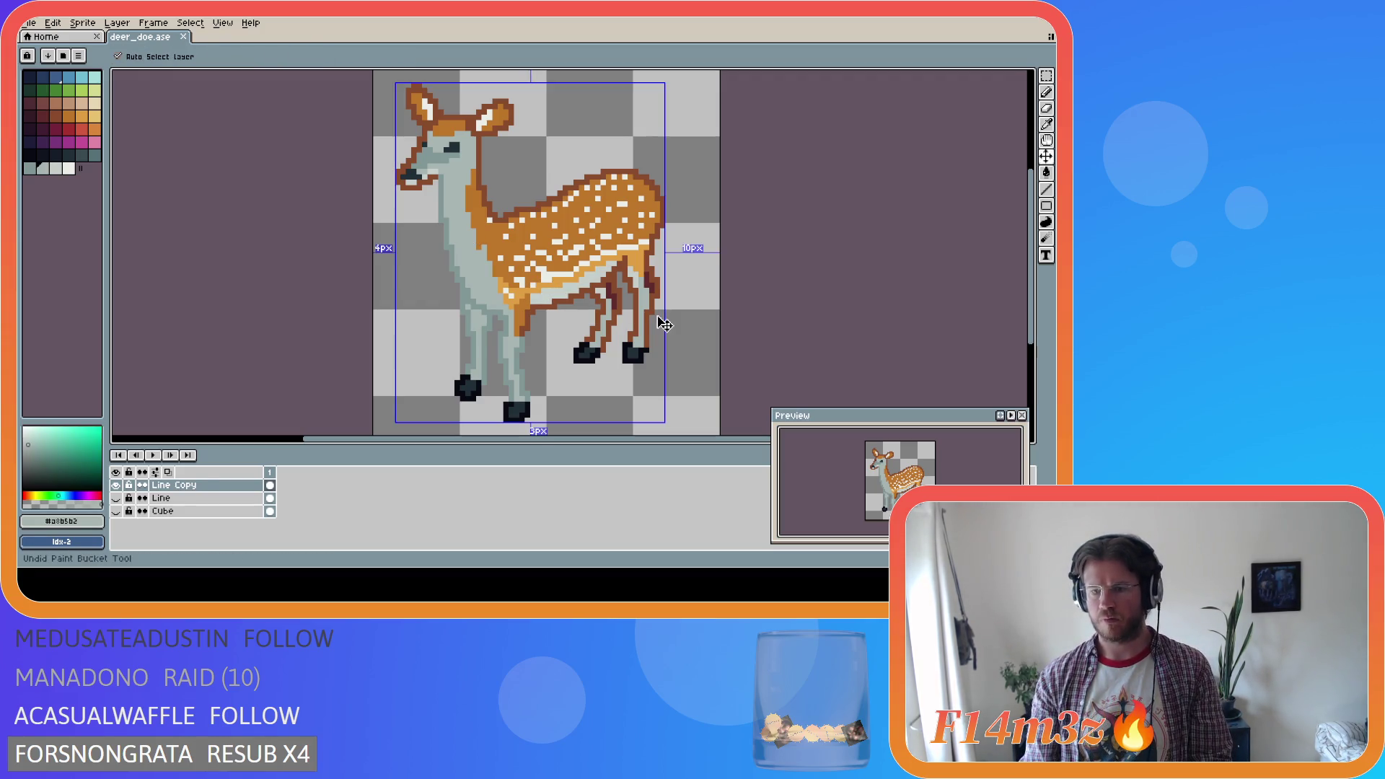
key(ctrl+y)
Refill the neck, front leg and both back legs with light grey #c7cfcc
alt+click(480, 296)
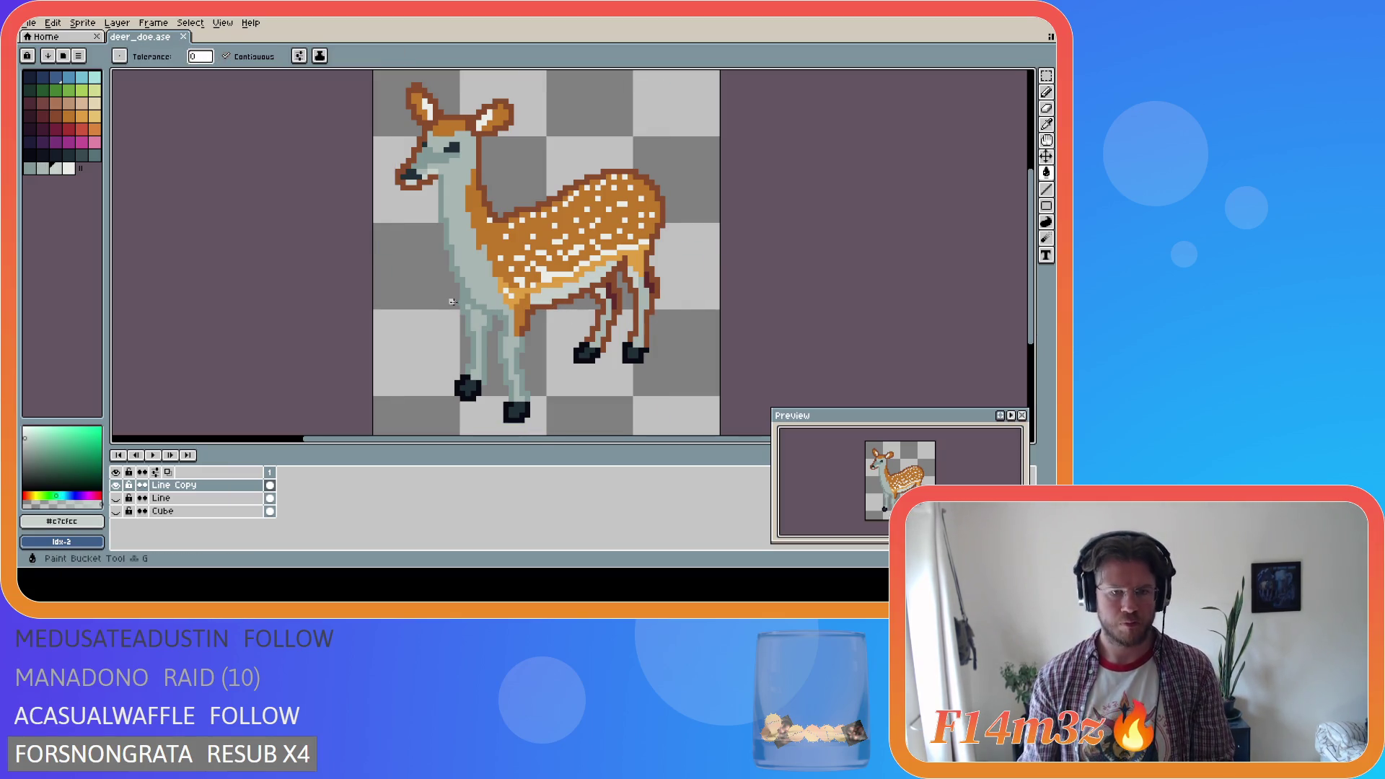
click(467, 265)
click(474, 317)
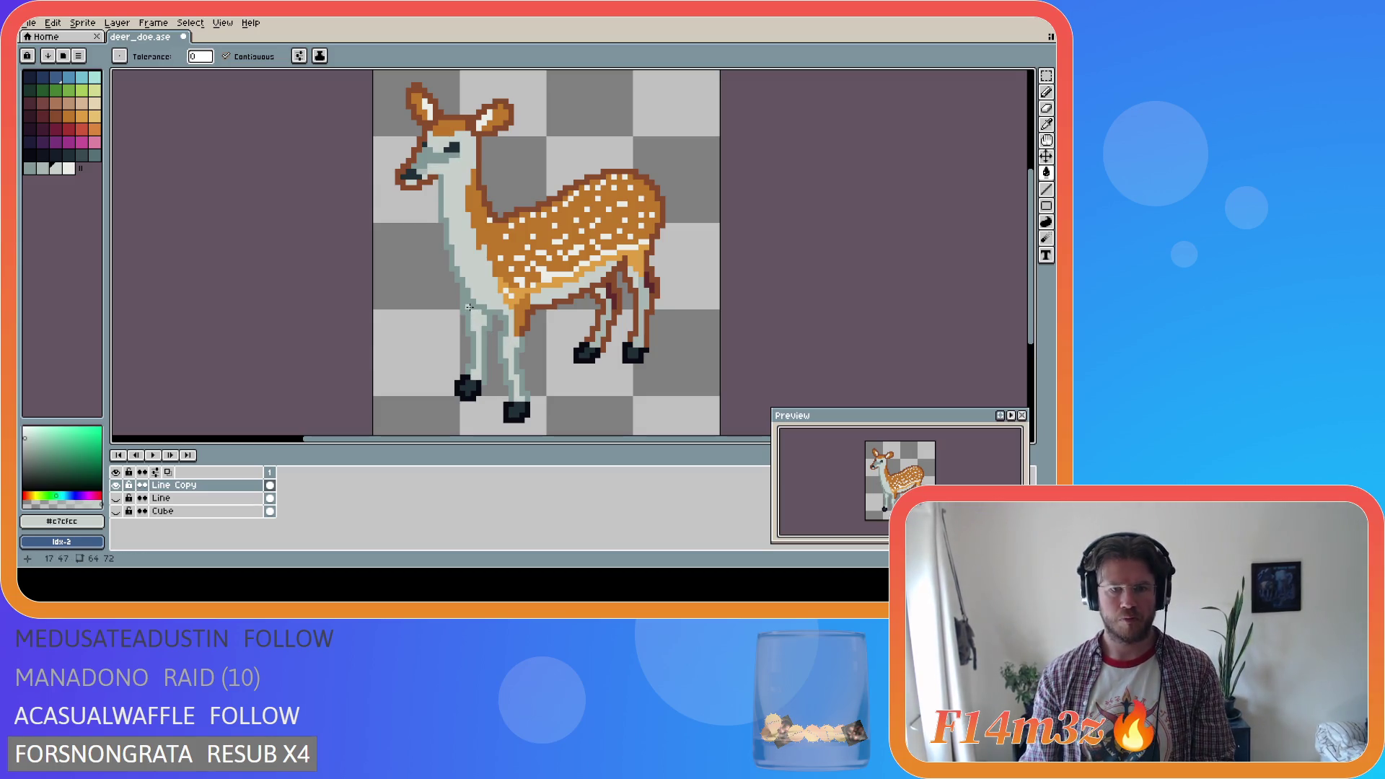
click(609, 312)
click(642, 321)
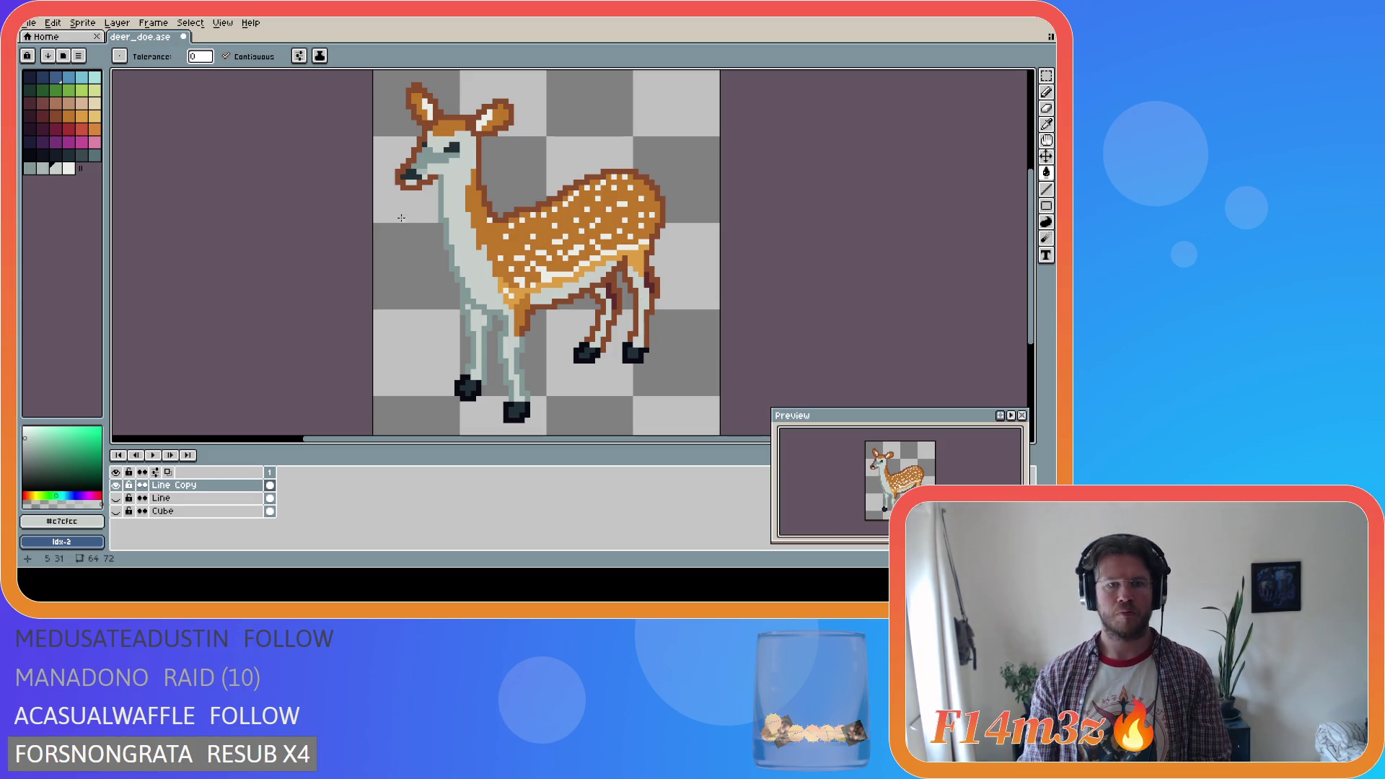
Try palette colours 45, 44 and 43, undoing the test fill on the head
key(alt)
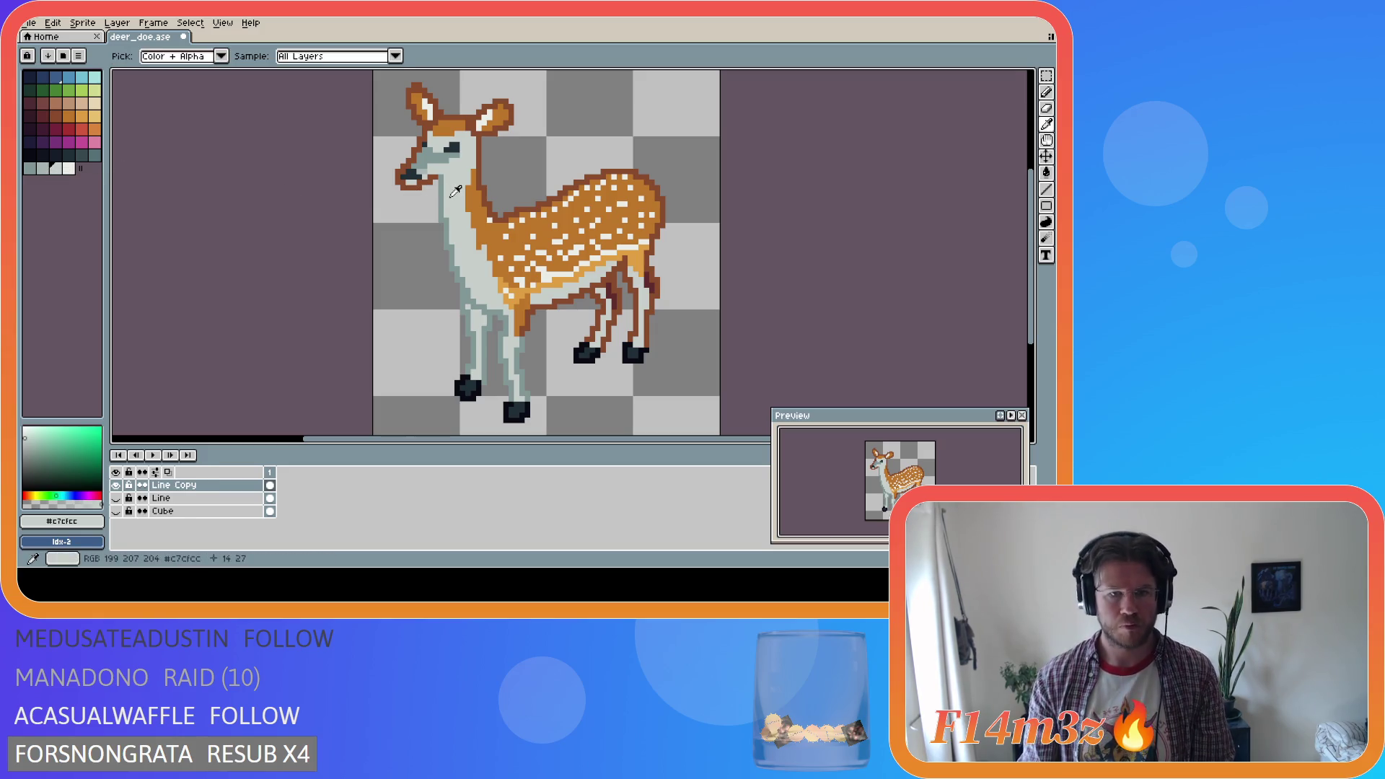
click(68, 168)
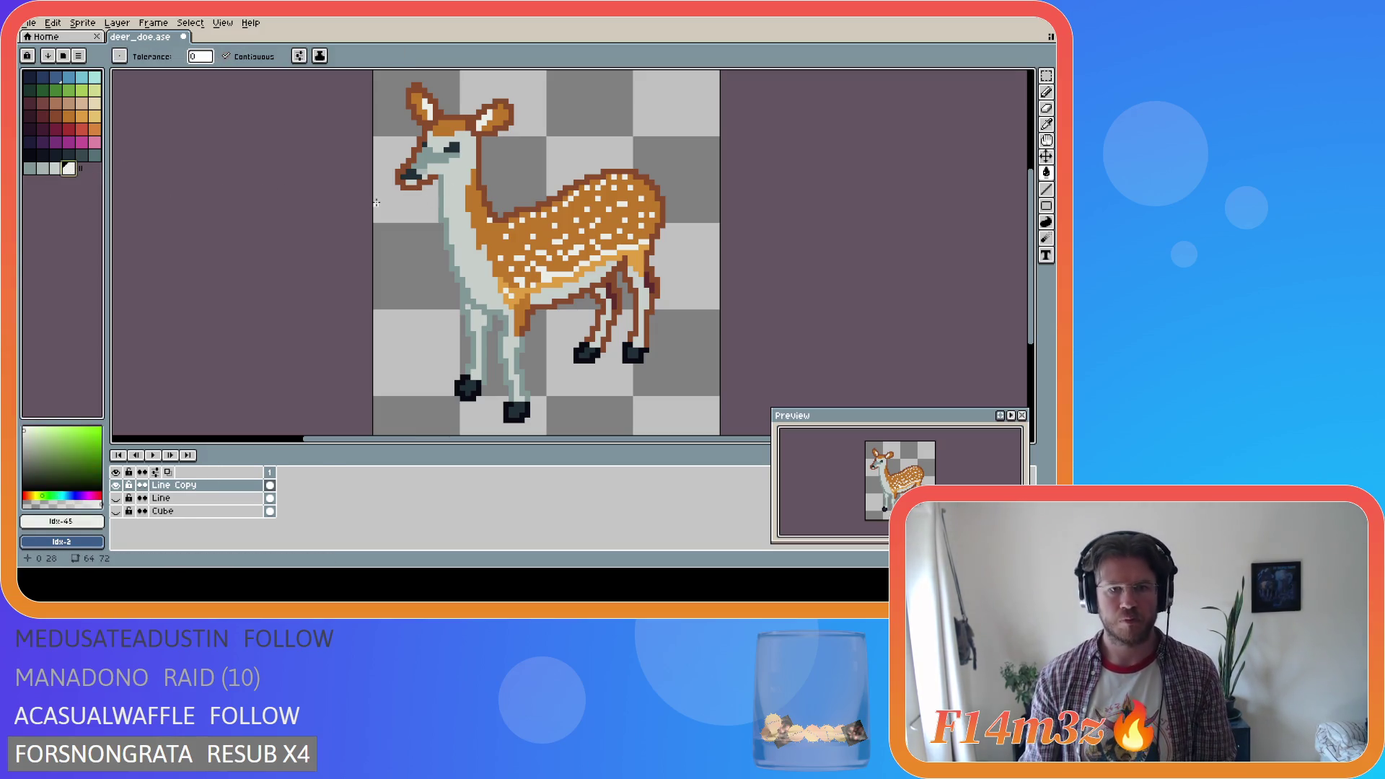
click(56, 168)
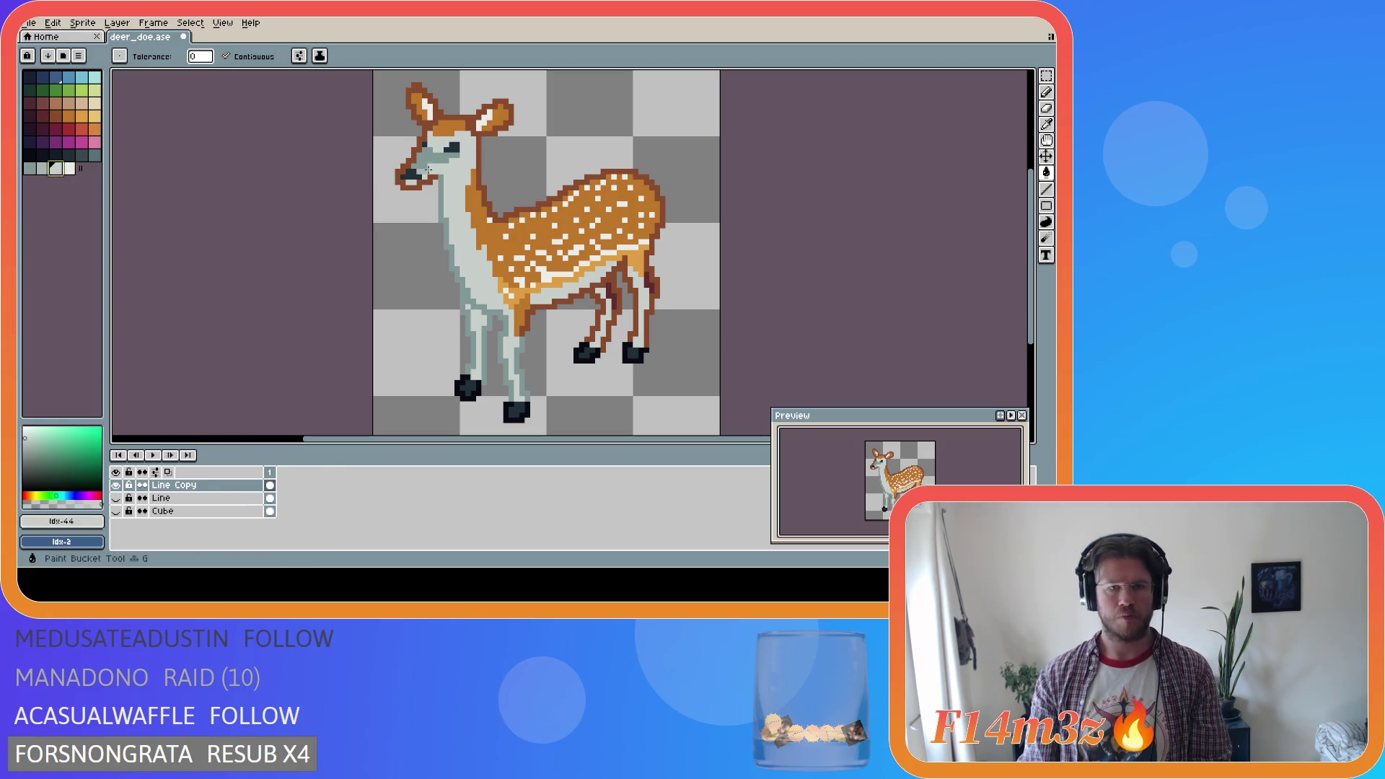
click(45, 168)
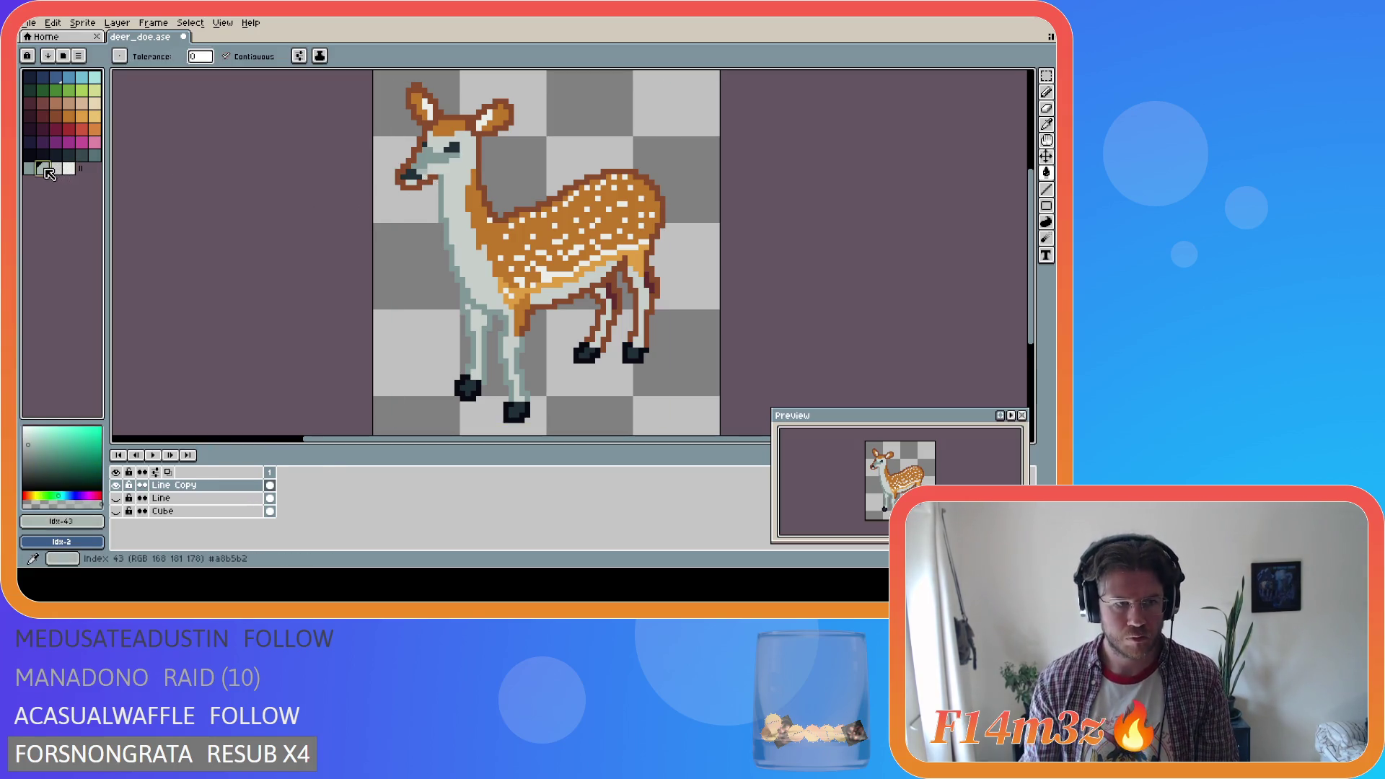
click(432, 194)
key(ctrl+z)
key(v)
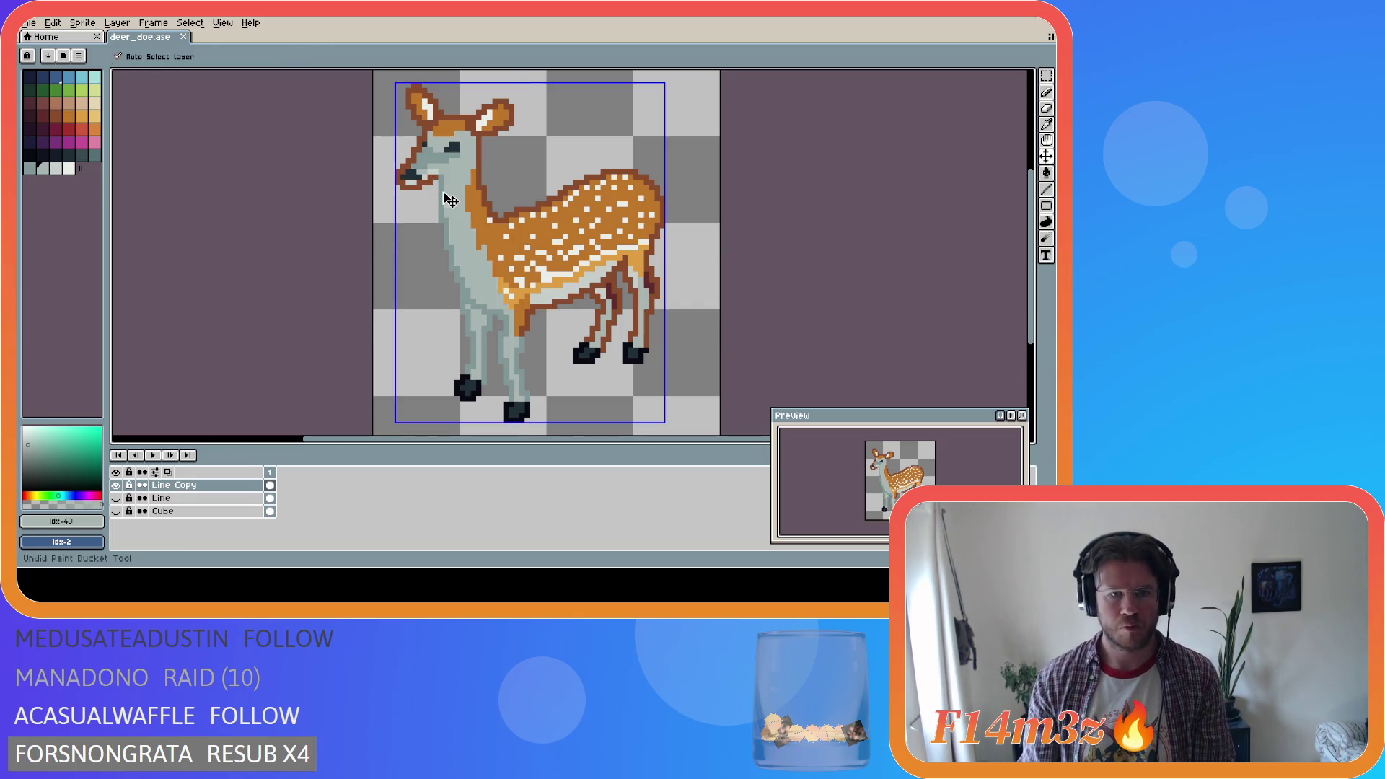
key(g)
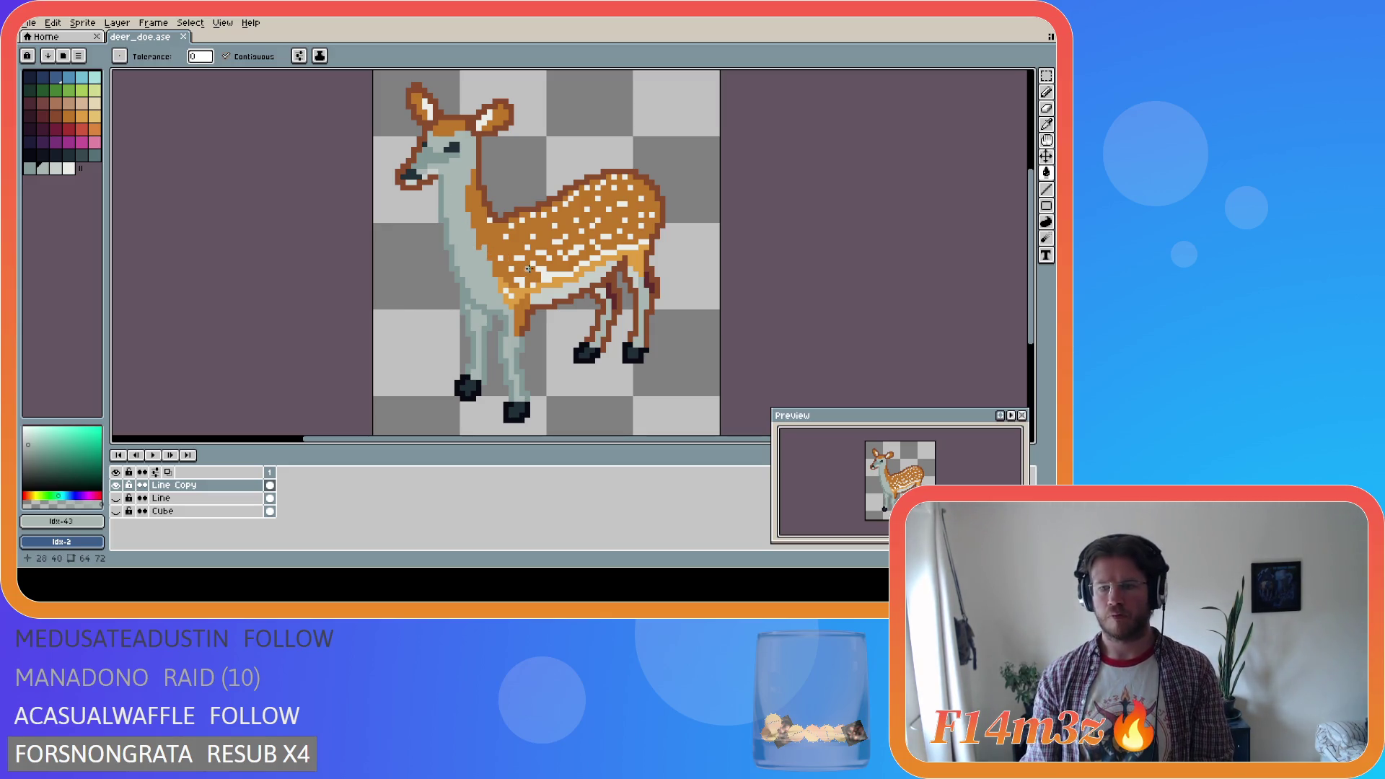
Sample near-white #ebede9 and fill a small highlight near the doe's mouth
key(i)
click(525, 252)
key(g)
click(411, 180)
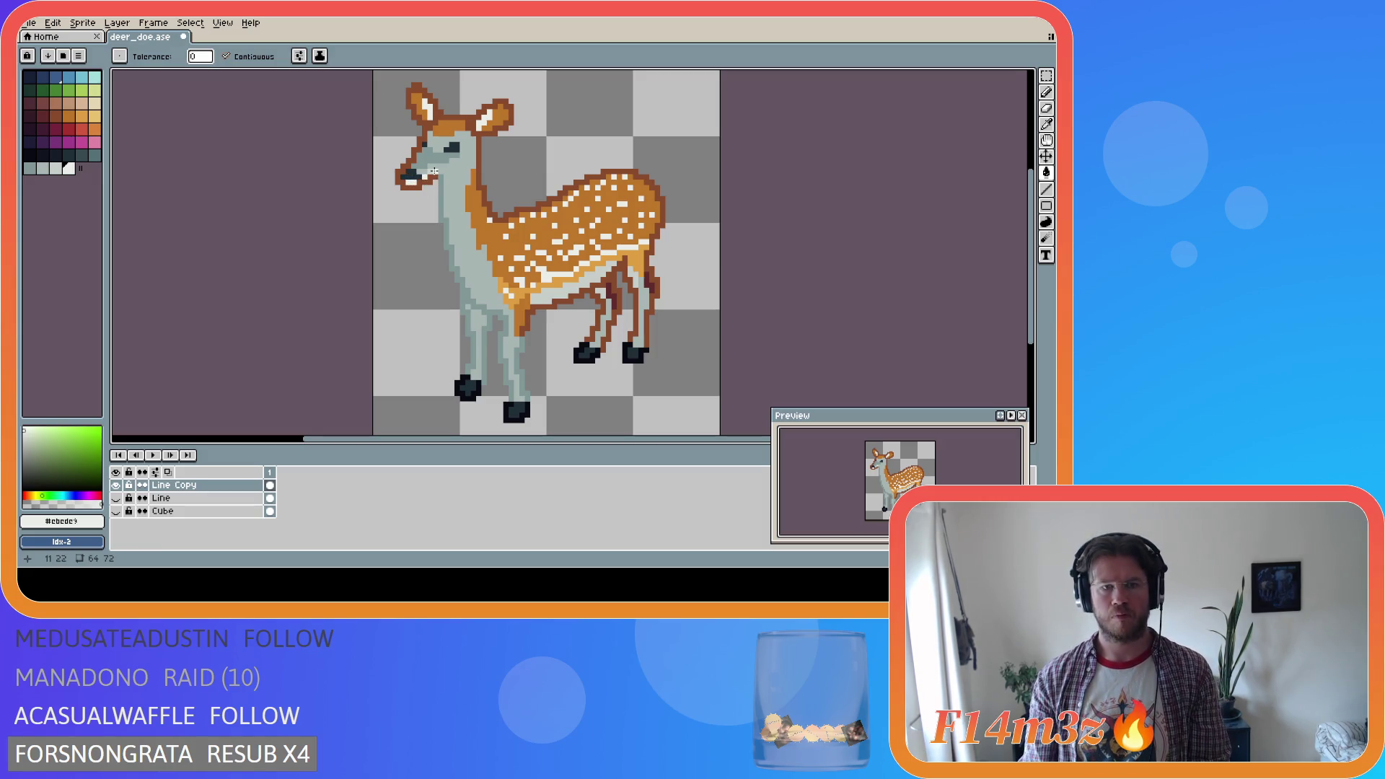
Refill the neck, chest and front leg with the lighter grey #c7cfcc
alt+click(501, 296)
click(469, 272)
click(474, 317)
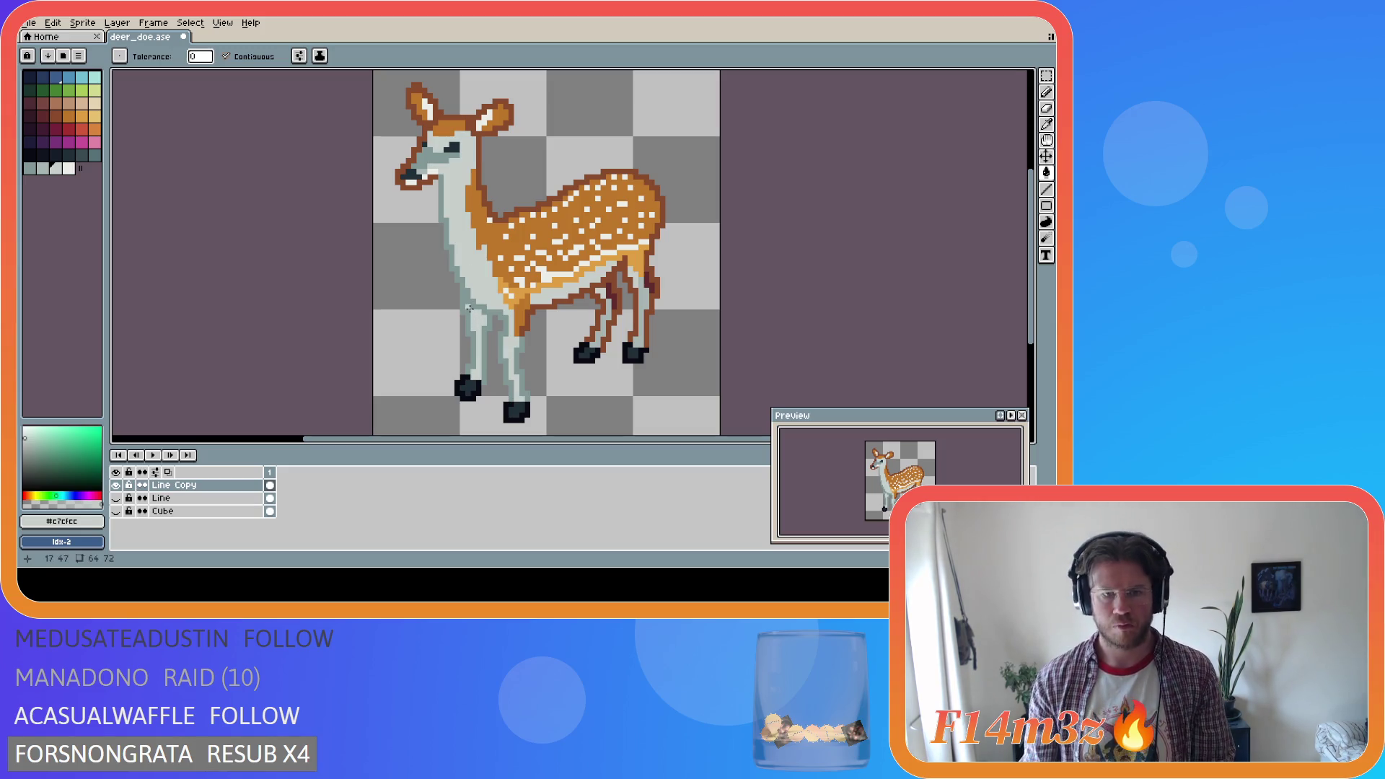
alt+click(433, 170)
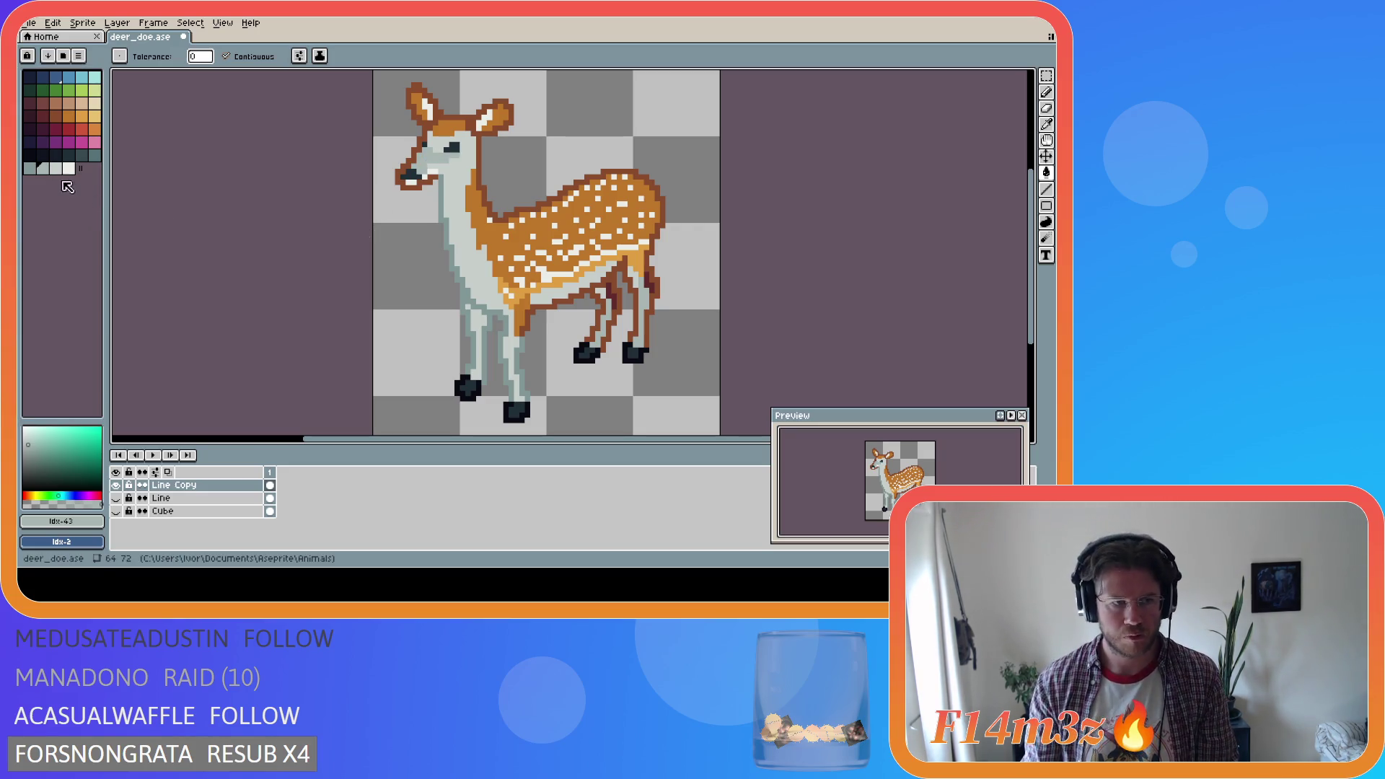
click(450, 216)
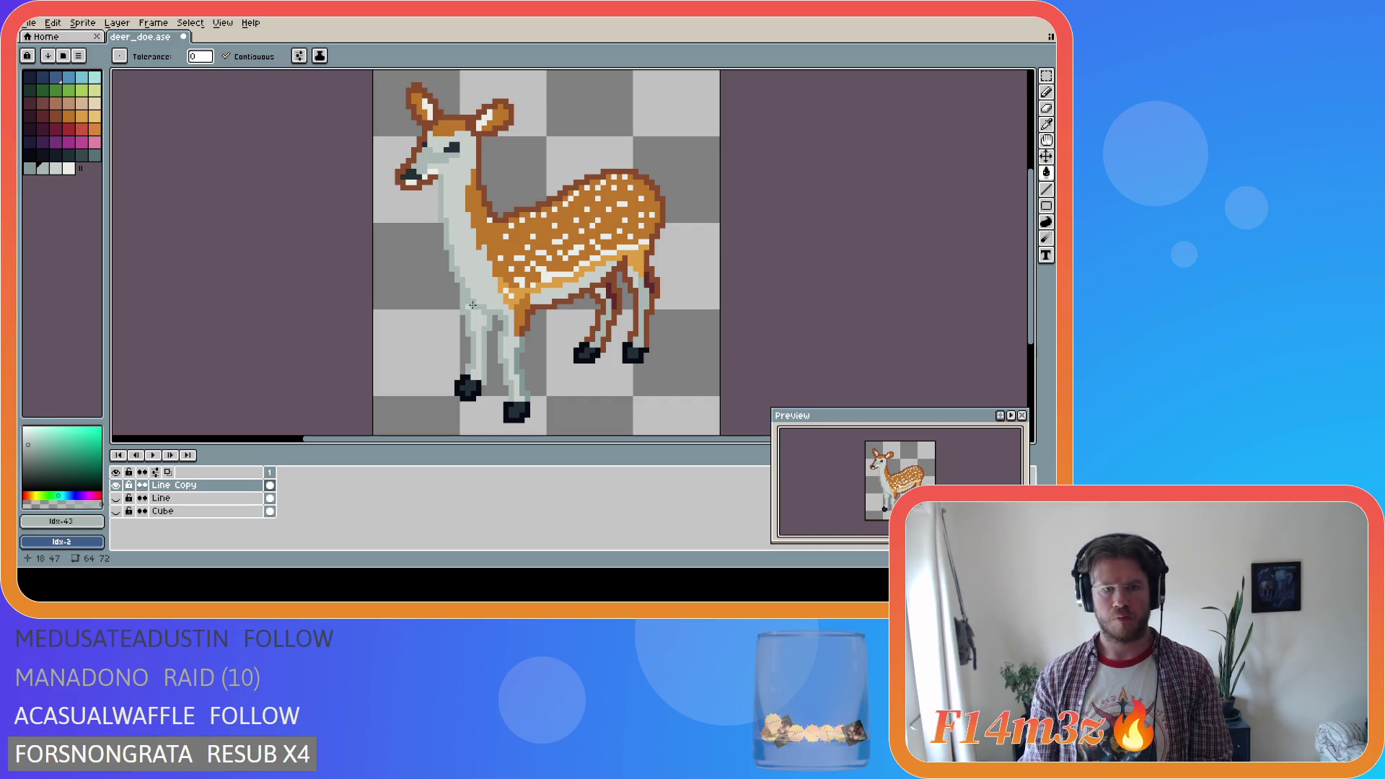
Lighten the front-leg strip and far hind leg, then fill the near hind leg and belly with #a8b5b2
click(519, 365)
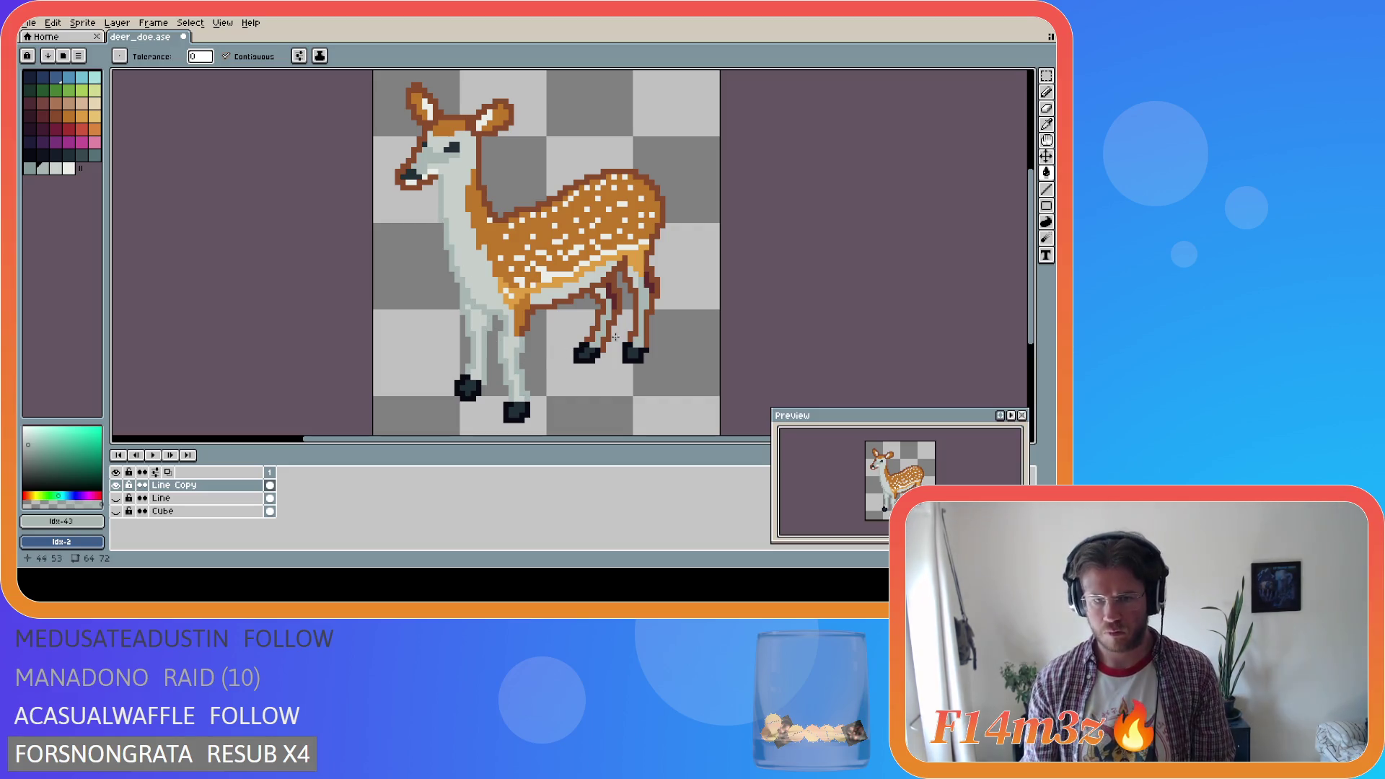
alt+click(514, 342)
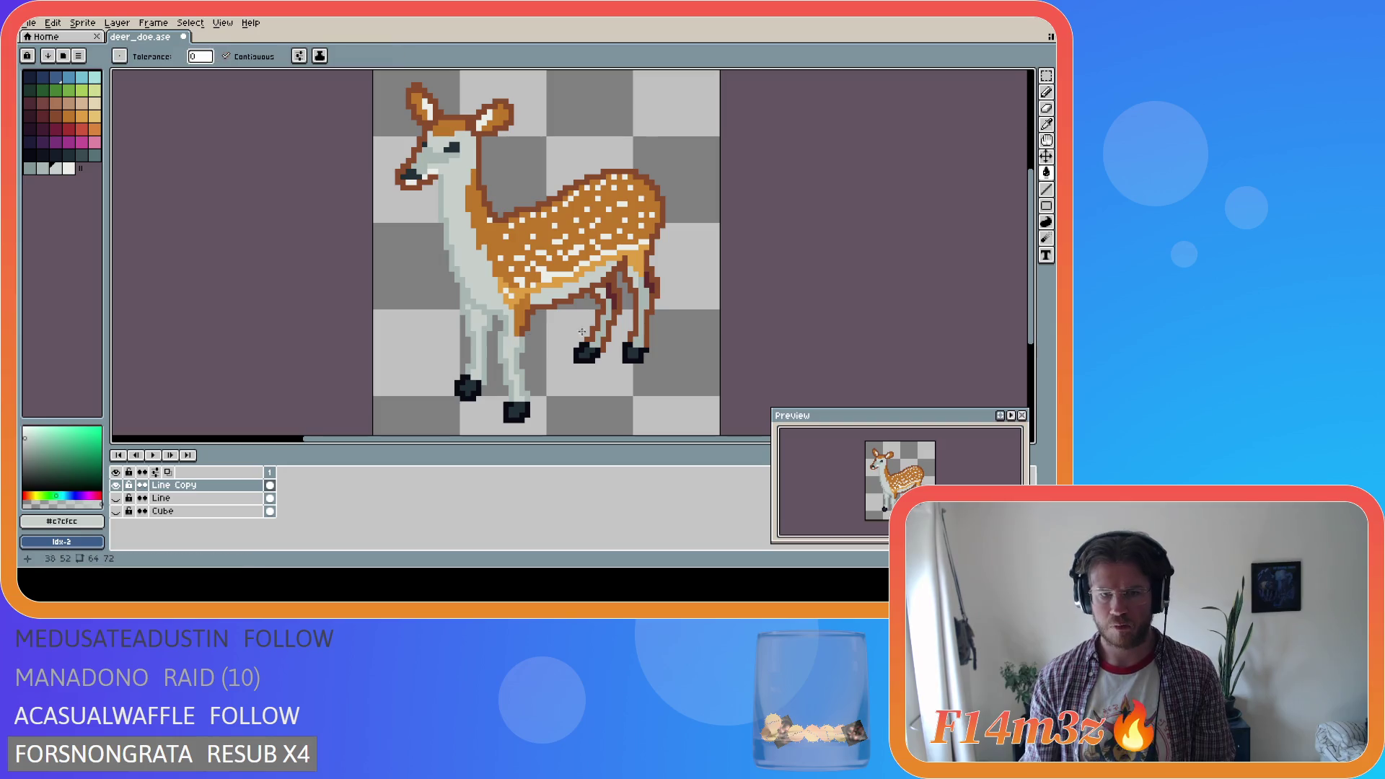
click(644, 303)
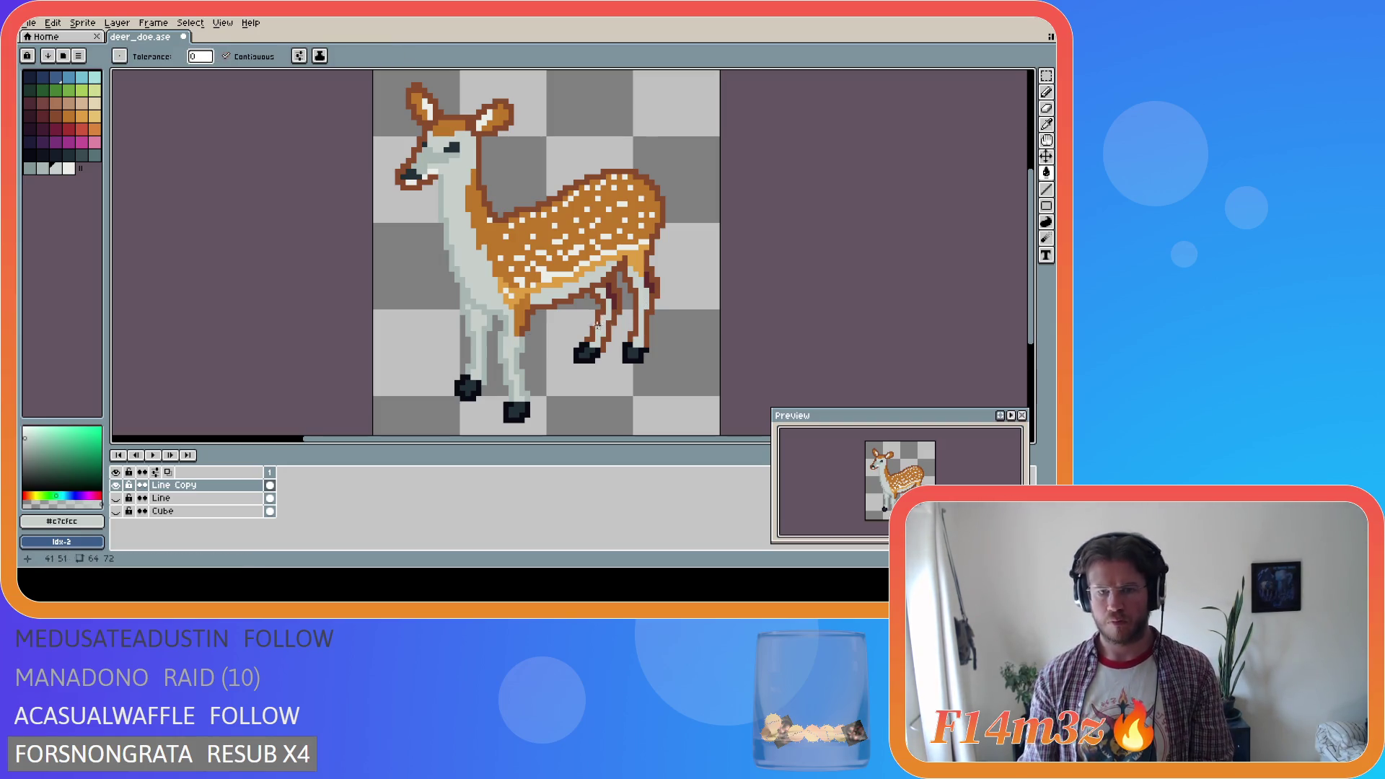
alt+click(521, 349)
click(620, 313)
key(ctrl+z)
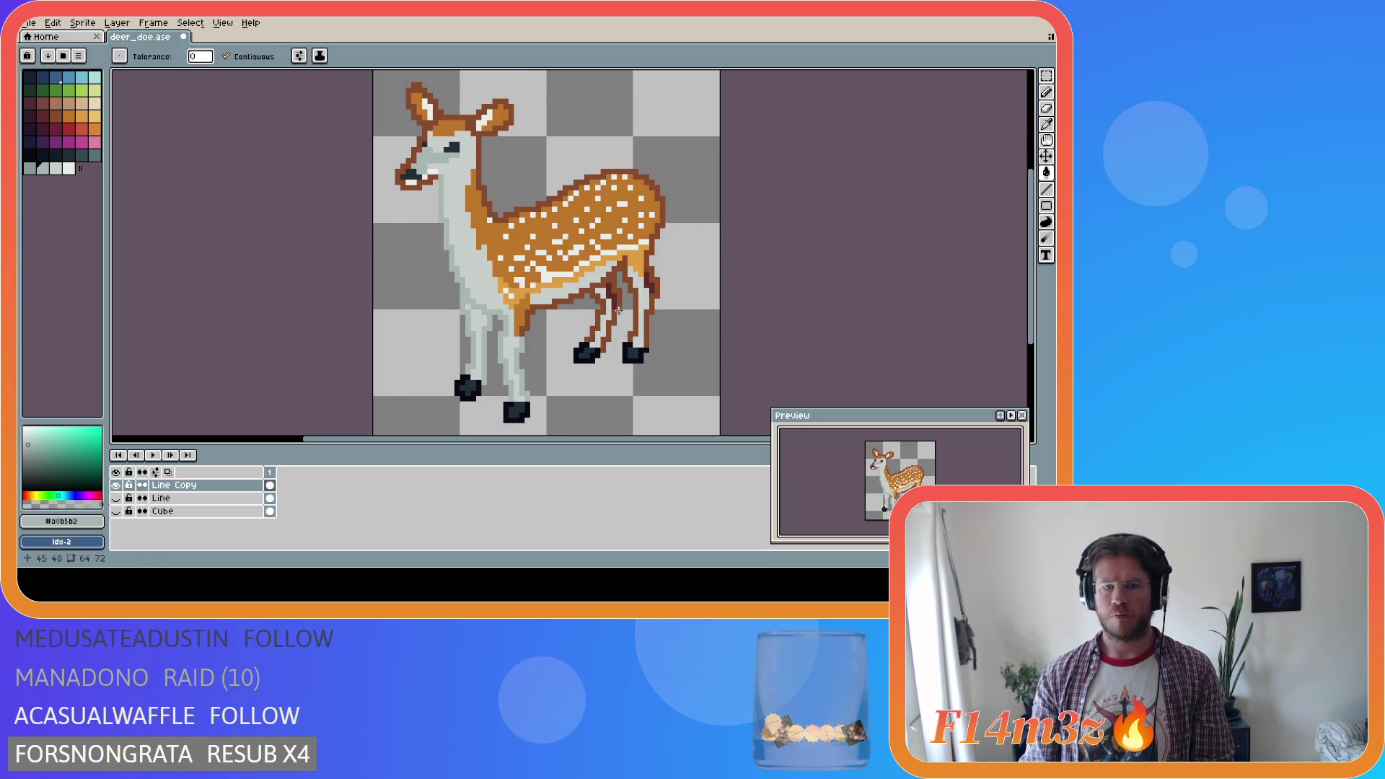
click(618, 313)
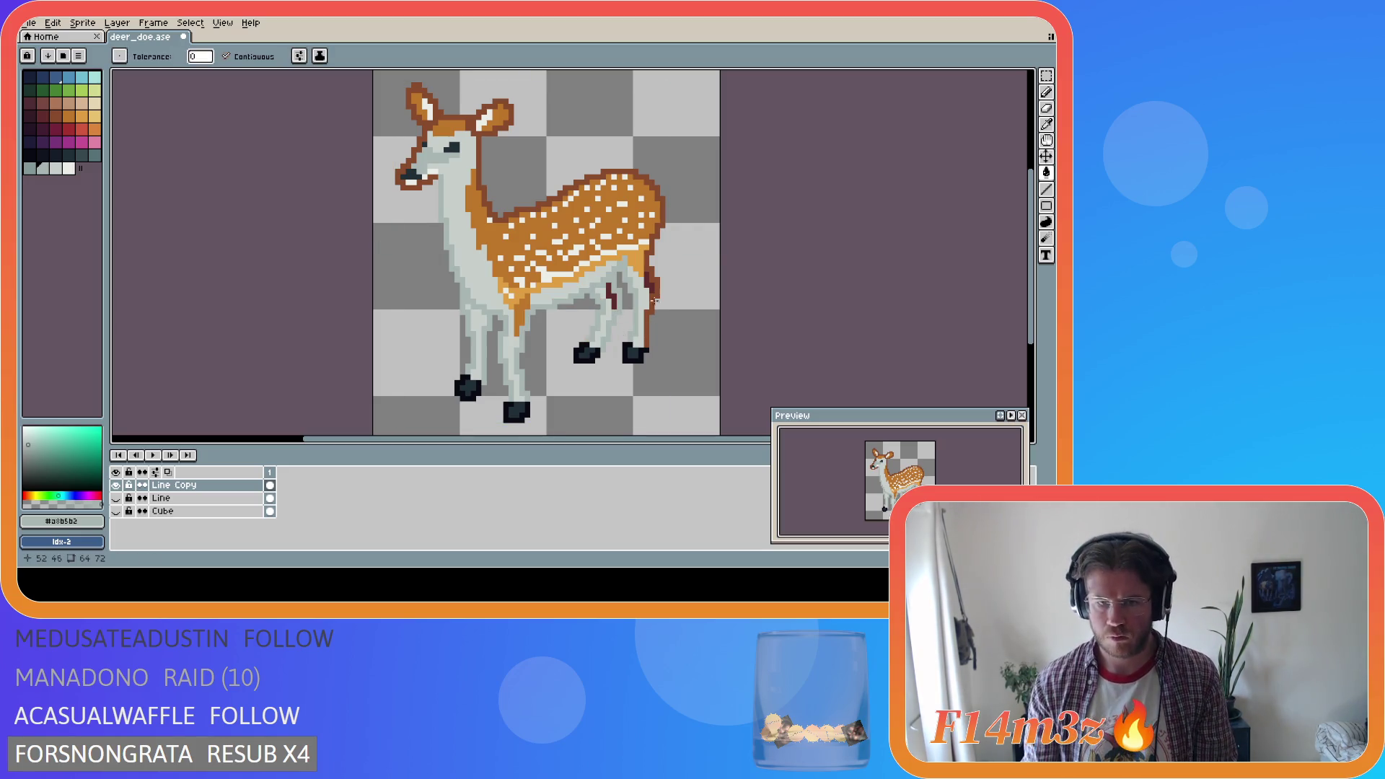
Grey out the back leg's red strip, paint dark red shading on the inner hind leg, and save
key(b)
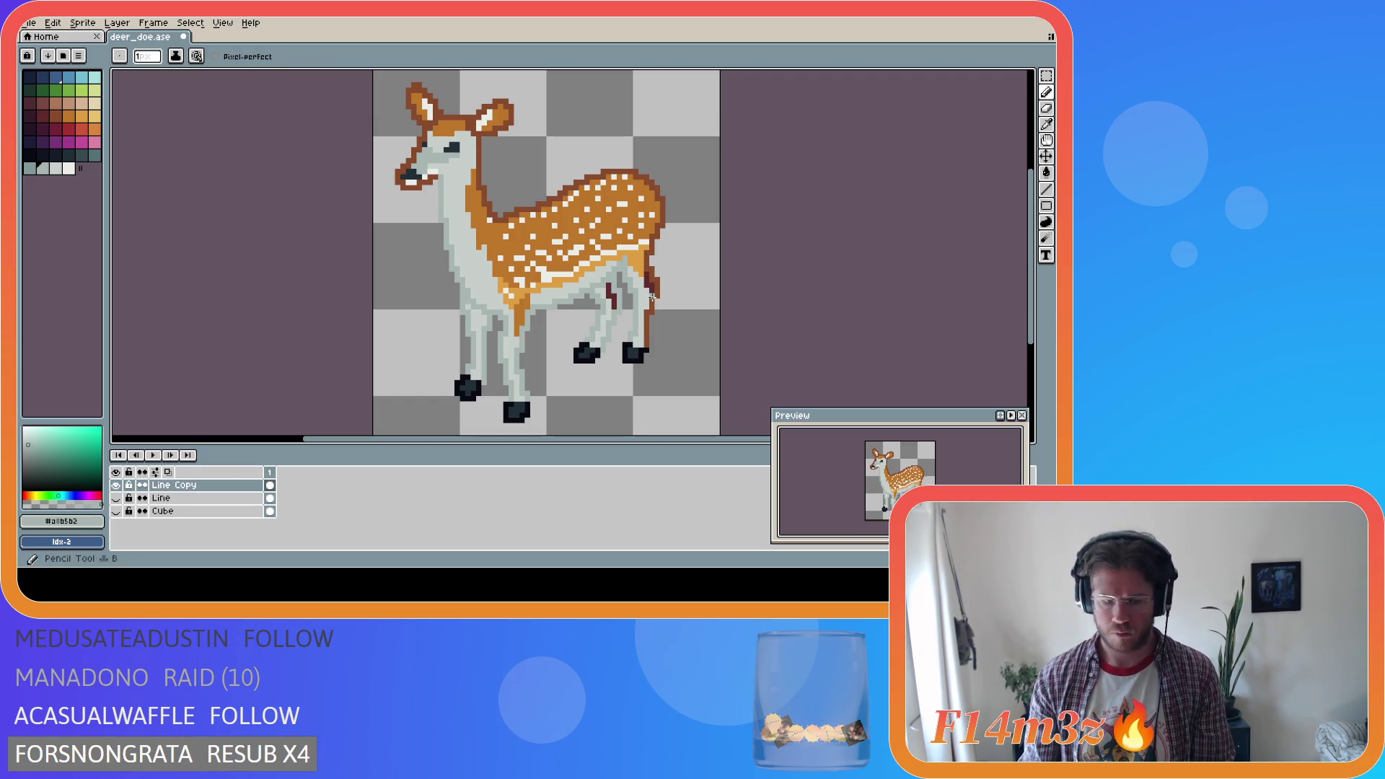
key(g)
click(648, 317)
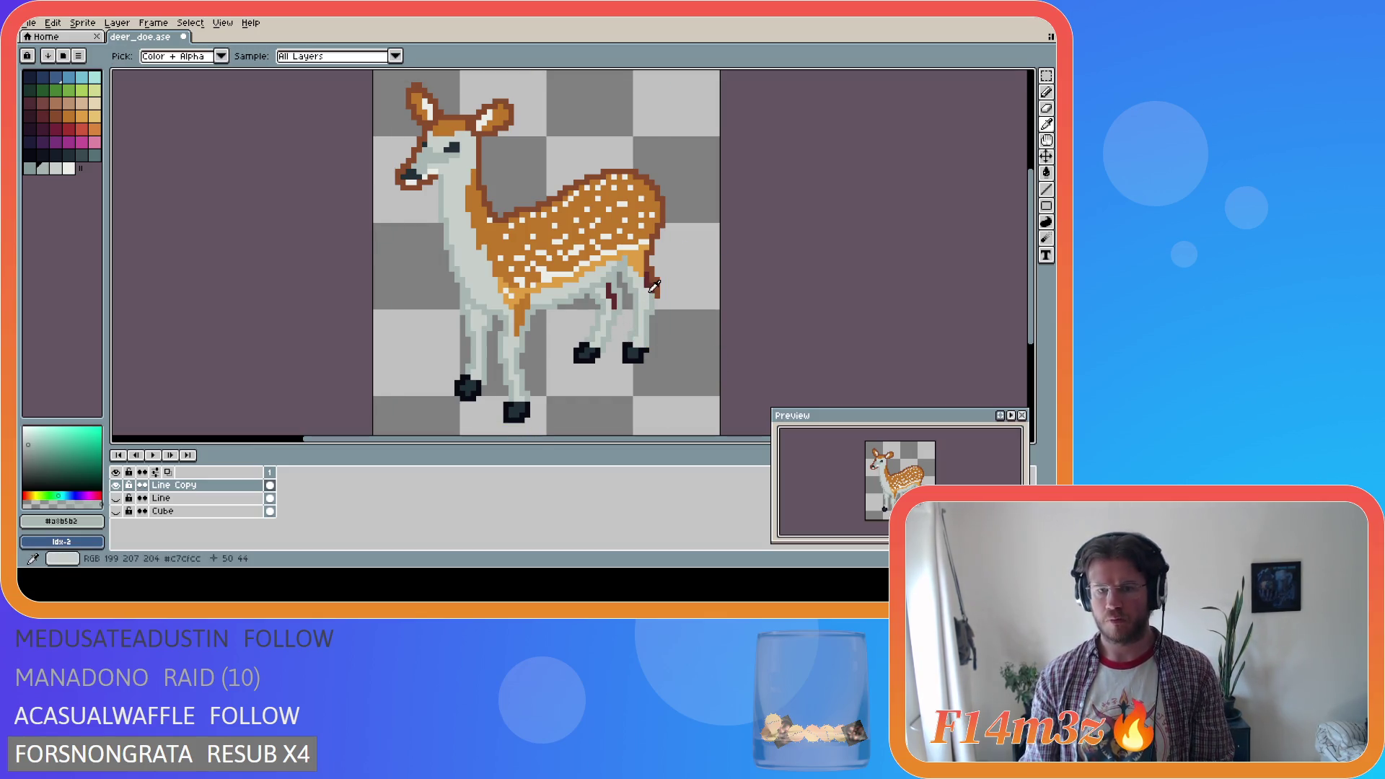
alt+click(654, 289)
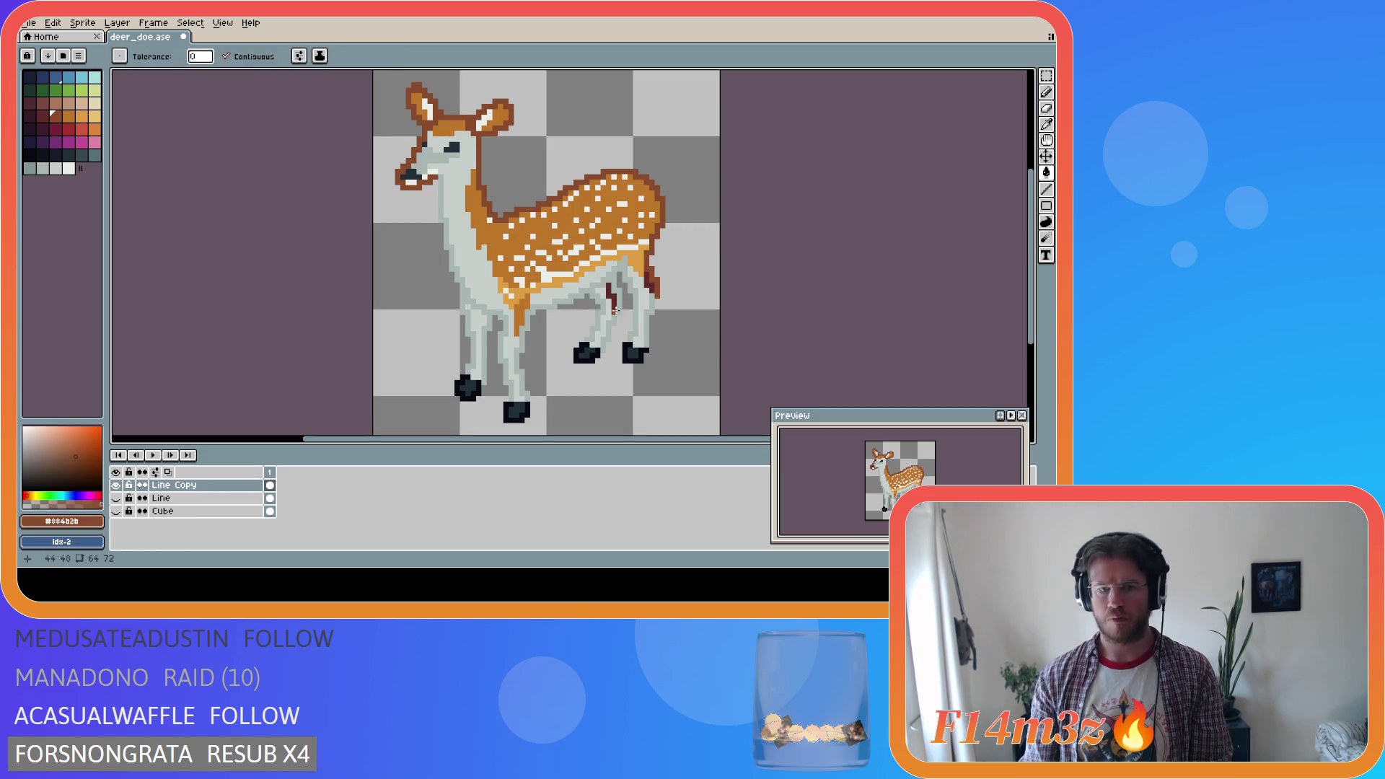
key(b)
drag(615, 310, 615, 279)
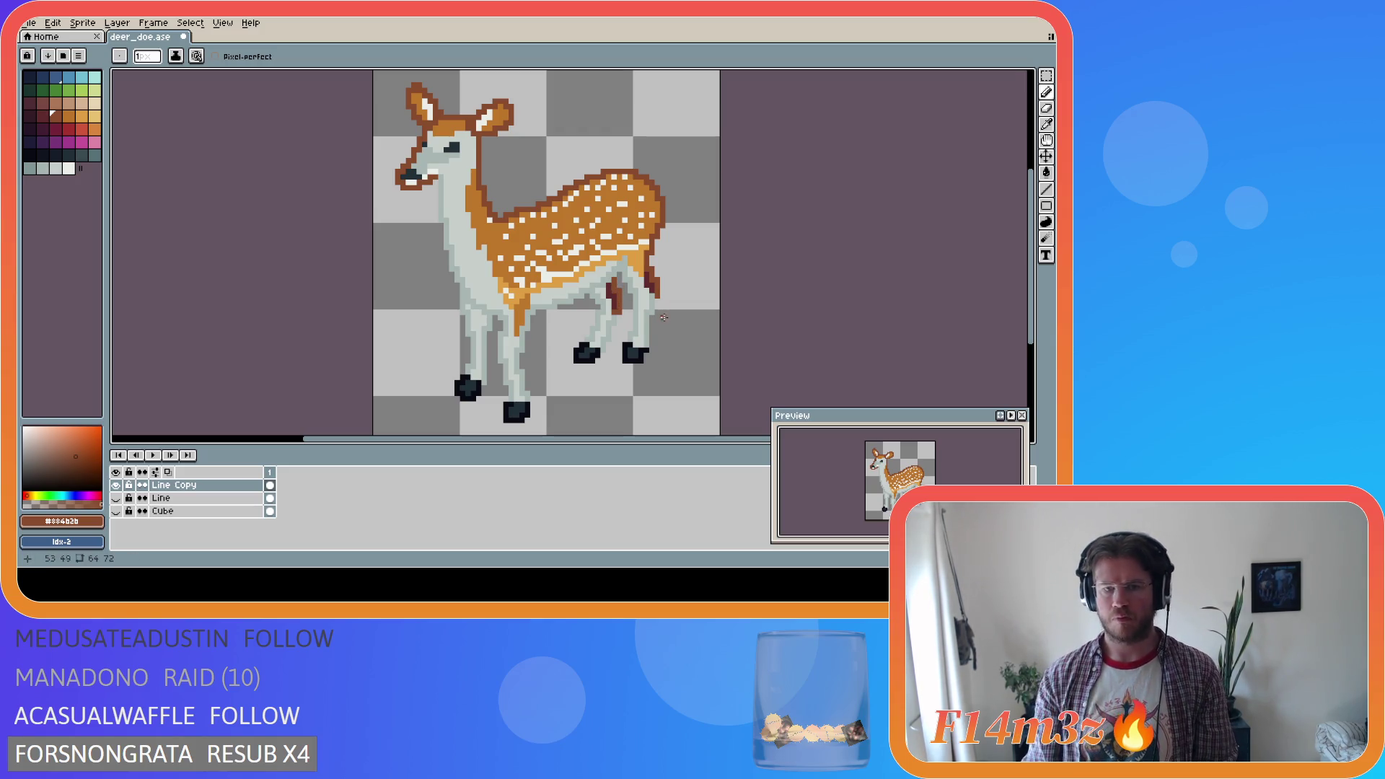
key(ctrl+s)
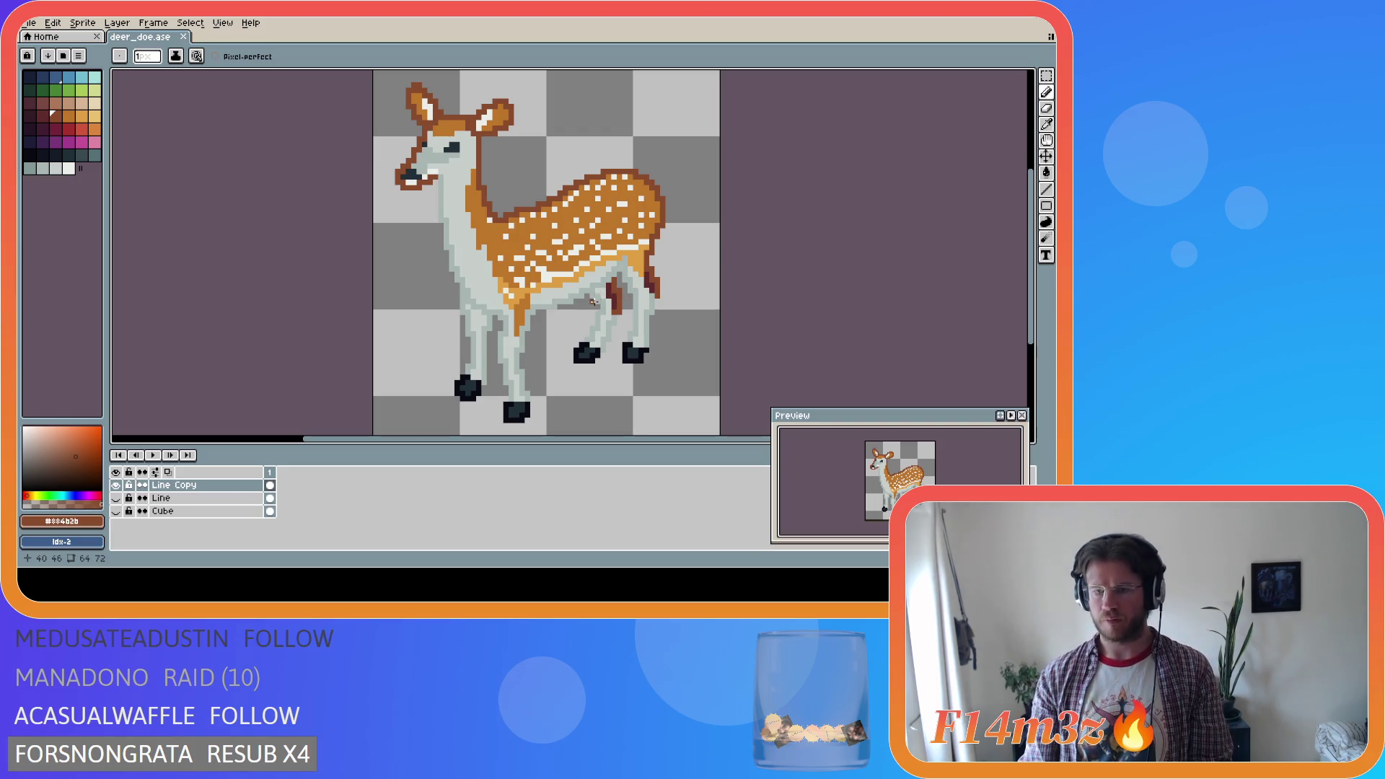
Sample the doe's light grey and paint two grey pixels at the mouth
key(i)
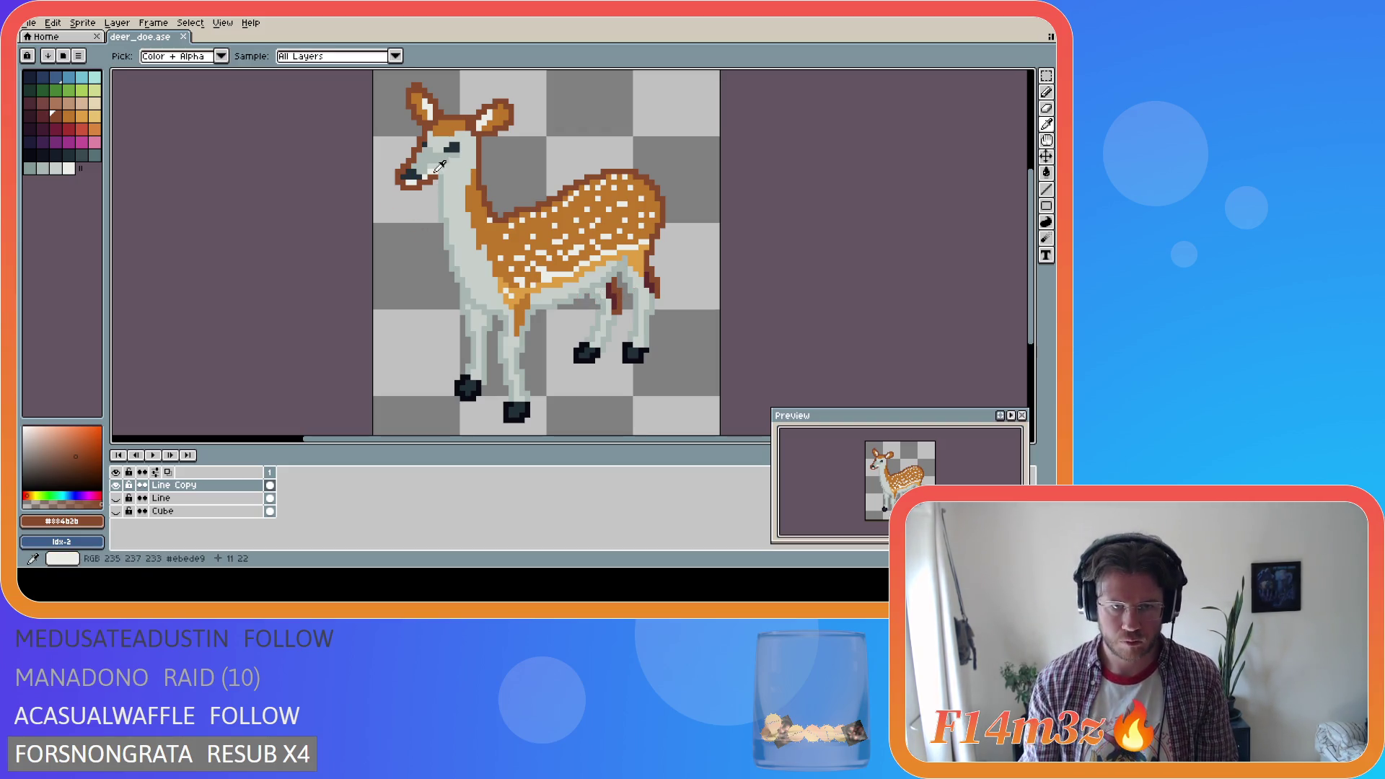
click(444, 183)
key(b)
click(430, 176)
click(421, 185)
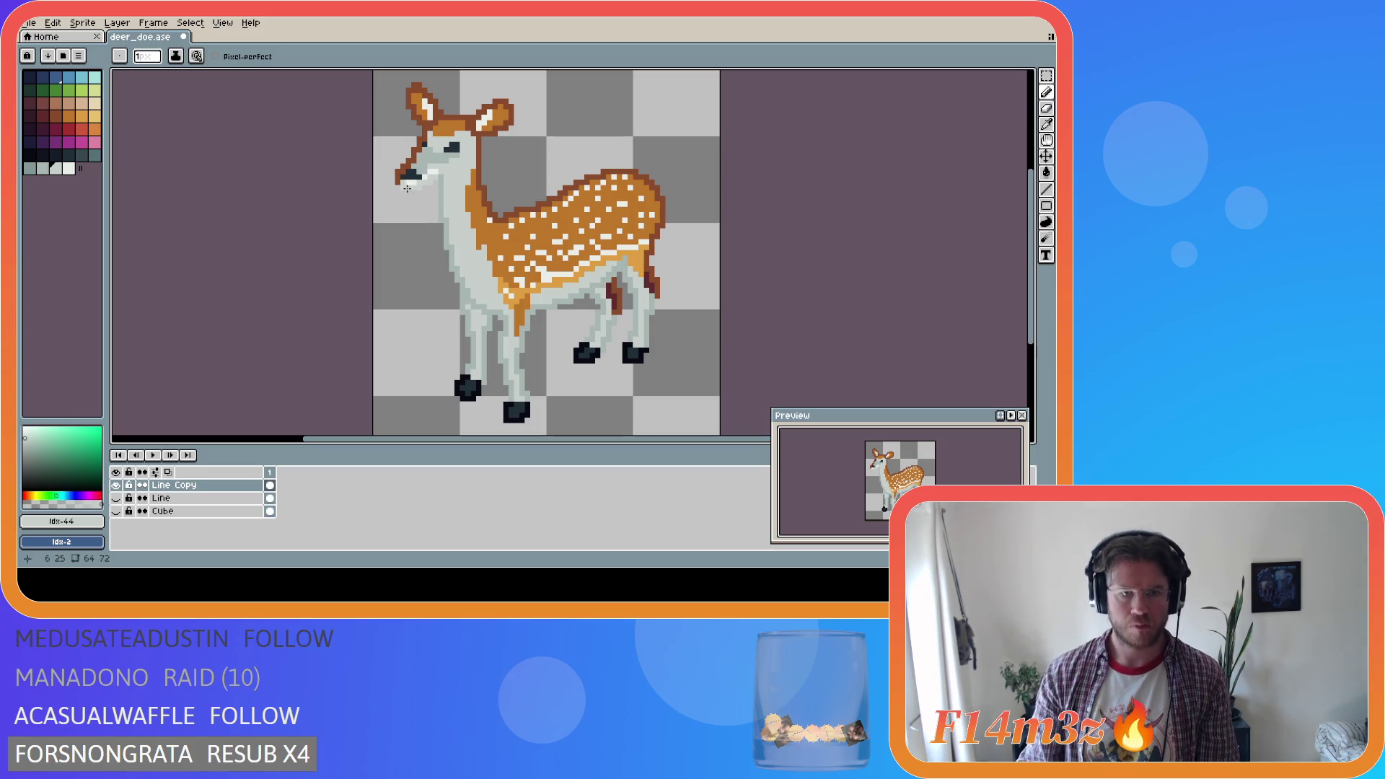
Draw a larger near-black nose on the muzzle tip using dark palette colour 36
key(i)
click(411, 175)
key(b)
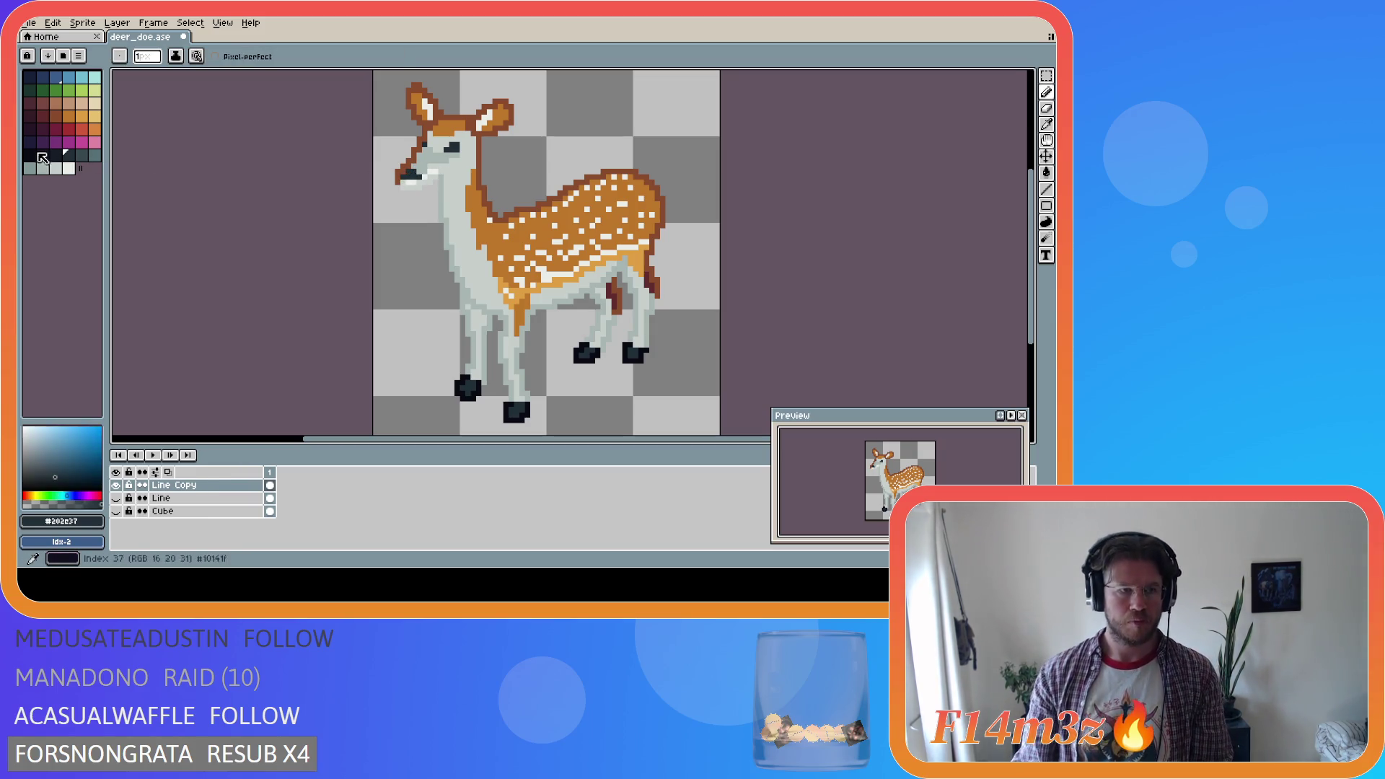
click(36, 158)
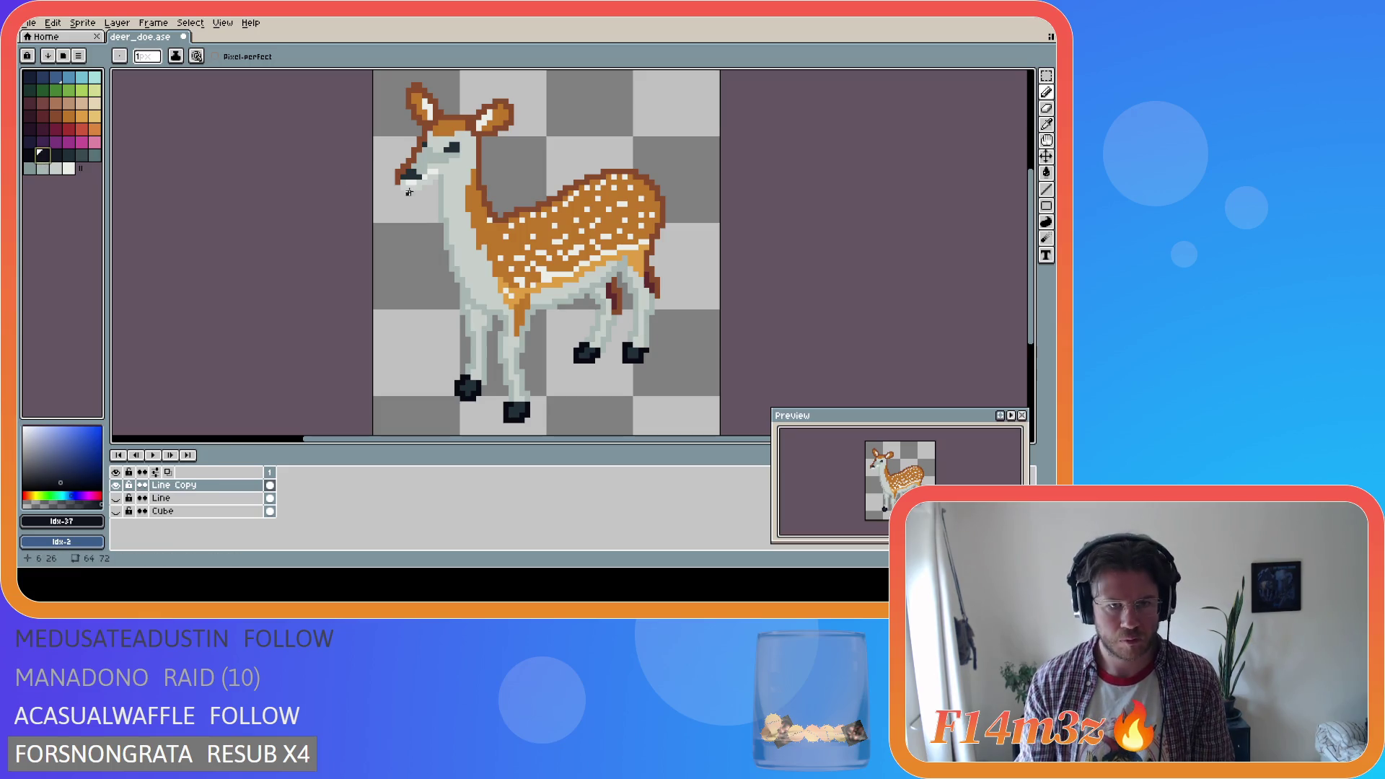
key(bracketleft)
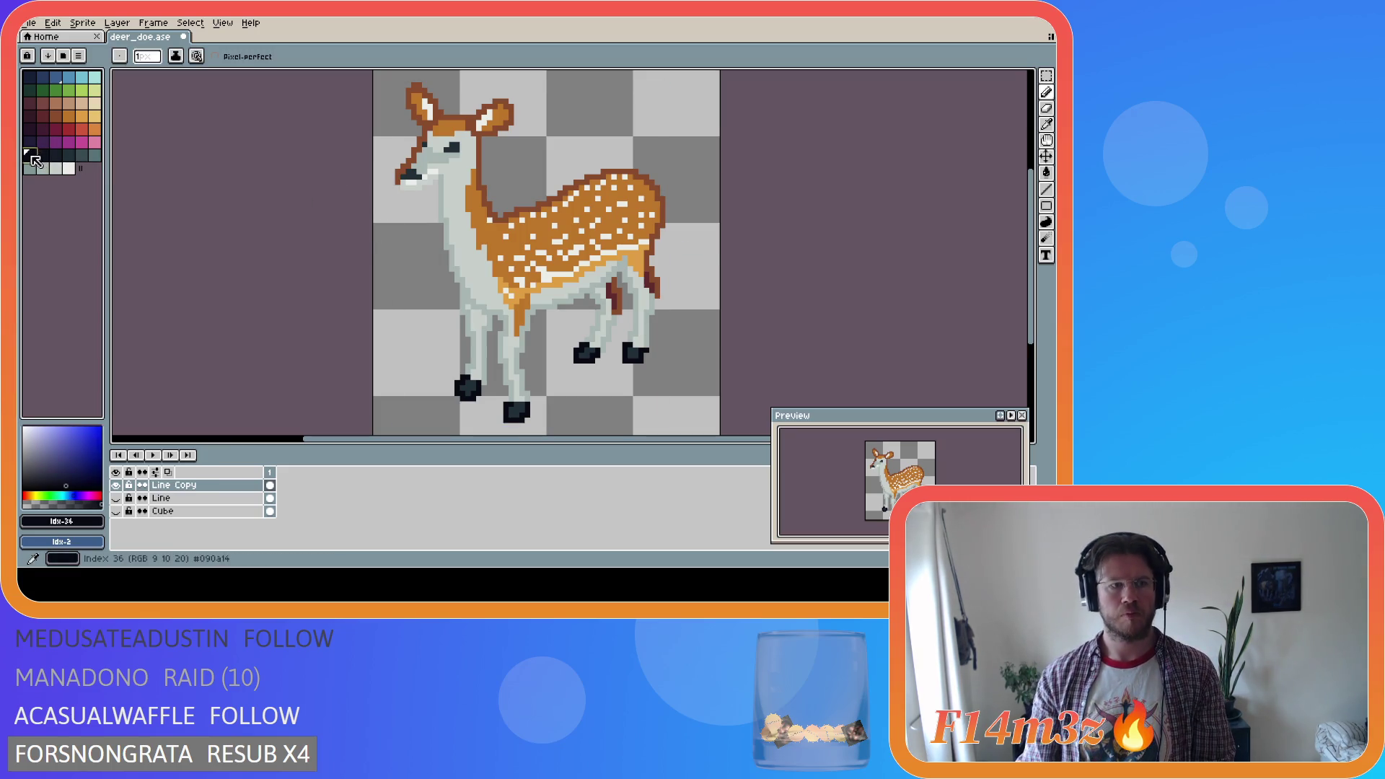
drag(397, 181, 408, 167)
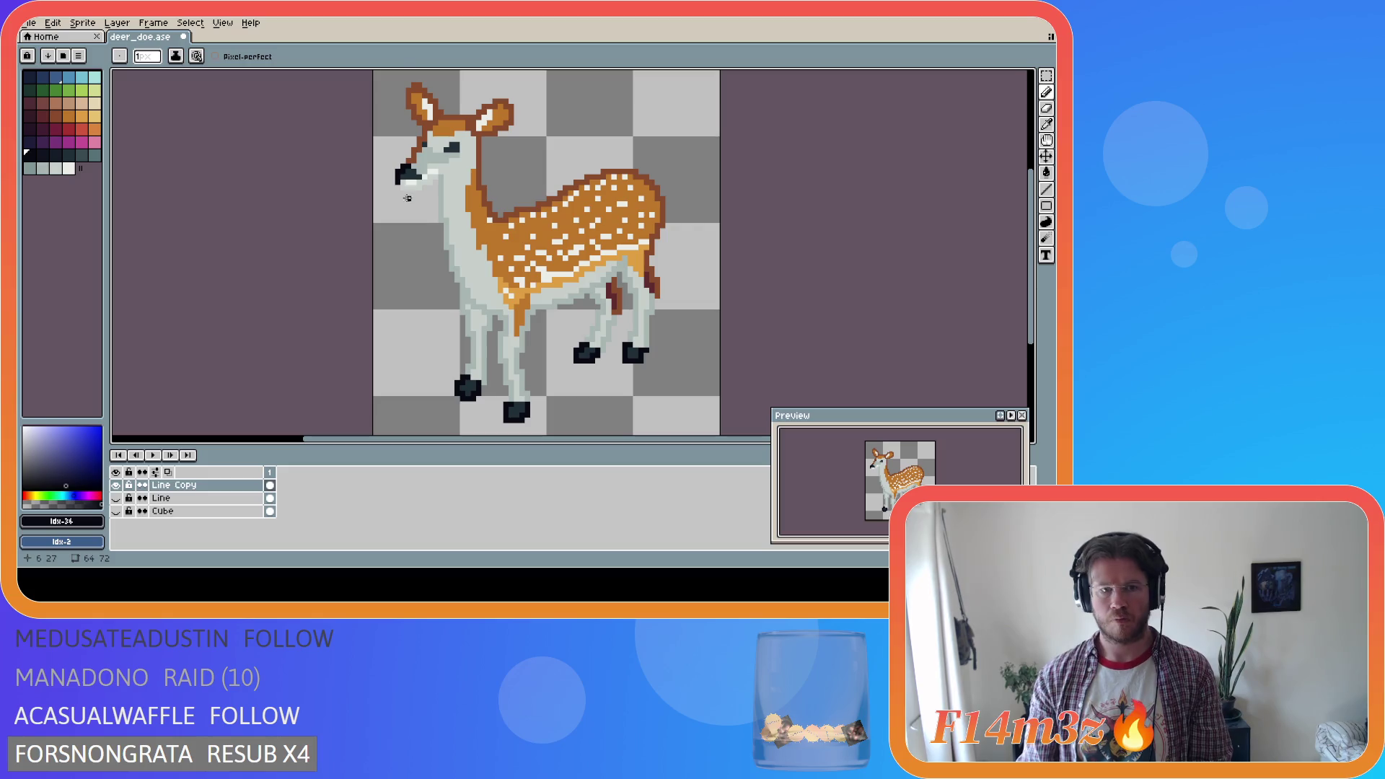
alt+click(405, 186)
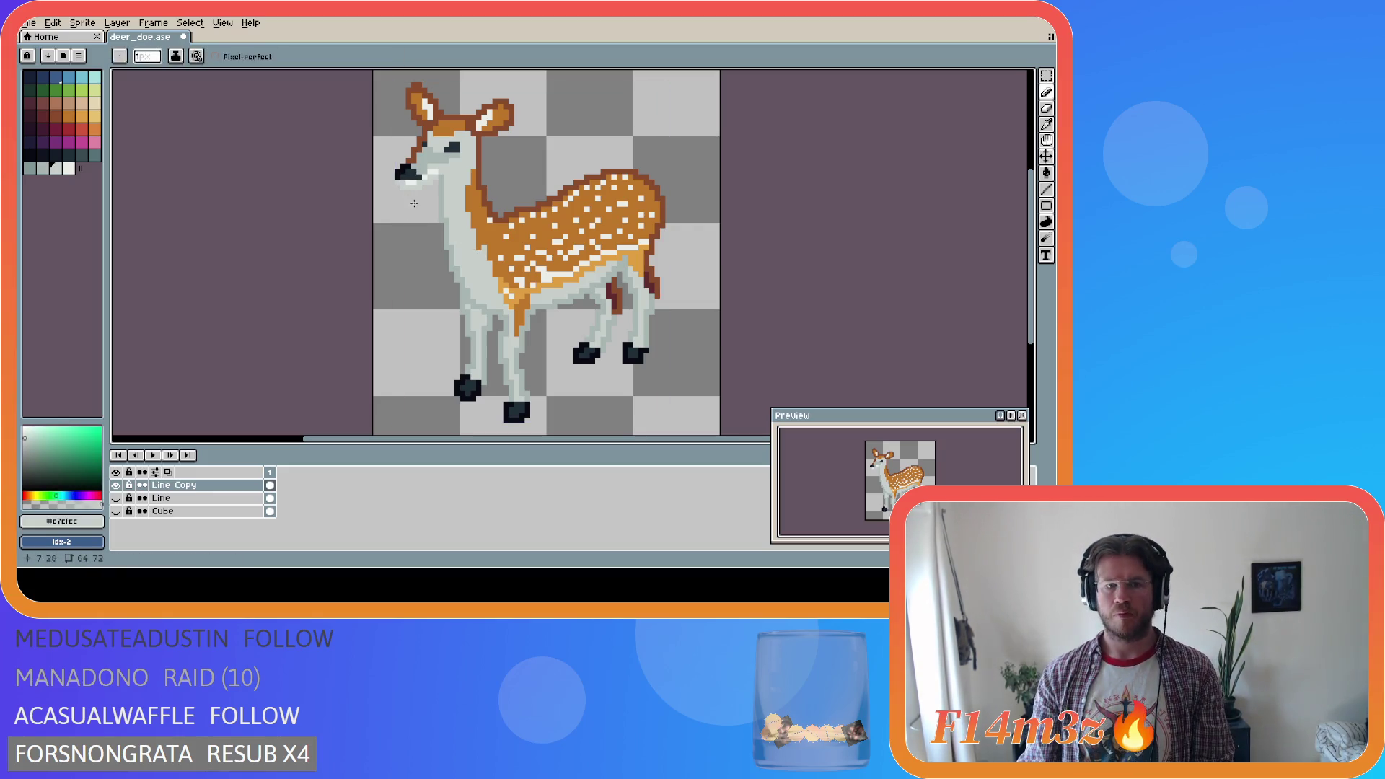
alt+click(424, 158)
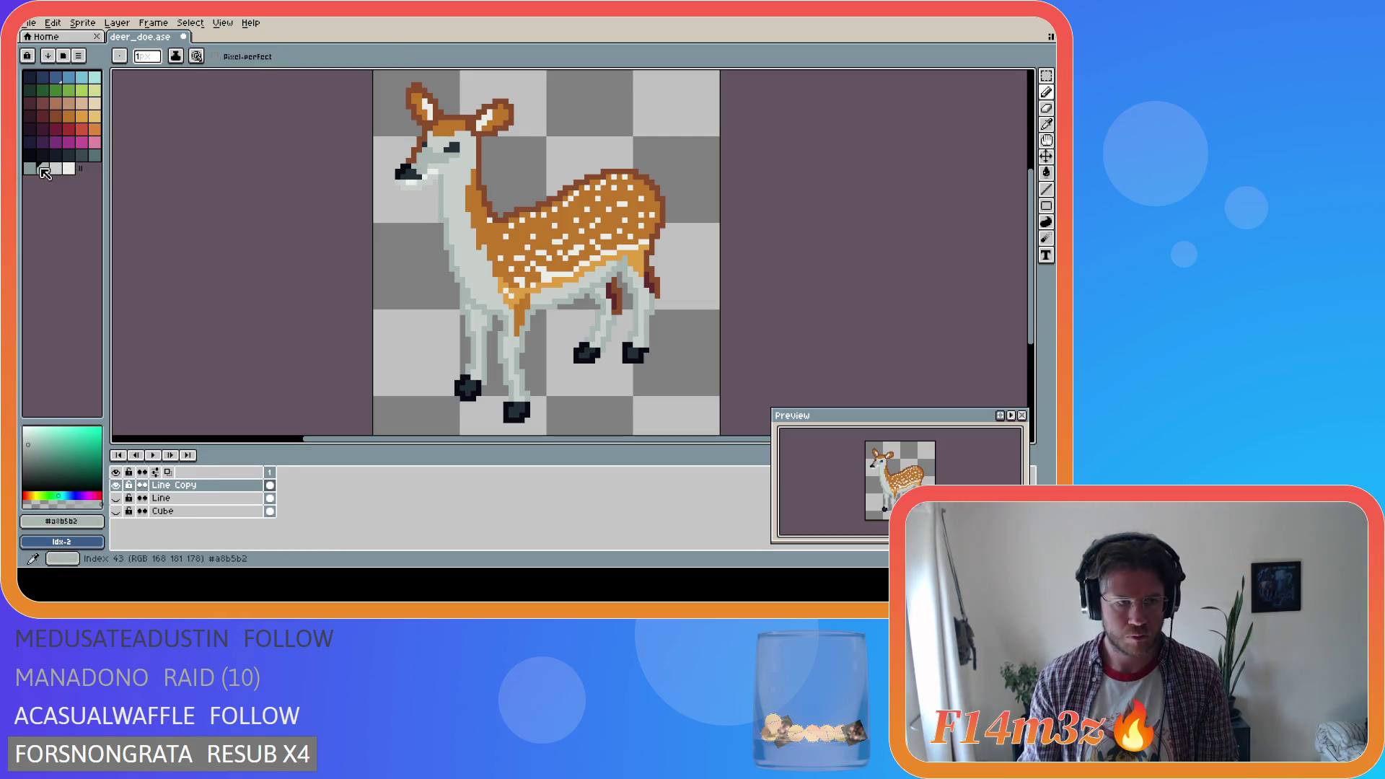
Paint a grey shading stroke up the doe's face and save the sprite
drag(408, 165, 426, 142)
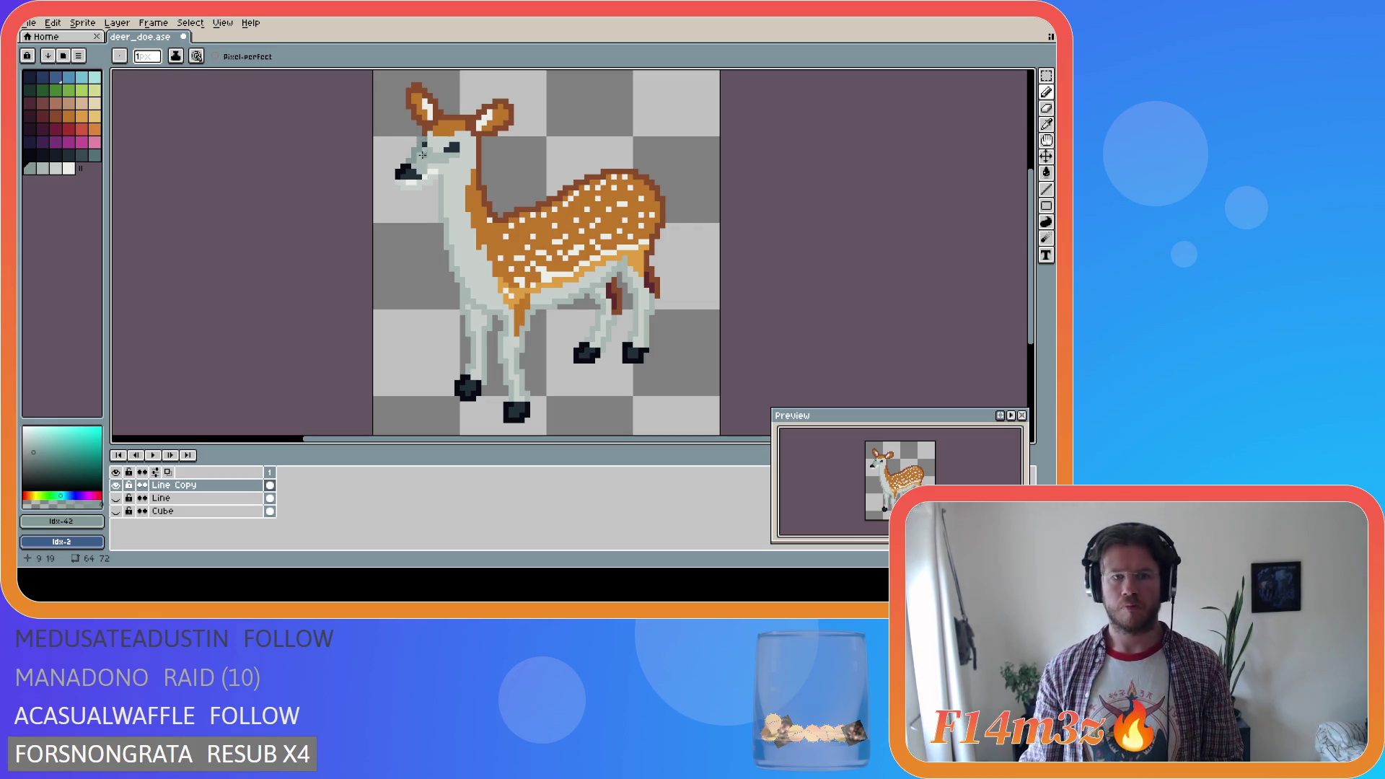
key(v)
key(ctrl+s)
key(b)
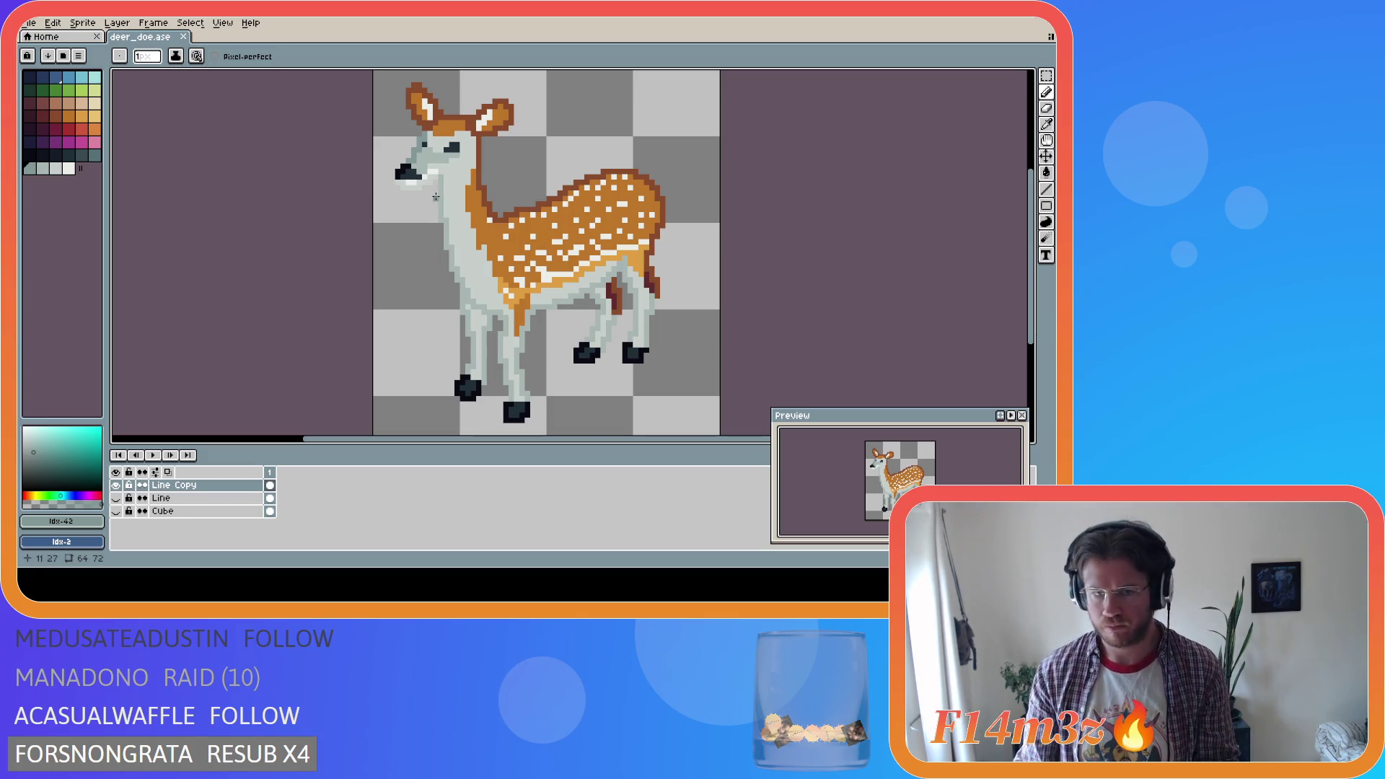
Fill the face with the sampled grey, keep it after comparing with undo/redo, and save again
alt+click(435, 179)
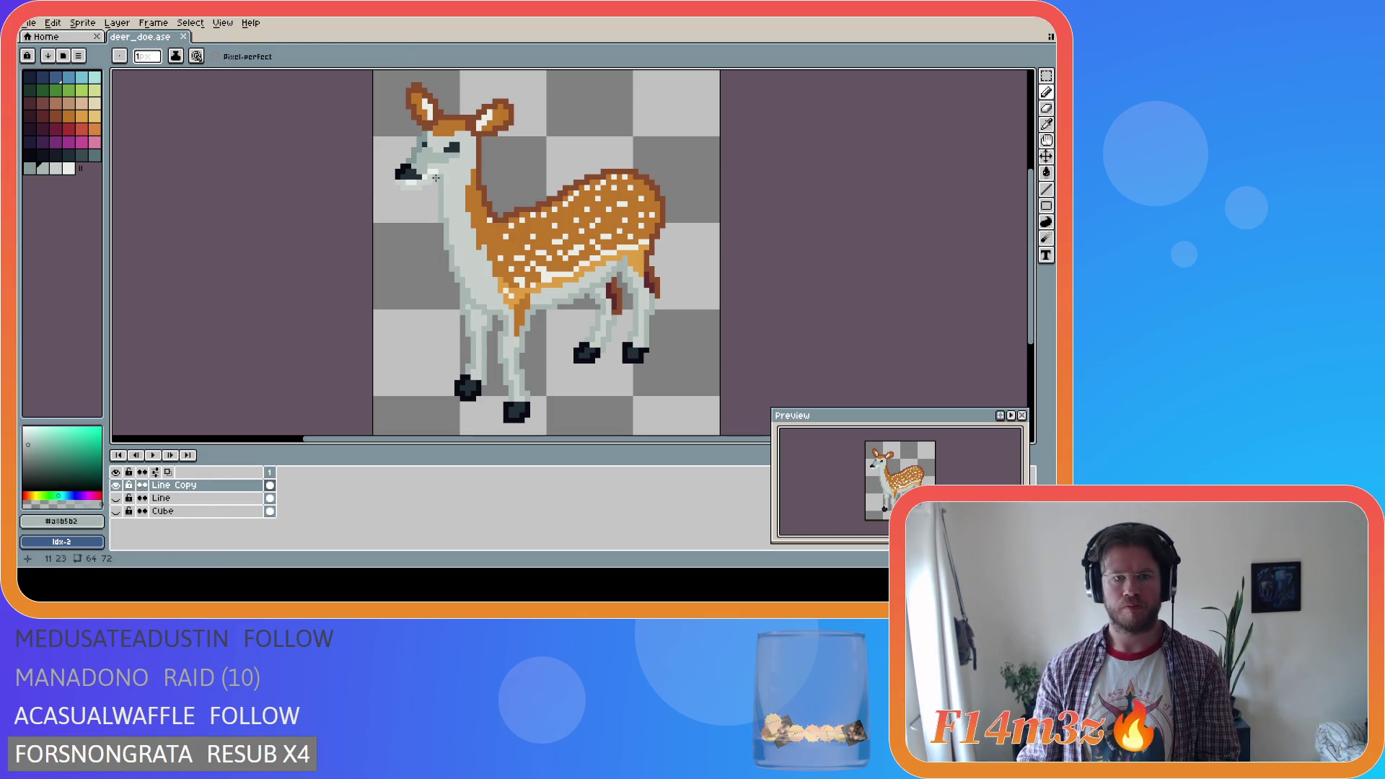
key(g)
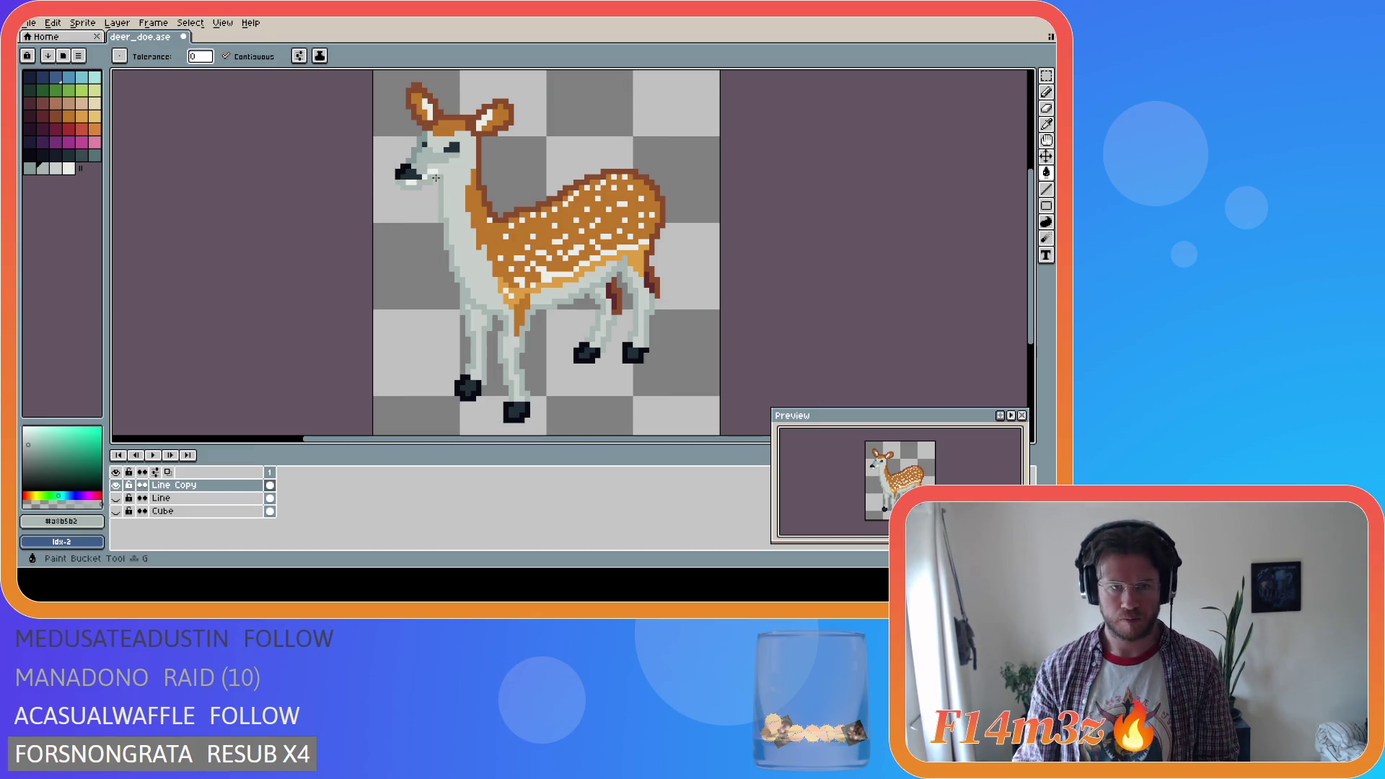
key(ctrl+z)
key(ctrl+y)
key(ctrl+z)
key(ctrl+y)
key(ctrl+z)
key(ctrl+y)
key(ctrl+z)
key(ctrl+y)
key(ctrl+s)
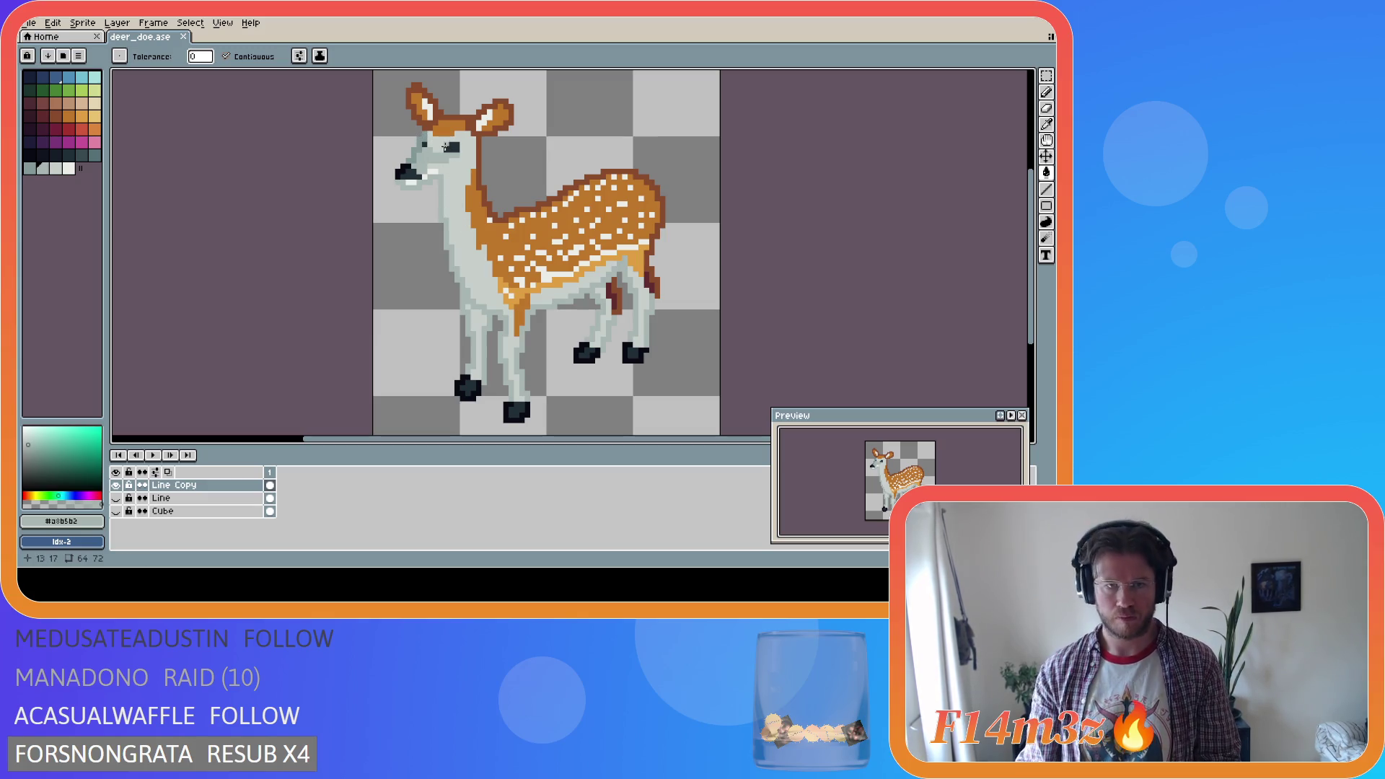
alt+click(398, 148)
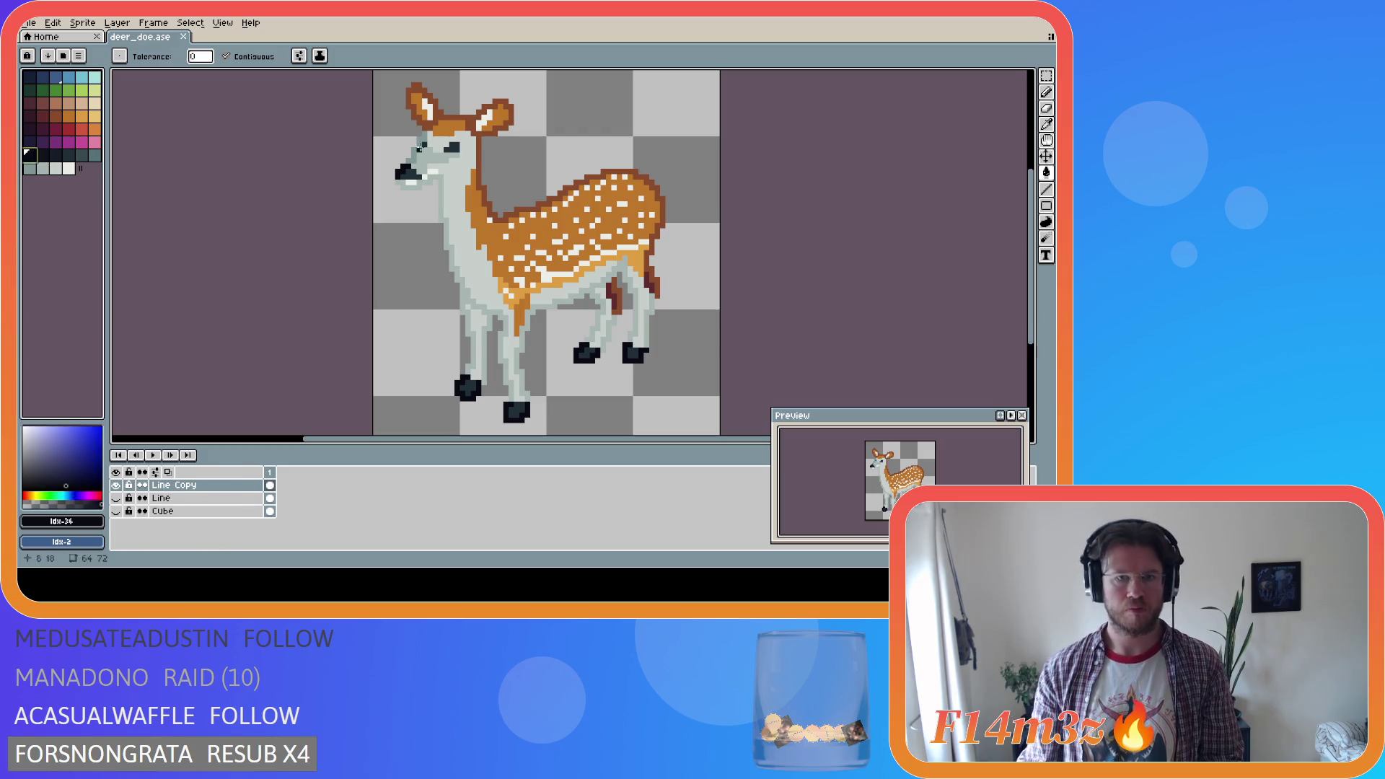
Draw dark outline strokes around the doe's right ear and then the left ear with the Pencil
key(i)
key(g)
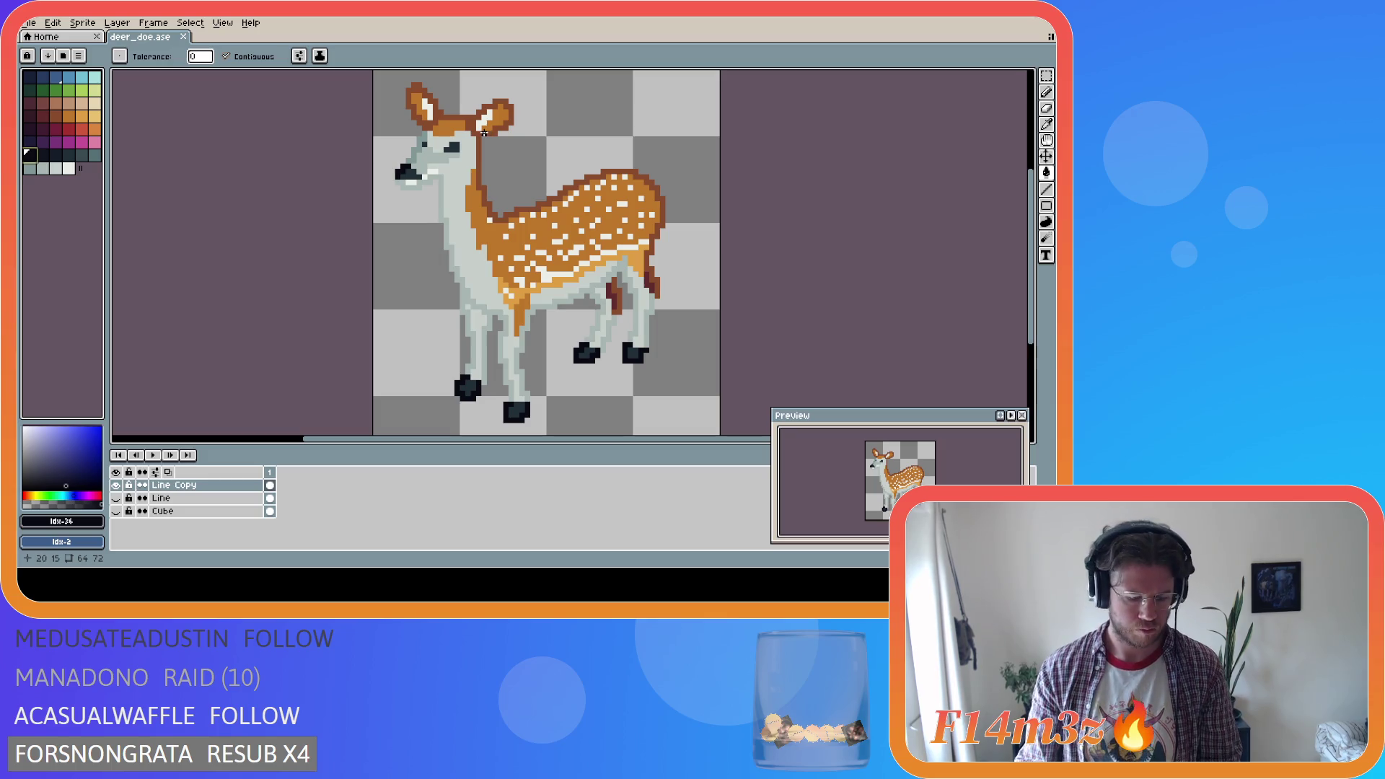
key(b)
mouse_move(476, 133)
mouse_down()
mouse_move(511, 110)
mouse_move(495, 103)
mouse_move(474, 130)
mouse_up()
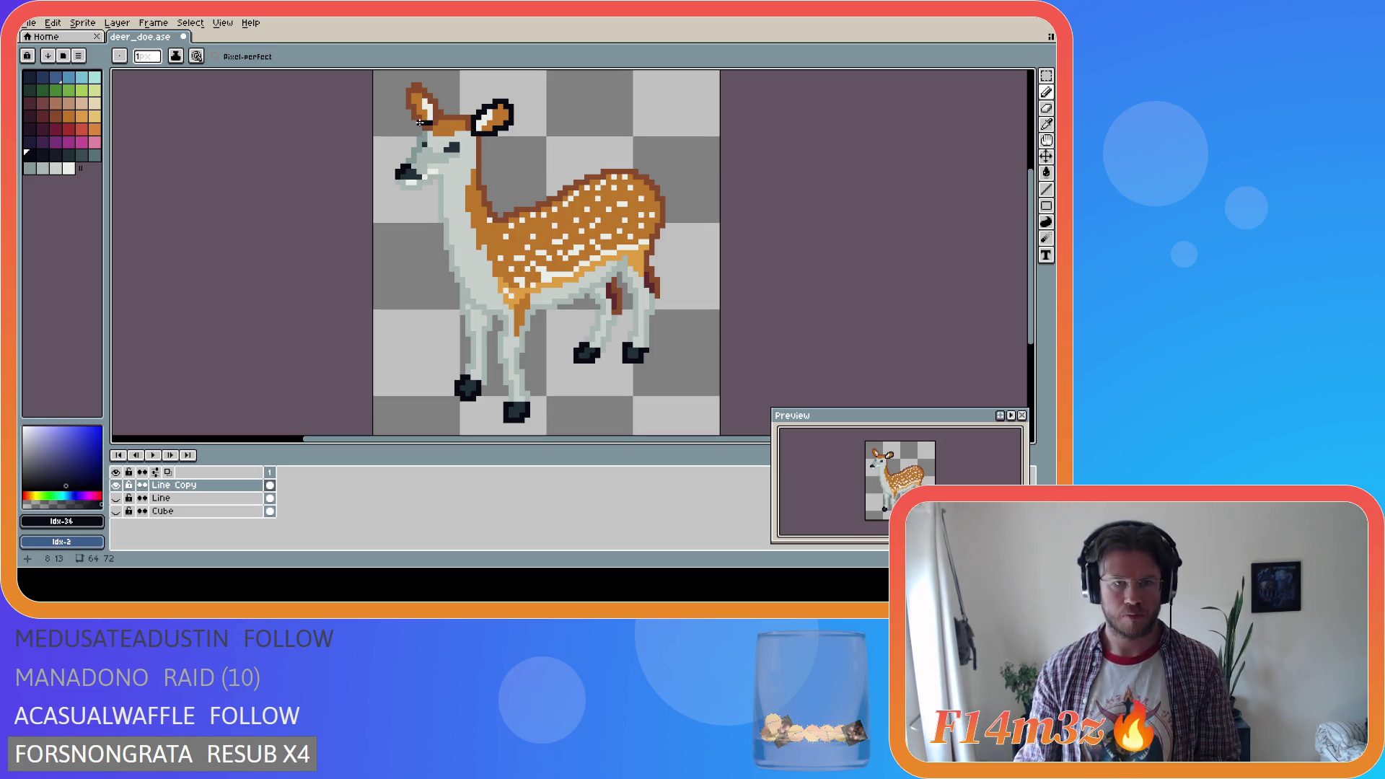
mouse_move(419, 117)
mouse_down()
mouse_move(416, 87)
mouse_move(435, 119)
mouse_up()
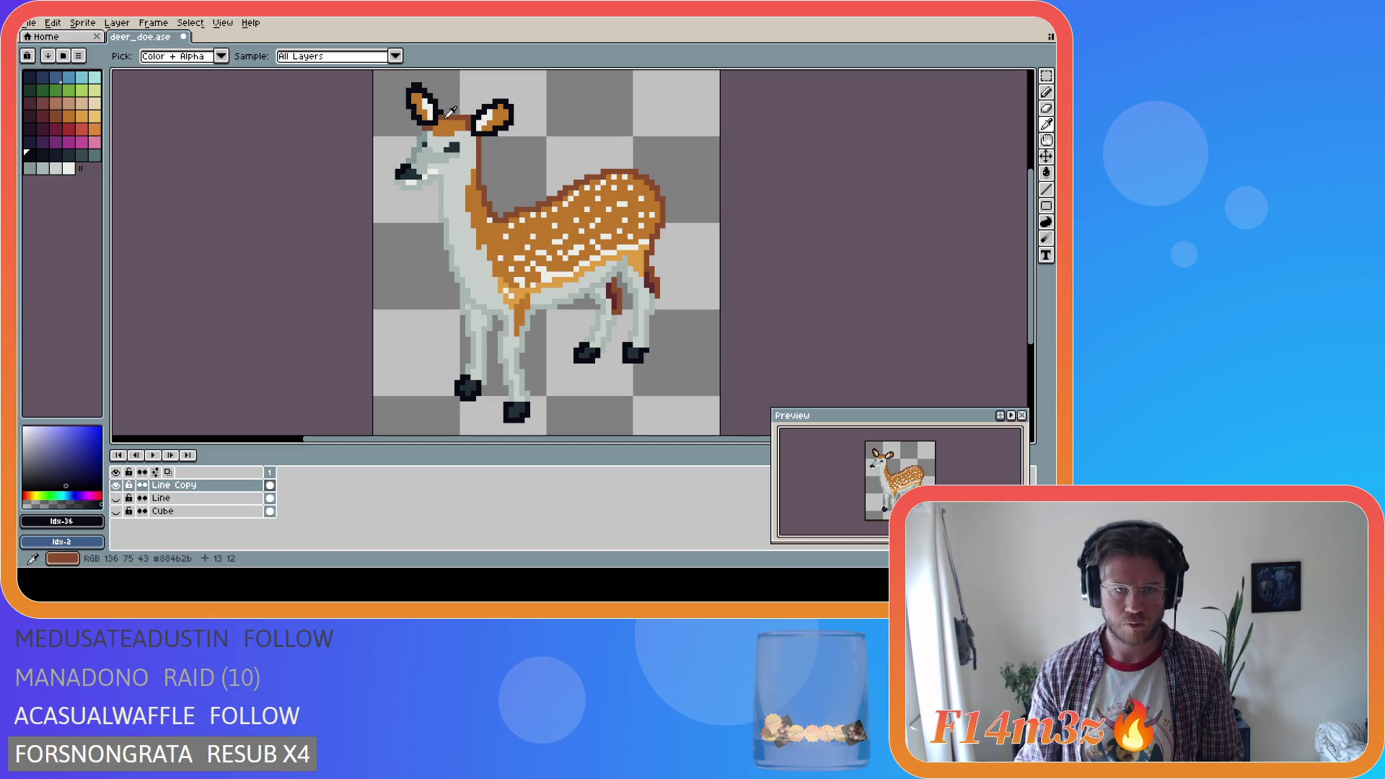
Undo the dark outline stroke on the left ear
alt+click(440, 115)
key(ctrl+a)
key(ctrl+d)
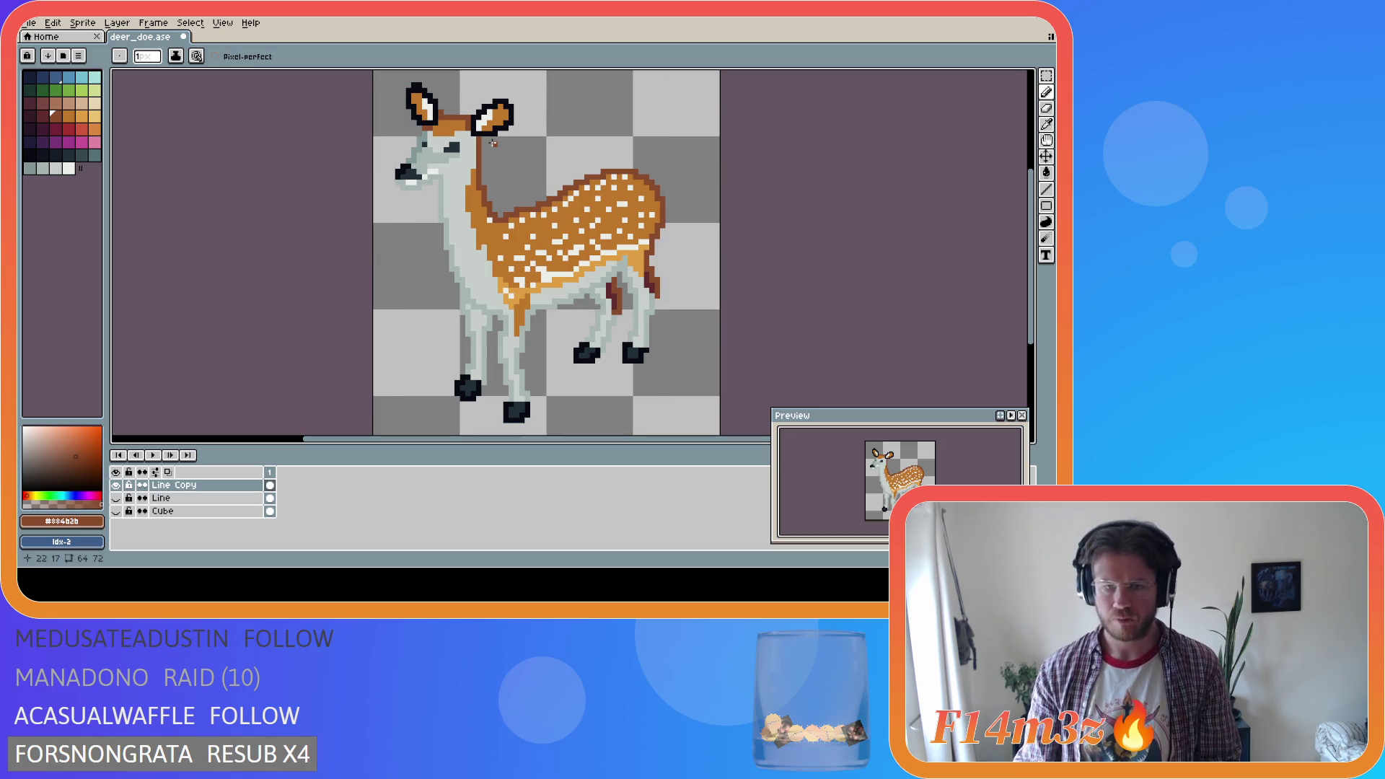
key(ctrl+z)
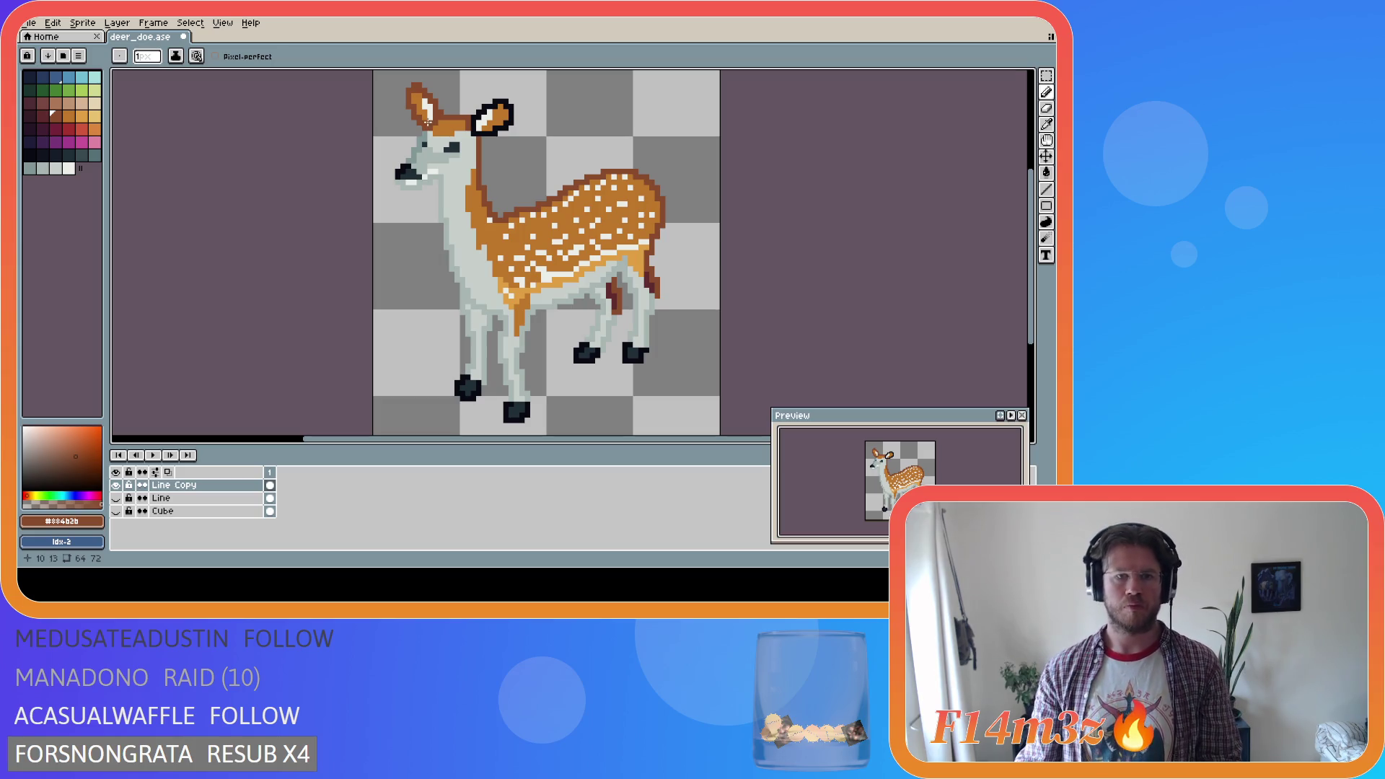
Pick a slightly different dark colour, fill the ear outline, and redraw the left ear's outline
alt+click(478, 119)
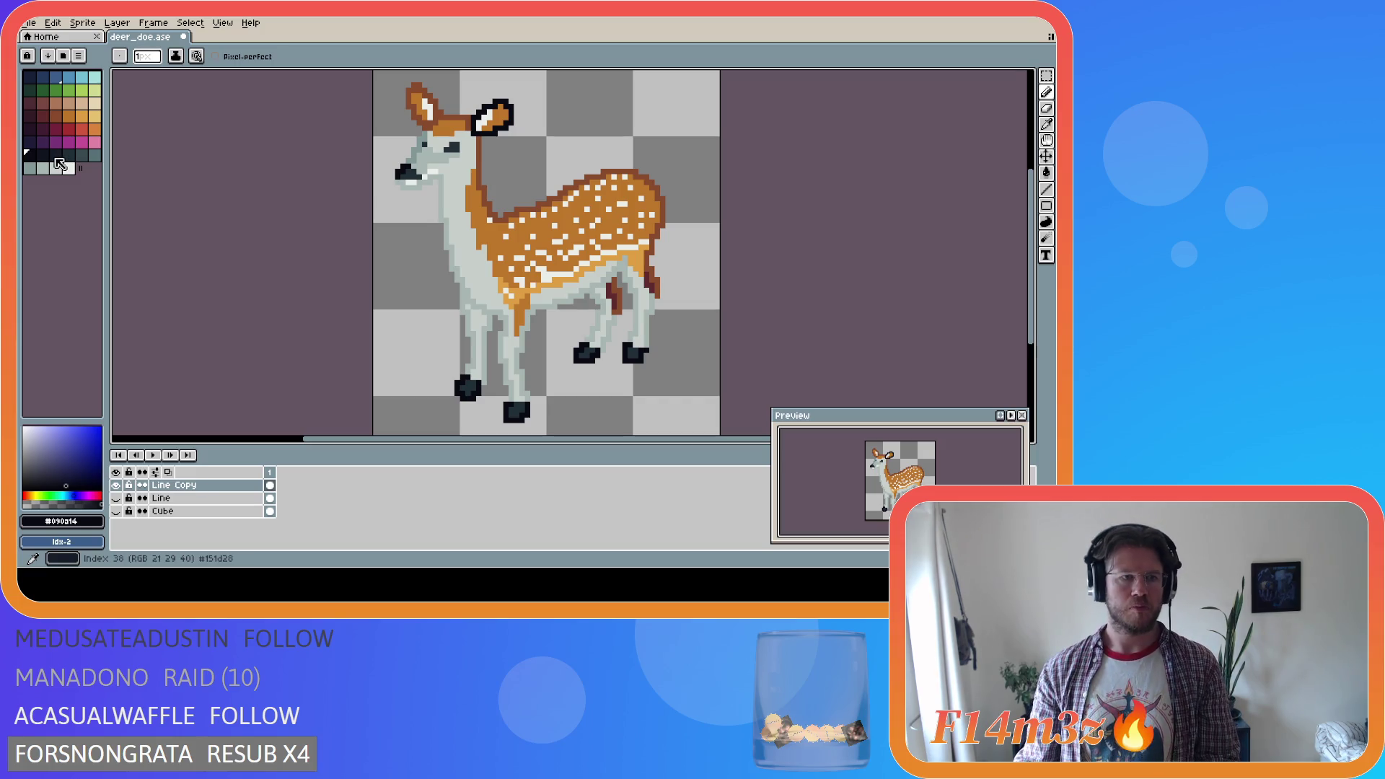
click(56, 154)
key(g)
click(503, 128)
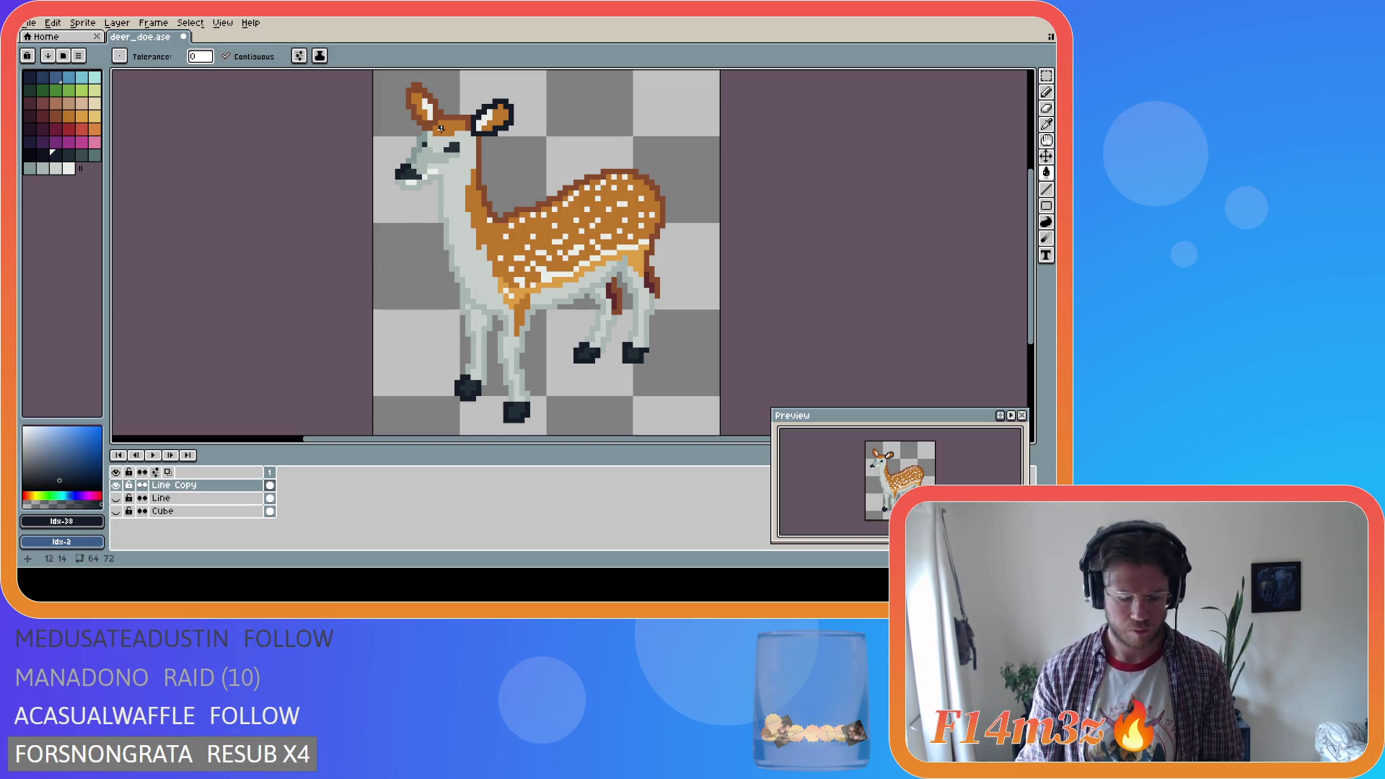
key(b)
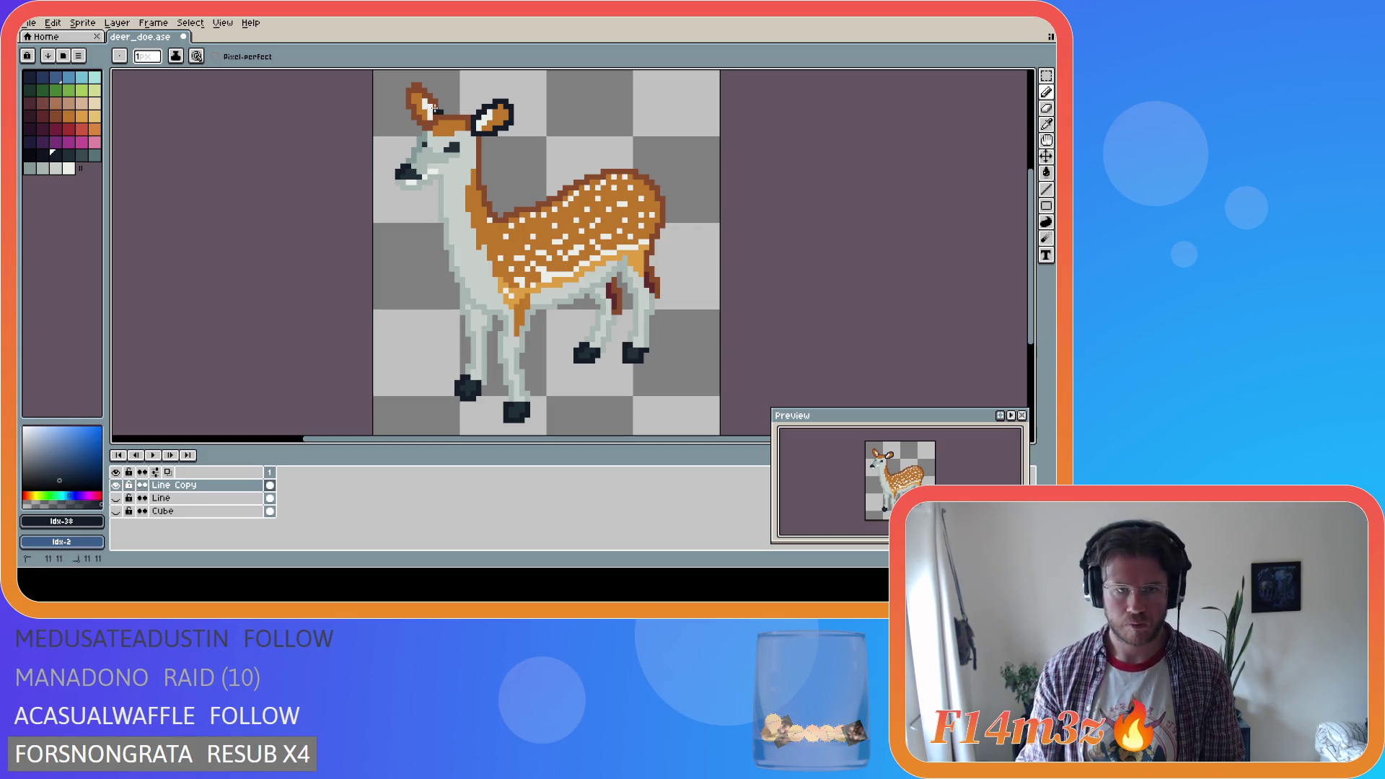
mouse_move(435, 102)
mouse_down()
mouse_move(410, 90)
mouse_move(420, 122)
mouse_up()
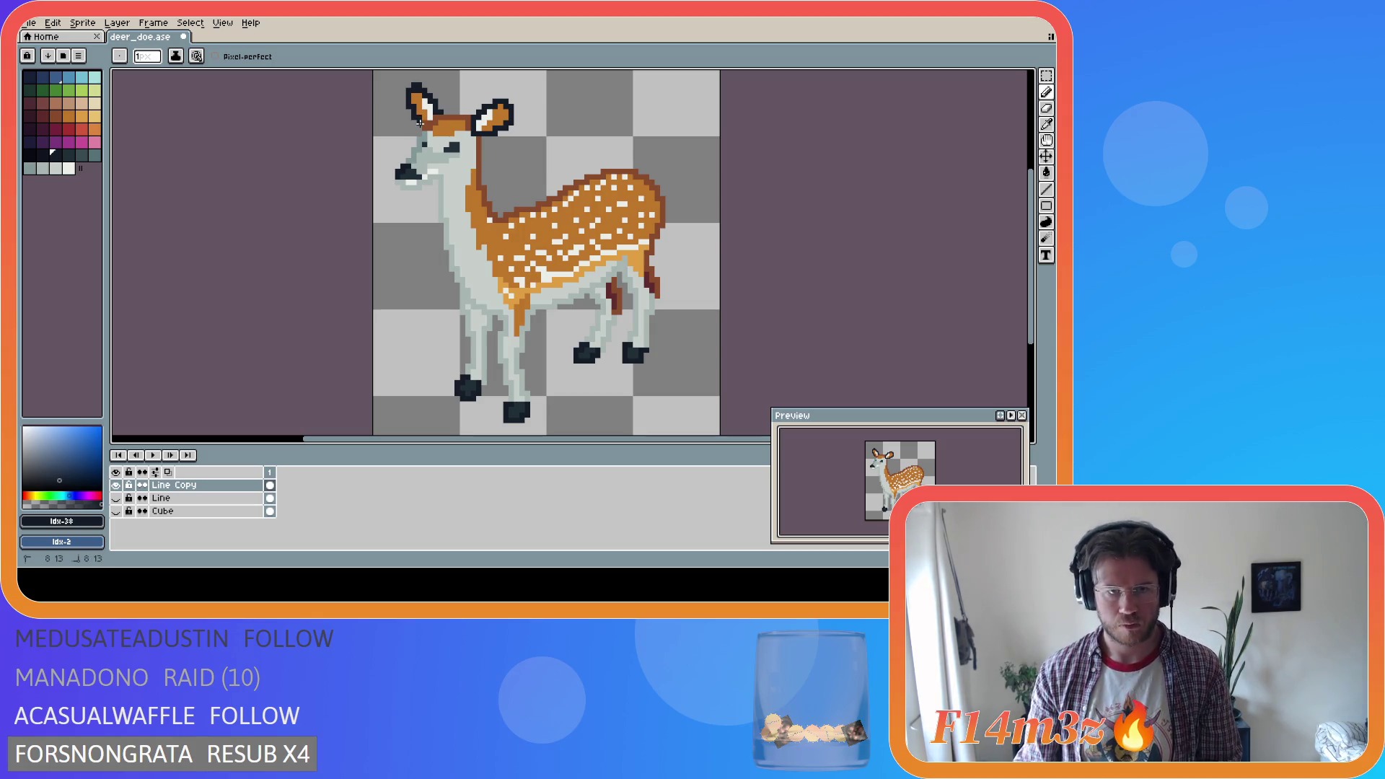
Save deer_doe.ase with both ears outlined, then switch to the Eyedropper
key(ctrl+s)
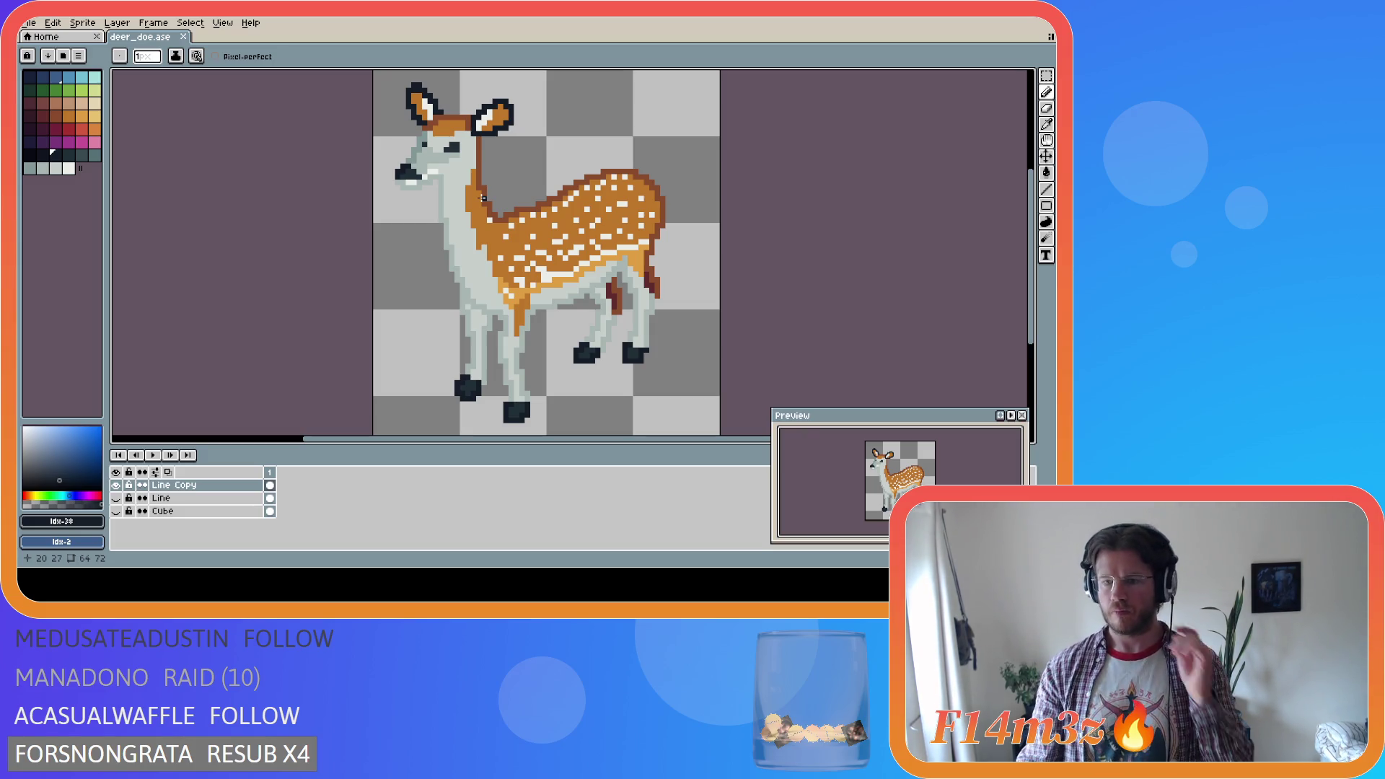
key(i)
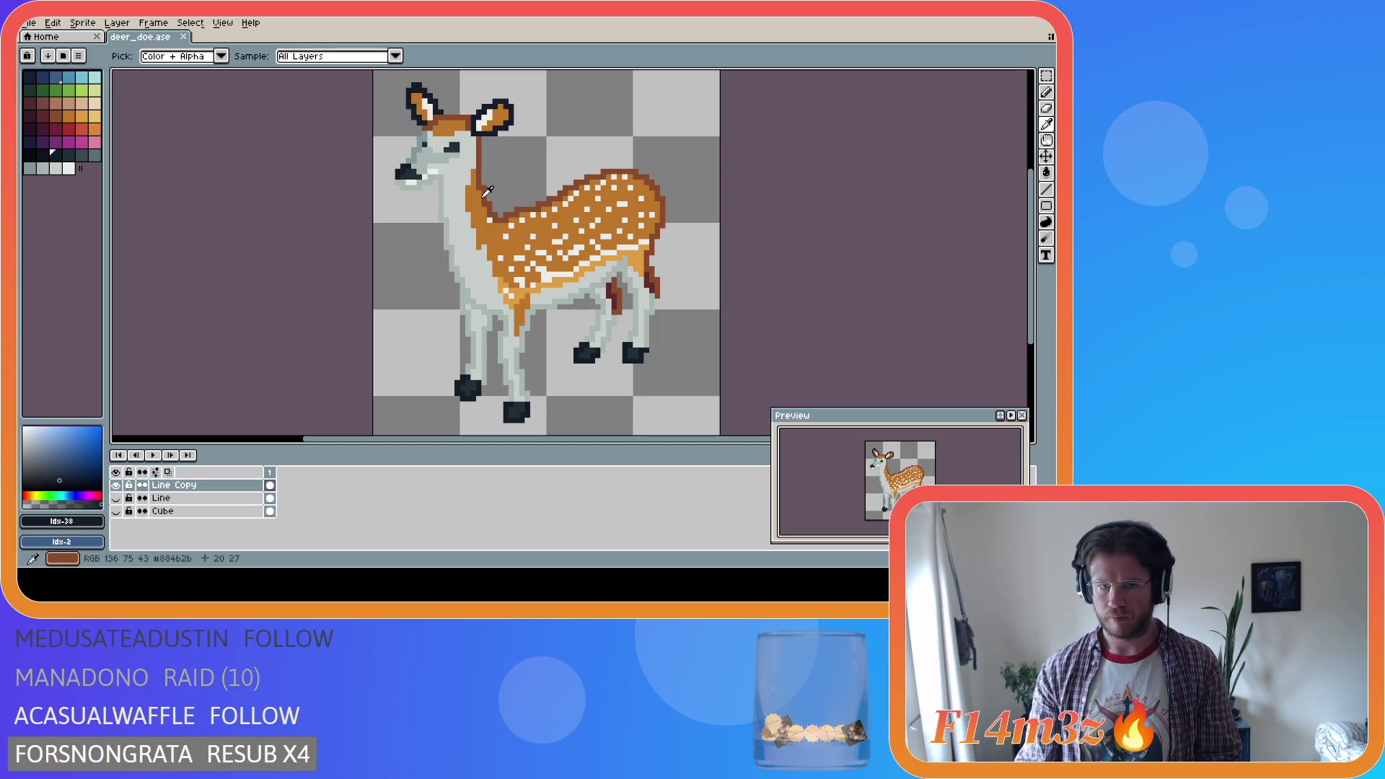
scroll(497, 227, down, 5)
Return to the Pencil and save deer_doe.ase
scroll(524, 232, up, 1)
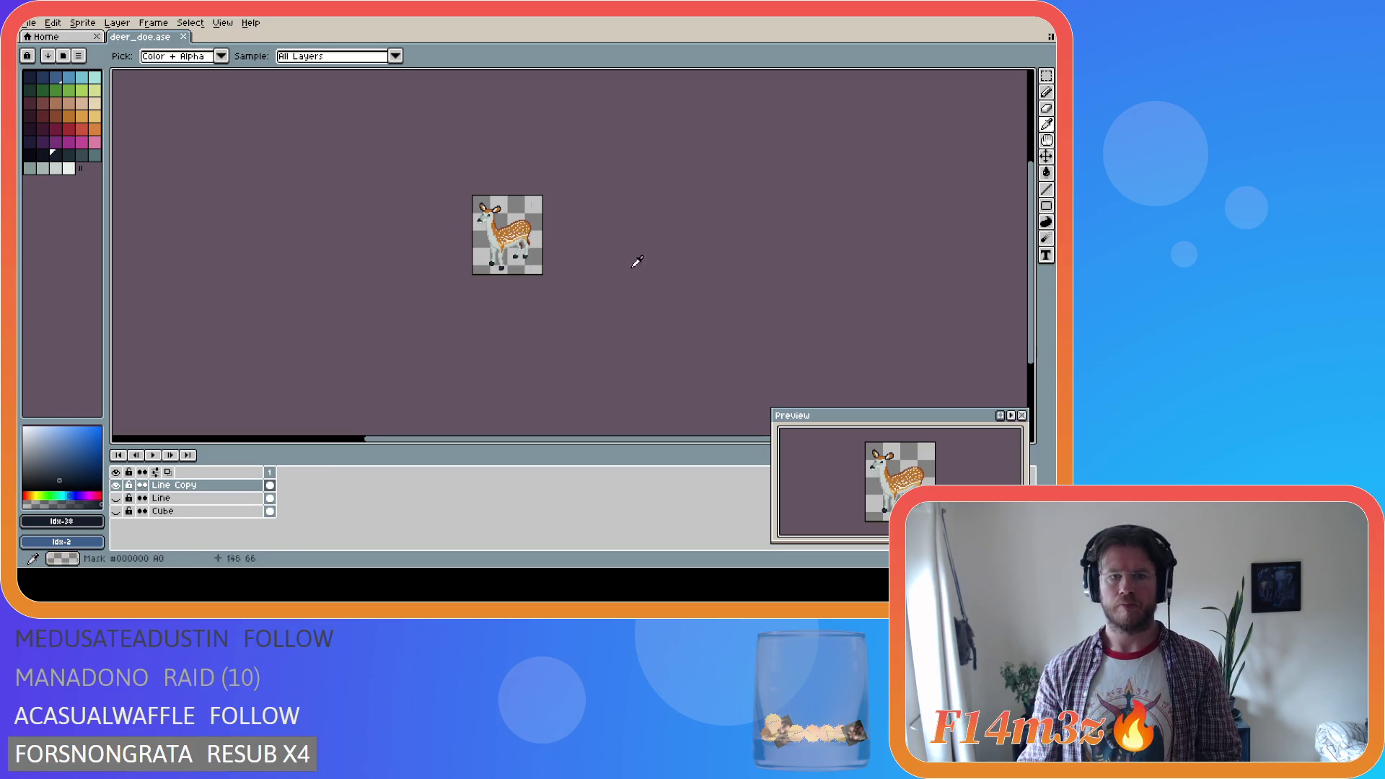
key(b)
key(ctrl+s)
scroll(451, 433, left, 2)
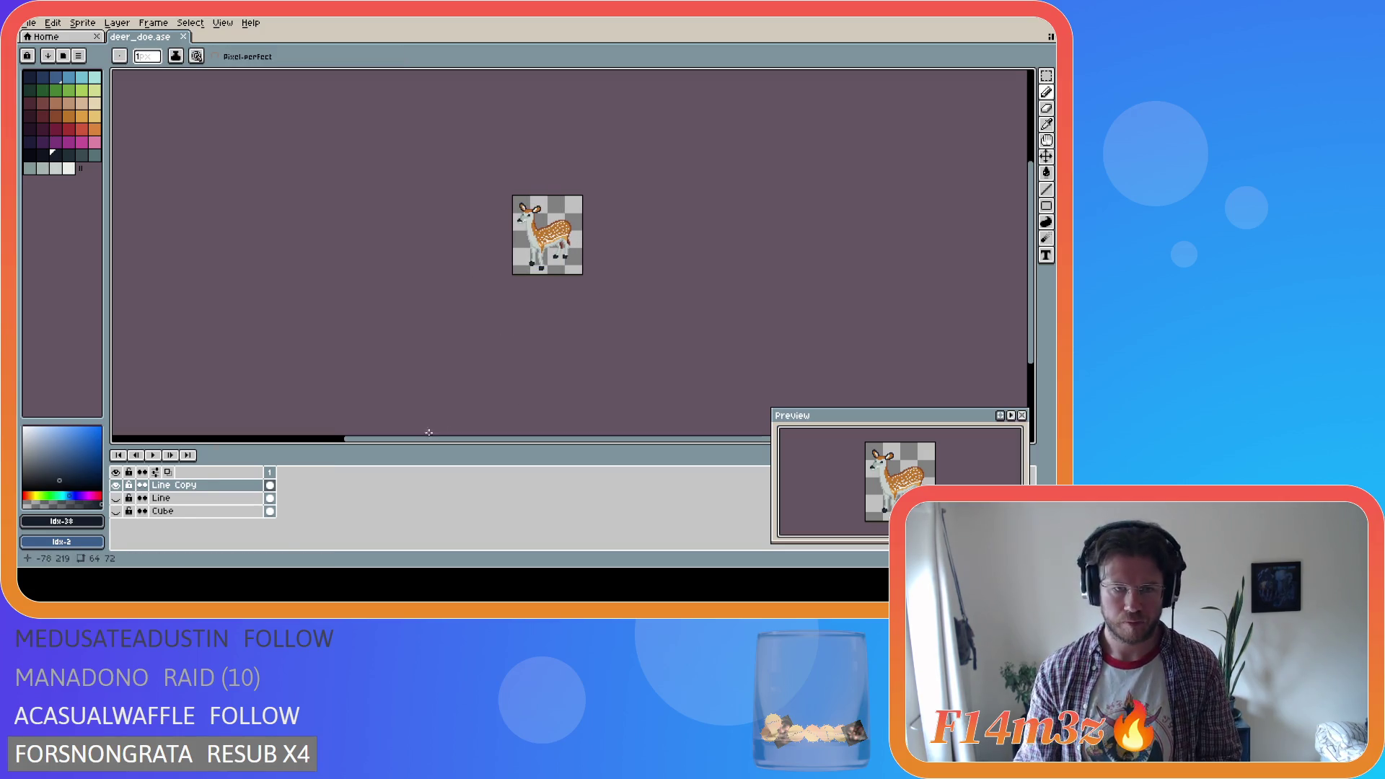
Rename the 'Line Copy' layer to 'Colour' and save the sprite again
double_click(219, 484)
text(Colour)
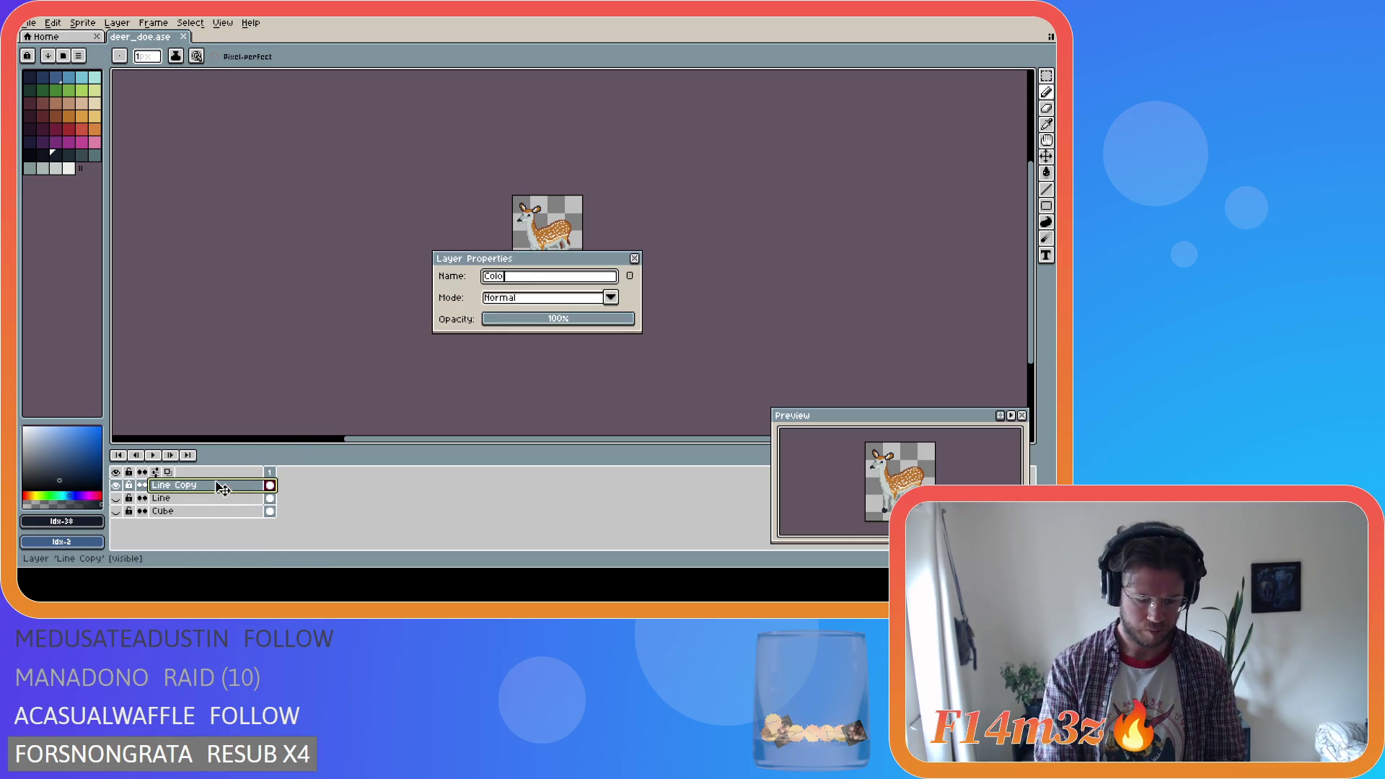
key(Return)
key(ctrl+s)
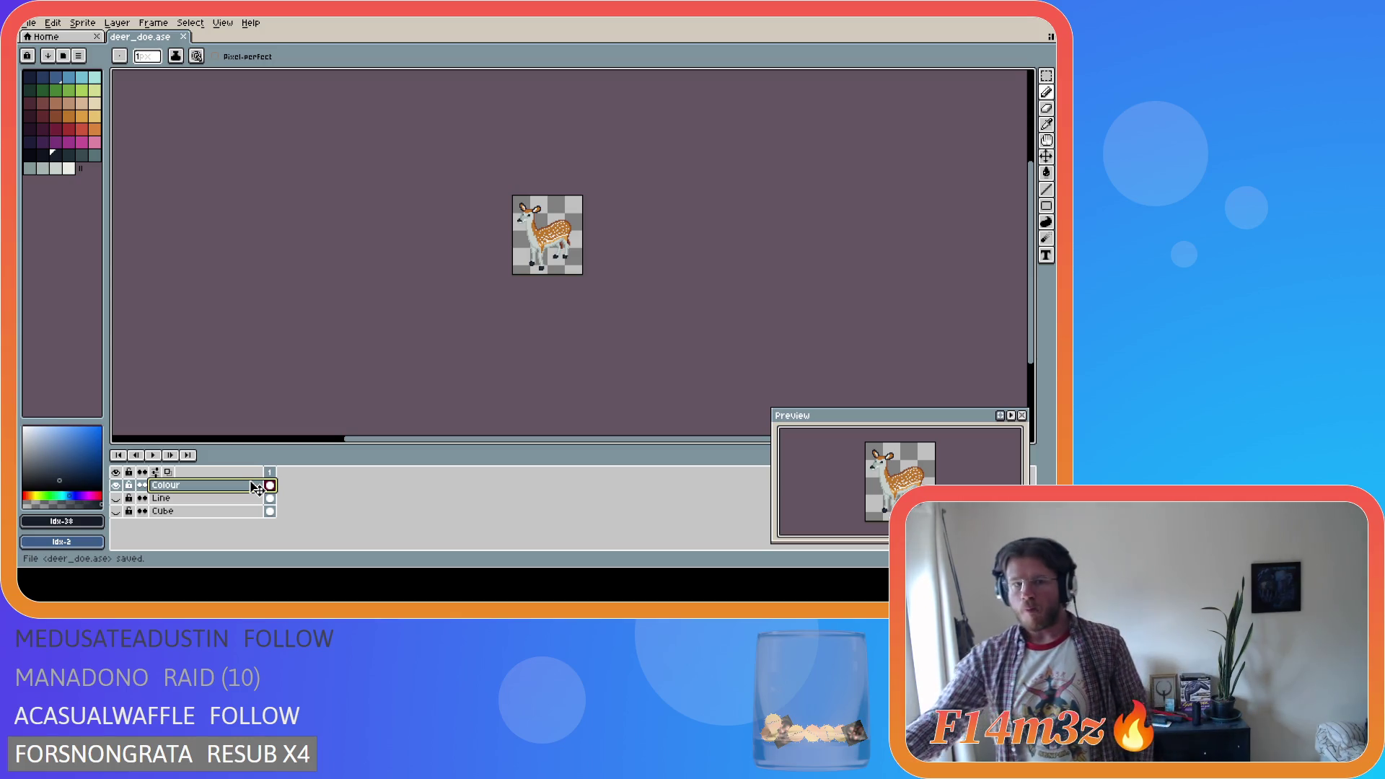
key(v)
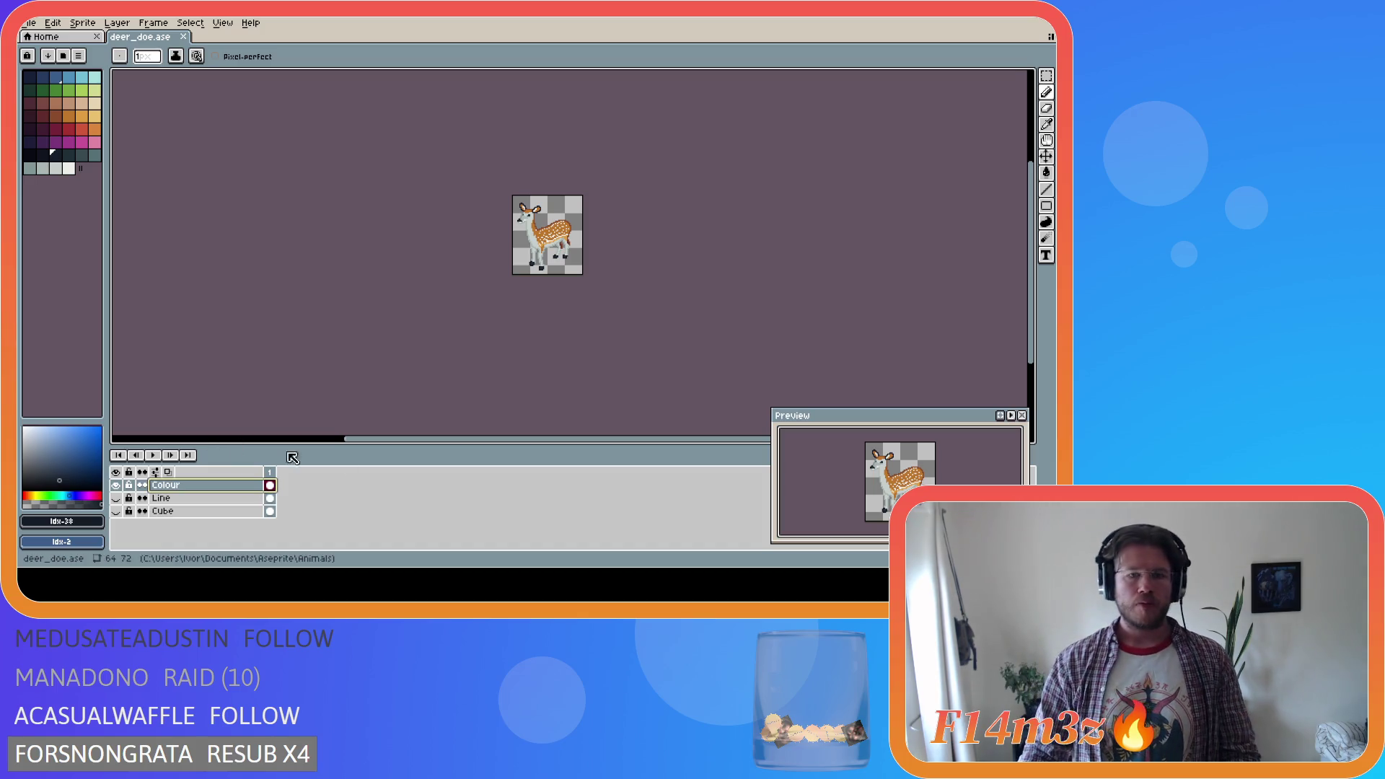
Zoom in on the doe's legs and sample dark red #602c2c from her hind leg
key(i)
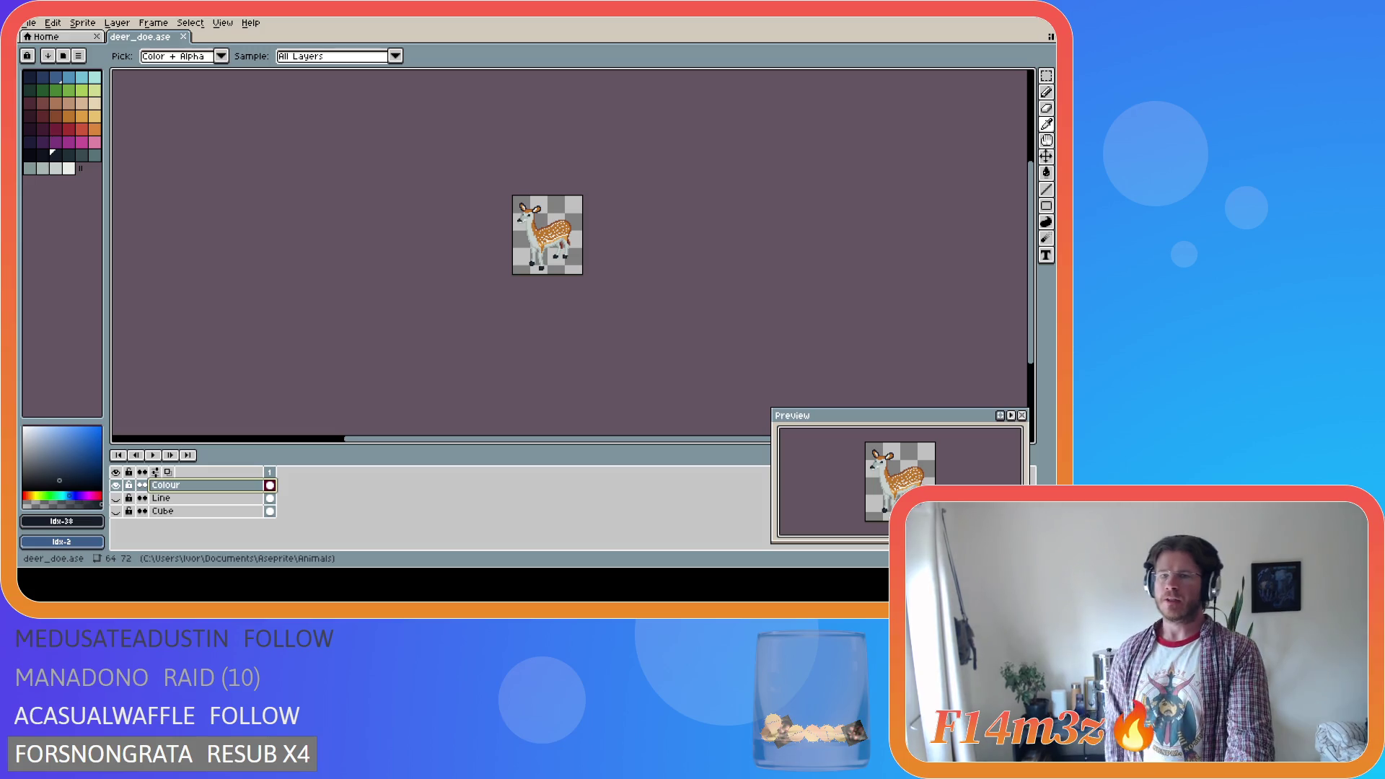
key(b)
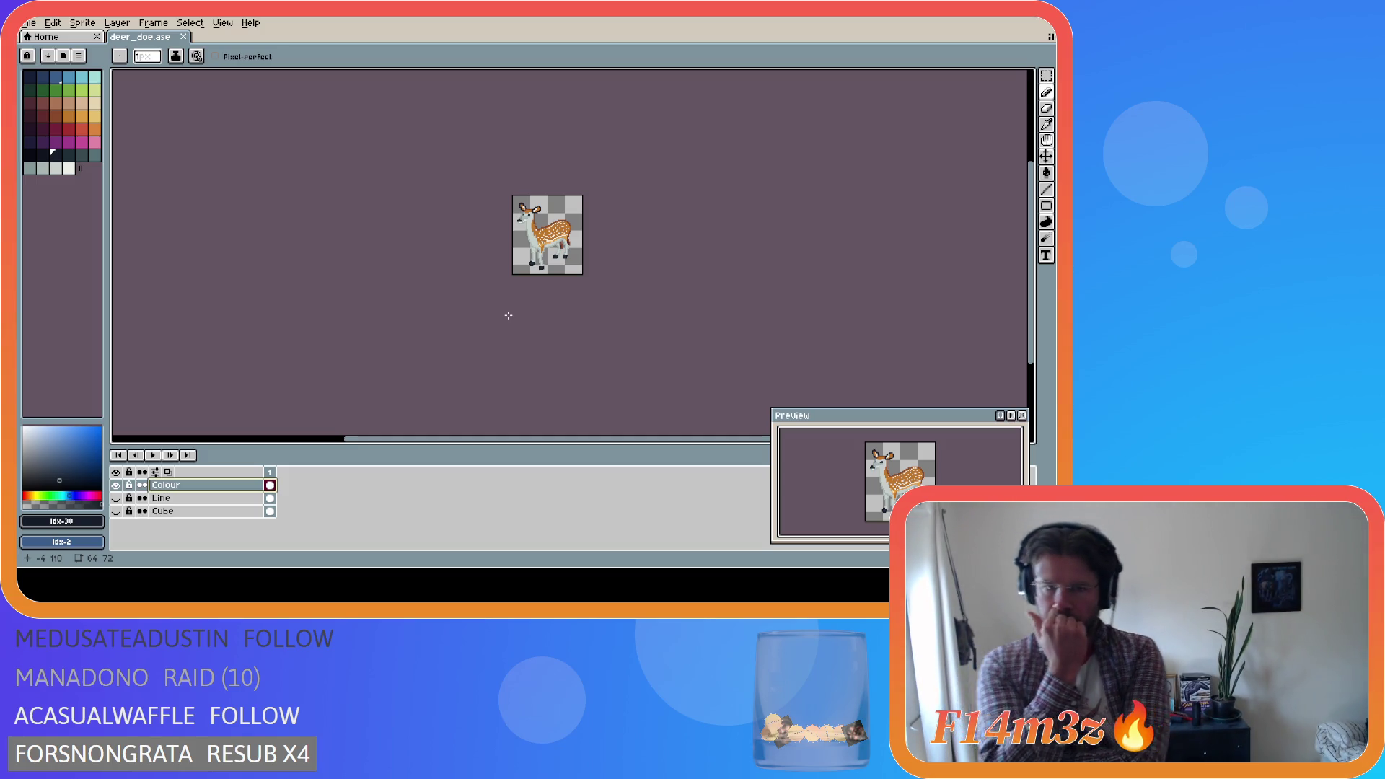
key(i)
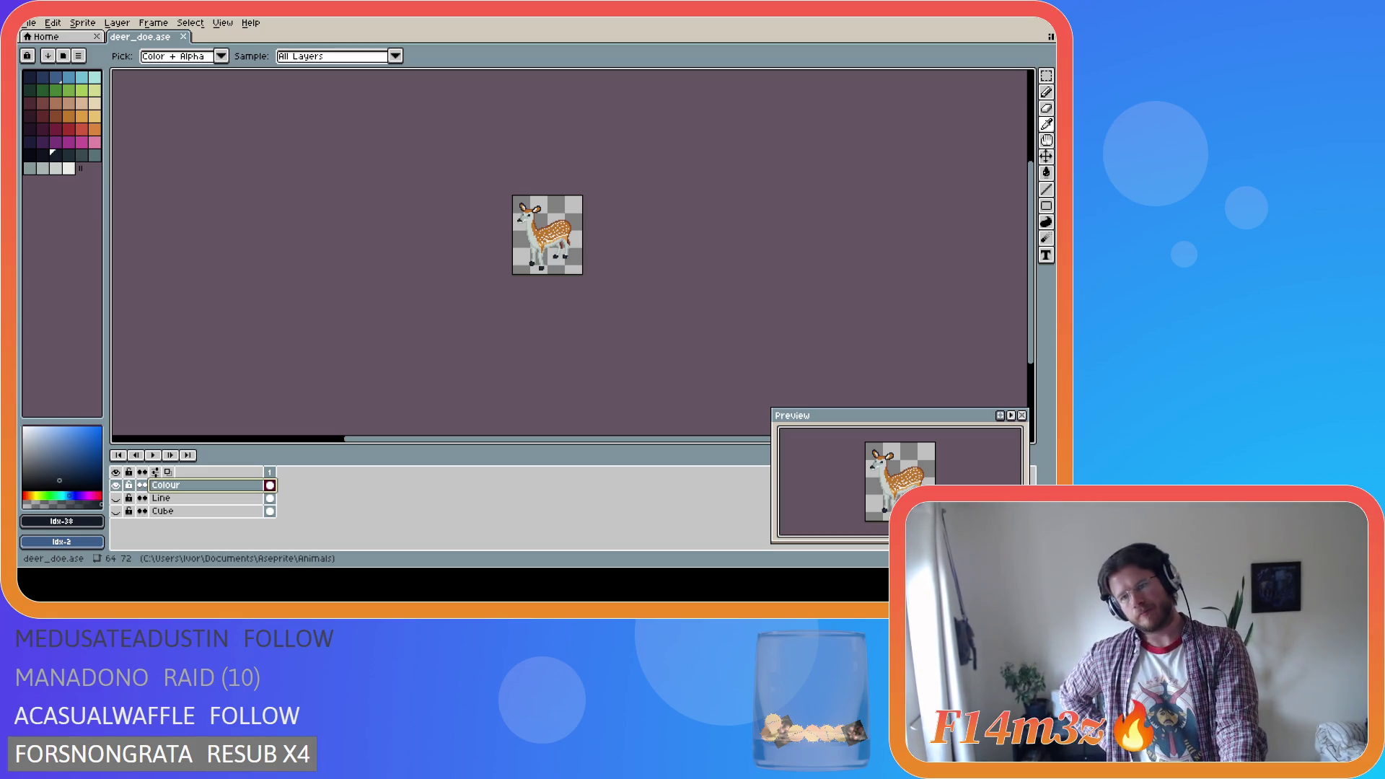
key(b)
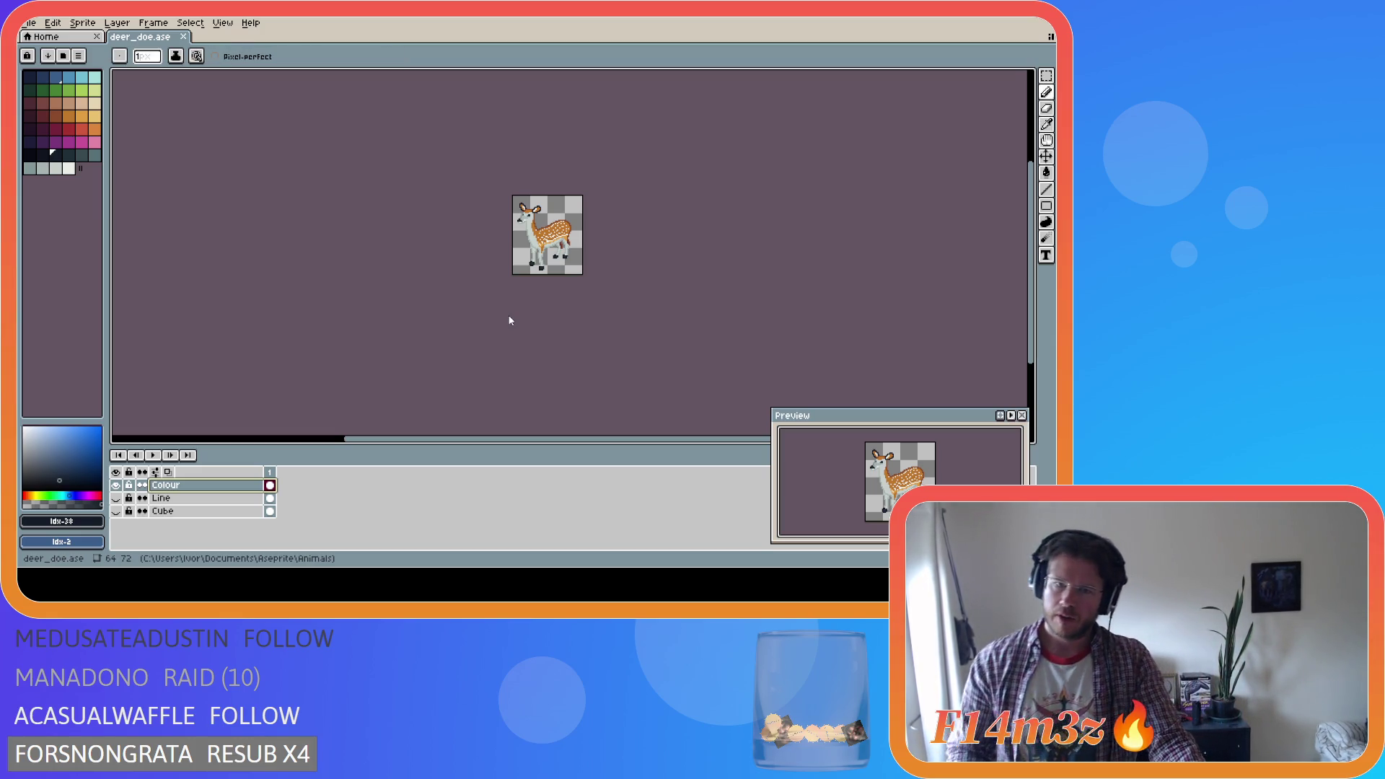
scroll(547, 273, up, 4)
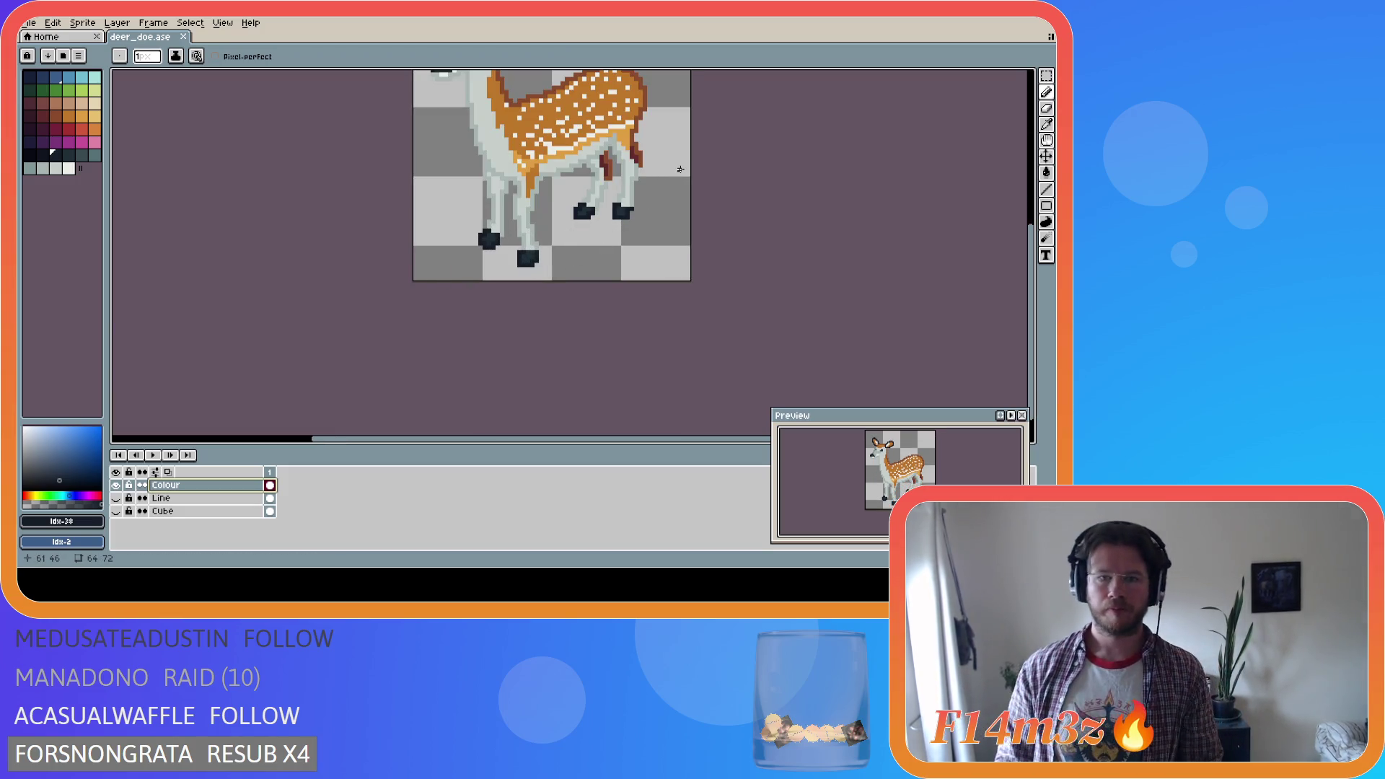
alt+click(638, 150)
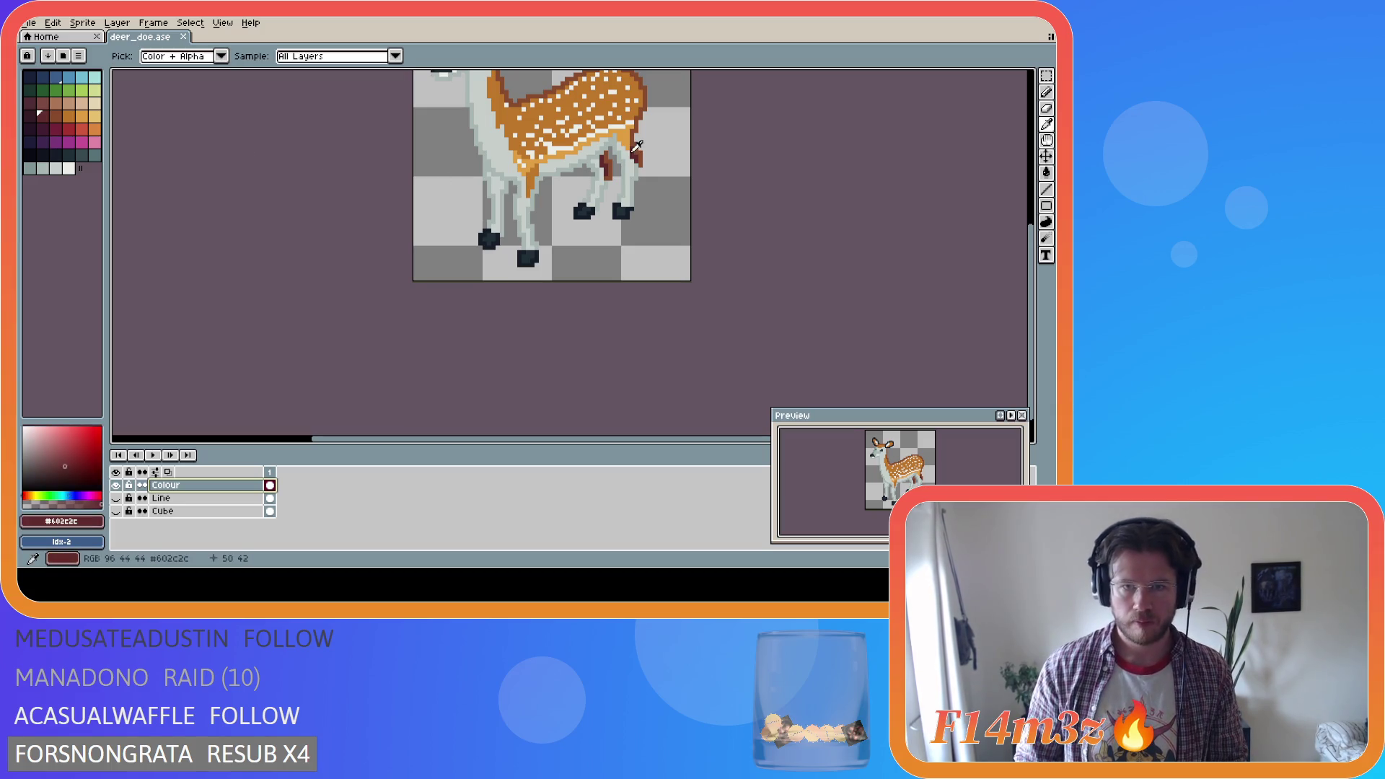
Paint darker red strokes along the doe's inner hind leg
click(55, 115)
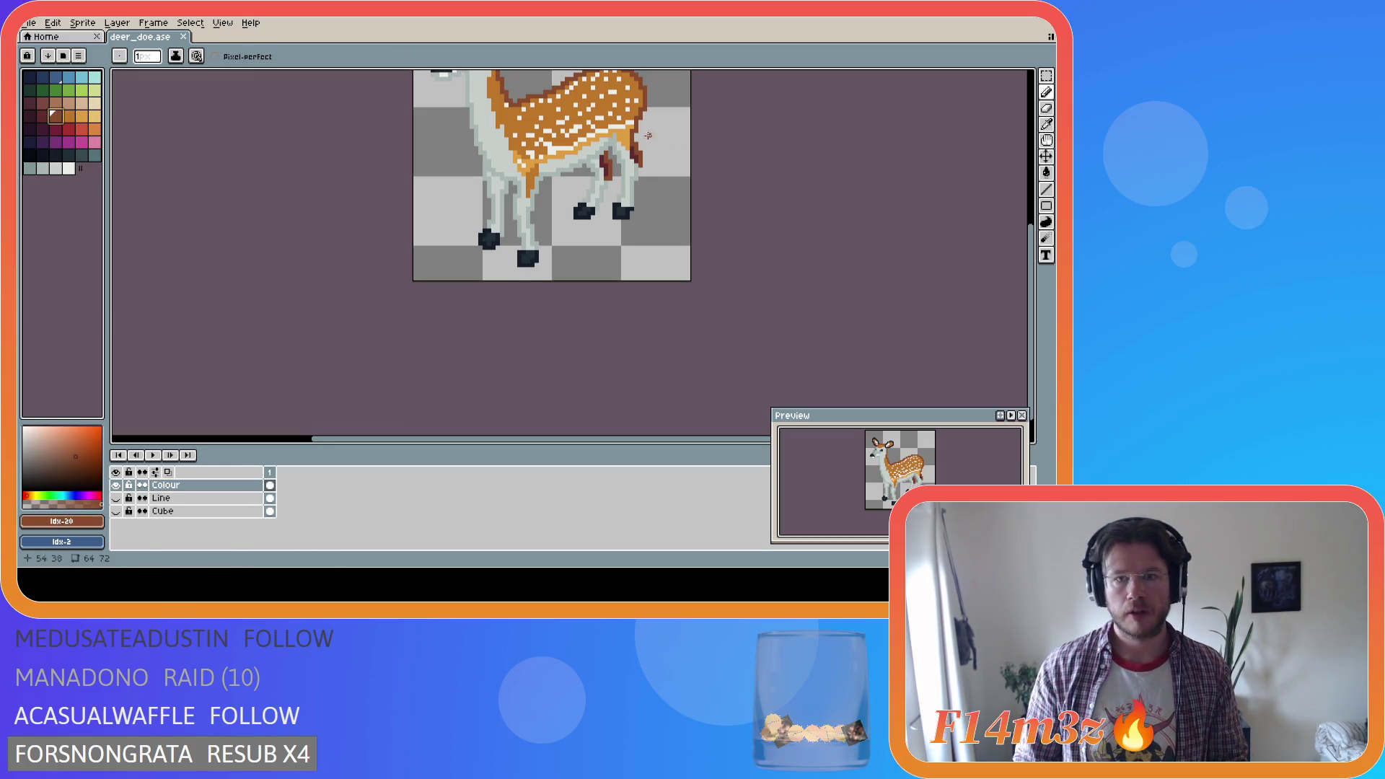
scroll(627, 115, up, 1)
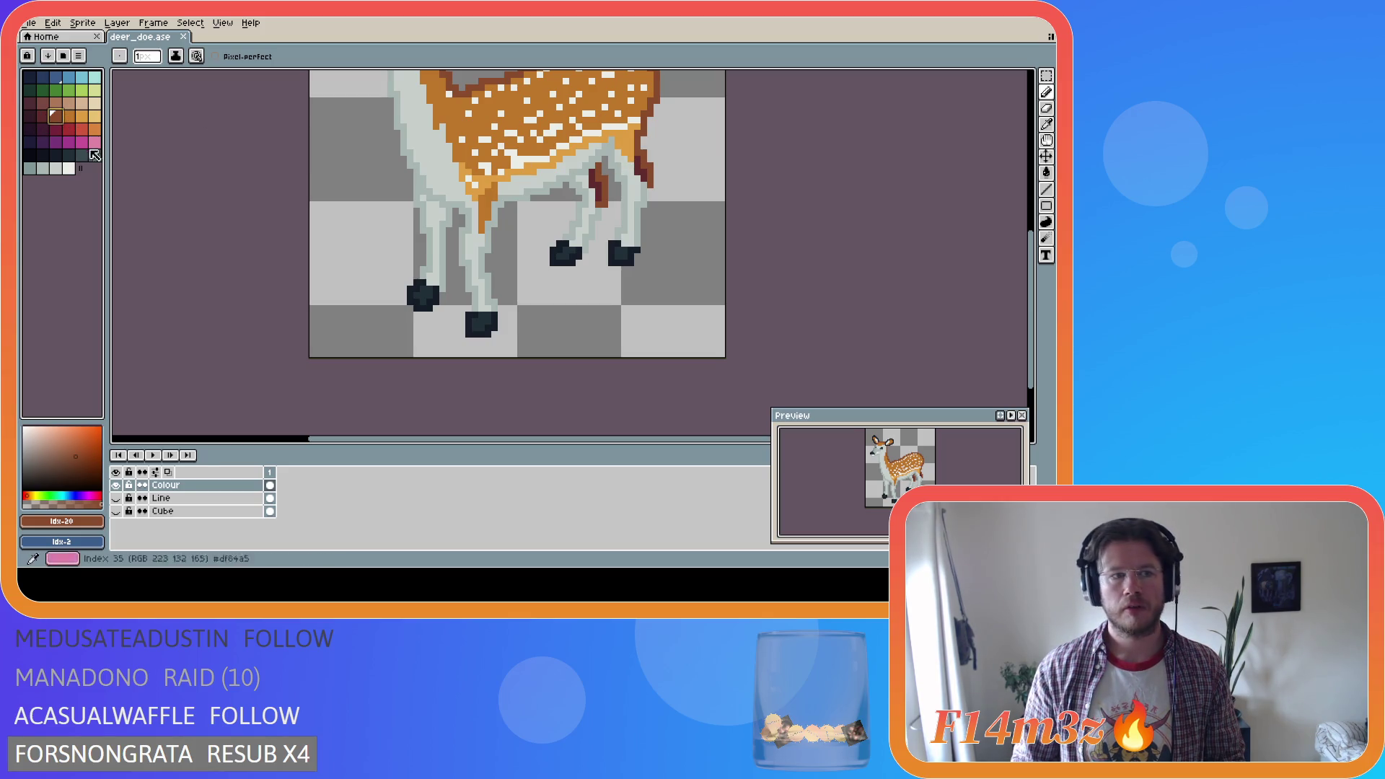
click(41, 118)
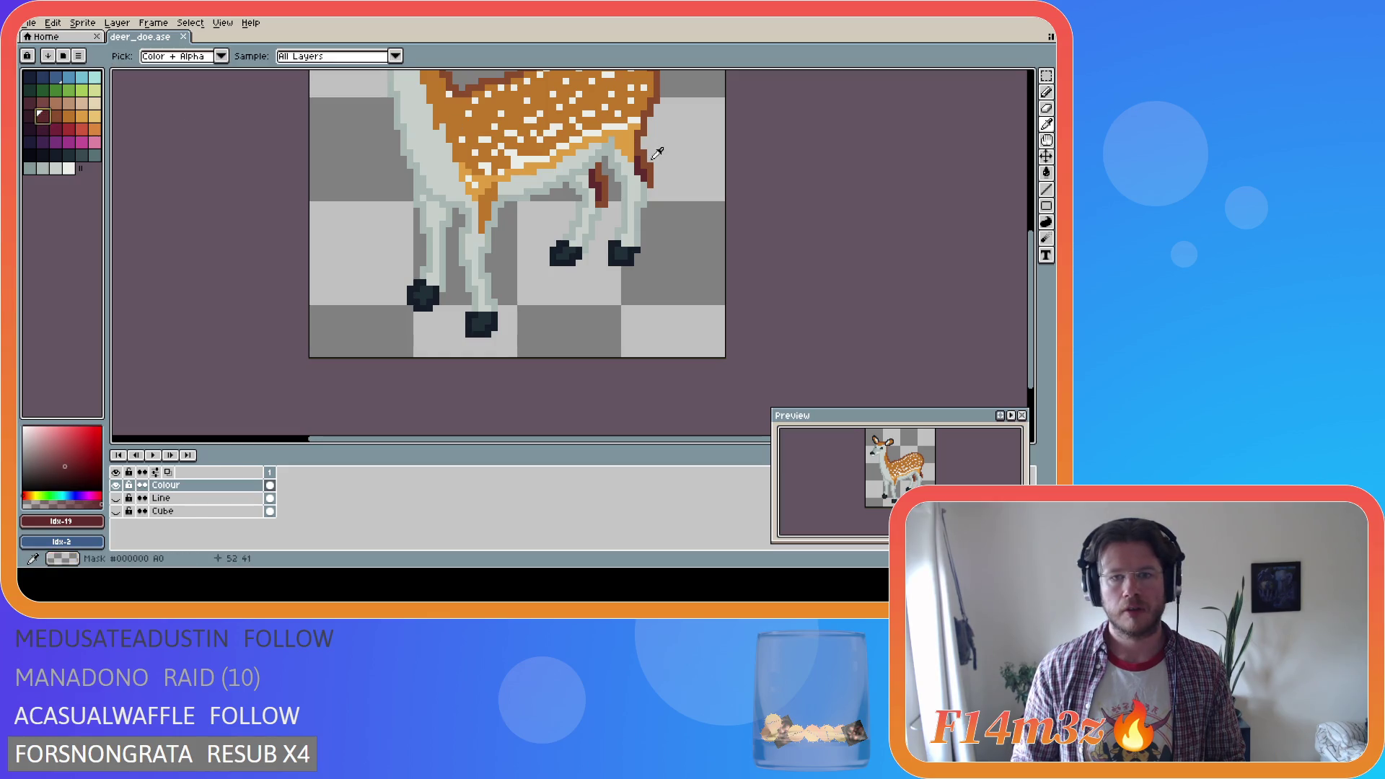
click(29, 116)
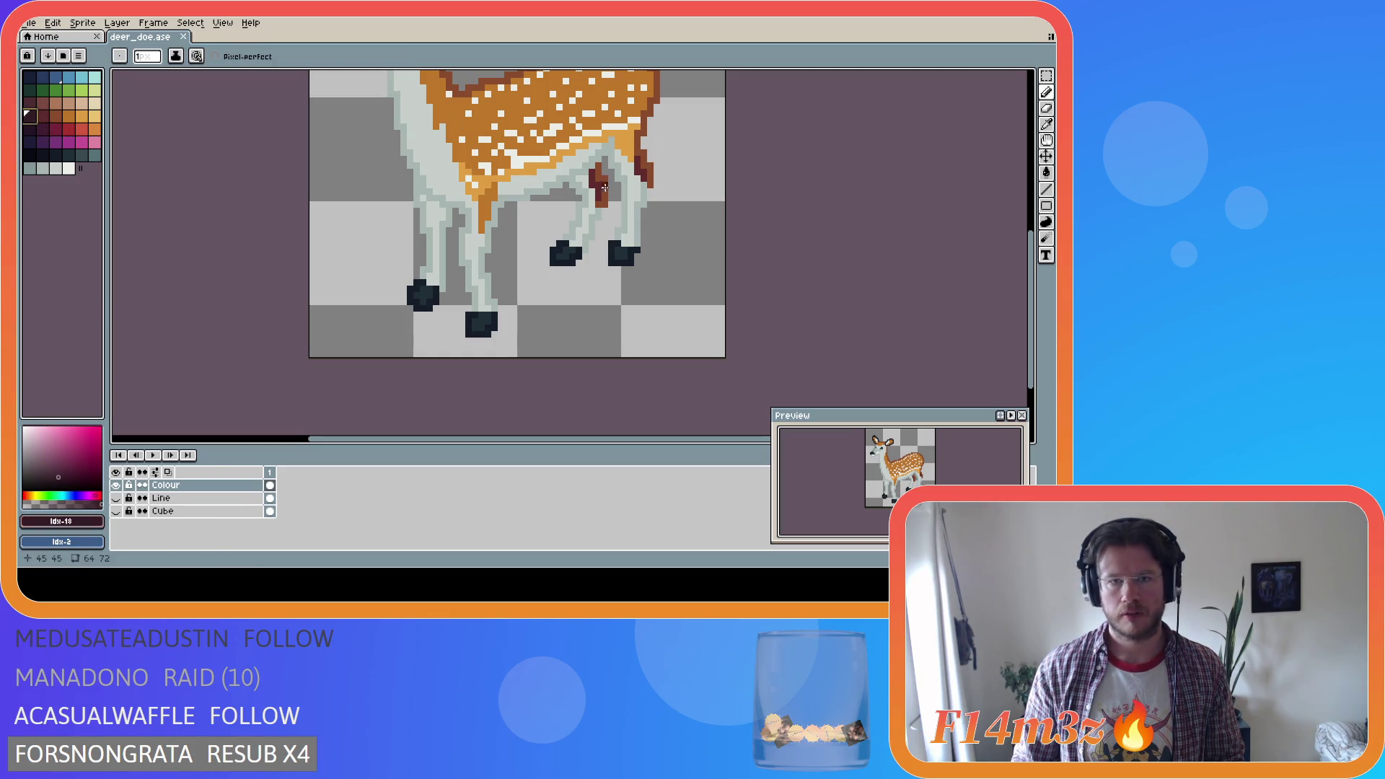
drag(650, 184, 639, 152)
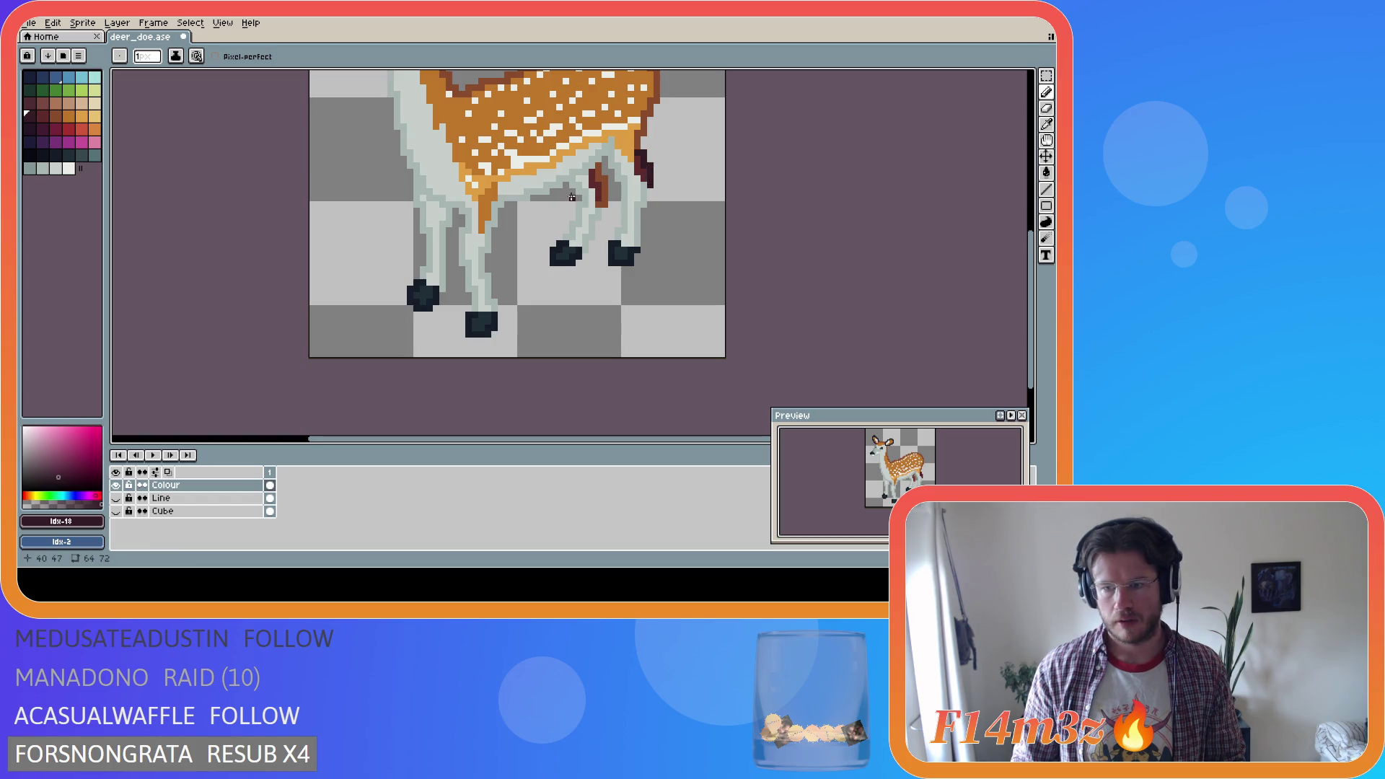
drag(601, 206, 598, 165)
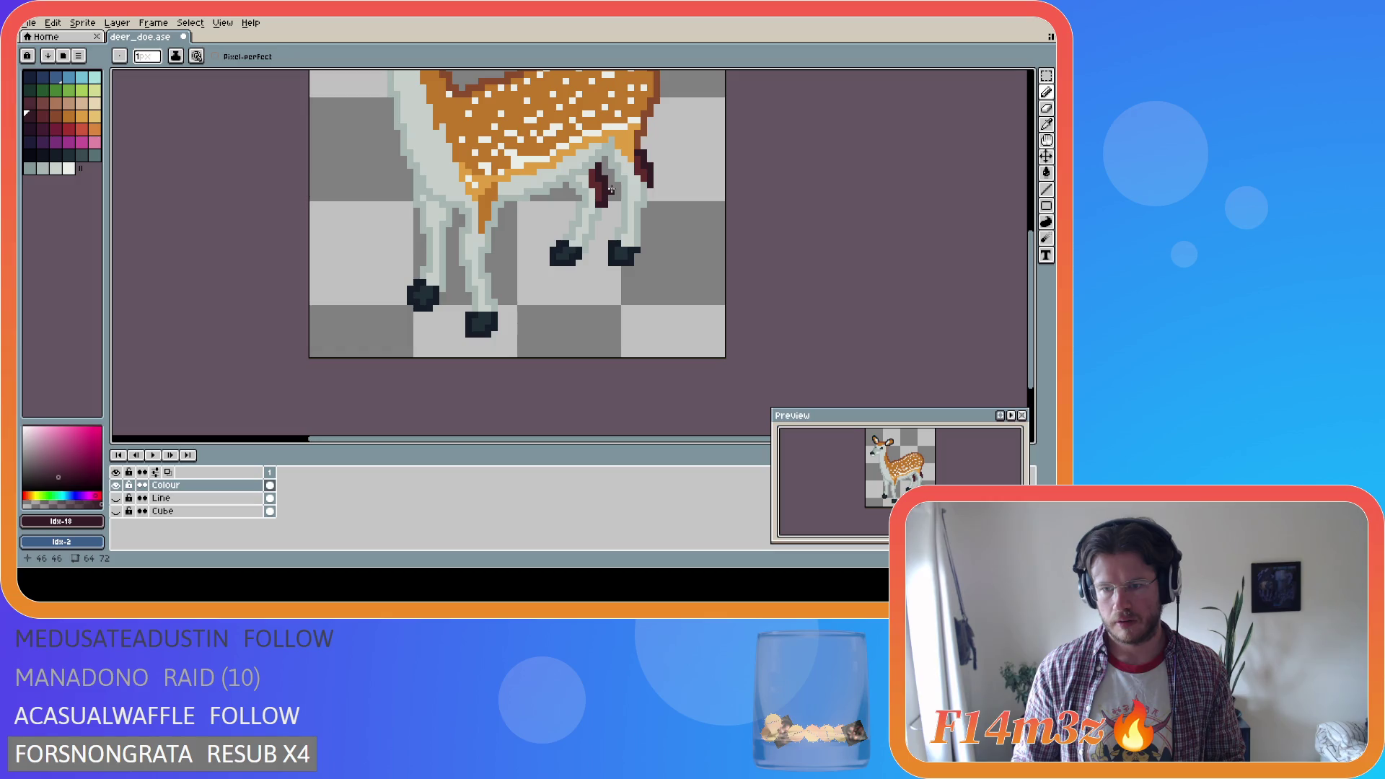
Repaint the inner hind leg in the lighter dark red and save the sprite
key(ctrl+z)
key(ctrl+z)
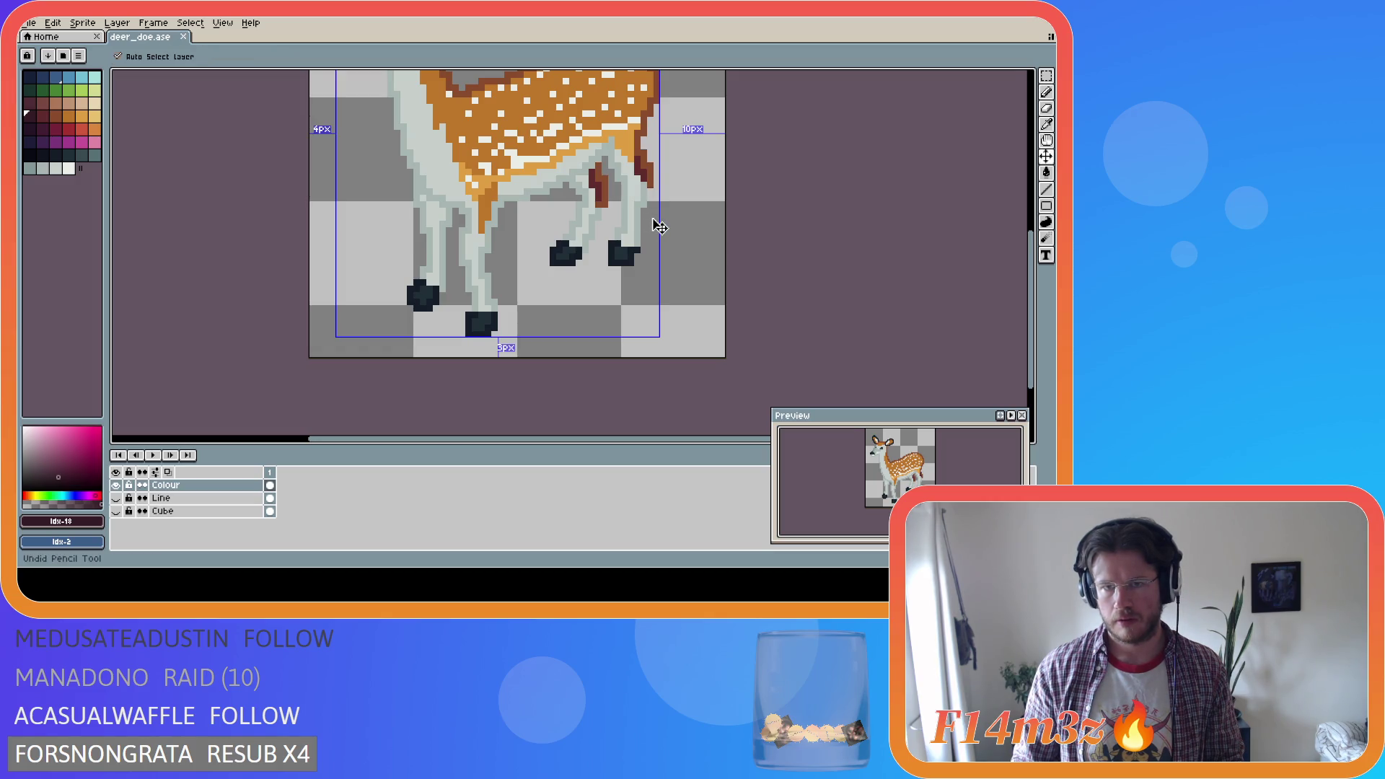
alt+click(598, 180)
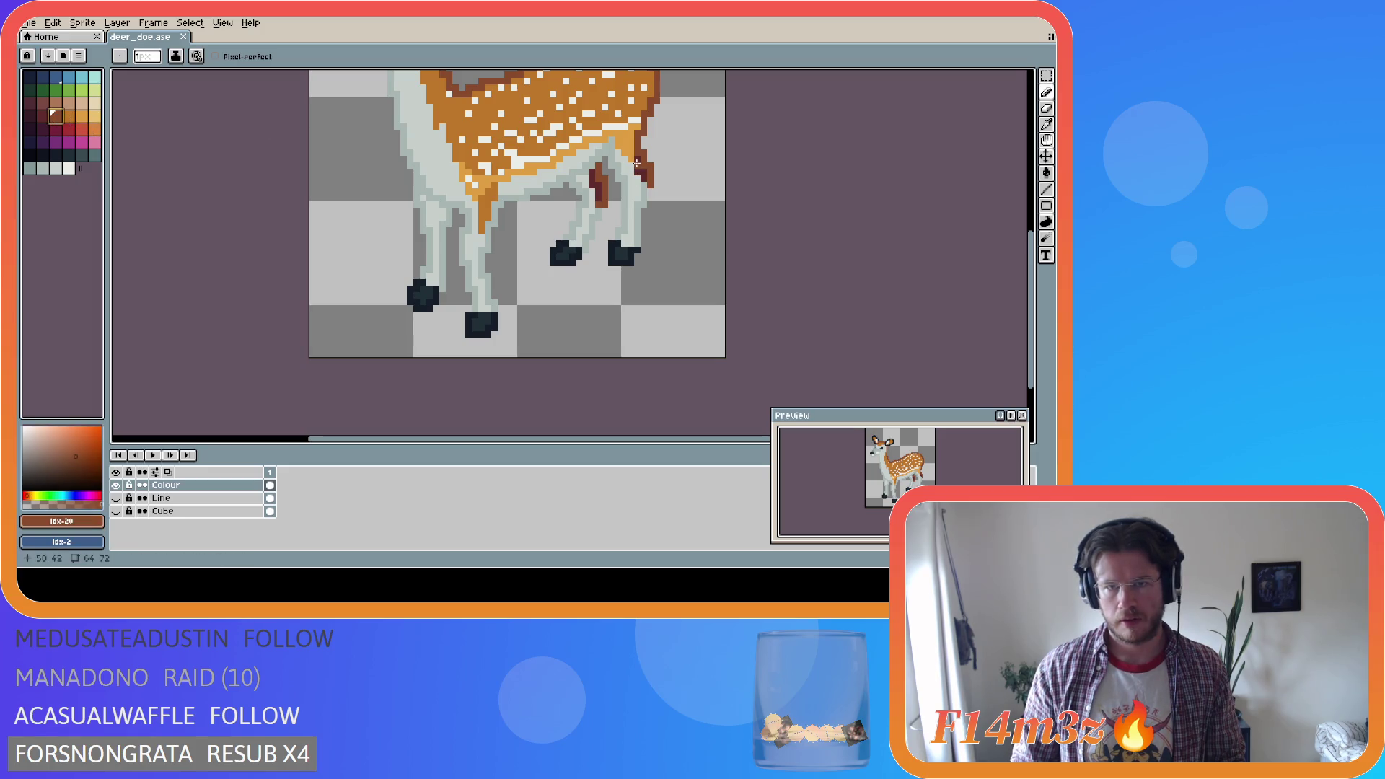
key(ctrl+y)
key(ctrl+y)
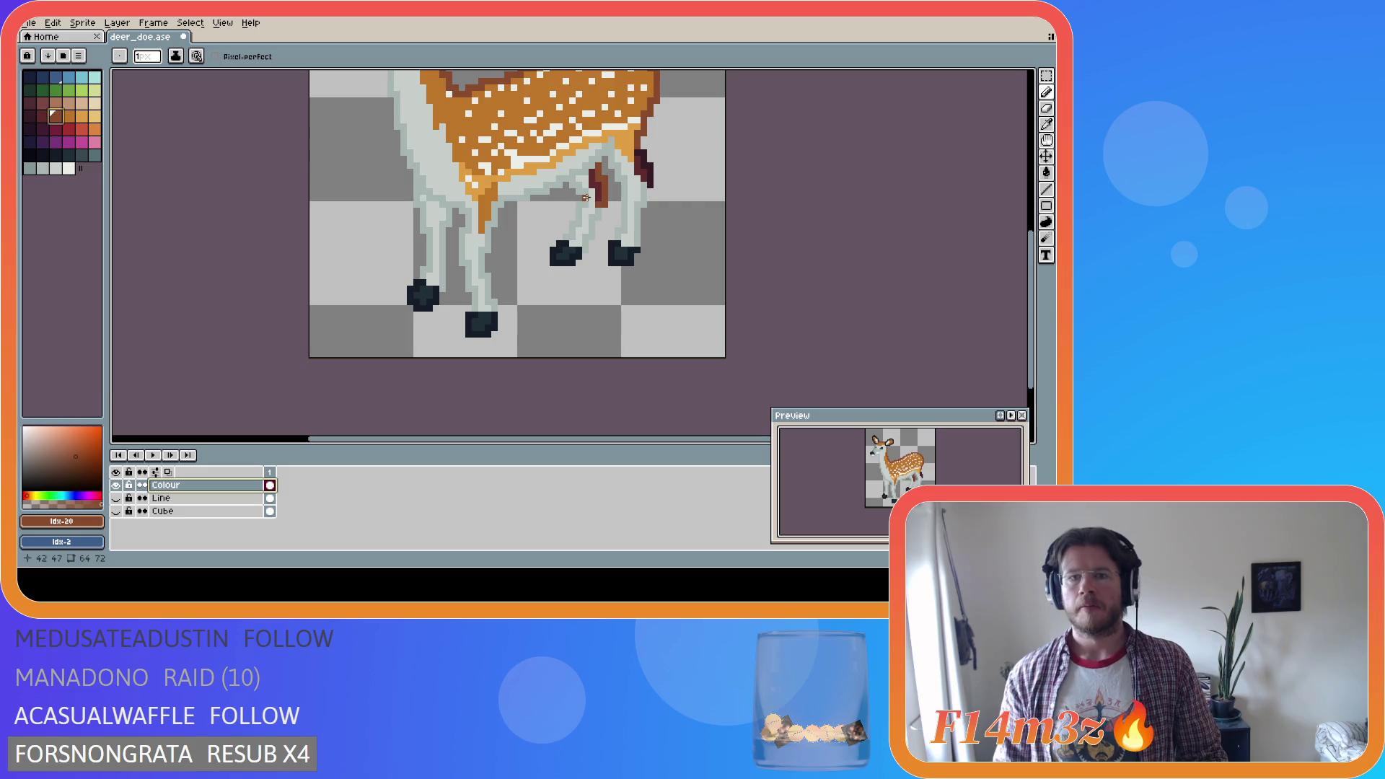
alt+click(638, 167)
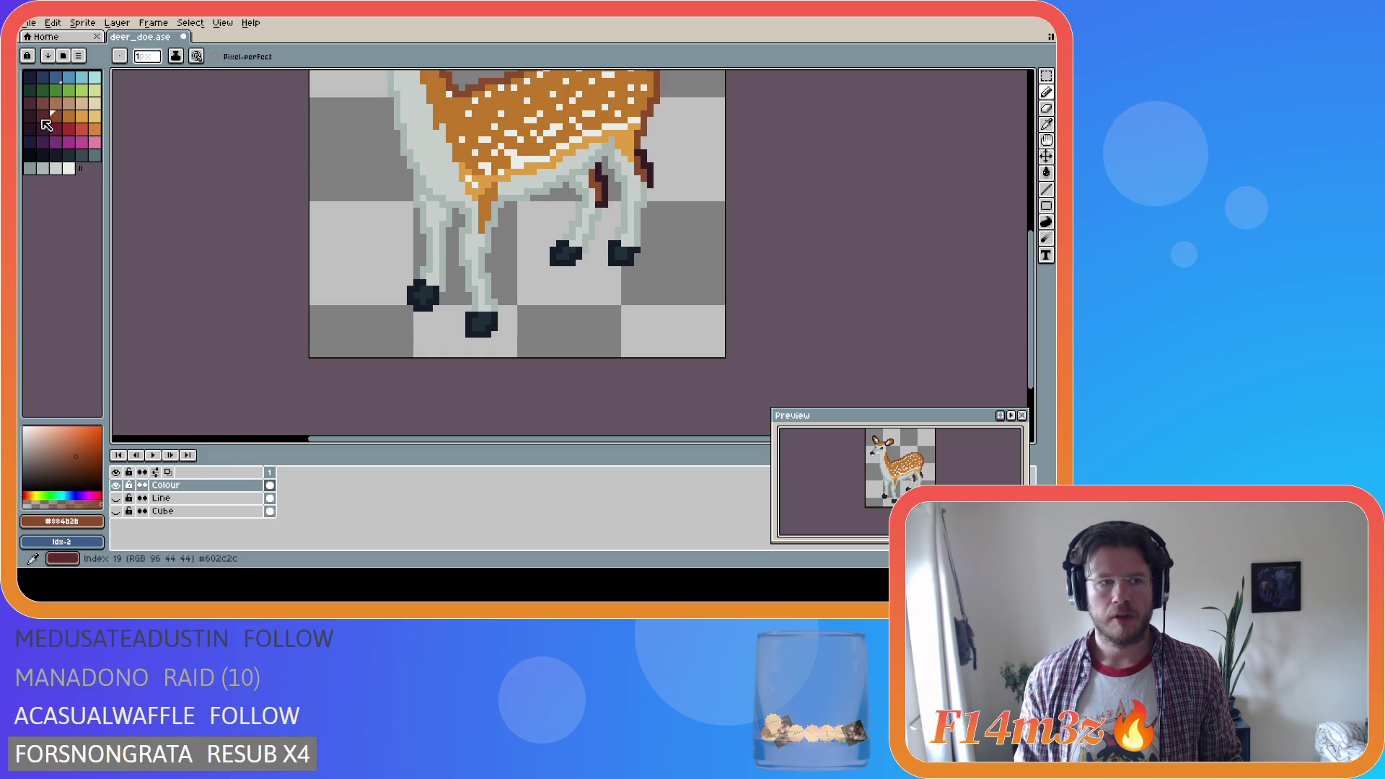
click(42, 117)
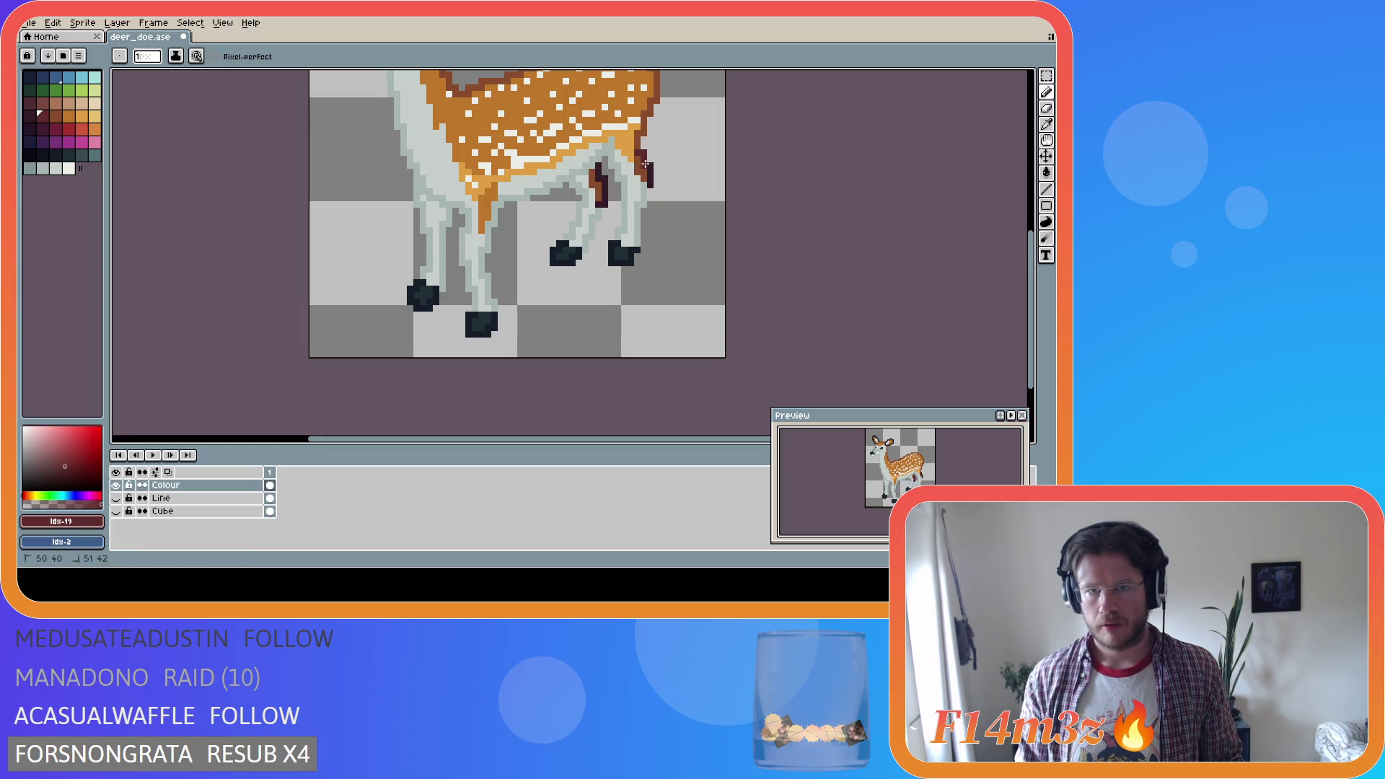
drag(604, 210, 598, 167)
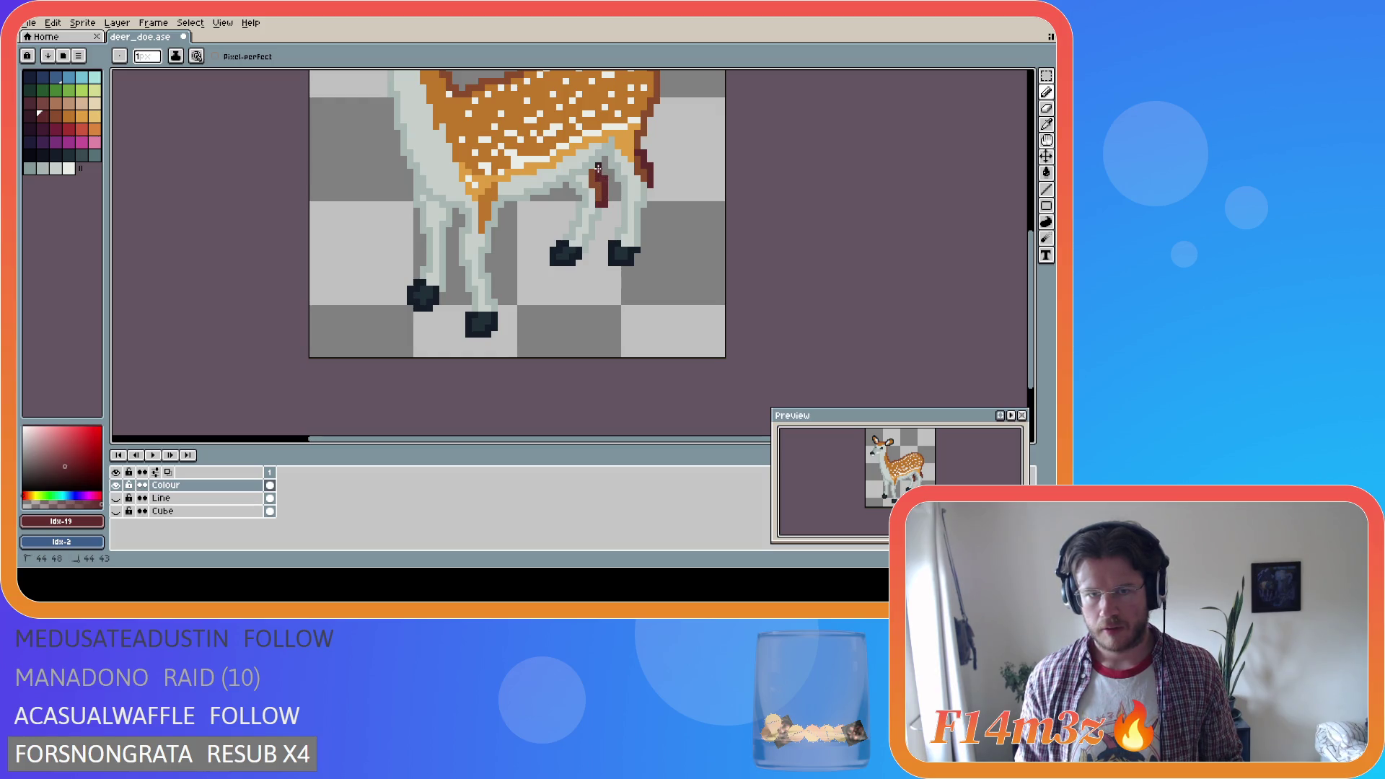
key(ctrl+s)
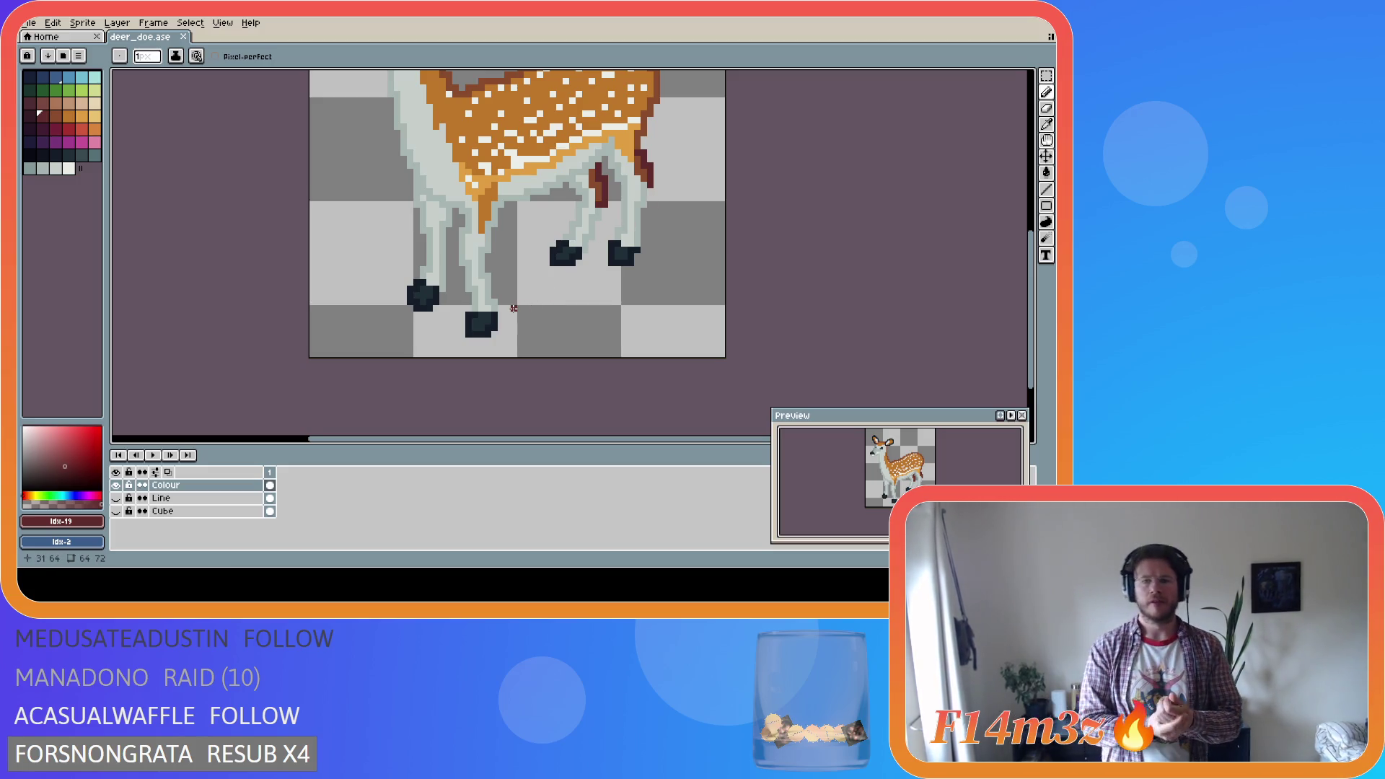
Sample the leg greys and dark hoof colour, darkening pixels on the front hoof
alt+click(422, 280)
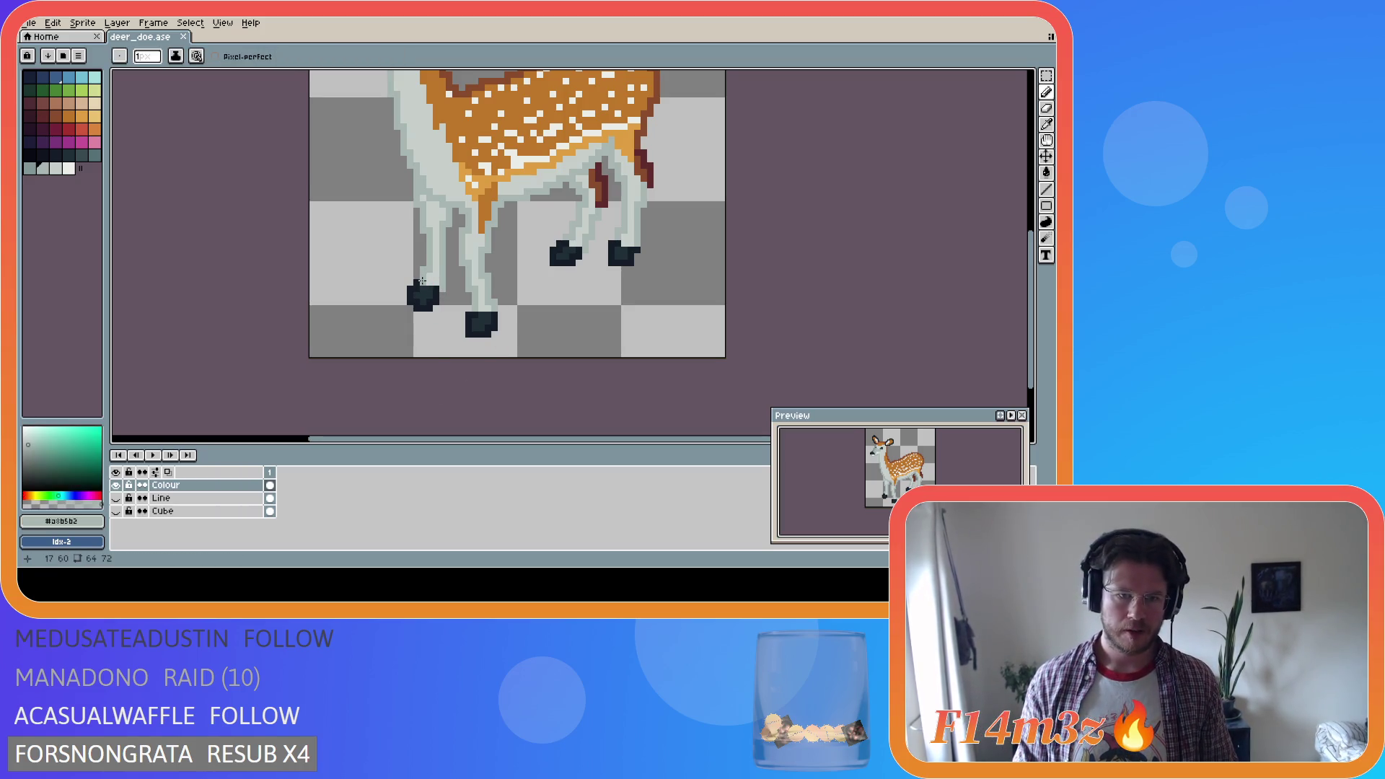
click(422, 280)
alt+click(425, 288)
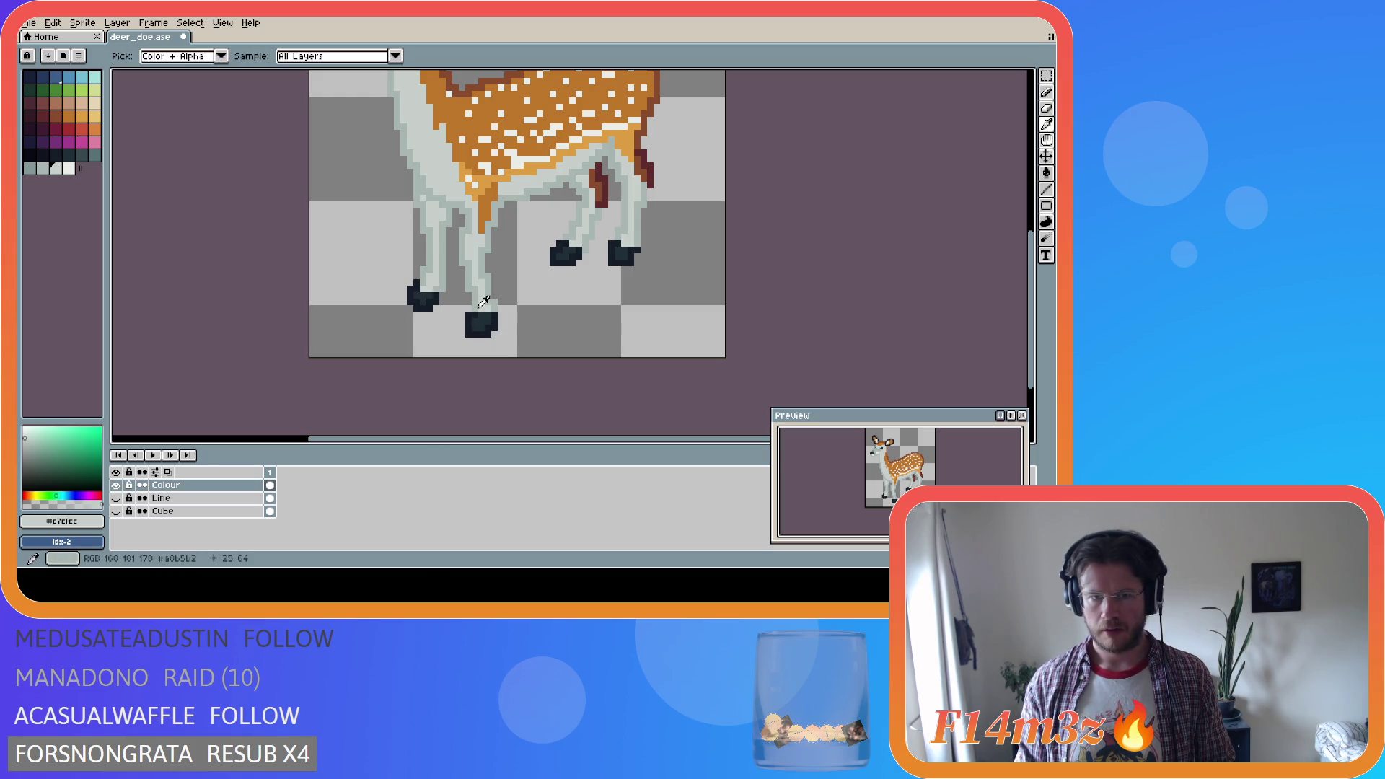
alt+click(475, 314)
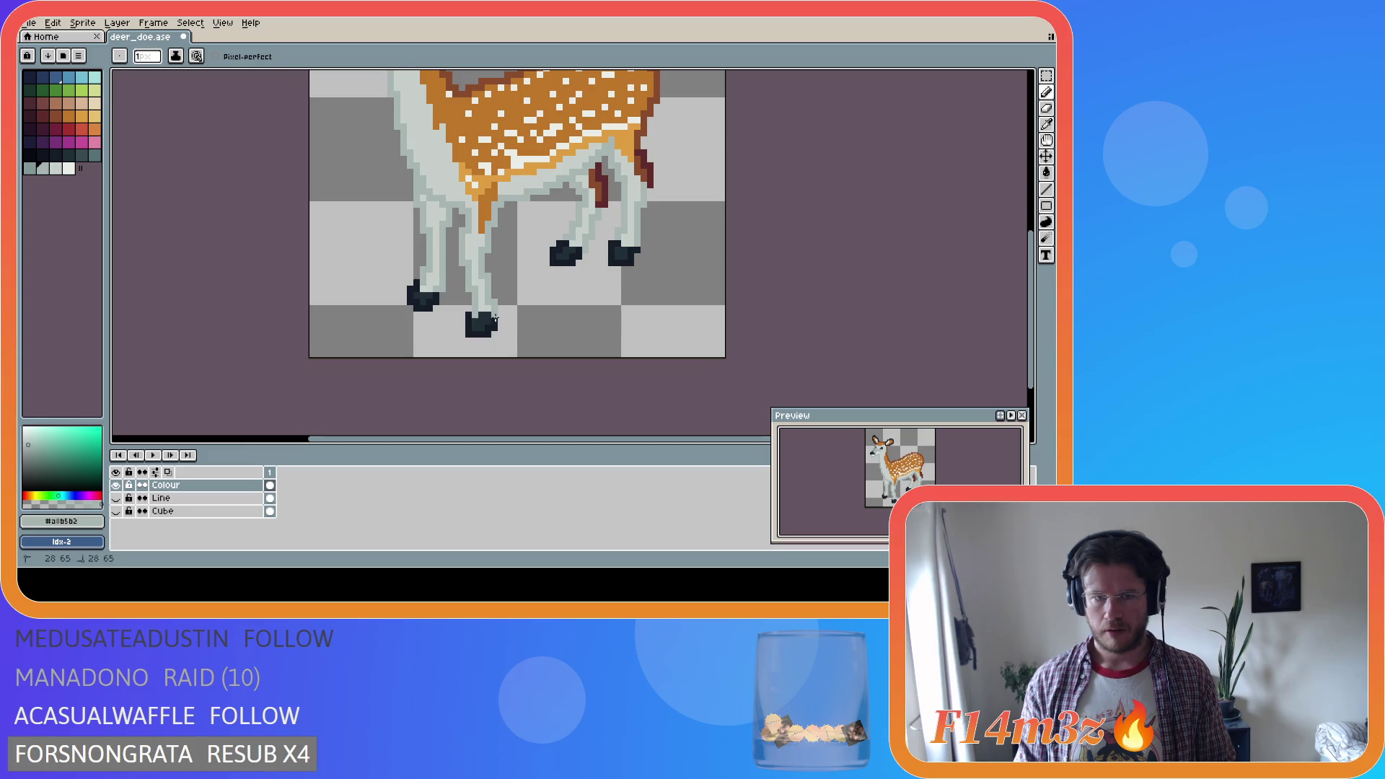
alt+click(484, 313)
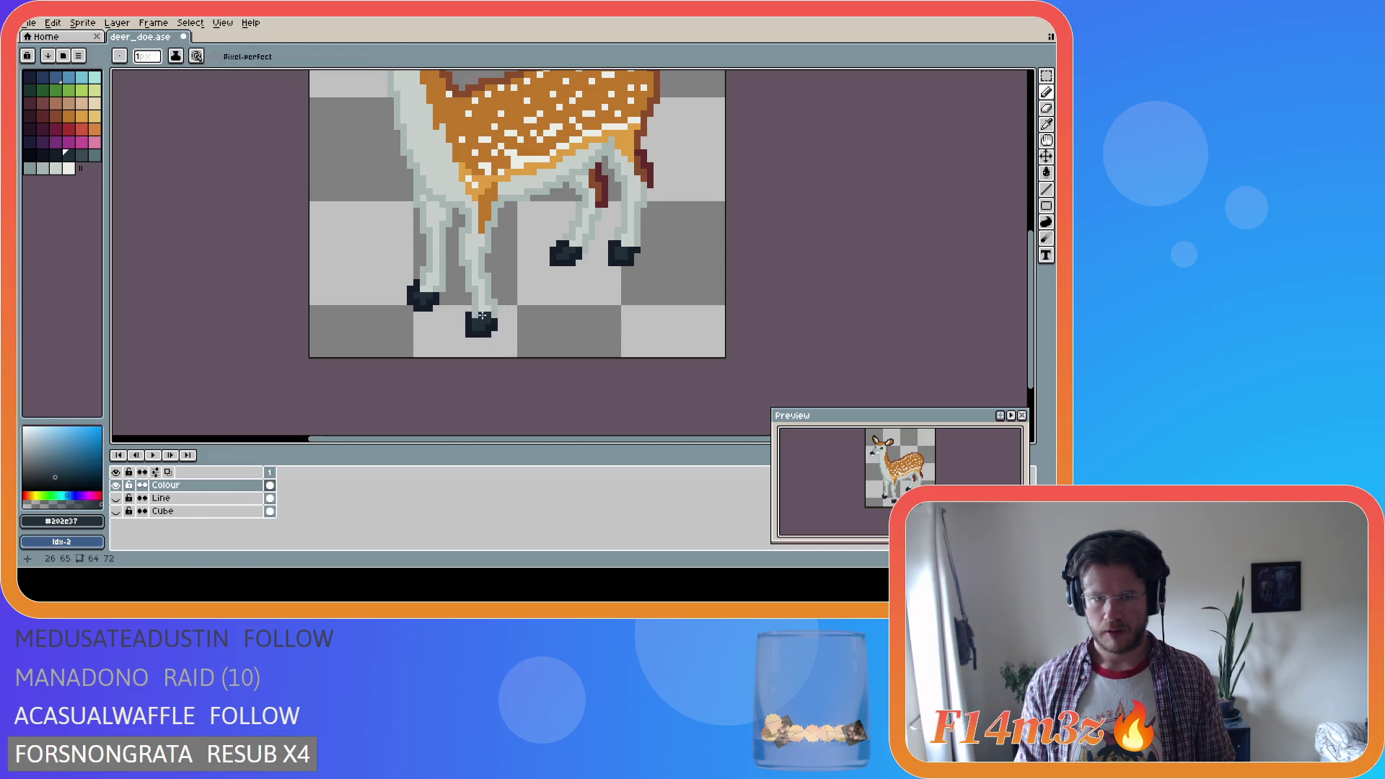
click(482, 316)
key(x)
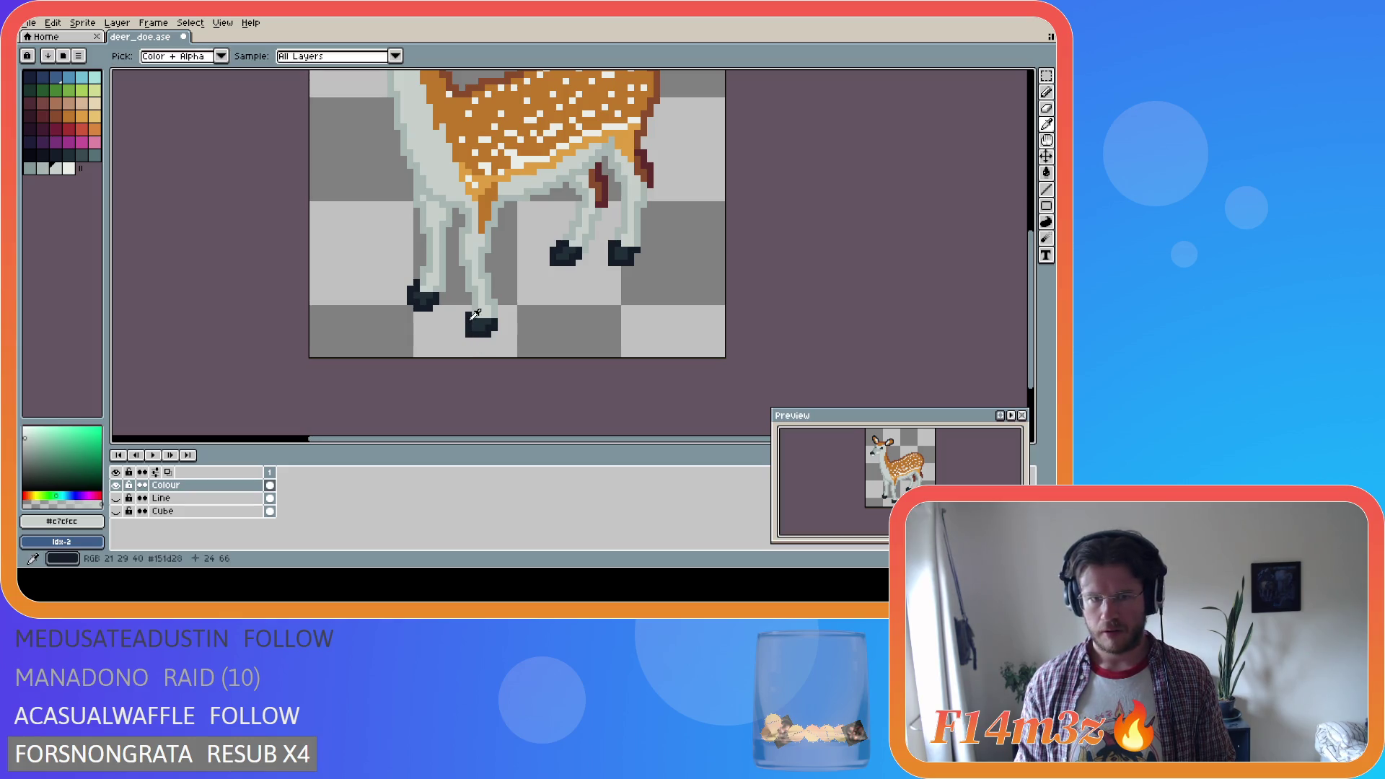
alt+click(477, 310)
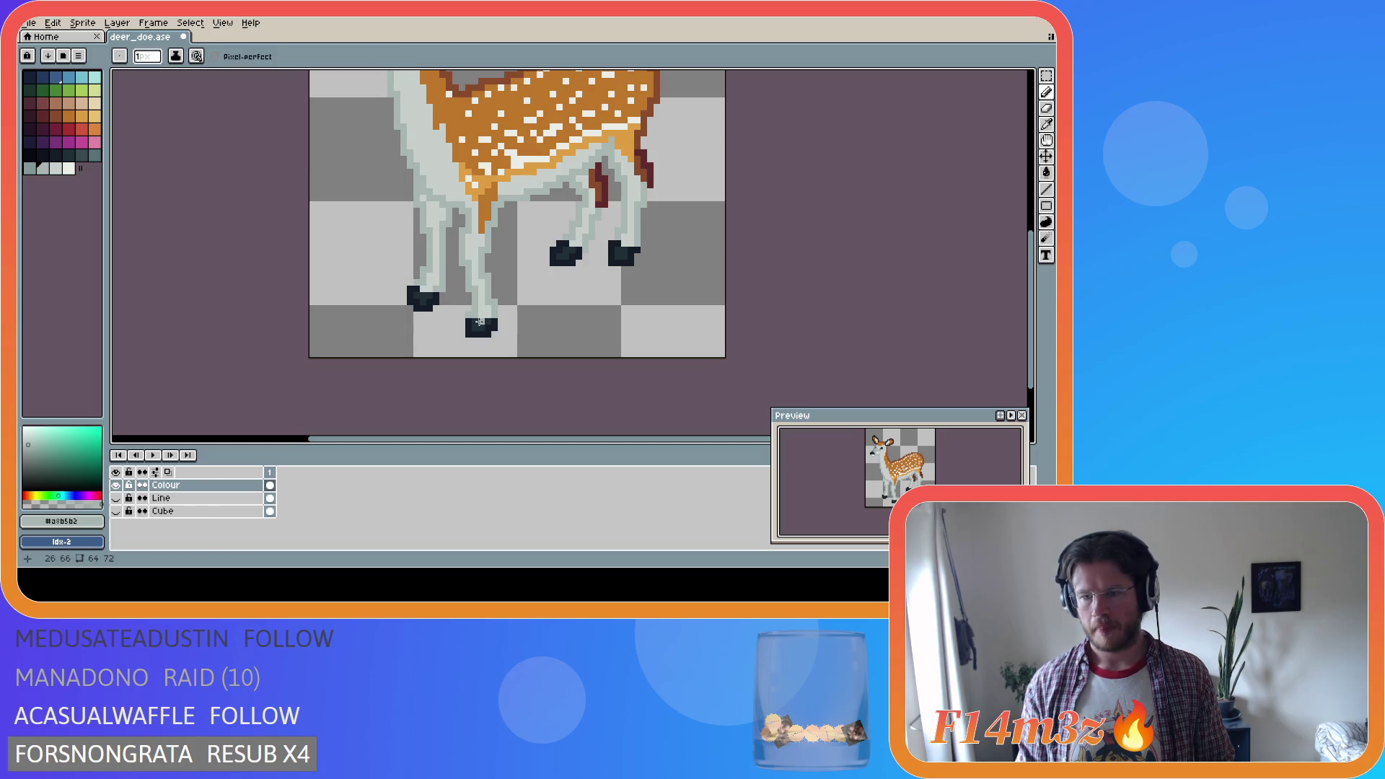
Try light pixels in the front hoof's middle and right edge, undo both, and save
key(ctrl)
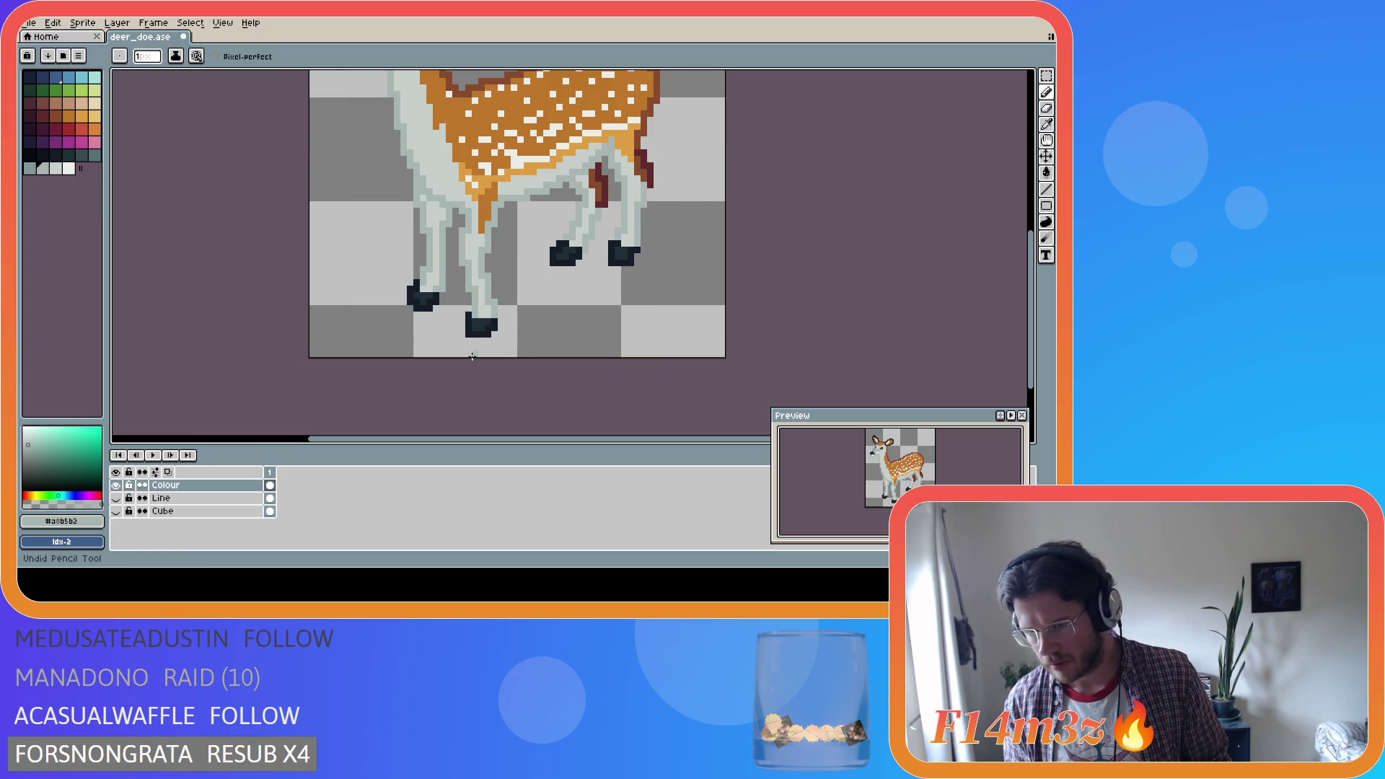
click(482, 326)
key(ctrl+z)
key(ctrl+s)
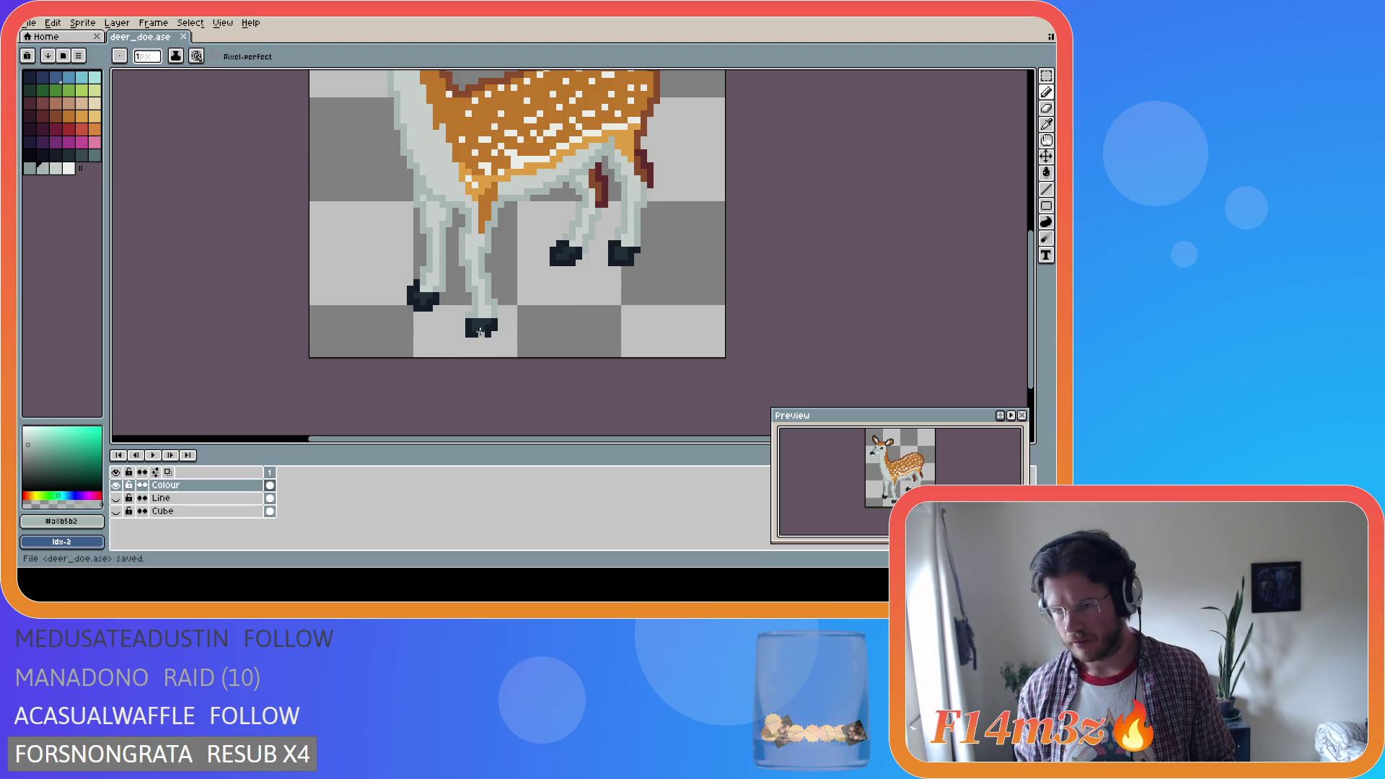
click(495, 323)
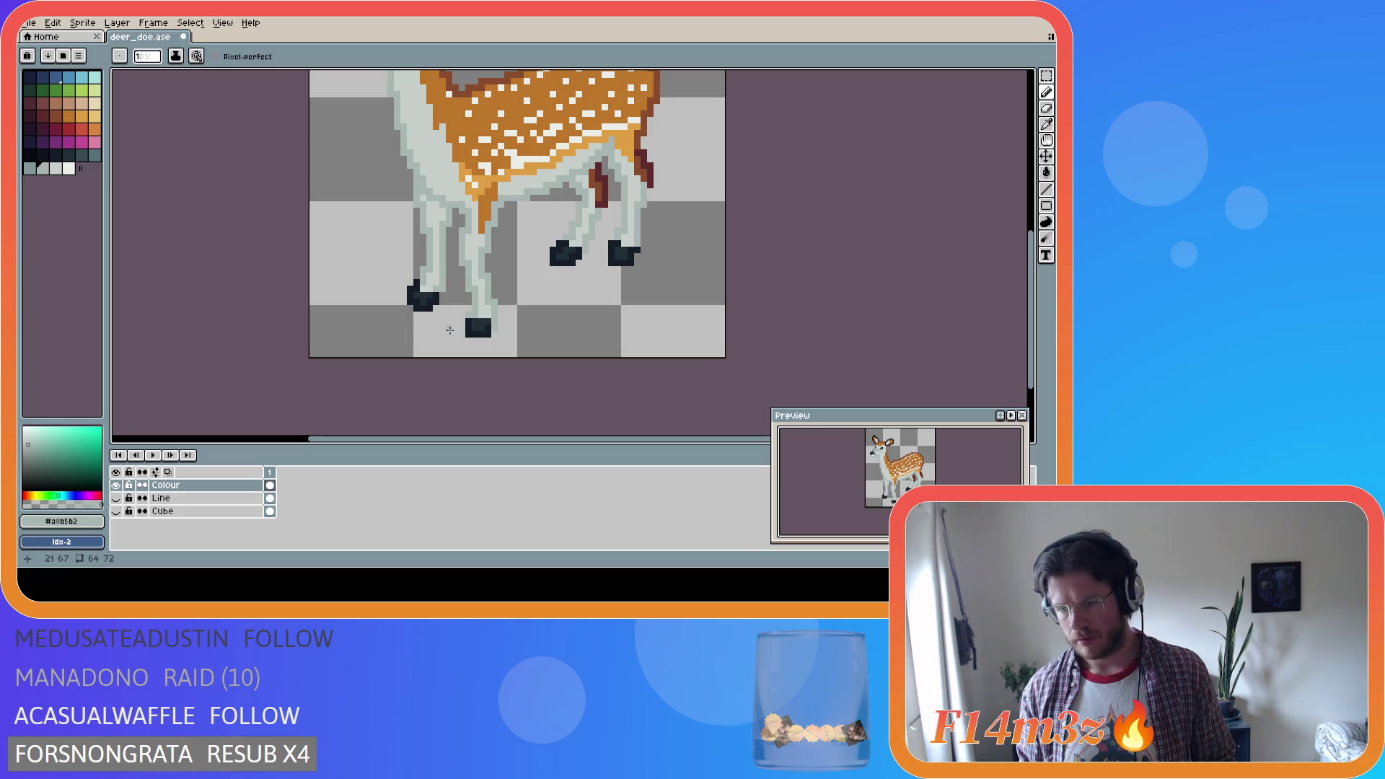
alt+click(494, 321)
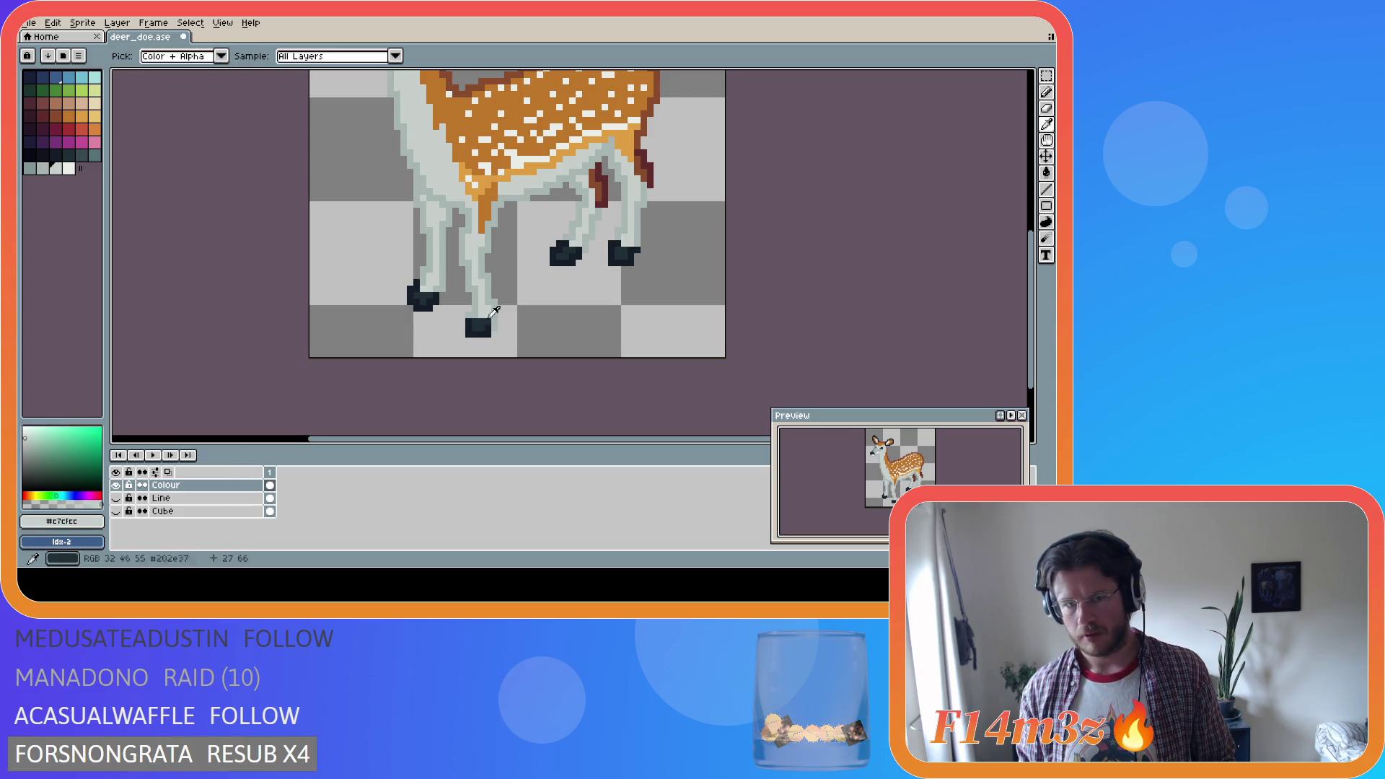
key(ctrl+z)
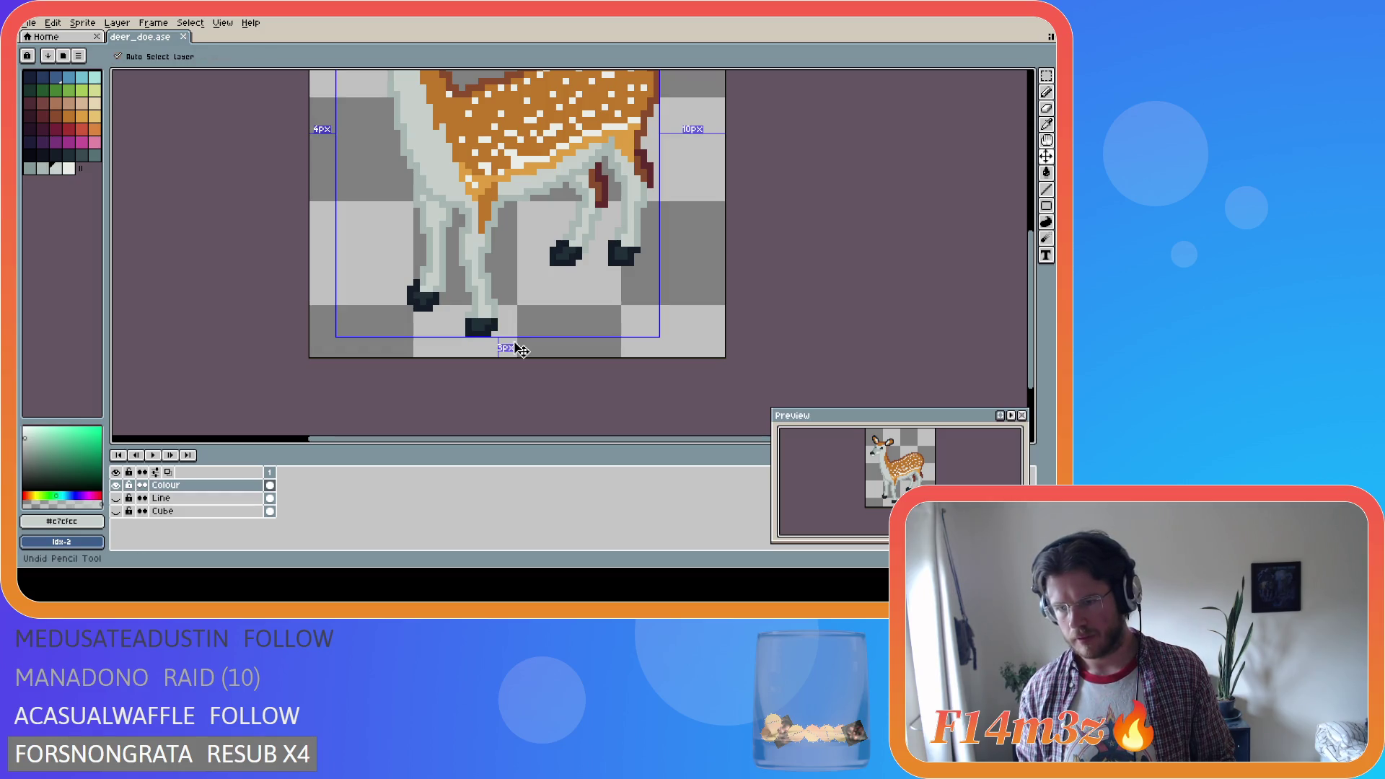
key(ctrl+s)
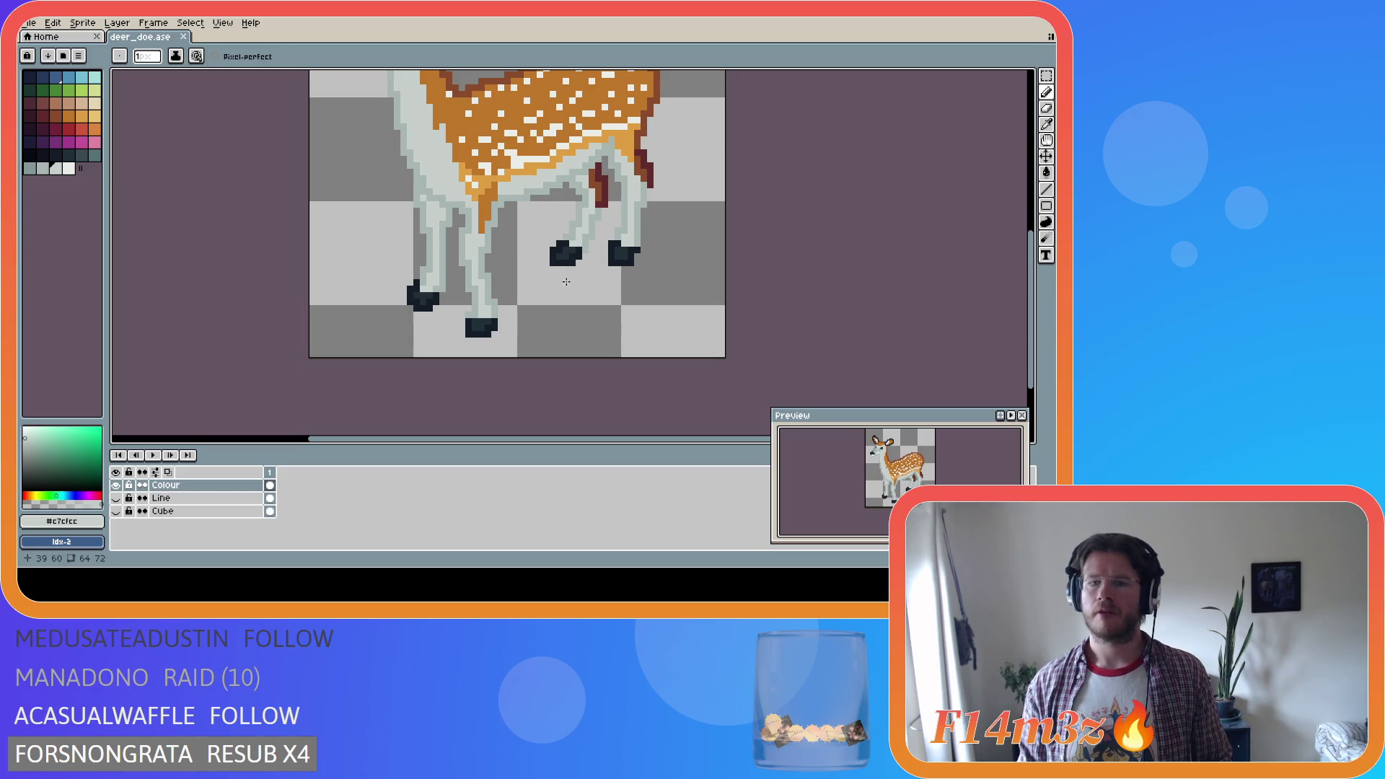
Paint leg grey onto the top of the rear hoof and save the sprite
alt+click(626, 237)
click(614, 246)
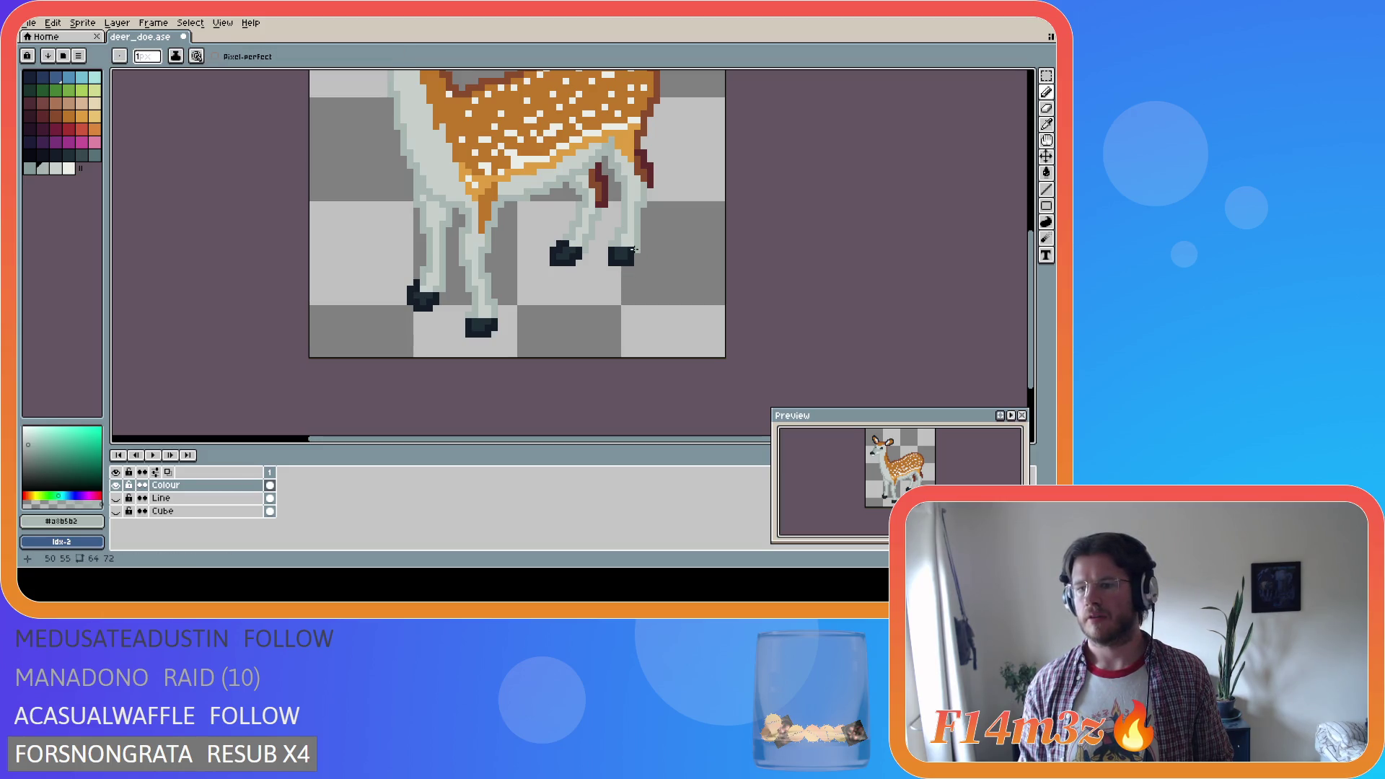
alt+click(629, 247)
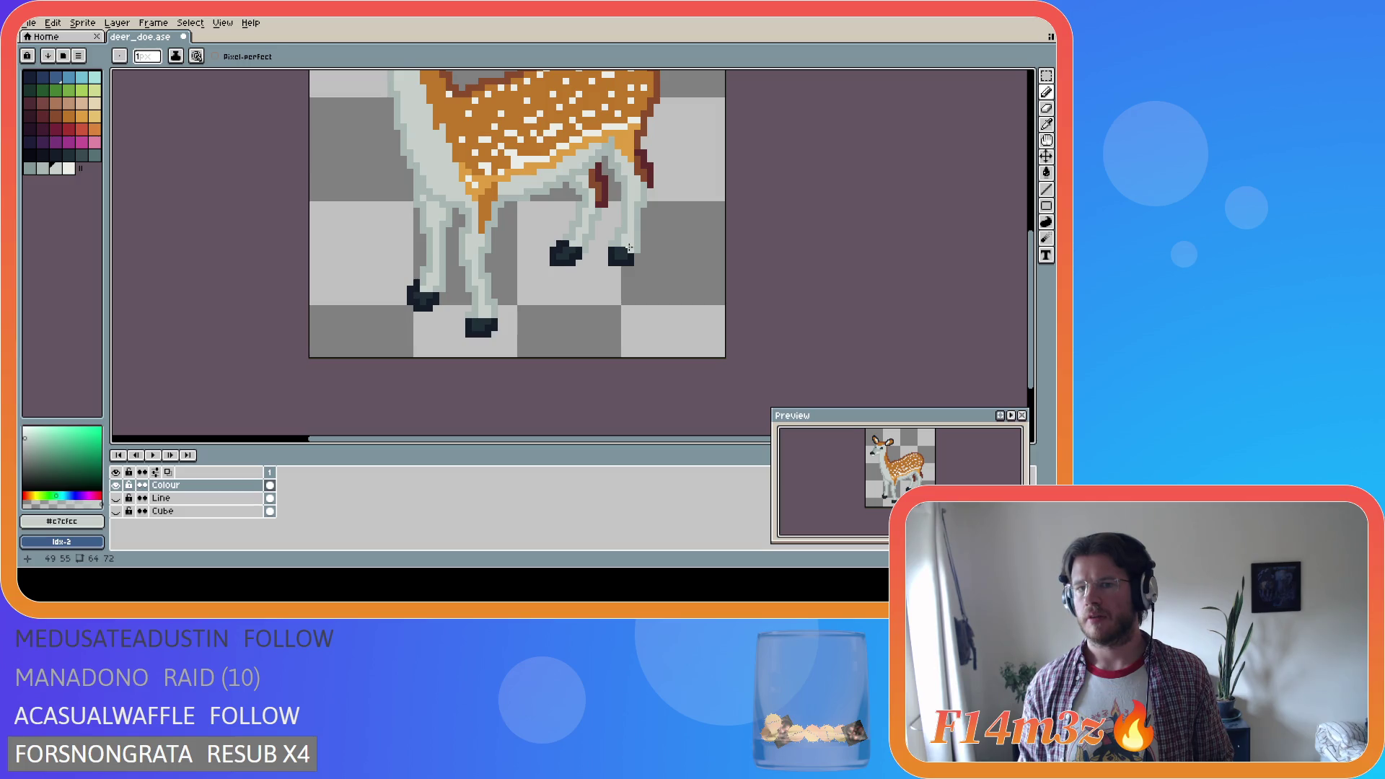
alt+click(628, 245)
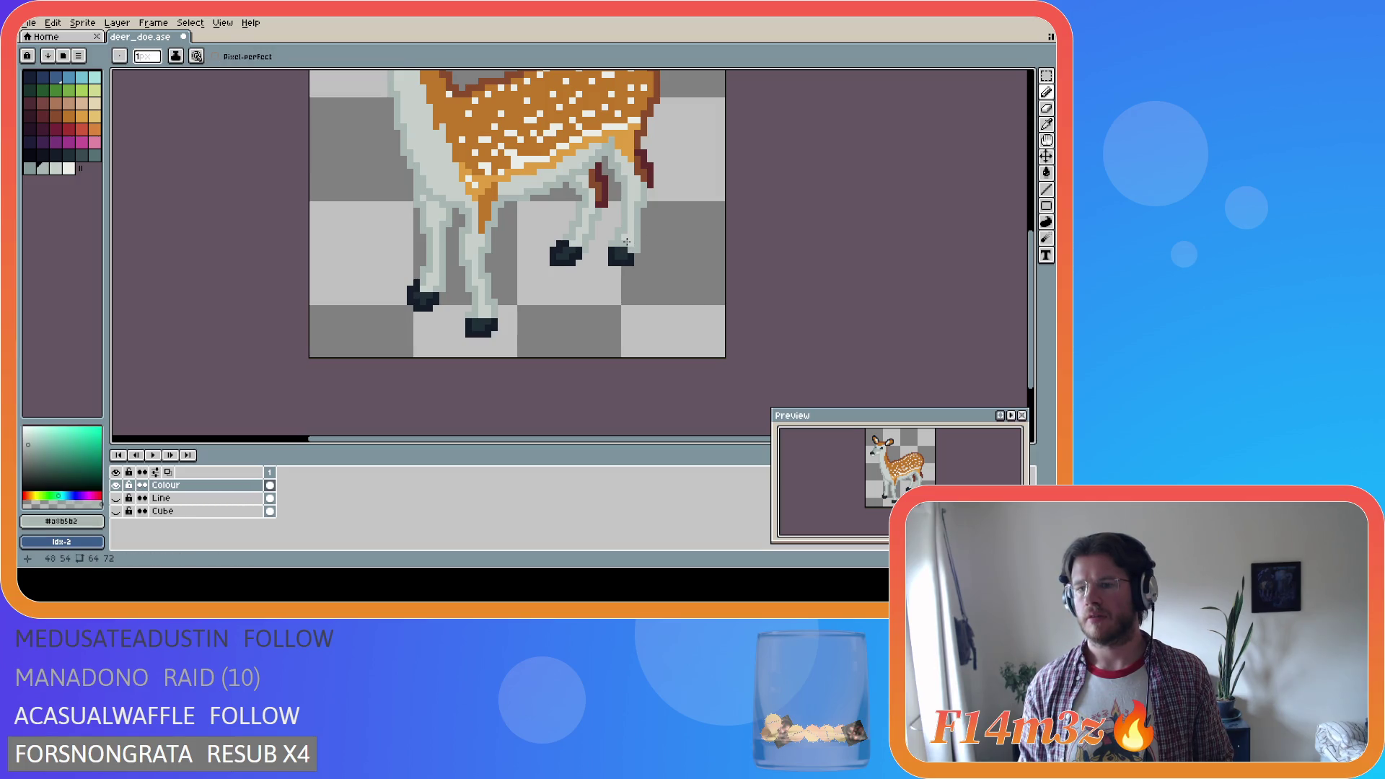
alt+click(627, 242)
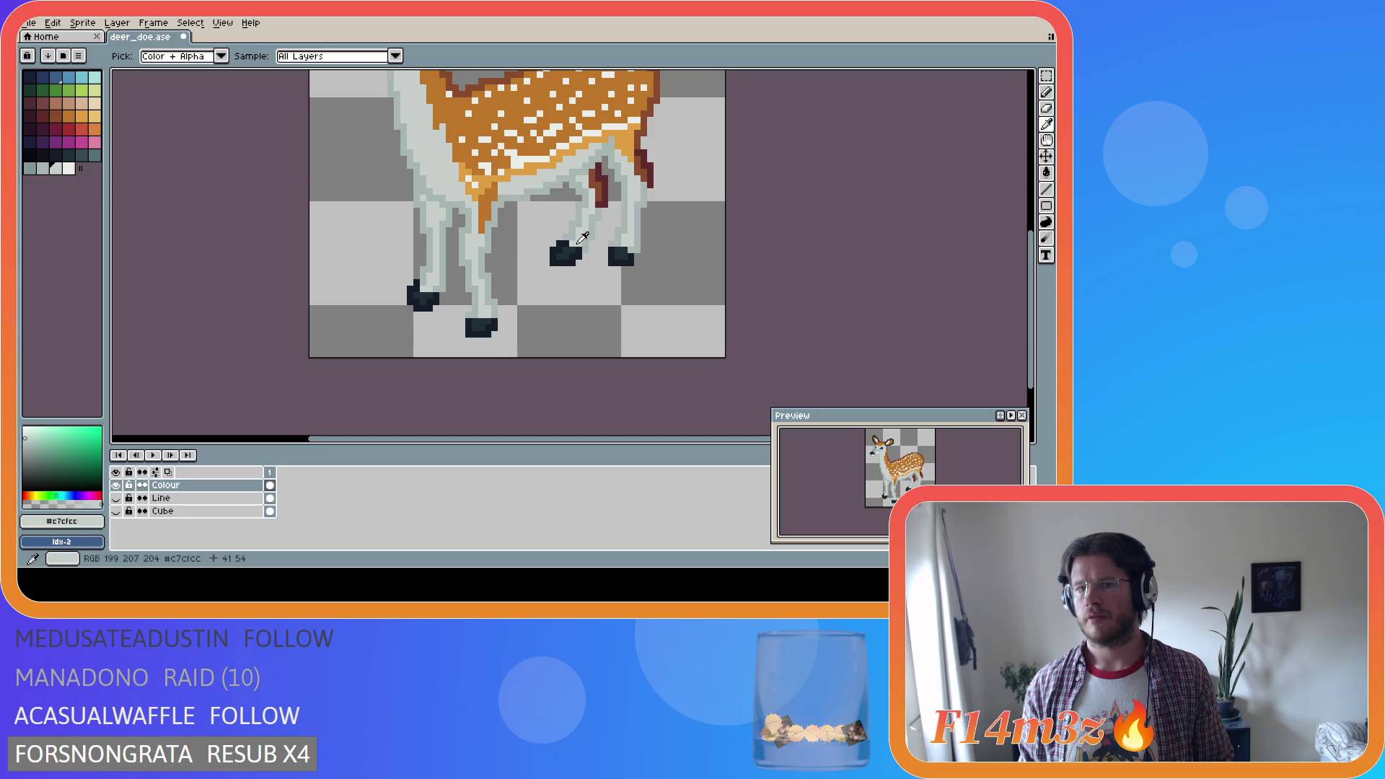
key(ctrl+s)
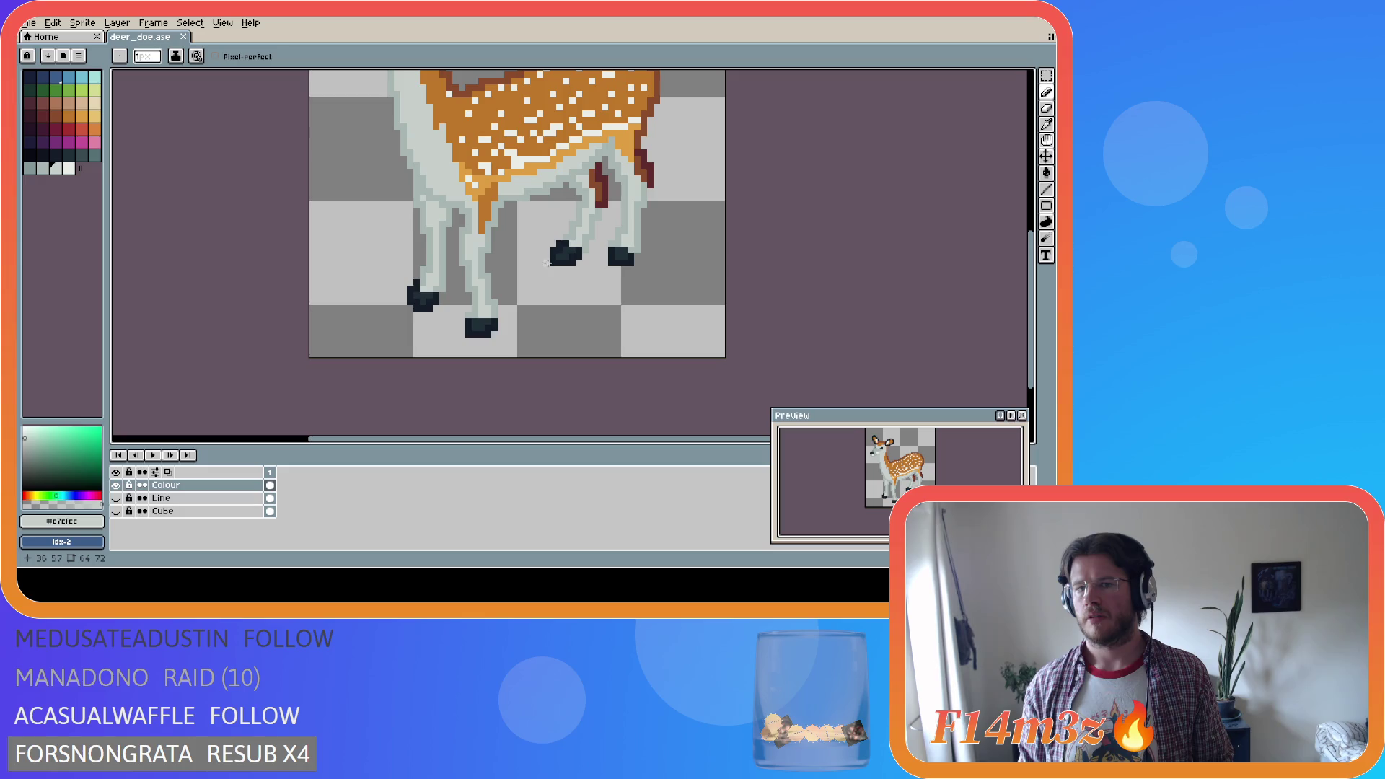
Sample the leg greys and dark hoof colour, undo the last pencil stroke, and save
alt+click(577, 234)
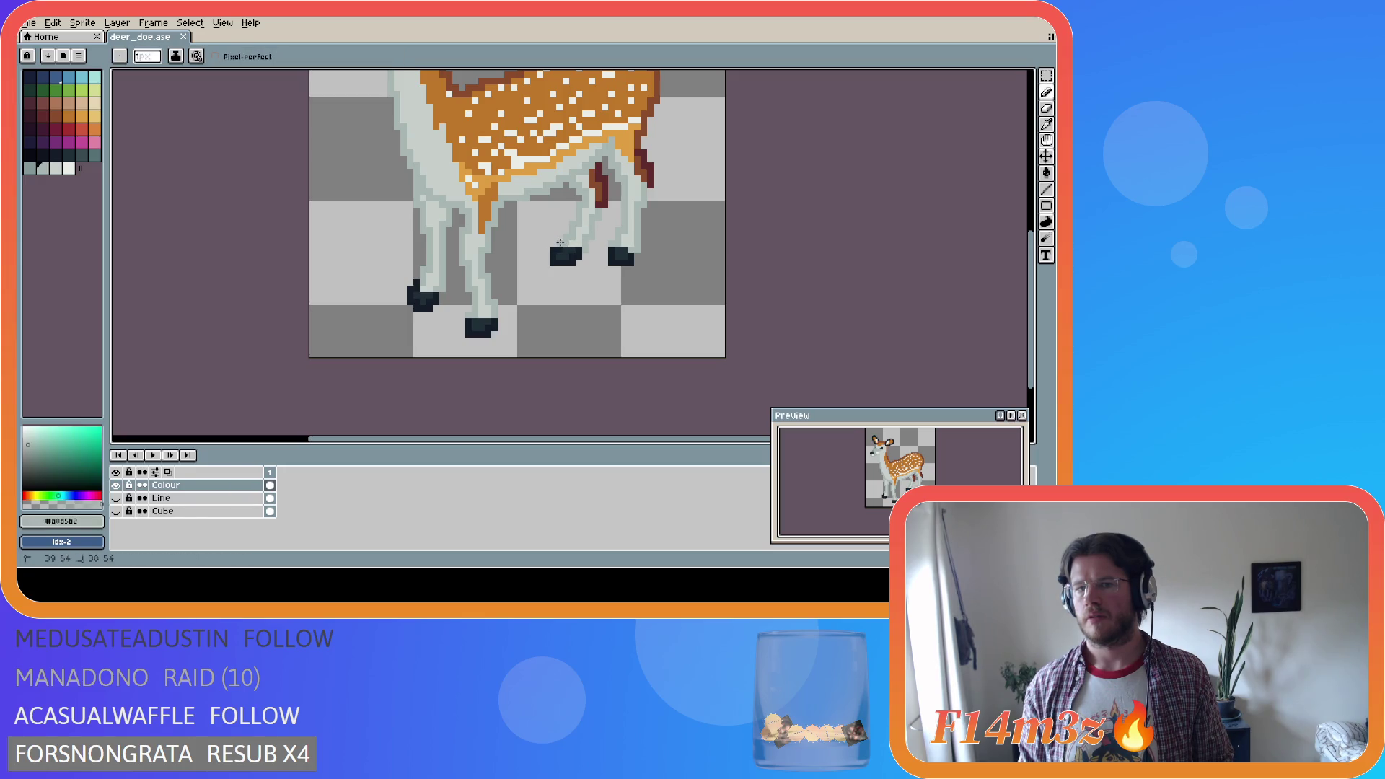
alt+click(577, 242)
key(ctrl)
key(ctrl)
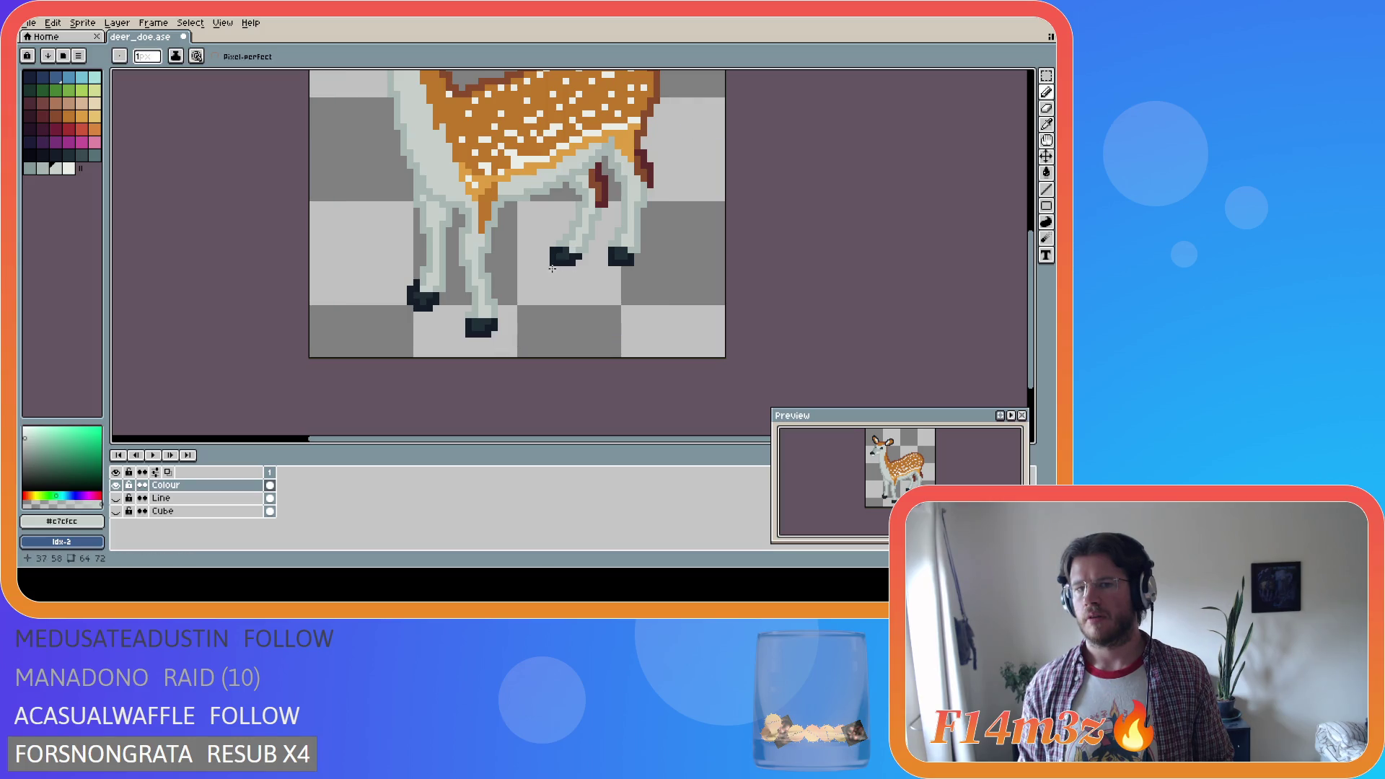
key(e)
key(b)
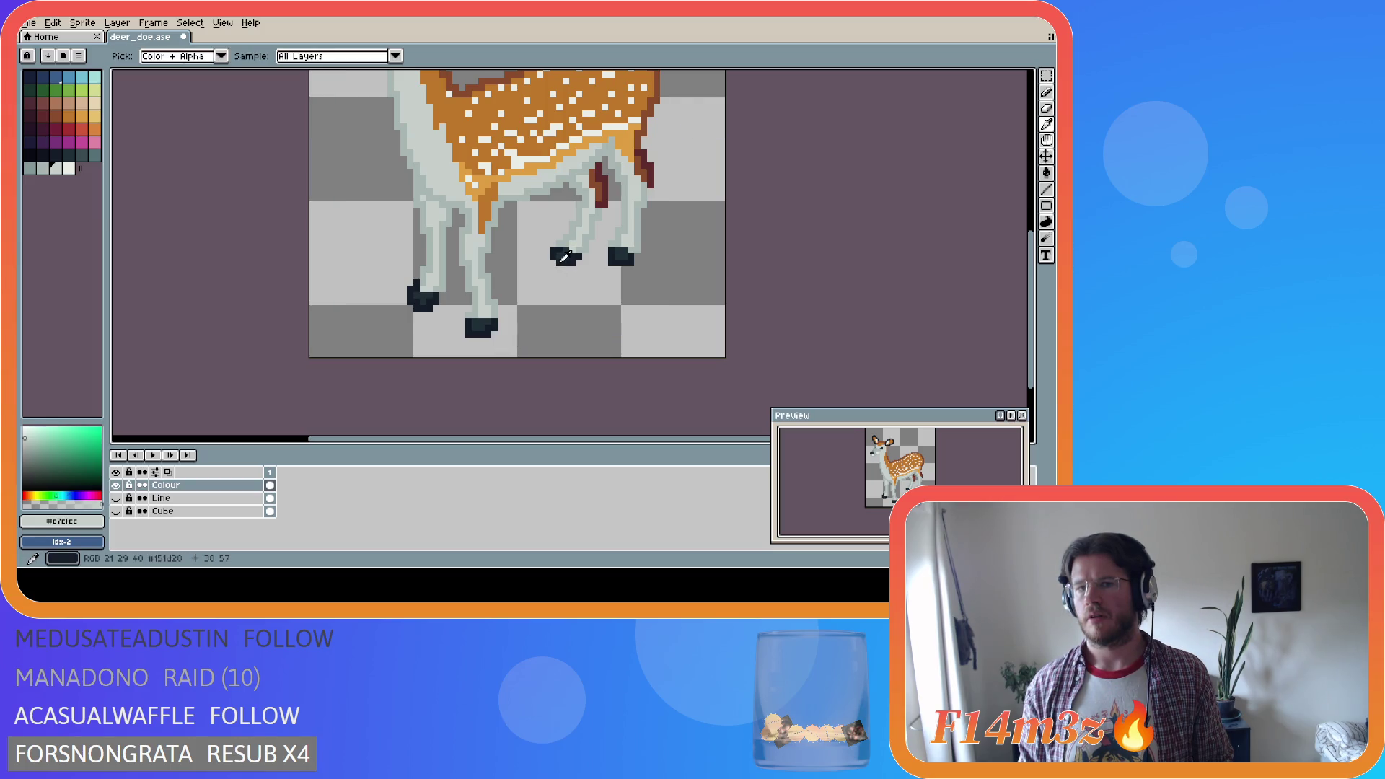
alt+click(560, 255)
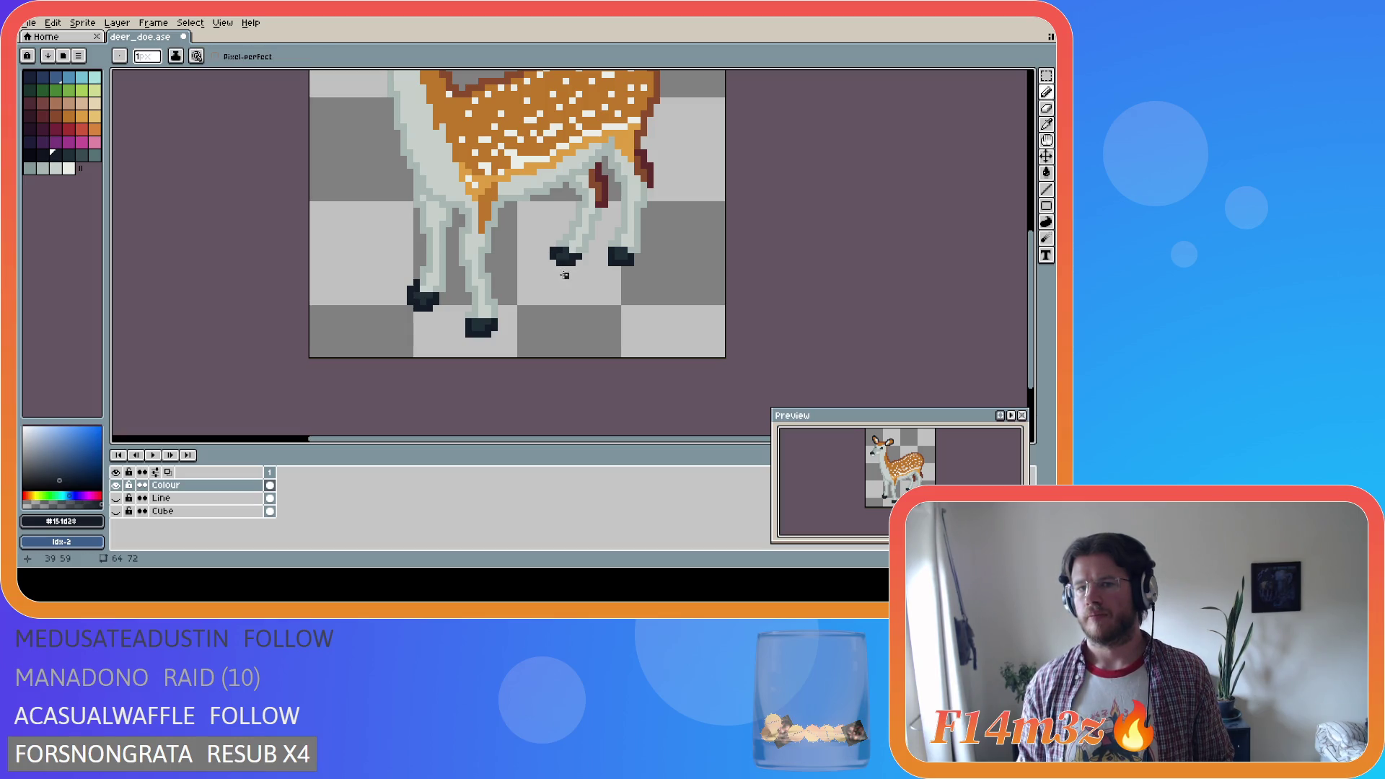
key(ctrl)
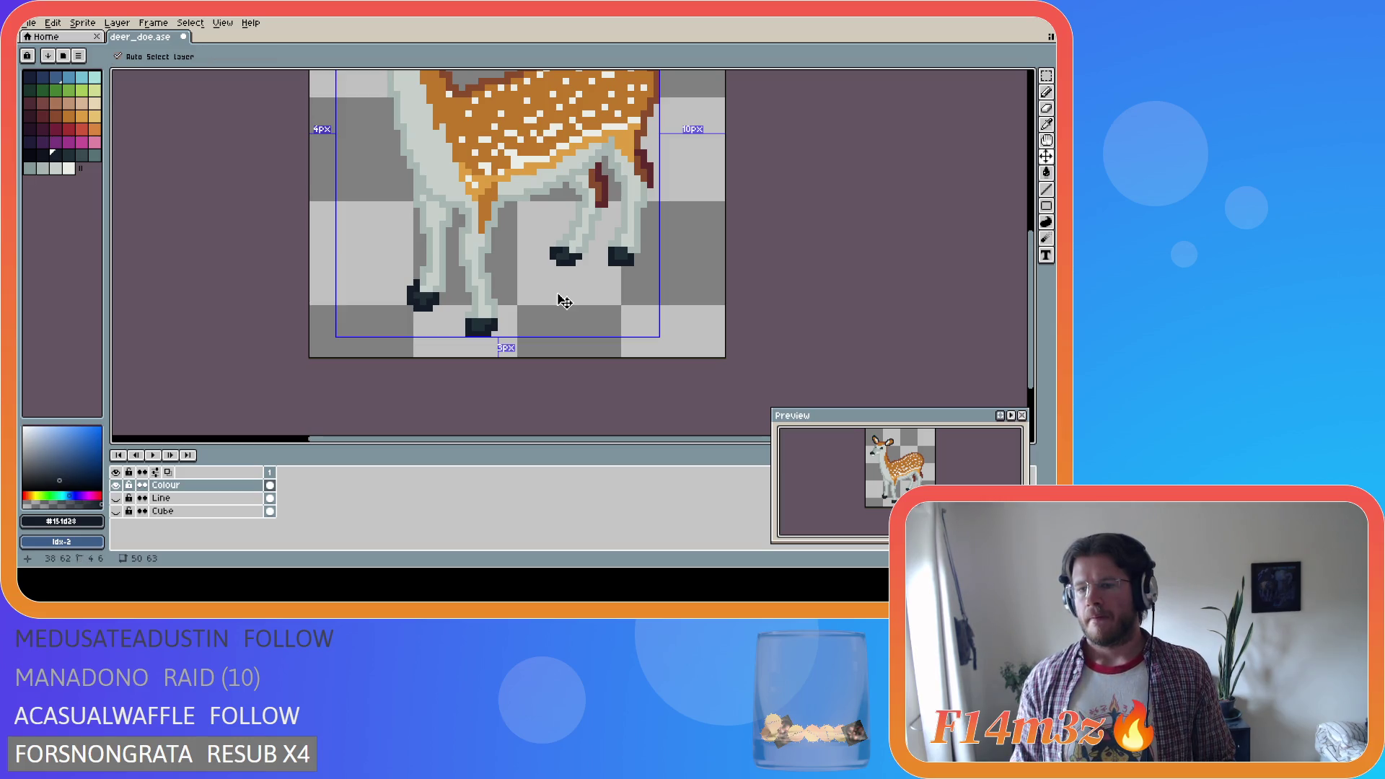
key(ctrl)
key(ctrl)
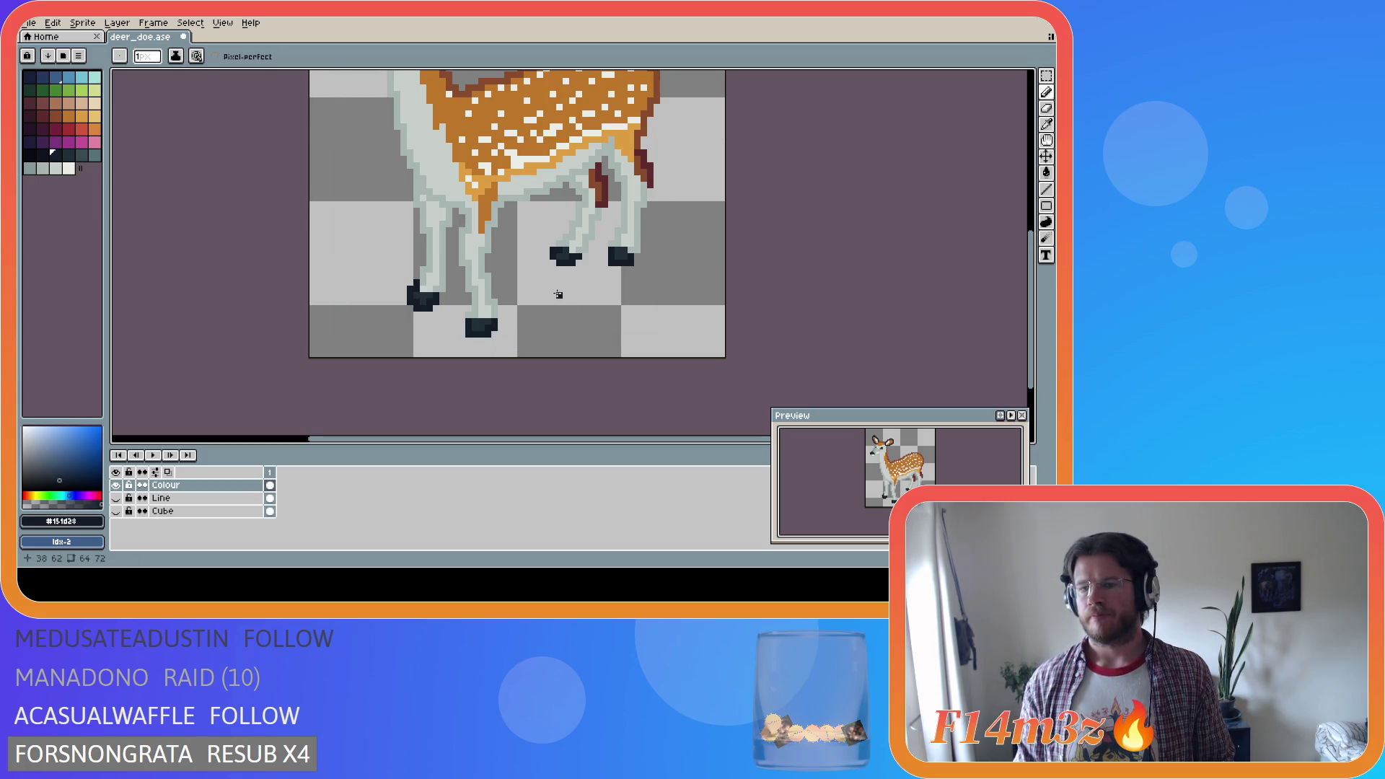
key(alt)
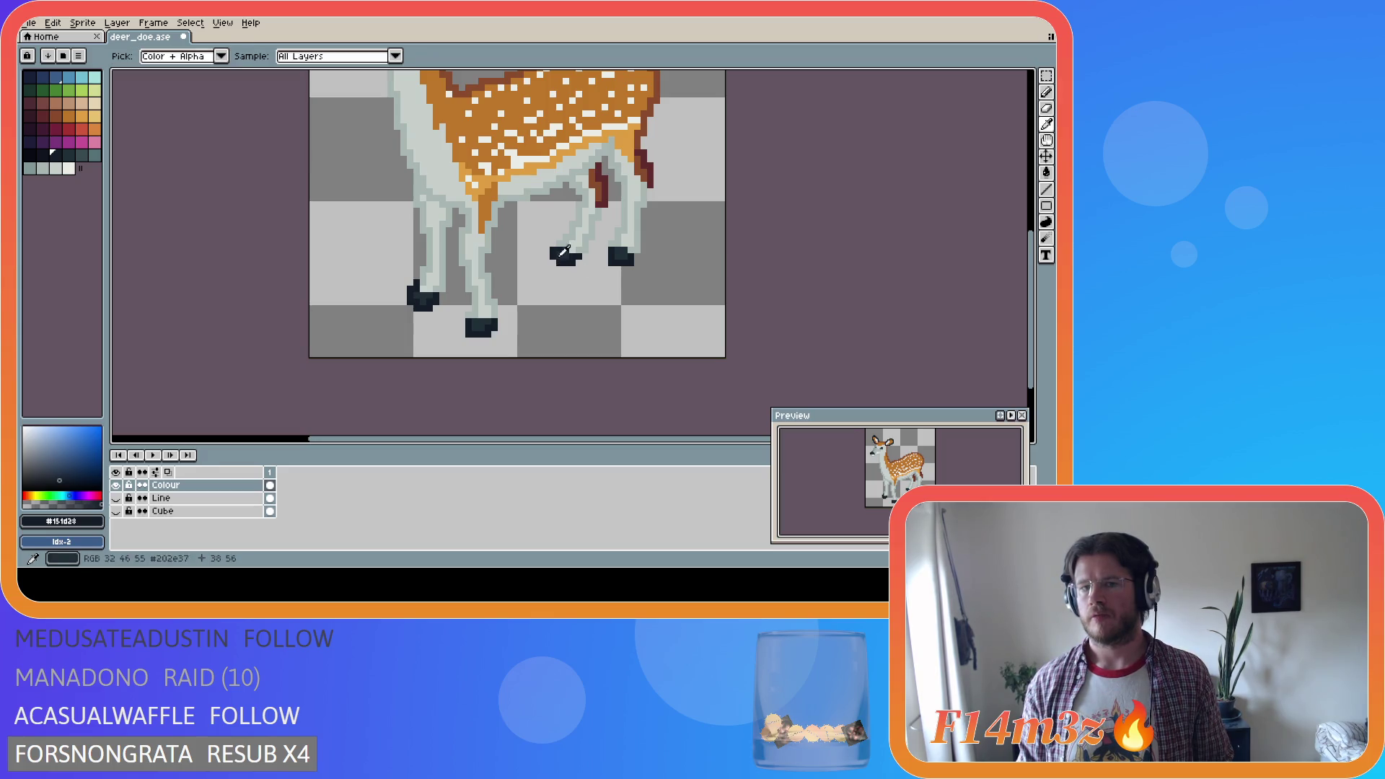
key(ctrl+z)
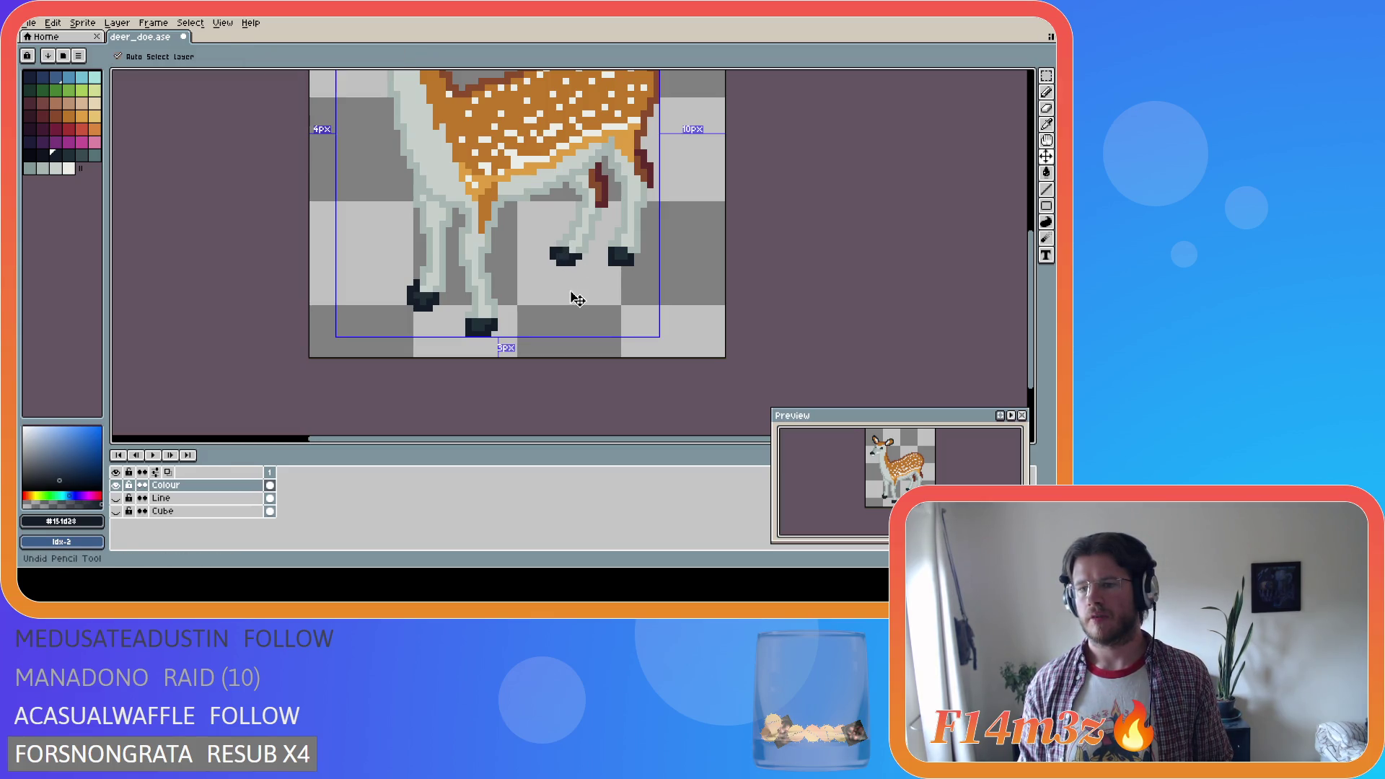
key(ctrl)
key(ctrl+s)
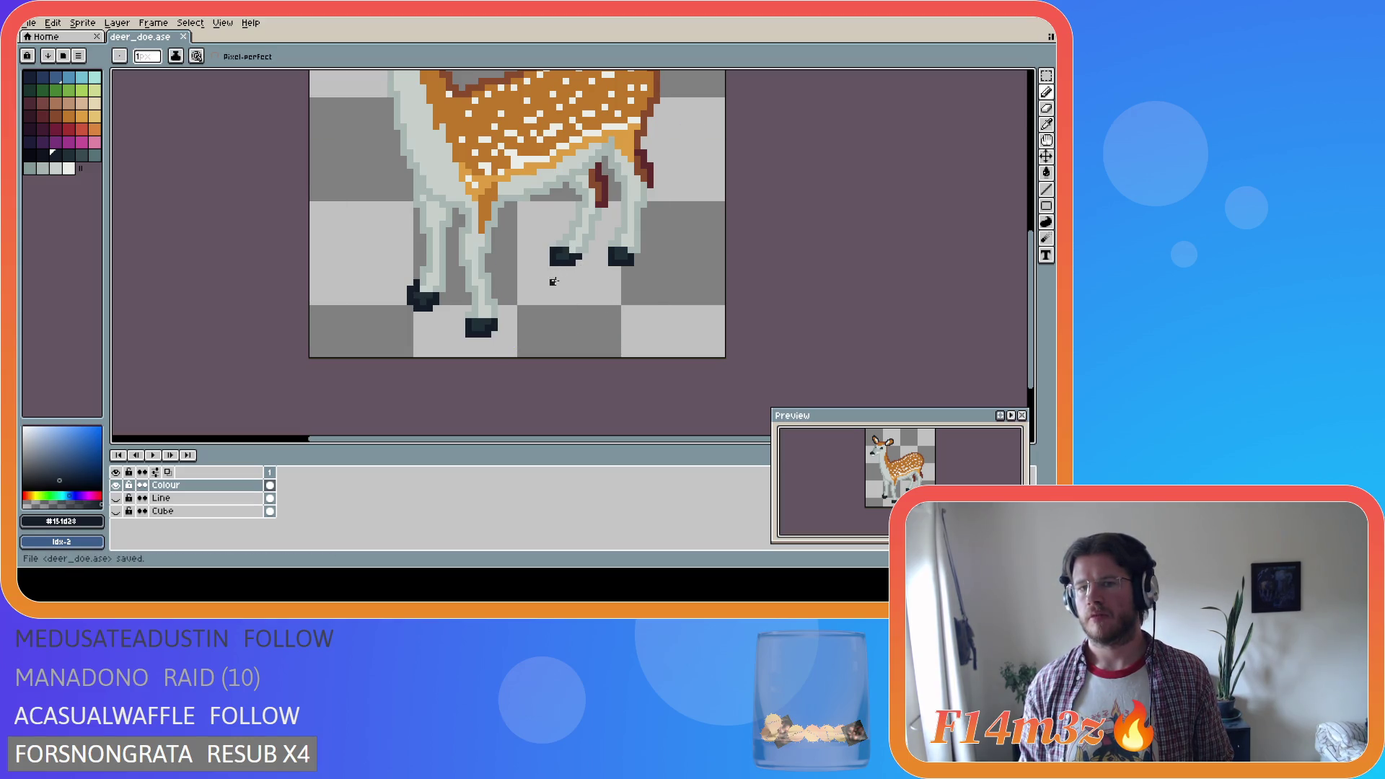
Add light and mid grey #a8b5b2 pixels above the left rear hoof, saving along the way
alt+click(570, 249)
click(570, 249)
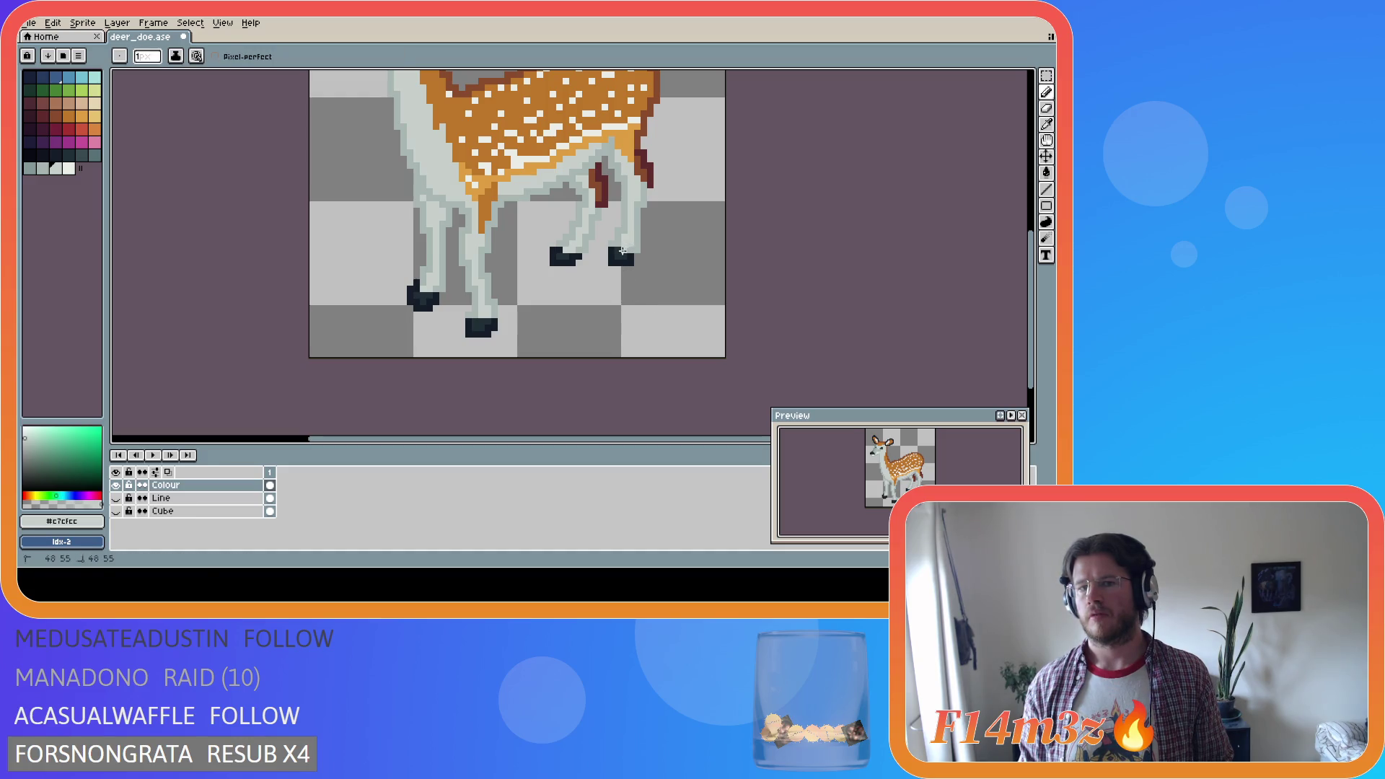
key(ctrl)
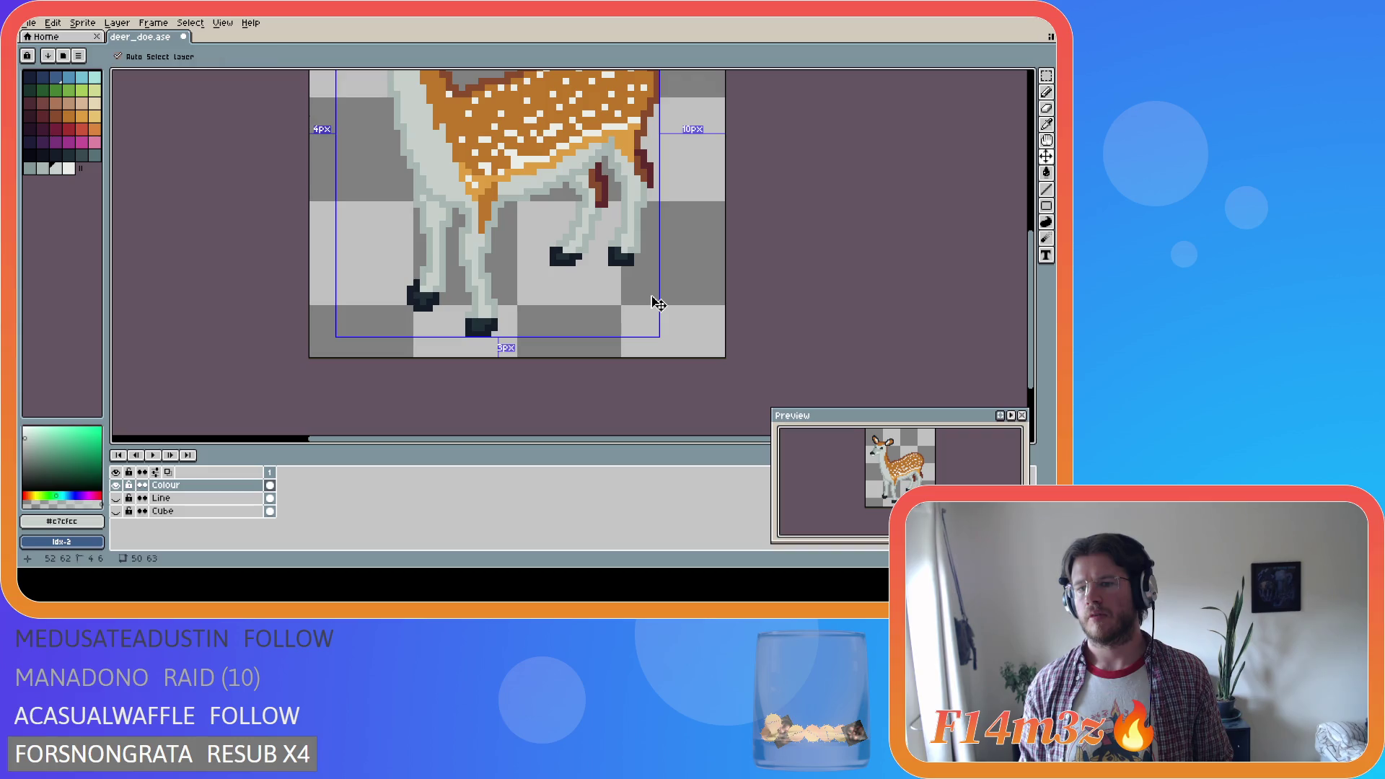
key(ctrl+s)
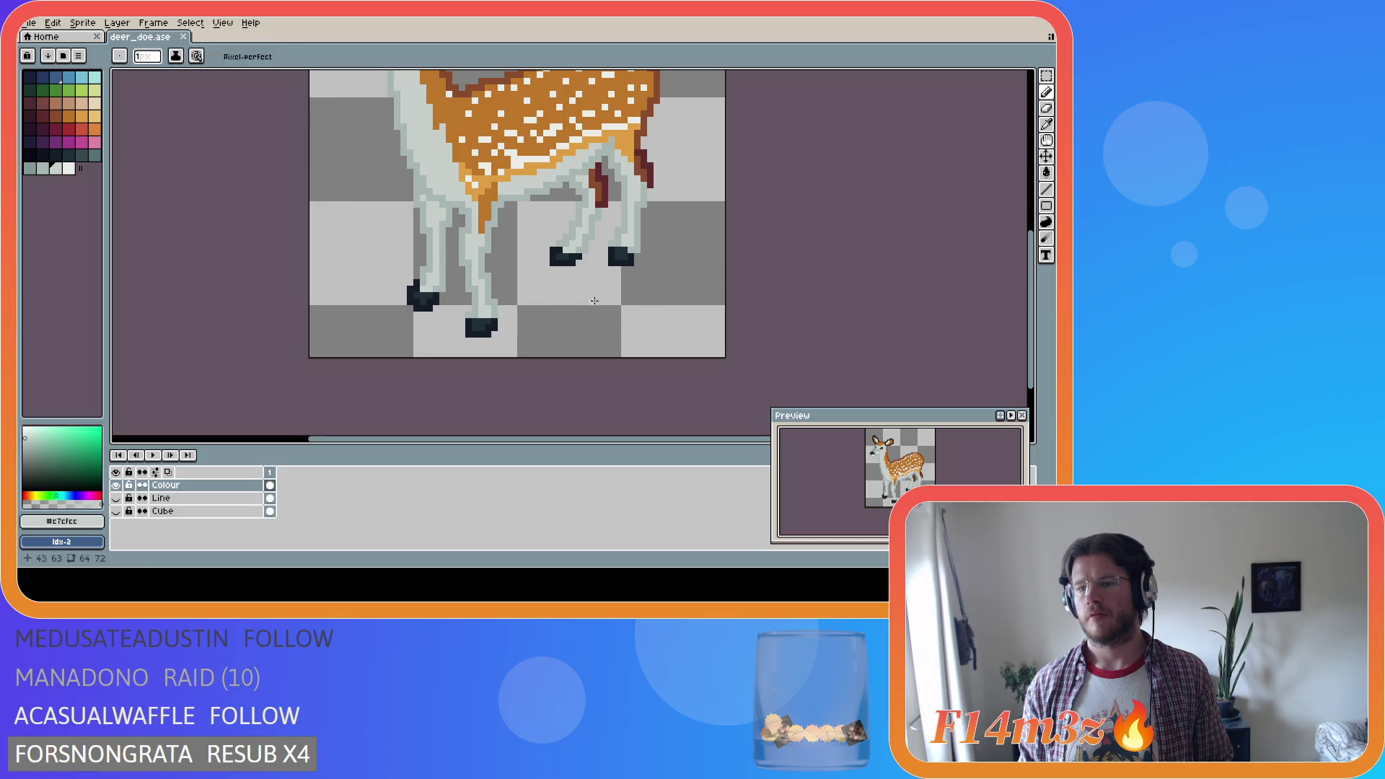
alt+click(570, 238)
click(556, 249)
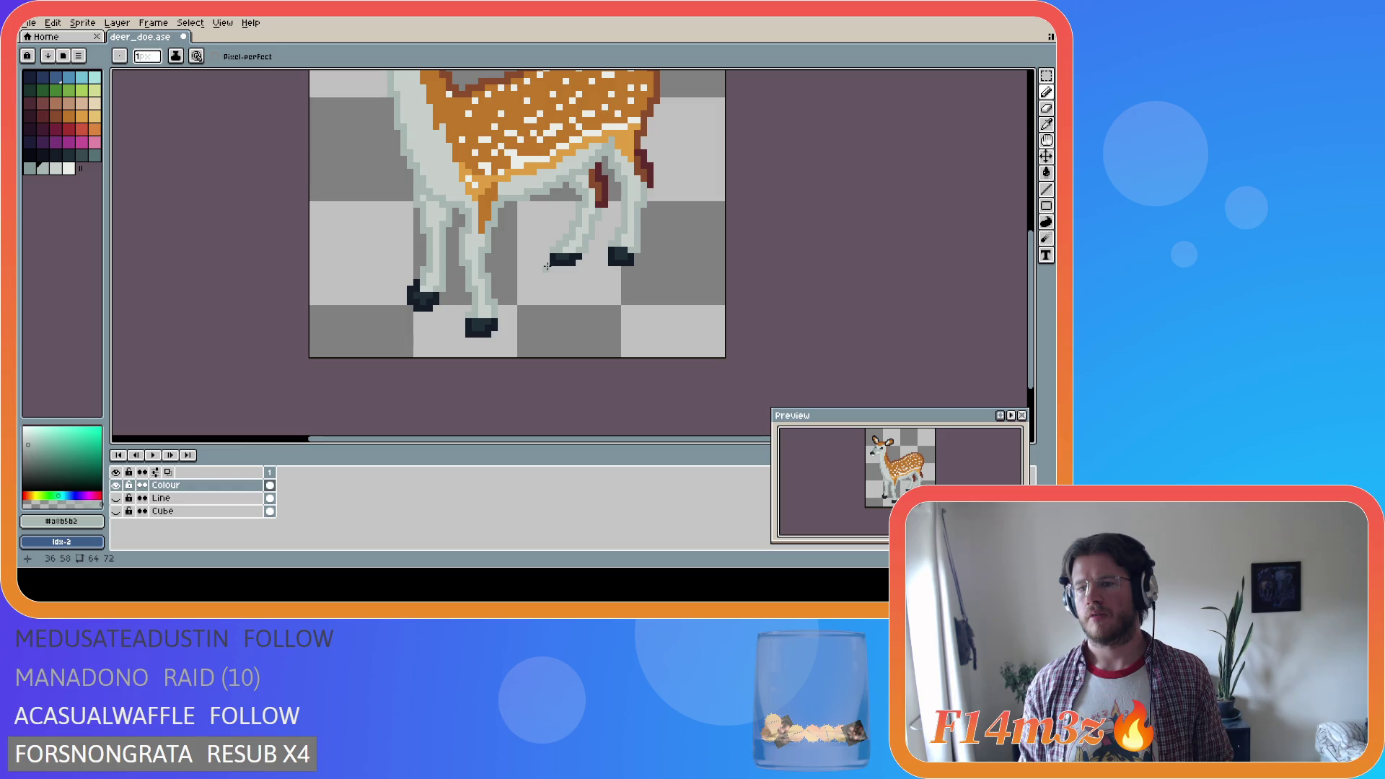
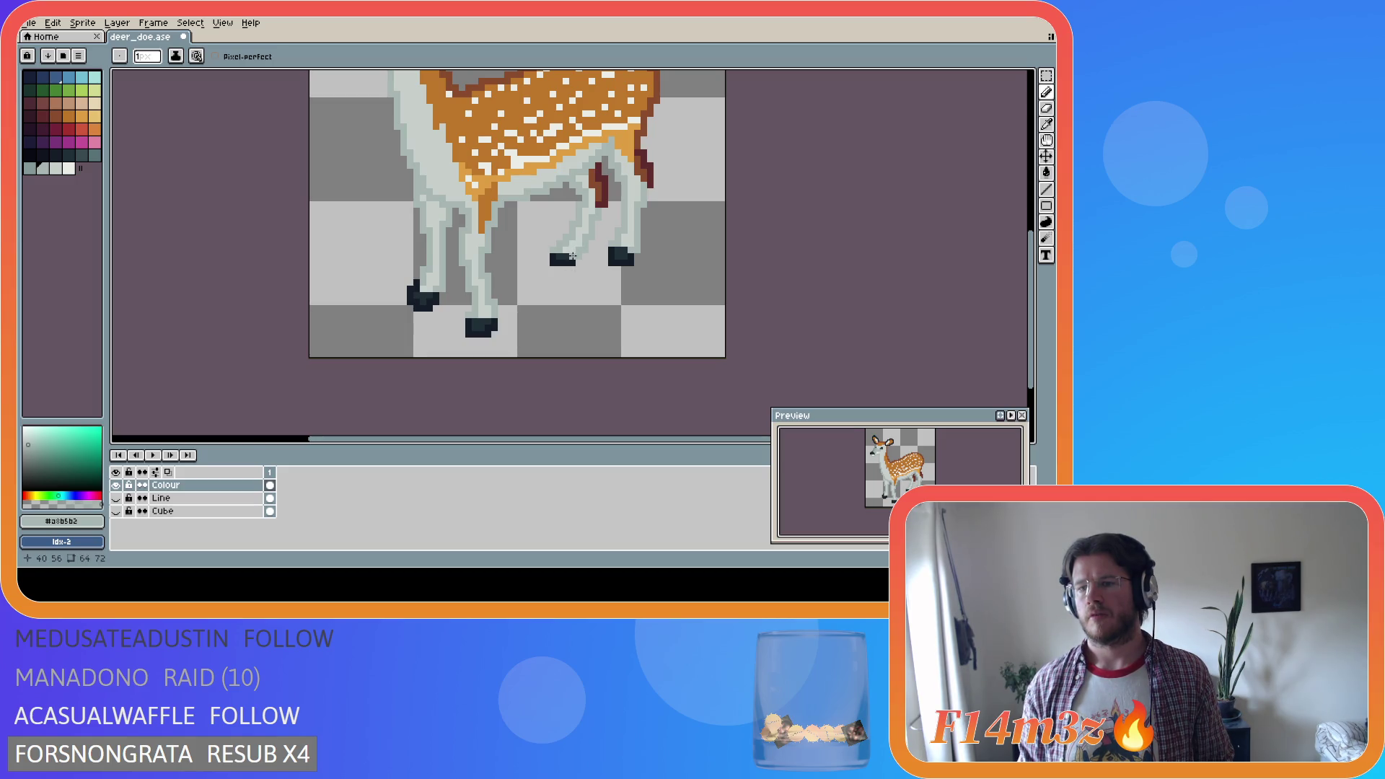
Sample the light and dark leg greys and test light pixels on the front hoof, undoing wrong strokes
alt+click(622, 250)
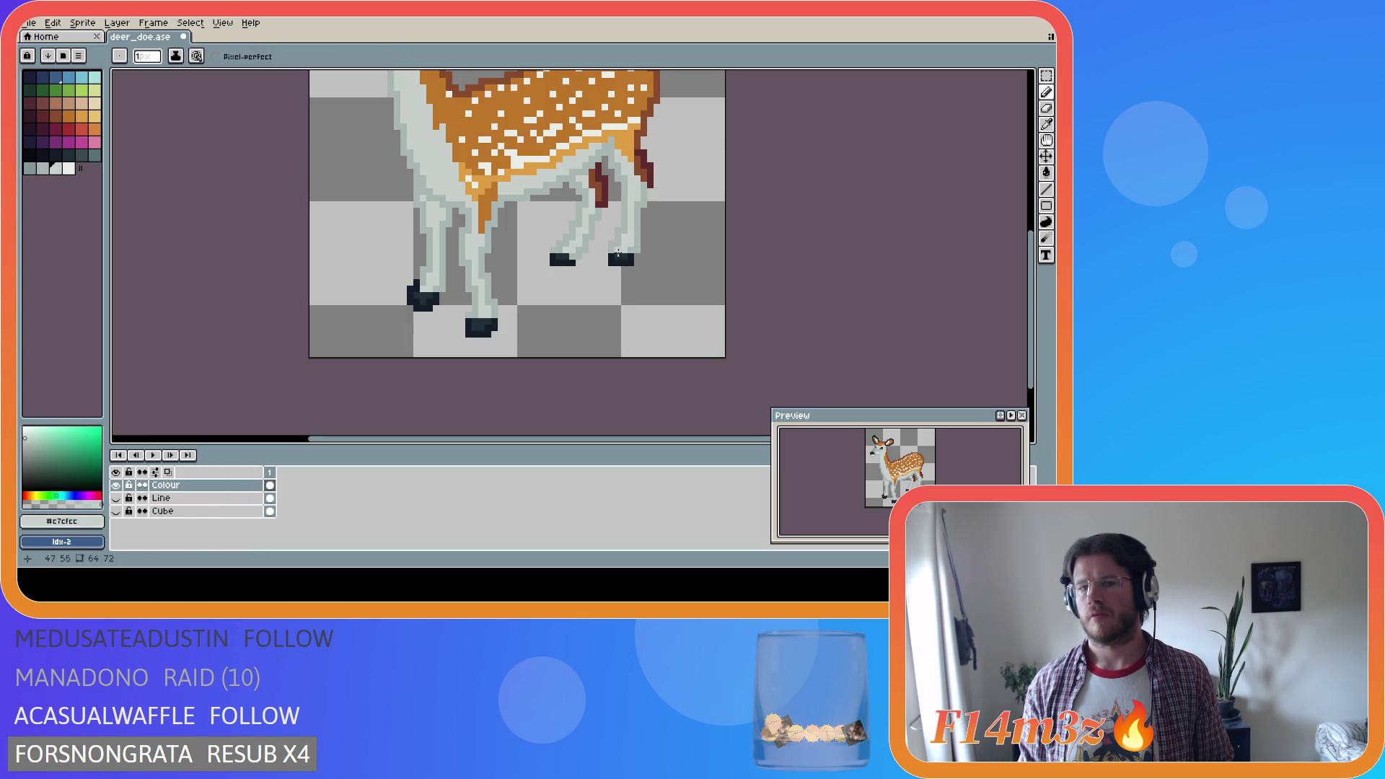
key(ctrl+s)
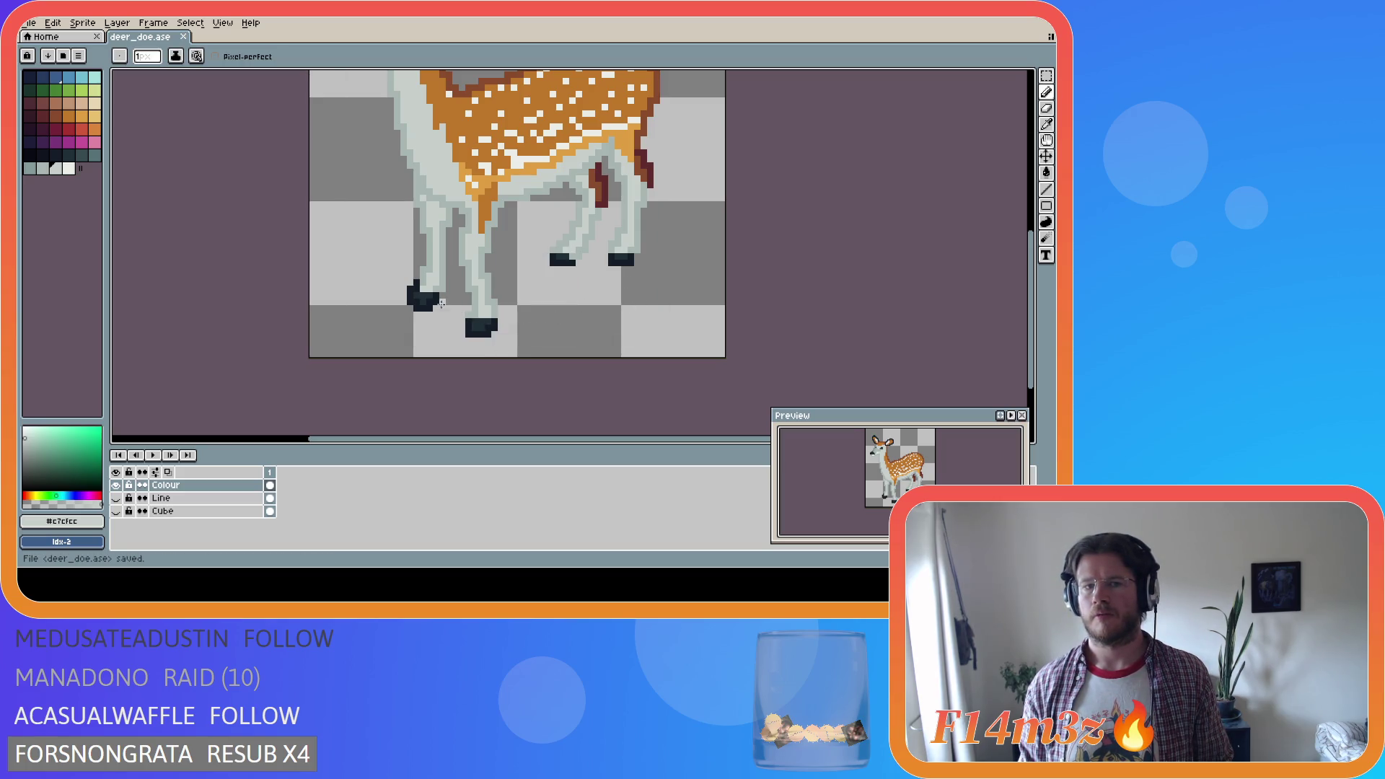
alt+click(417, 282)
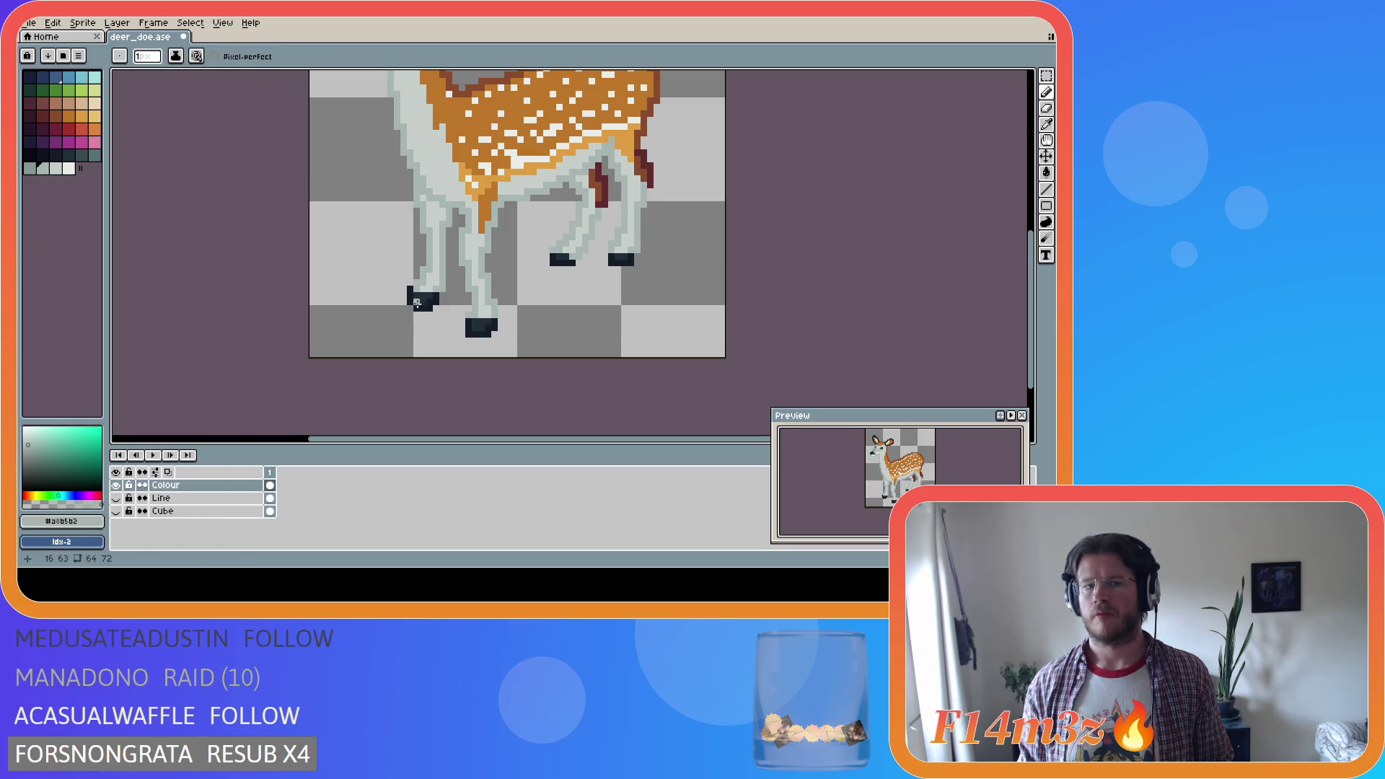
click(410, 289)
alt+click(431, 286)
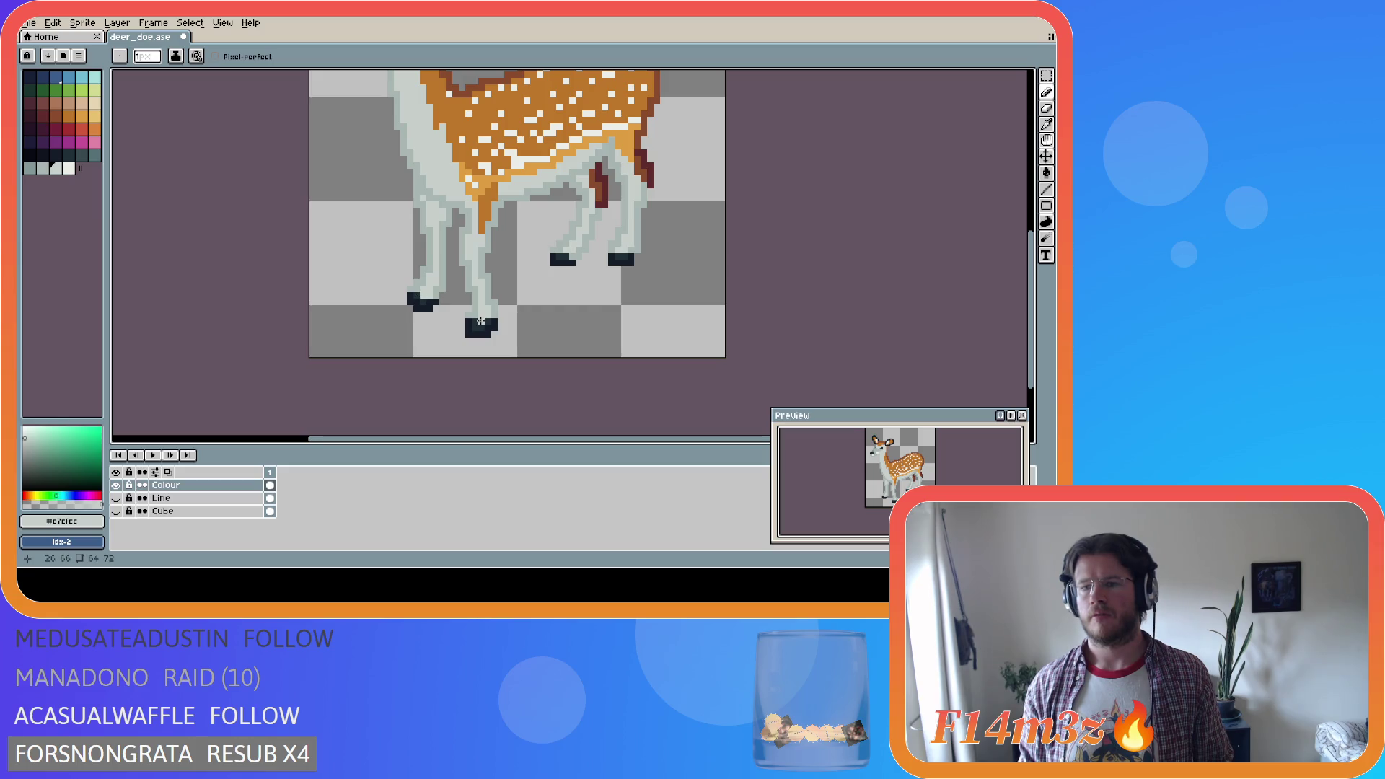
click(479, 320)
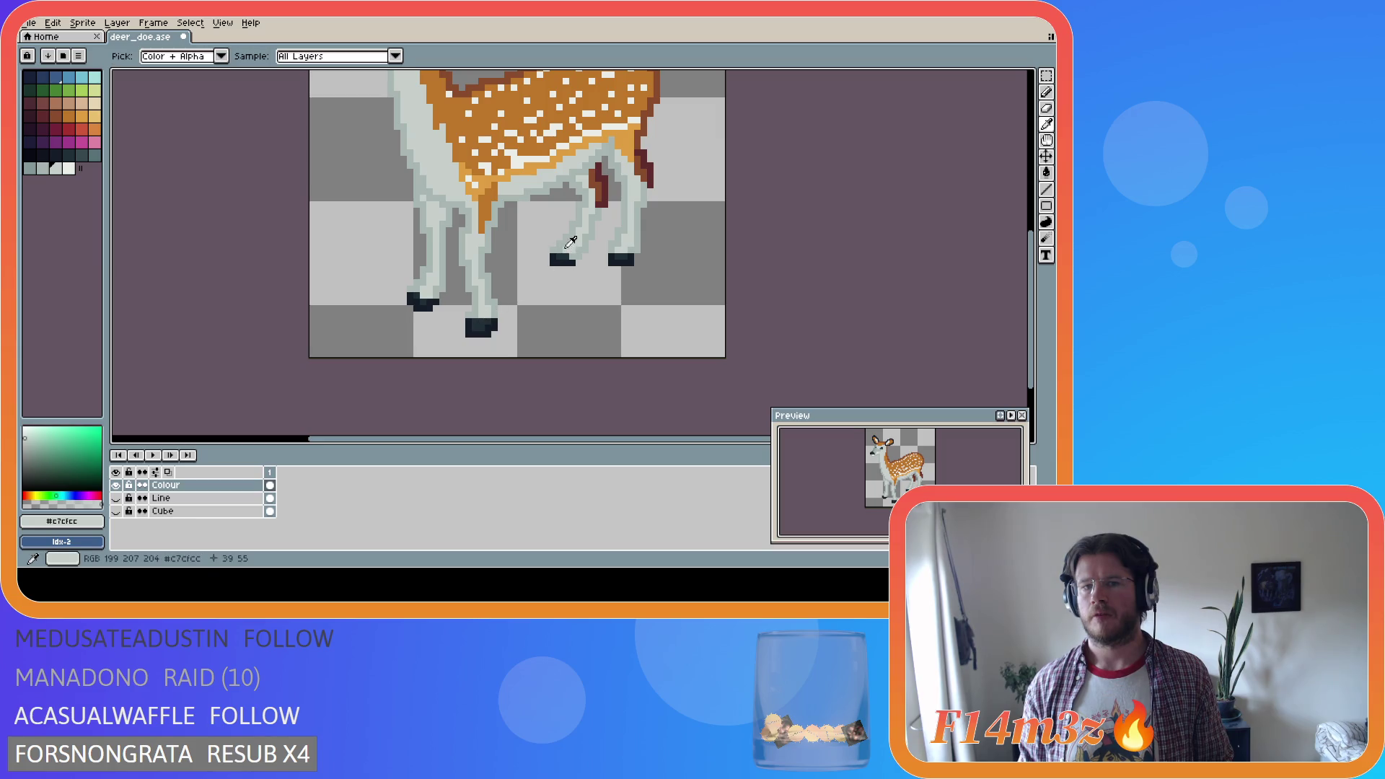
key(ctrl)
key(ctrl+z)
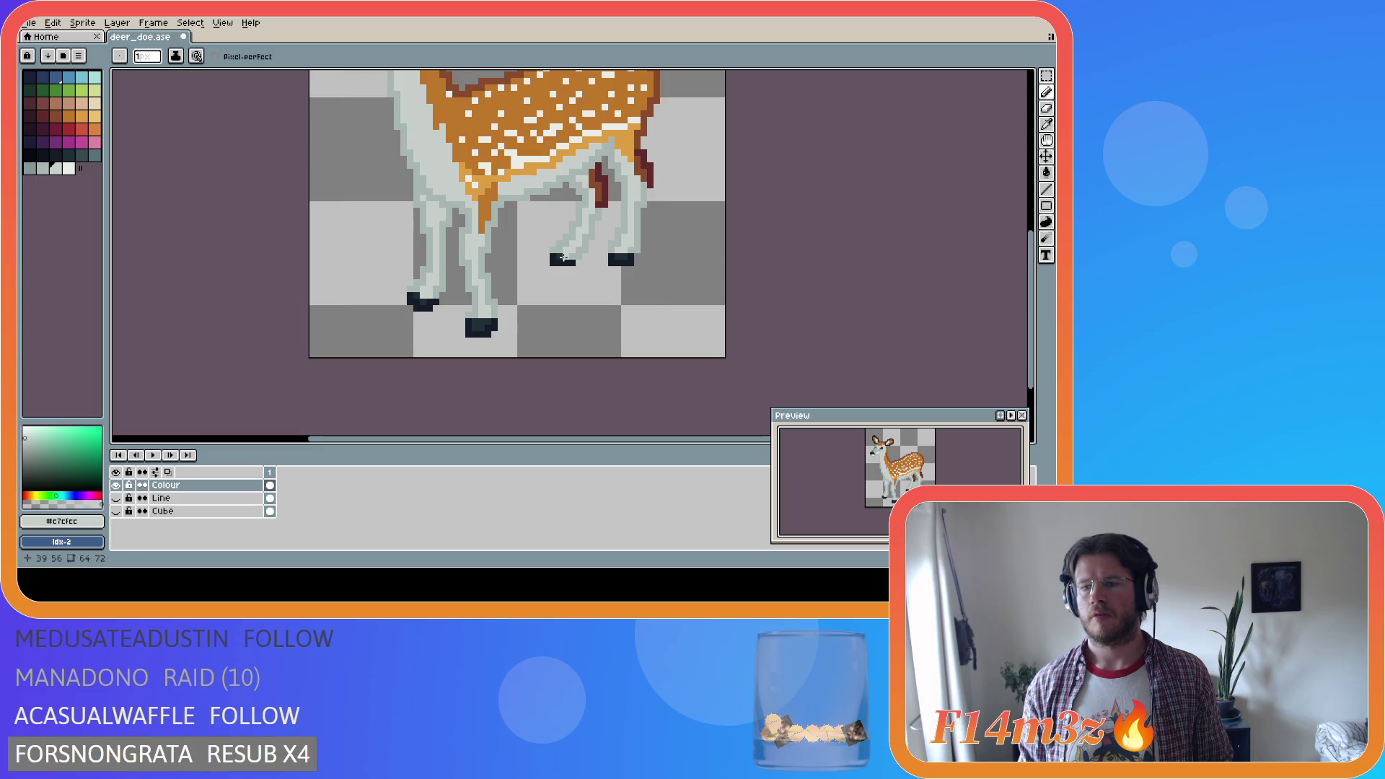
alt+click(630, 249)
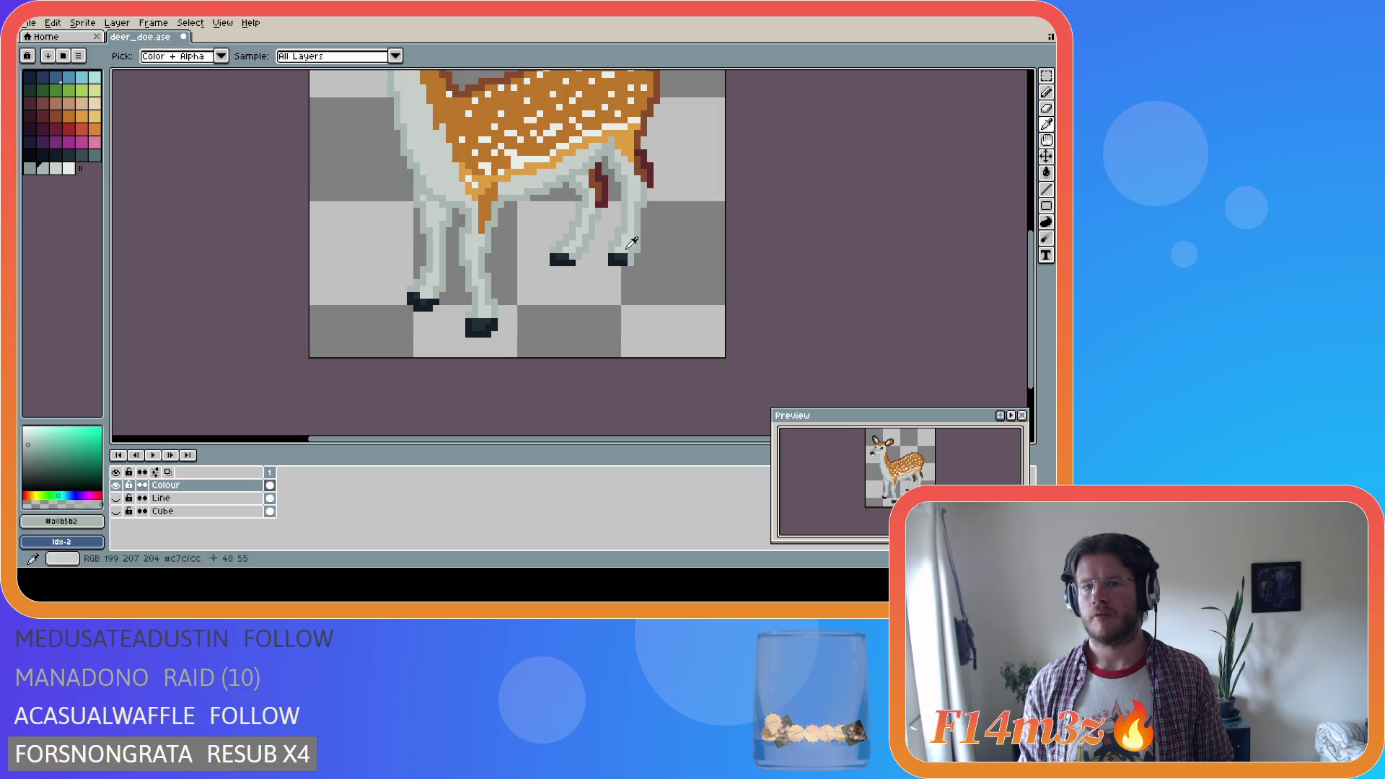
alt+click(630, 258)
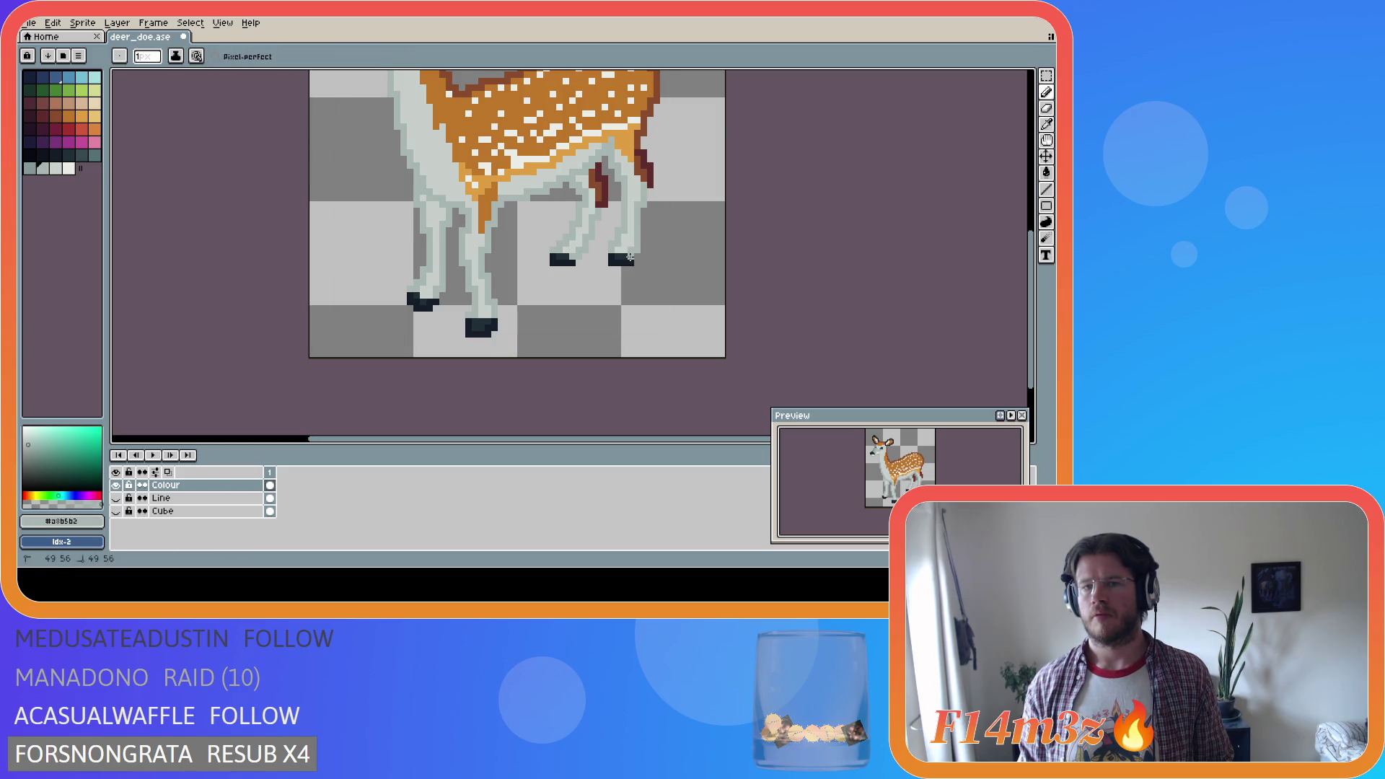
key(ctrl)
key(ctrl+z)
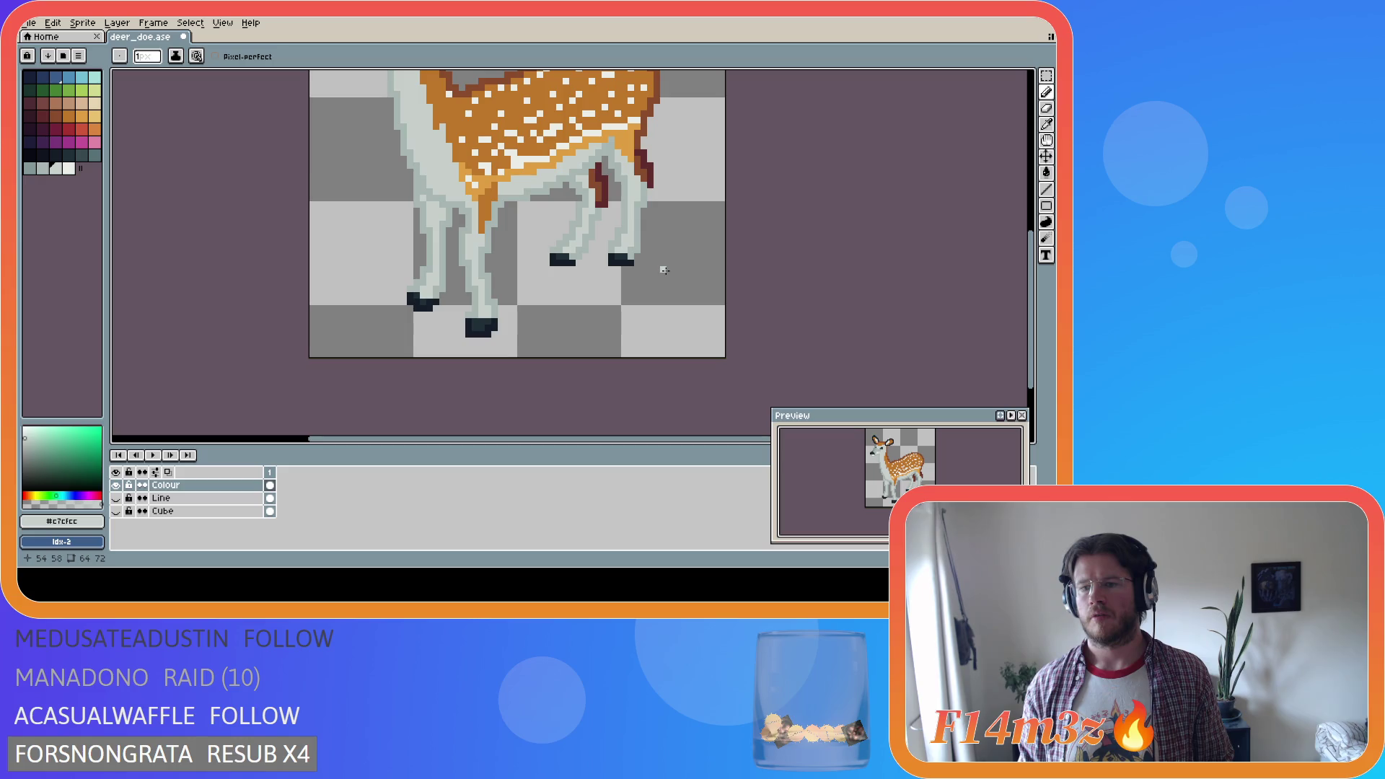
key(ctrl)
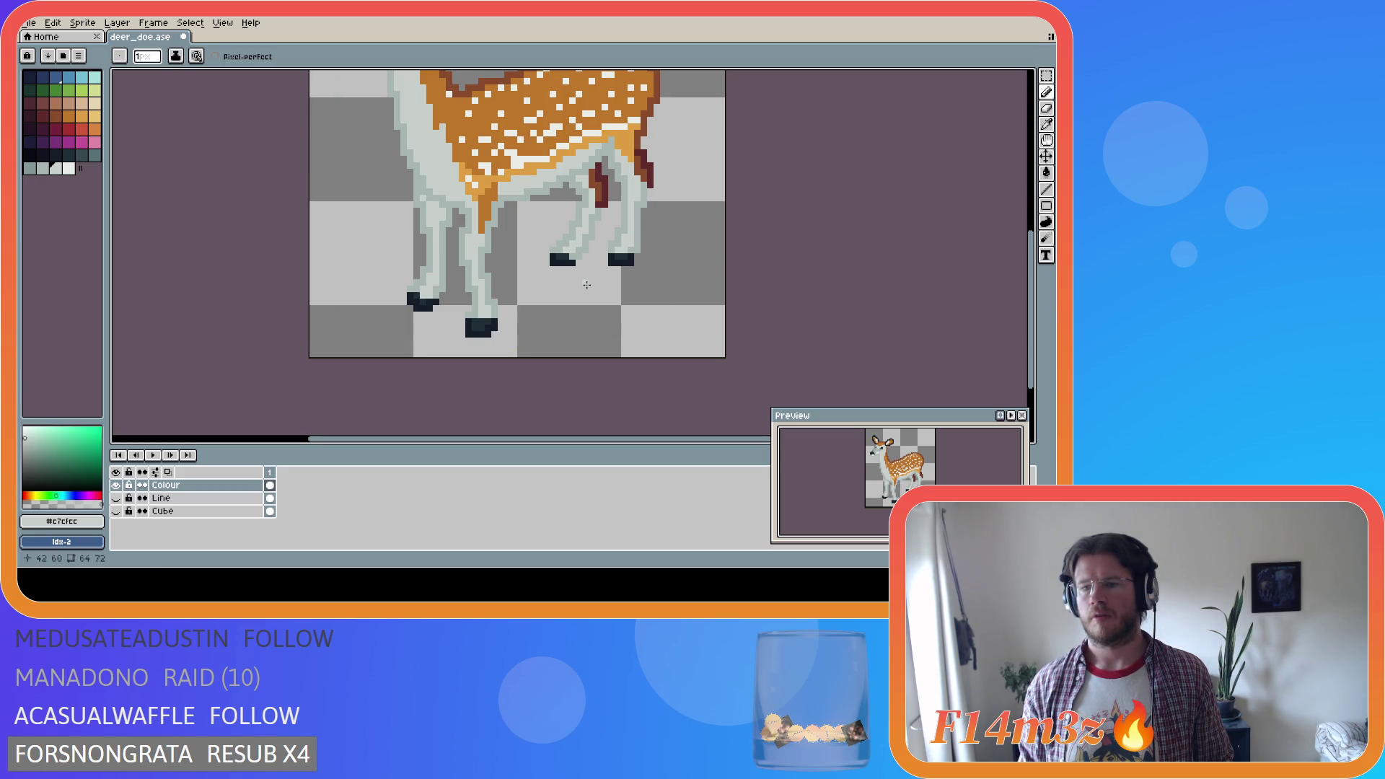
Eyedrop the light leg grey #c7cfcc, repaint the front hoof's top row, and save deer_doe.ase
key(alt)
alt+click(422, 297)
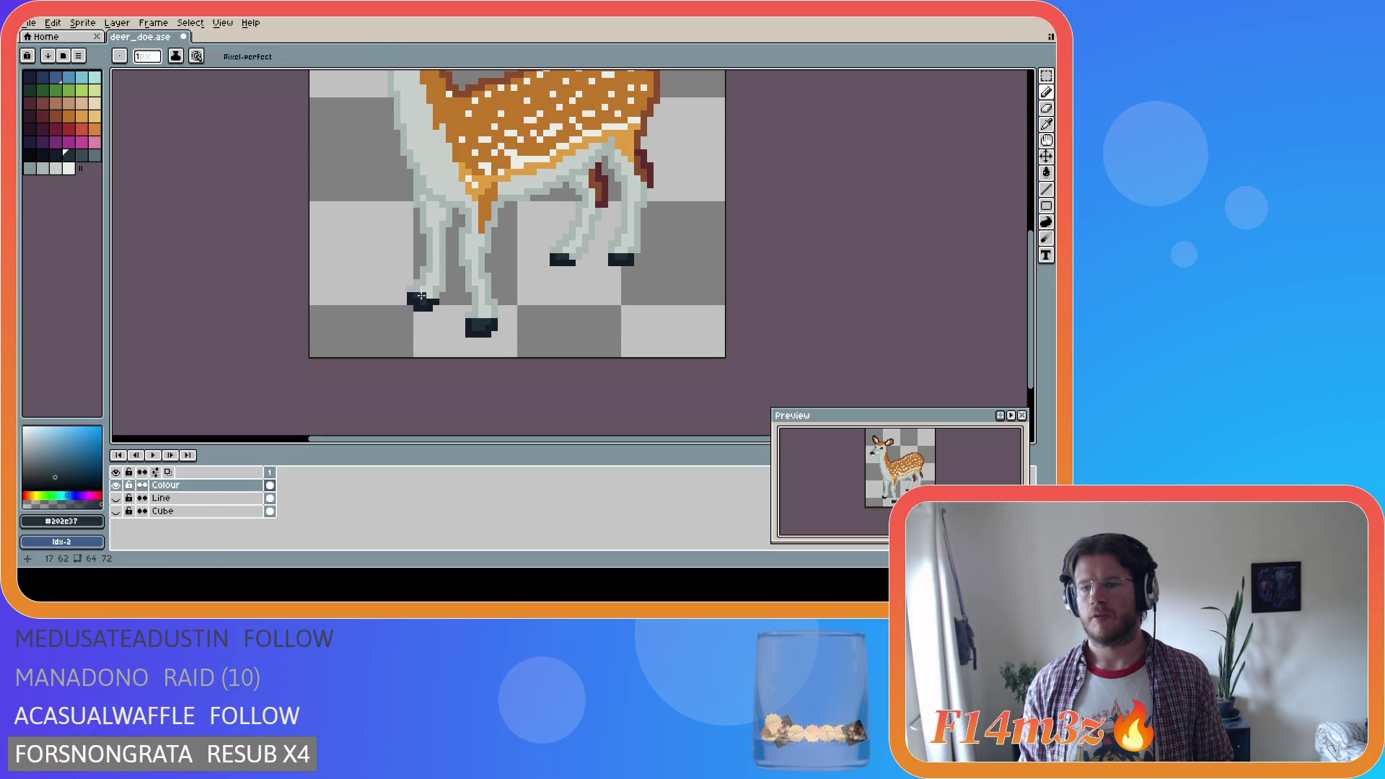
key(ctrl)
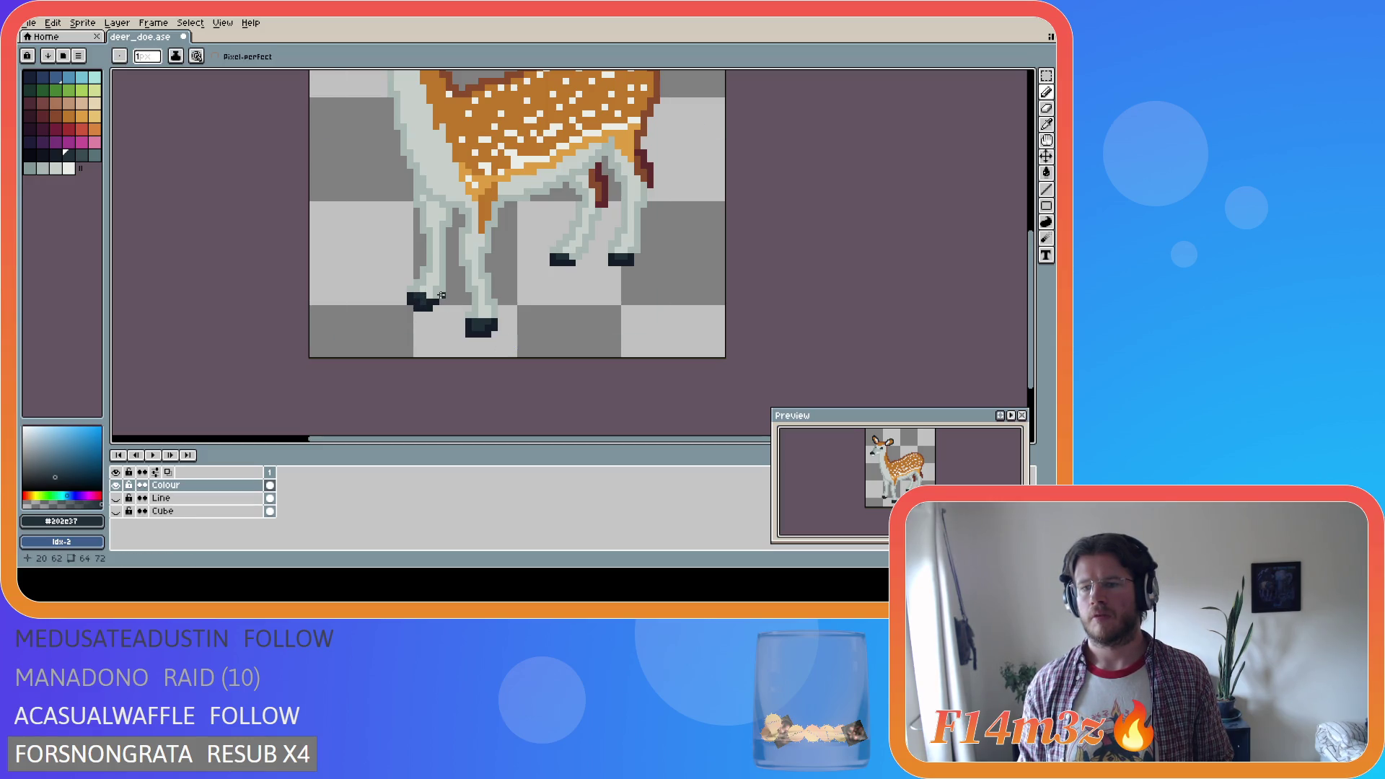
key(alt)
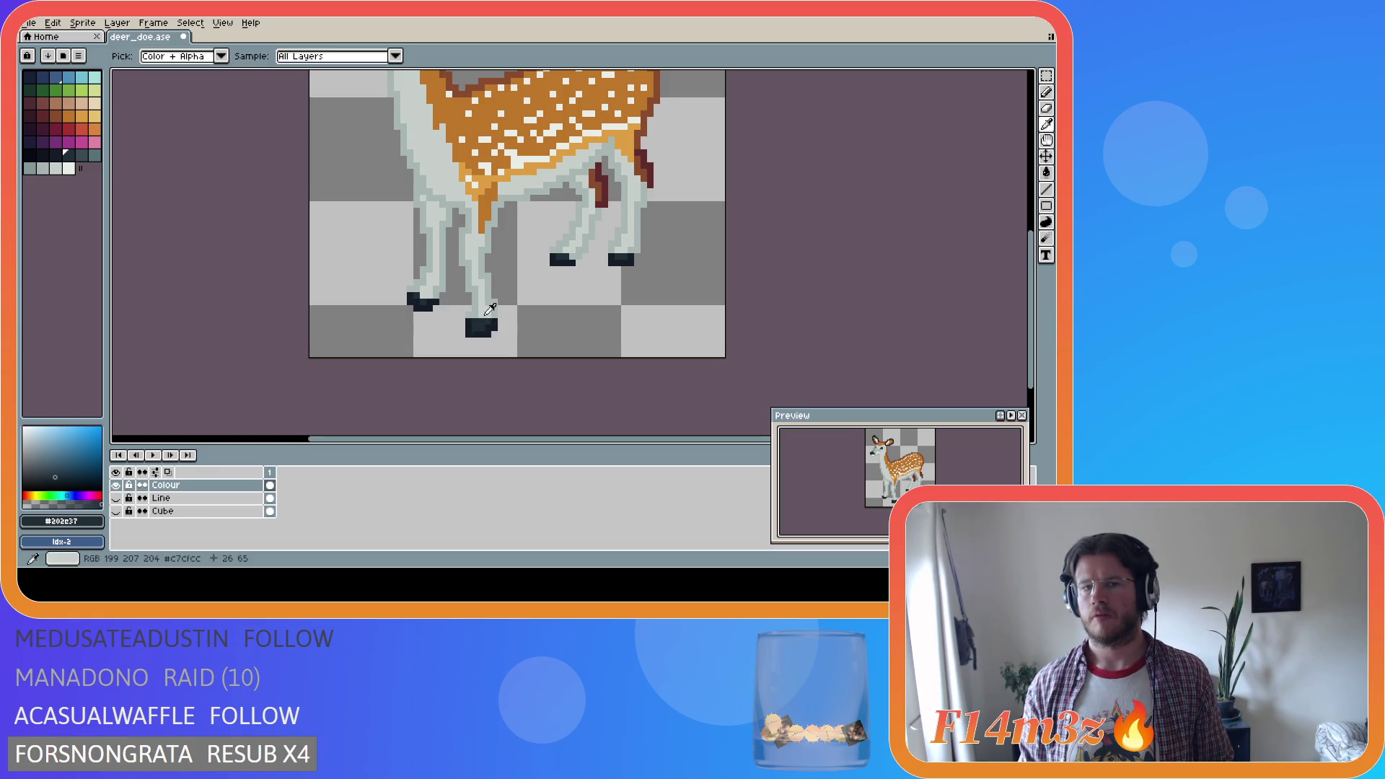
alt+click(497, 310)
alt+click(495, 311)
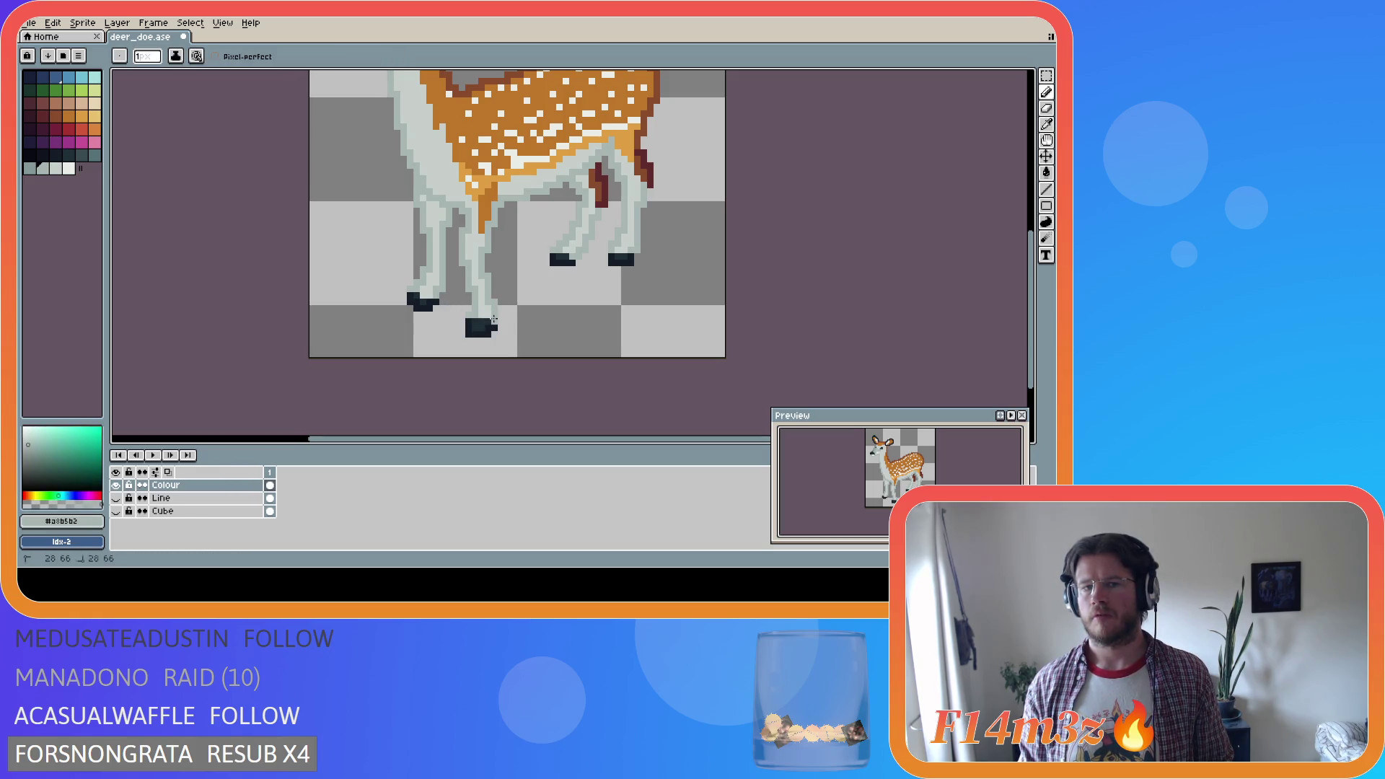
alt+click(478, 312)
drag(475, 322, 491, 323)
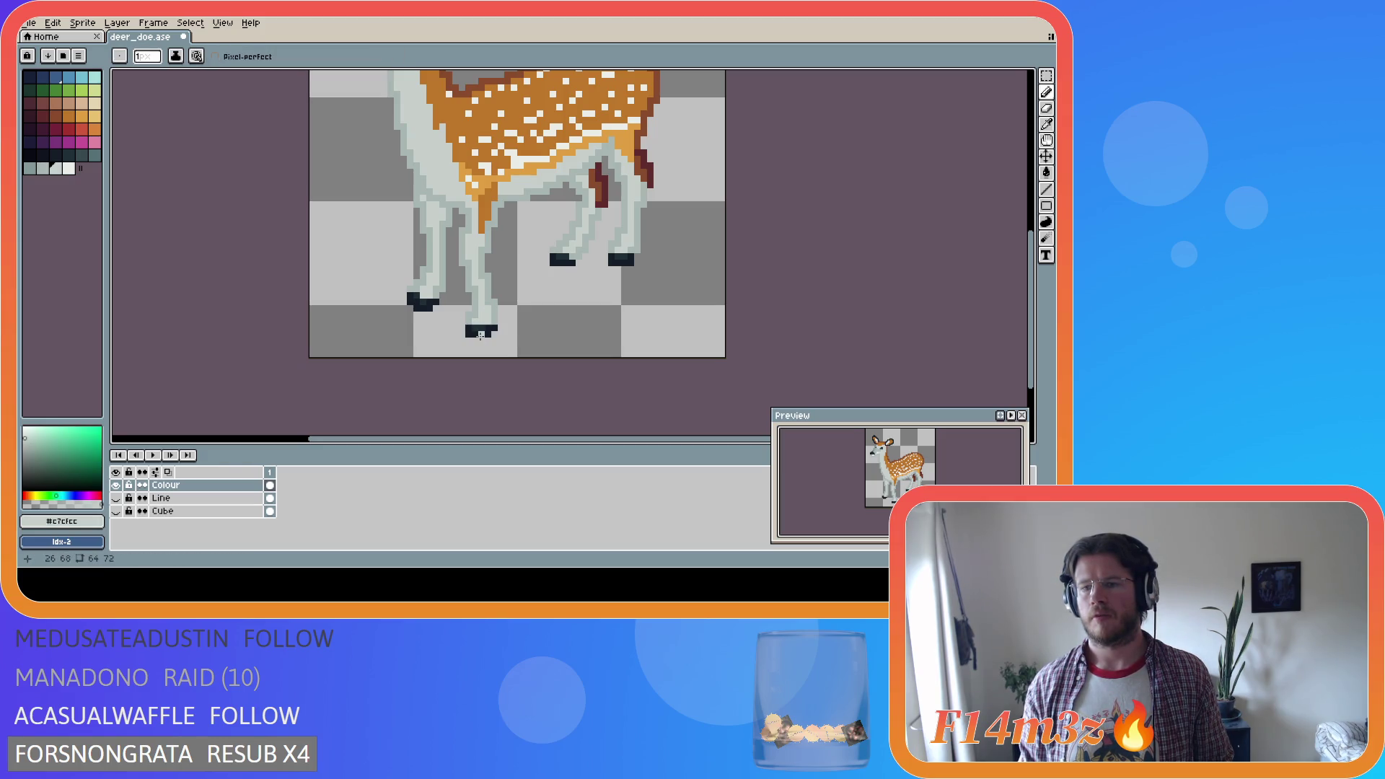
key(ctrl+s)
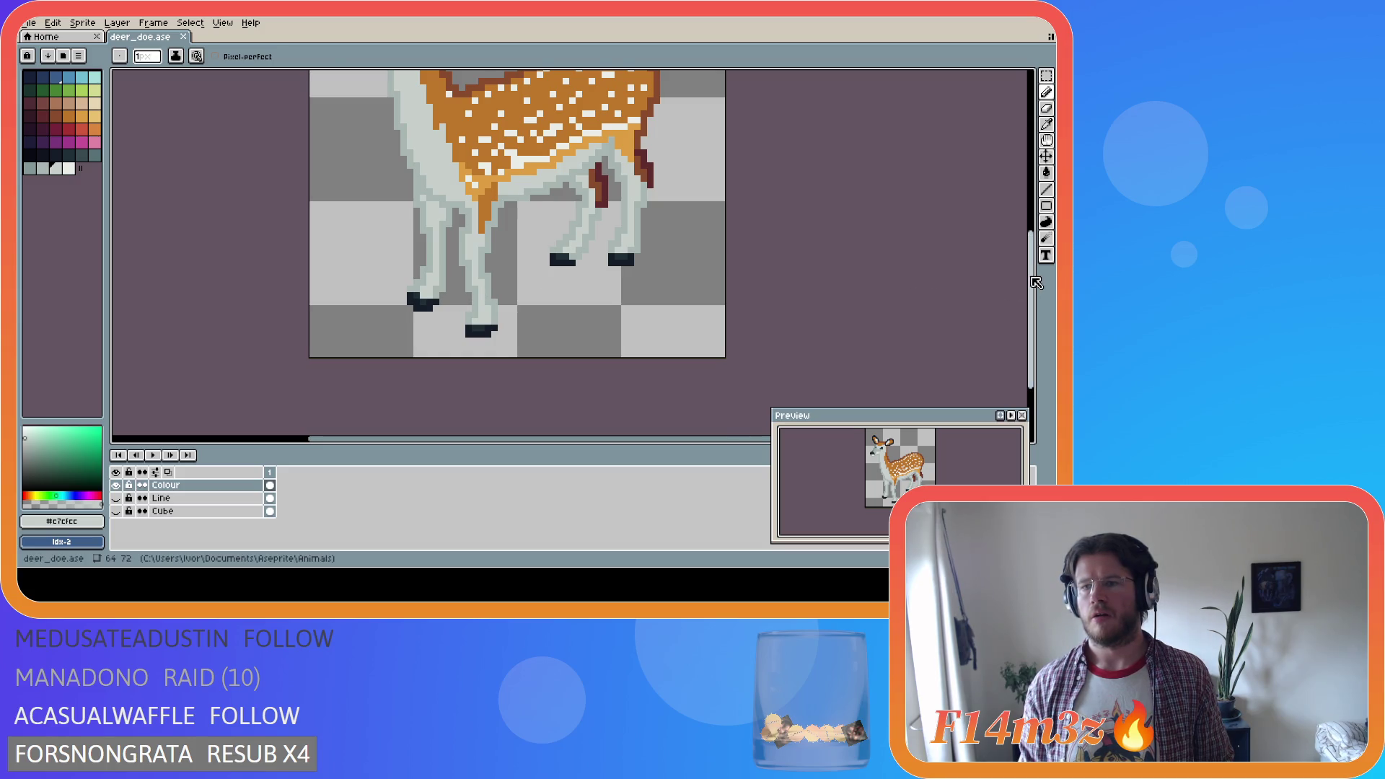
drag(1031, 285, 1036, 223)
click(1046, 222)
scroll(364, 251, up, 2)
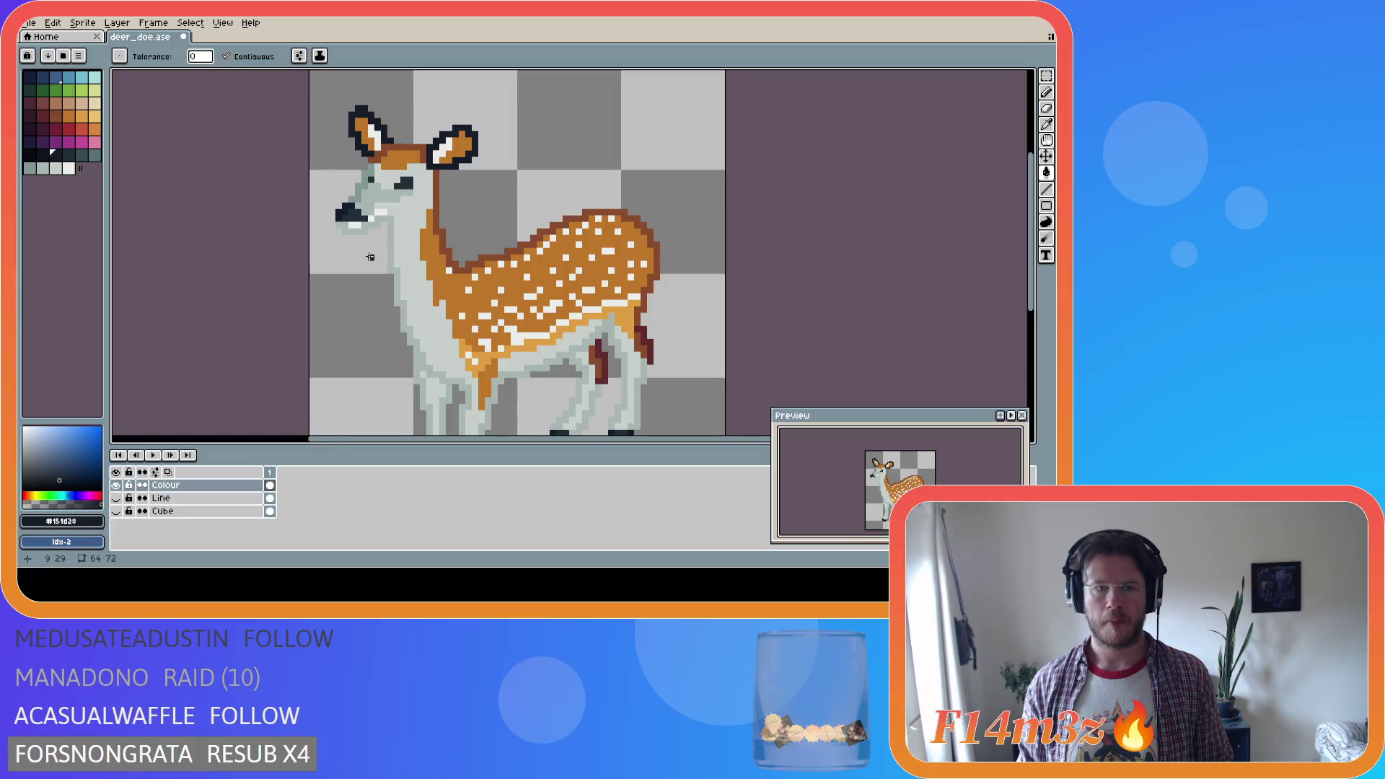
alt+click(355, 211)
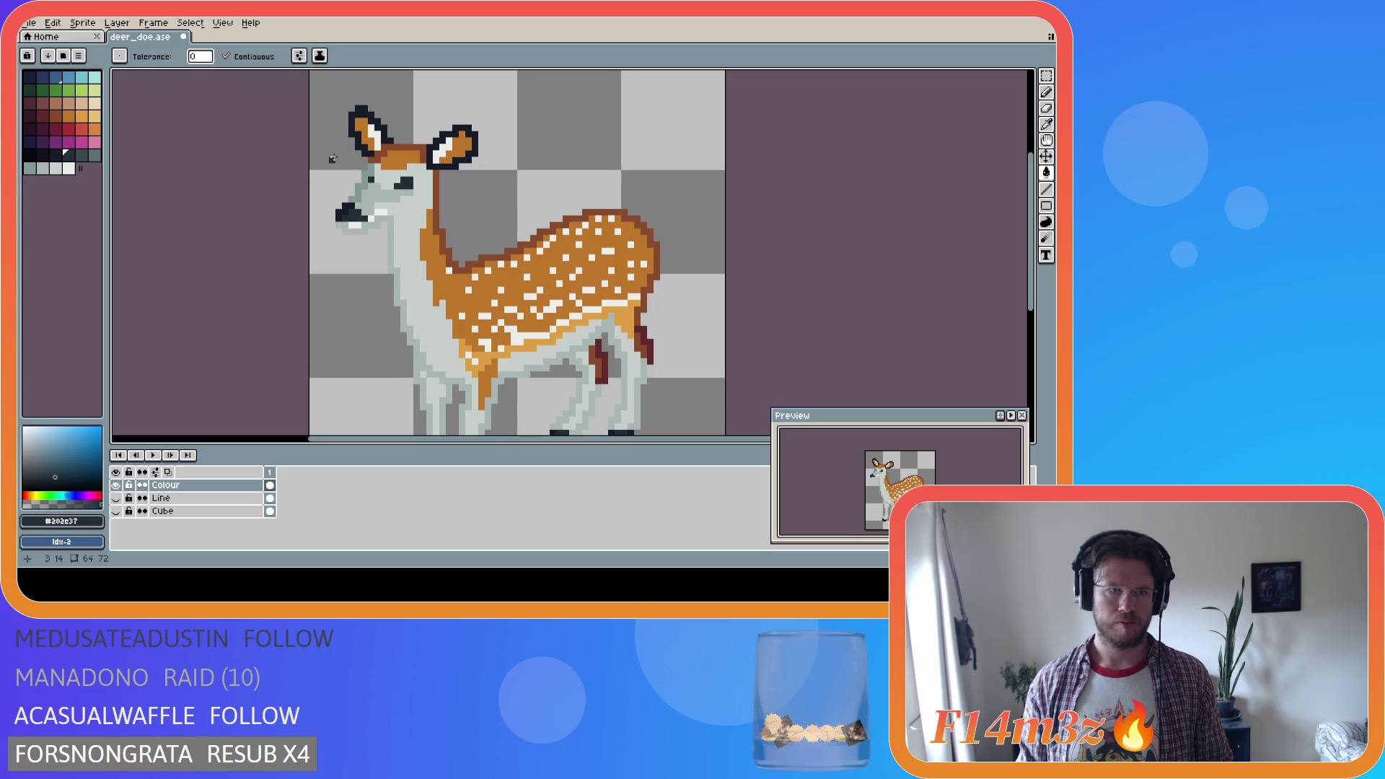
key(g)
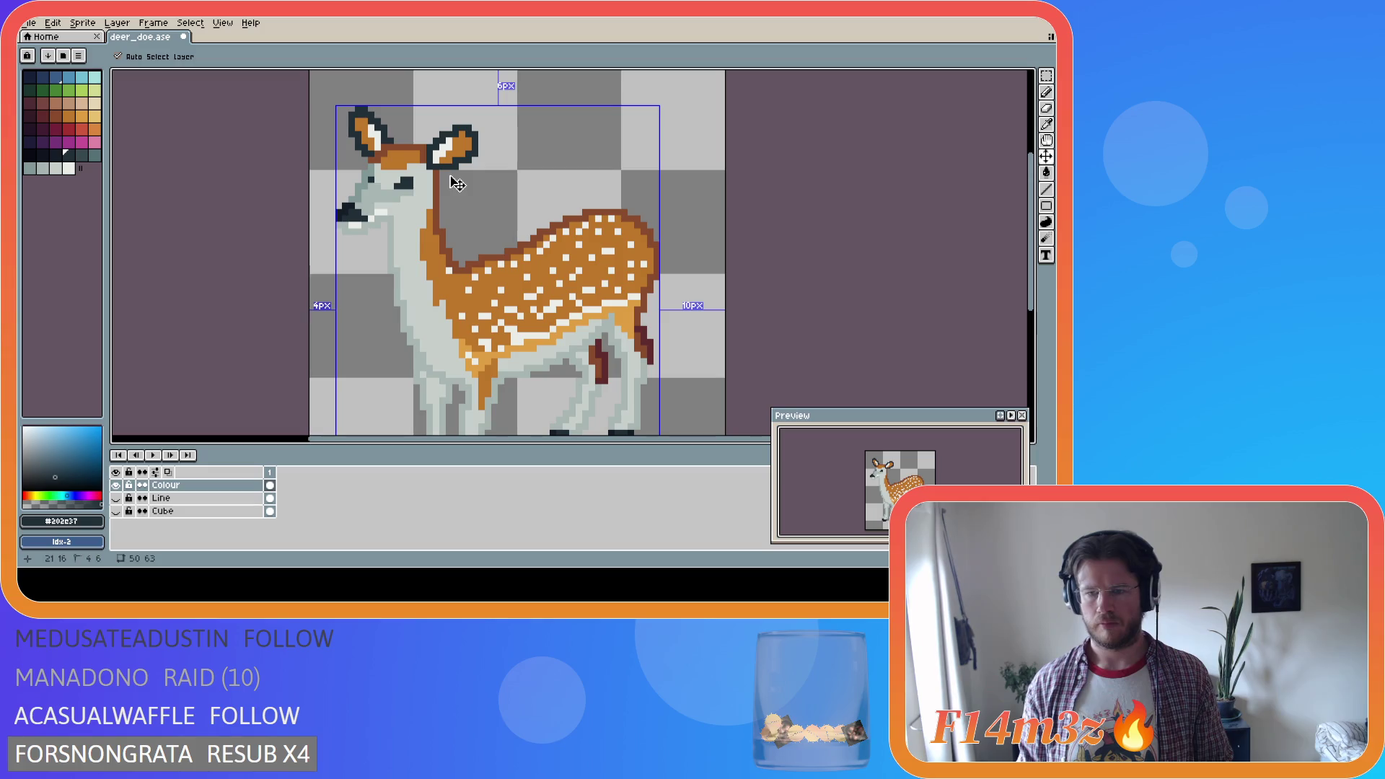
key(i)
click(447, 163)
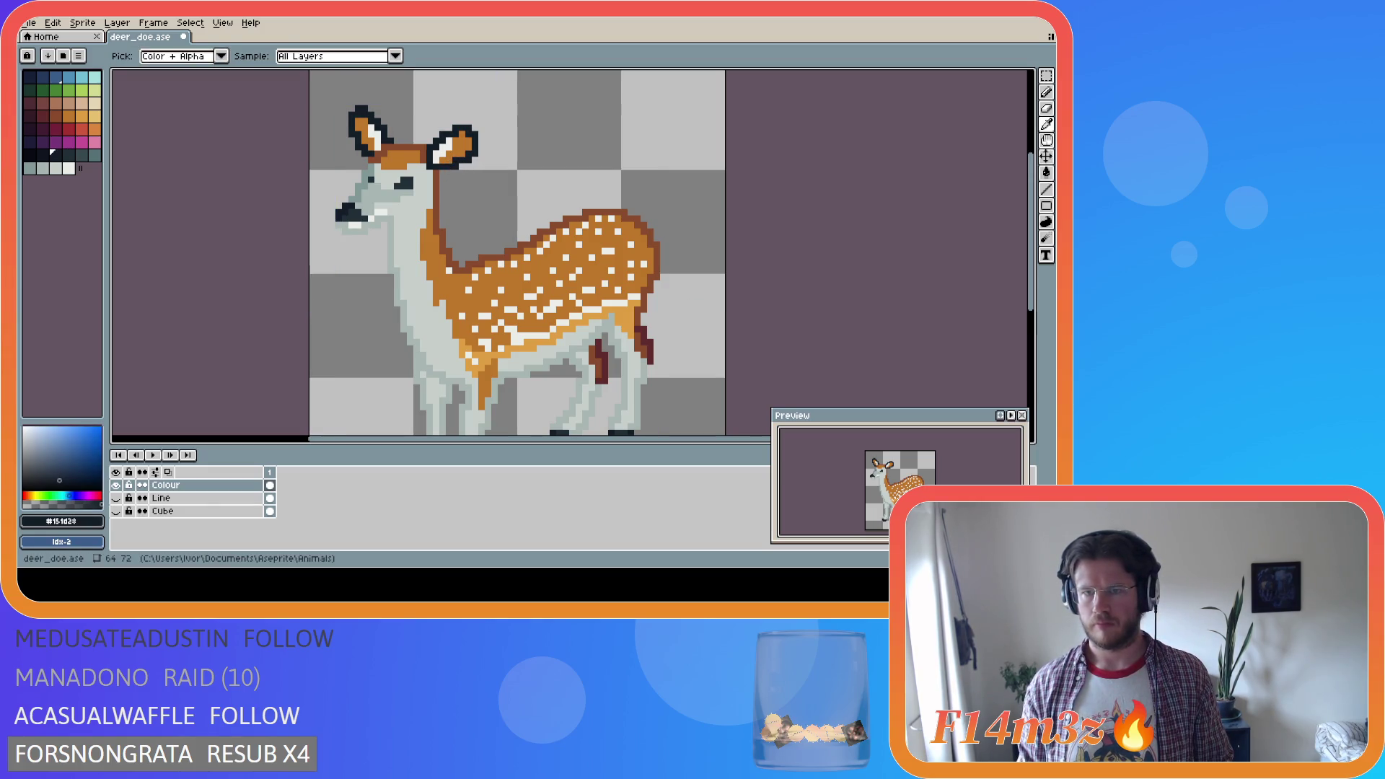
key(g)
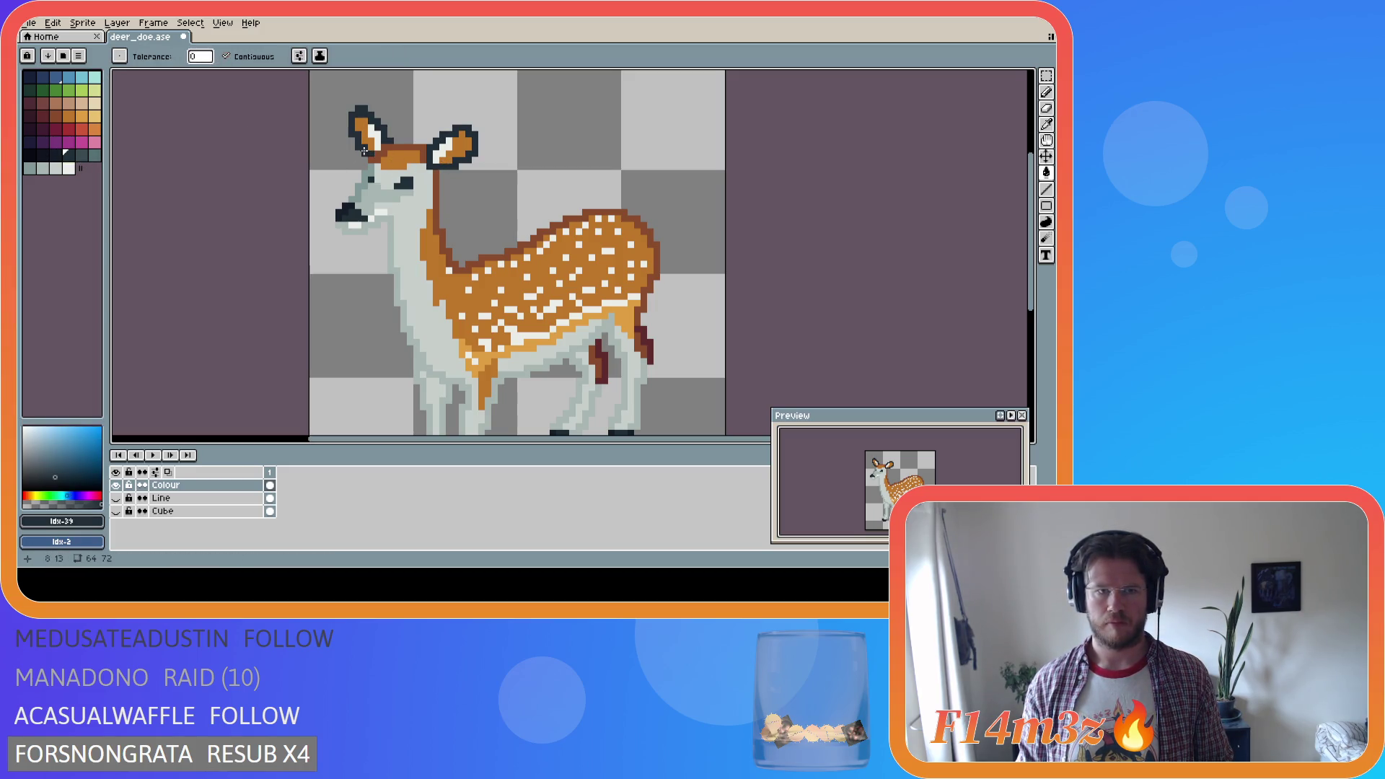
key(i)
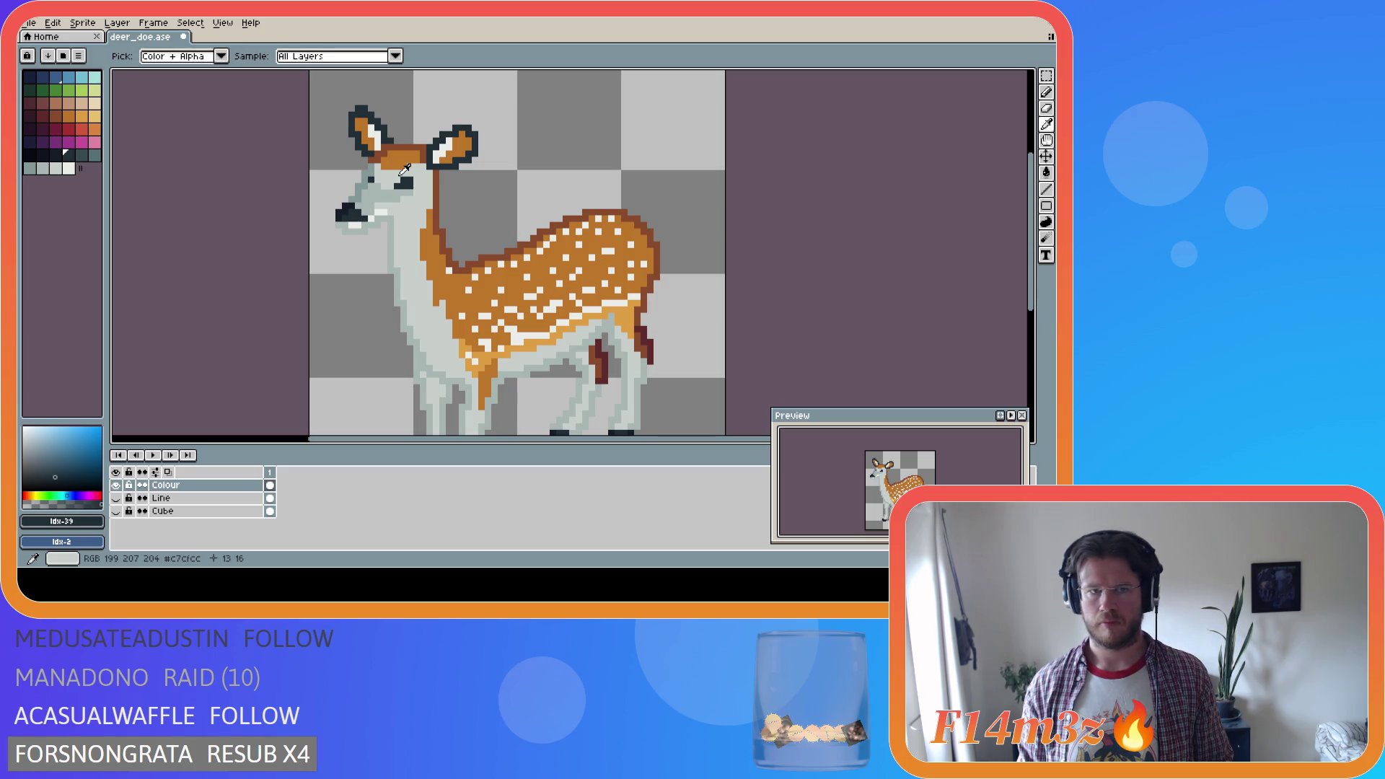
click(469, 139)
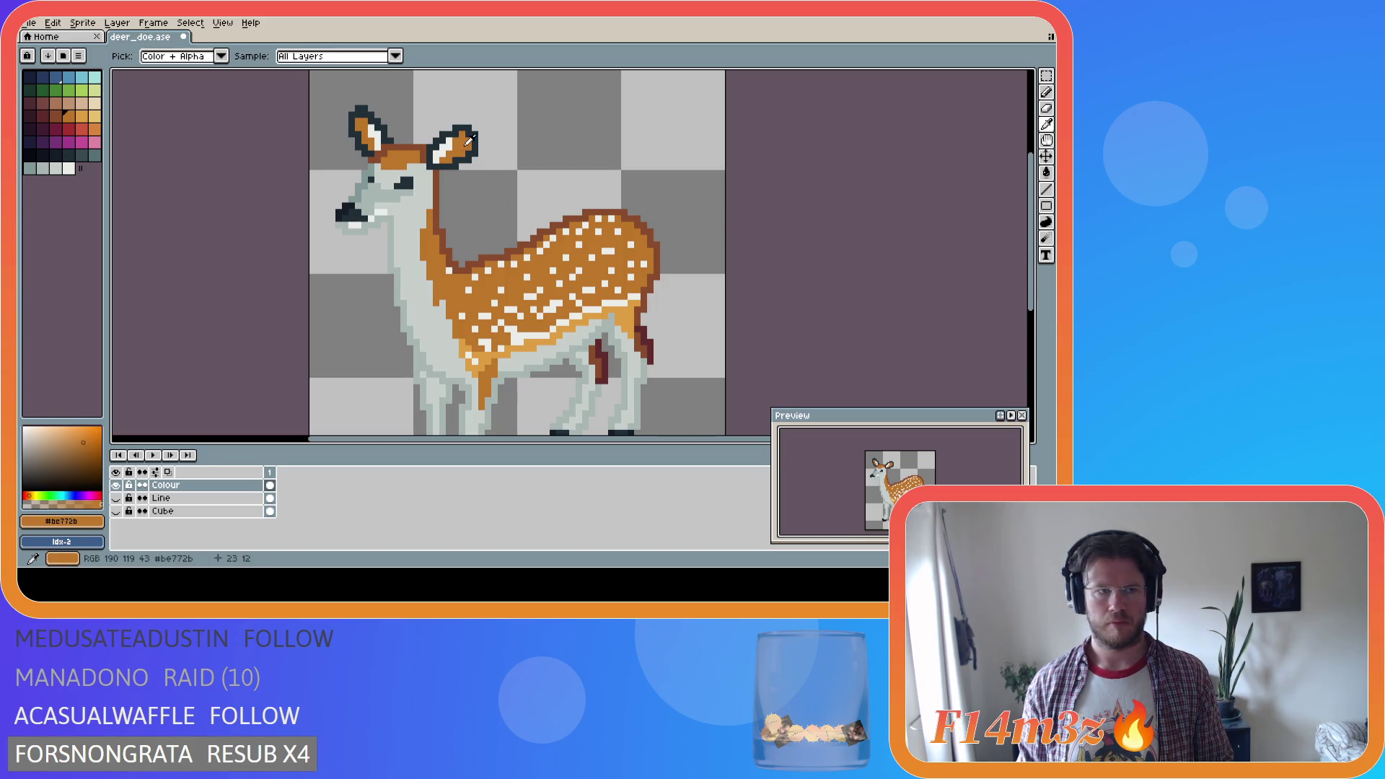
key(g)
click(454, 146)
click(362, 129)
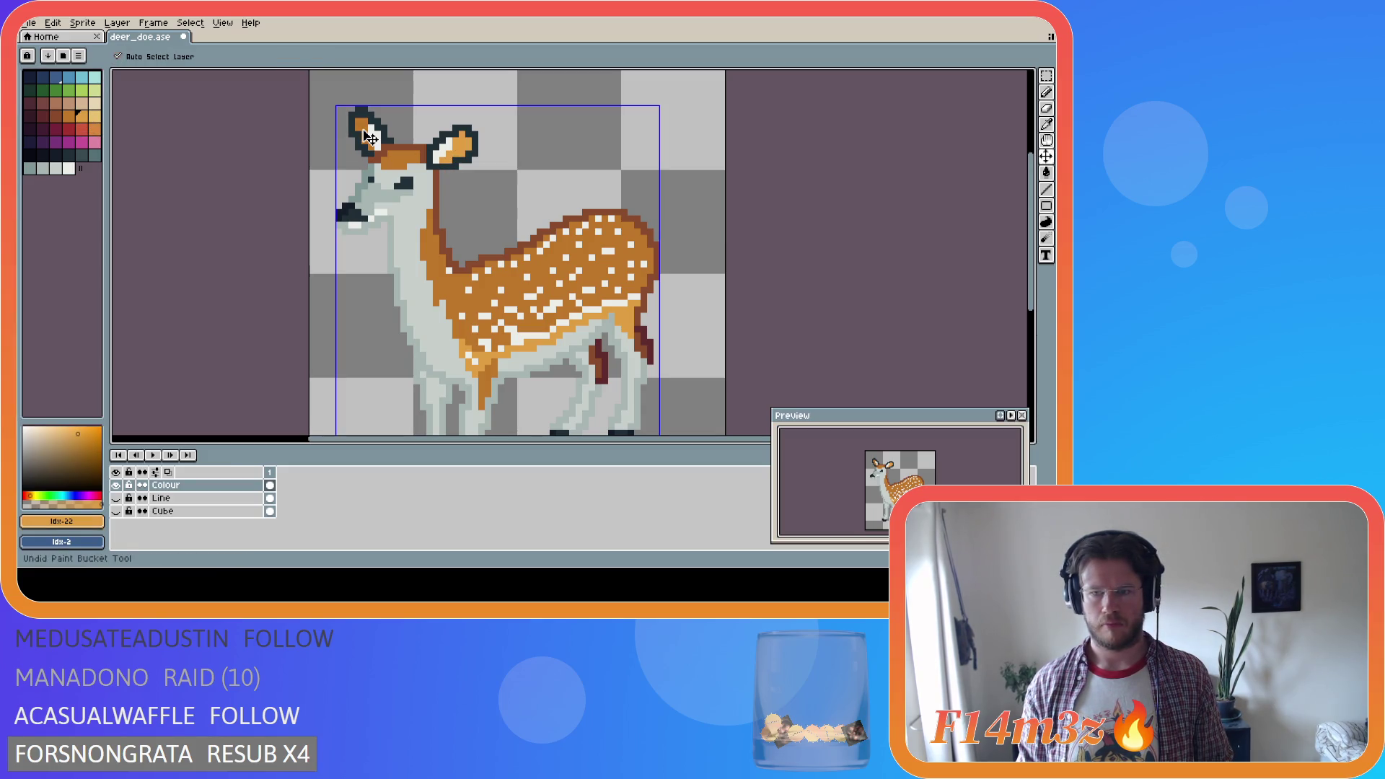
click(82, 130)
click(364, 134)
click(453, 148)
key(i)
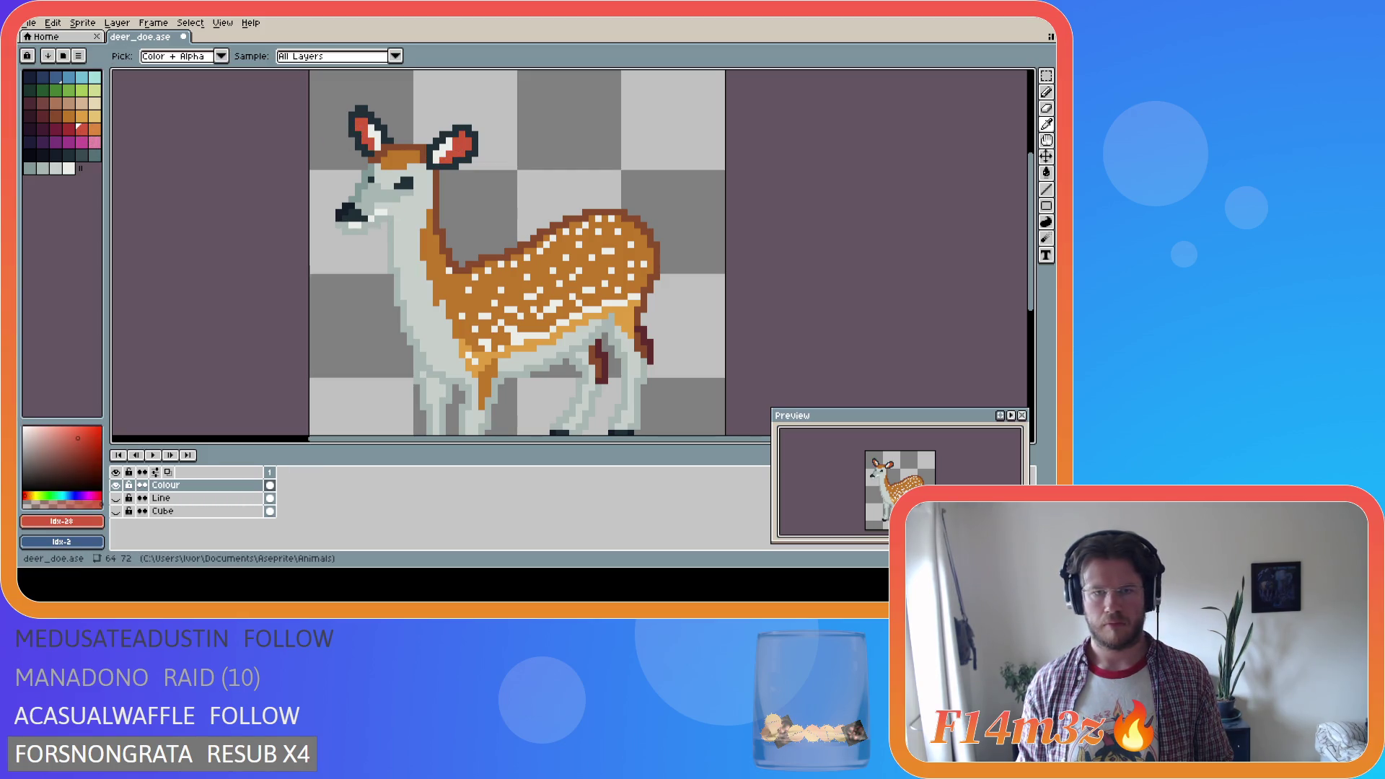
key(g)
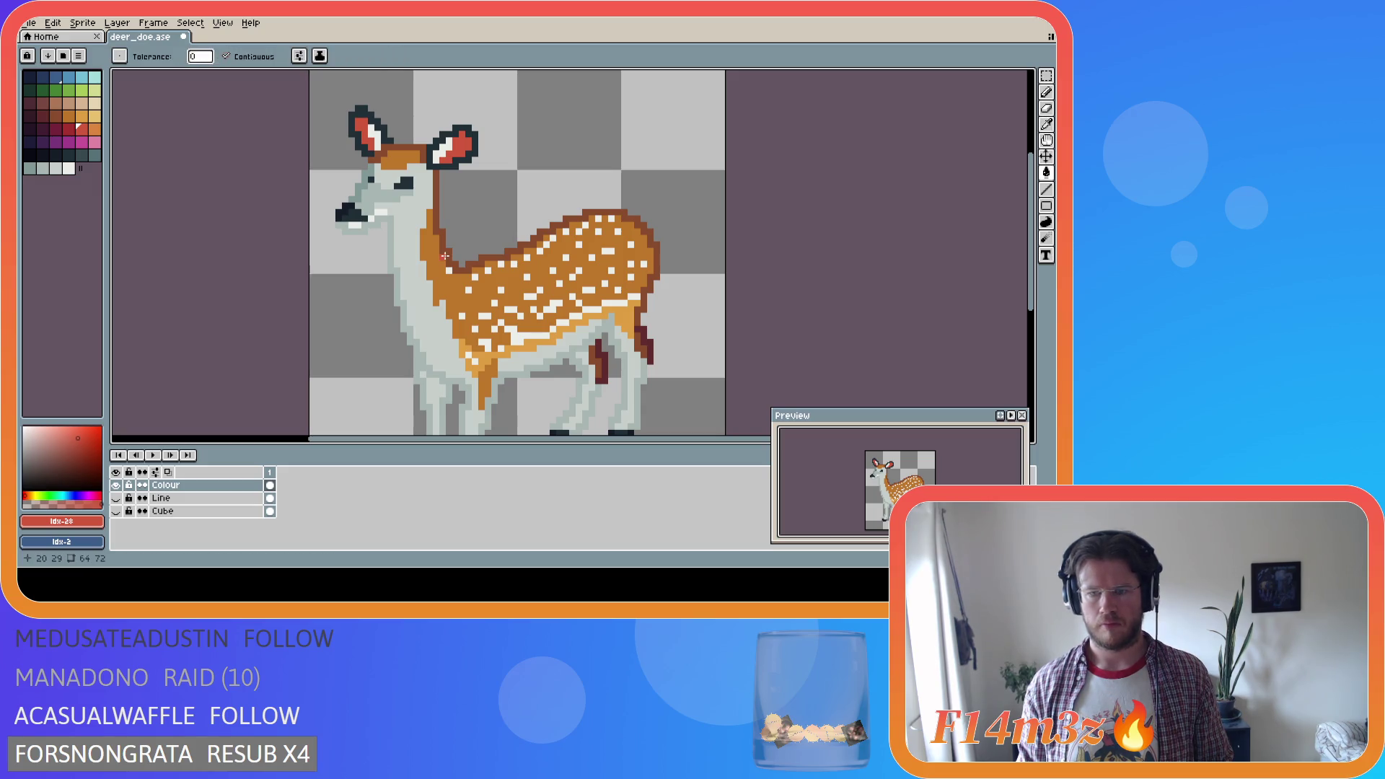
key(ctrl+z)
key(ctrl+z)
key(ctrl+s)
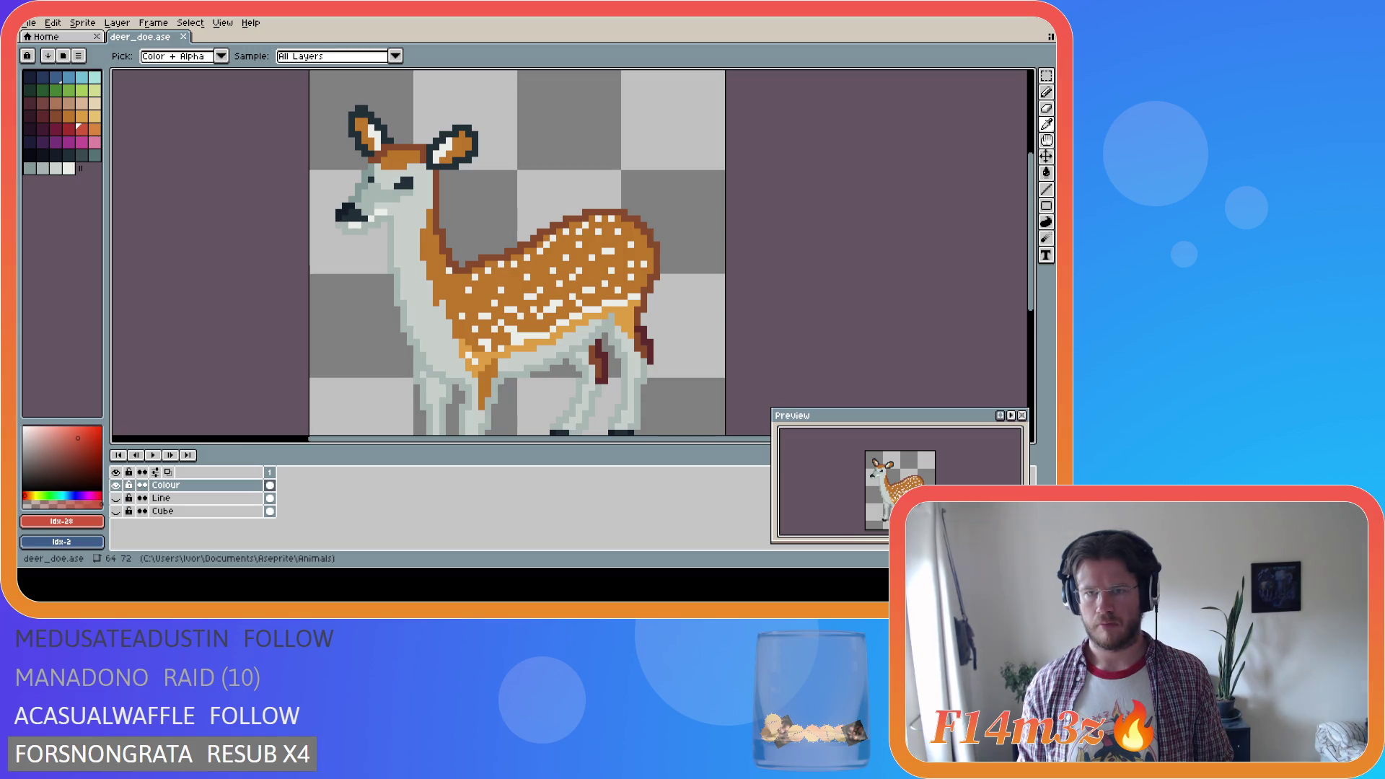
key(b)
alt+click(451, 158)
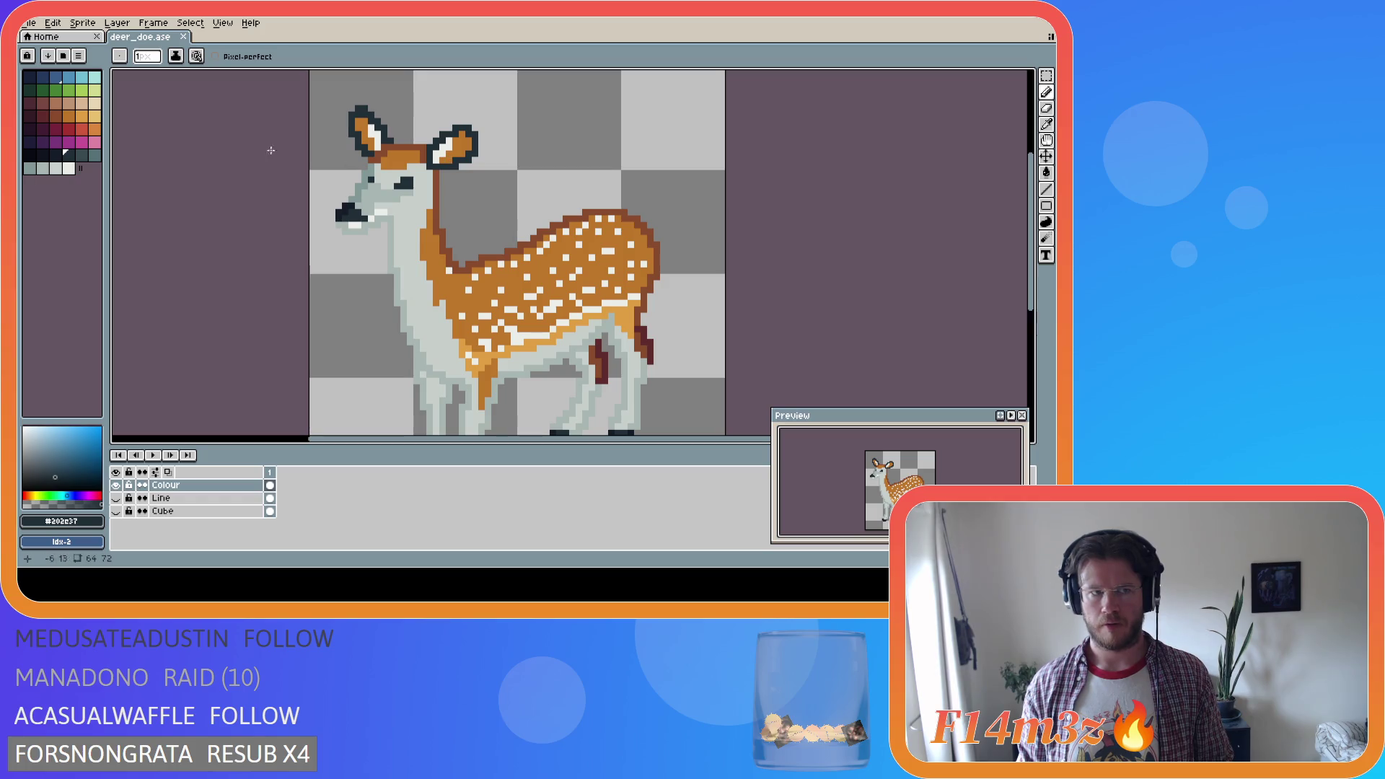
Paint a dark pixel on the right-hand ear and save deer_doe.ase
alt+click(451, 158)
key(i)
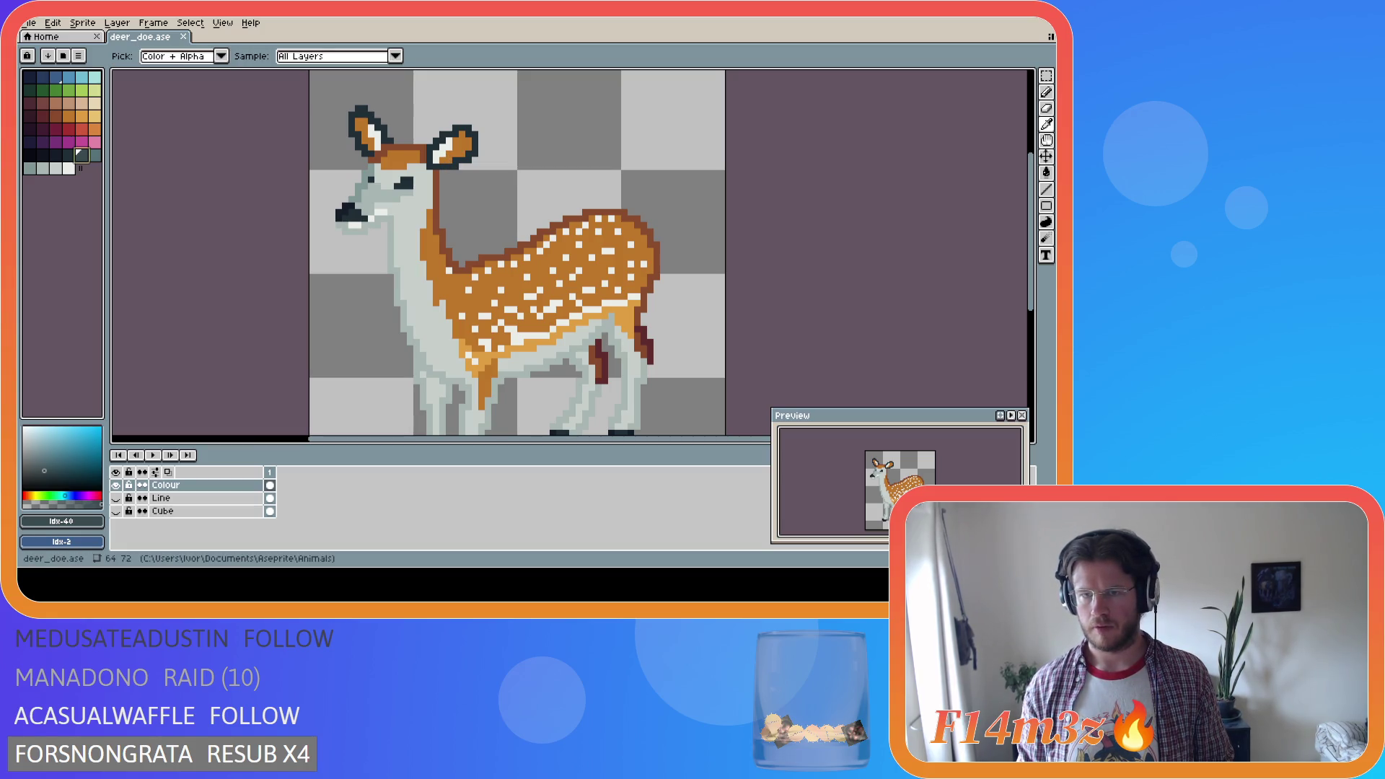
key(b)
click(453, 155)
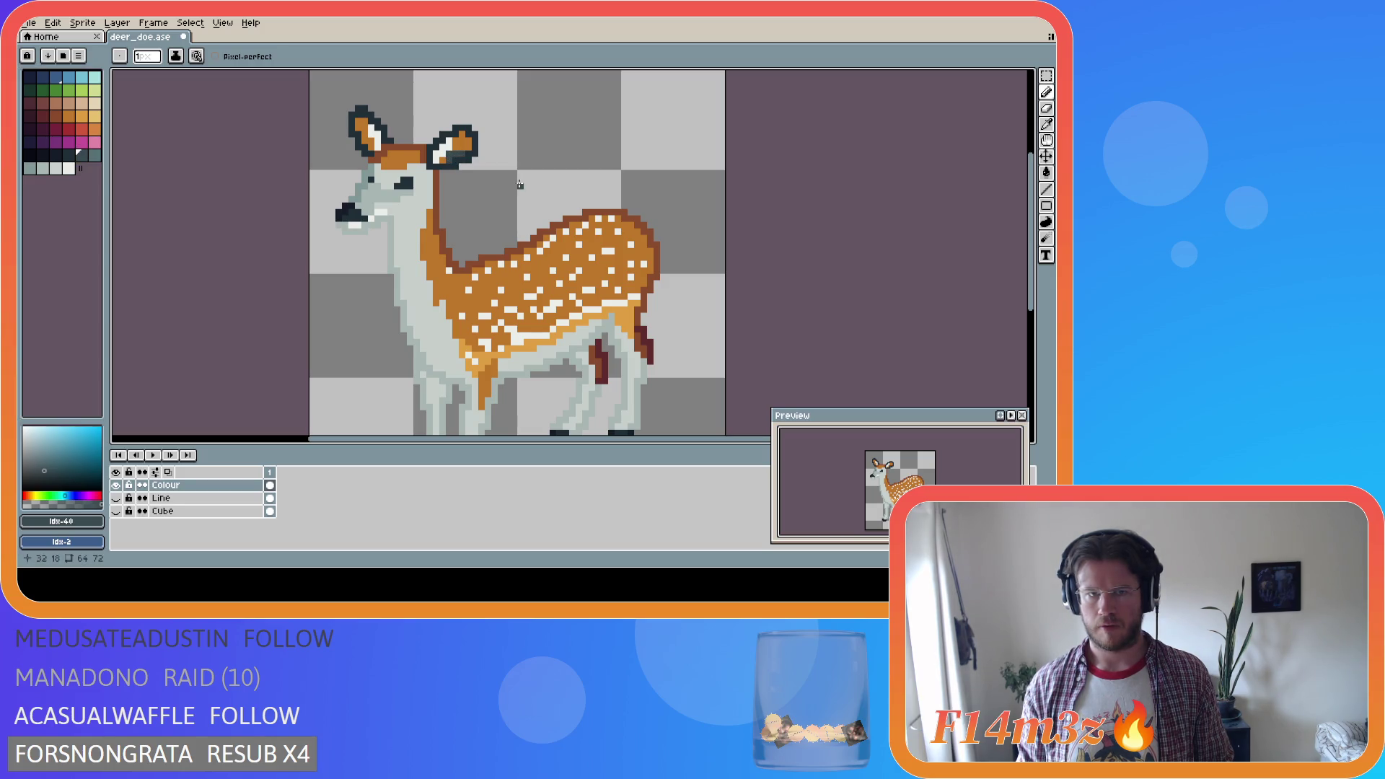
key(i)
key(b)
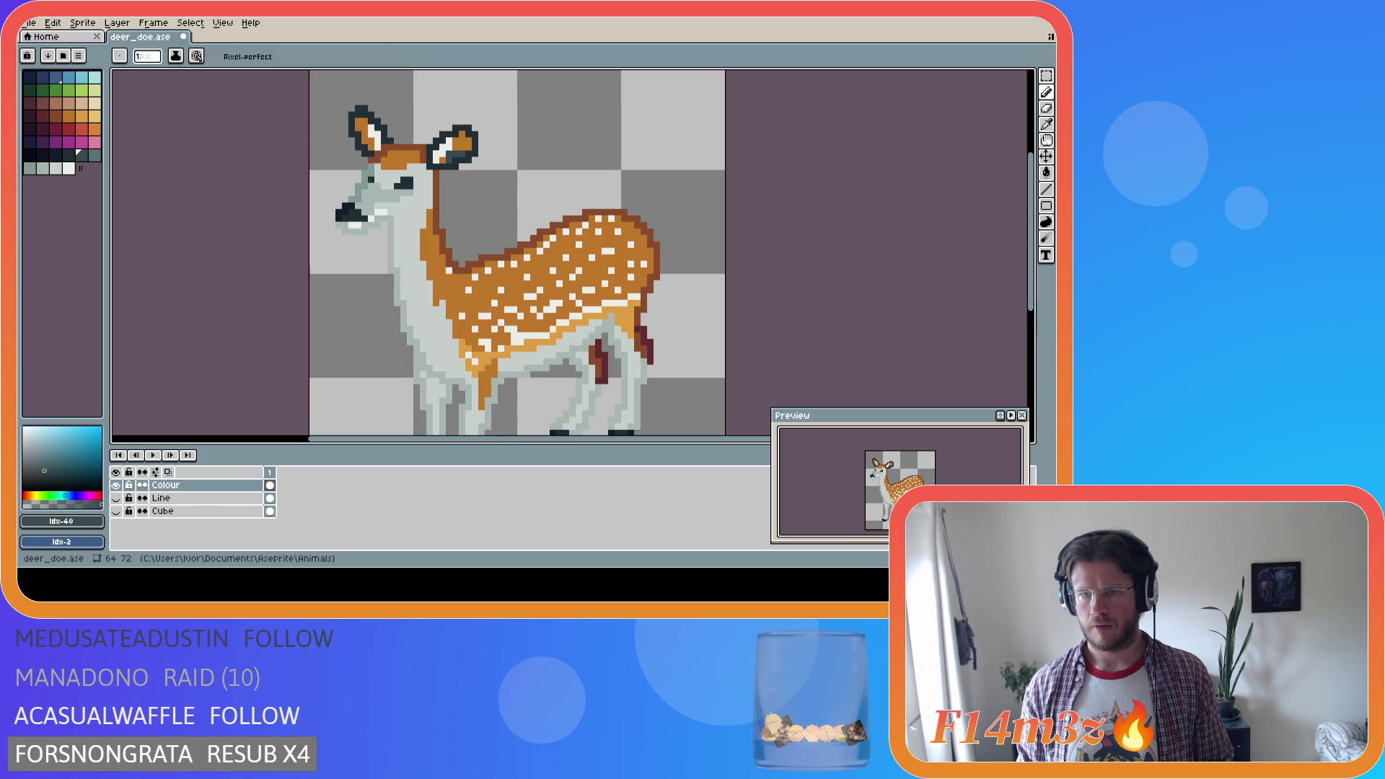
key(ctrl+a)
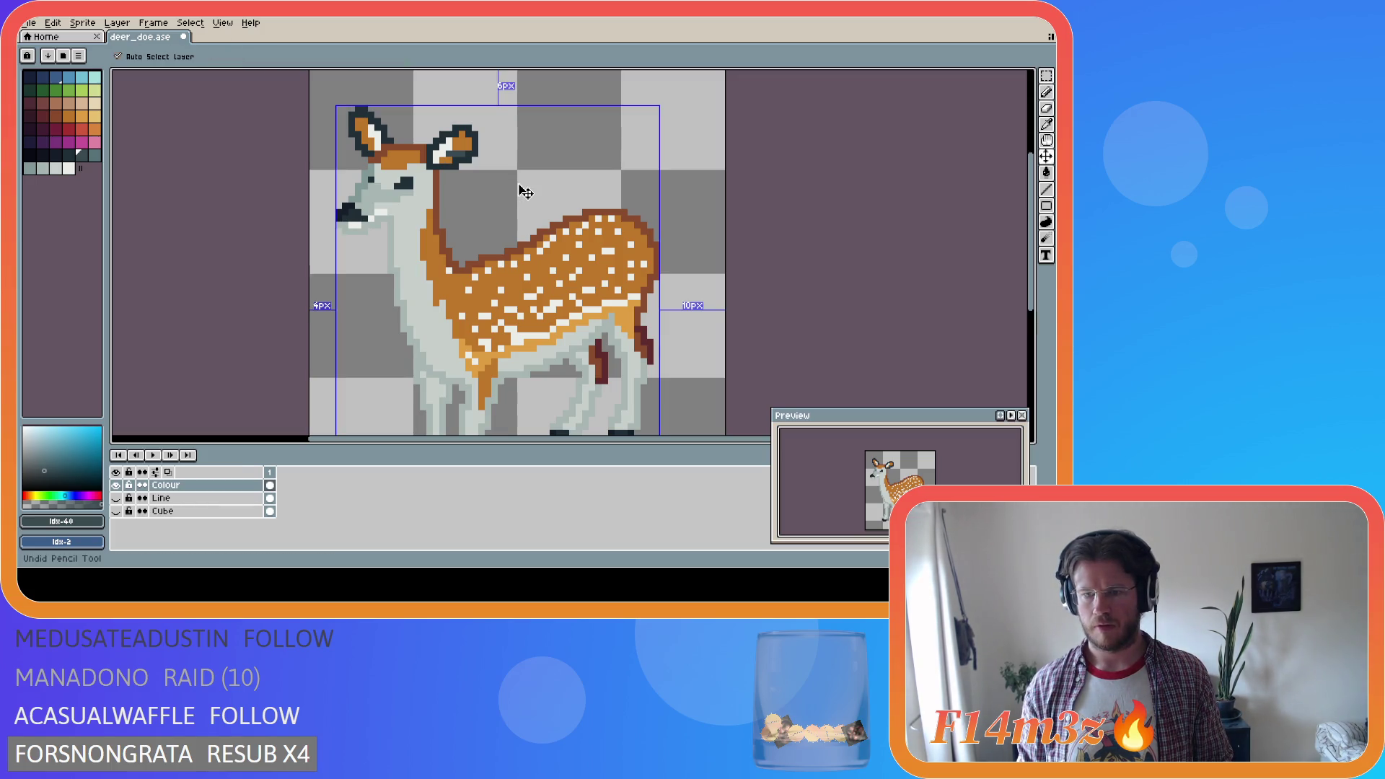
key(ctrl+d)
key(ctrl+s)
key(ctrl+a)
key(ctrl+d)
key(ctrl+s)
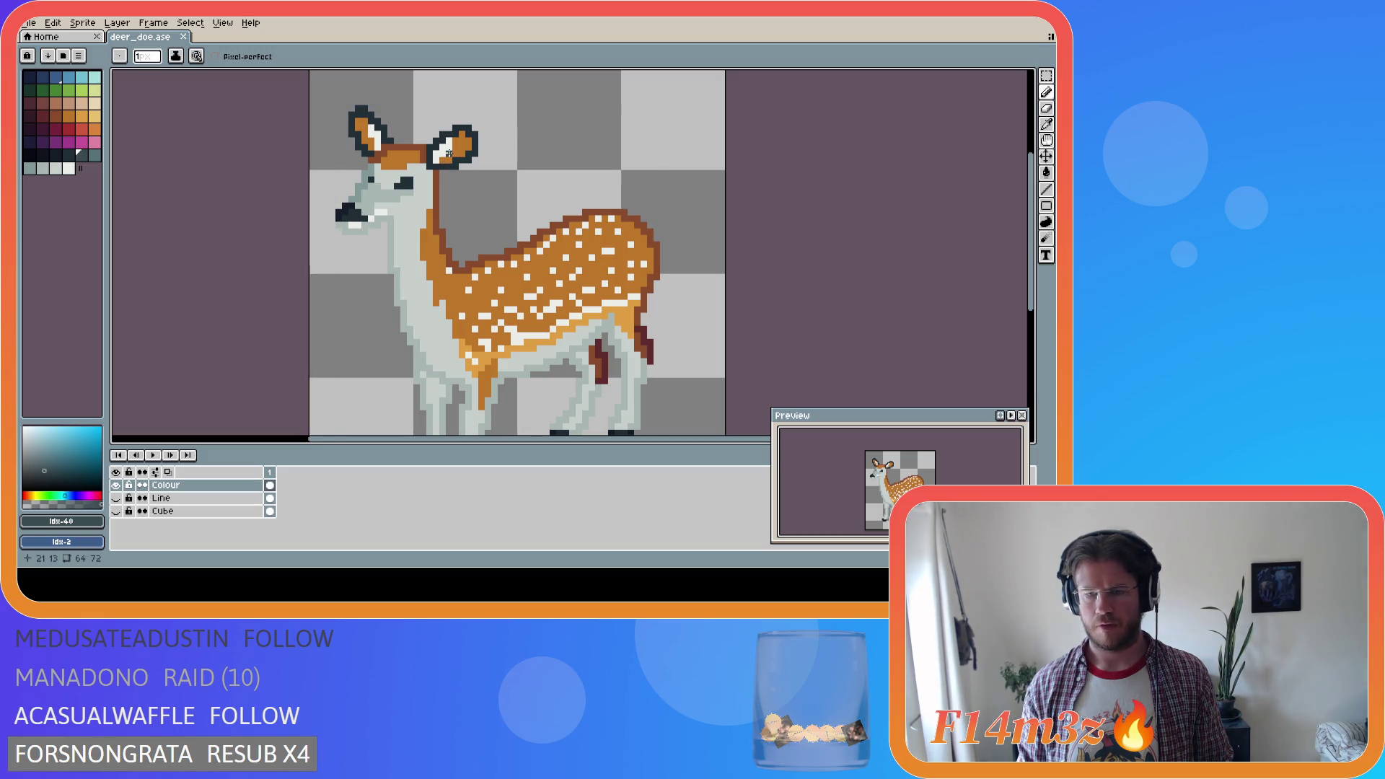
Add another dark right-ear pixel and touch up a pixel at the doe's eye, saving again
click(449, 153)
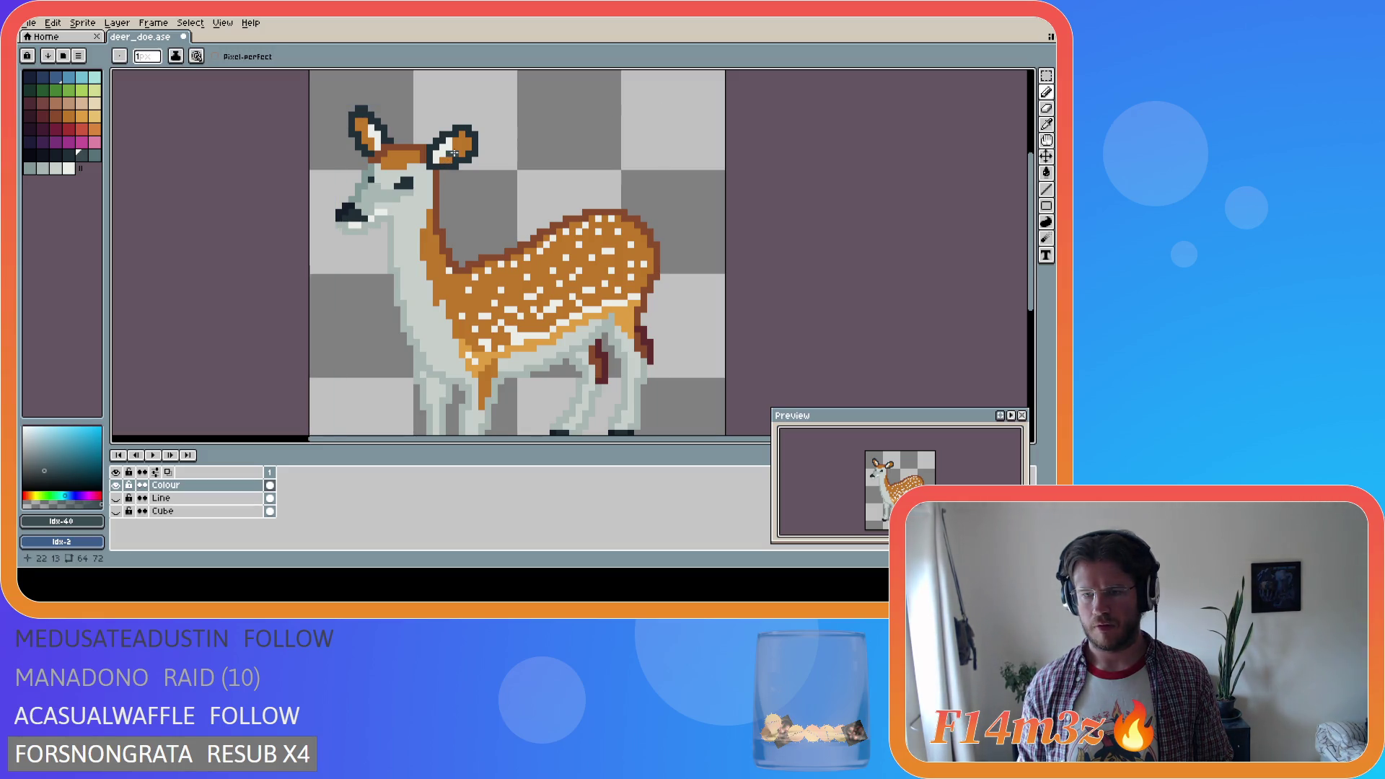
key(v)
key(b)
key(ctrl+s)
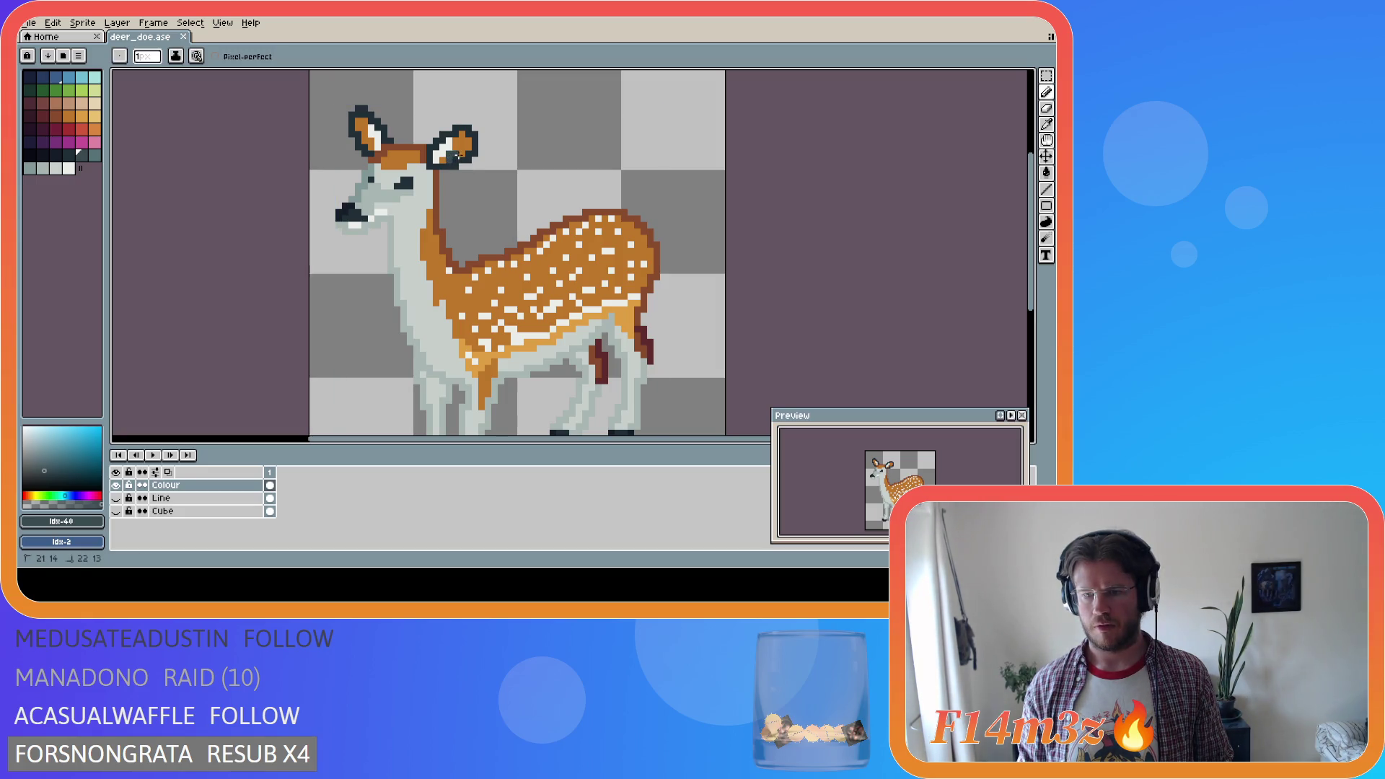
click(410, 185)
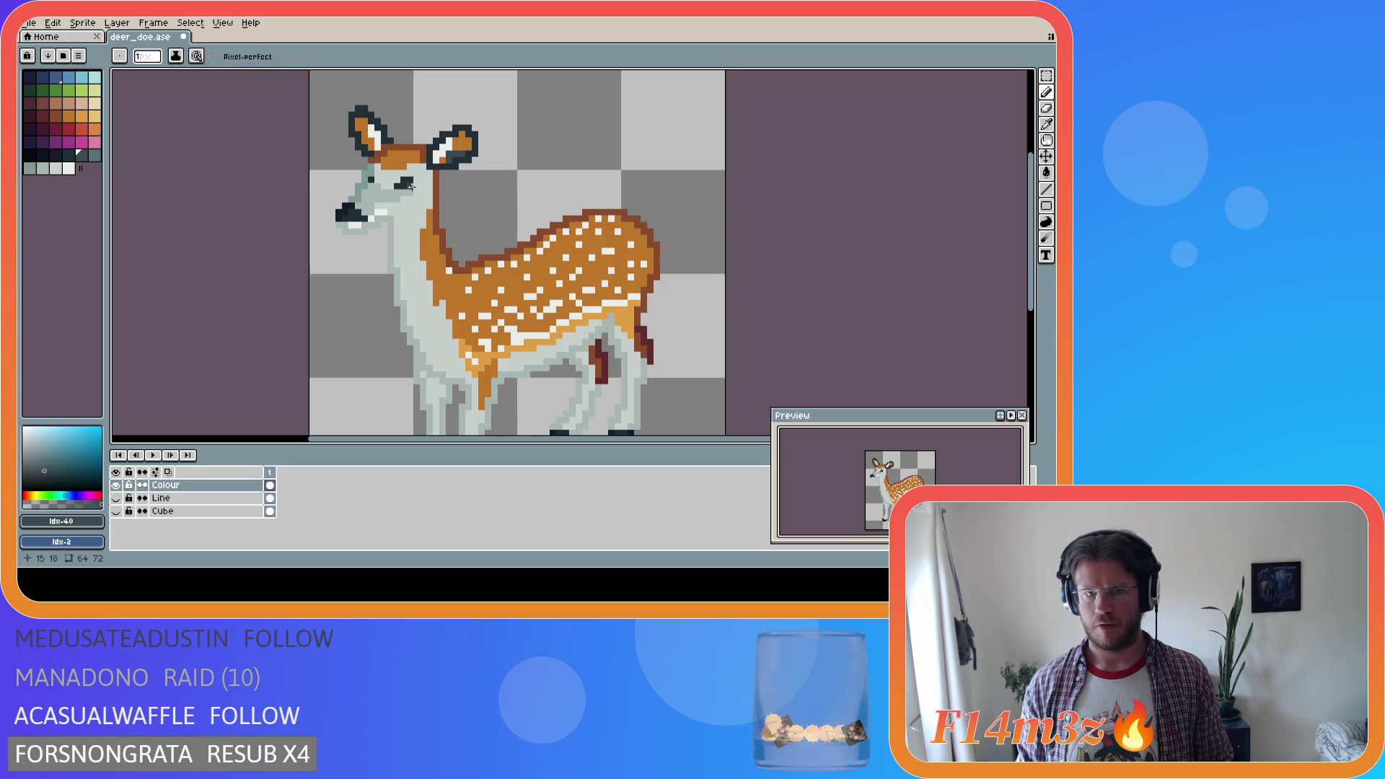
key(i)
key(b)
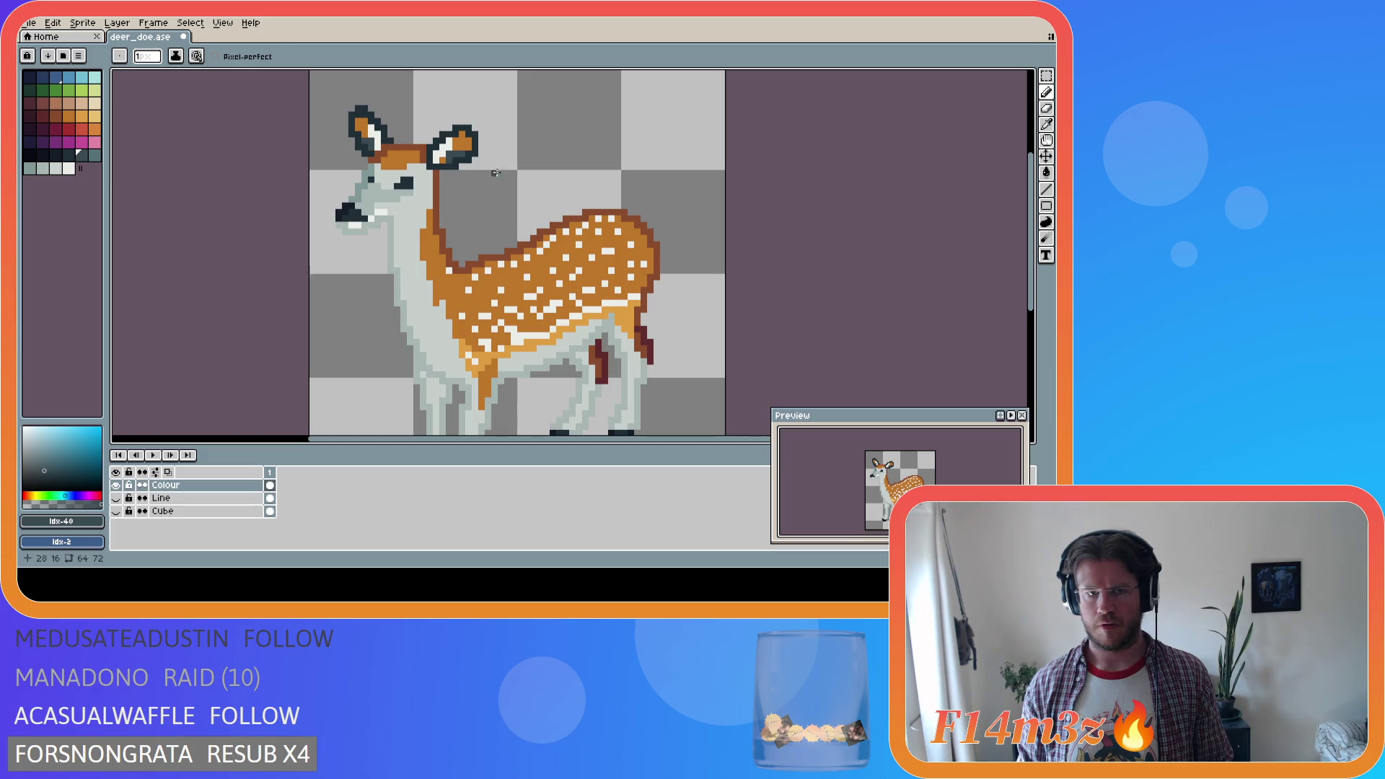
key(ctrl+s)
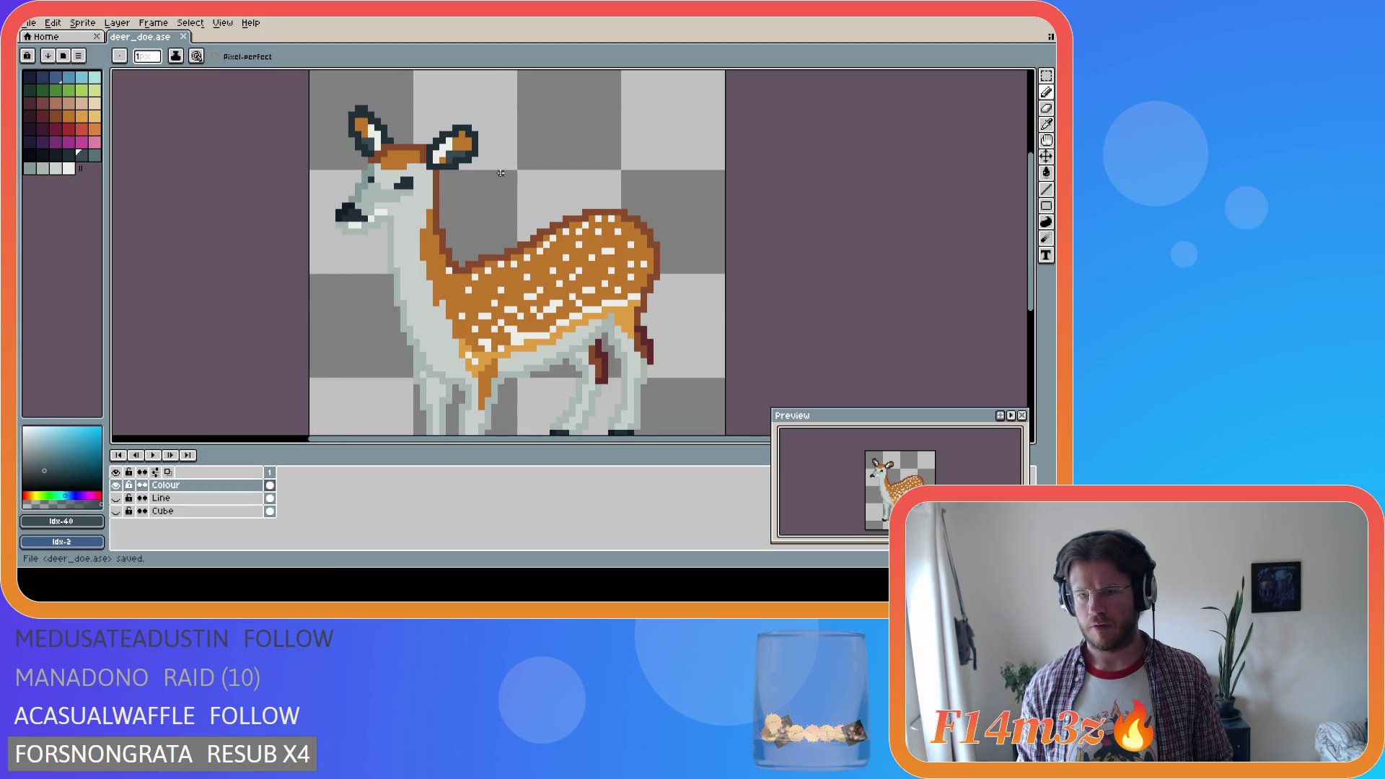
Sample the light #ebede9 from the ear, paint a light right-ear pixel, and save
key(i)
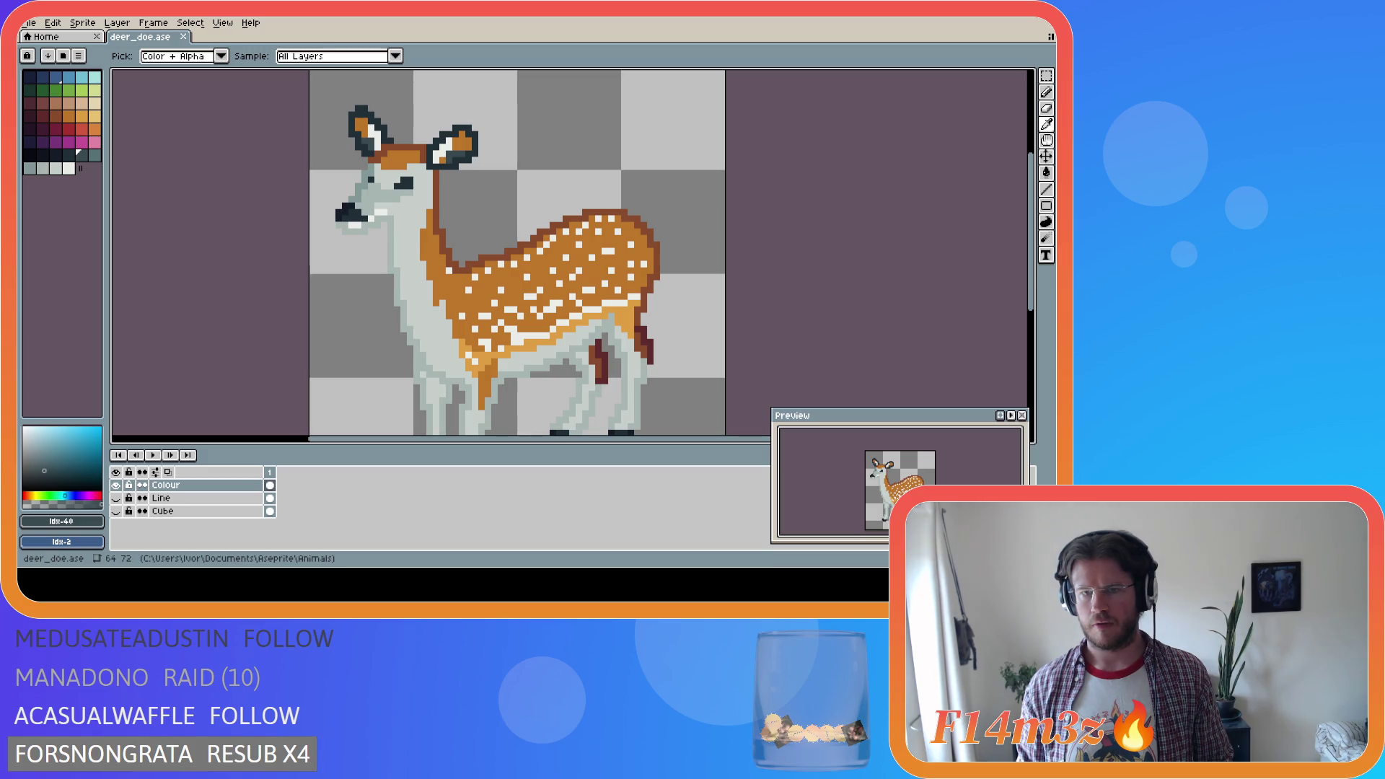
alt+click(469, 145)
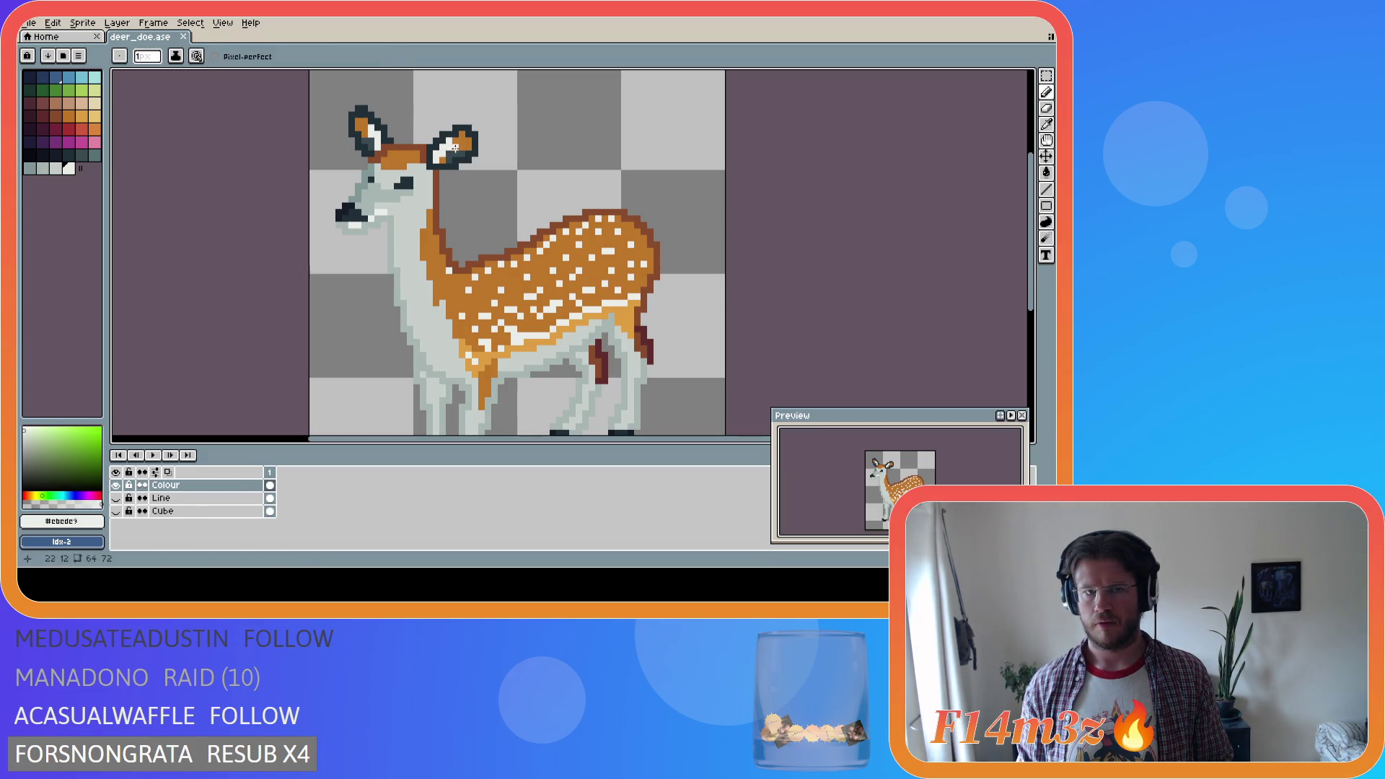
click(468, 145)
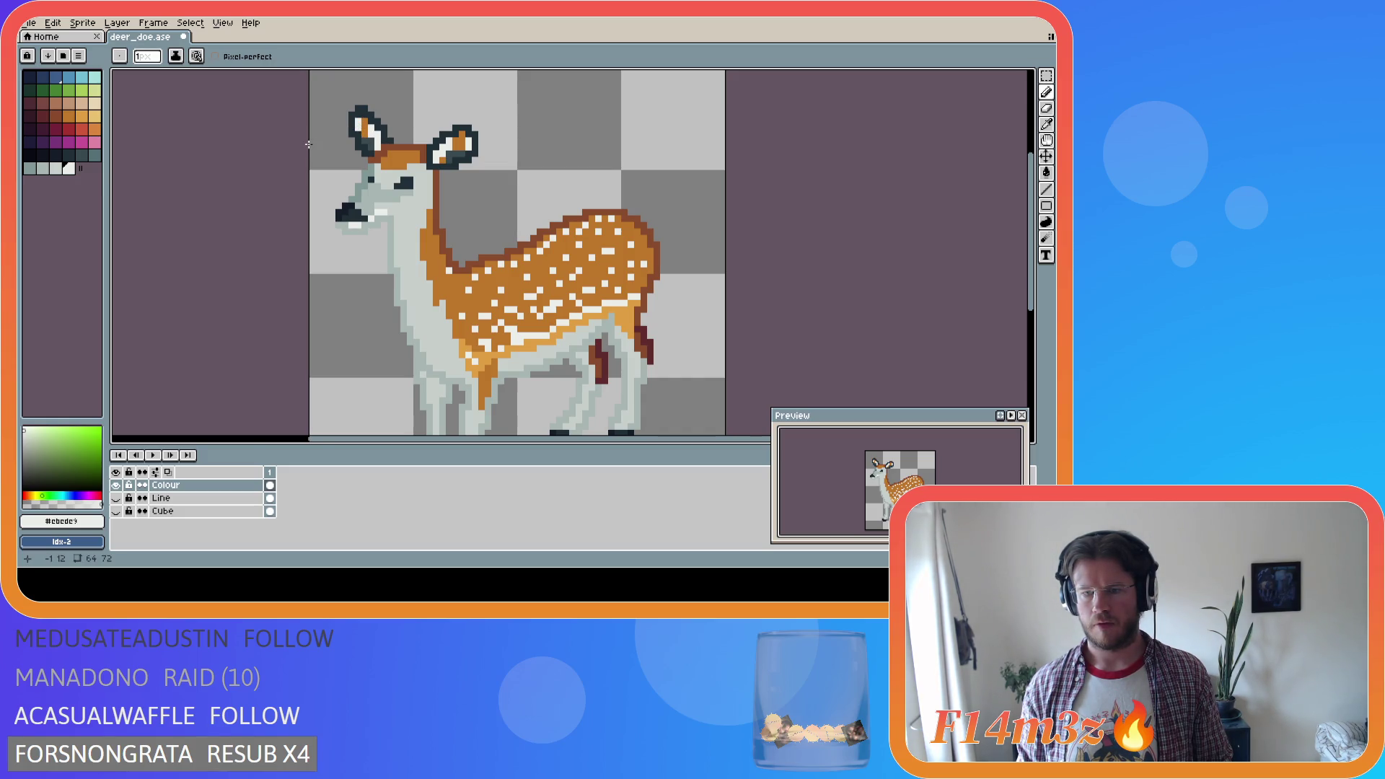
key(ctrl)
key(ctrl)
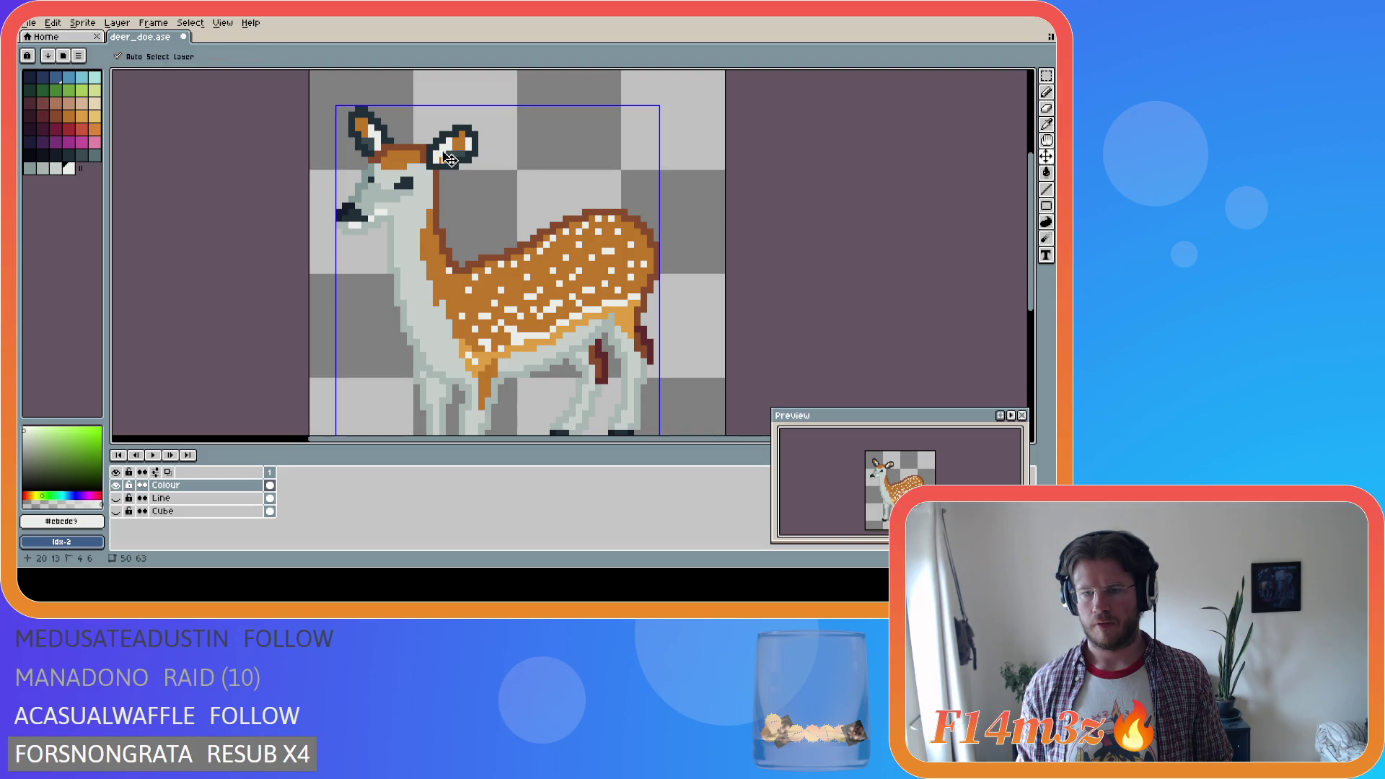
key(ctrl+s)
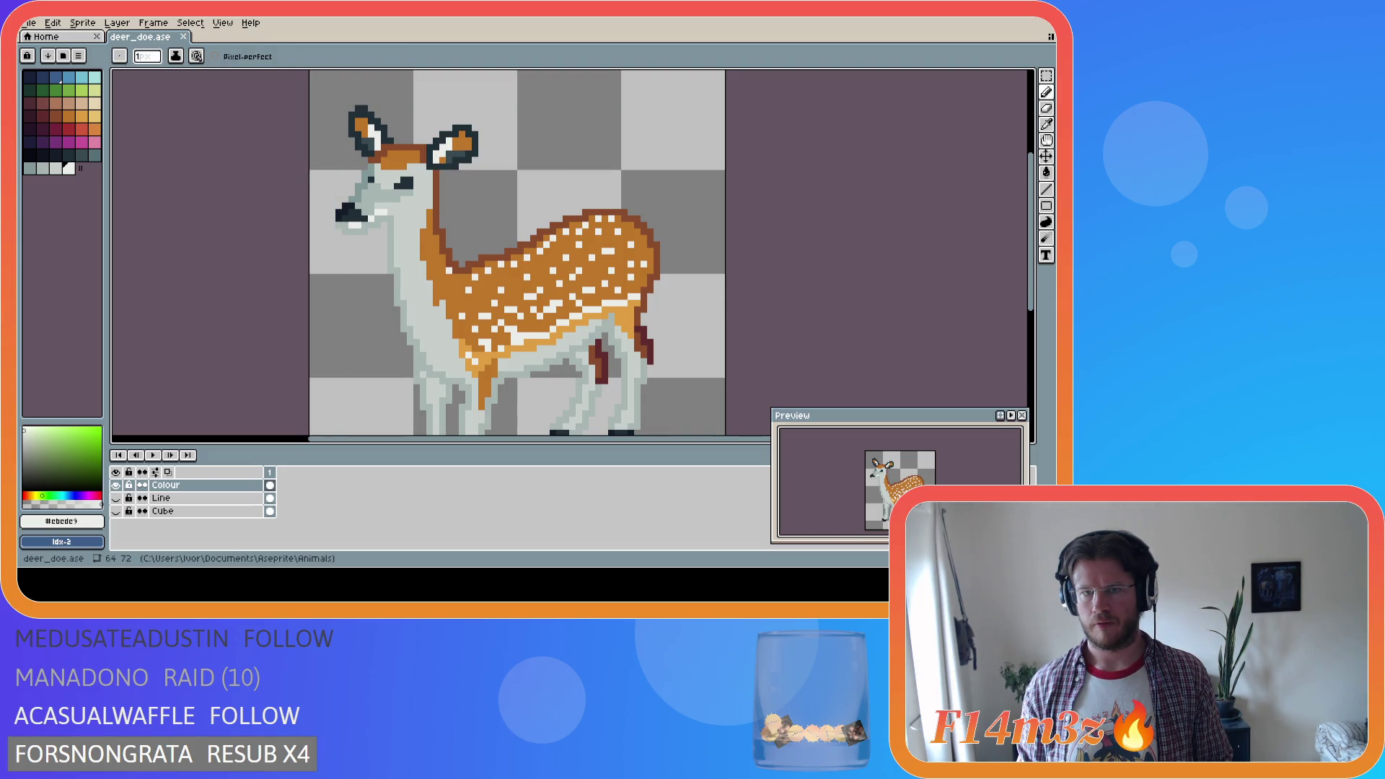
Pick the darkest palette colour idx-41 and draw a dark pixel in the left-hand ear, saving
alt+click(463, 152)
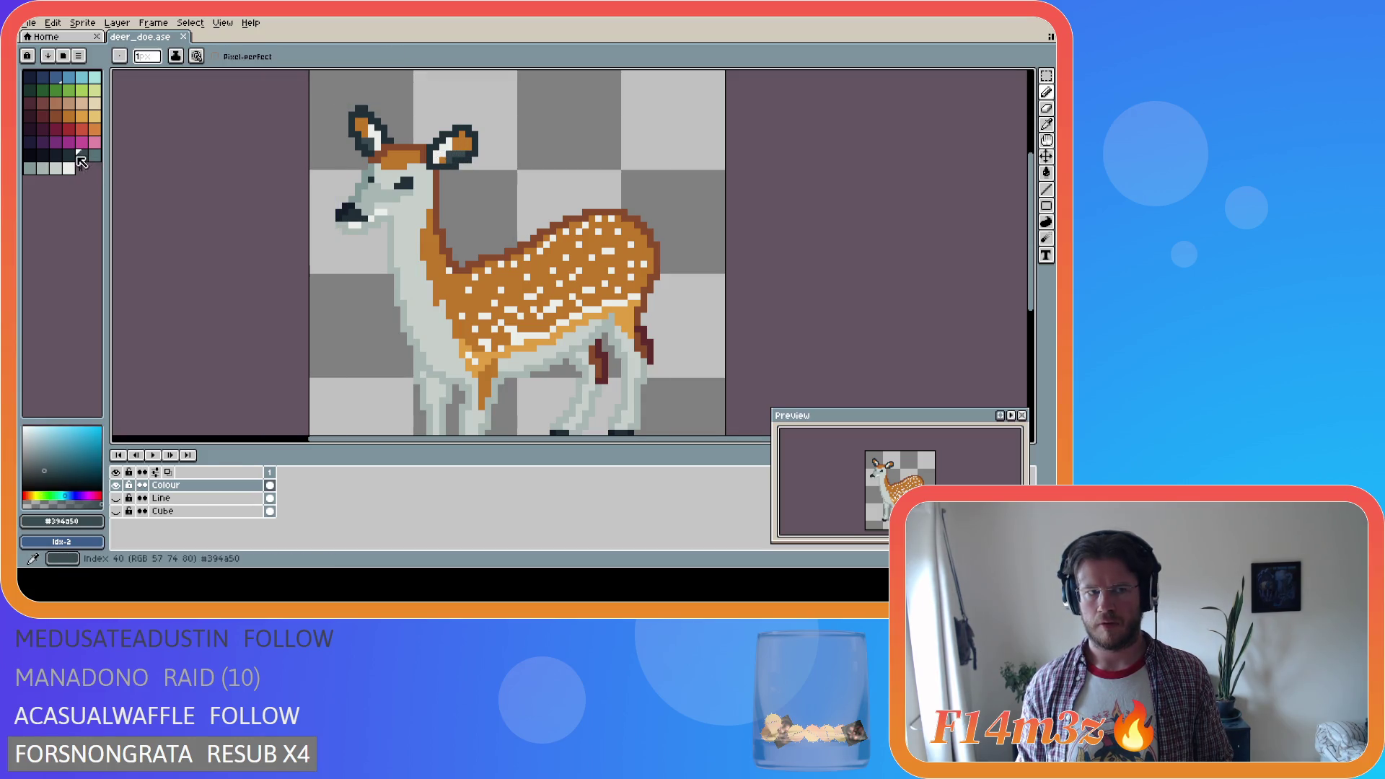
click(93, 155)
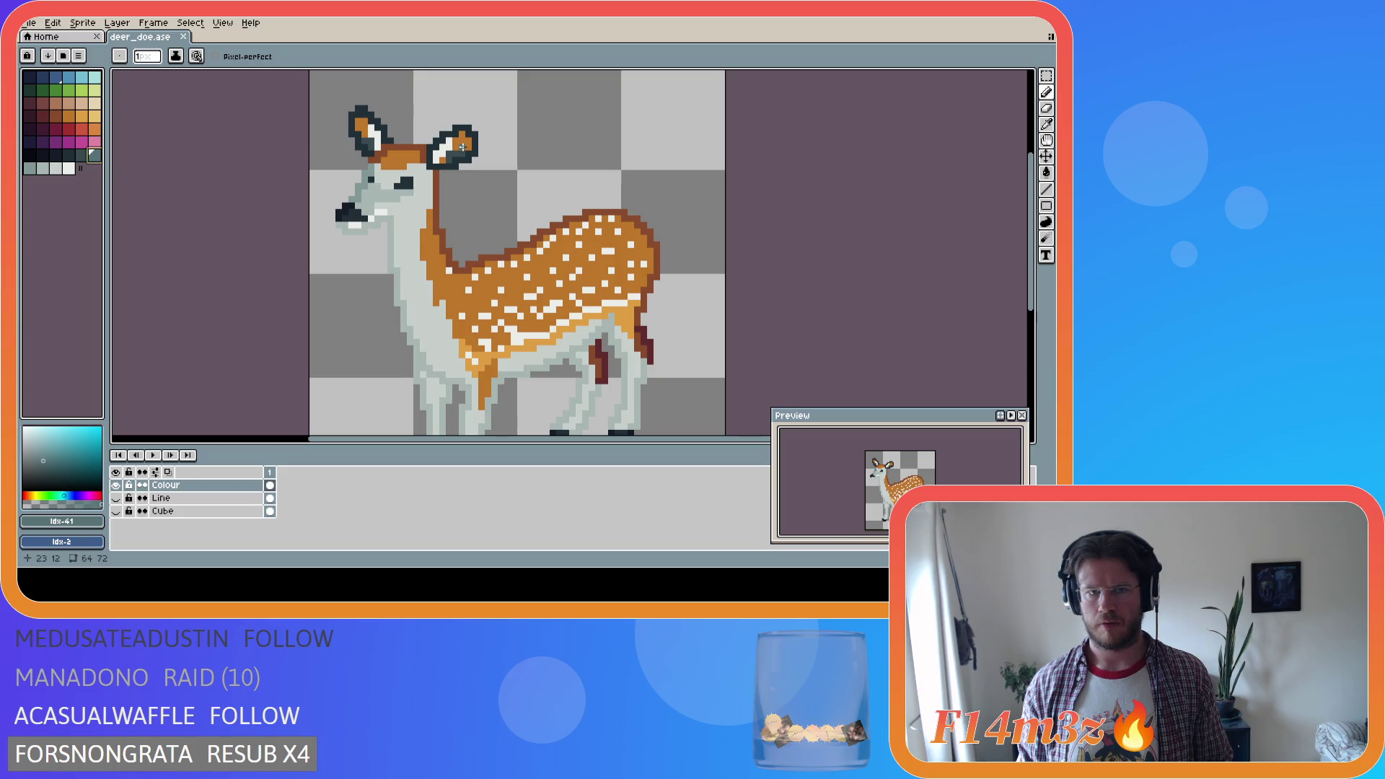
click(358, 128)
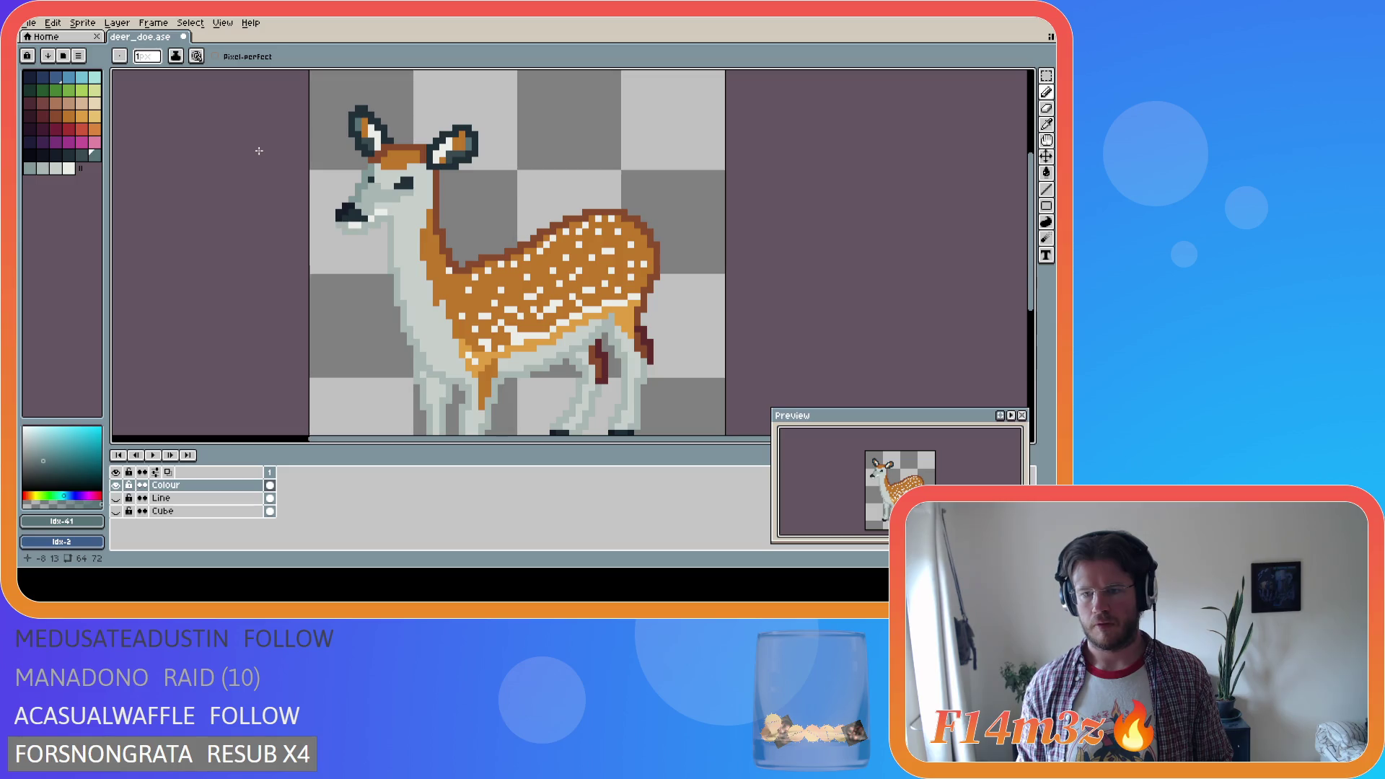
key(i)
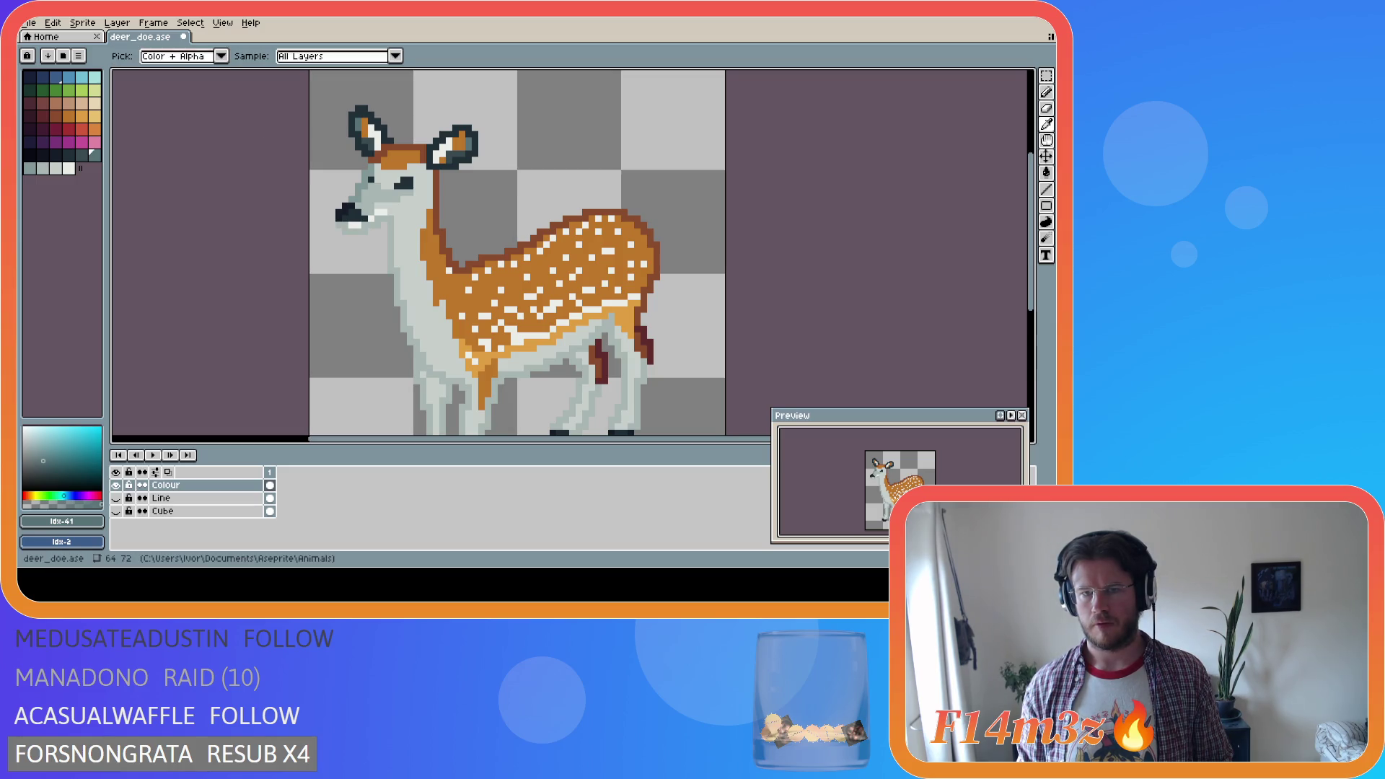
key(ctrl+s)
key(ctrl+y)
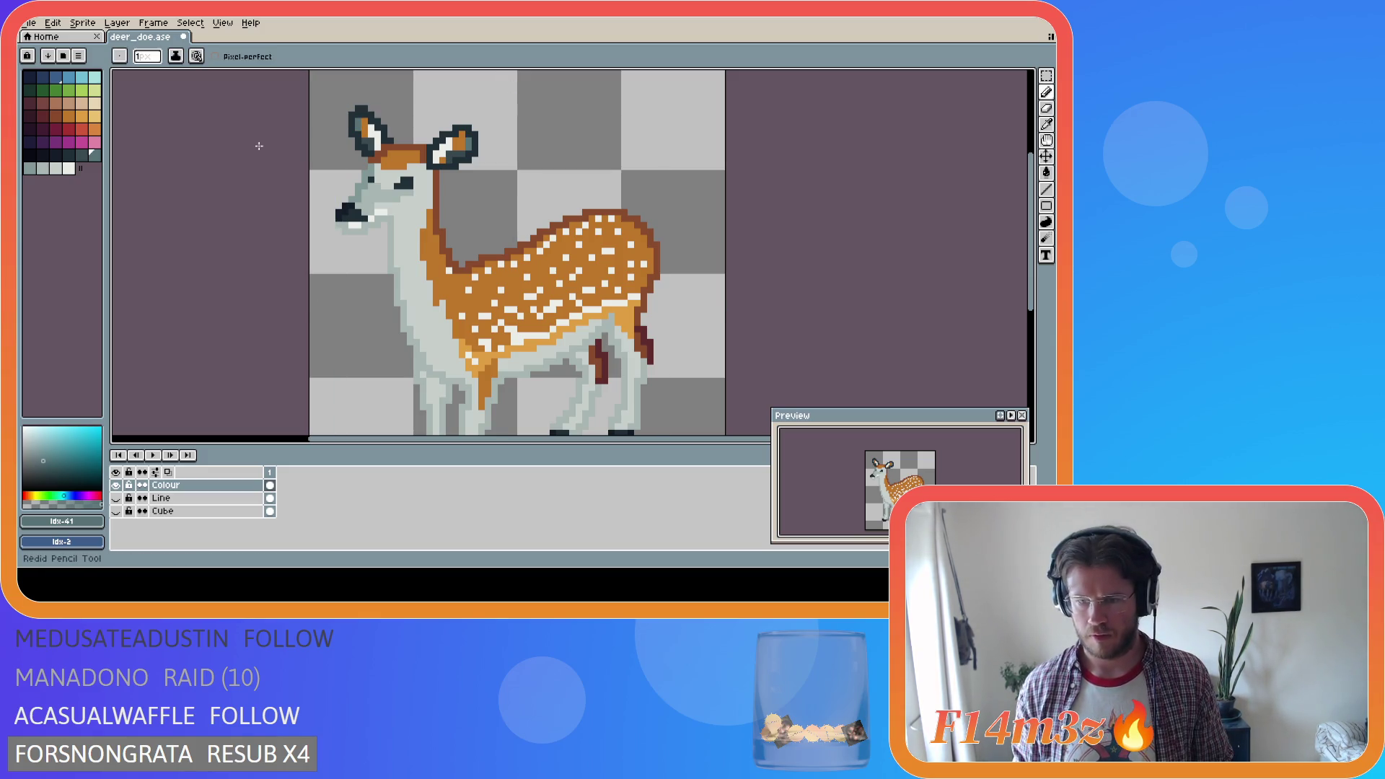
key(i)
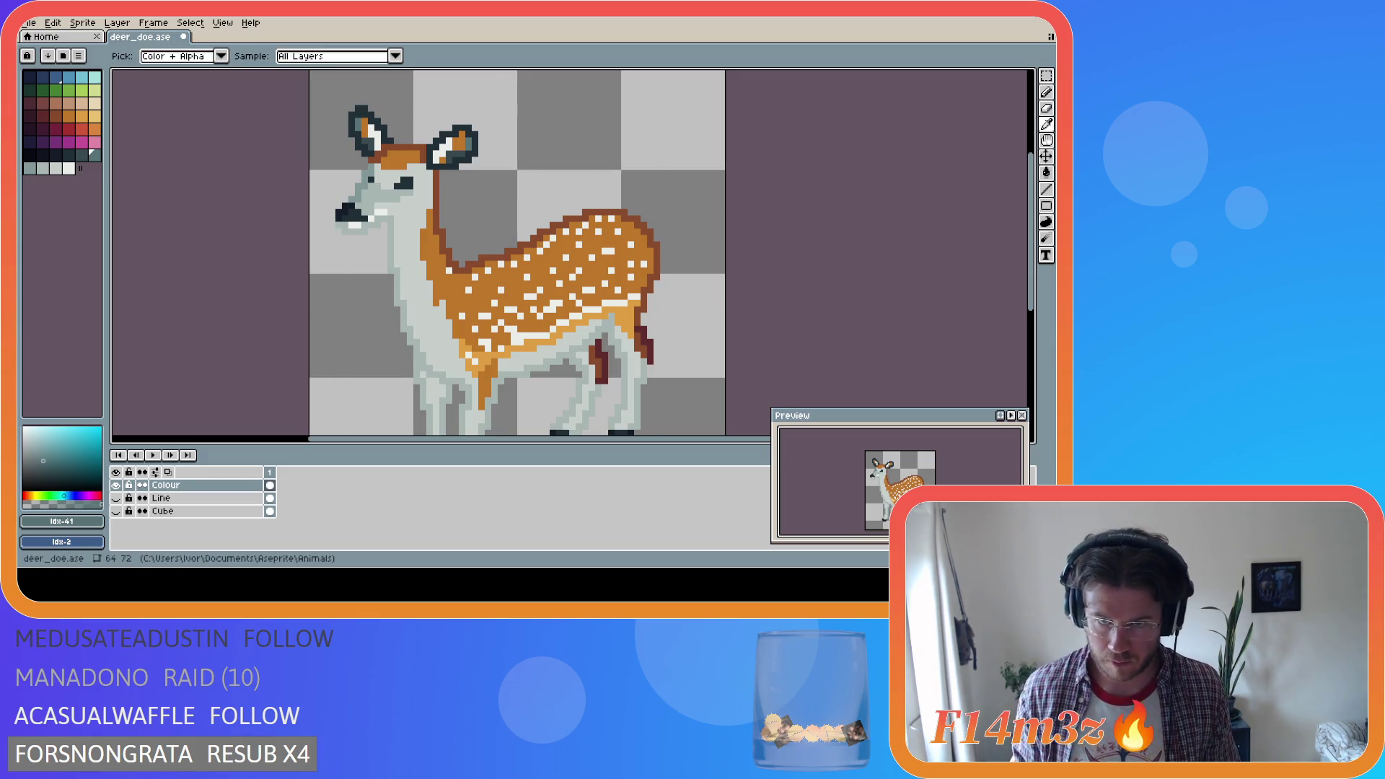
key(v)
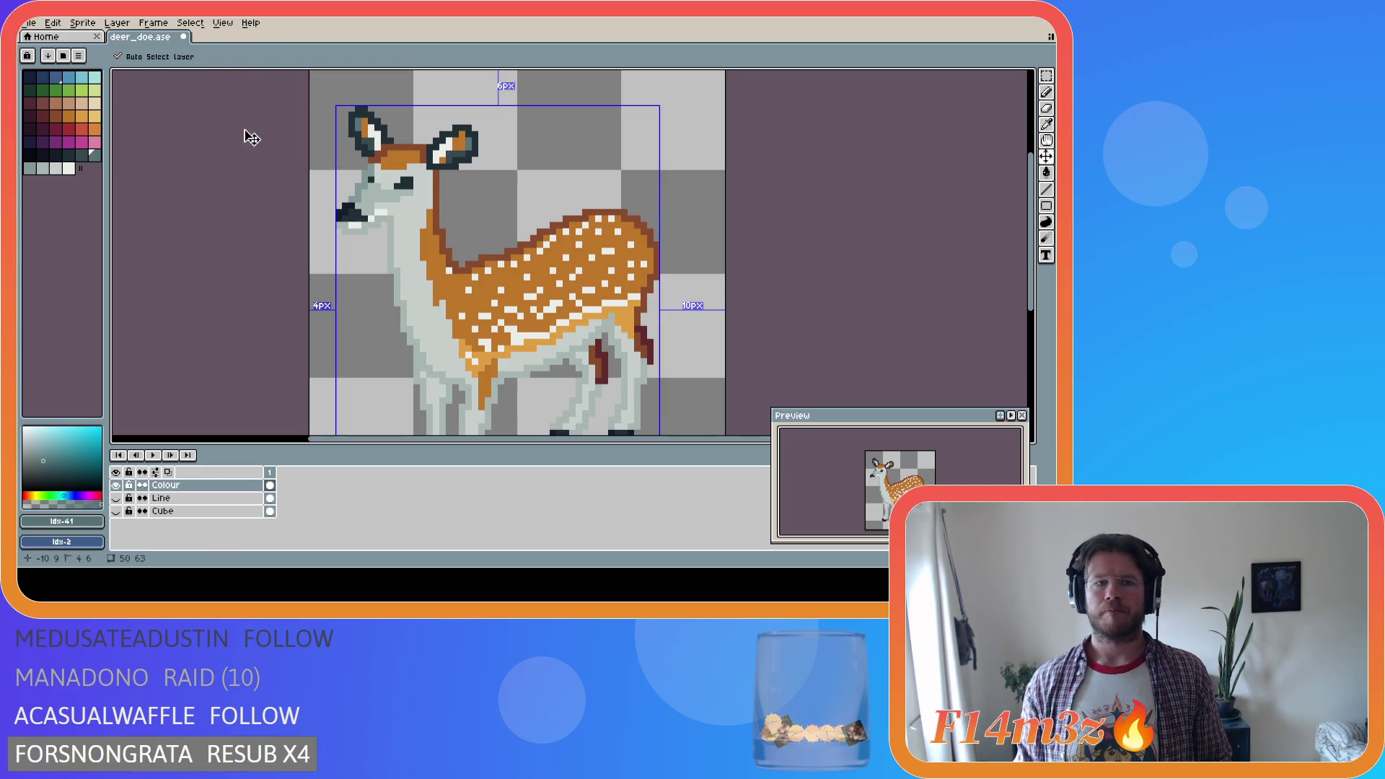
key(ctrl+s)
key(b)
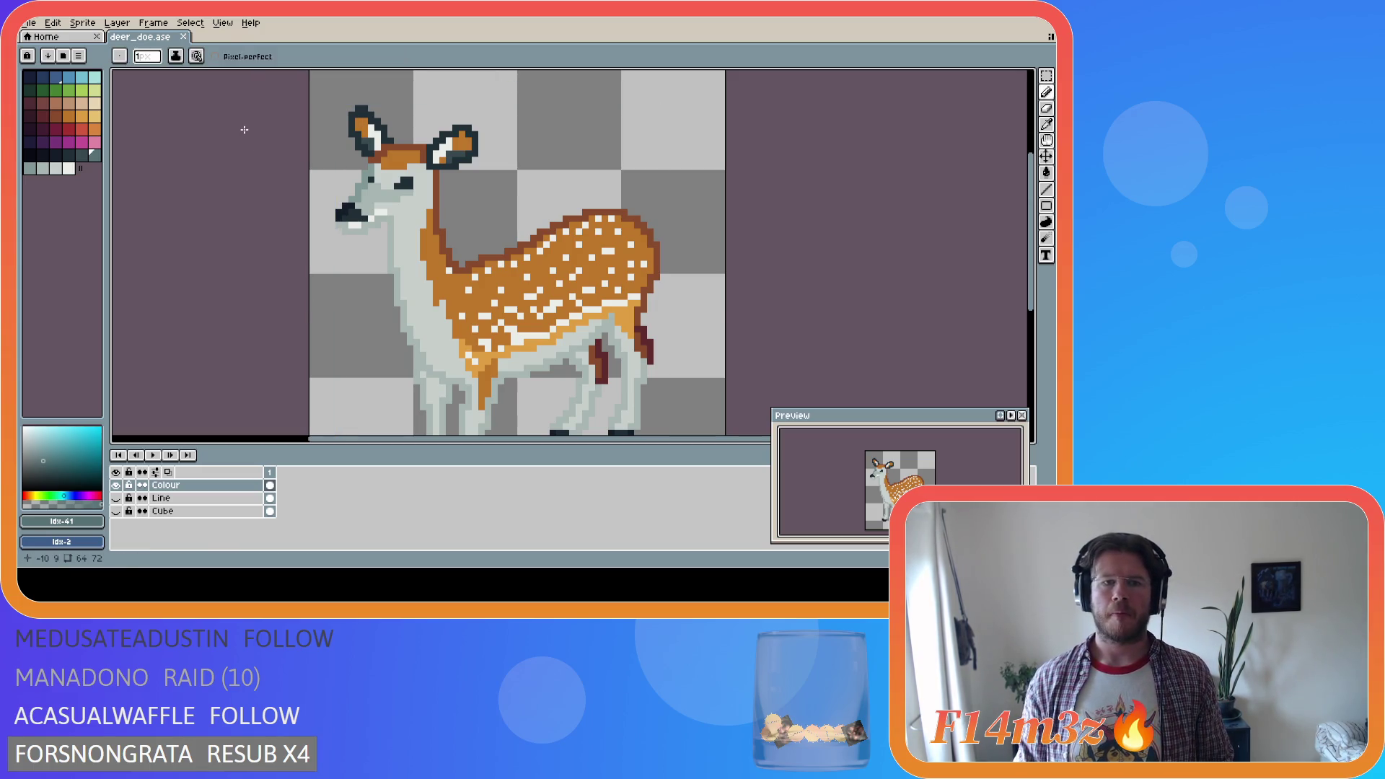
Sample dark #202e37 for the left-hand ear, then undo and redo, finally removing that ear pixel
key(i)
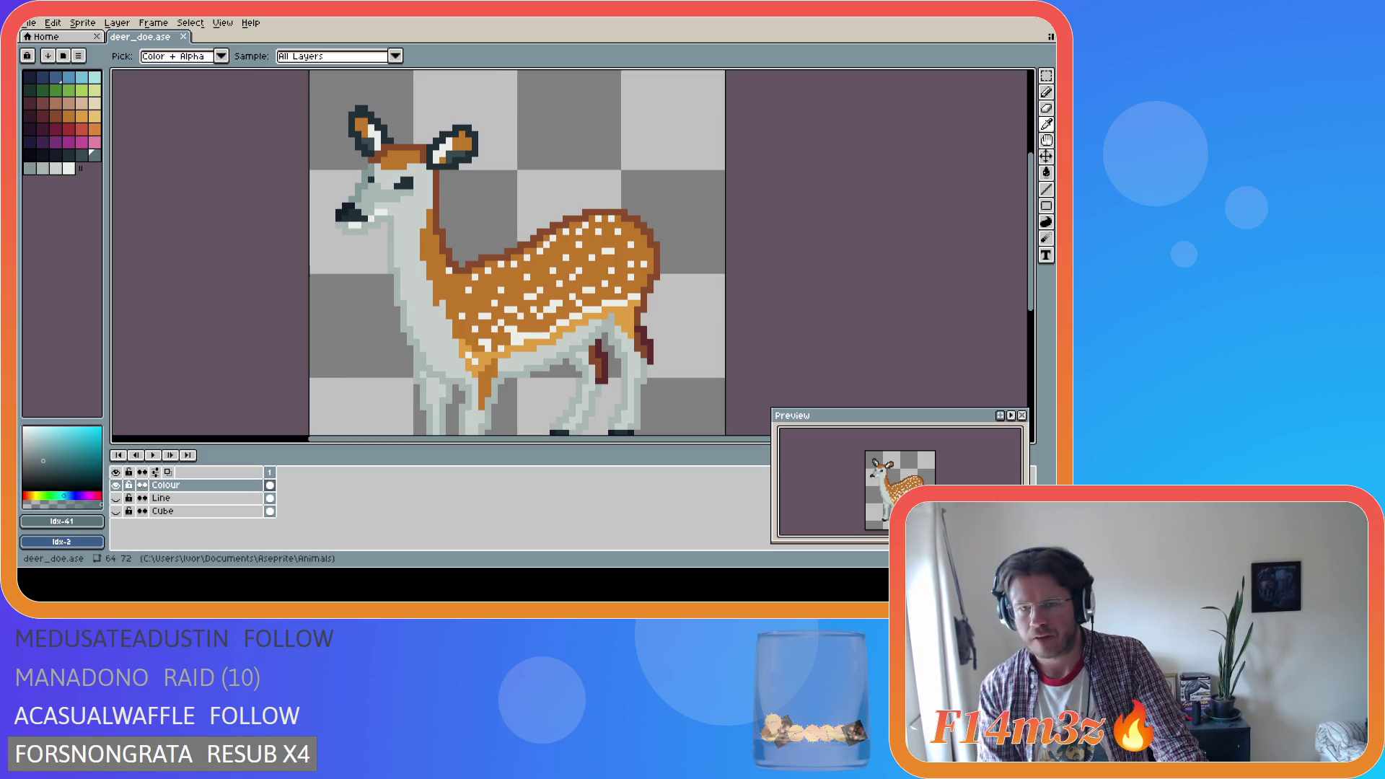
key(b)
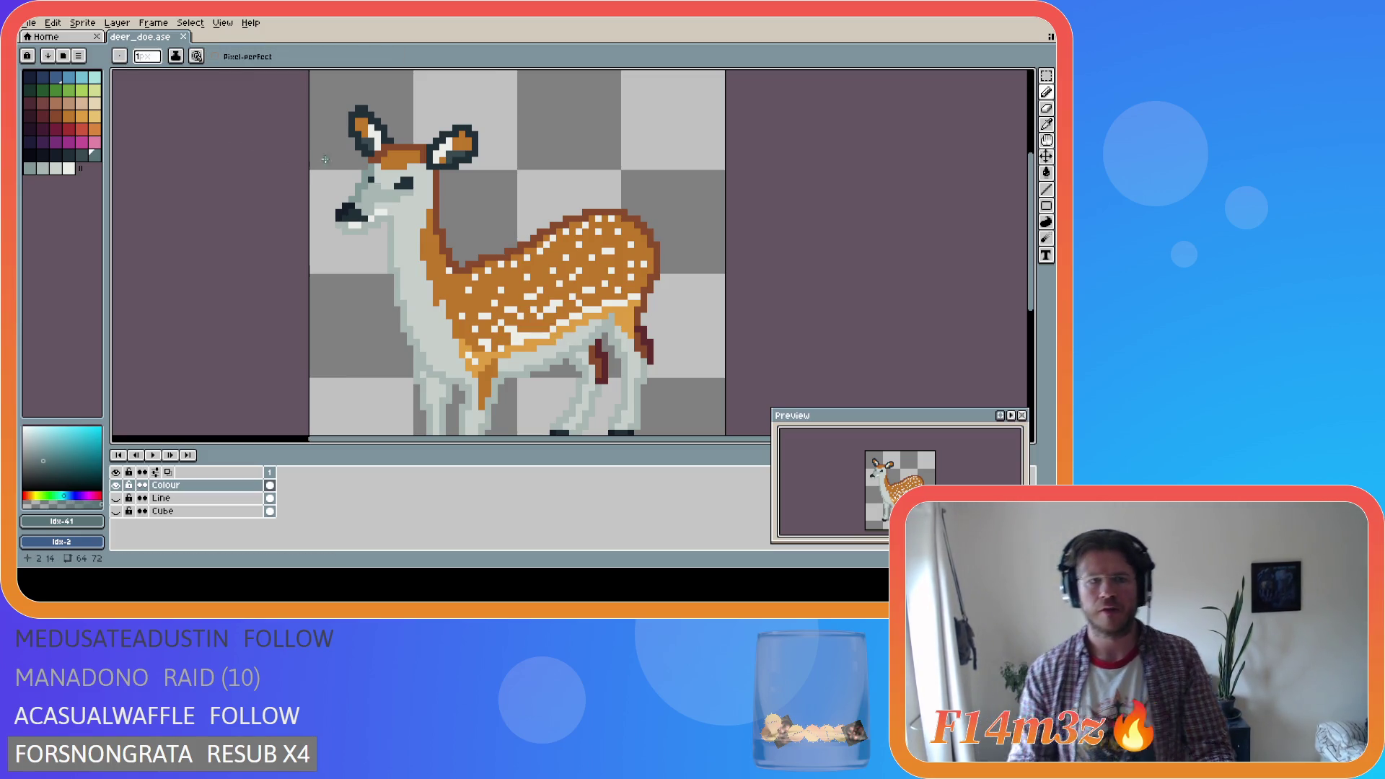
key(i)
key(b)
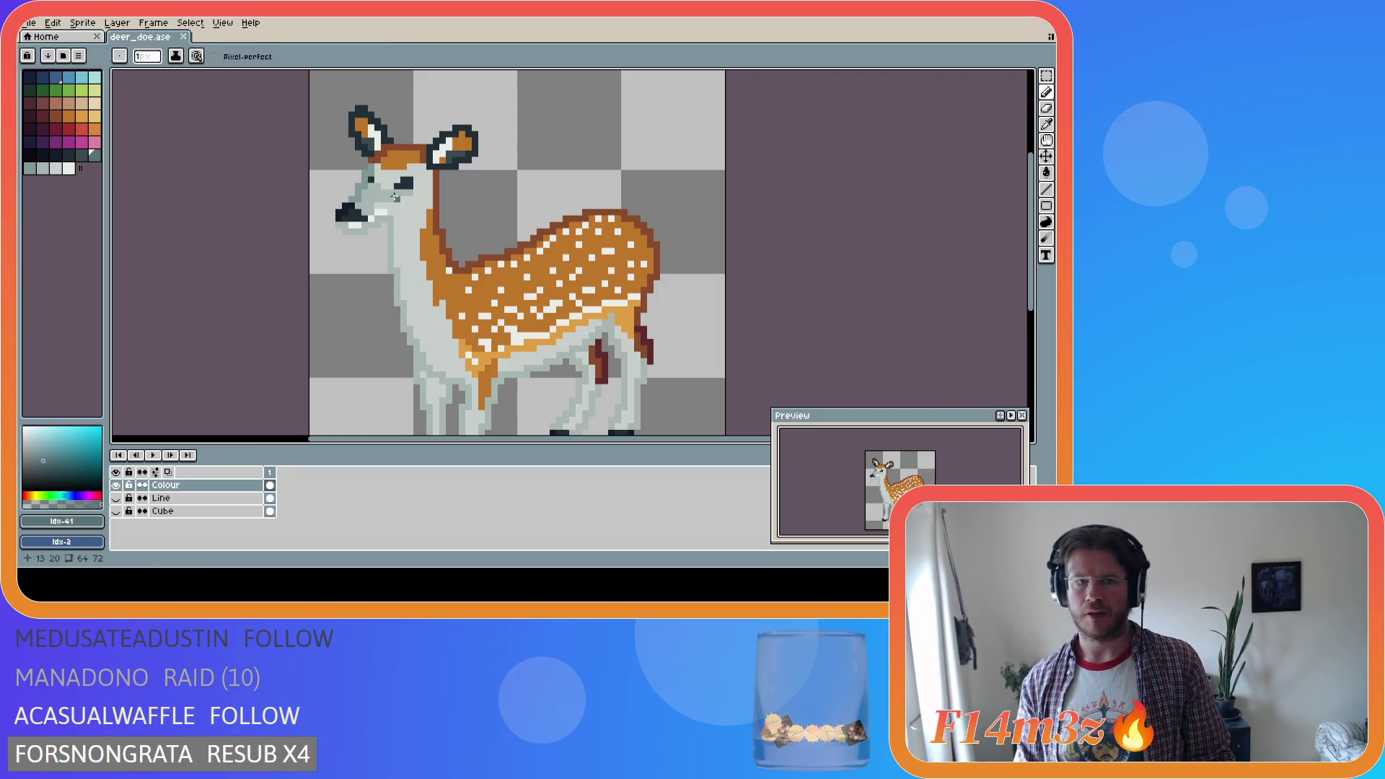
alt+click(378, 130)
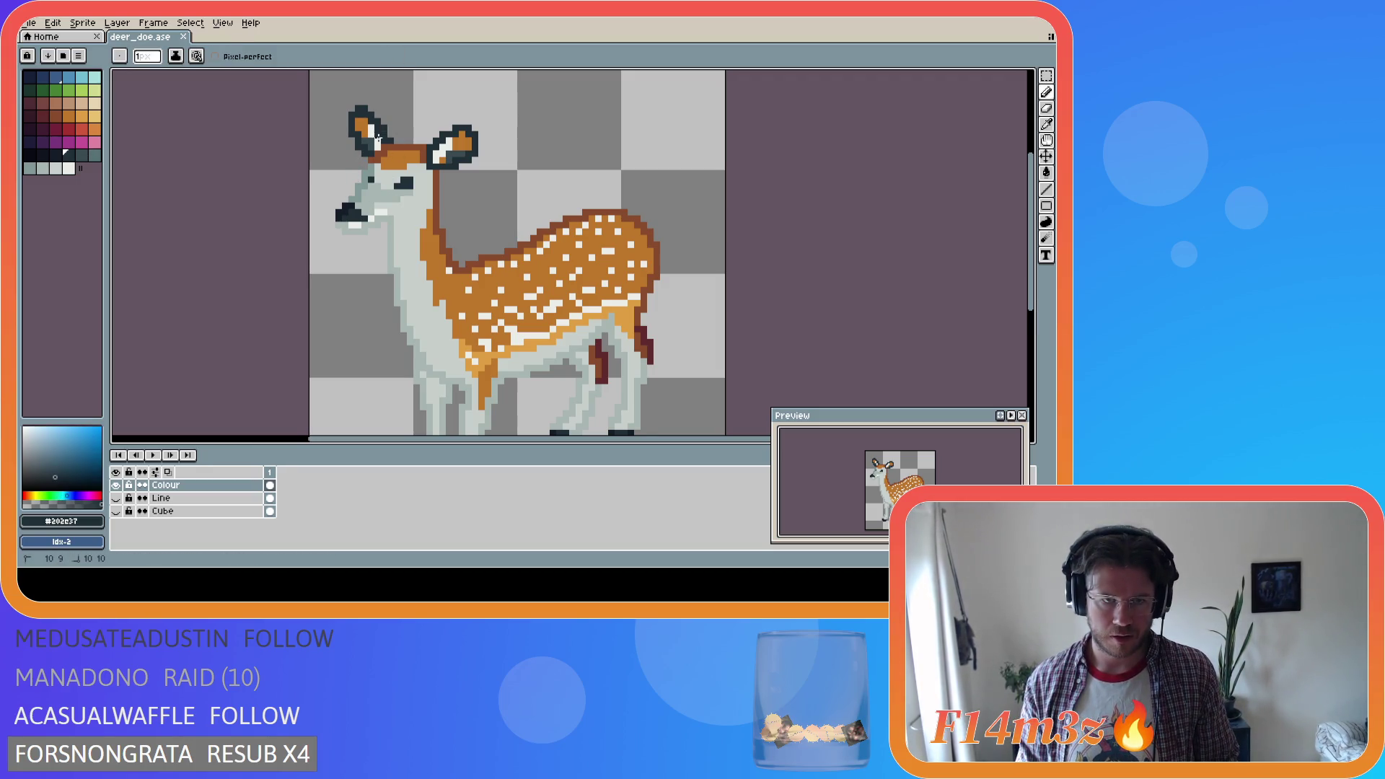
key(i)
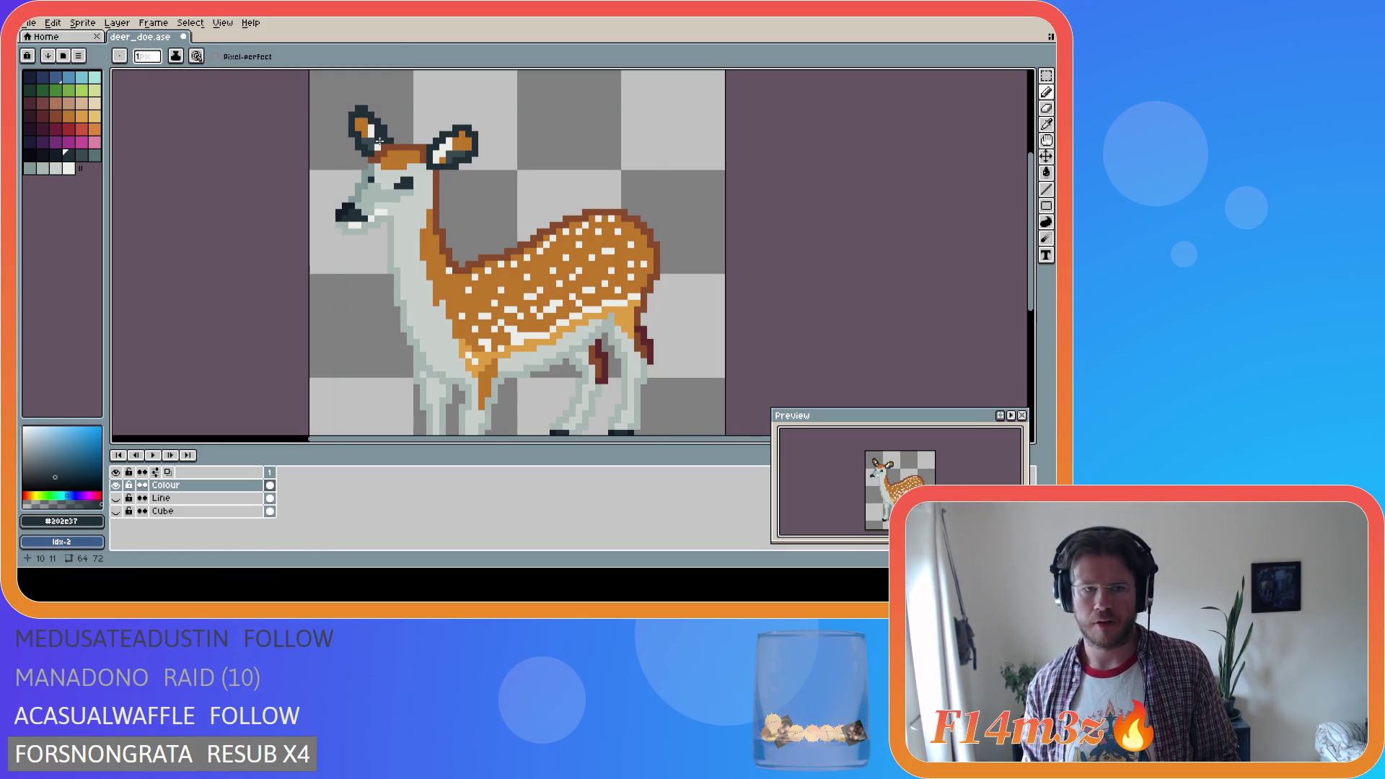
key(v)
key(ctrl+z)
key(z)
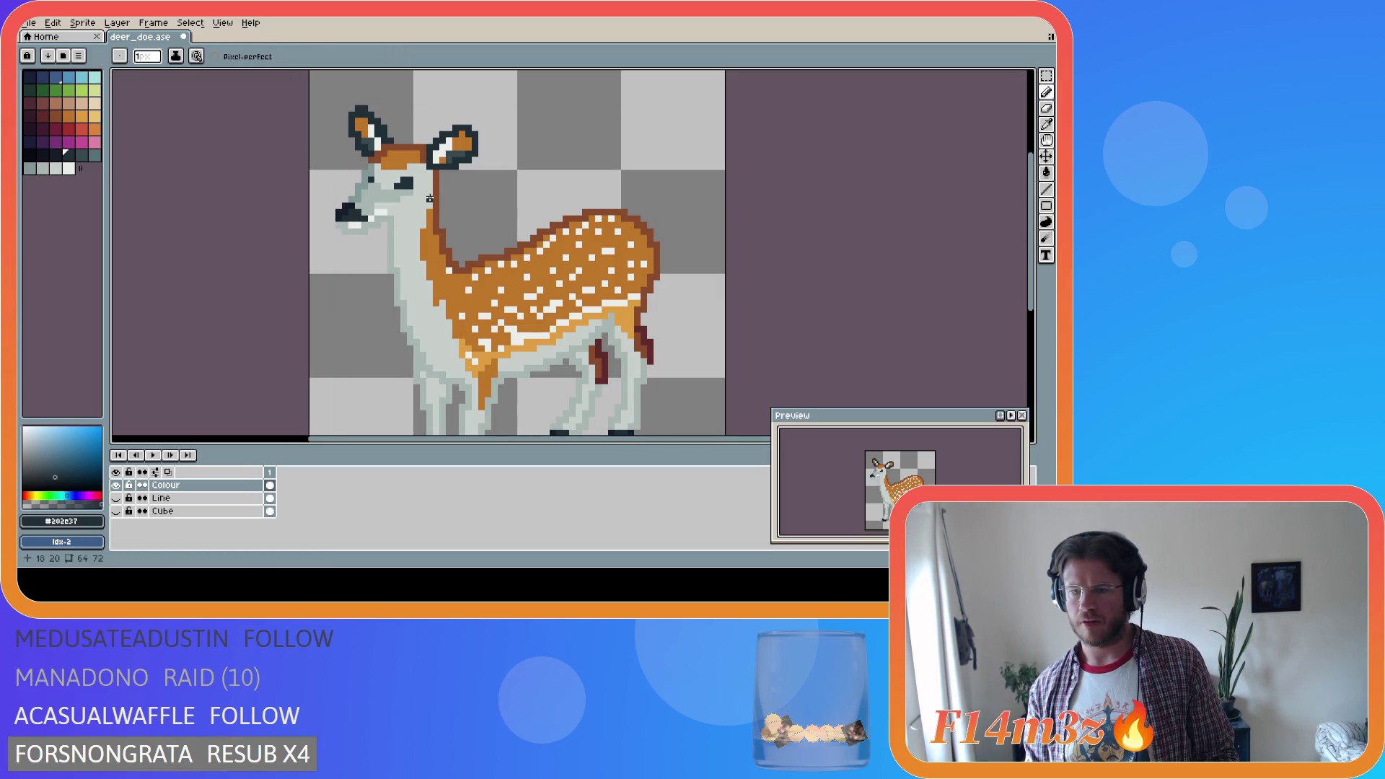
key(z)
key(ctrl+y)
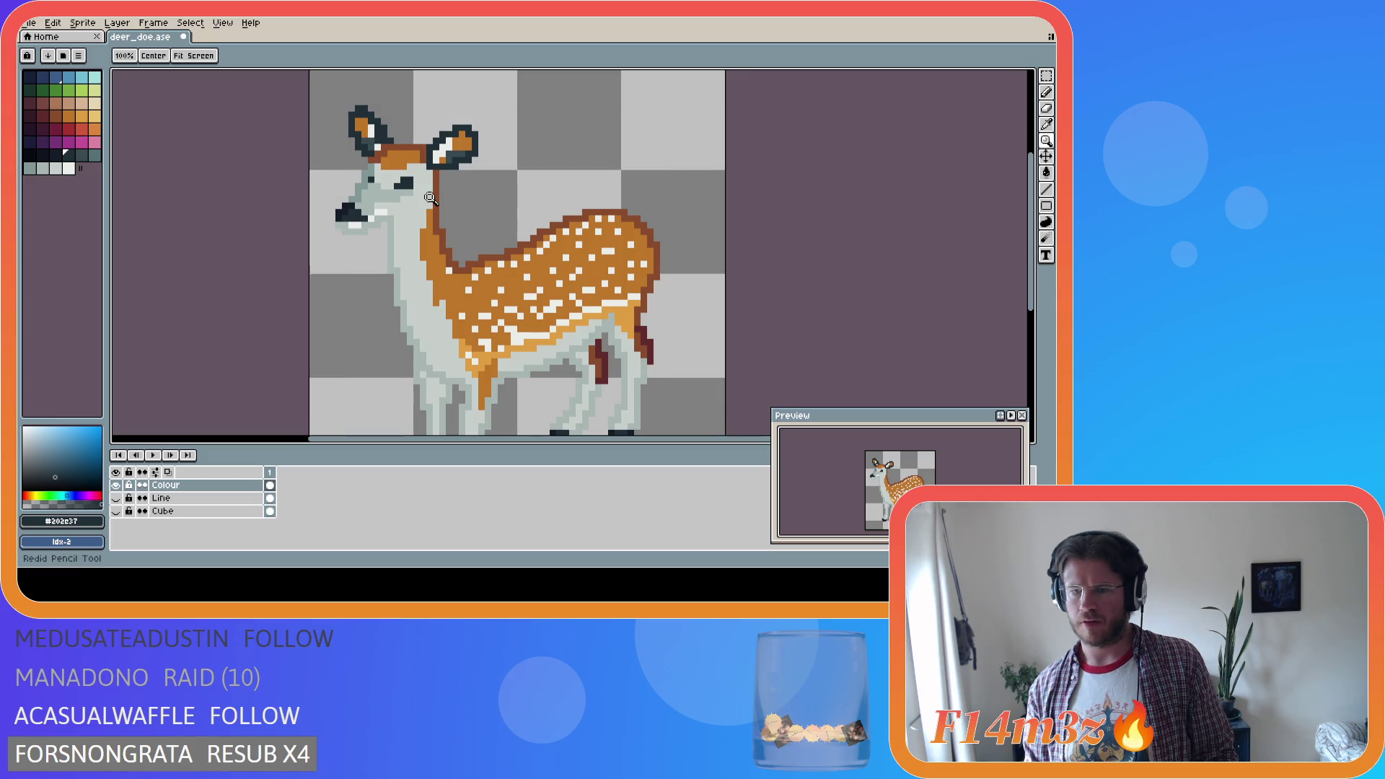
key(v)
key(ctrl+z)
key(z)
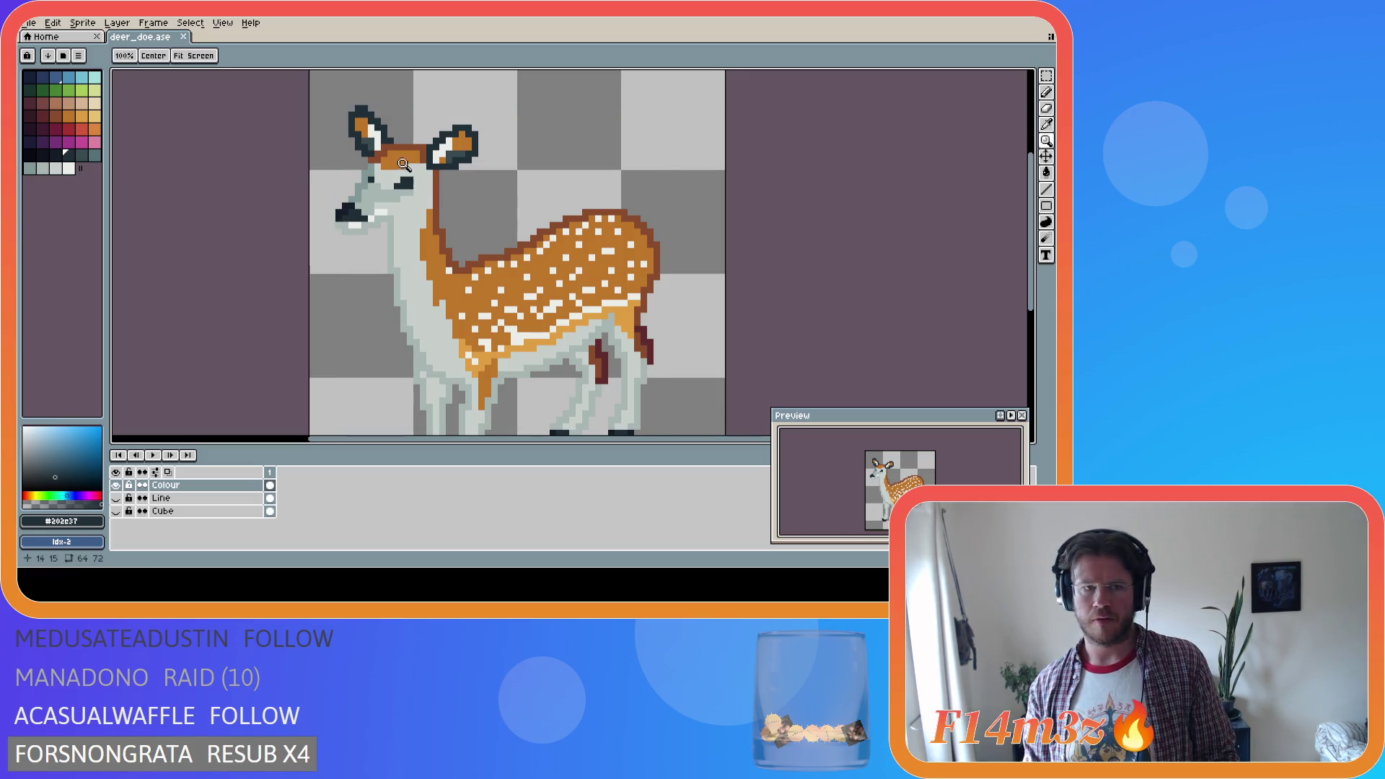
Darken several pixels down the left ear to its base, saving deer_doe.ase after each touch-up
key(b)
drag(376, 142, 377, 132)
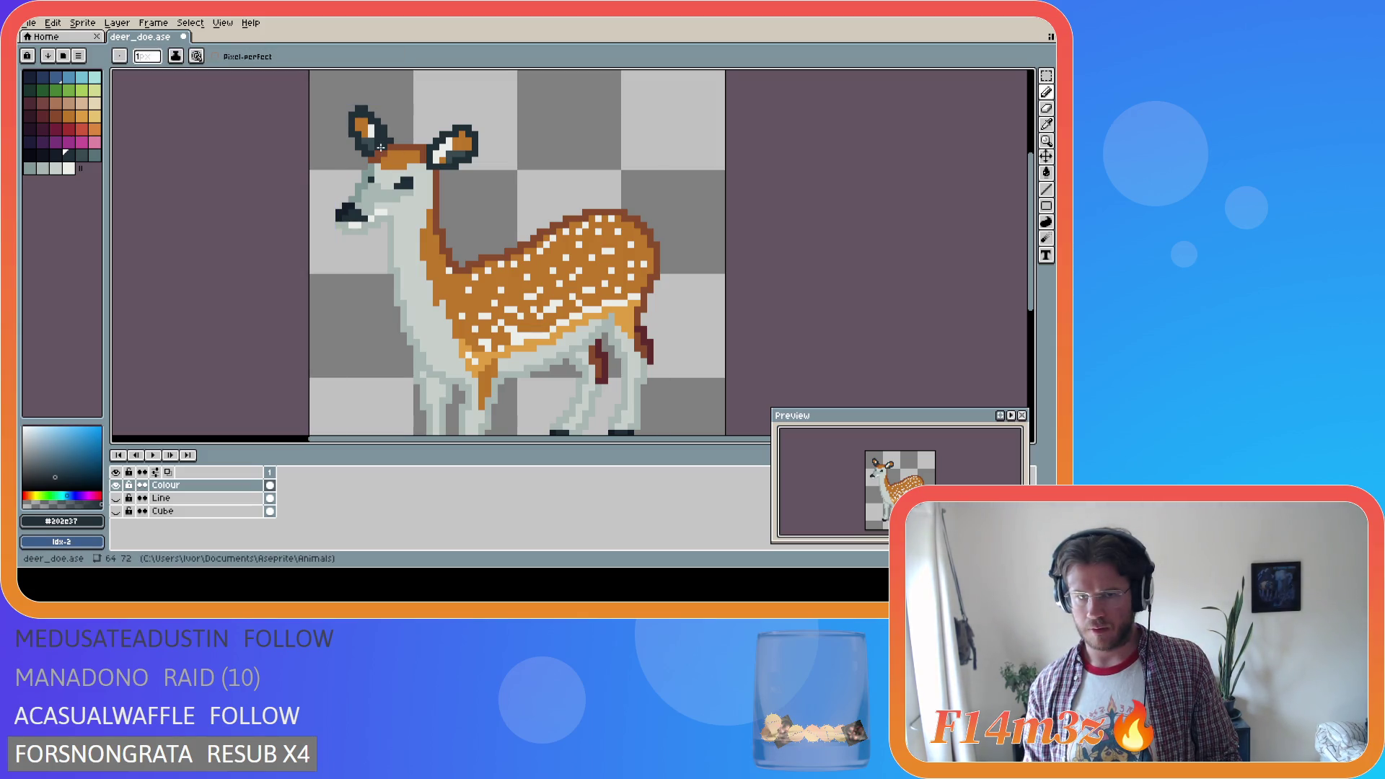
key(ctrl+s)
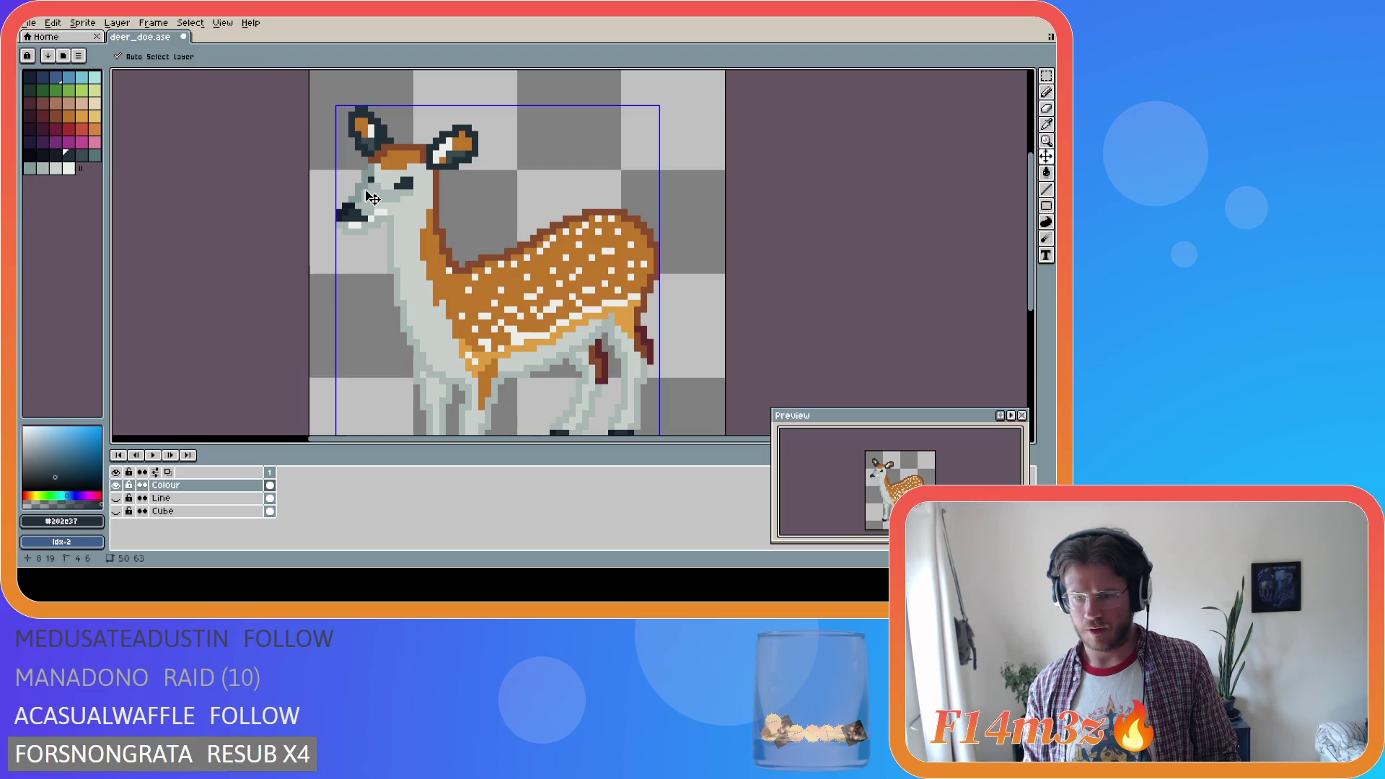
click(375, 144)
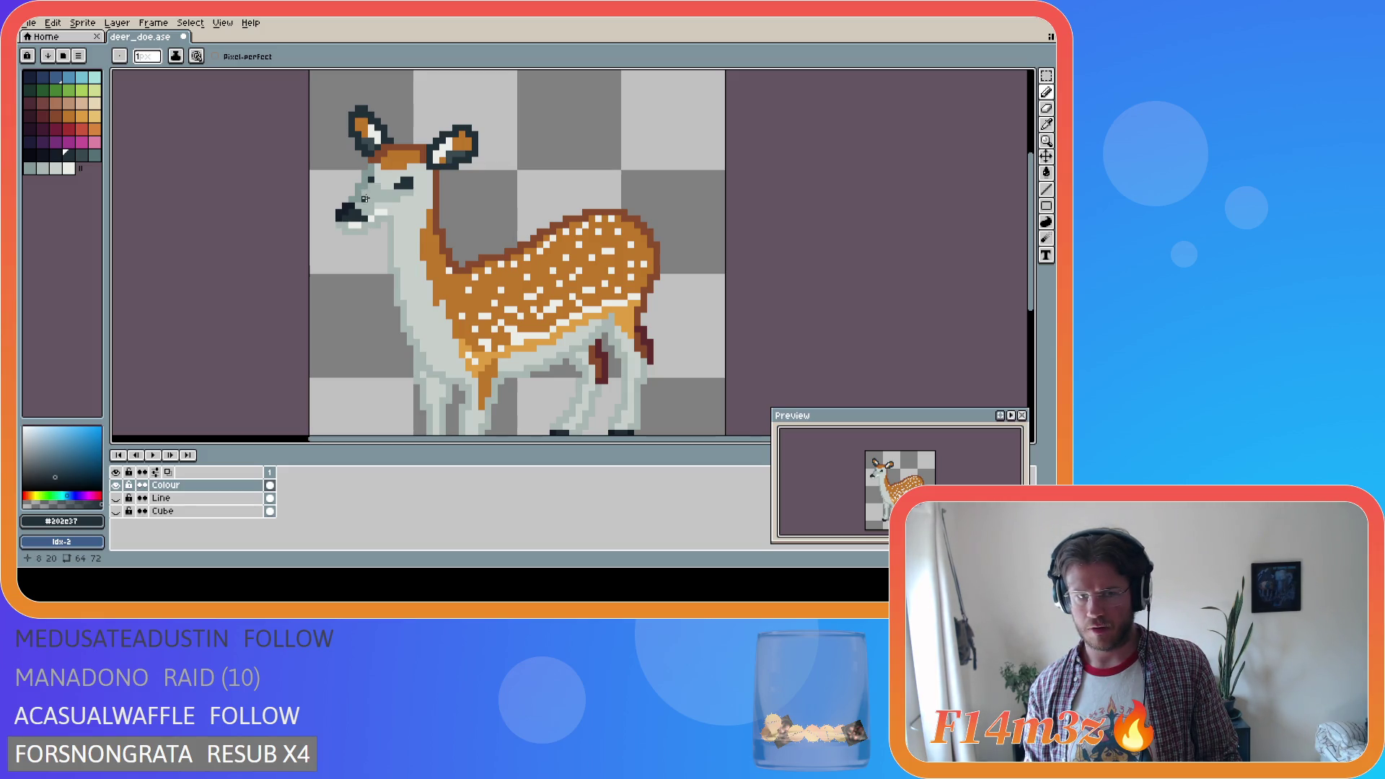
key(ctrl+s)
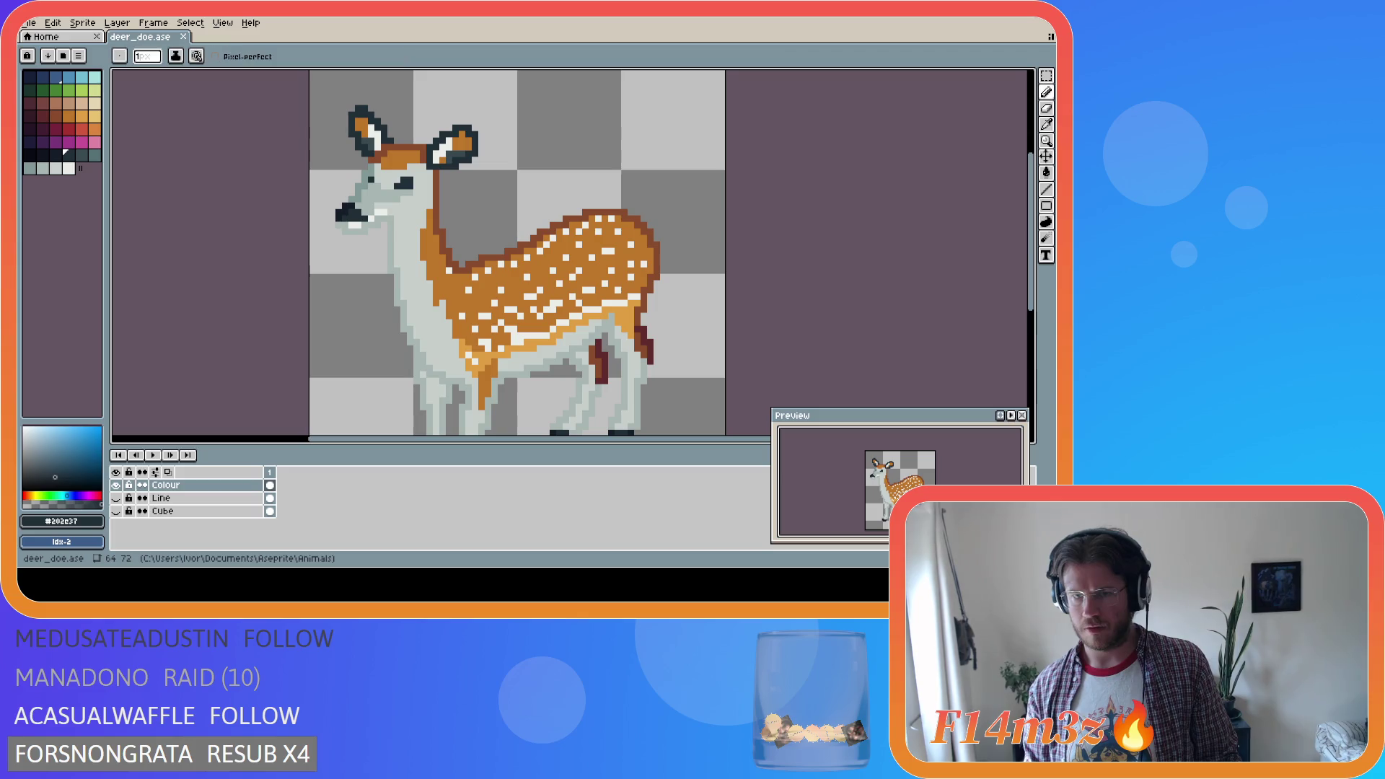
click(375, 154)
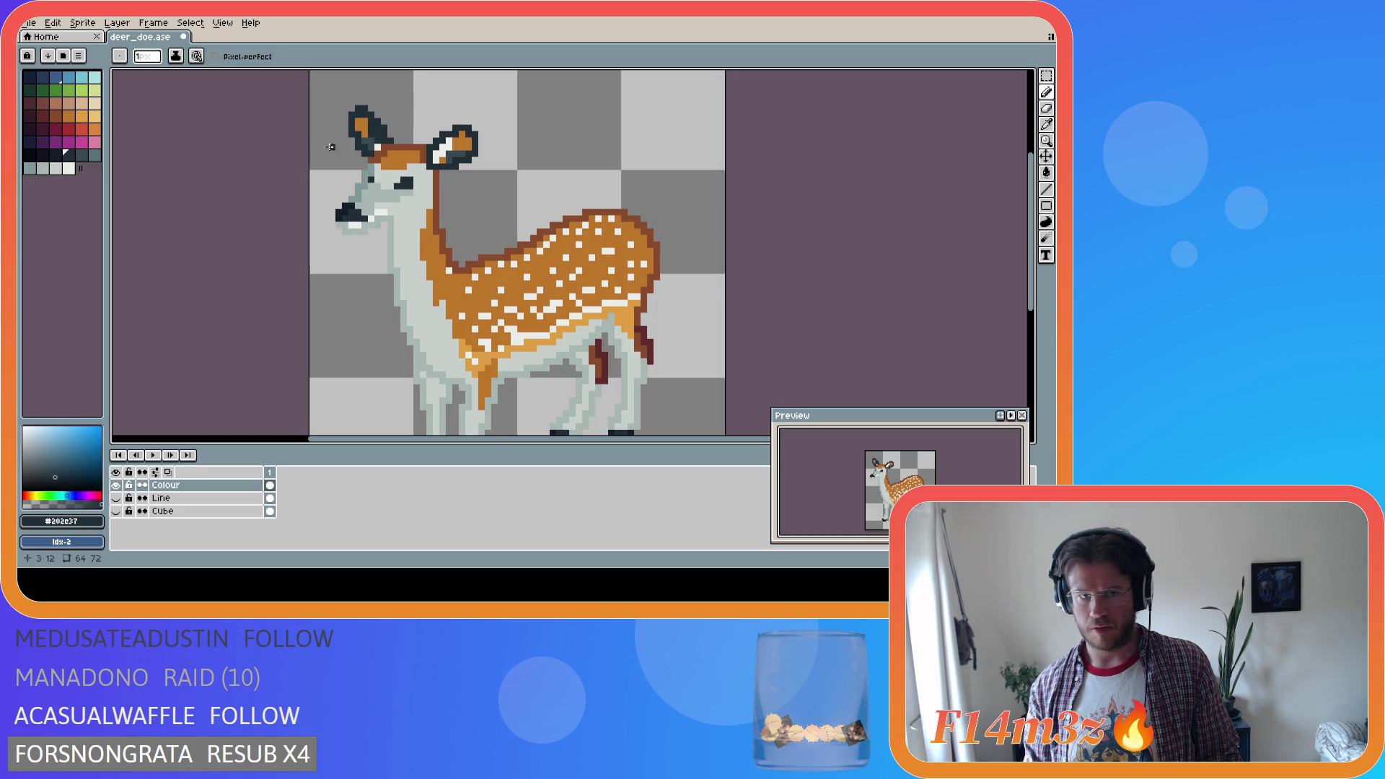
key(i)
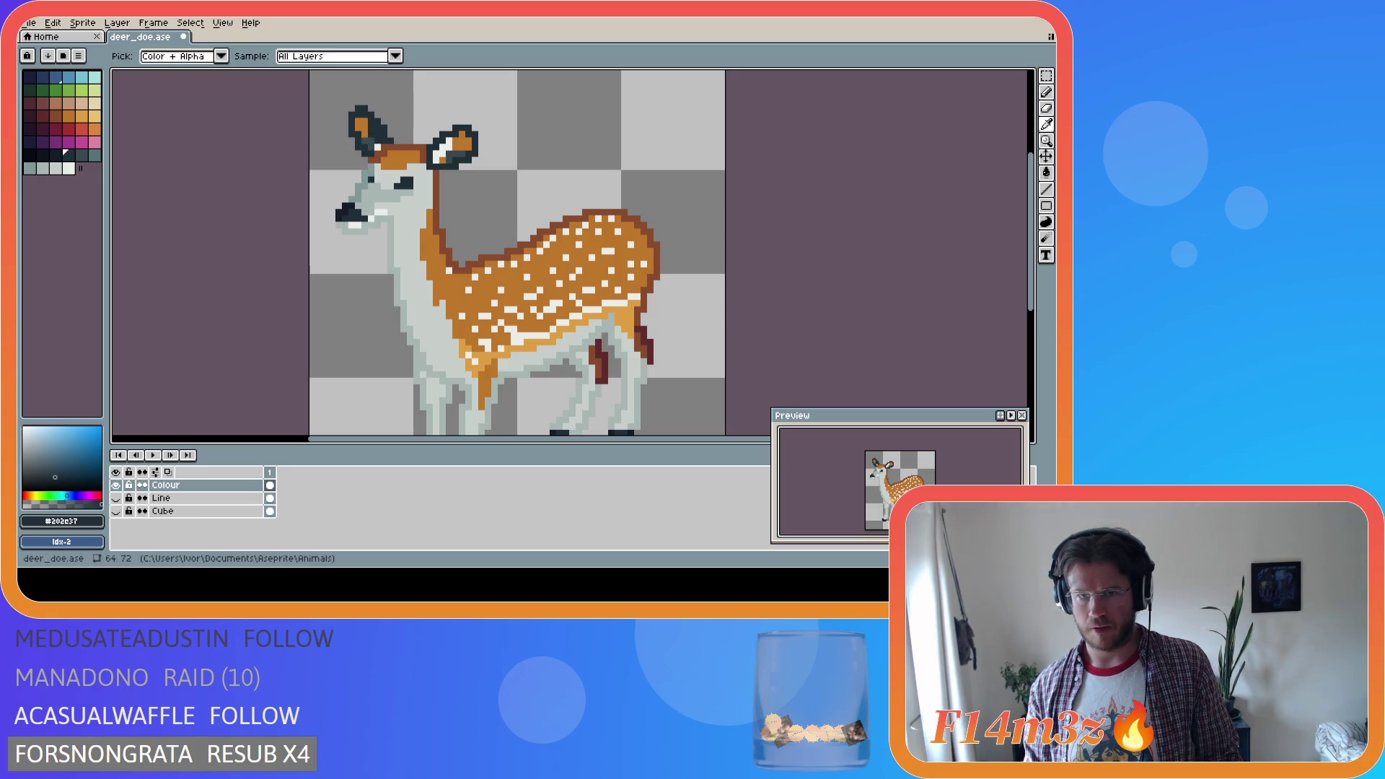
key(v)
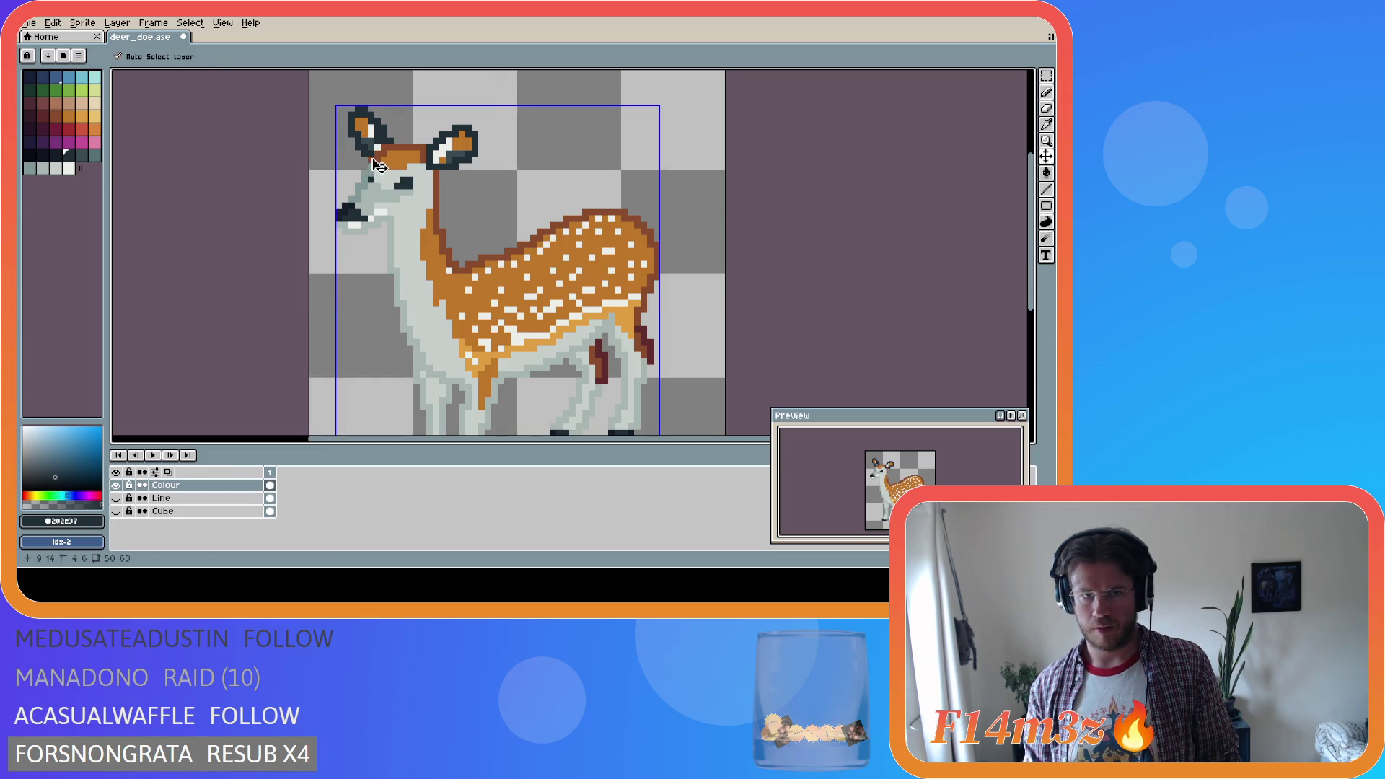
key(b)
key(ctrl+s)
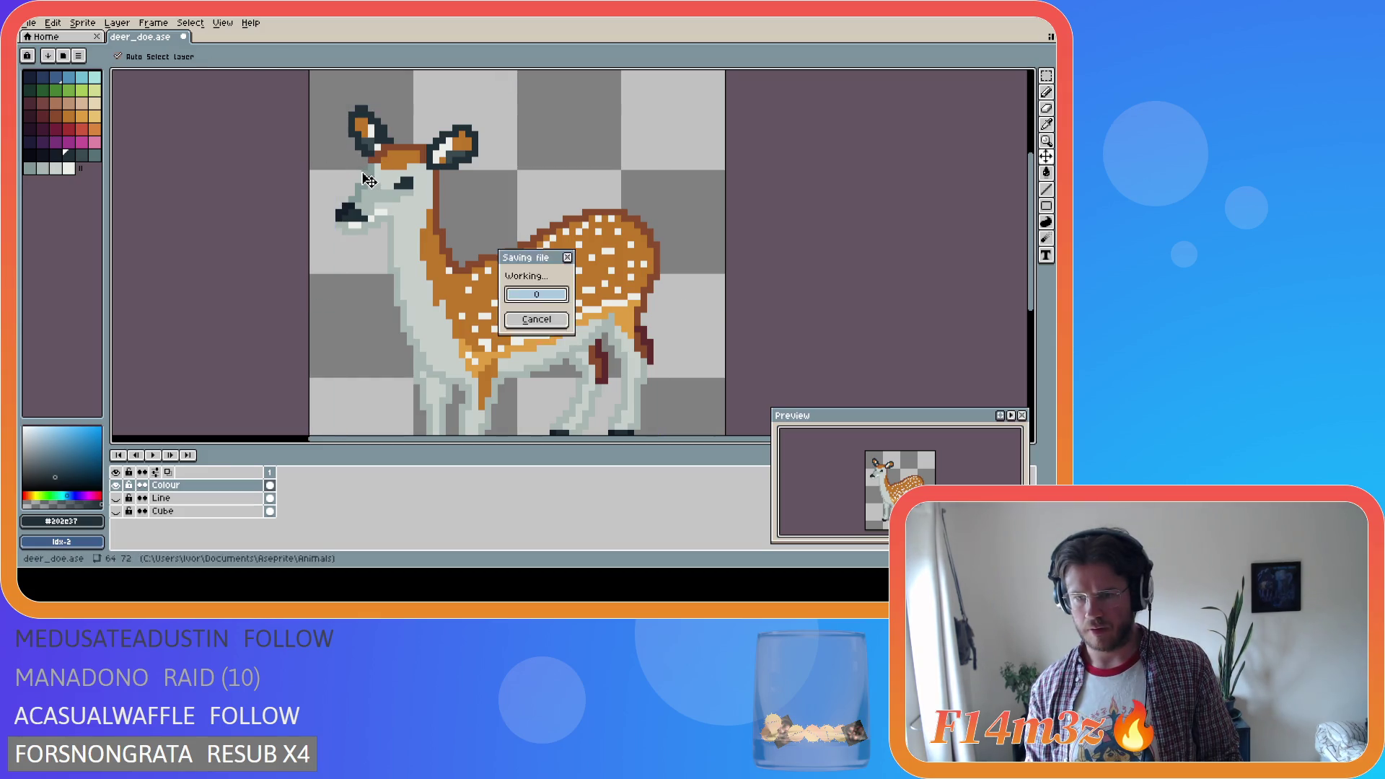
key(i)
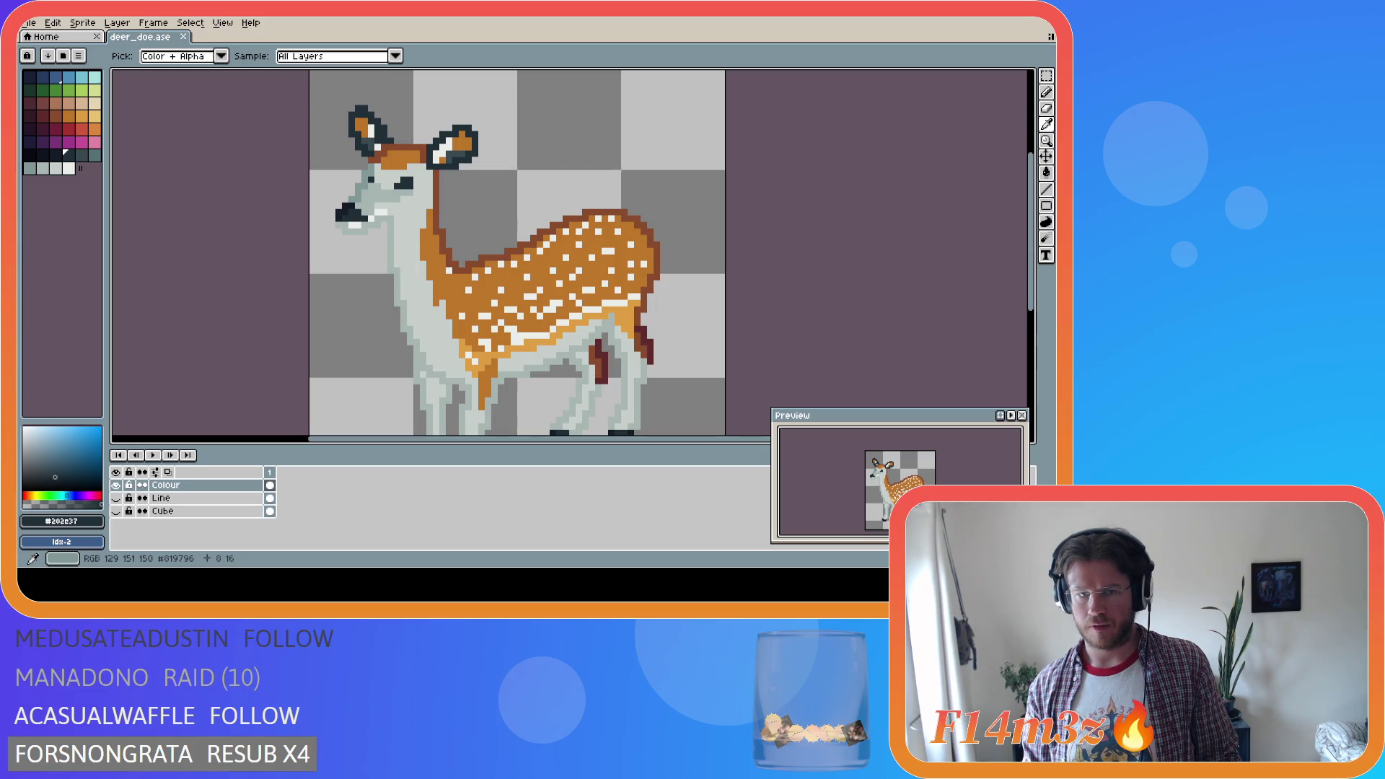
Bucket-fill an area of the right-hand ear and toggle undo/redo to compare the result
key(g)
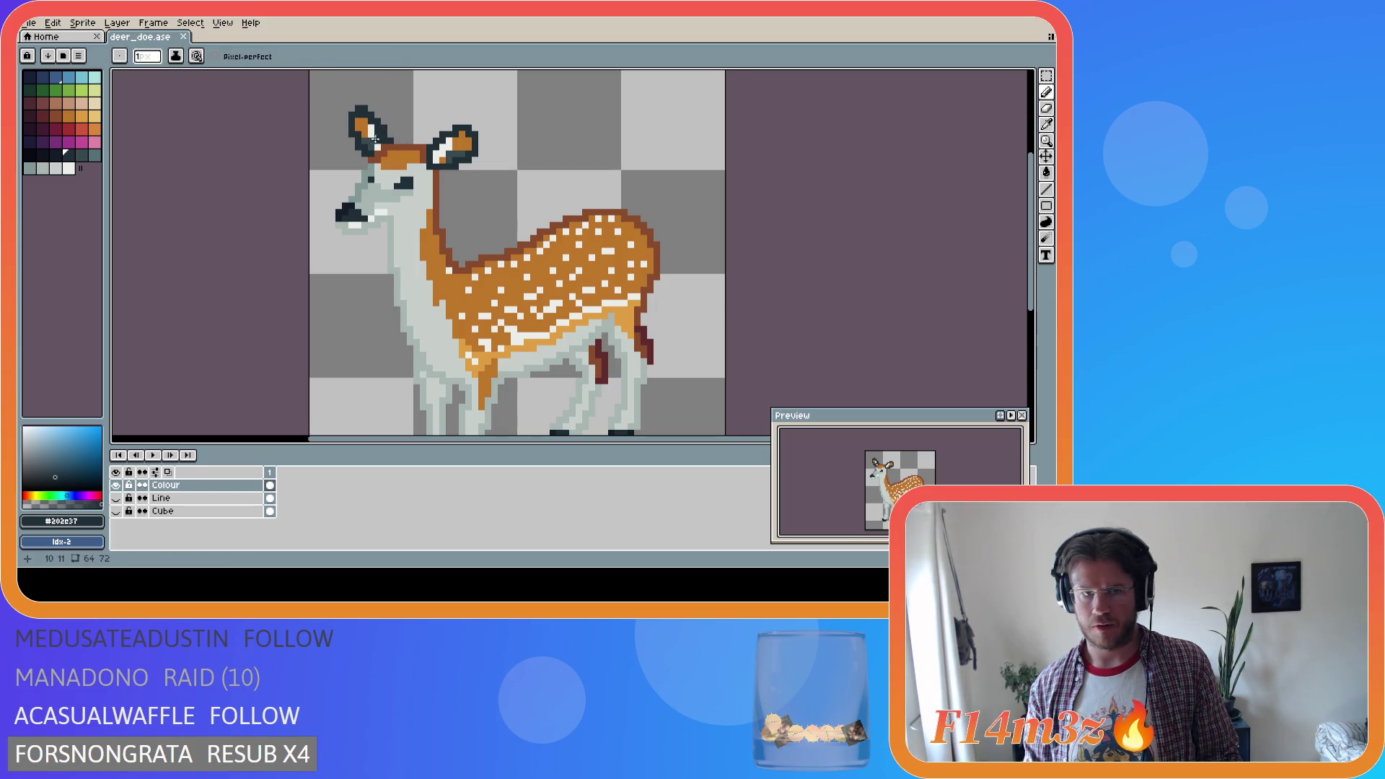
click(450, 154)
key(ctrl+z)
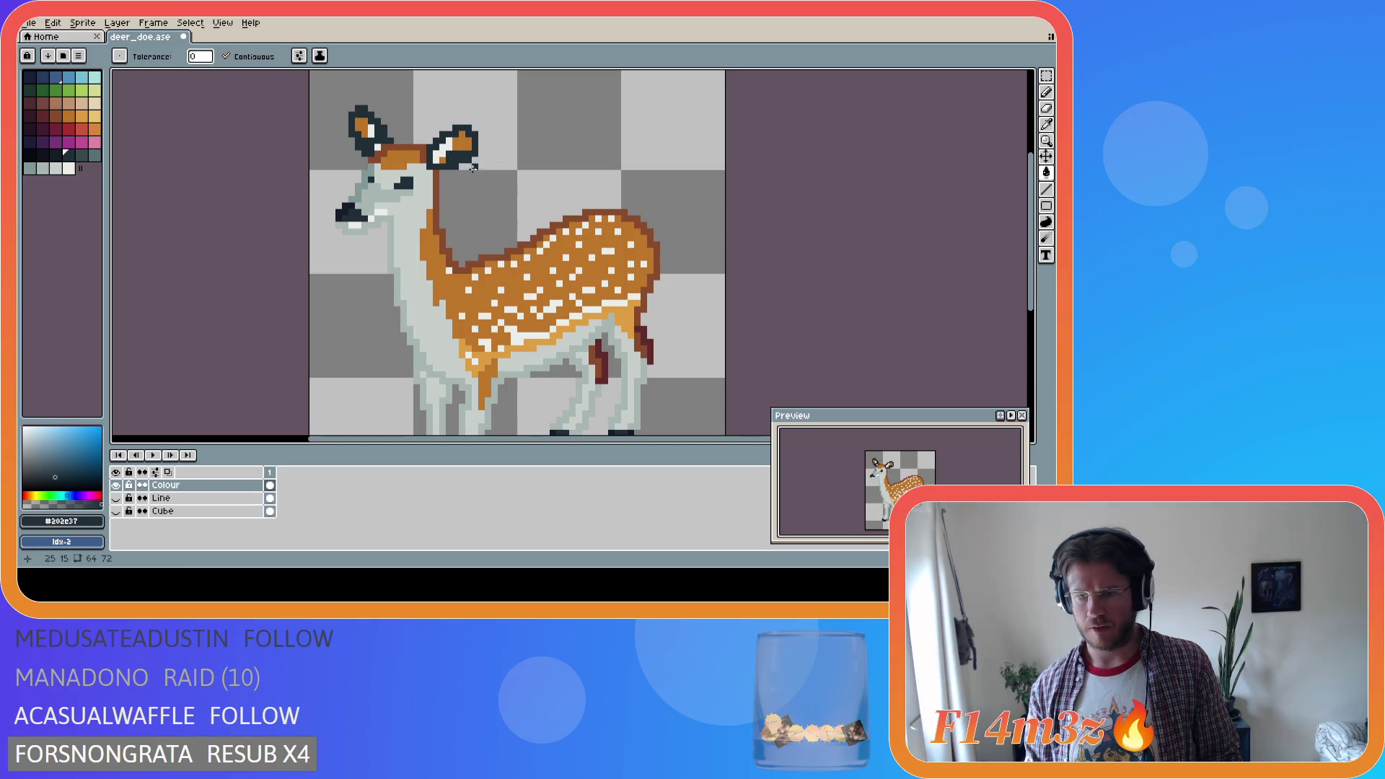
key(ctrl+y)
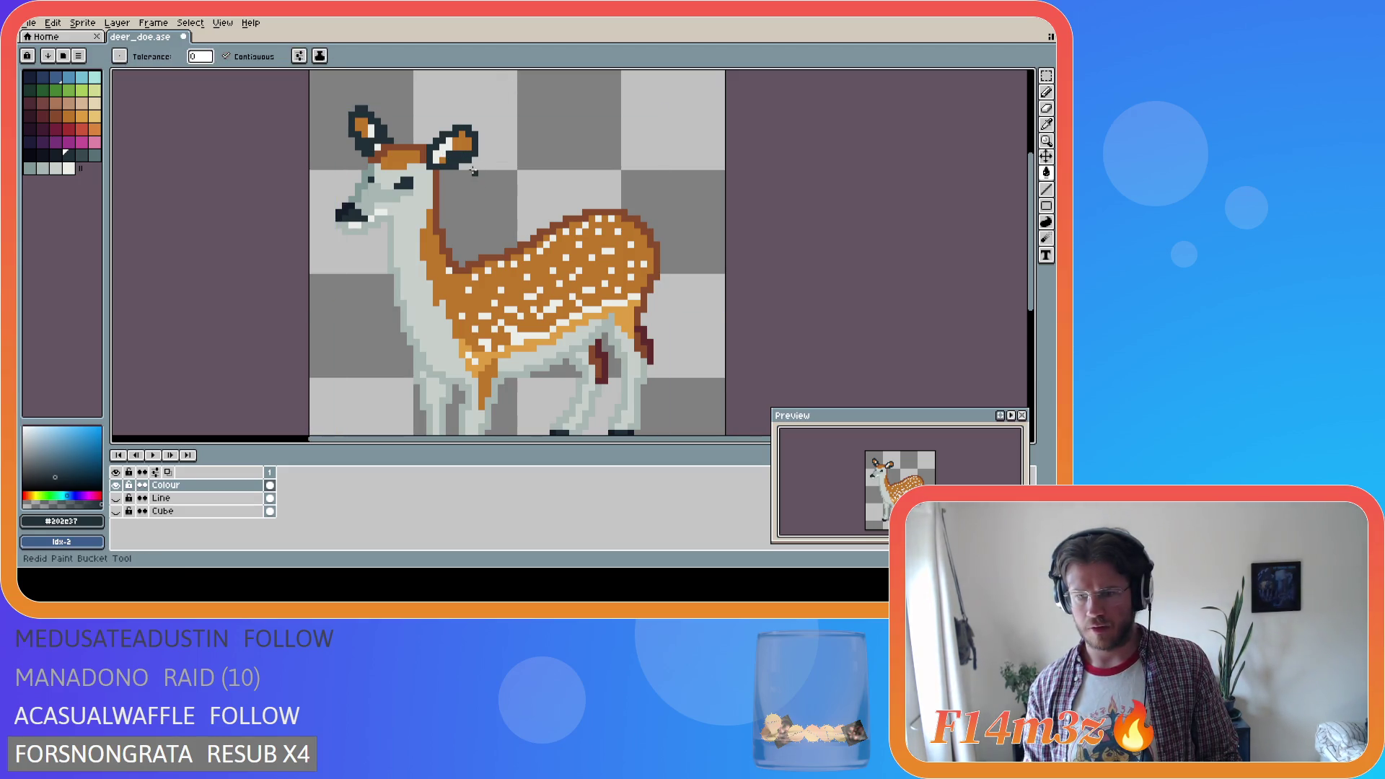
key(ctrl+z)
key(ctrl+y)
key(ctrl+z)
key(ctrl+y)
key(ctrl+z)
key(ctrl+y)
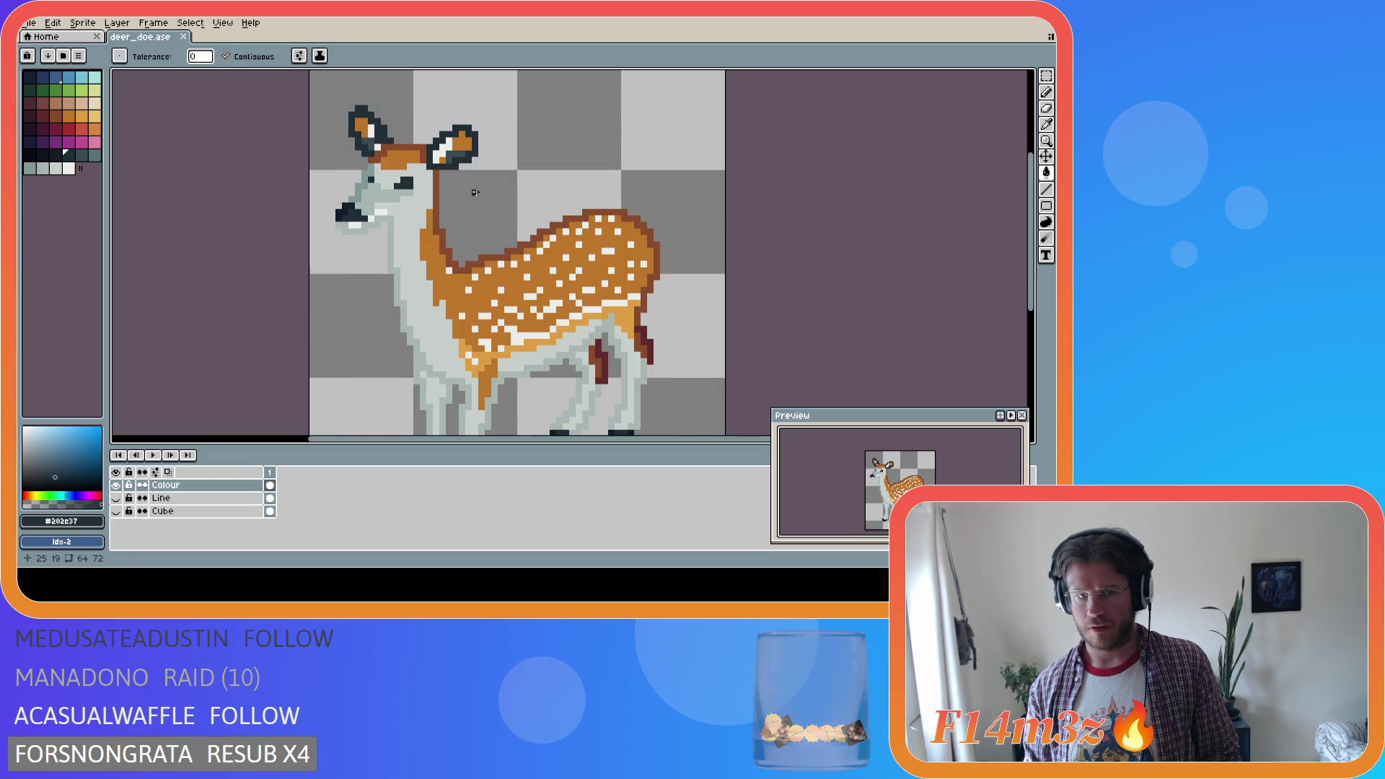
Fill the deer's eye and nose with darker palette colours, comparing and undoing the changes
key(i)
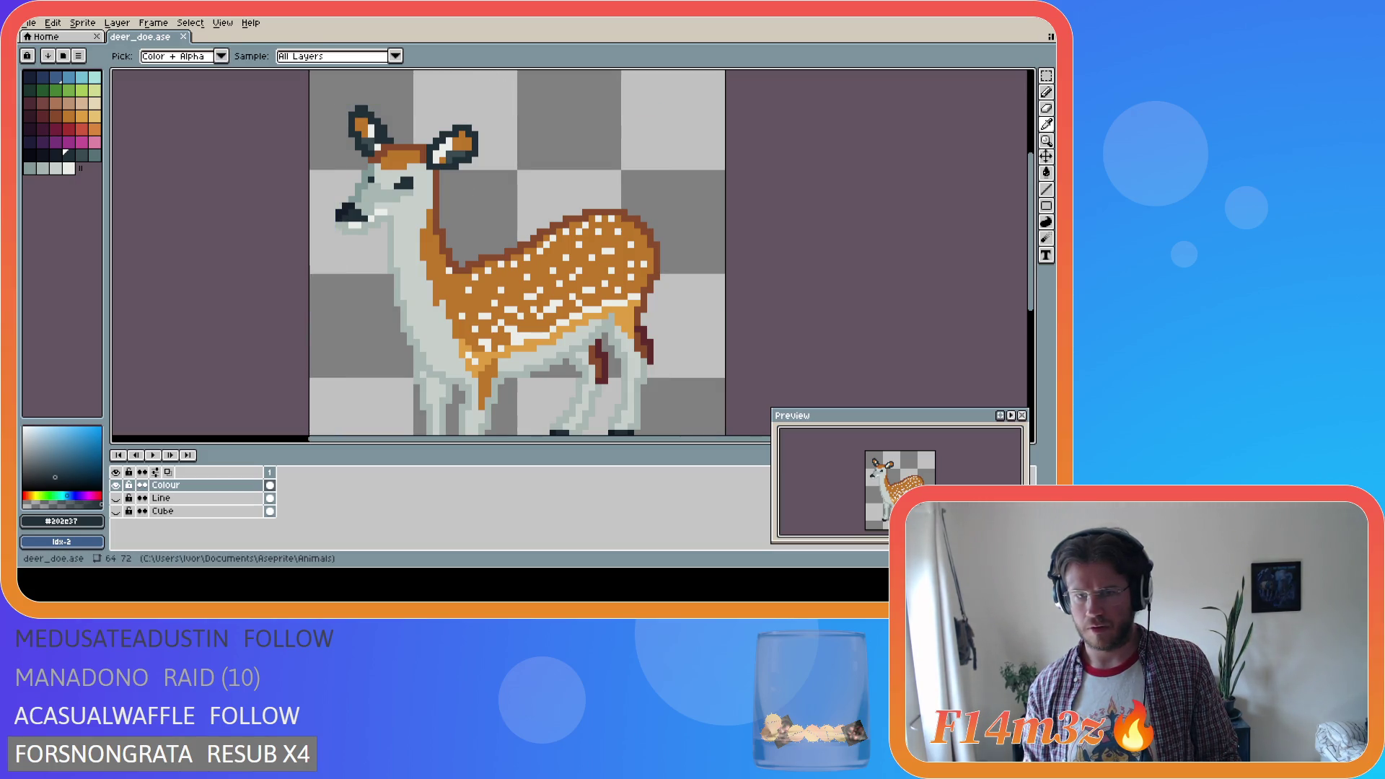
key(g)
click(32, 155)
key(i)
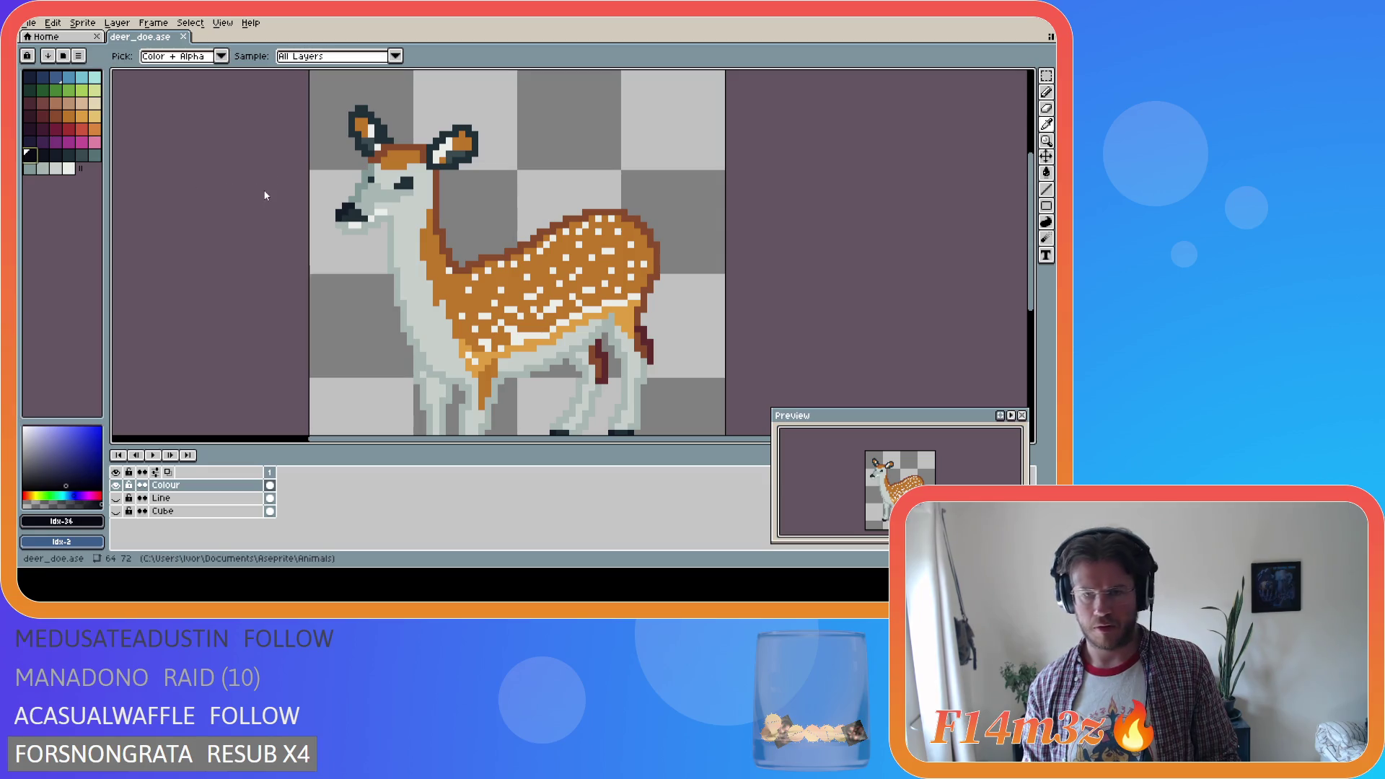
key(g)
click(404, 182)
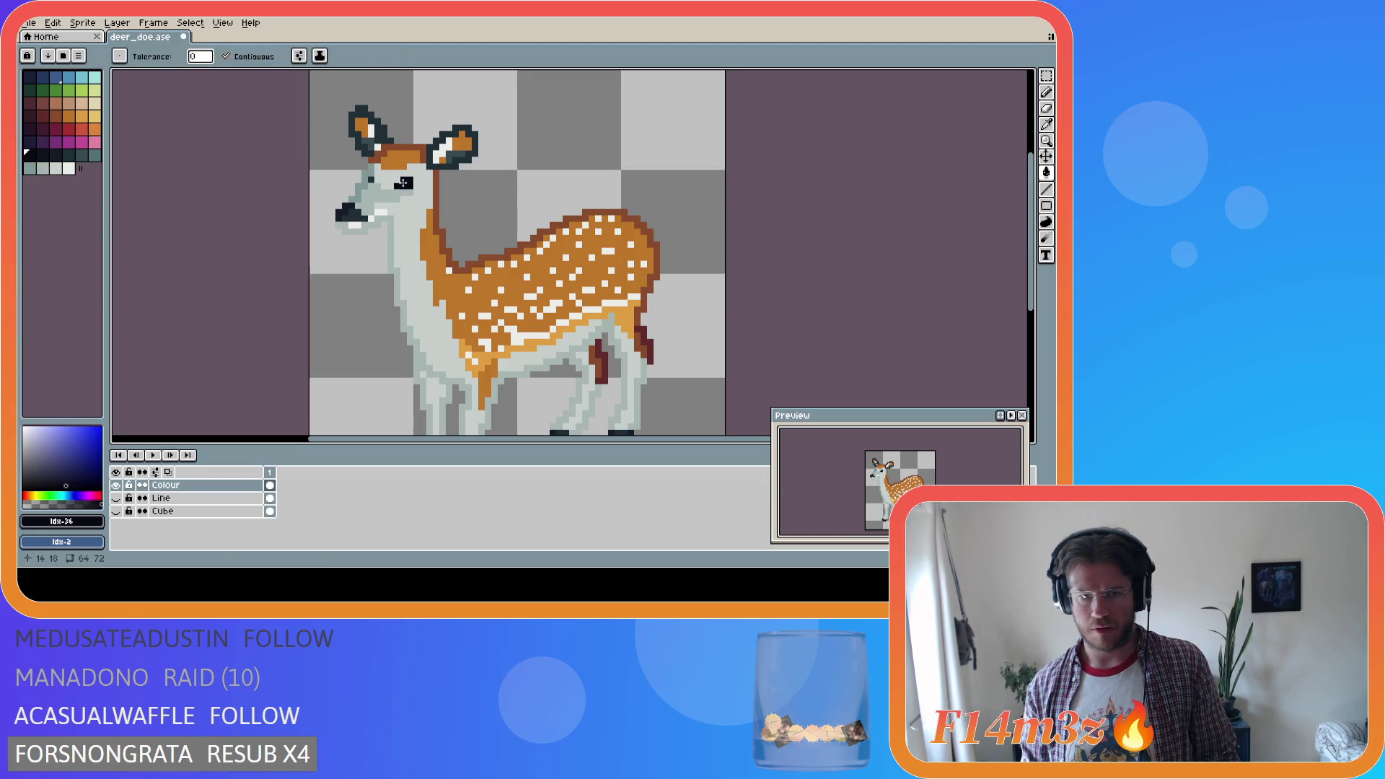
key(i)
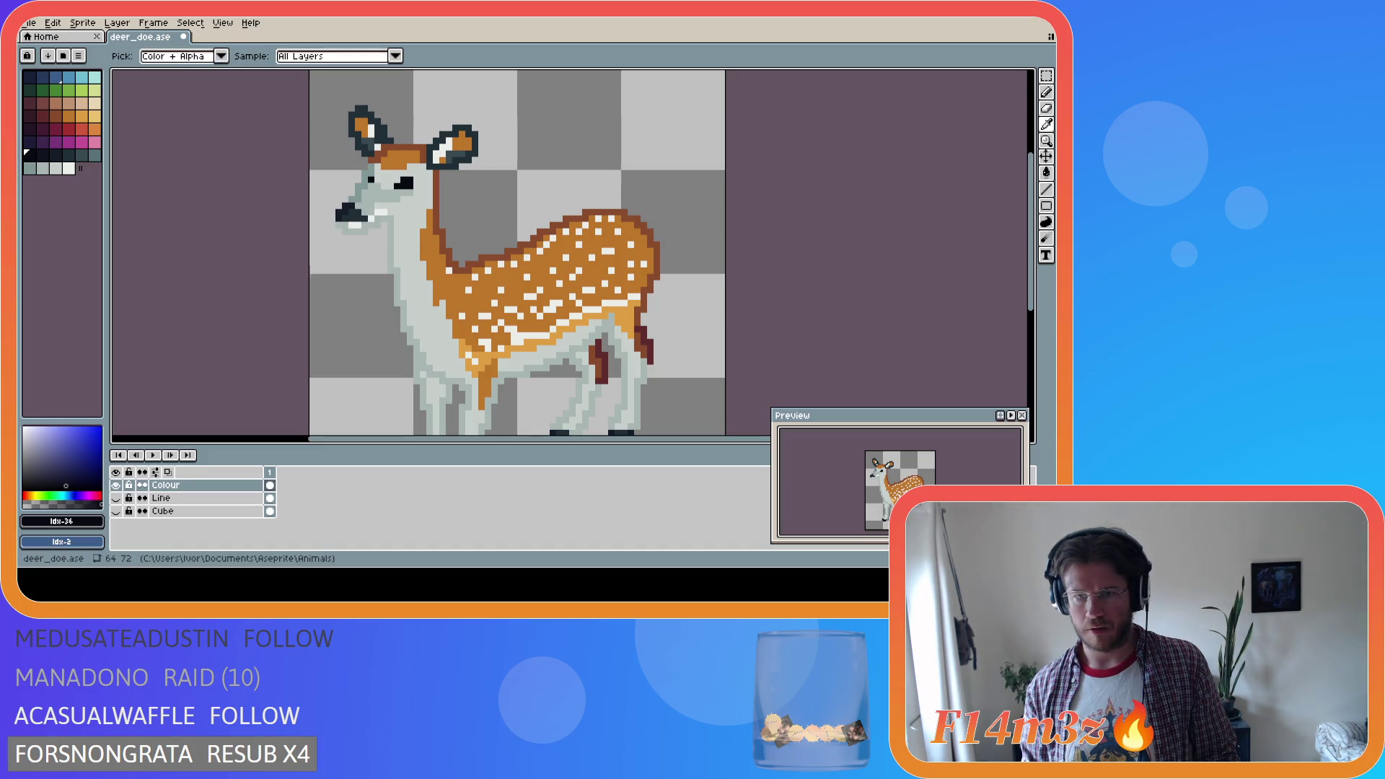
key(g)
click(39, 153)
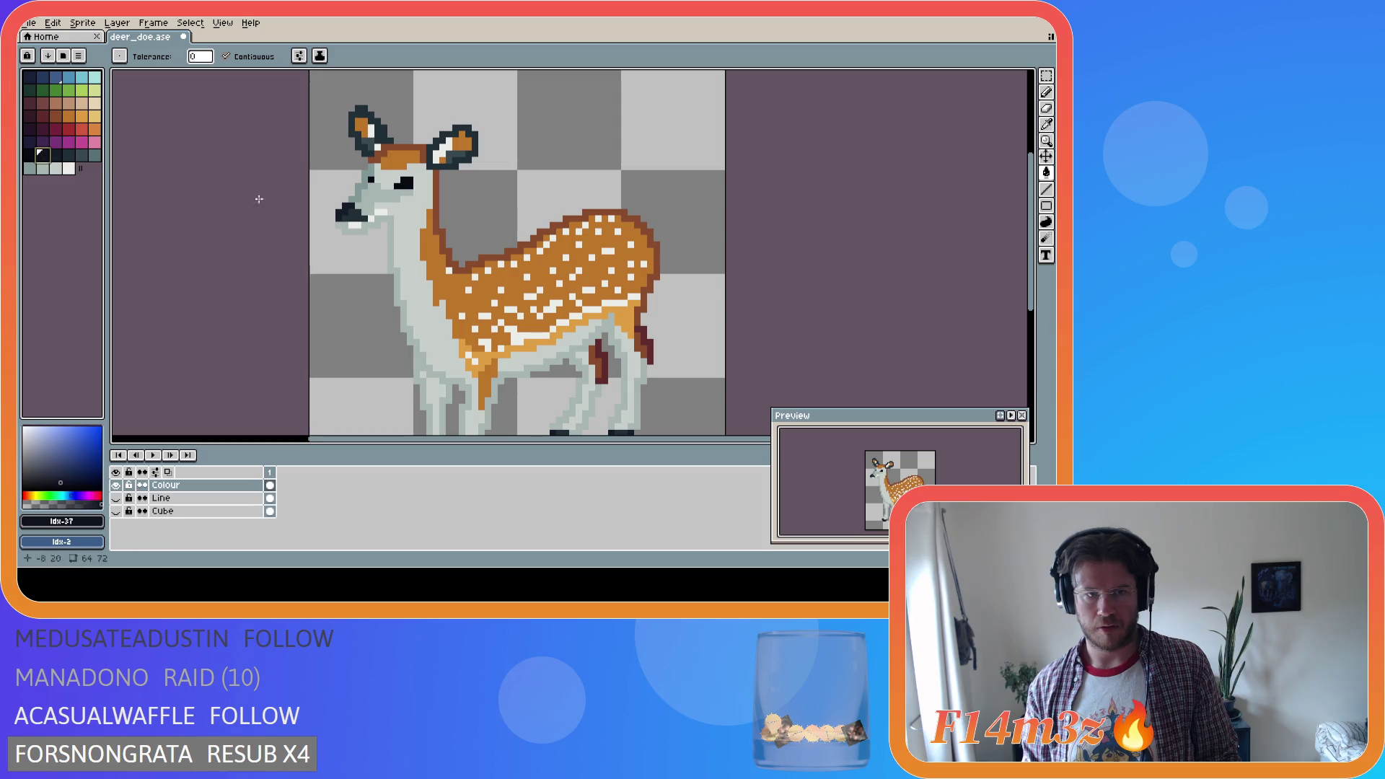
click(354, 213)
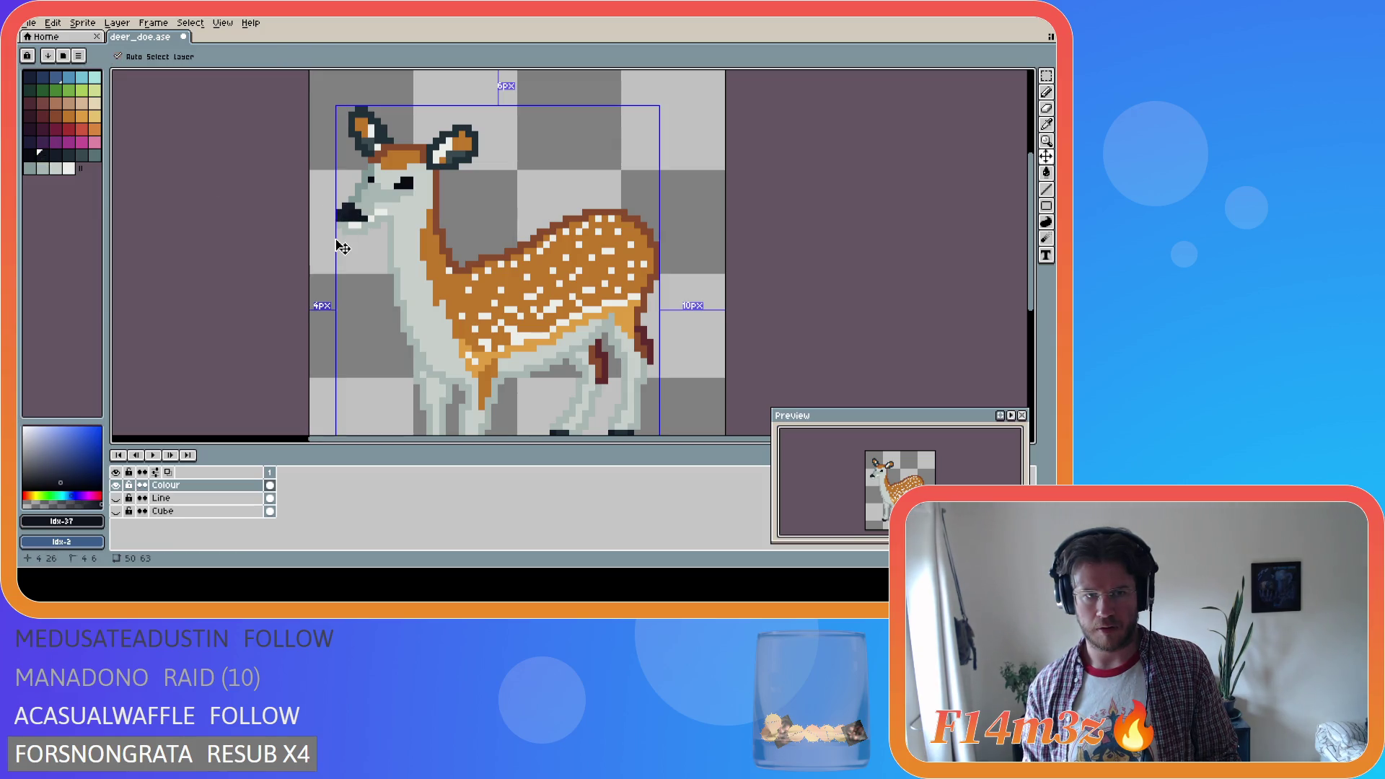
key(ctrl+z)
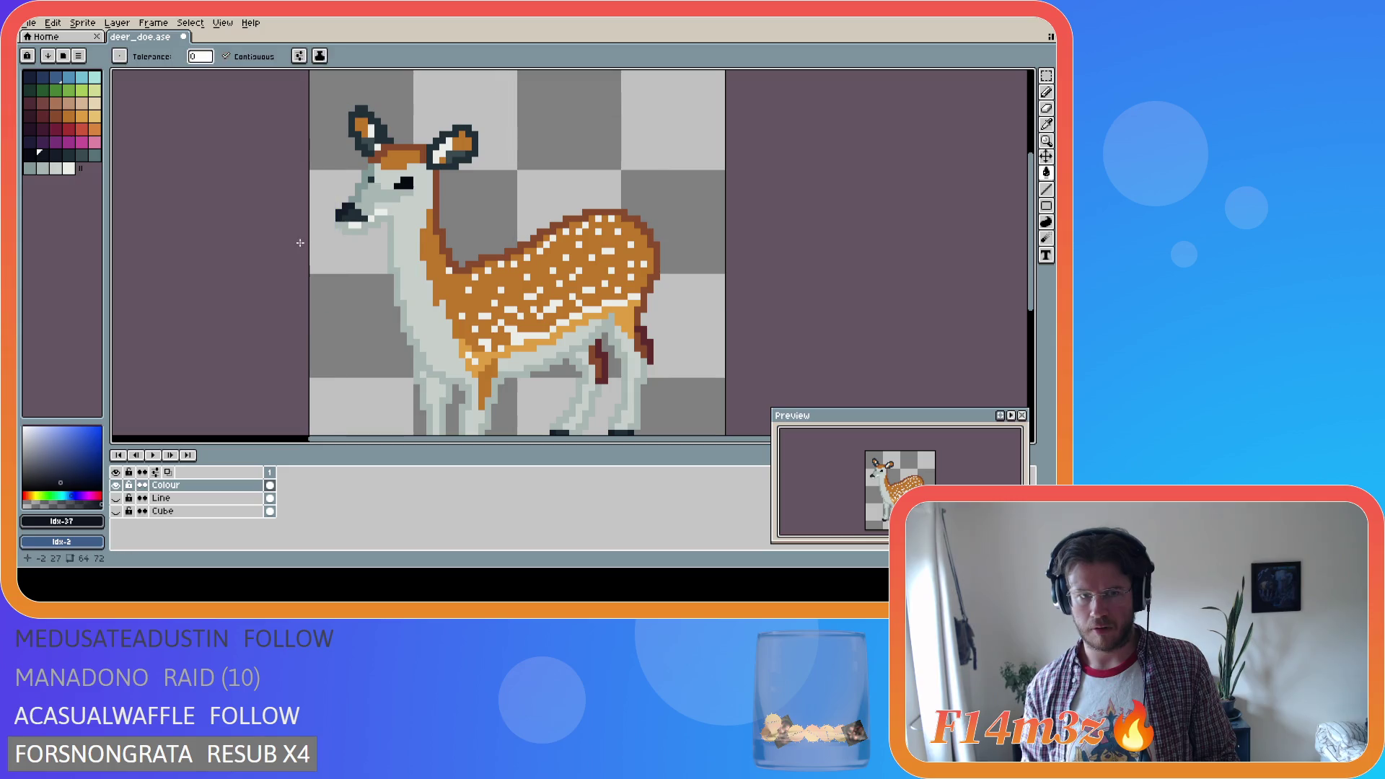
key(ctrl+y)
key(ctrl+y)
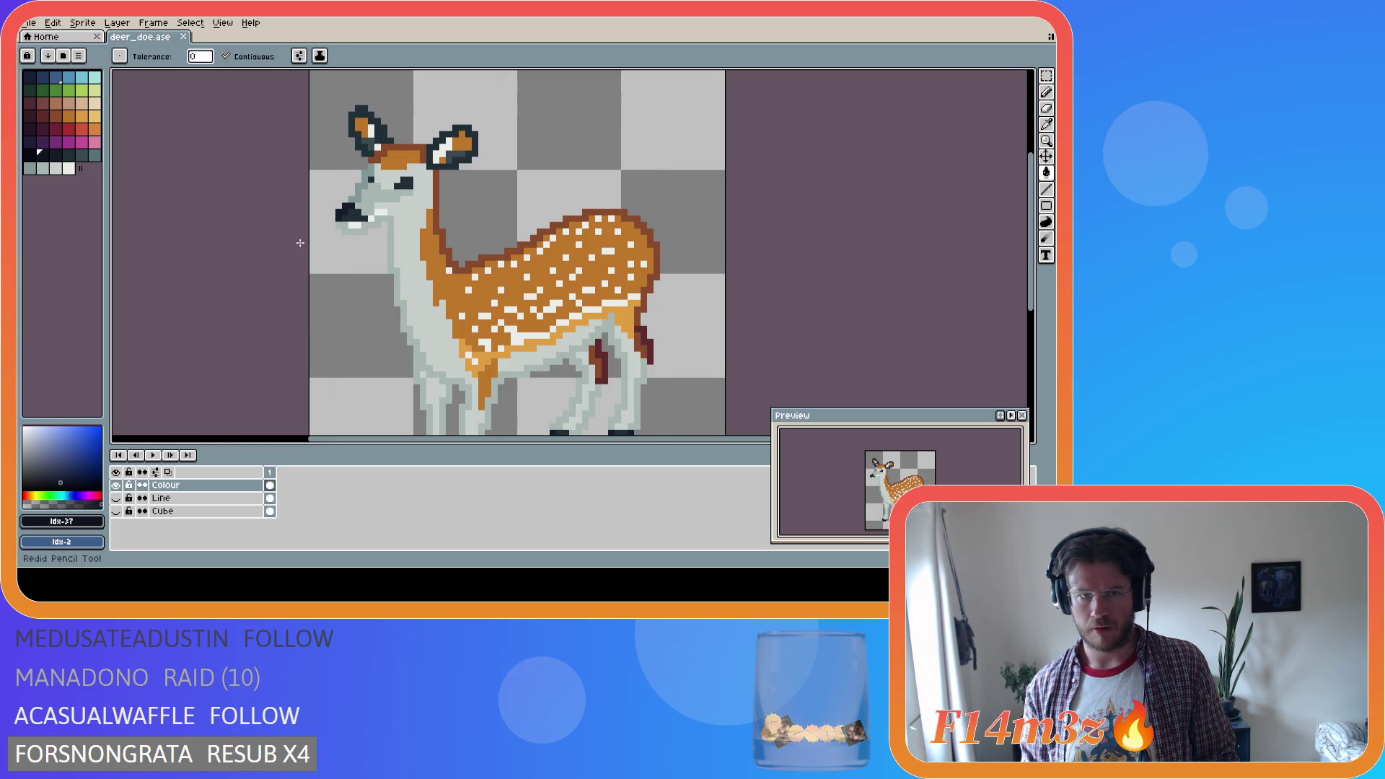
key(ctrl+y)
key(ctrl+z)
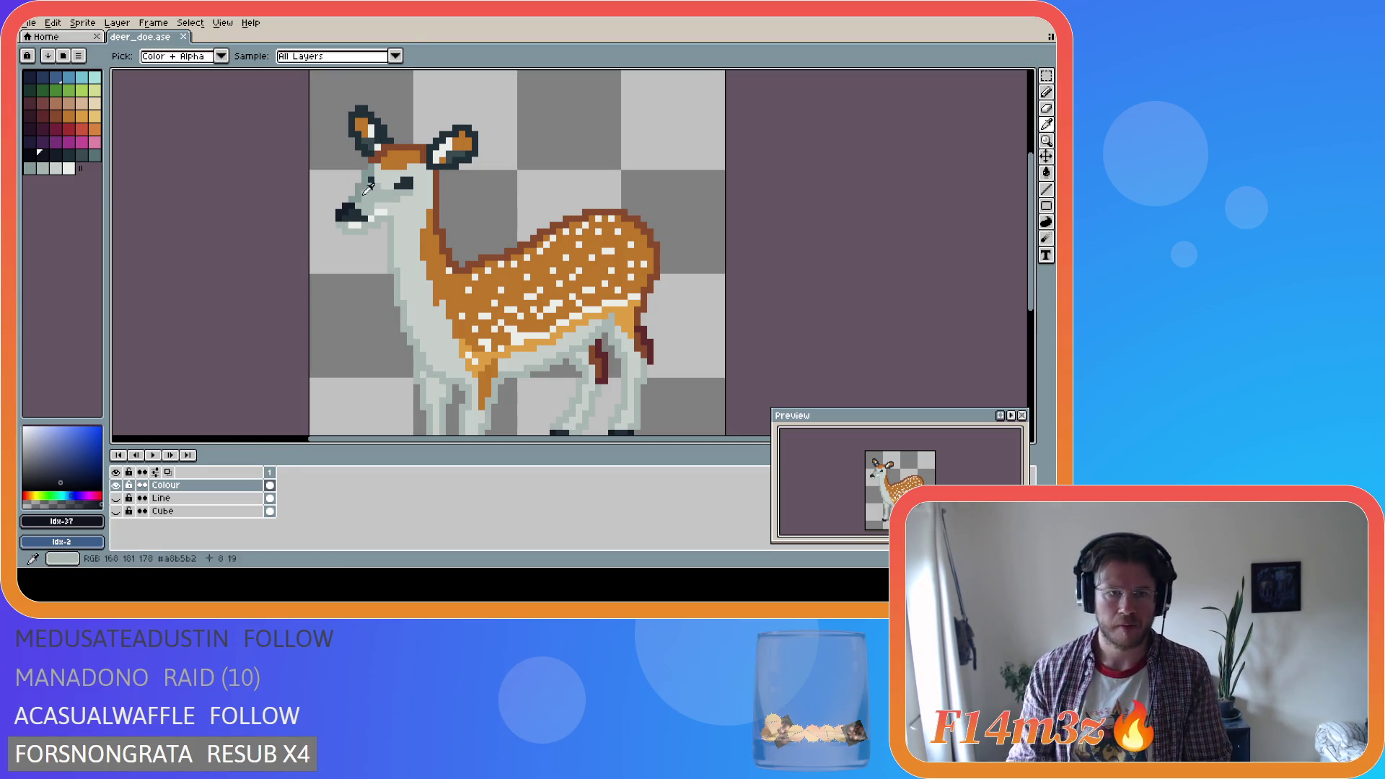
Darken the deer's eye, add a dark pixel beside it, and save deer_doe.ase
click(66, 153)
click(56, 154)
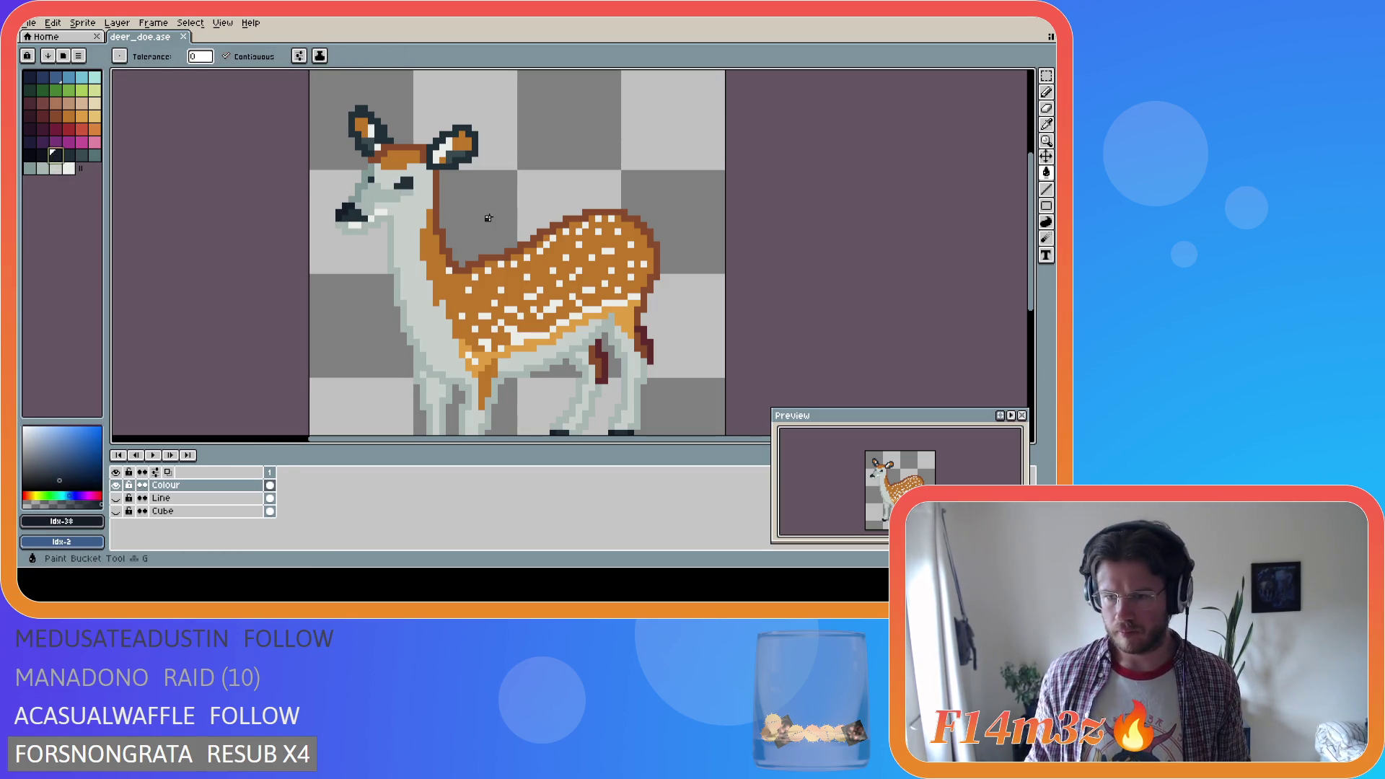
click(406, 184)
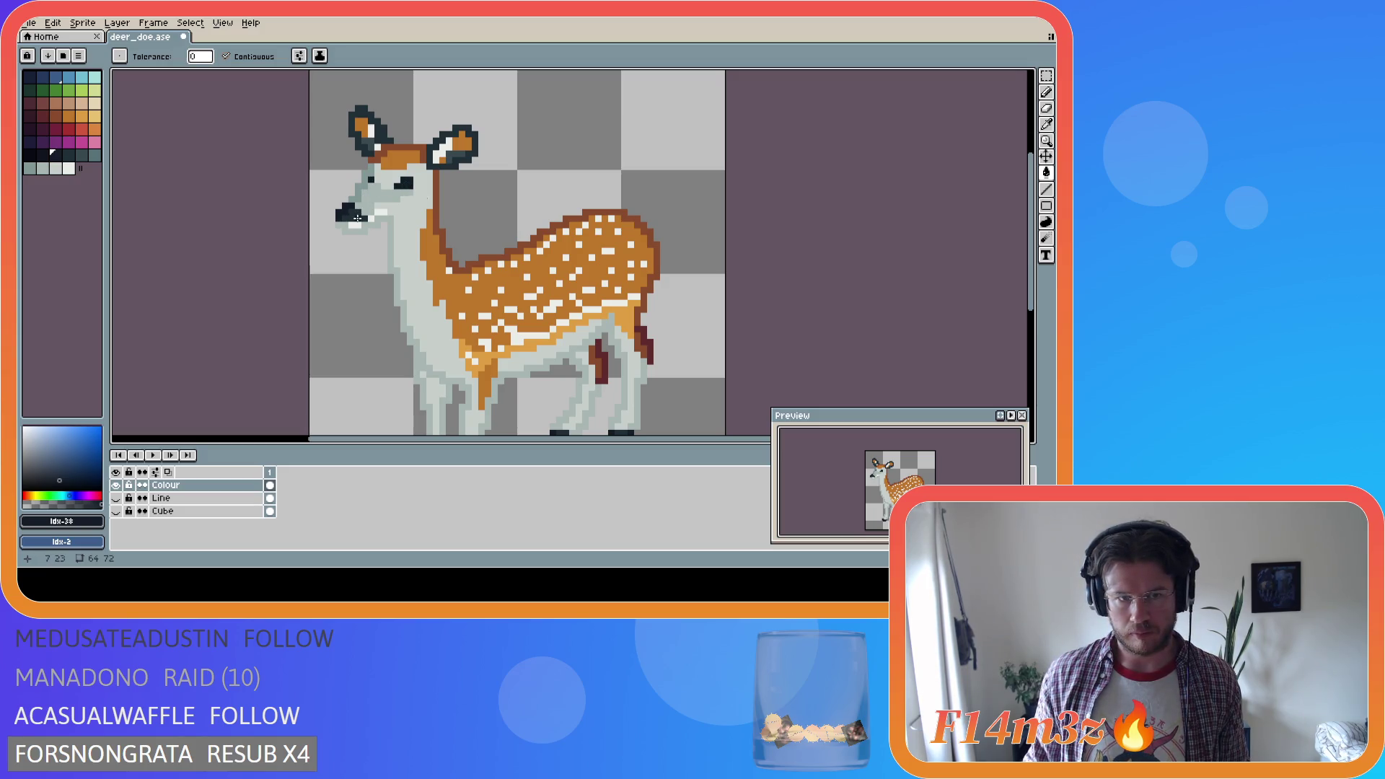
key(i)
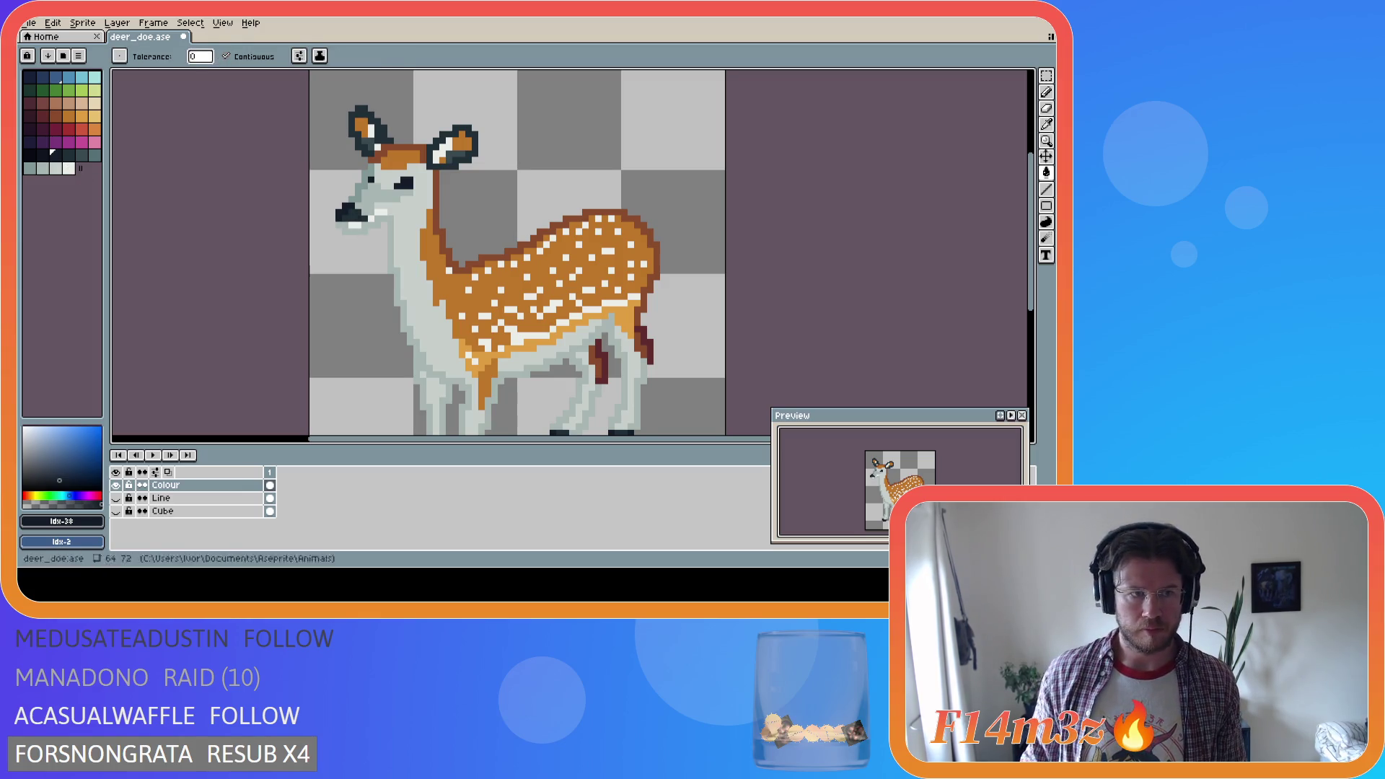
click(359, 207)
key(g)
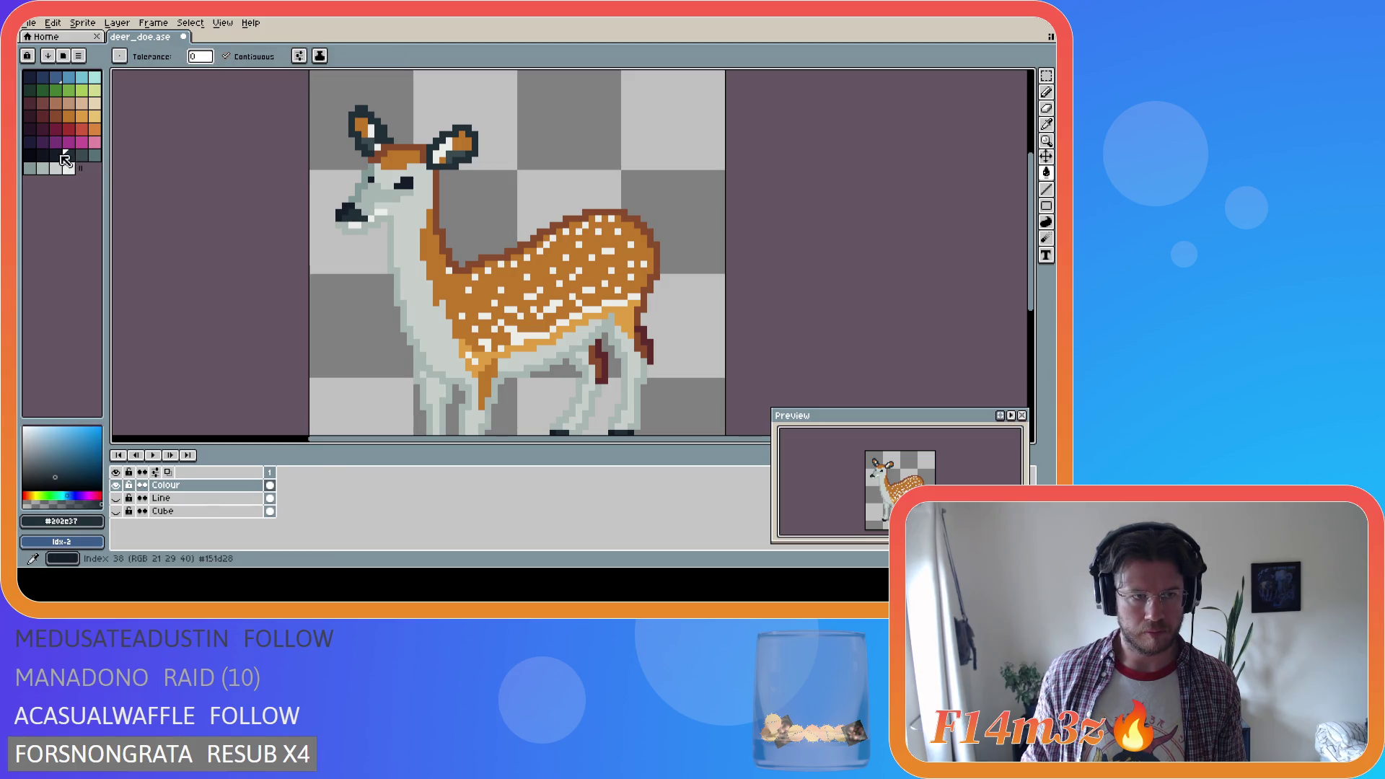
click(59, 154)
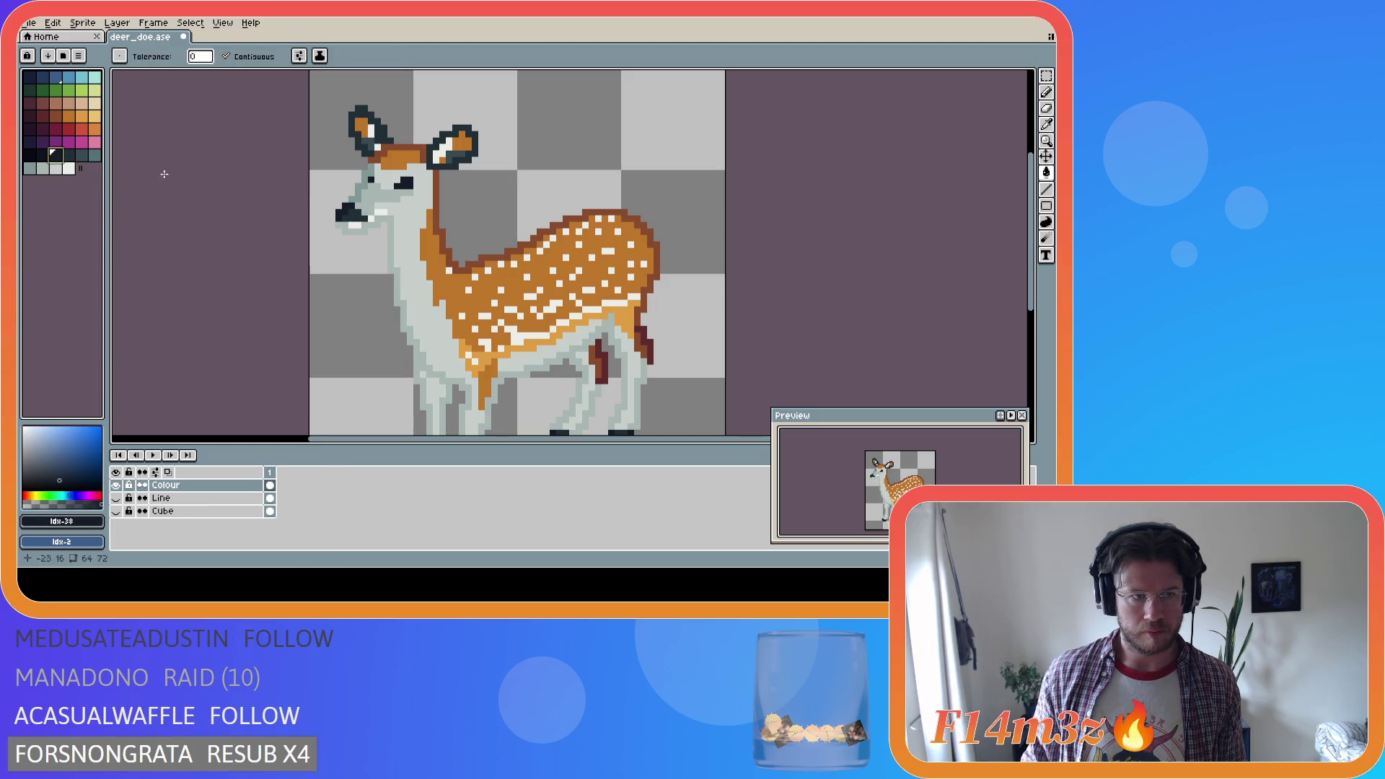
alt+click(405, 180)
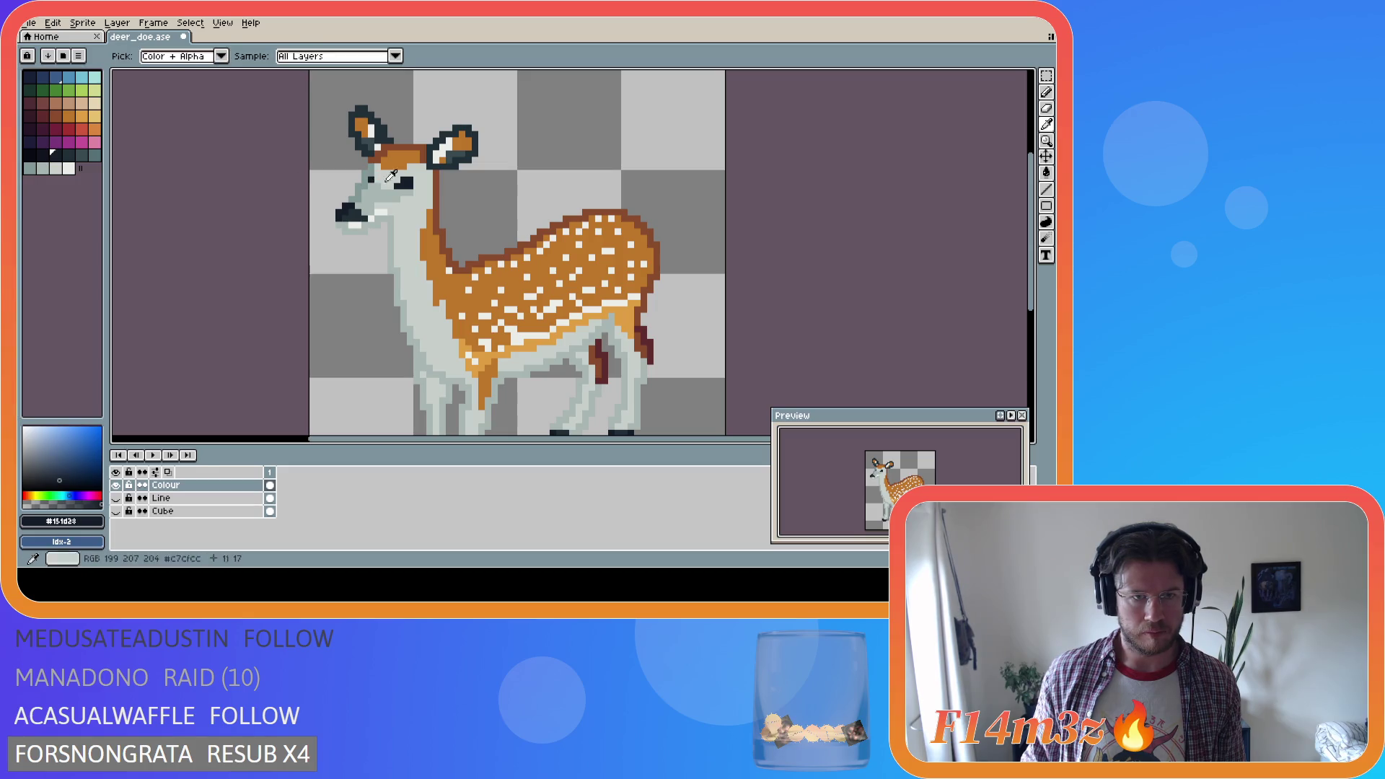
click(43, 154)
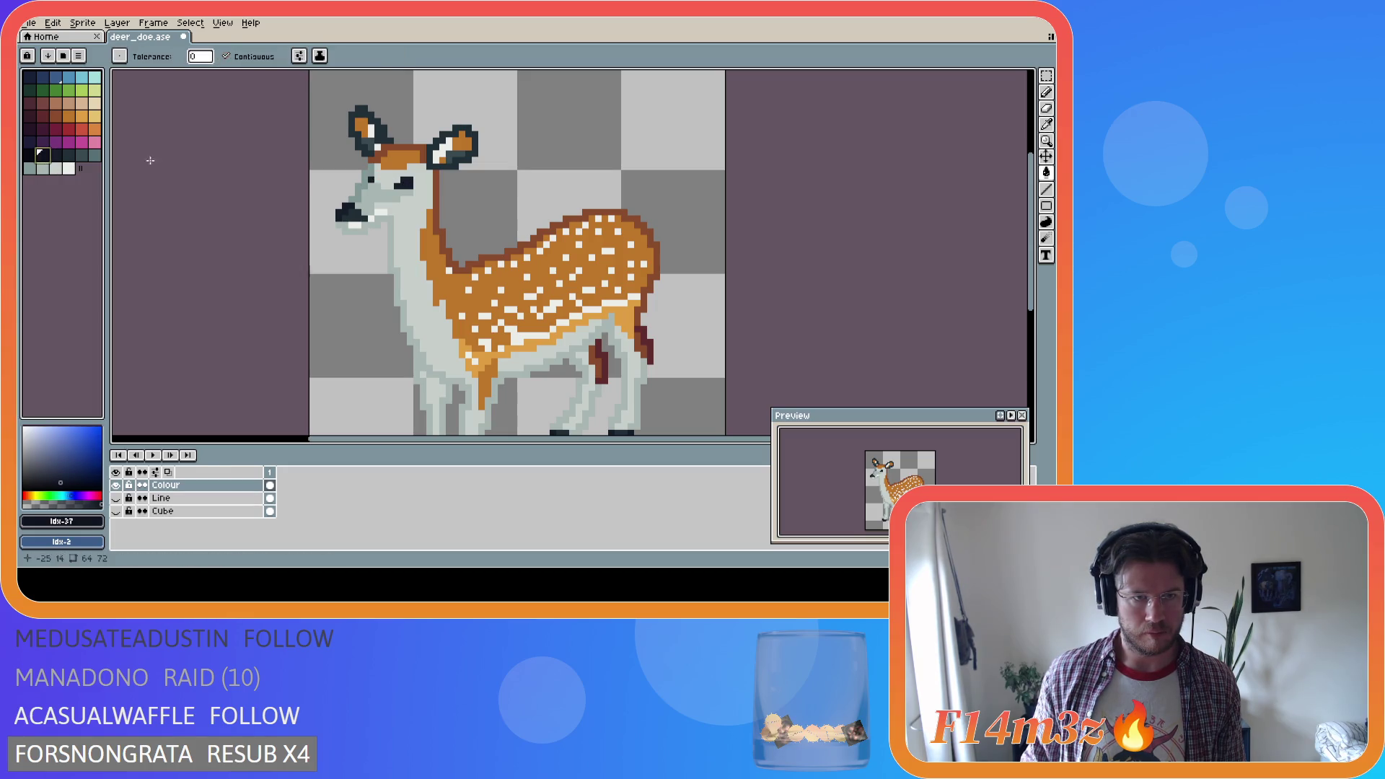
key(b)
click(363, 175)
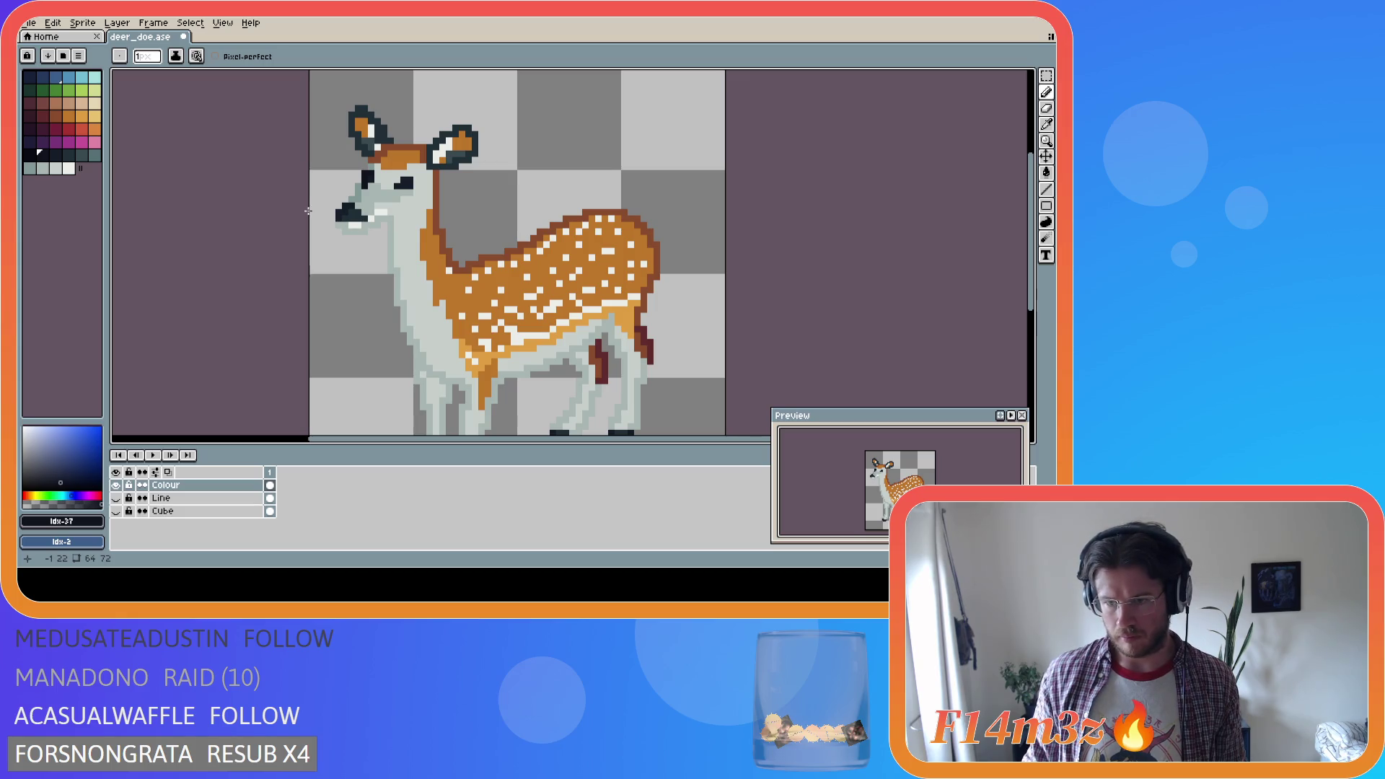
key(ctrl+s)
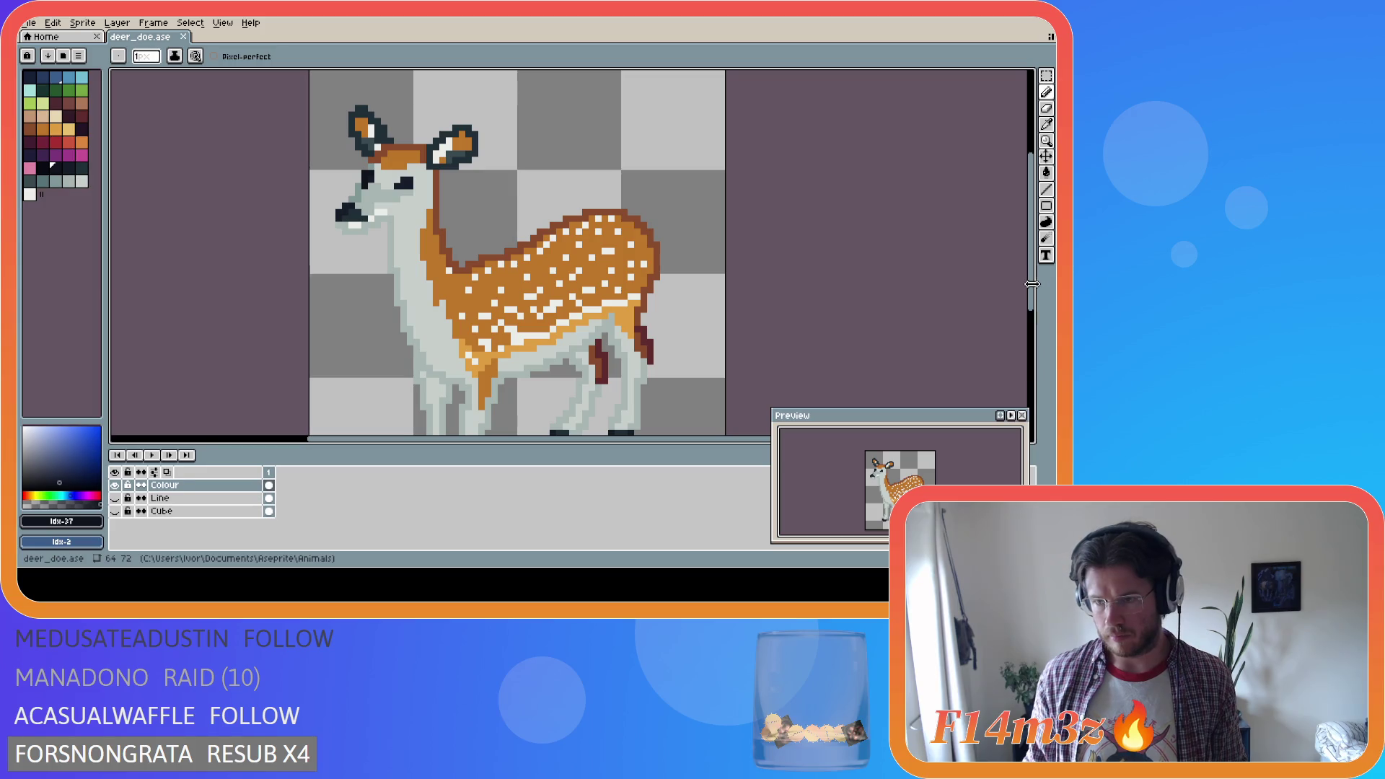
Widen the palette to six columns and make light grey #c7cfcc the drawing colour
drag(103, 196, 106, 195)
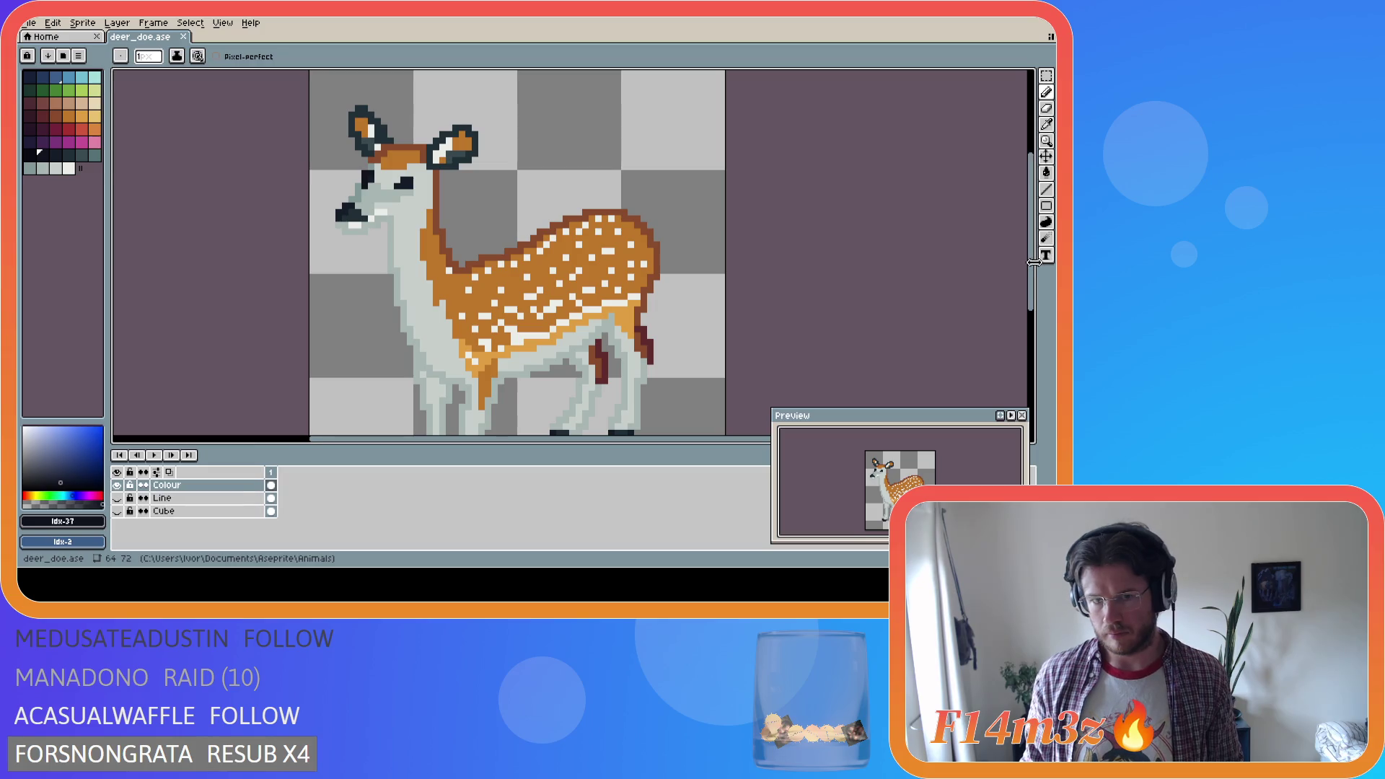
drag(1037, 257, 1037, 293)
key(i)
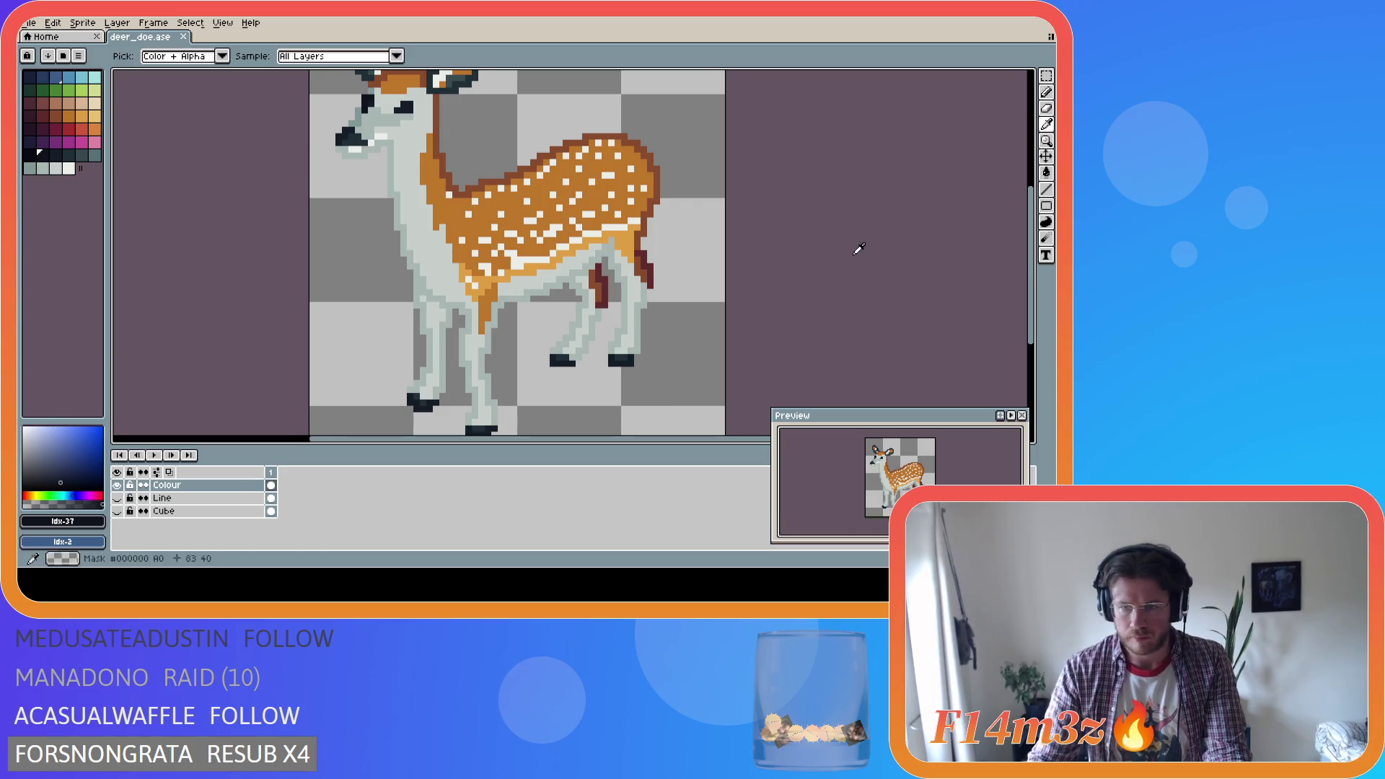
key(b)
click(52, 166)
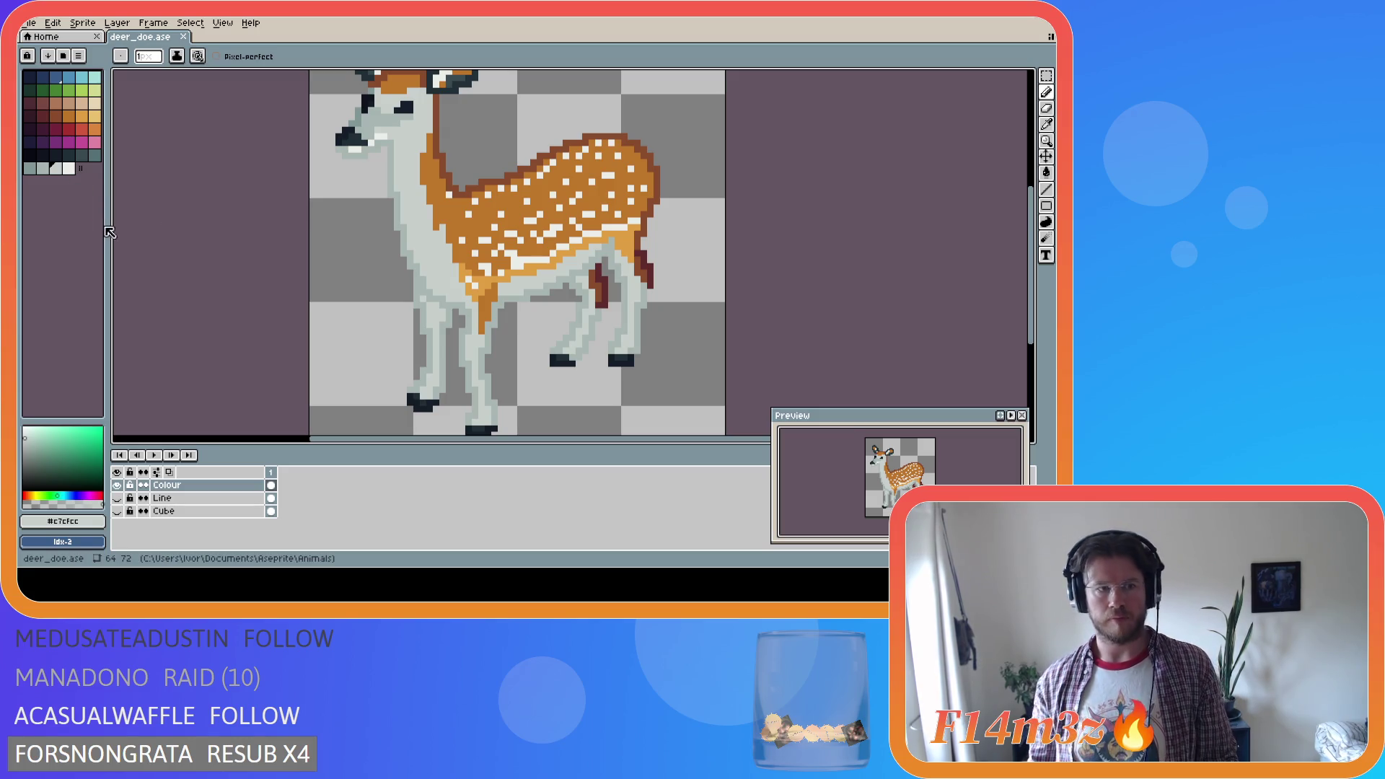
click(83, 107)
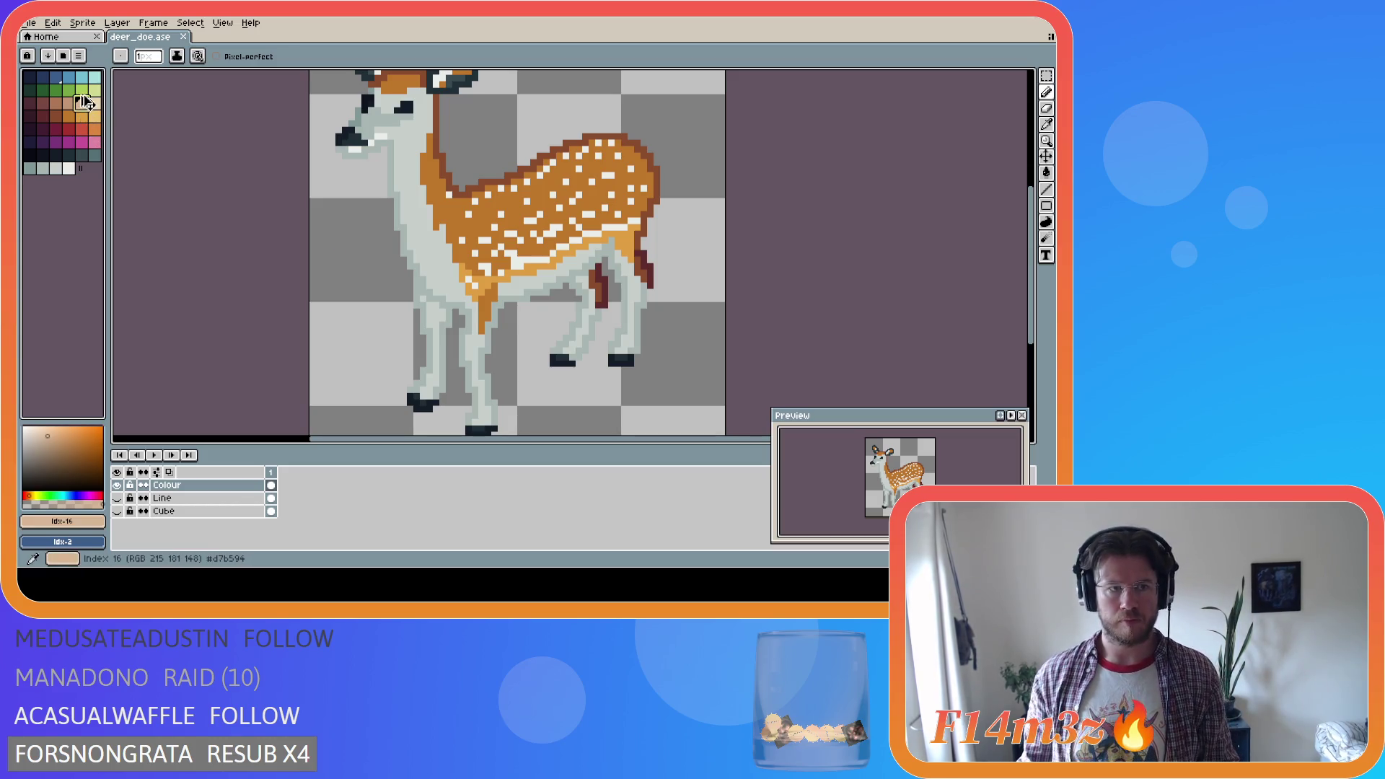
Bucket-fill the doe's neck, chest and both inner leg areas with the cream palette colour
click(94, 103)
key(g)
click(432, 247)
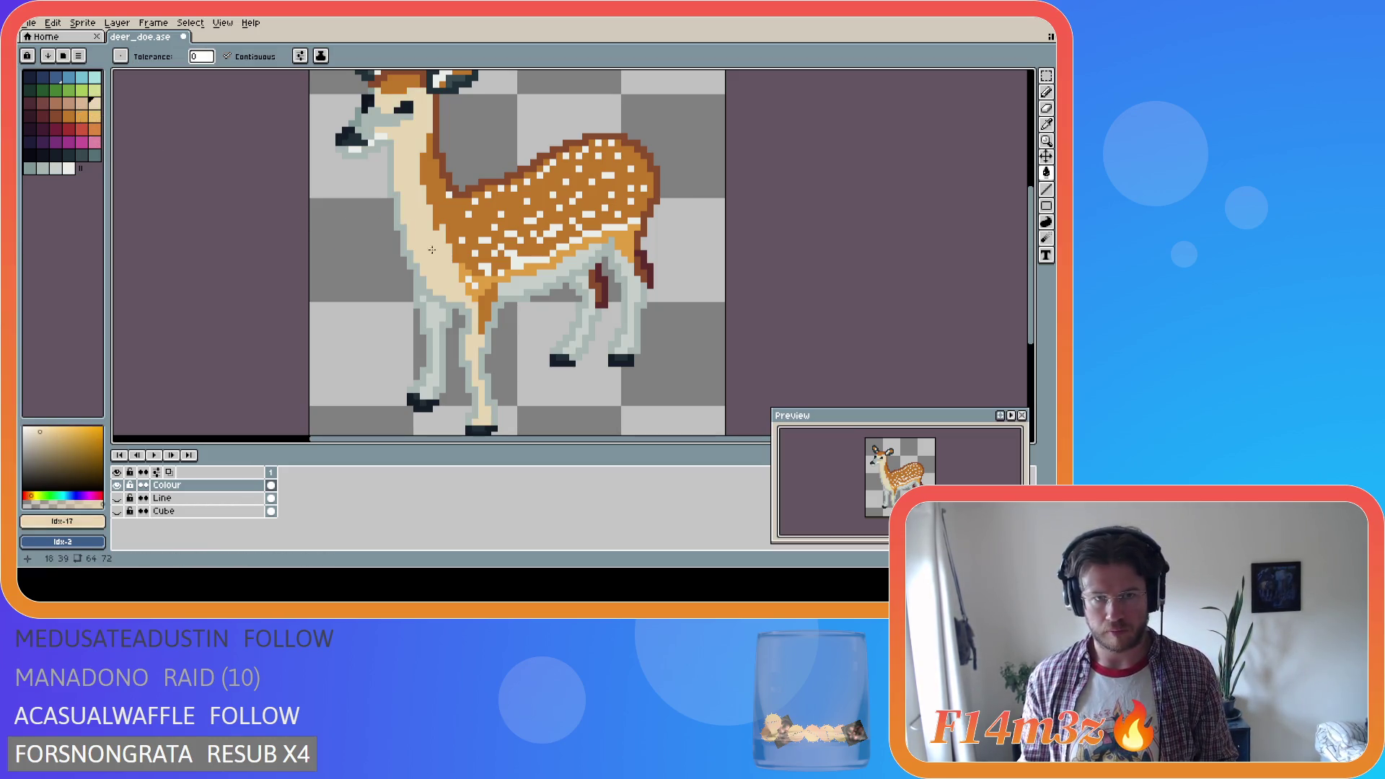
key(i)
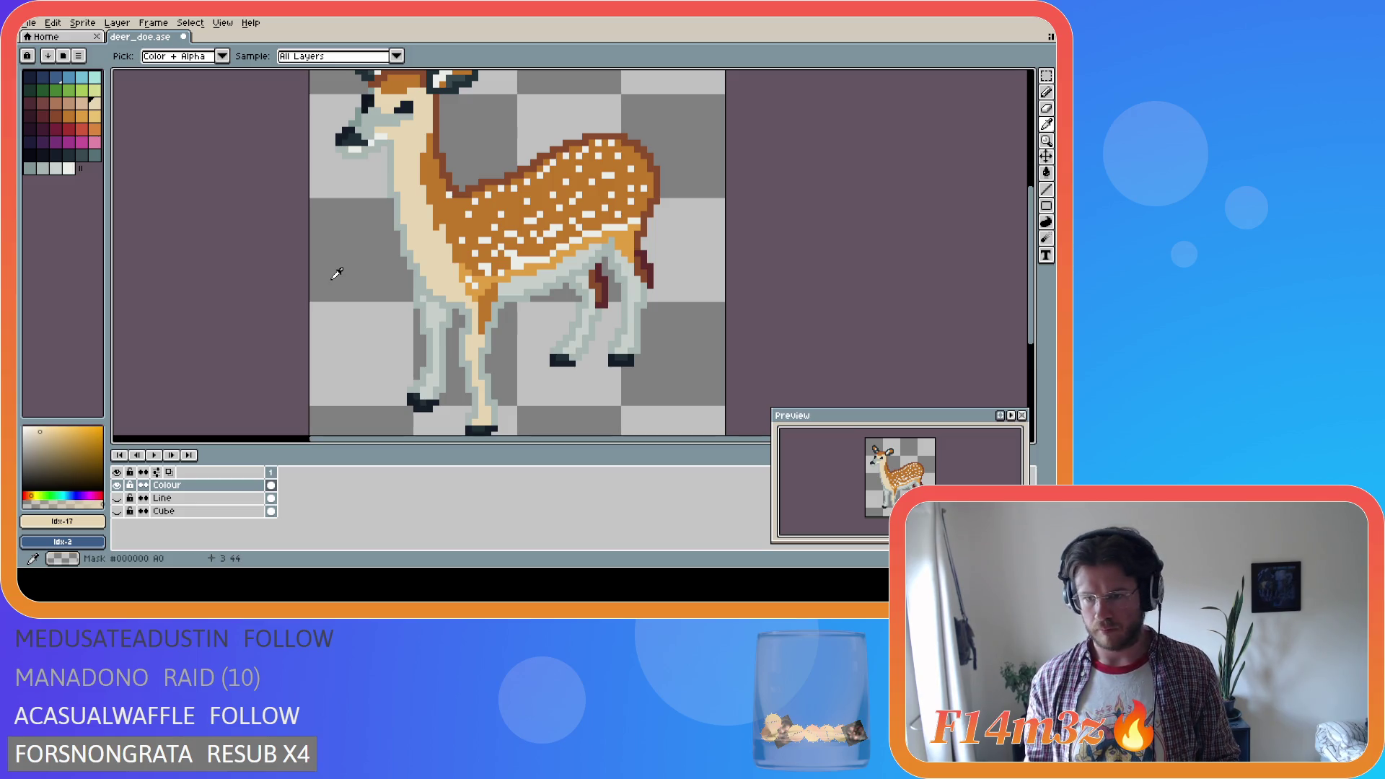
key(g)
key(ctrl+z)
key(ctrl+y)
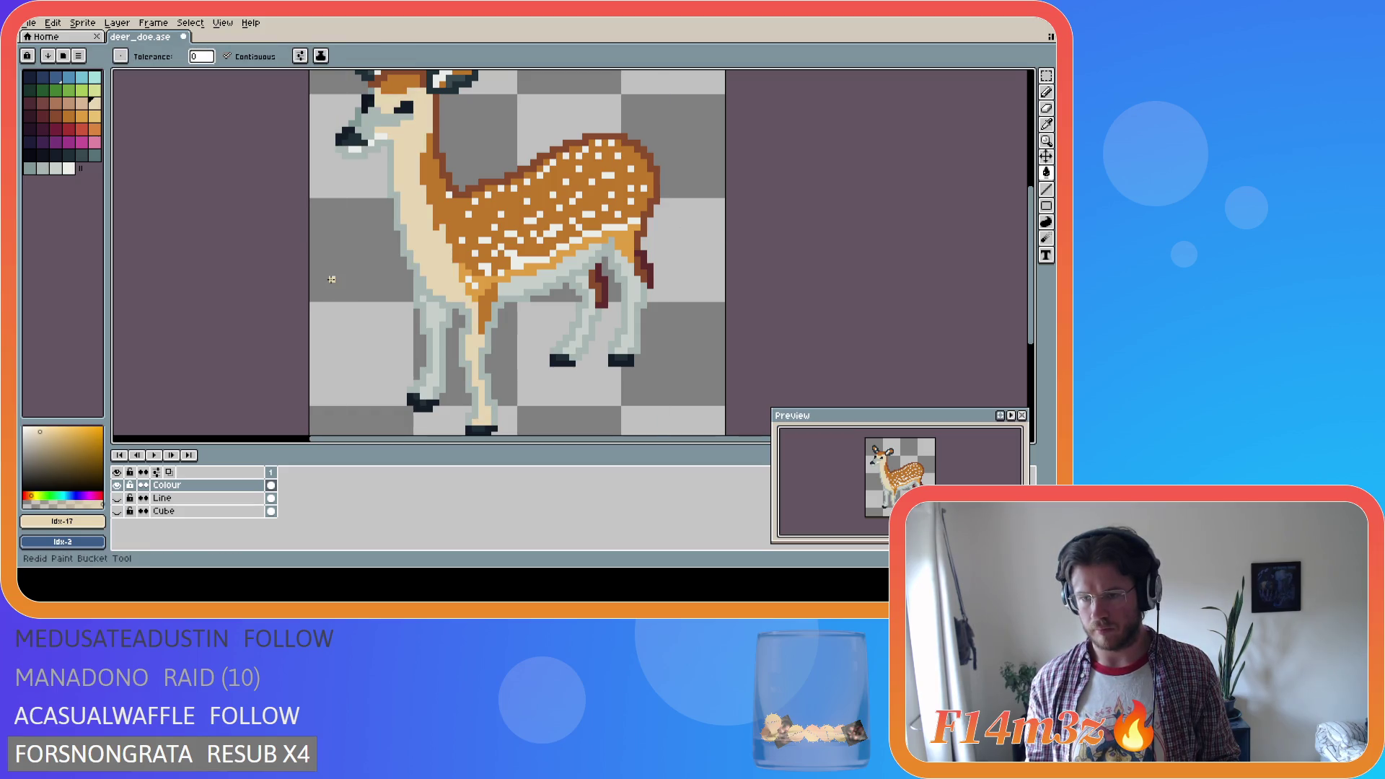
click(591, 310)
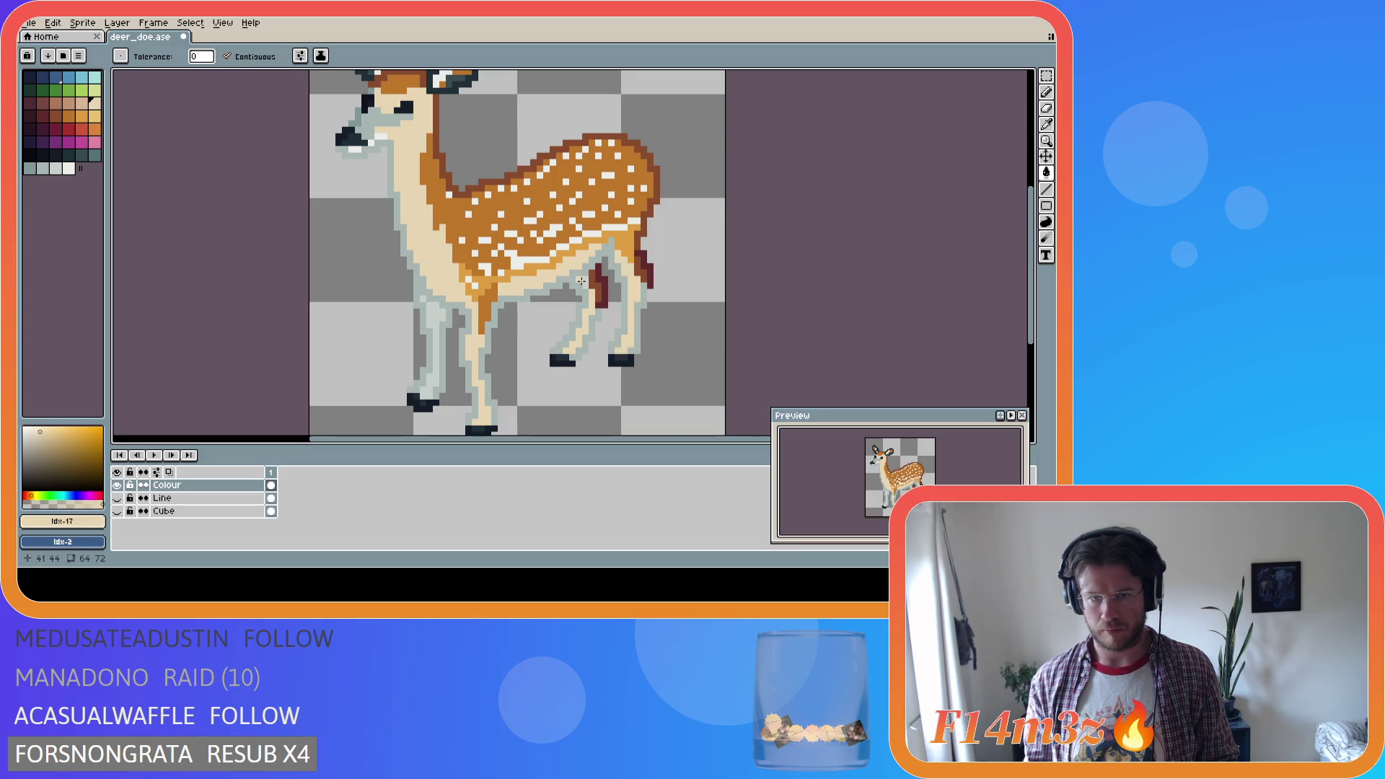
click(433, 313)
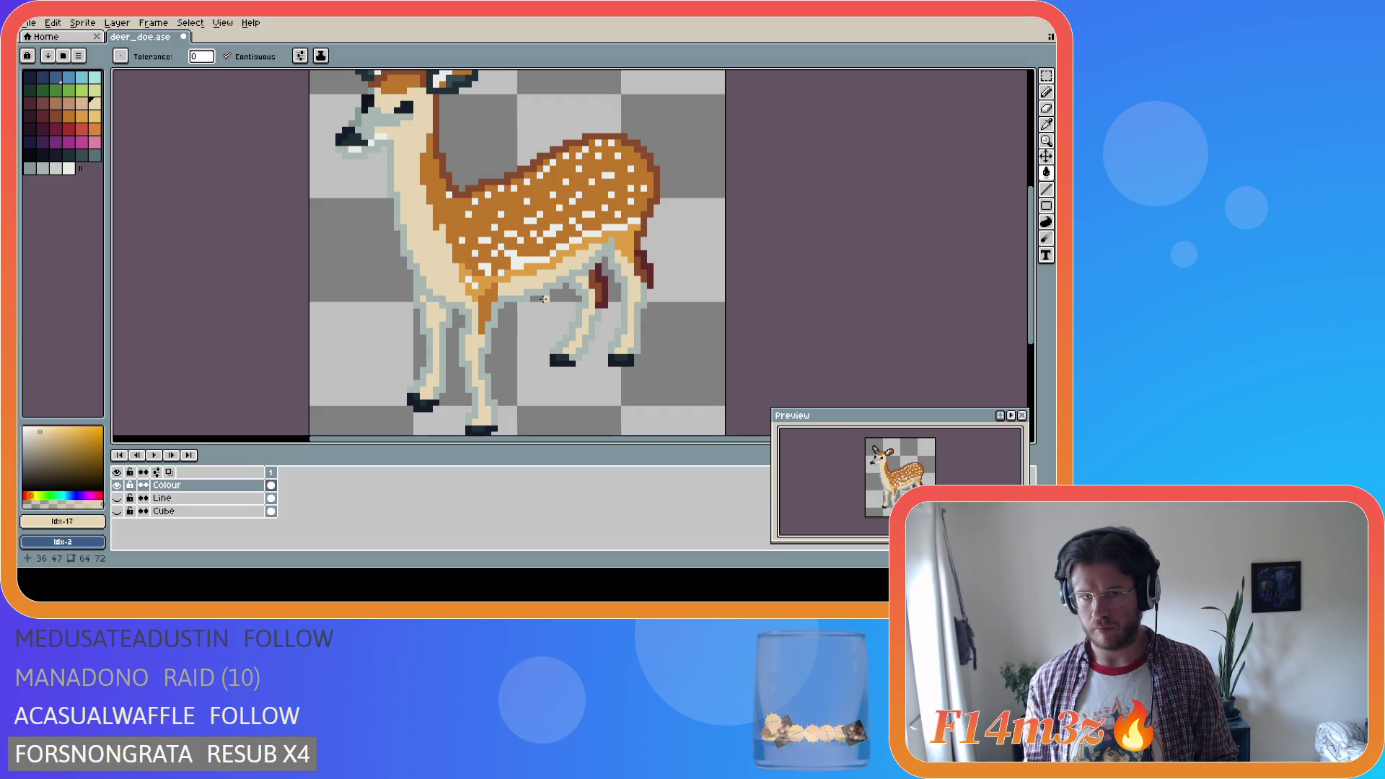
key(i)
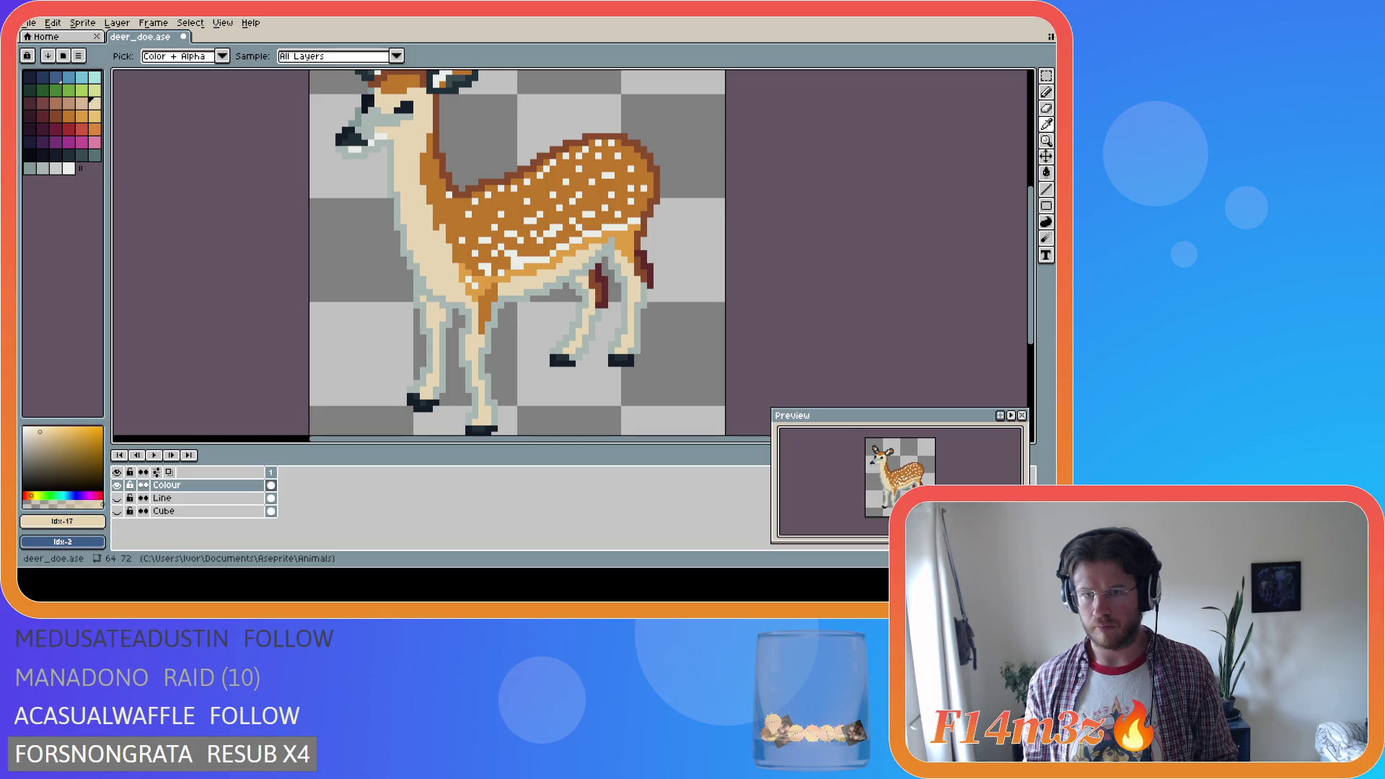
key(g)
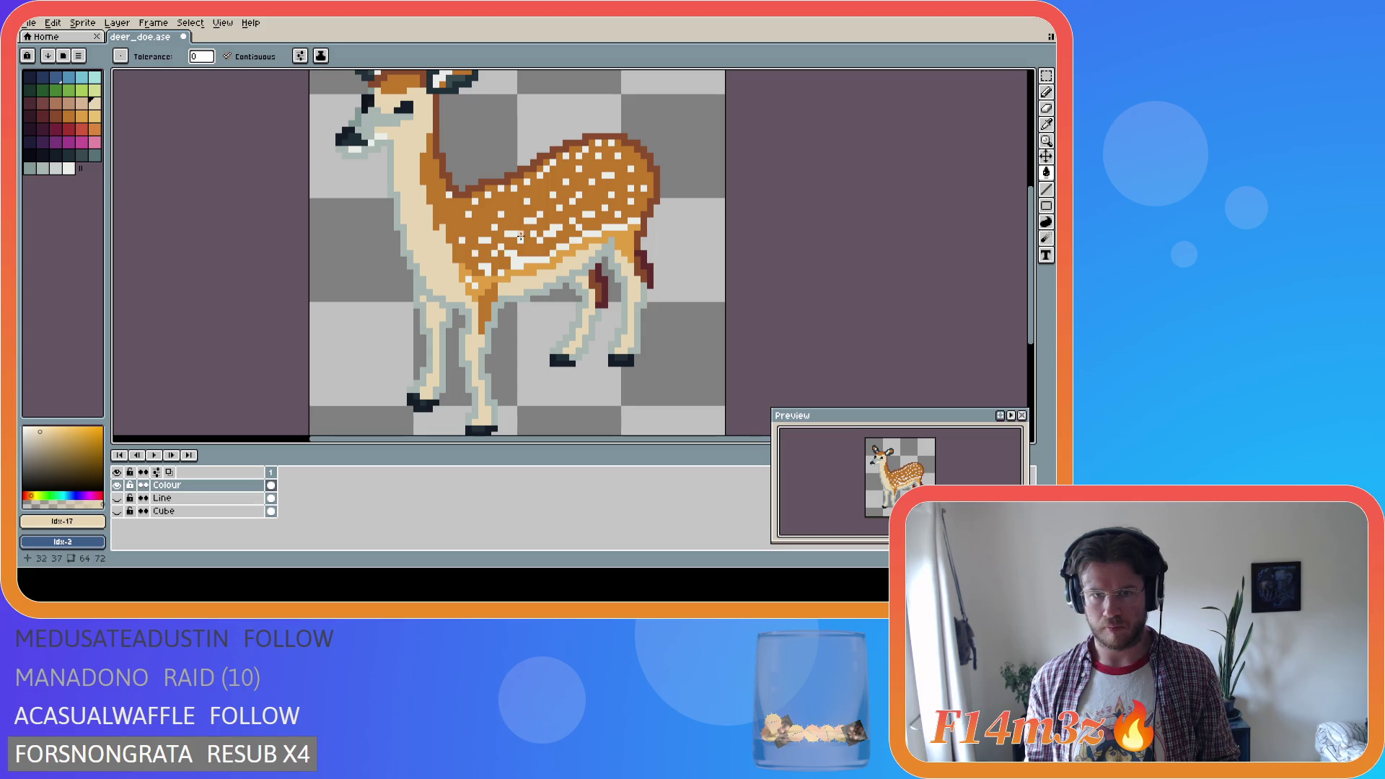
drag(1032, 289, 1034, 277)
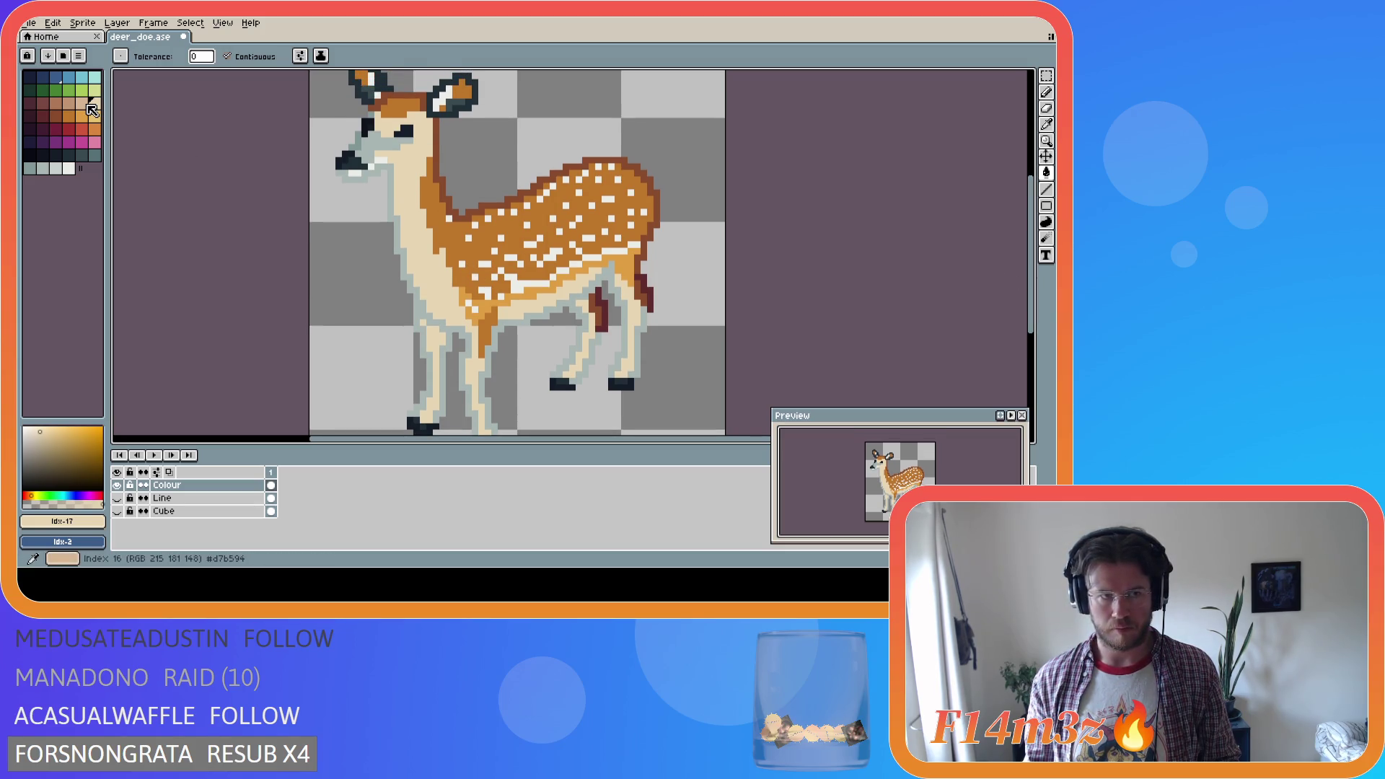
Fill the doe's muzzle with tan, then try a reddish tan and undo it
key(bracketleft)
key(i)
key(g)
click(371, 150)
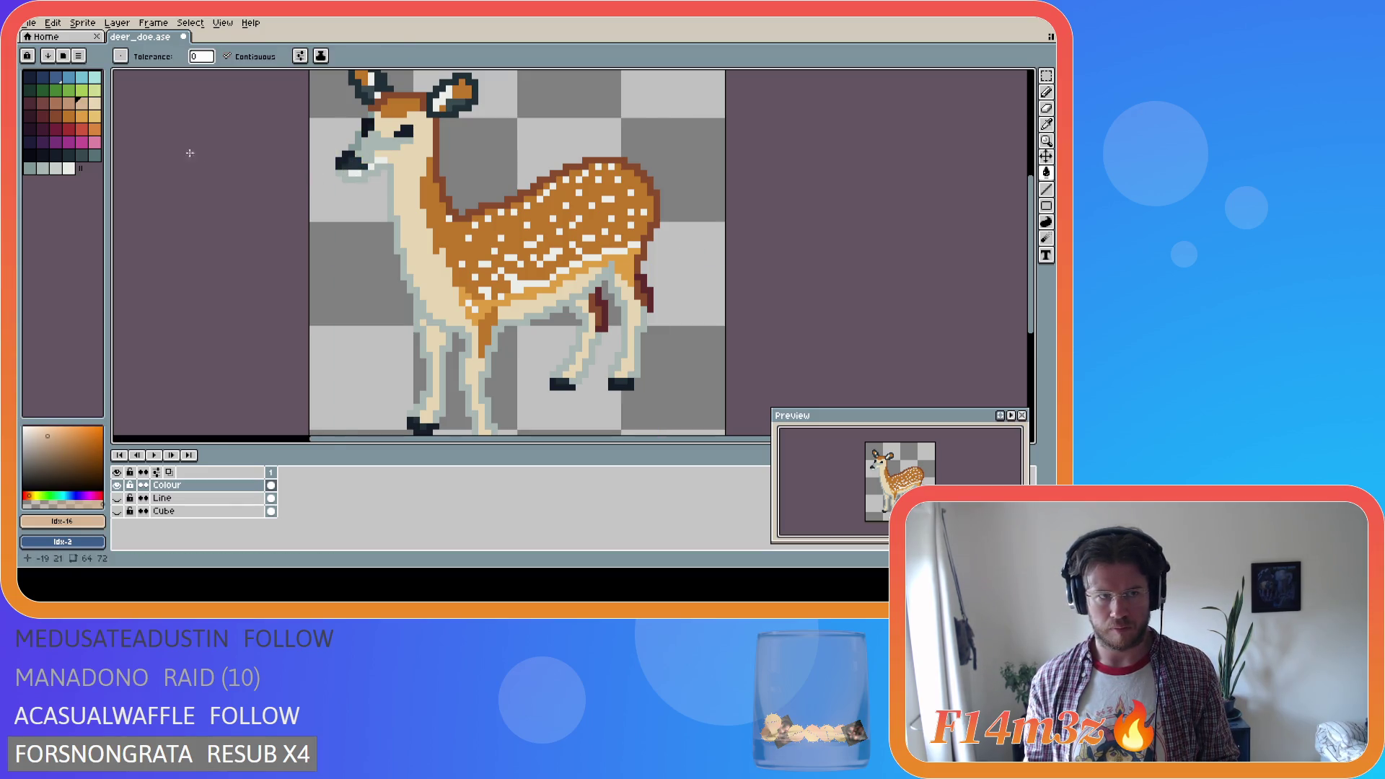
key(bracketleft)
click(363, 158)
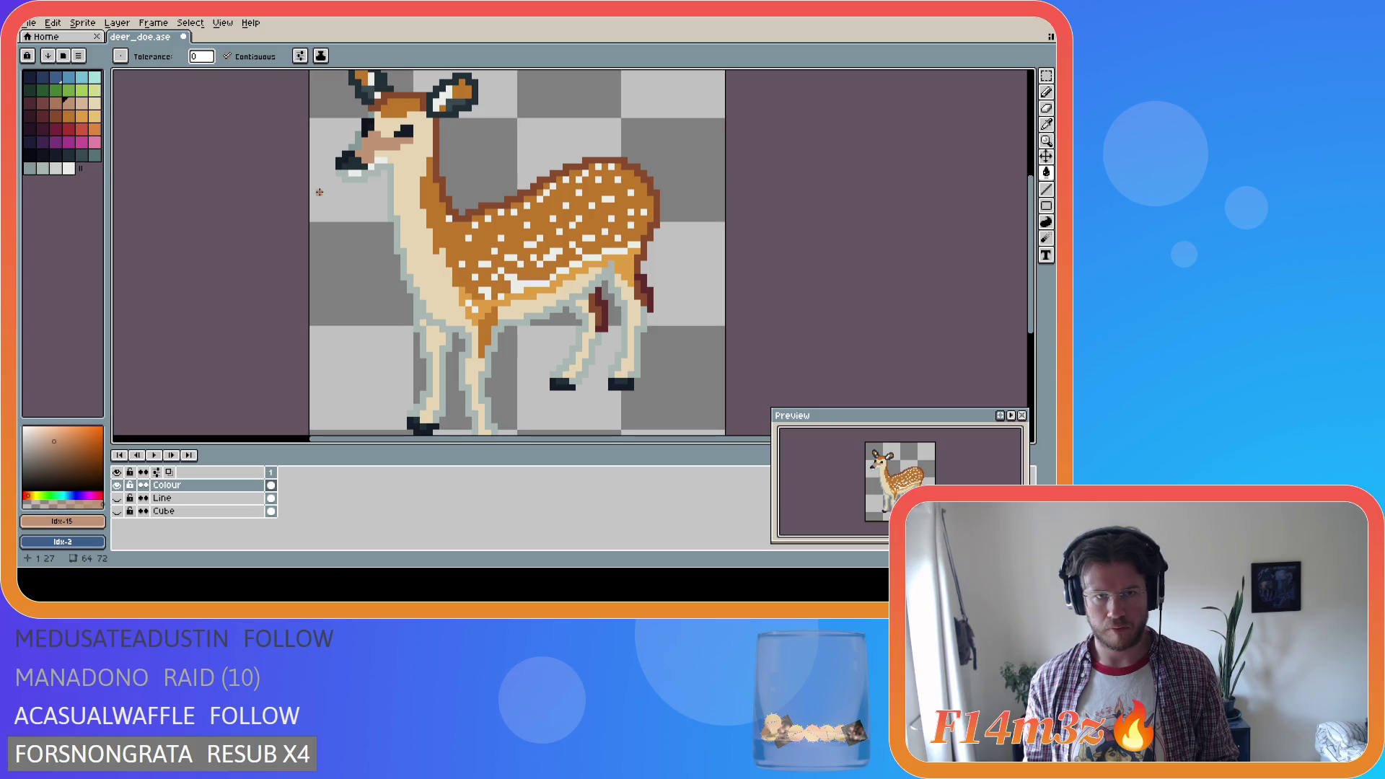
key(i)
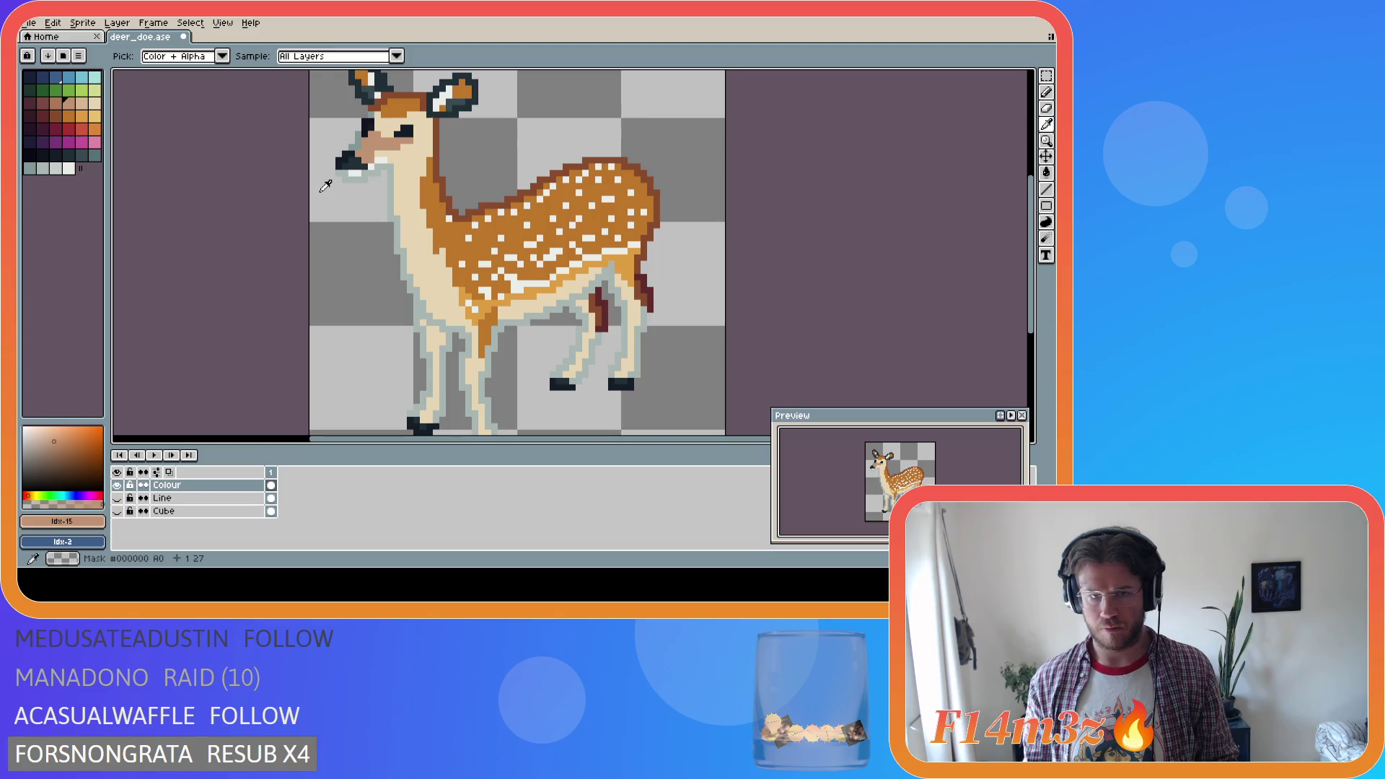
key(v)
key(ctrl+z)
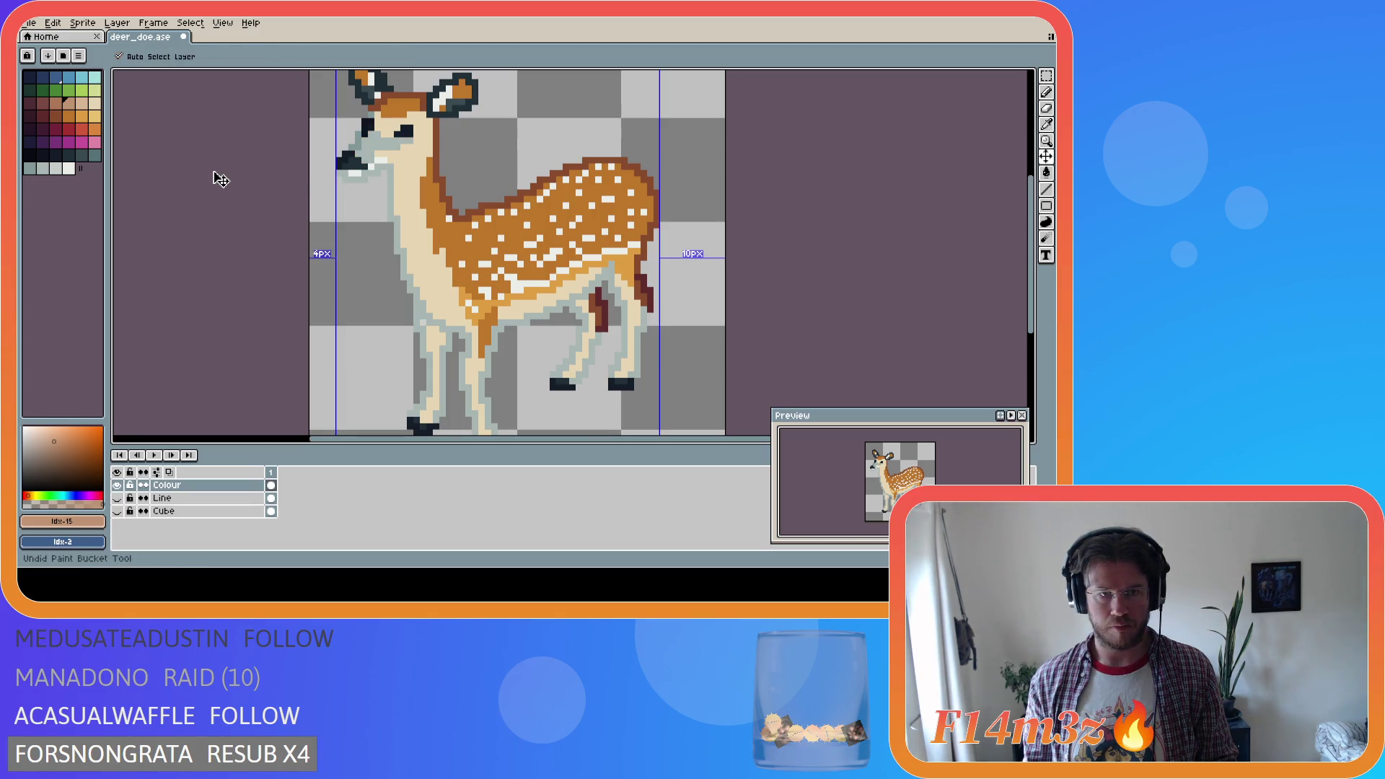
key(g)
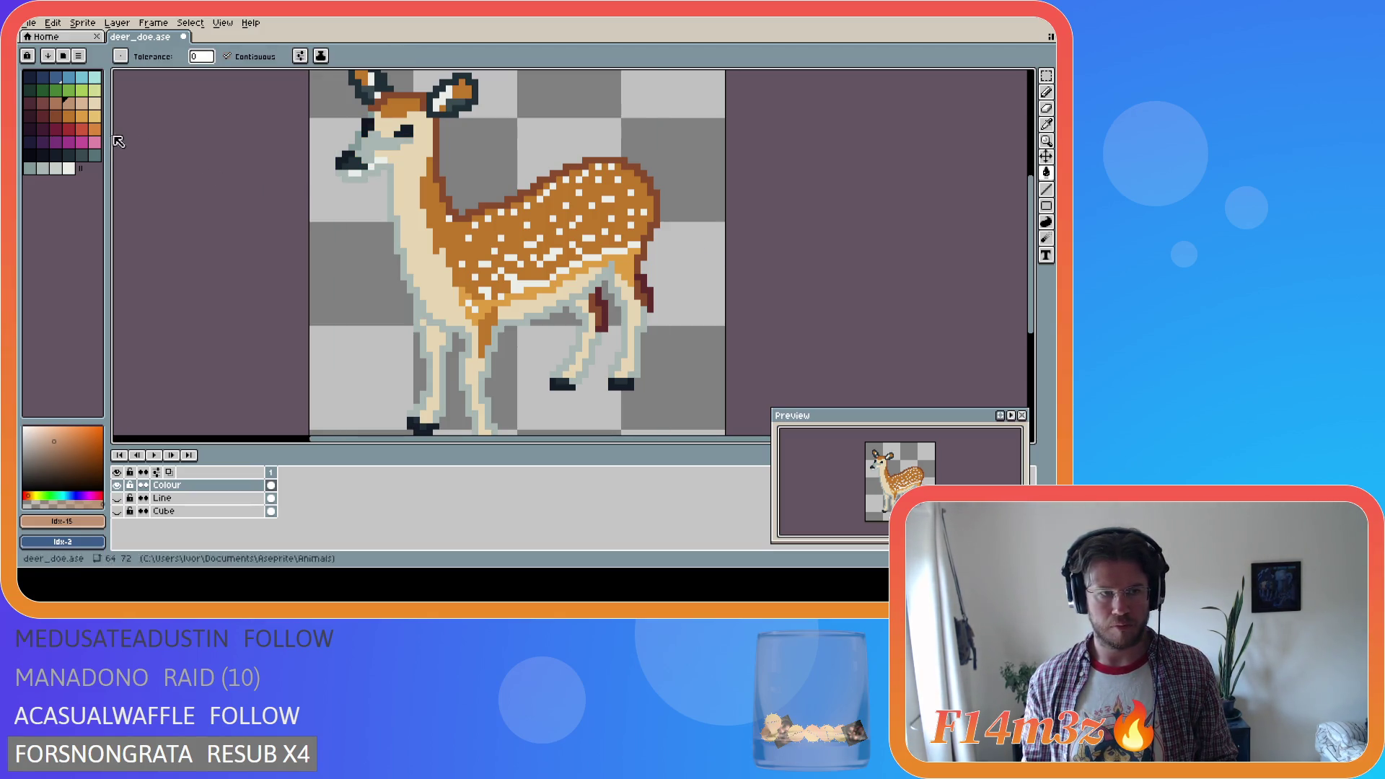
Try a darker palette colour on the muzzle, undo it, then fill muzzle and cheek with tan
click(92, 155)
click(362, 150)
key(v)
key(ctrl+z)
key(g)
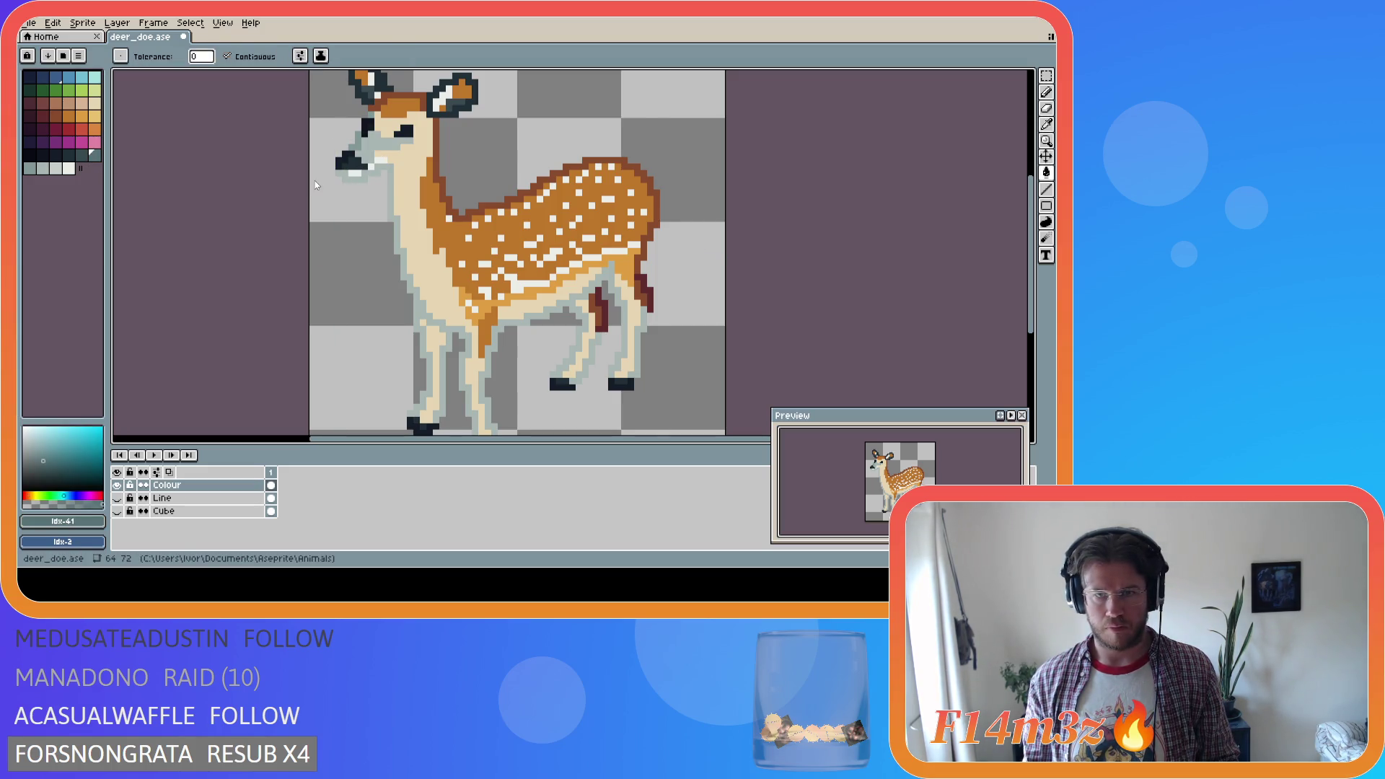
click(30, 169)
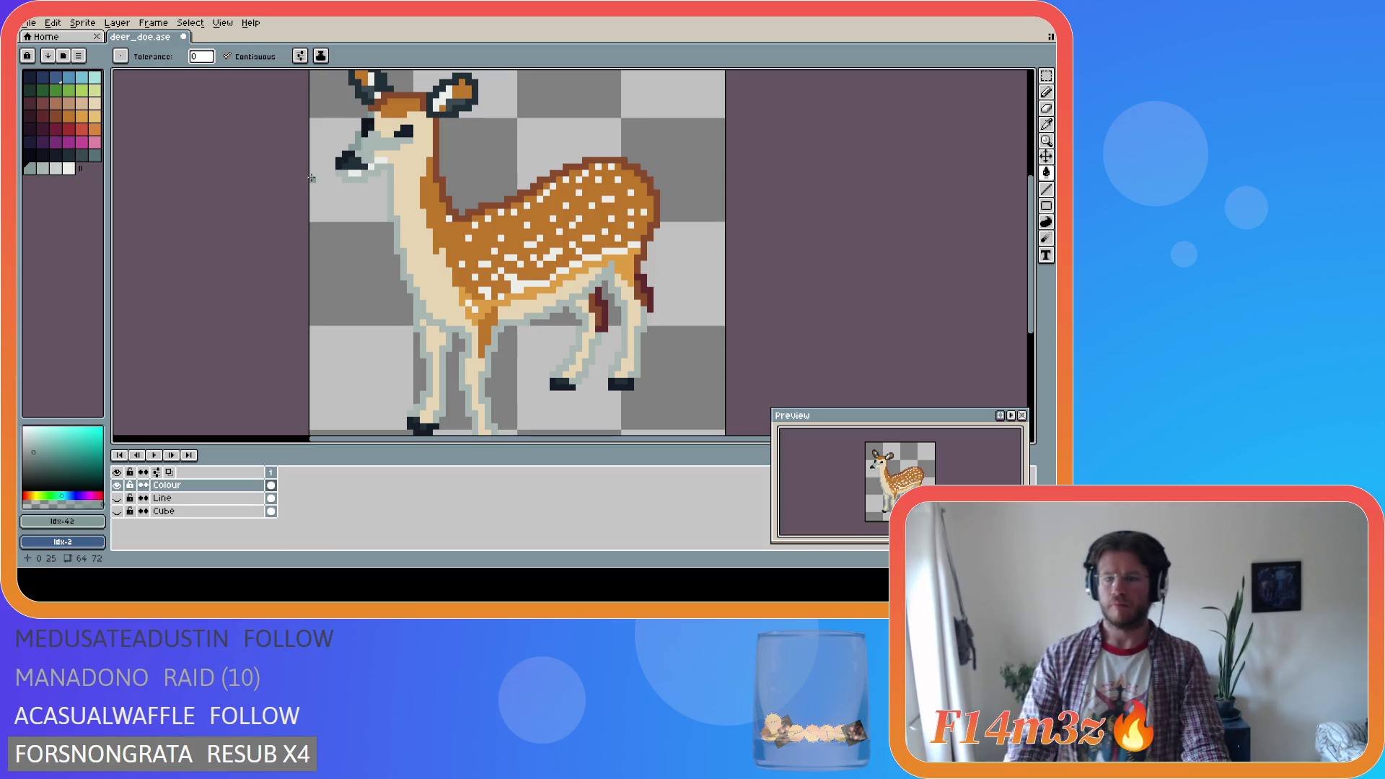
key(alt)
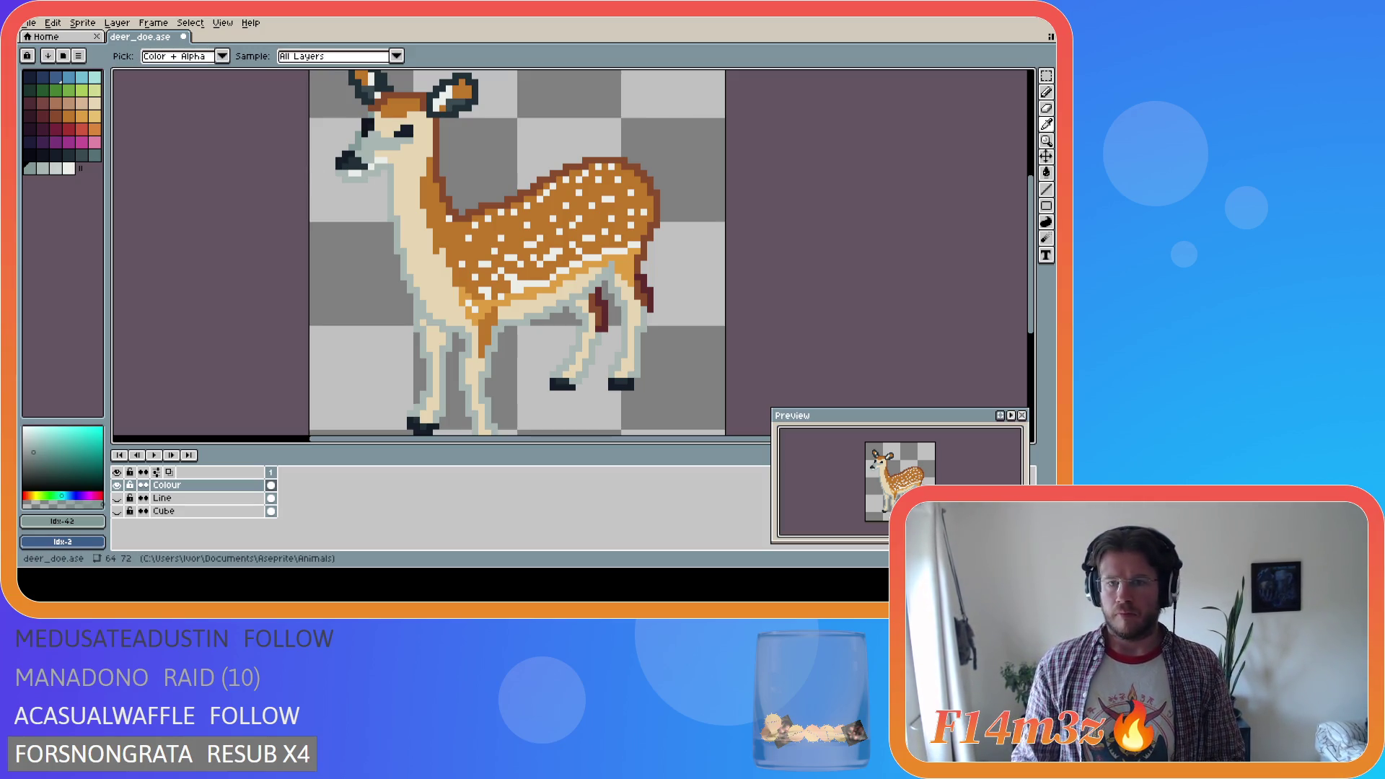
click(83, 103)
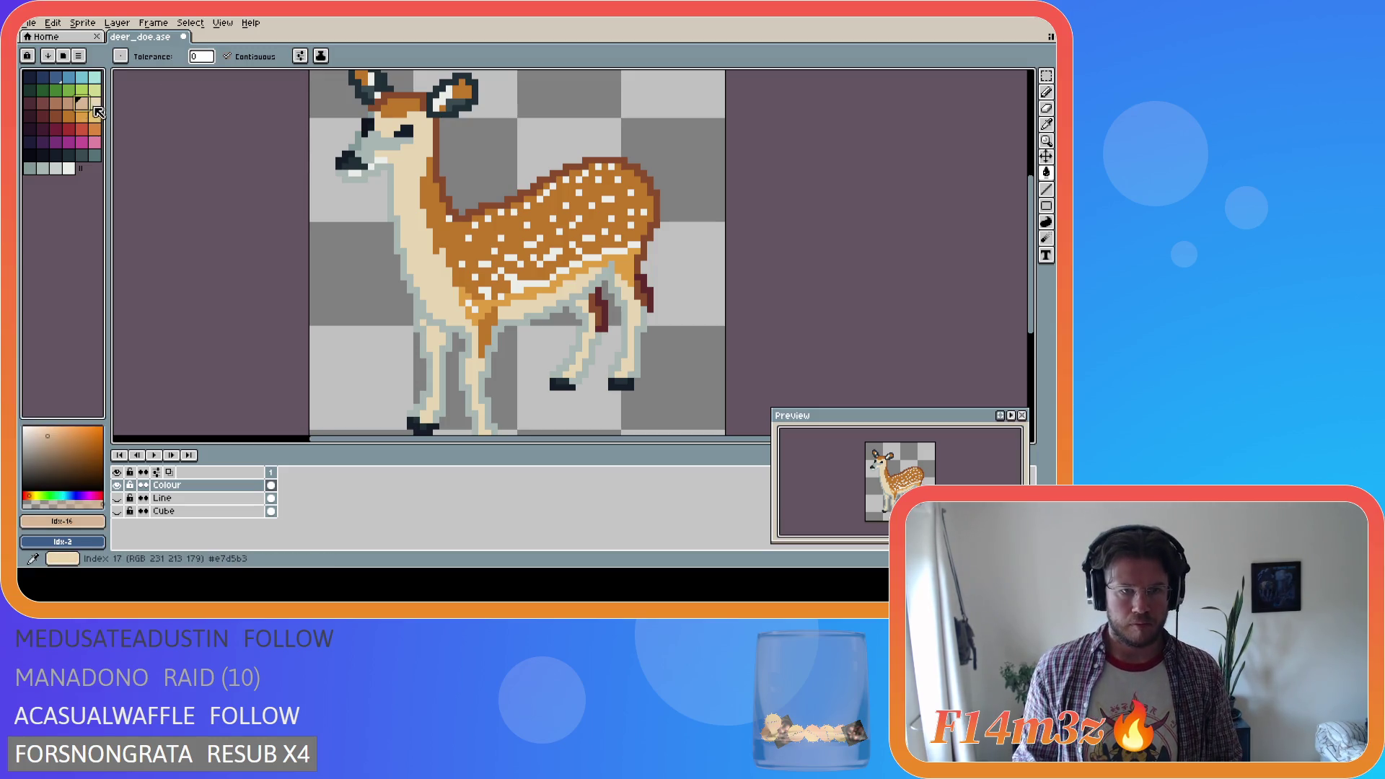
click(403, 152)
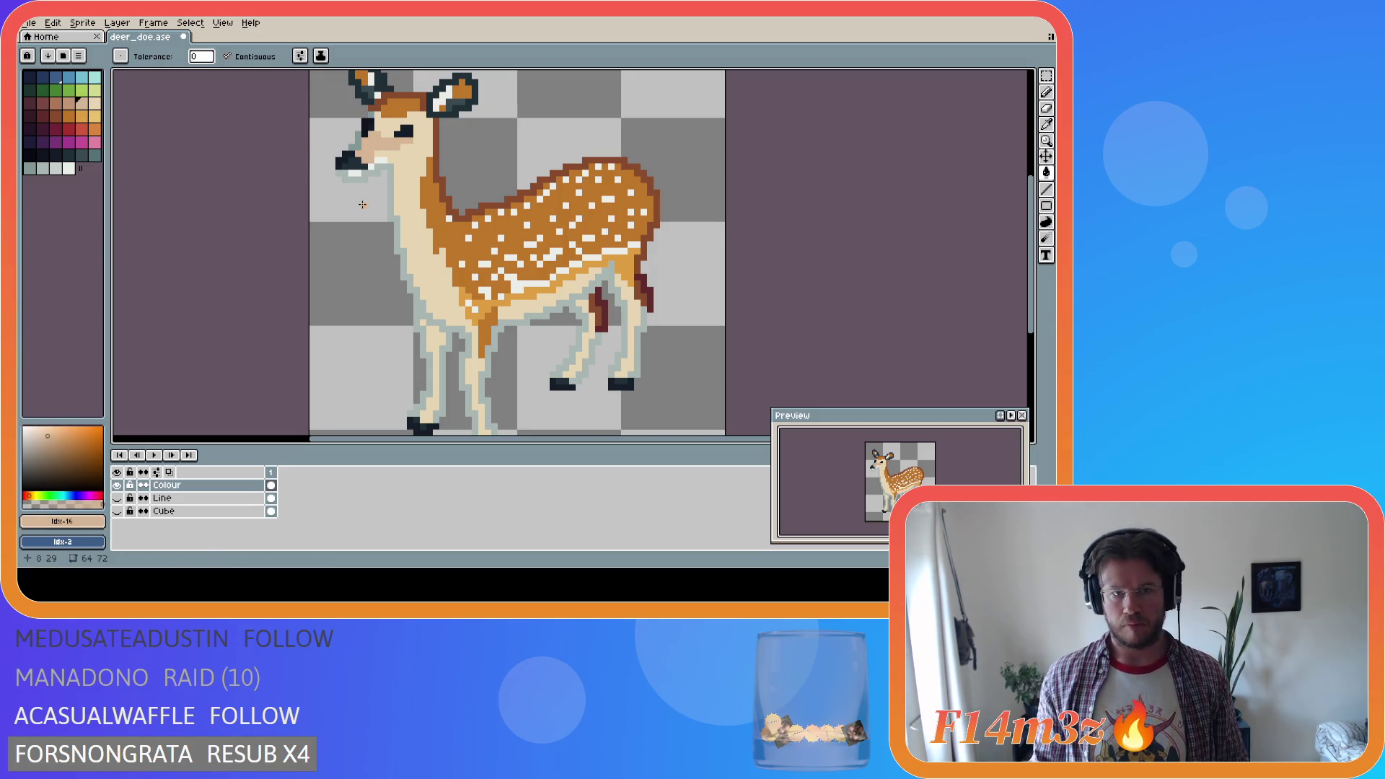
Recolour the legs' grey-blue outlines, including the right hind leg, to cream
key(alt)
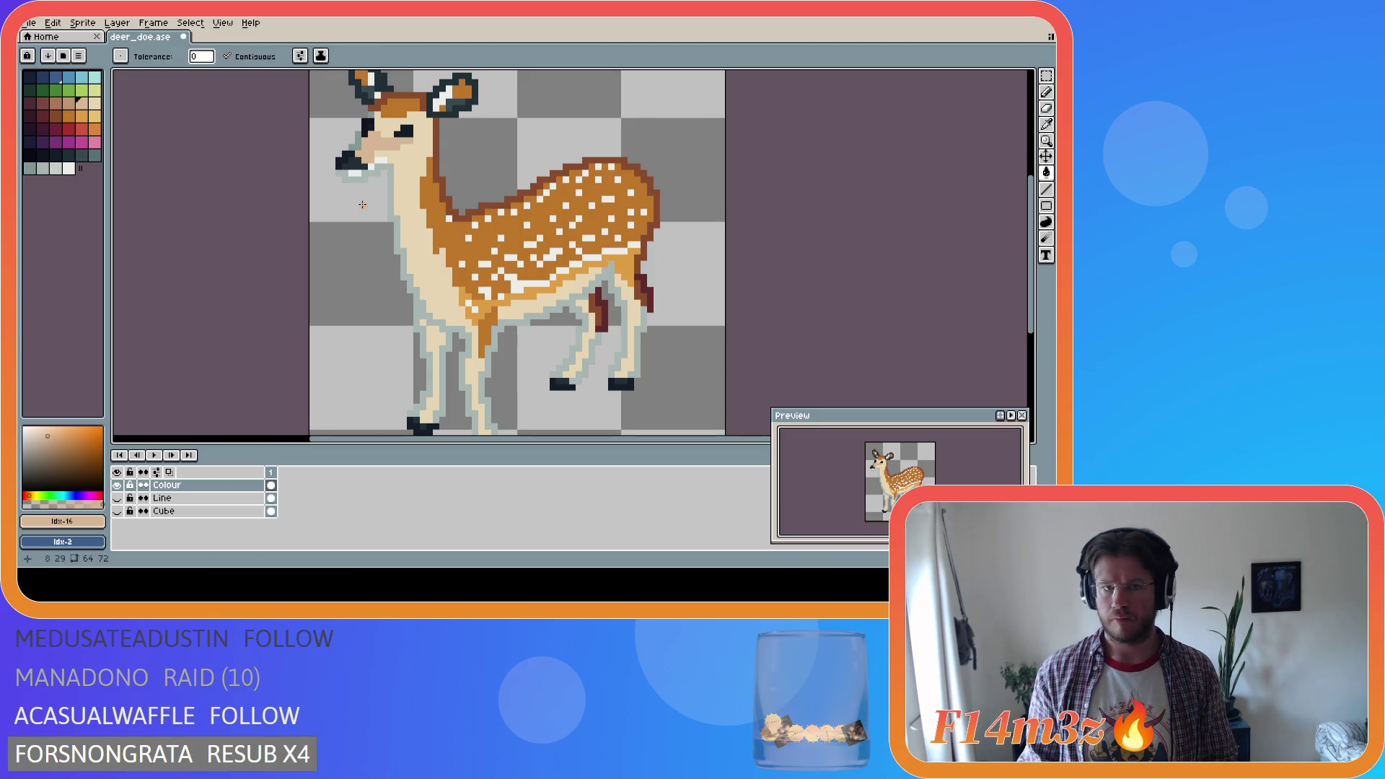
key(alt)
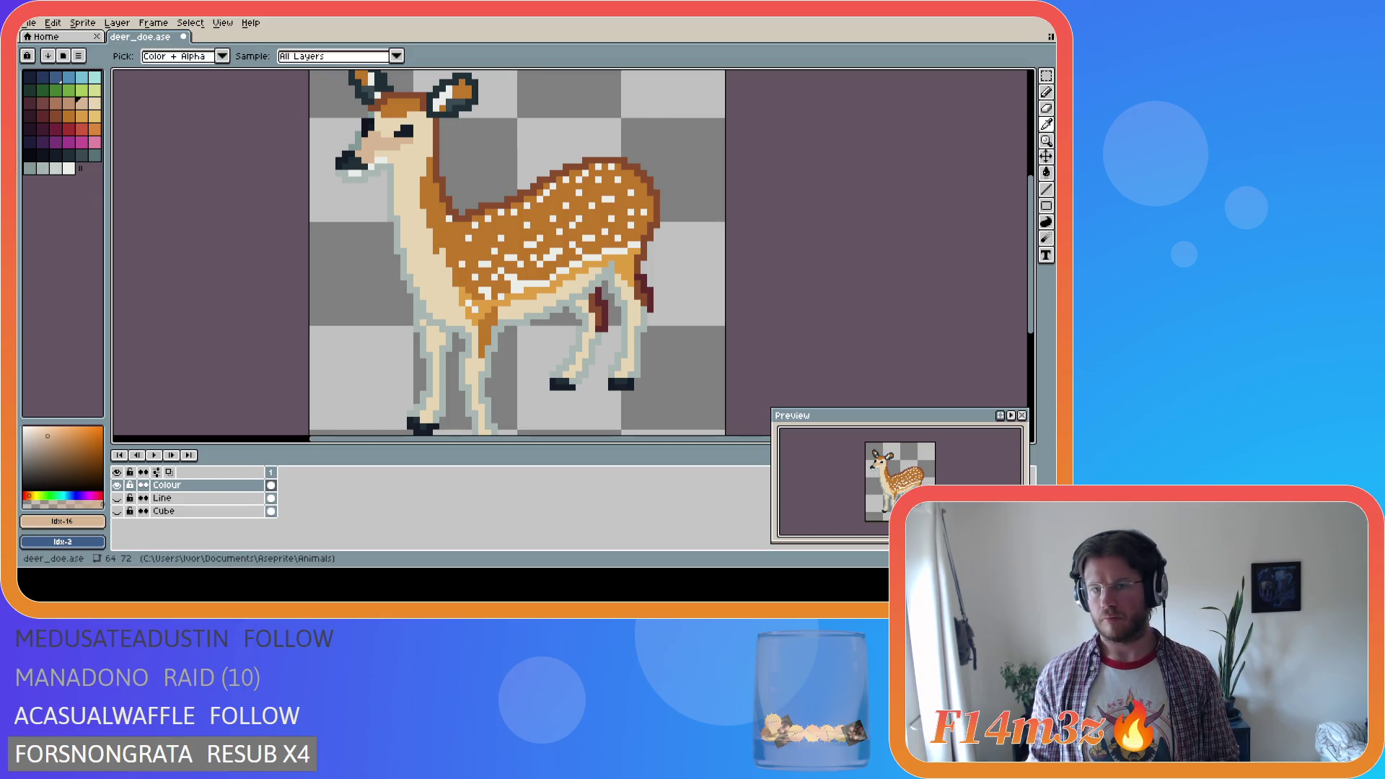
alt+click(396, 200)
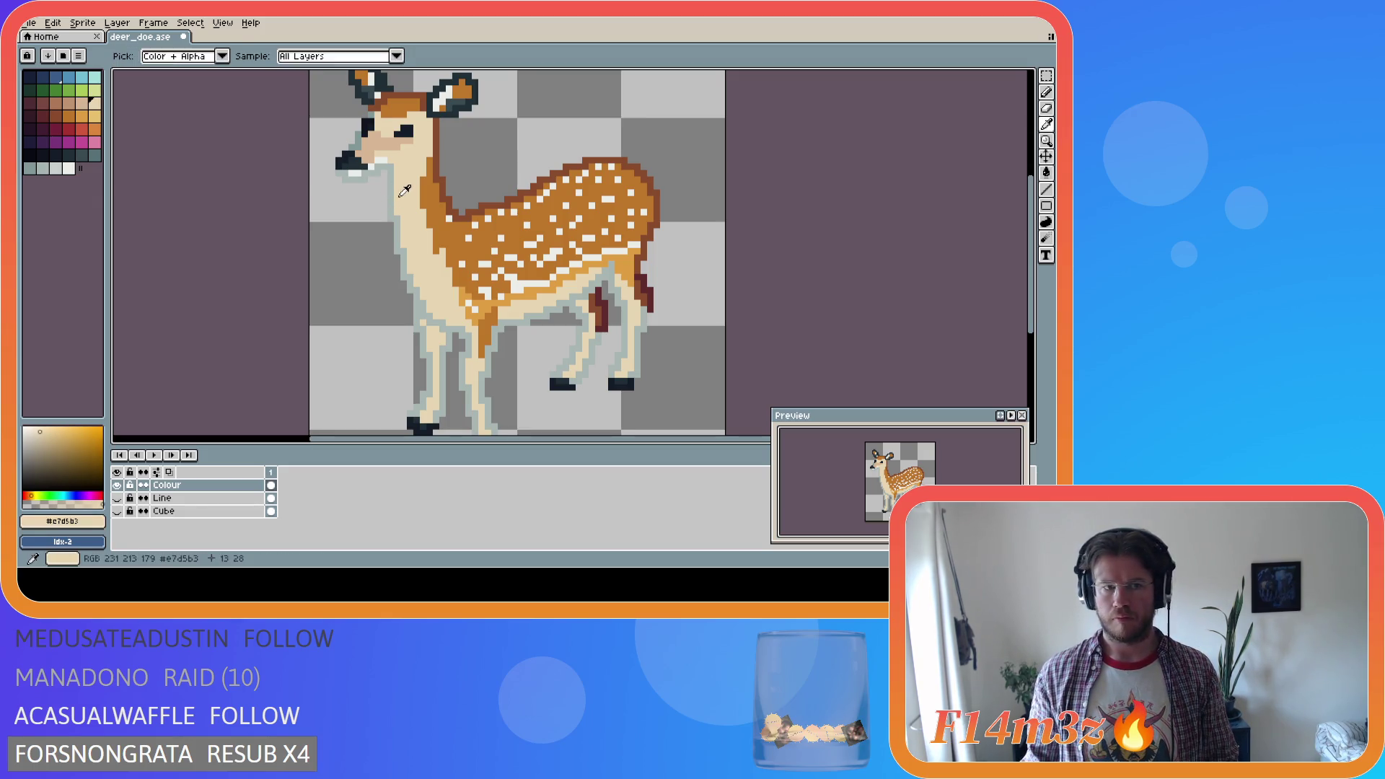
click(87, 105)
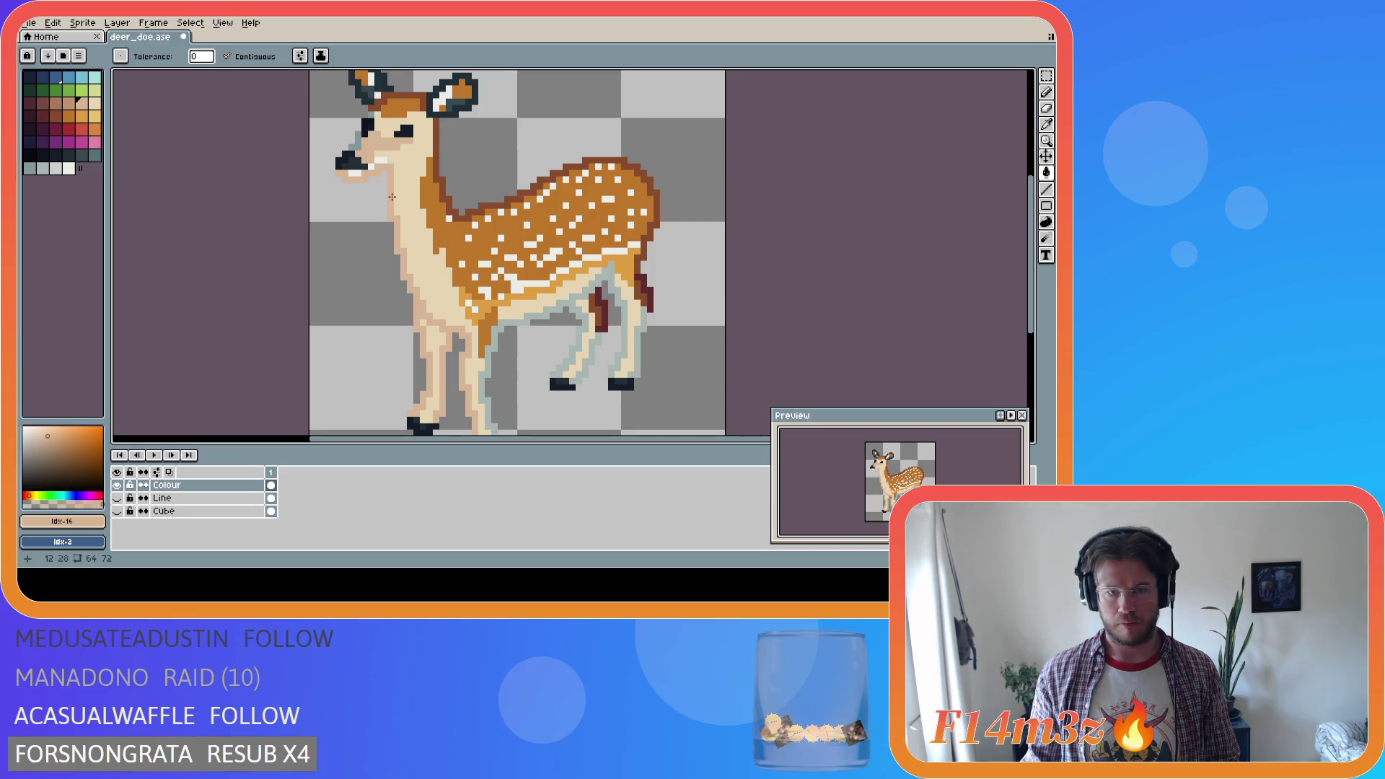
click(489, 350)
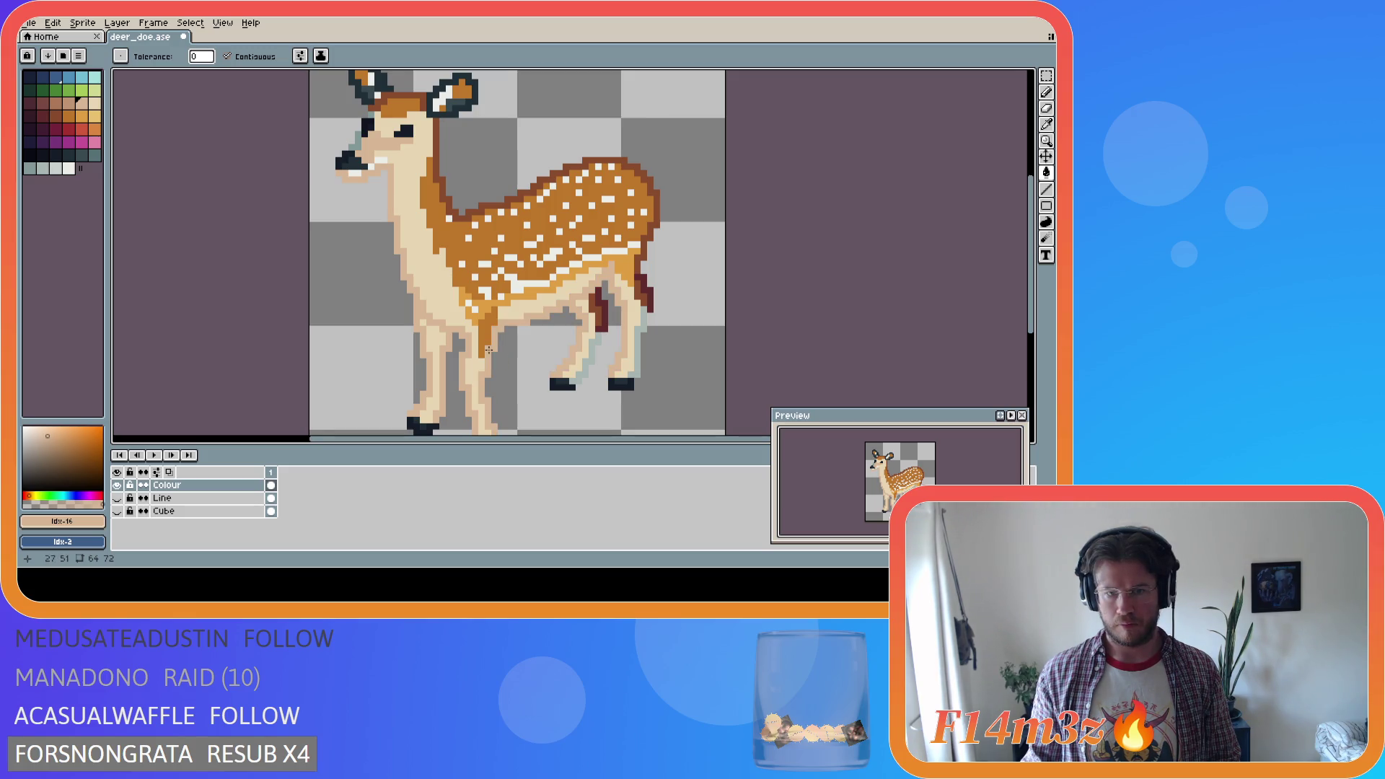
click(639, 346)
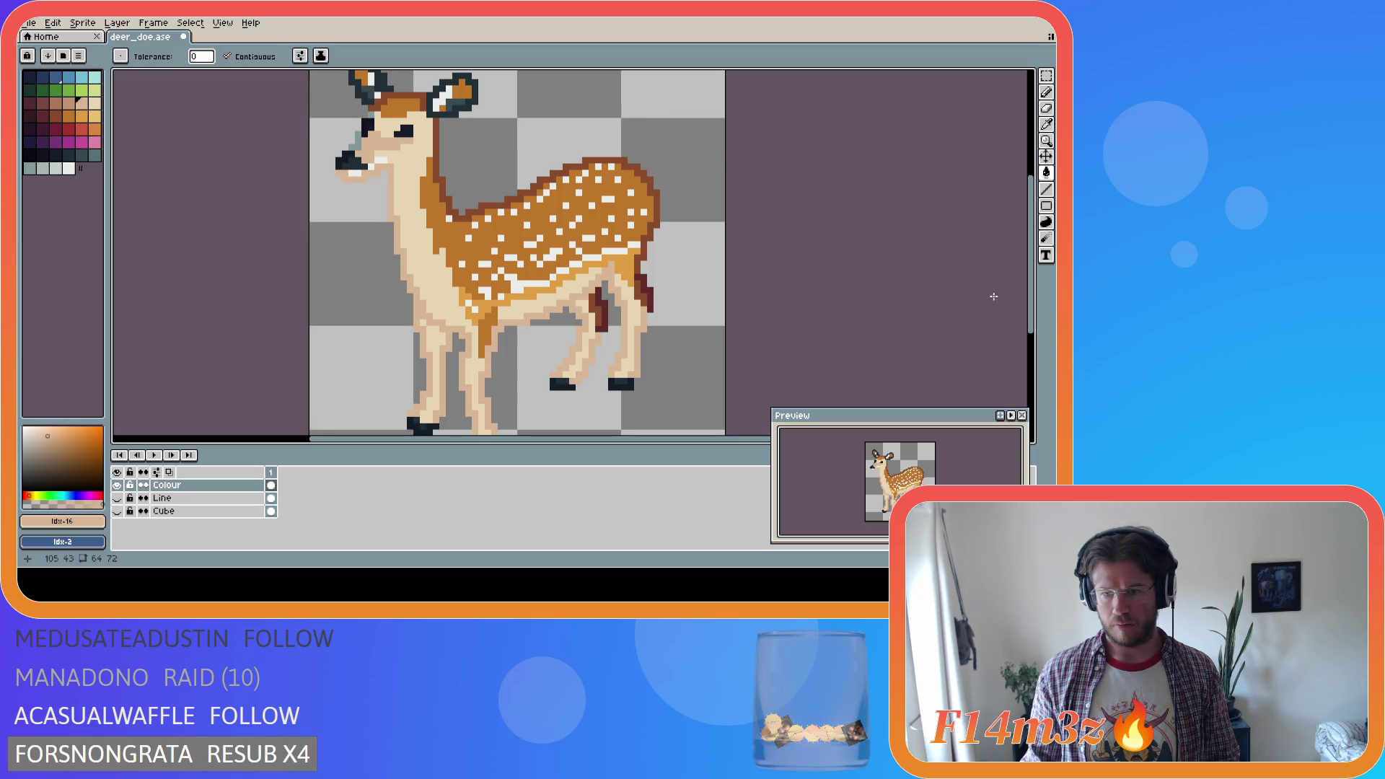
Browse the neighbouring palette colours, then sample the pale cream from the doe's belly
drag(1030, 293, 1030, 311)
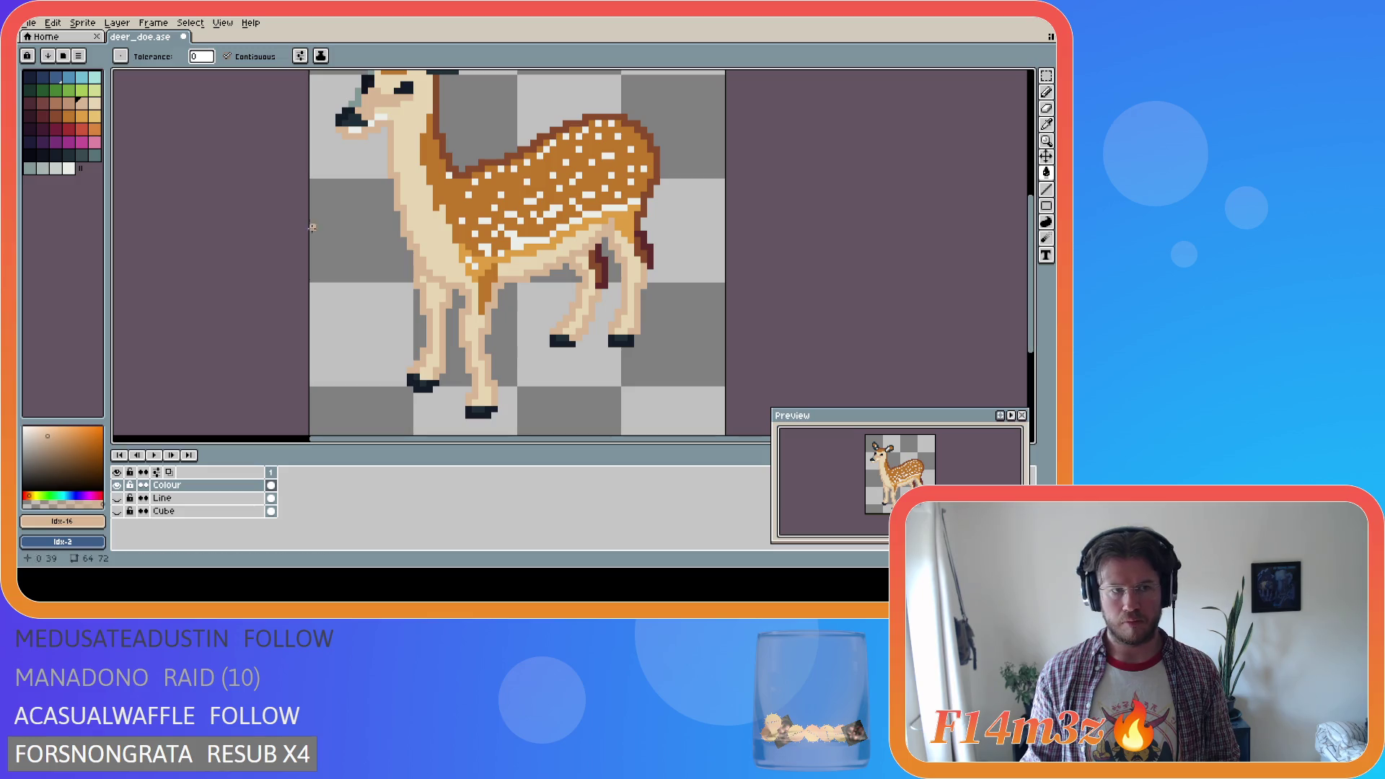
key(9)
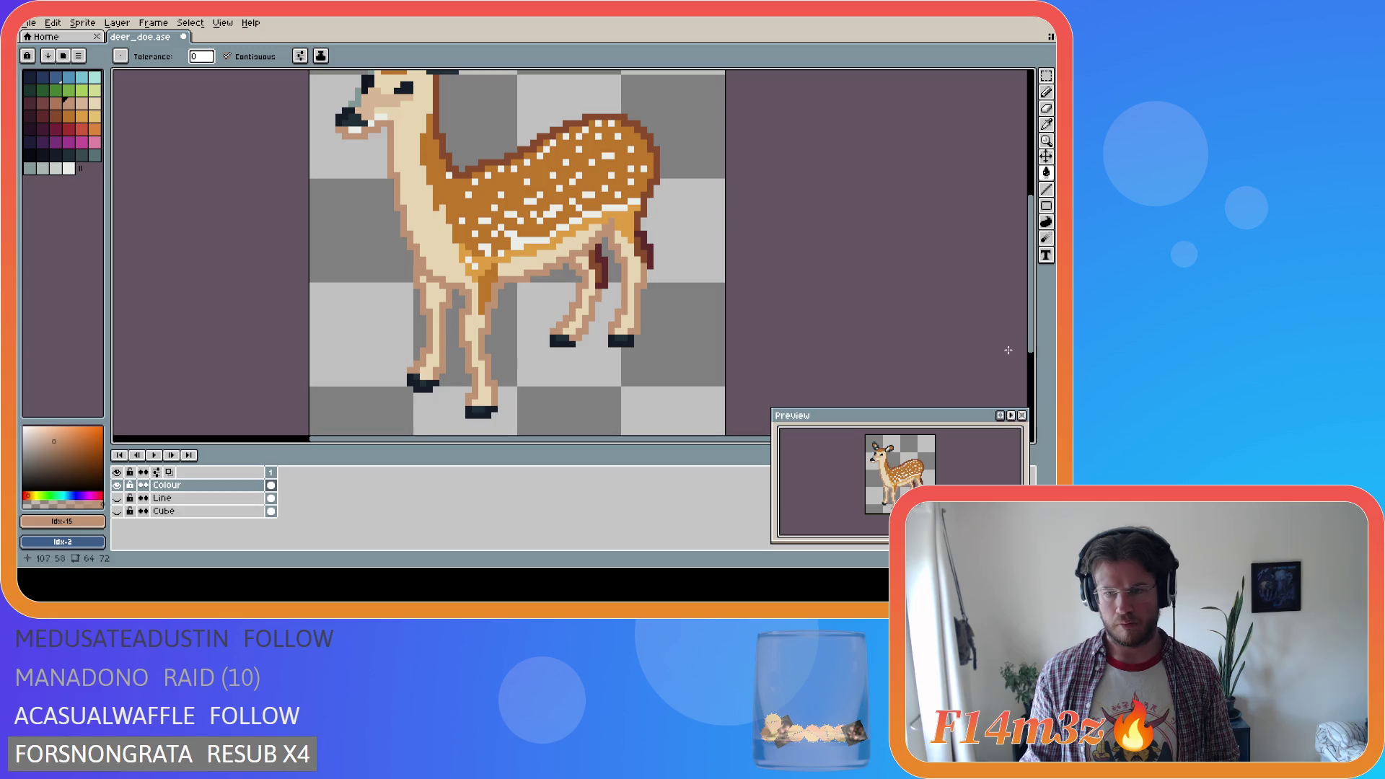
drag(1040, 349, 1038, 326)
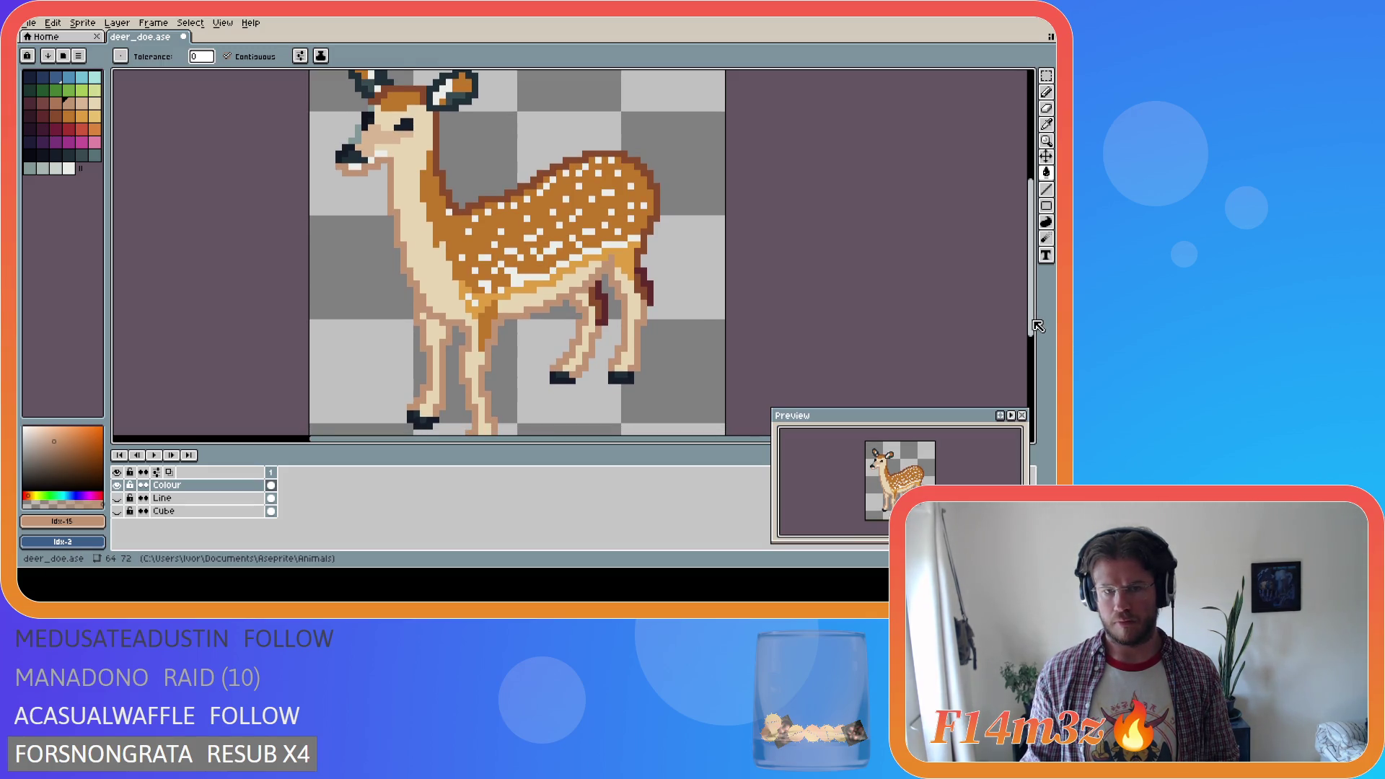
key(i)
key(g)
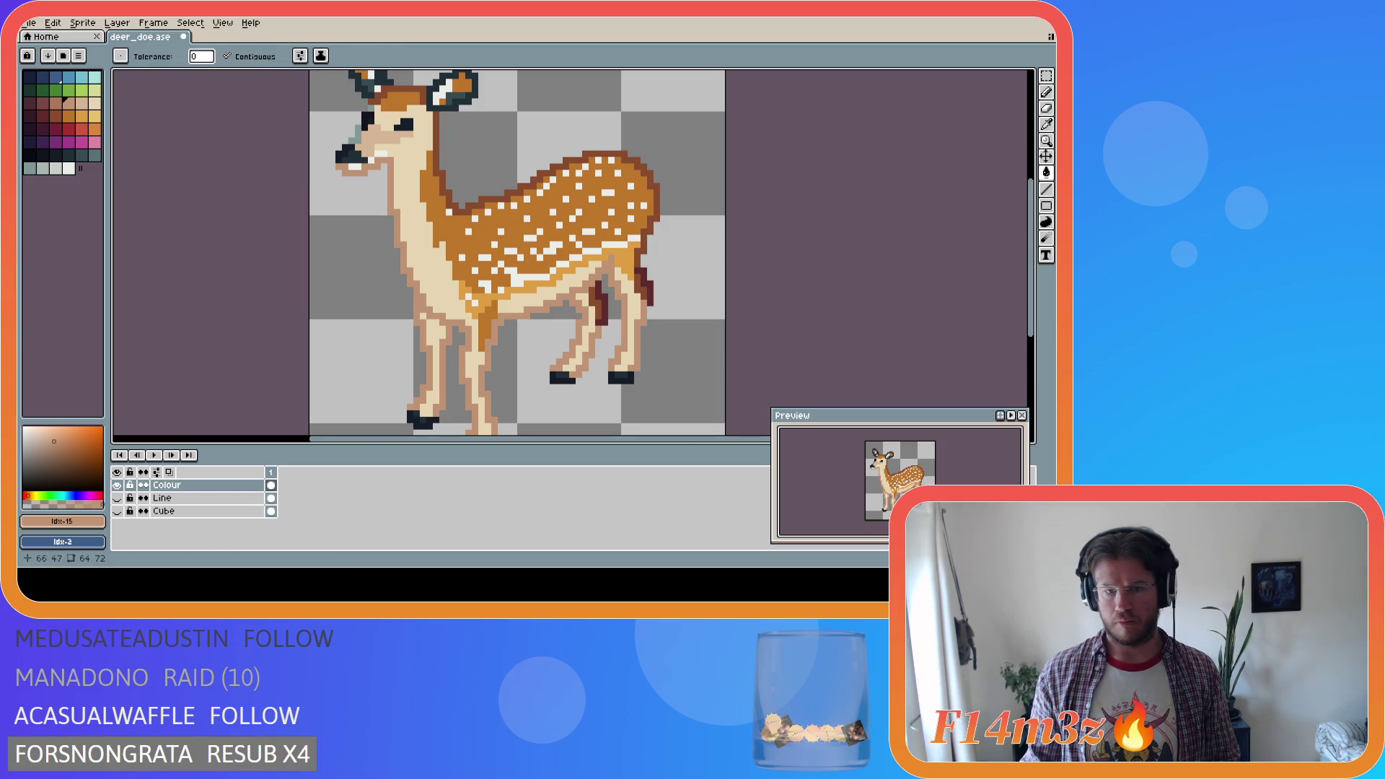
key(i)
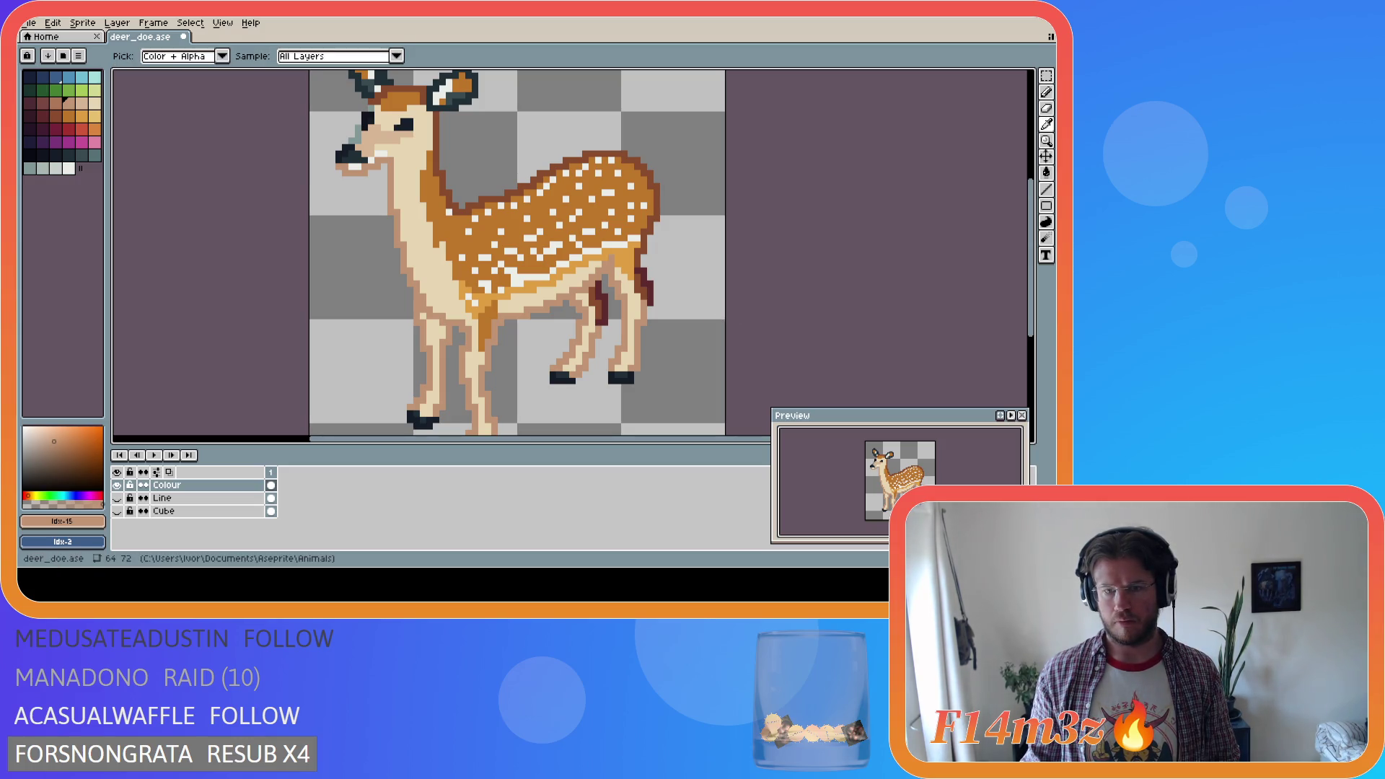
key(g)
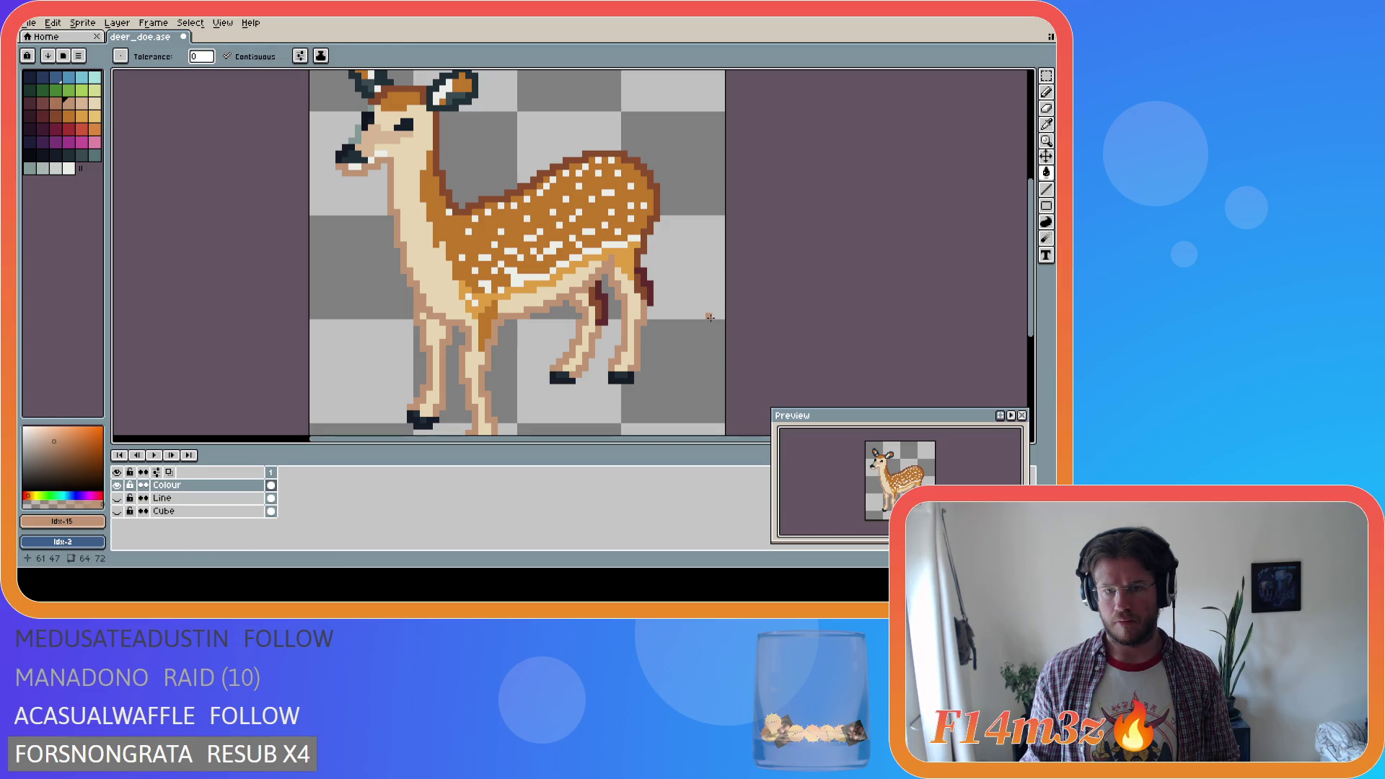
alt+click(628, 297)
Try a cream fill on the belly and an orange pencil stroke, undoing both
click(620, 268)
key(ctrl+z)
key(b)
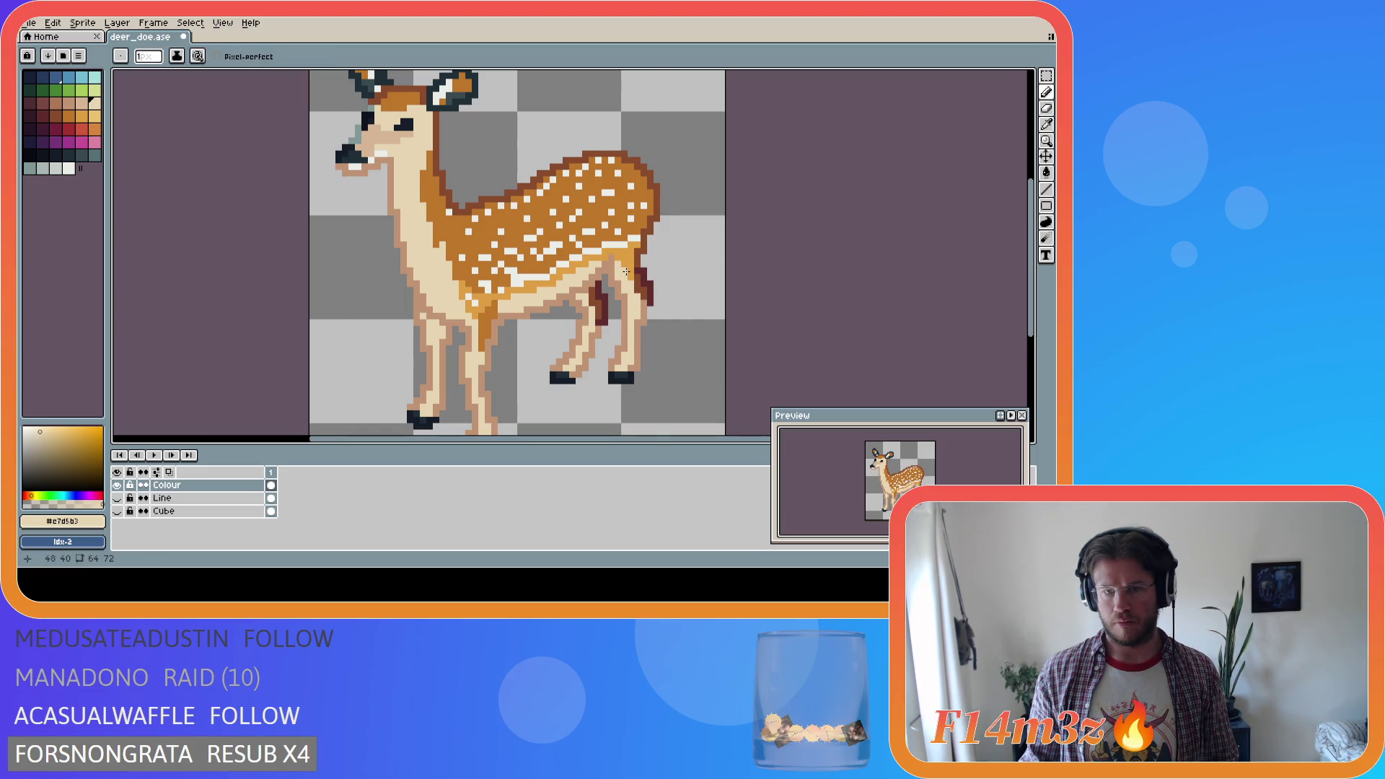
alt+click(635, 289)
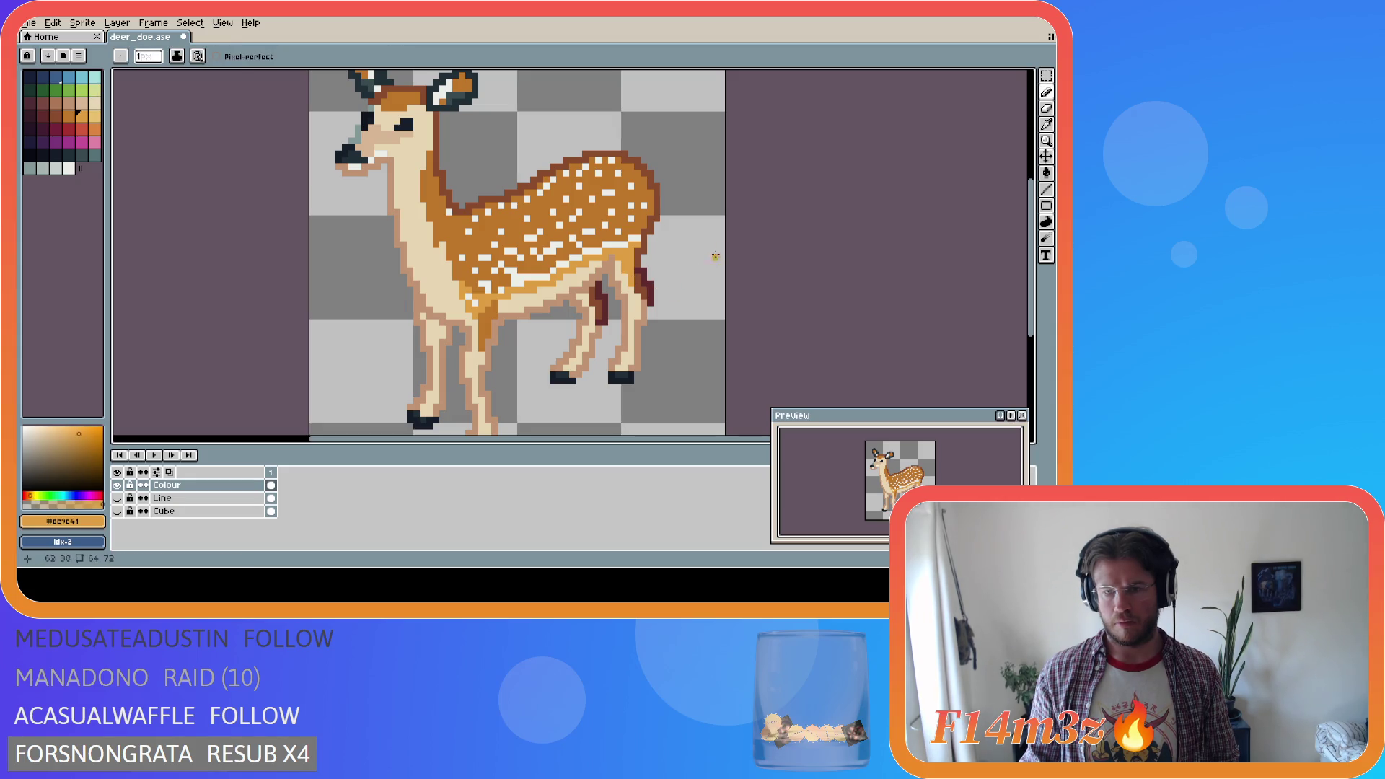
key(alt)
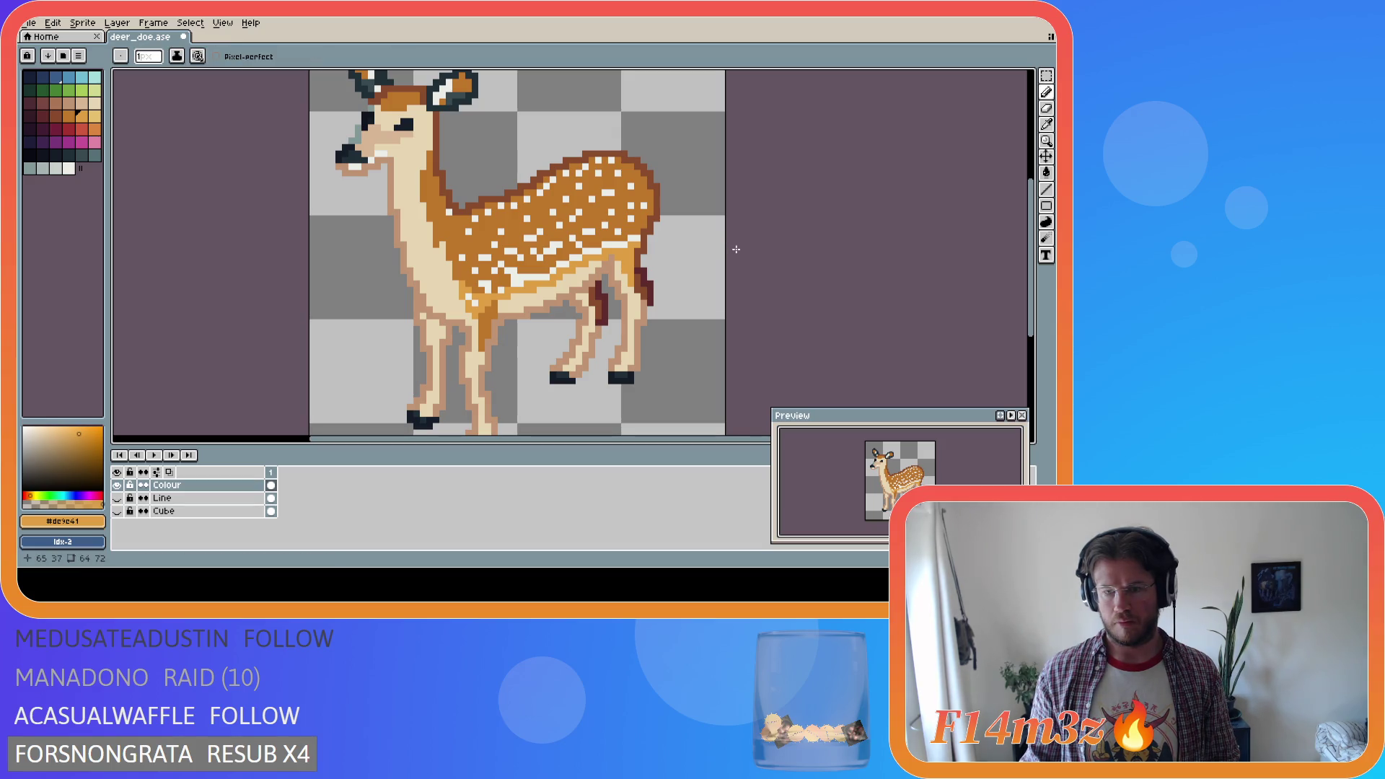
key(ctrl+z)
Touch up the belly and upper hind leg with cream and orange pixels, then save deer_doe.ase
key(alt)
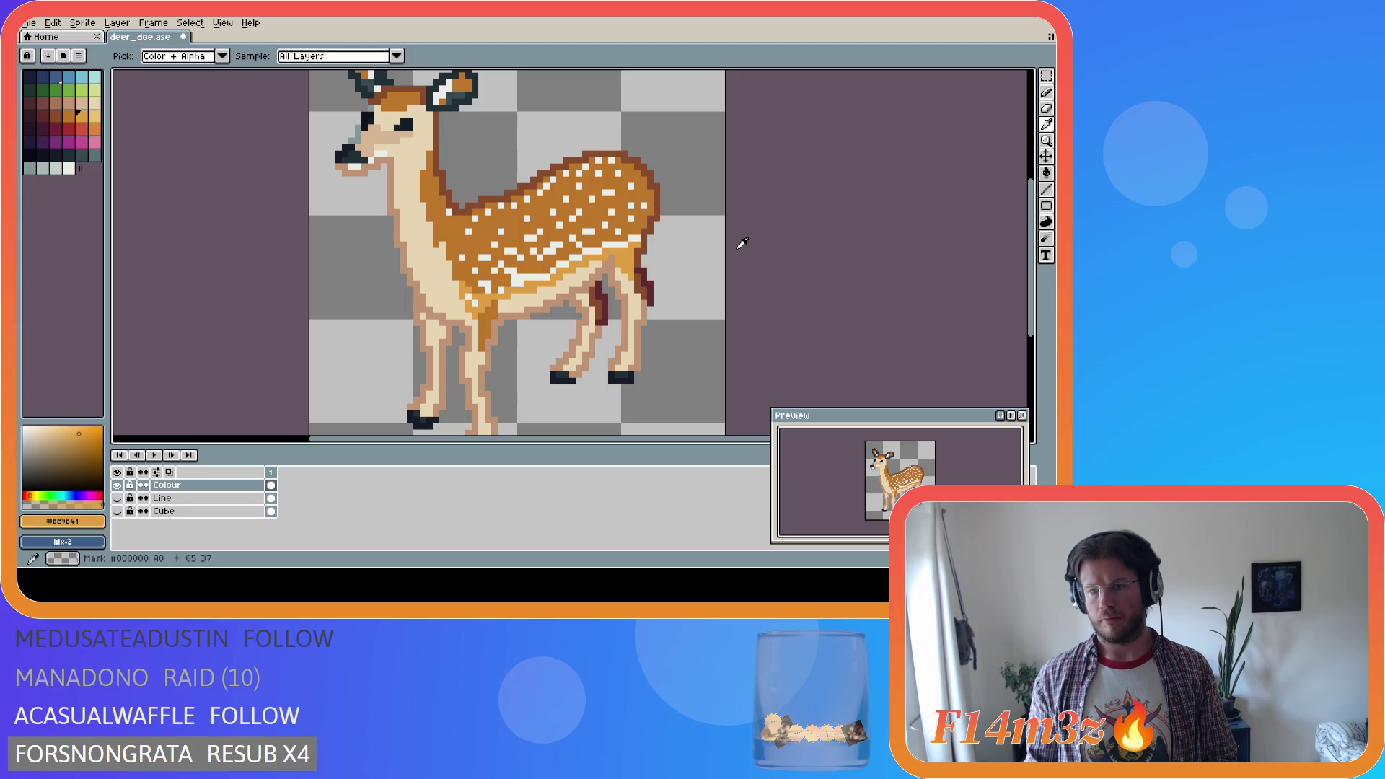
alt+click(507, 306)
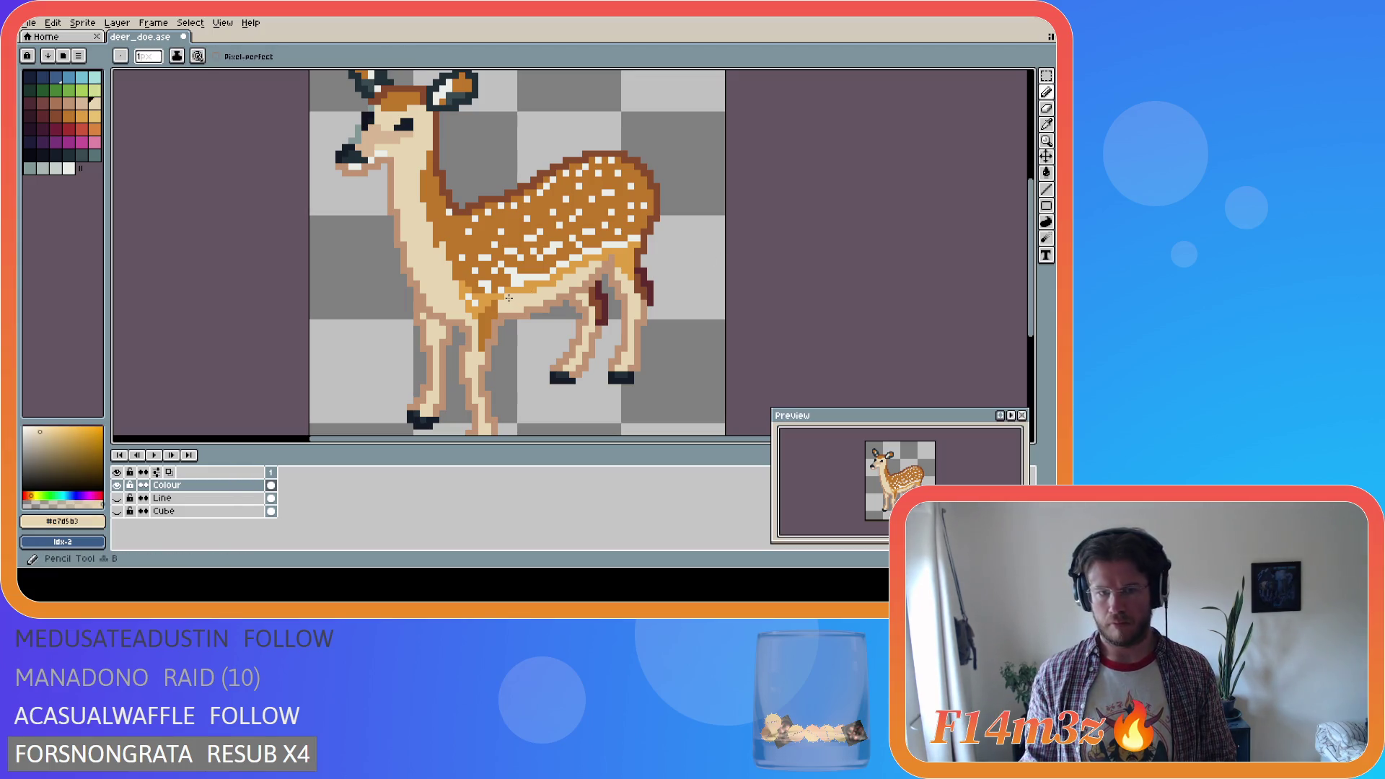
alt+click(503, 293)
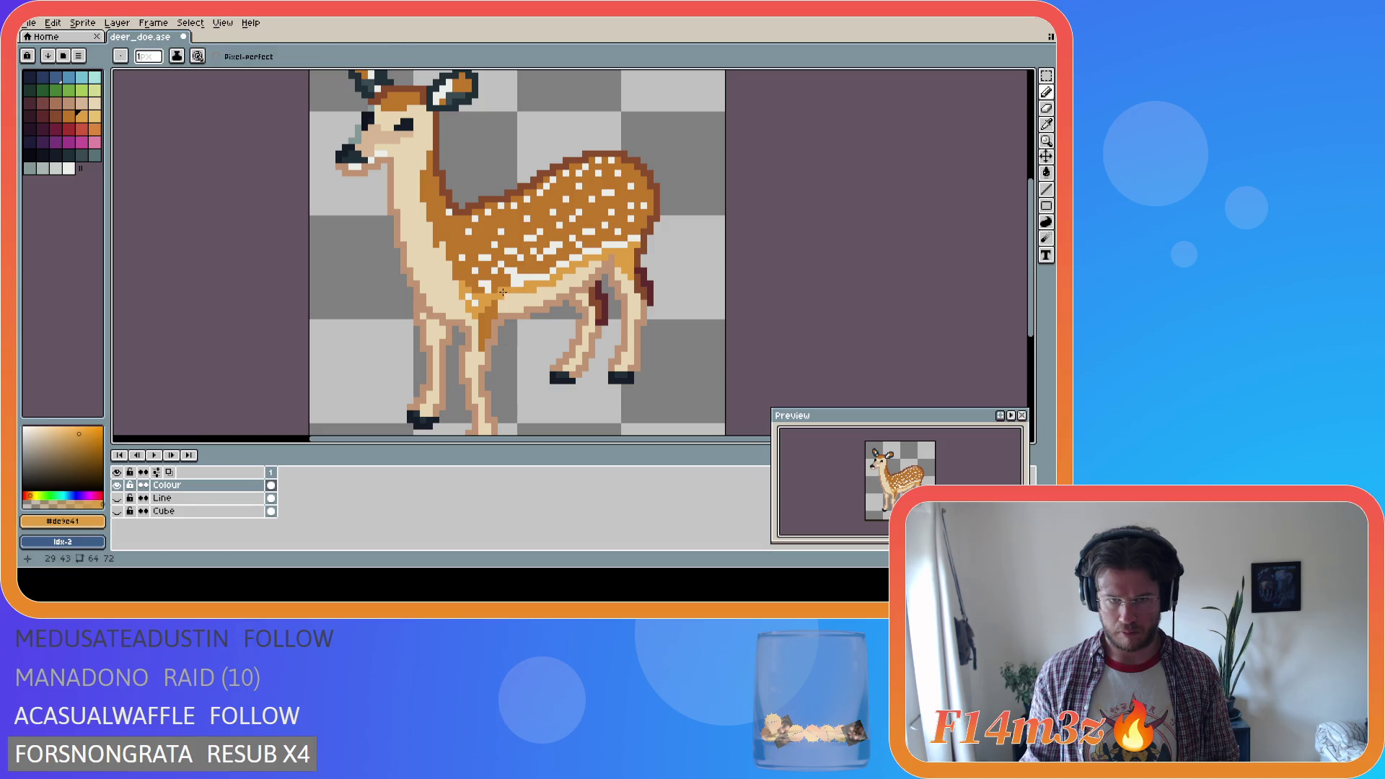
key(ctrl+z)
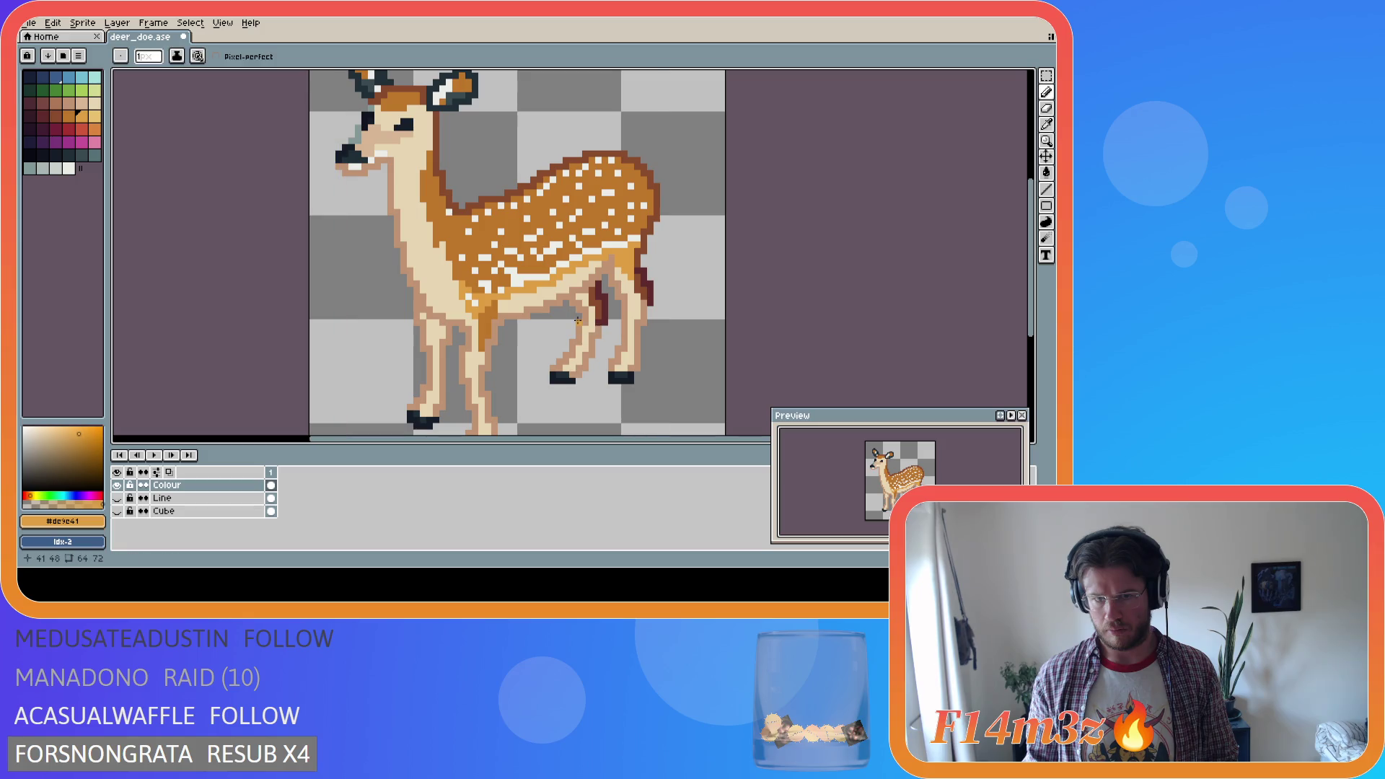
key(ctrl+y)
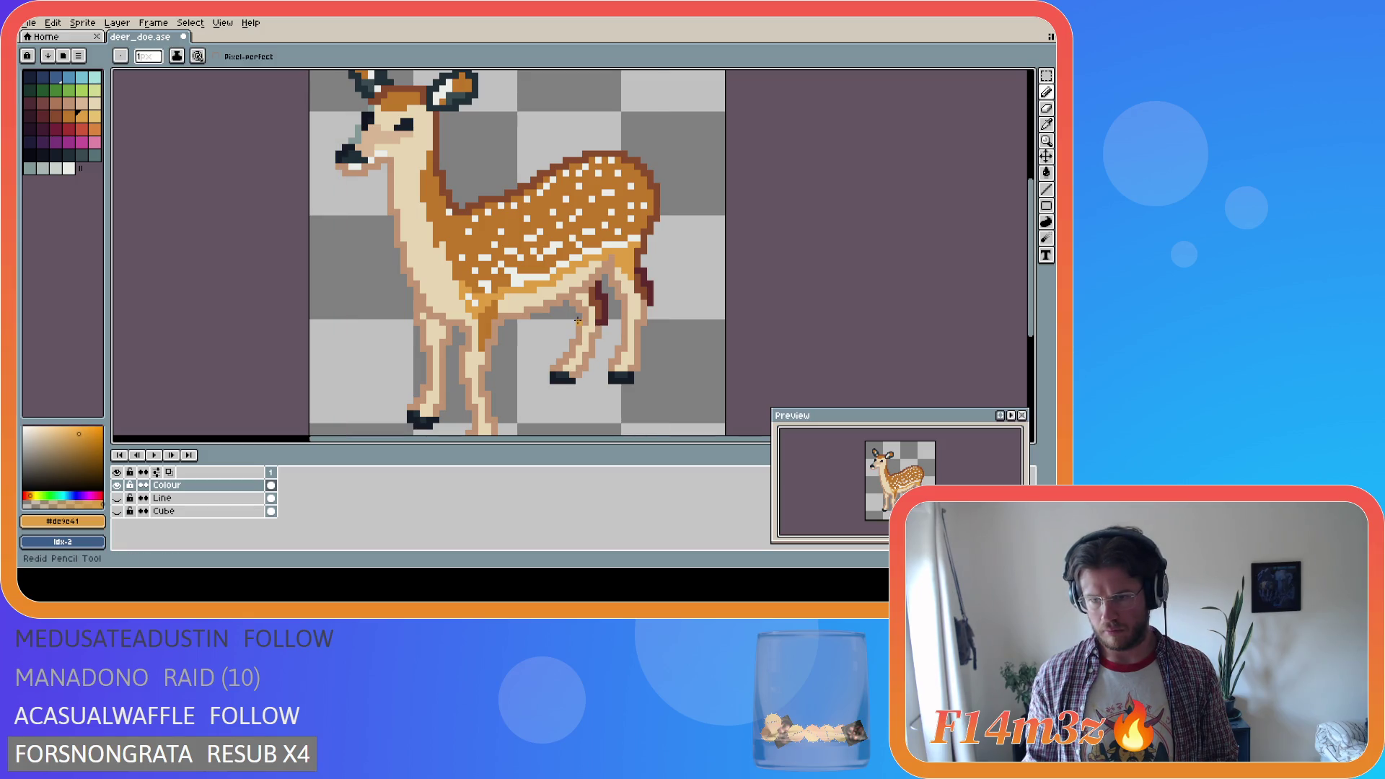
key(alt)
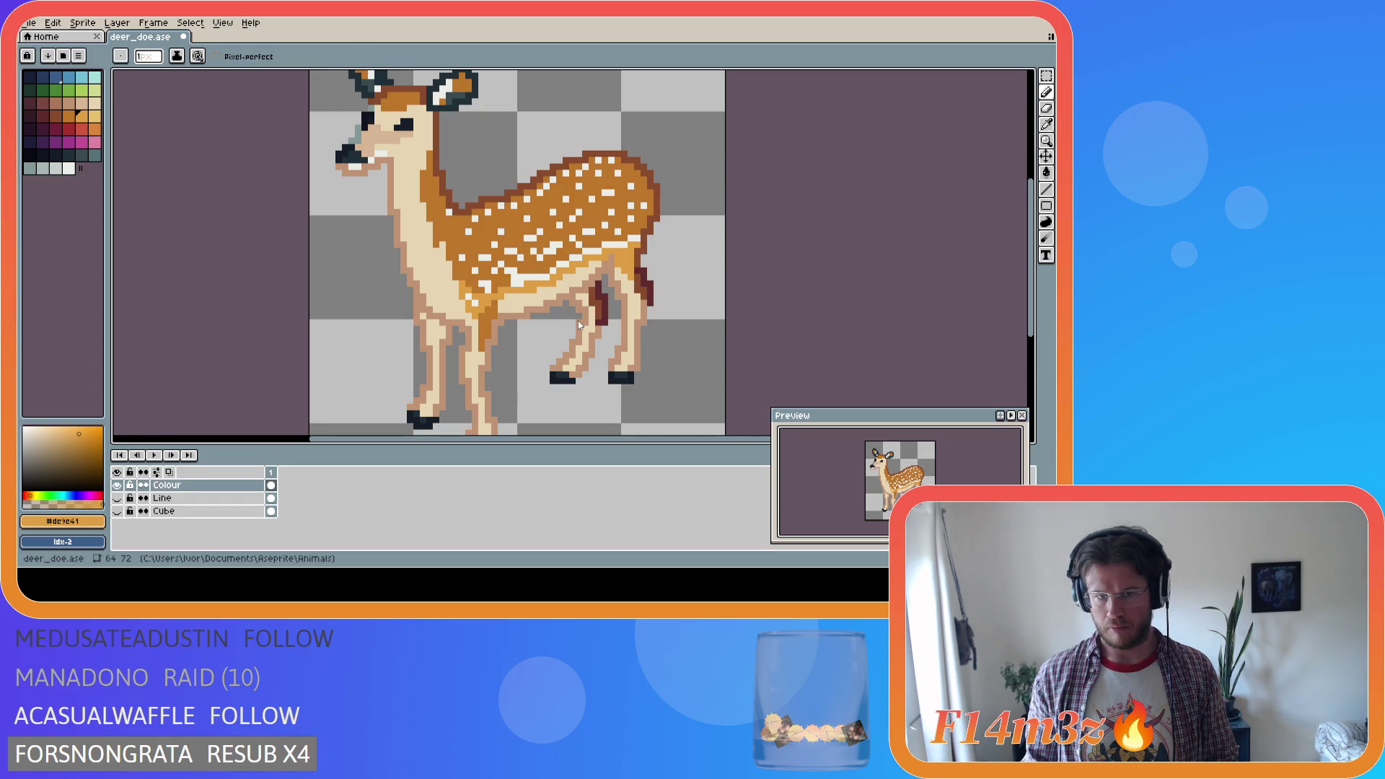
key(alt)
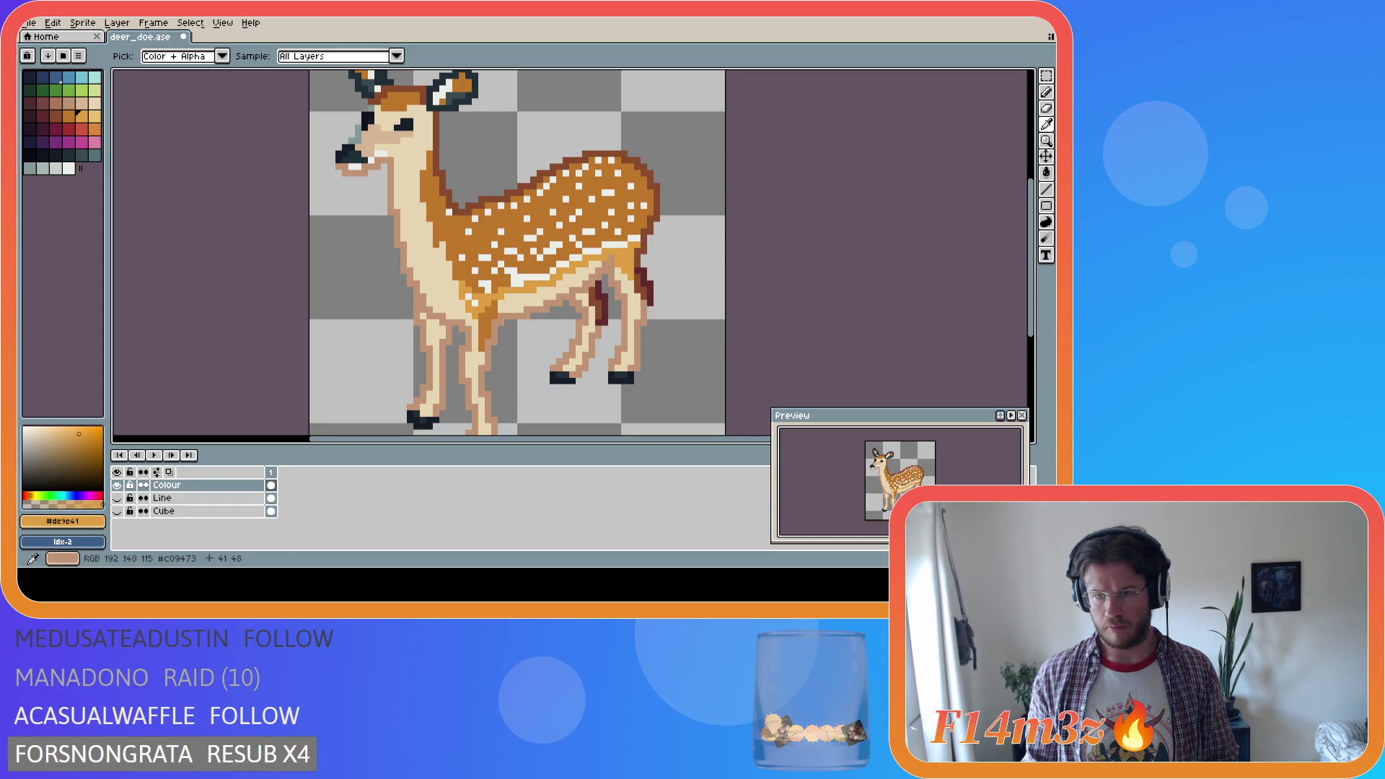
key(ctrl+s)
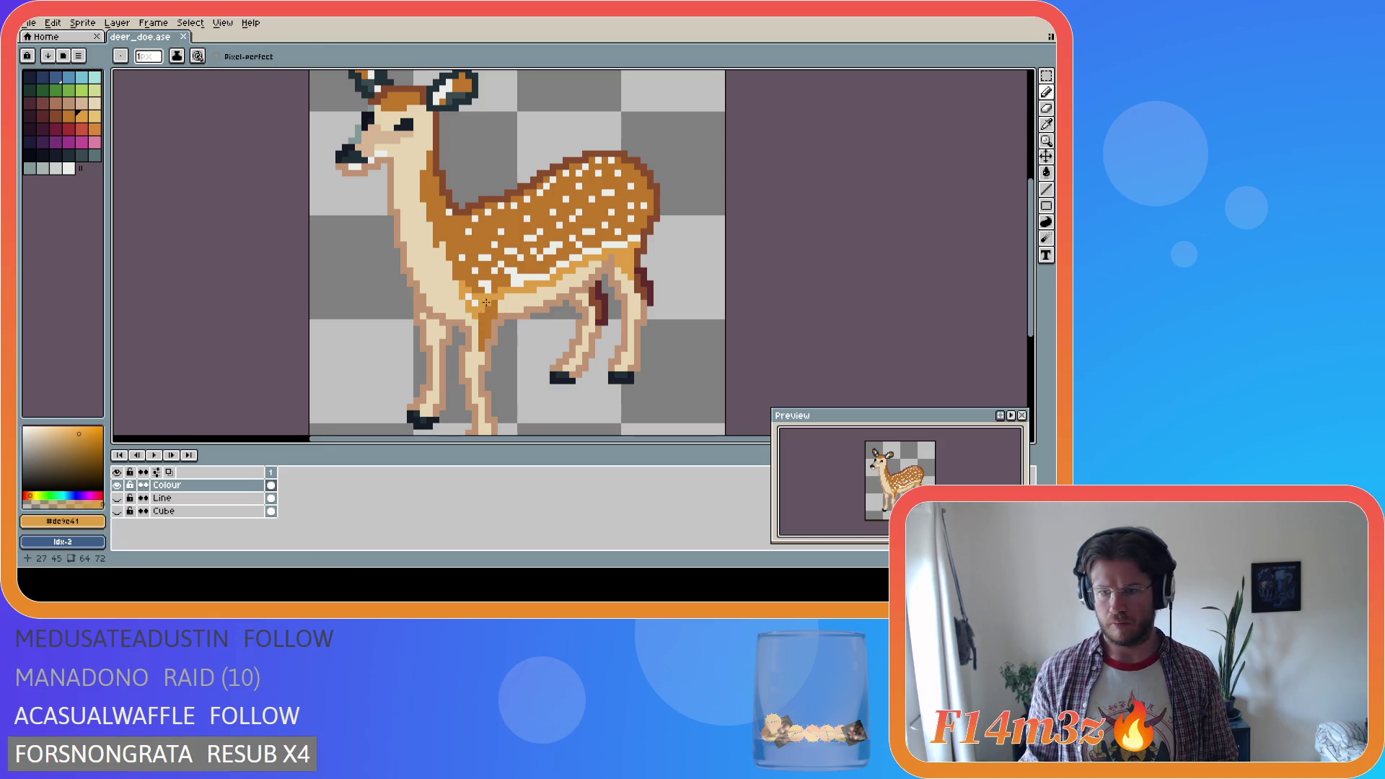
Sample the near-white #ebede9 from a spot on the doe's back
key(alt)
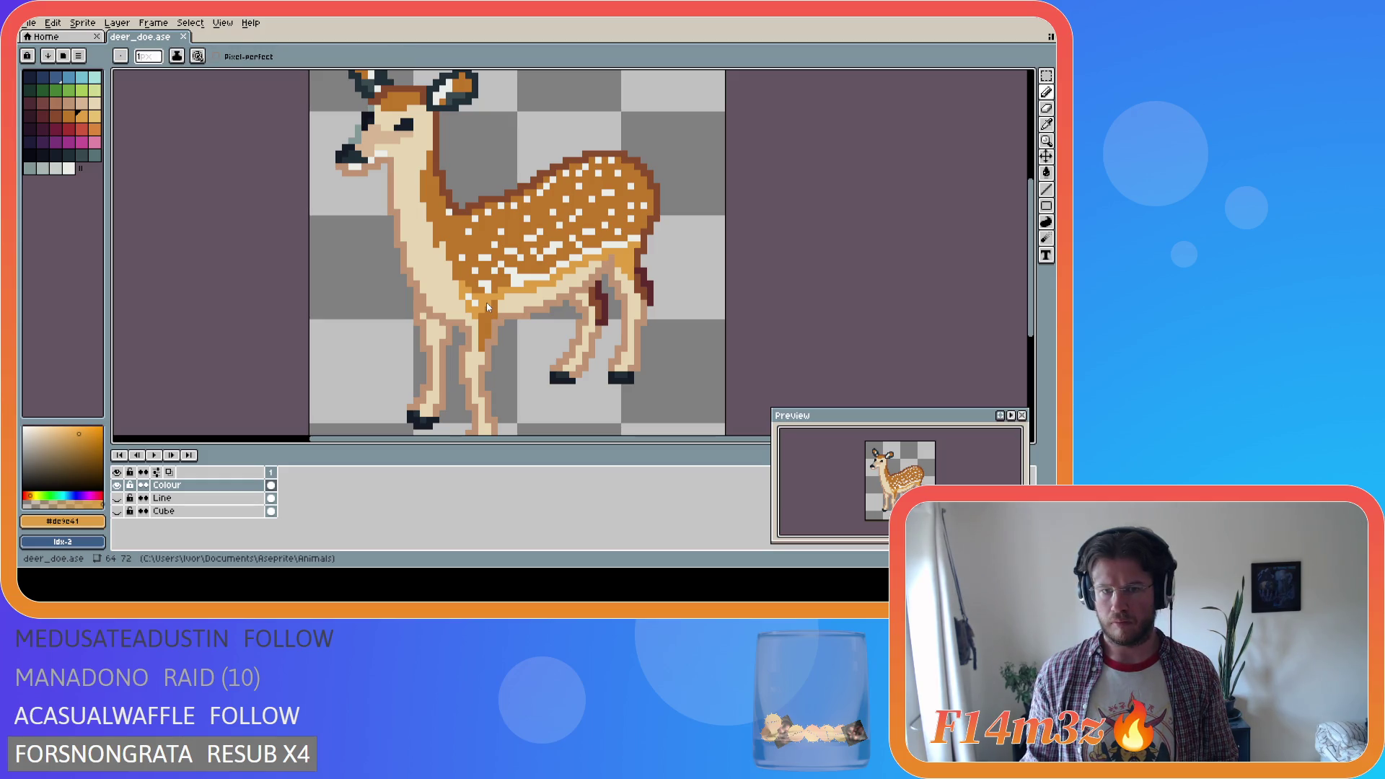
key(alt)
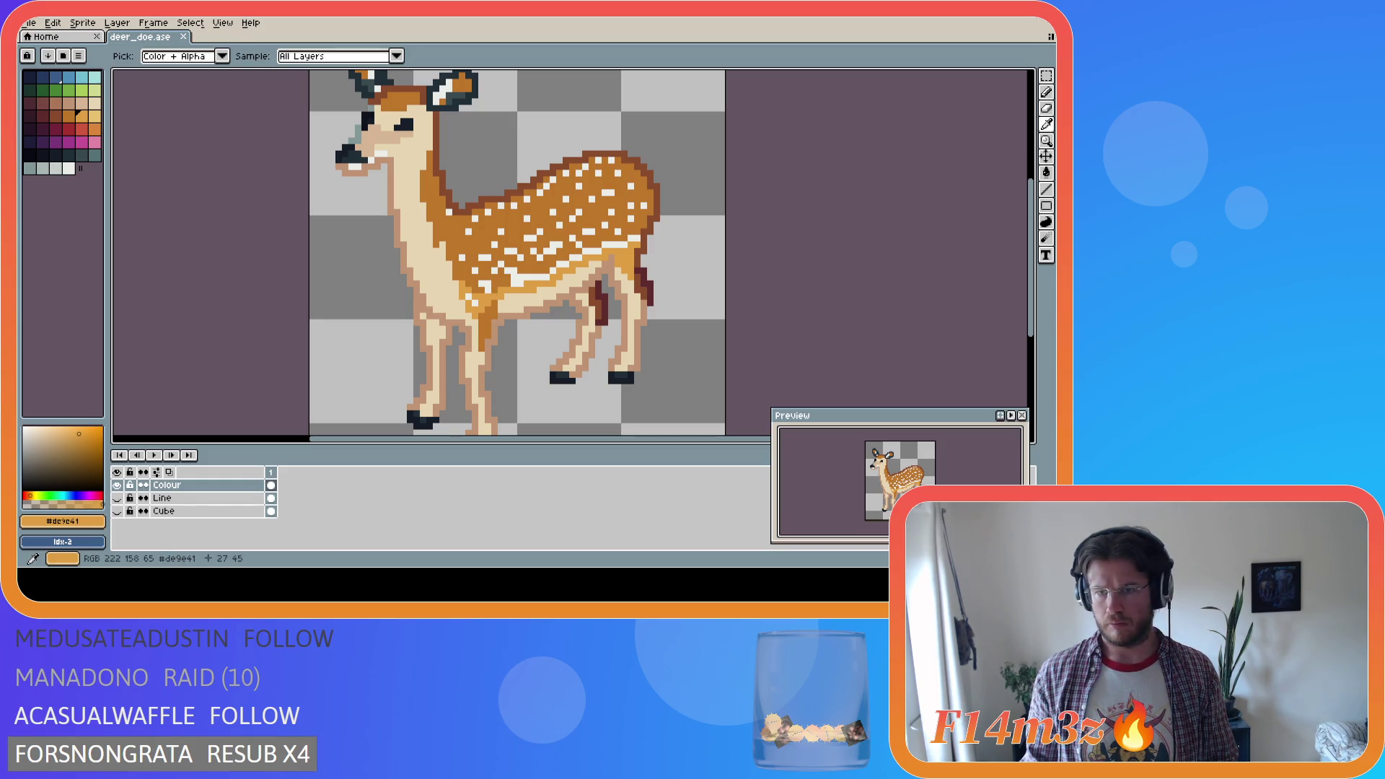
alt+click(527, 261)
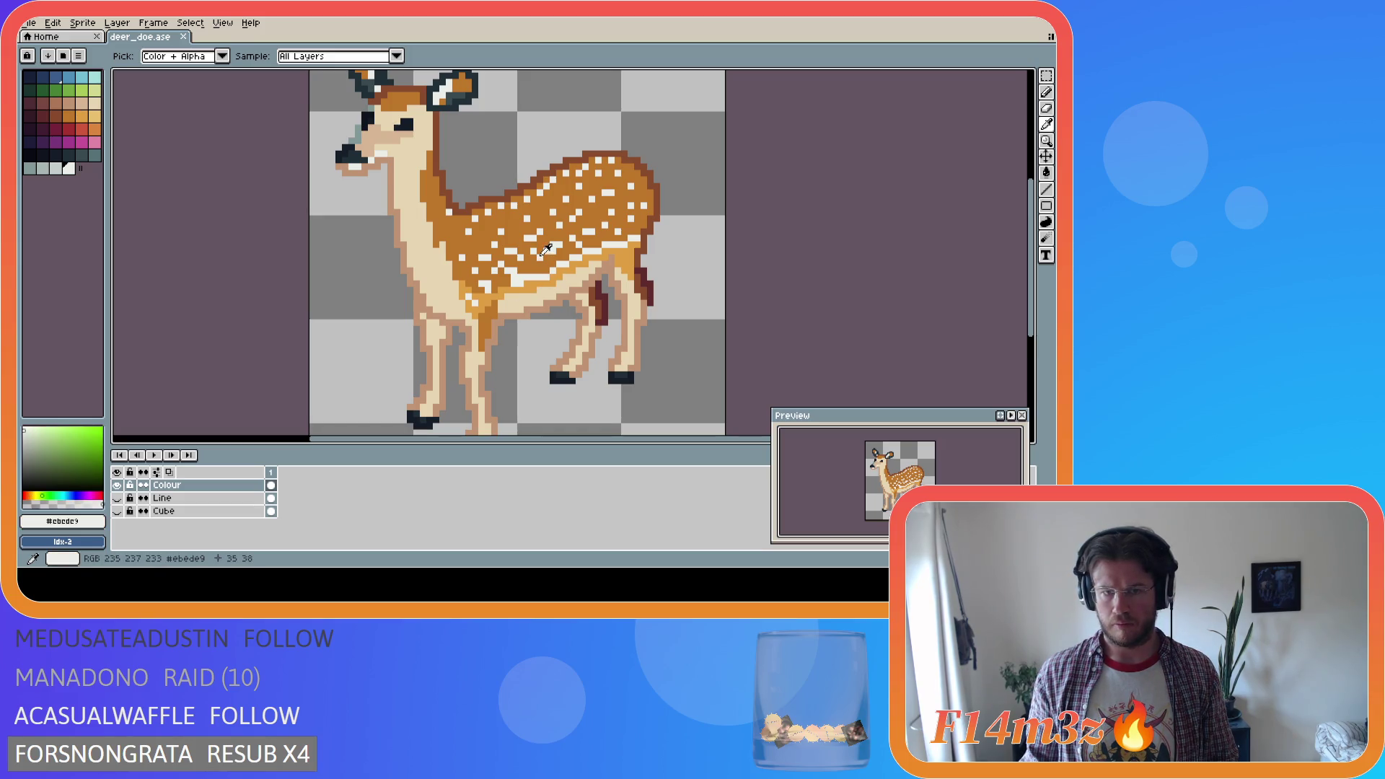
Paint a near-white spot pixel on the doe's back and save deer_doe.ase
key(alt)
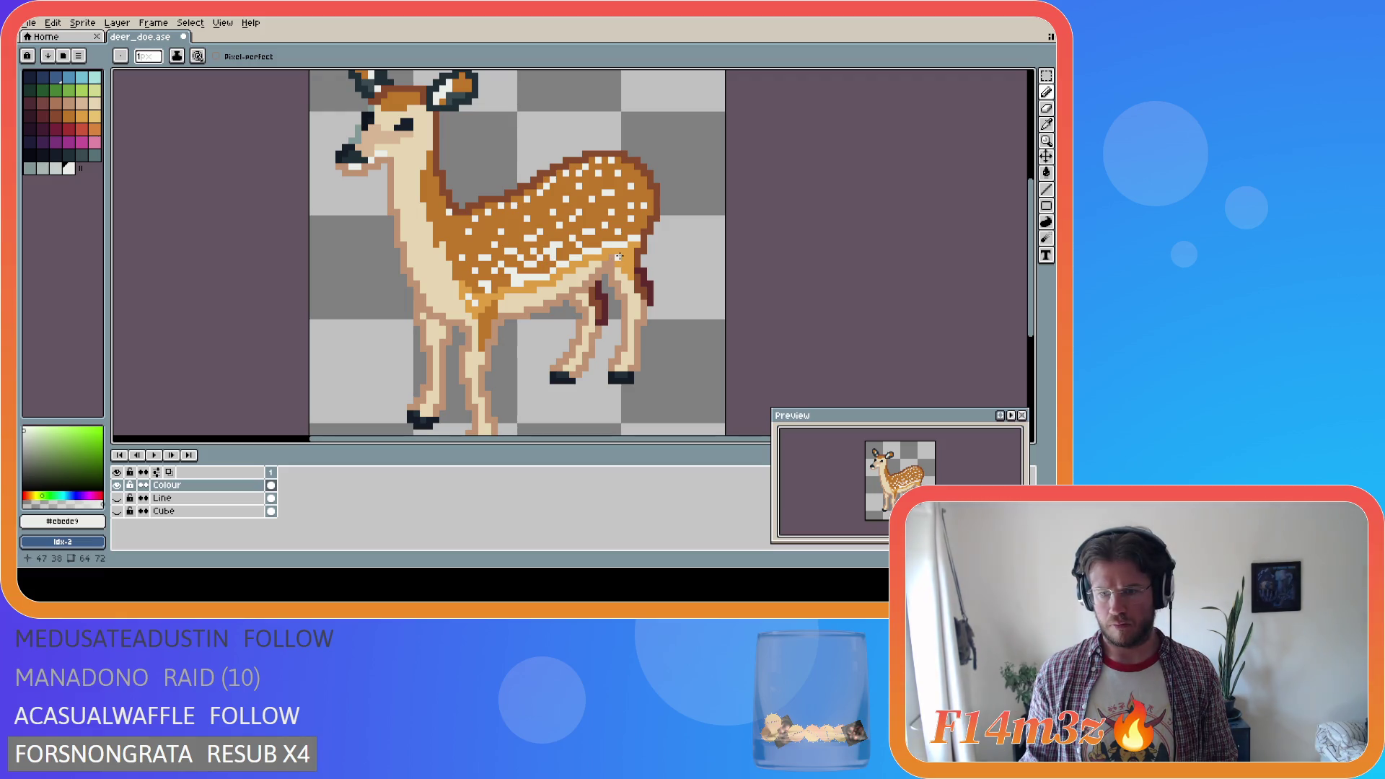
key(i)
key(b)
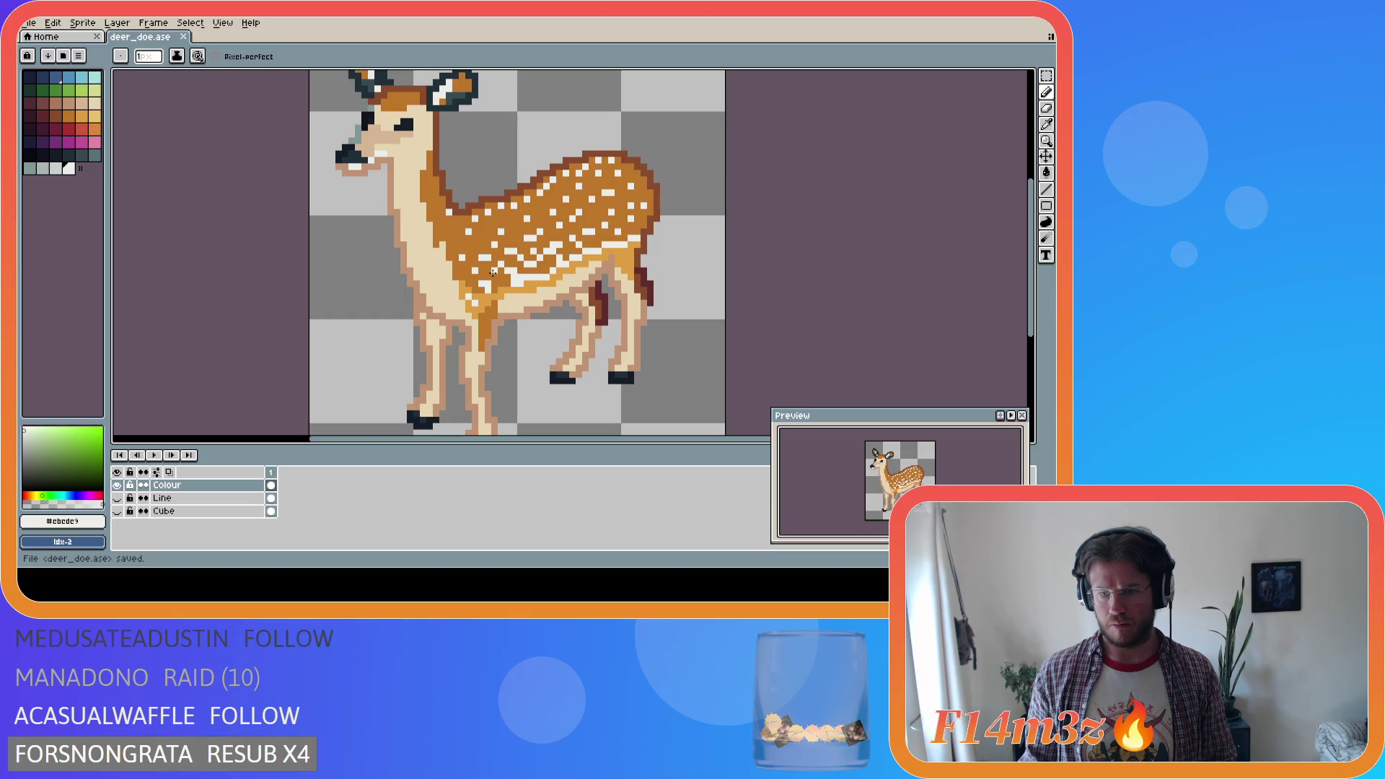
key(ctrl+s)
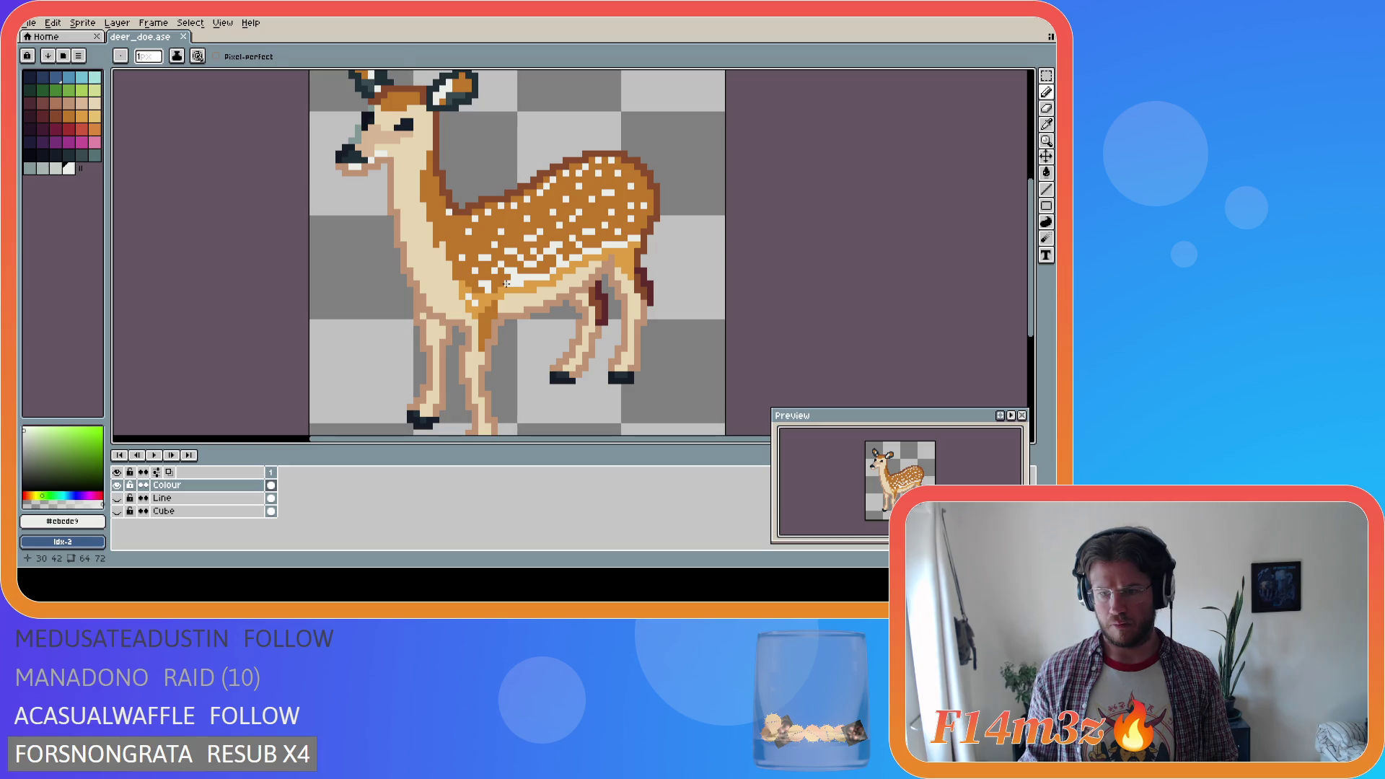
key(alt+Tab)
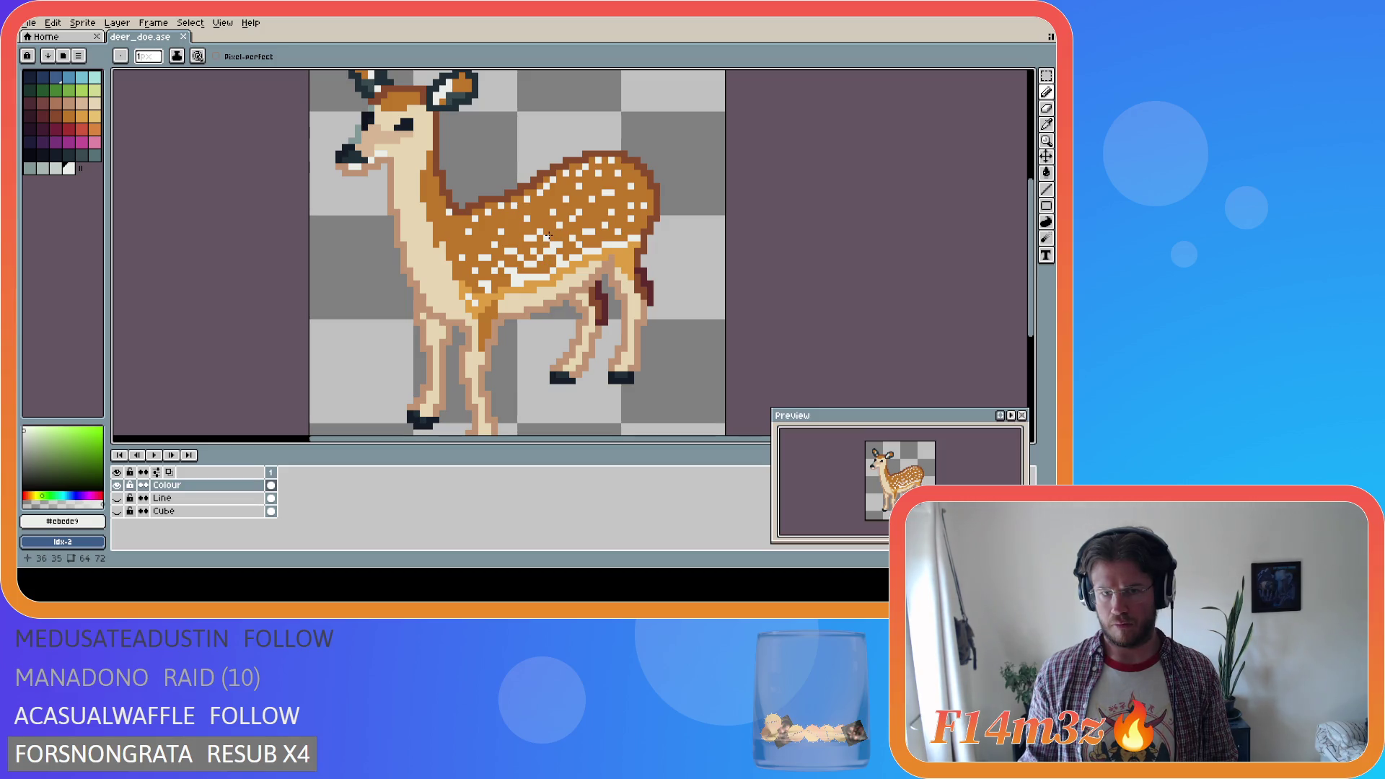
click(540, 218)
key(ctrl+s)
Add two more near-white pixels to the back spots, saving after each
key(i)
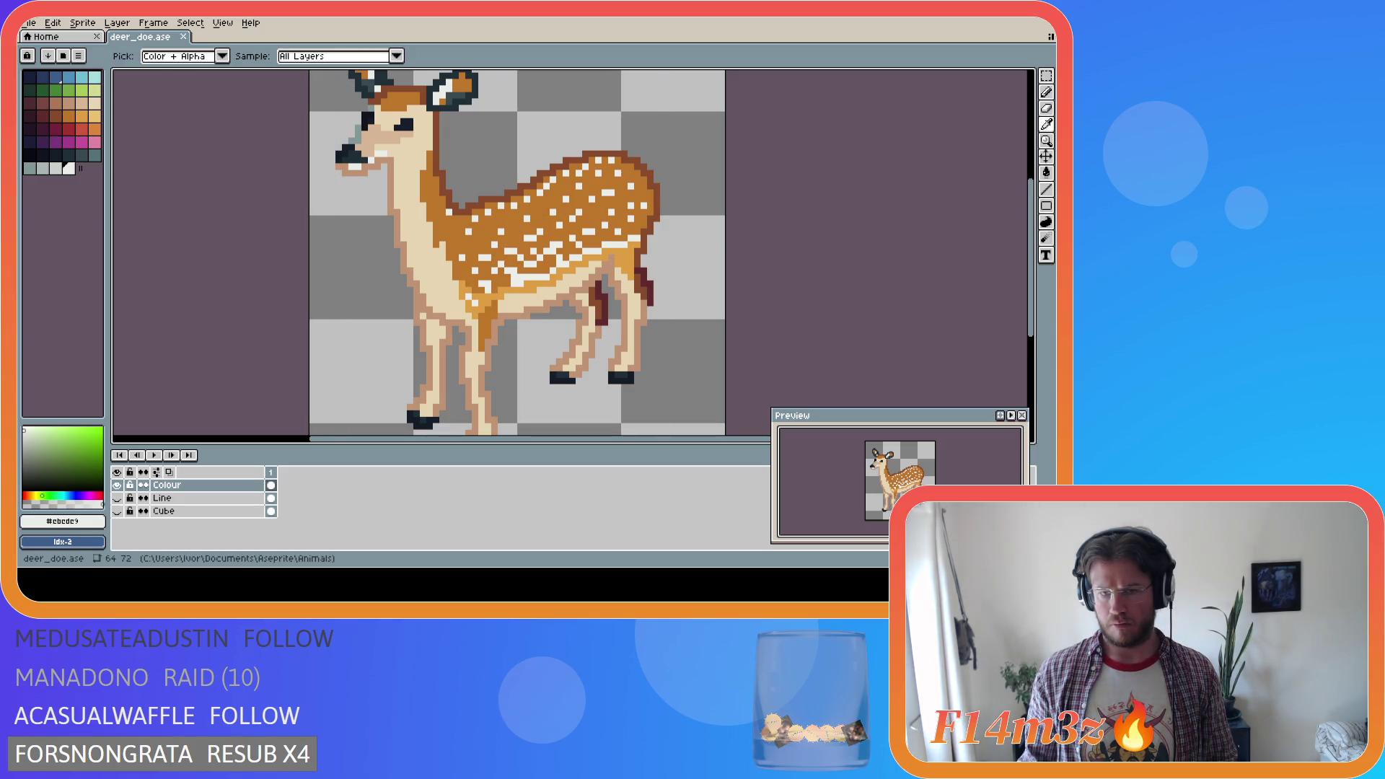
key(b)
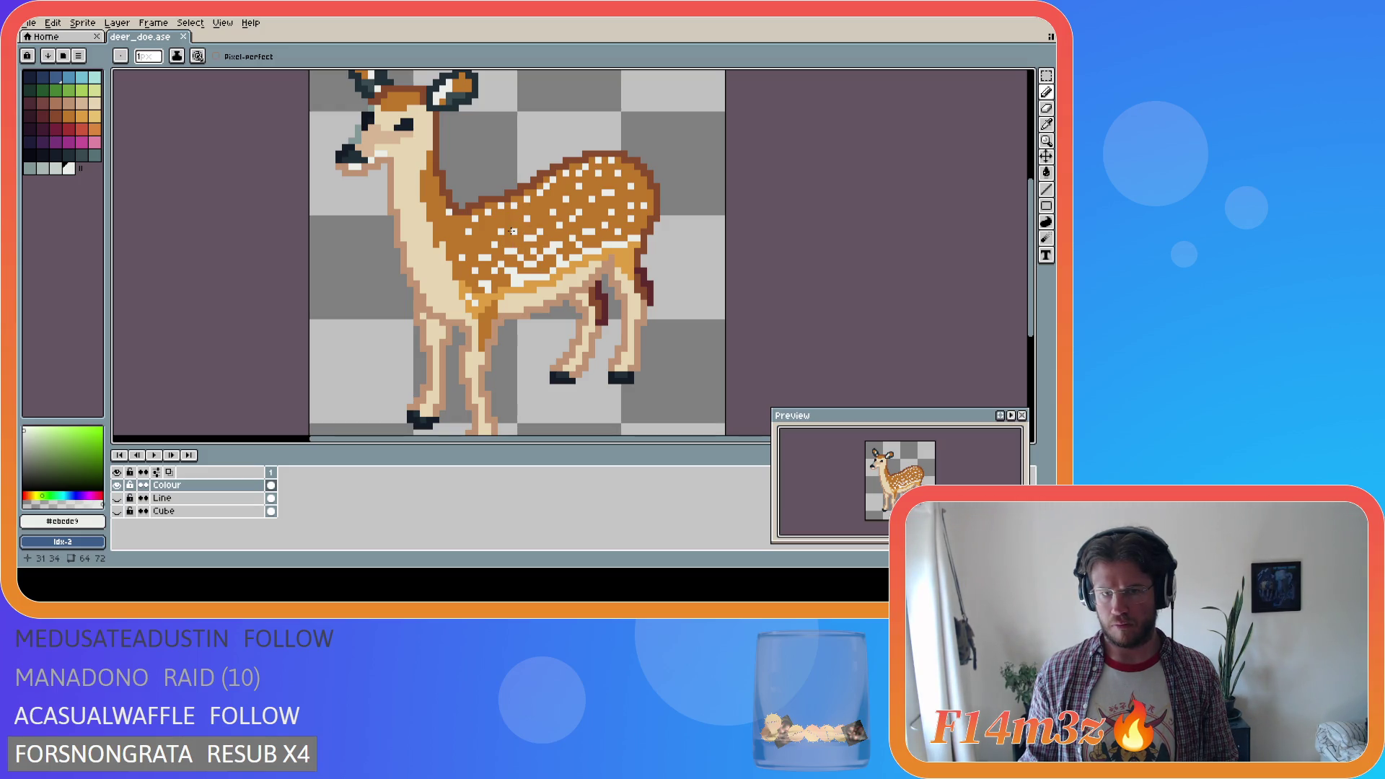
click(512, 231)
key(ctrl+s)
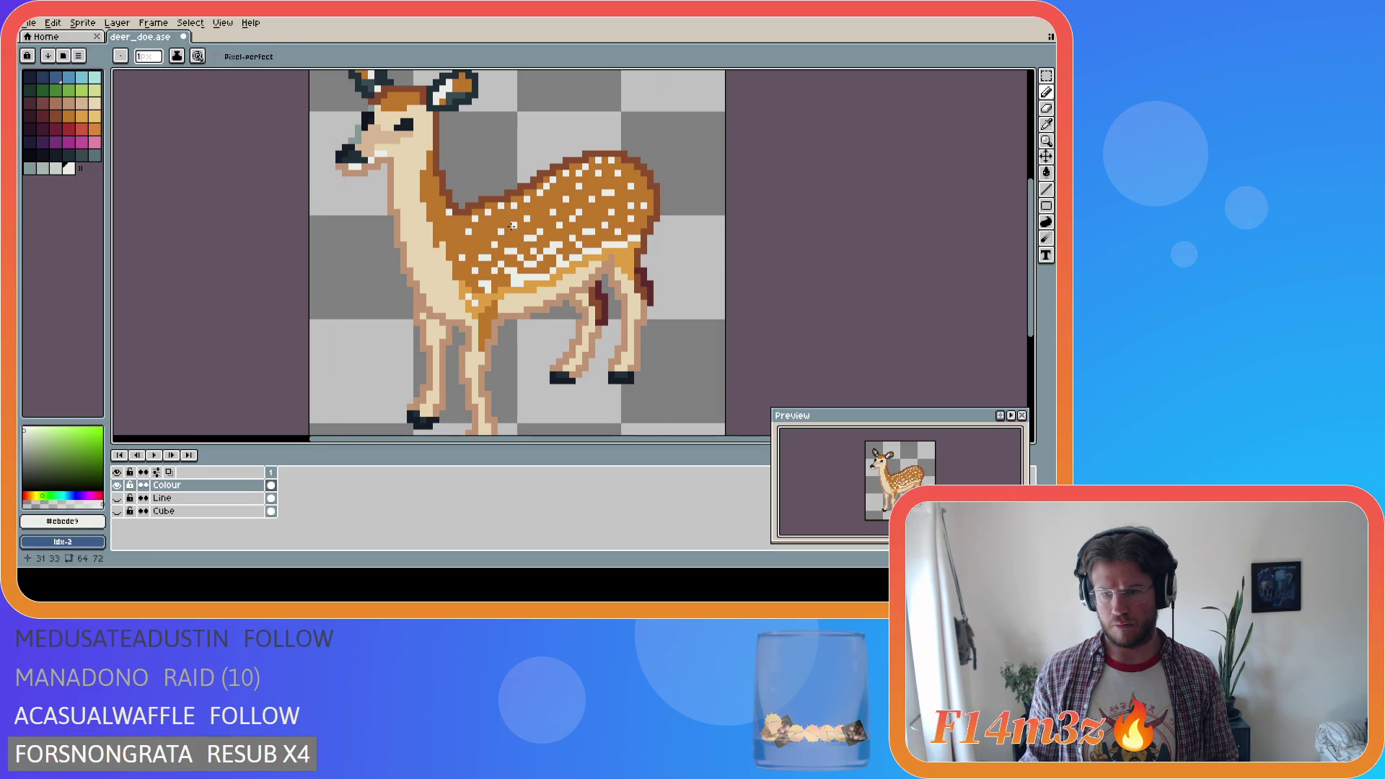
key(ctrl+s)
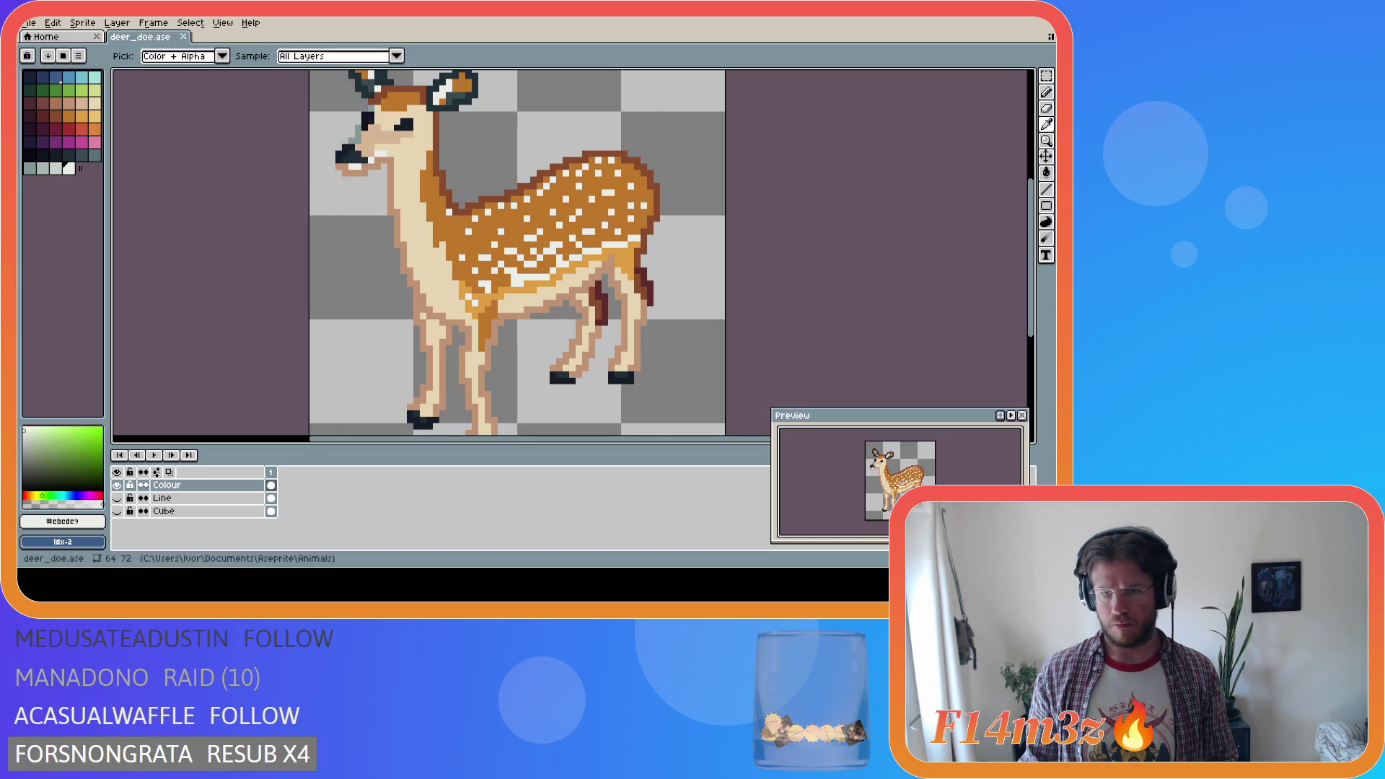
click(513, 225)
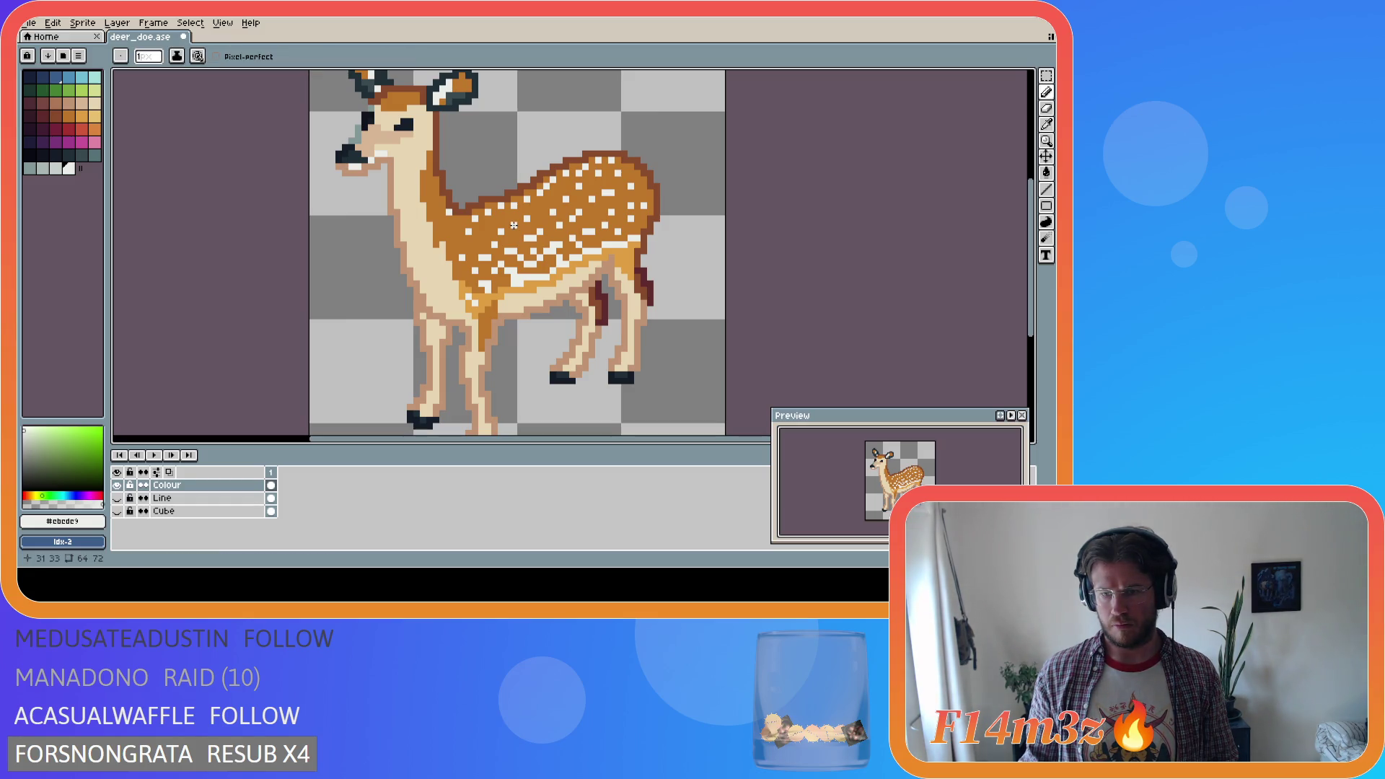
key(i)
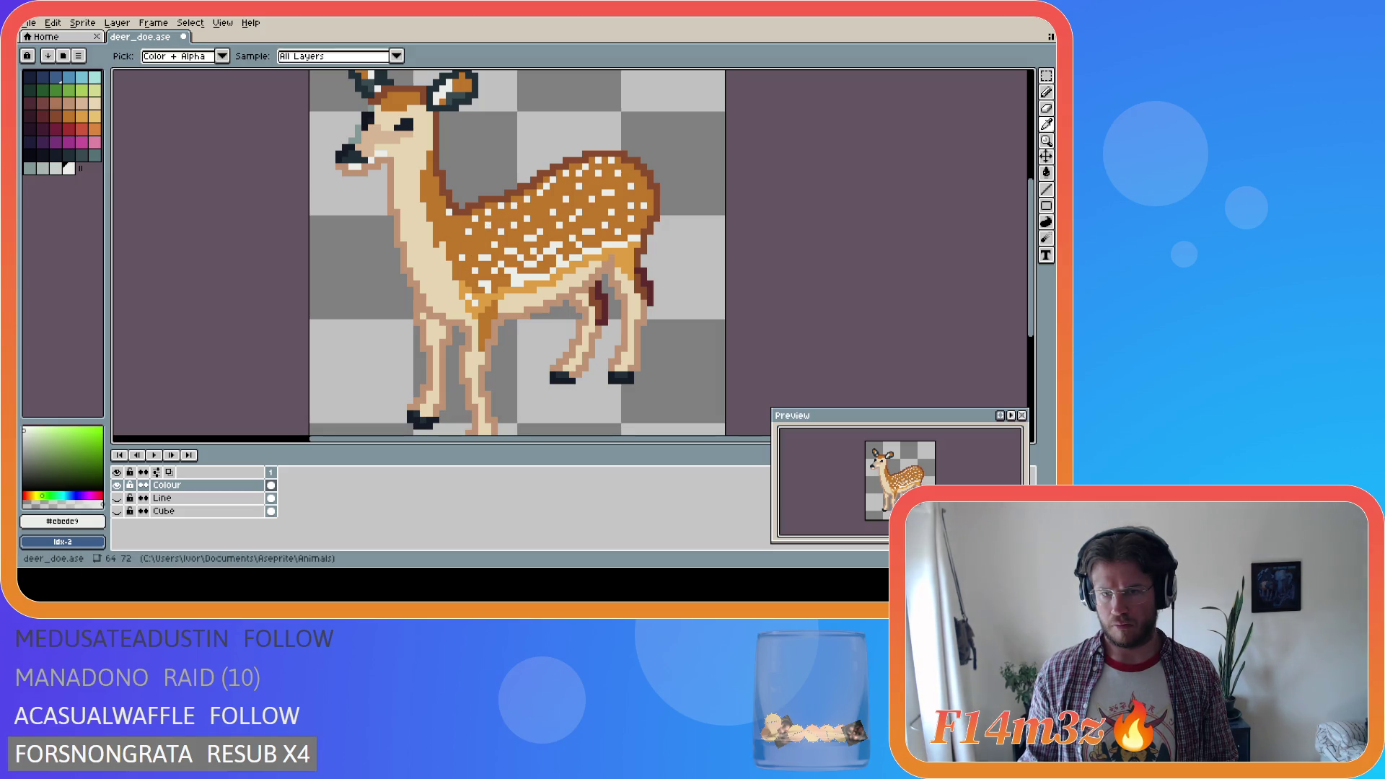
key(b)
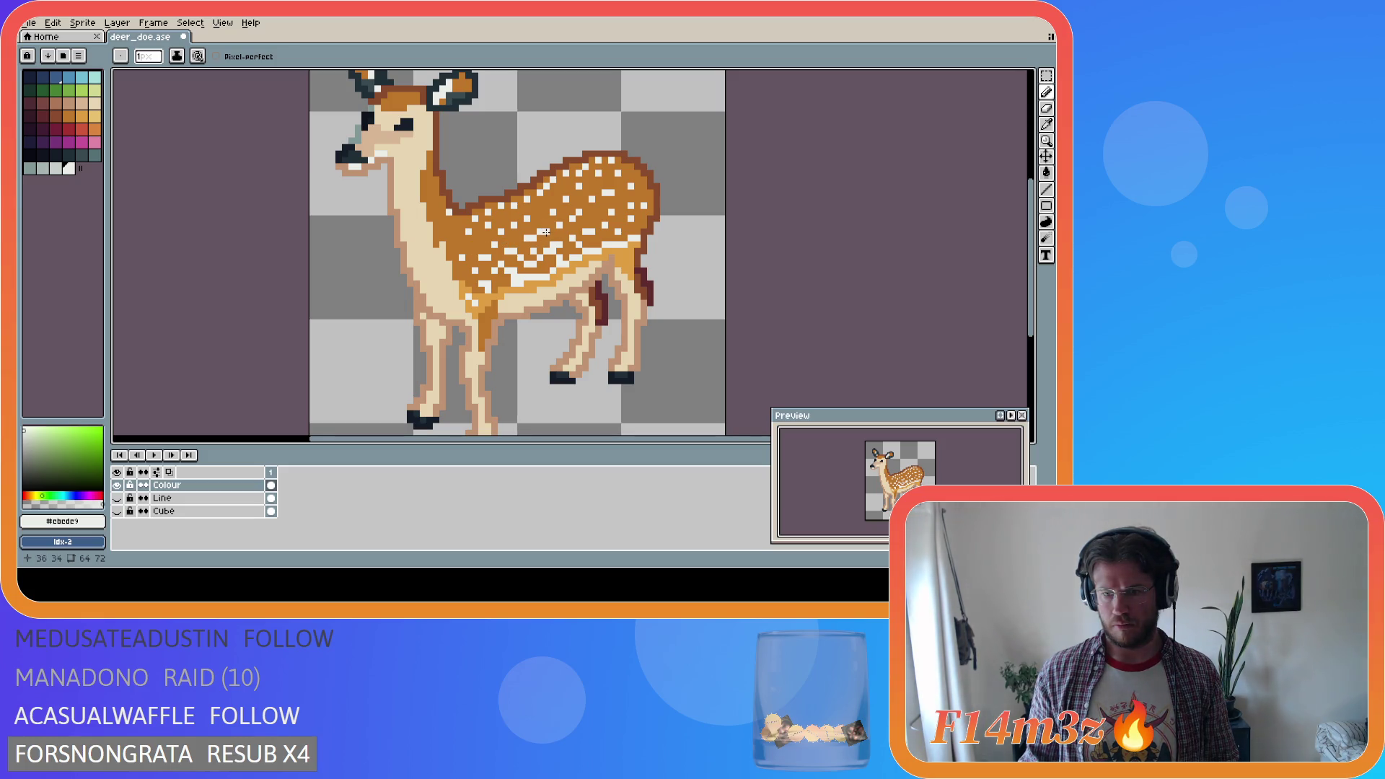
Paint a pixel among the back spots, undo it, and save deer_doe.ase
key(i)
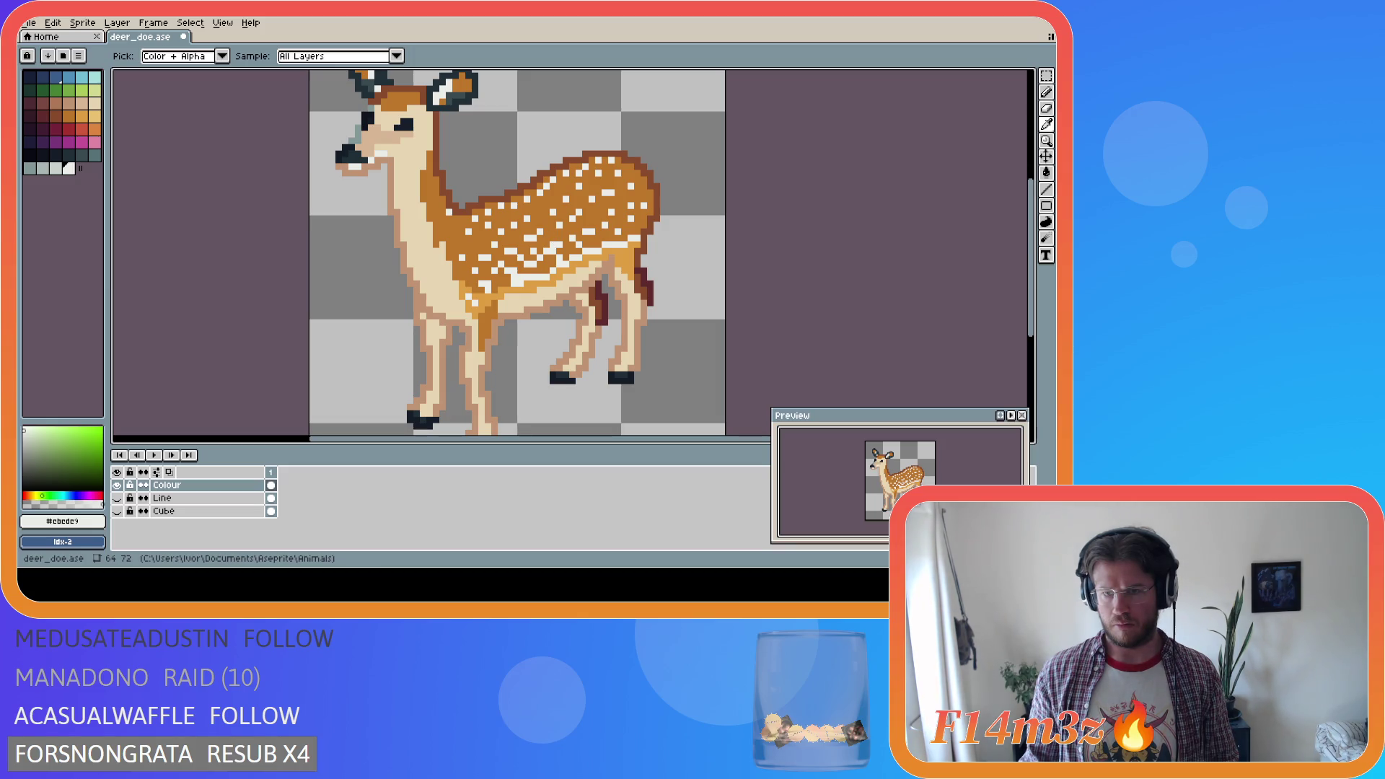
key(b)
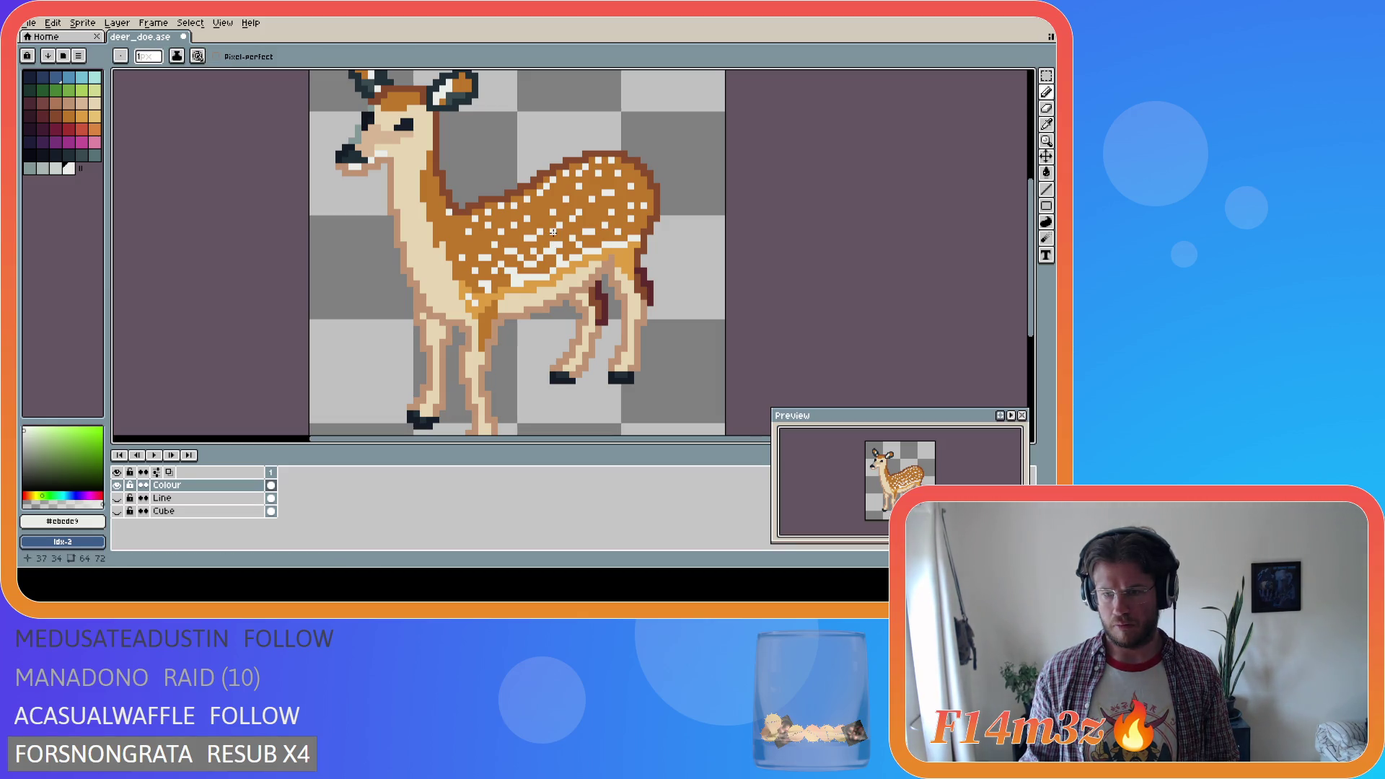
key(i)
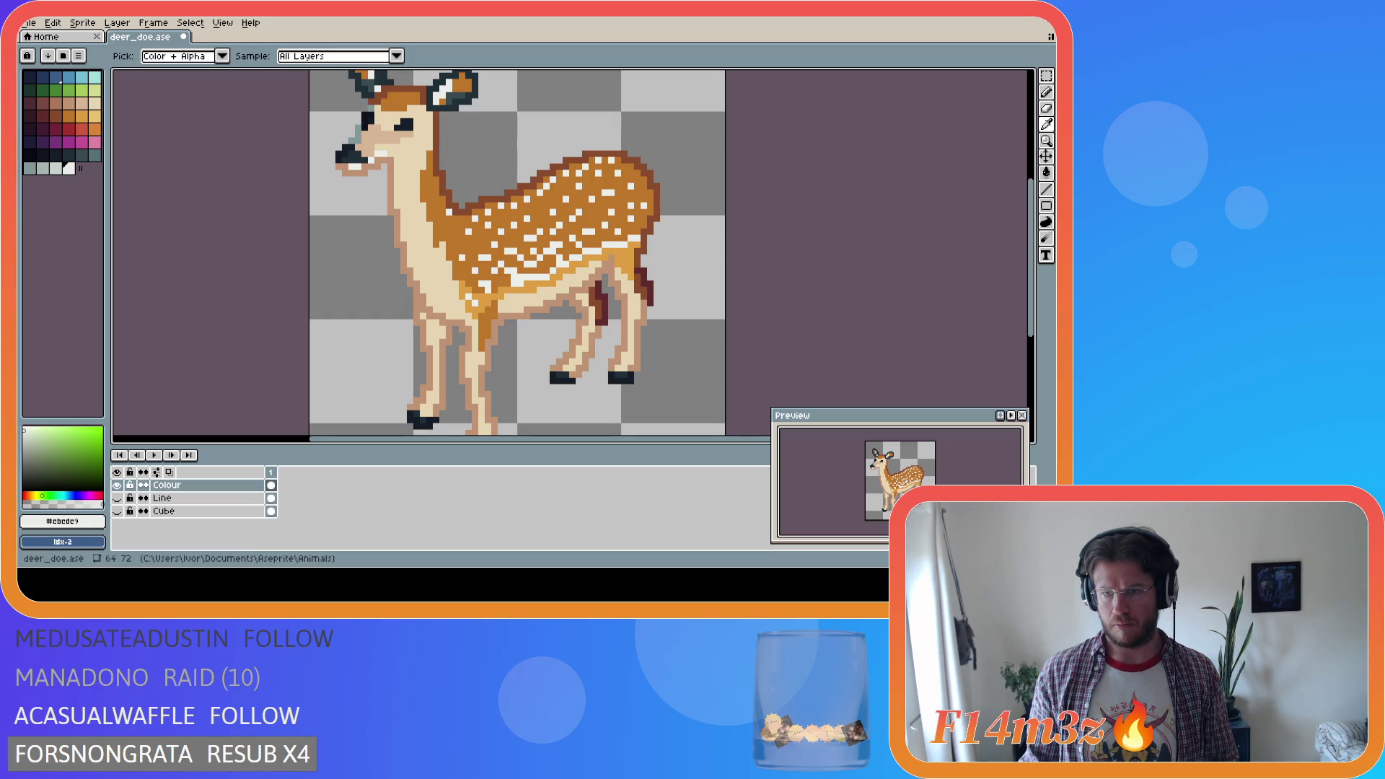
key(b)
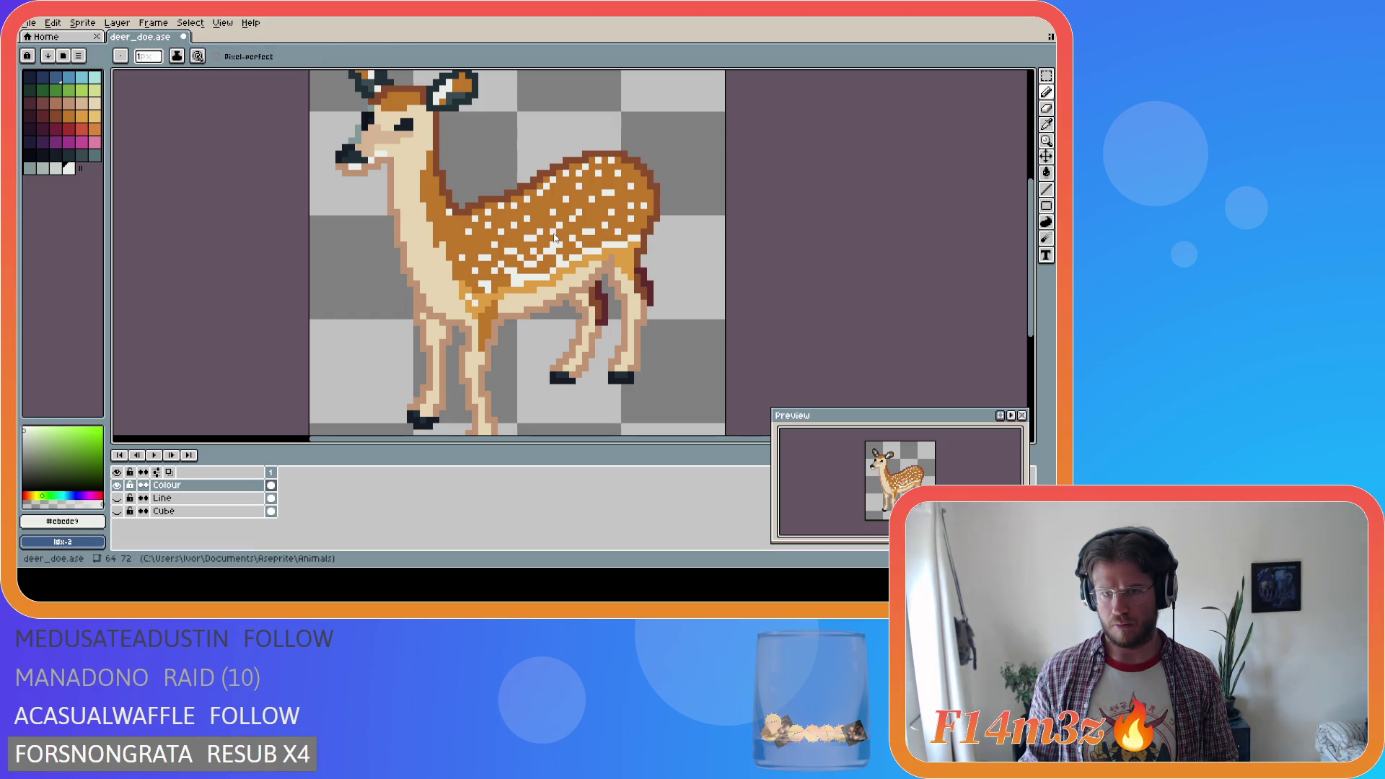
key(i)
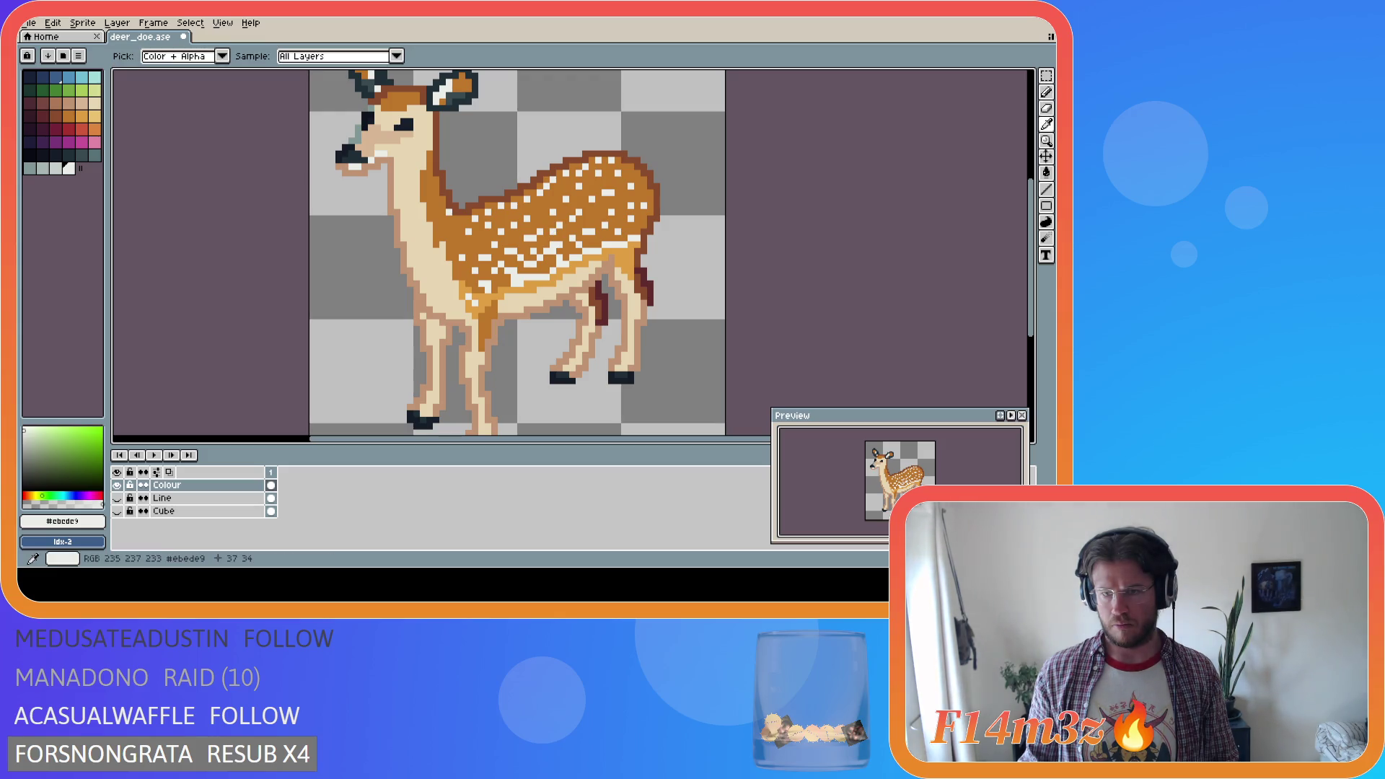
key(b)
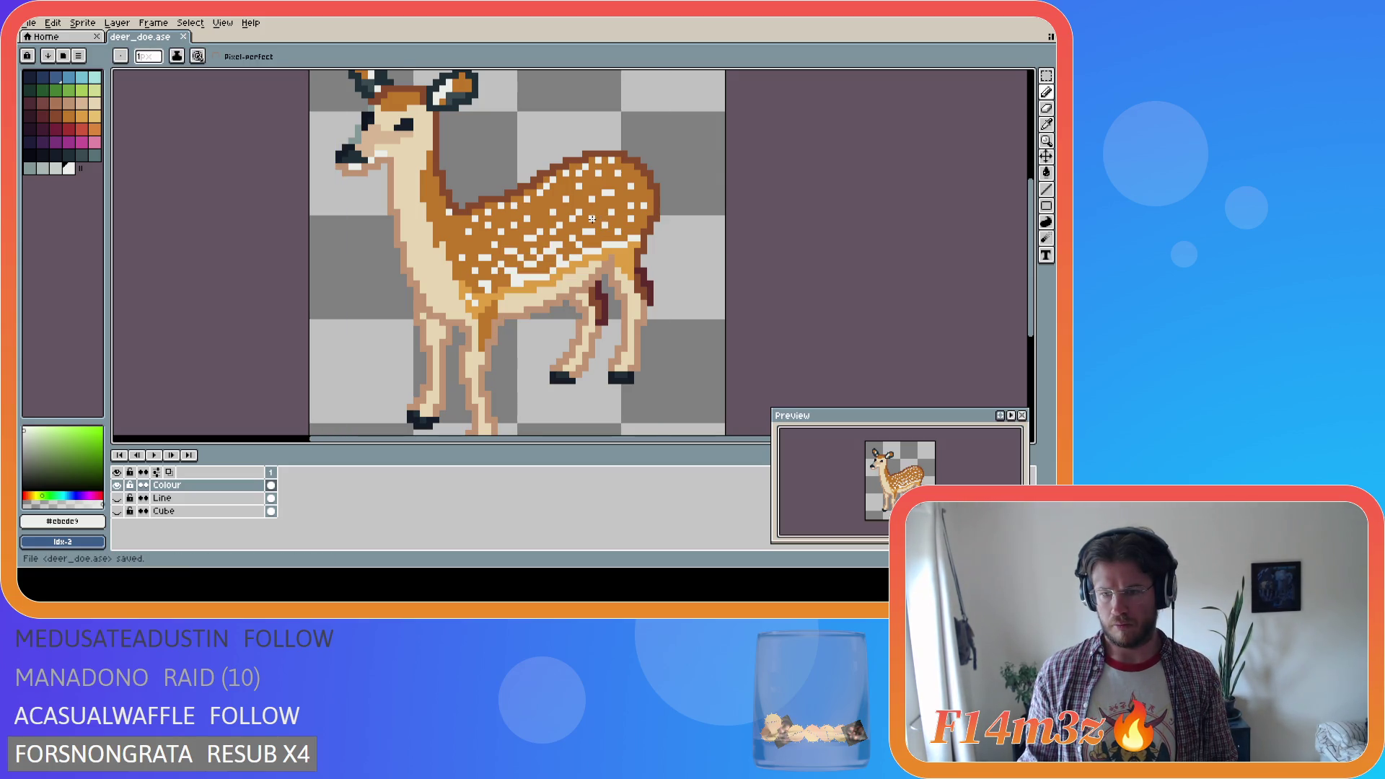
key(i)
key(b)
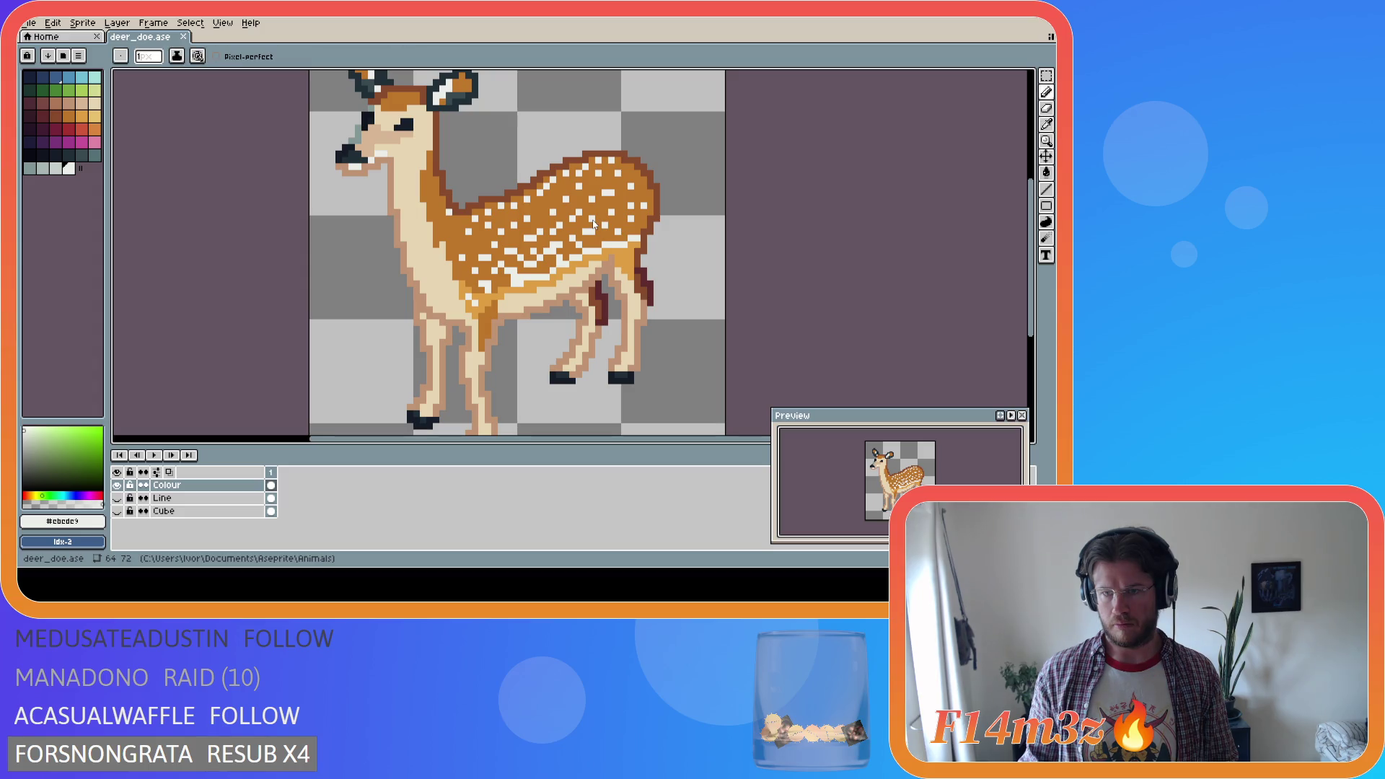
click(635, 177)
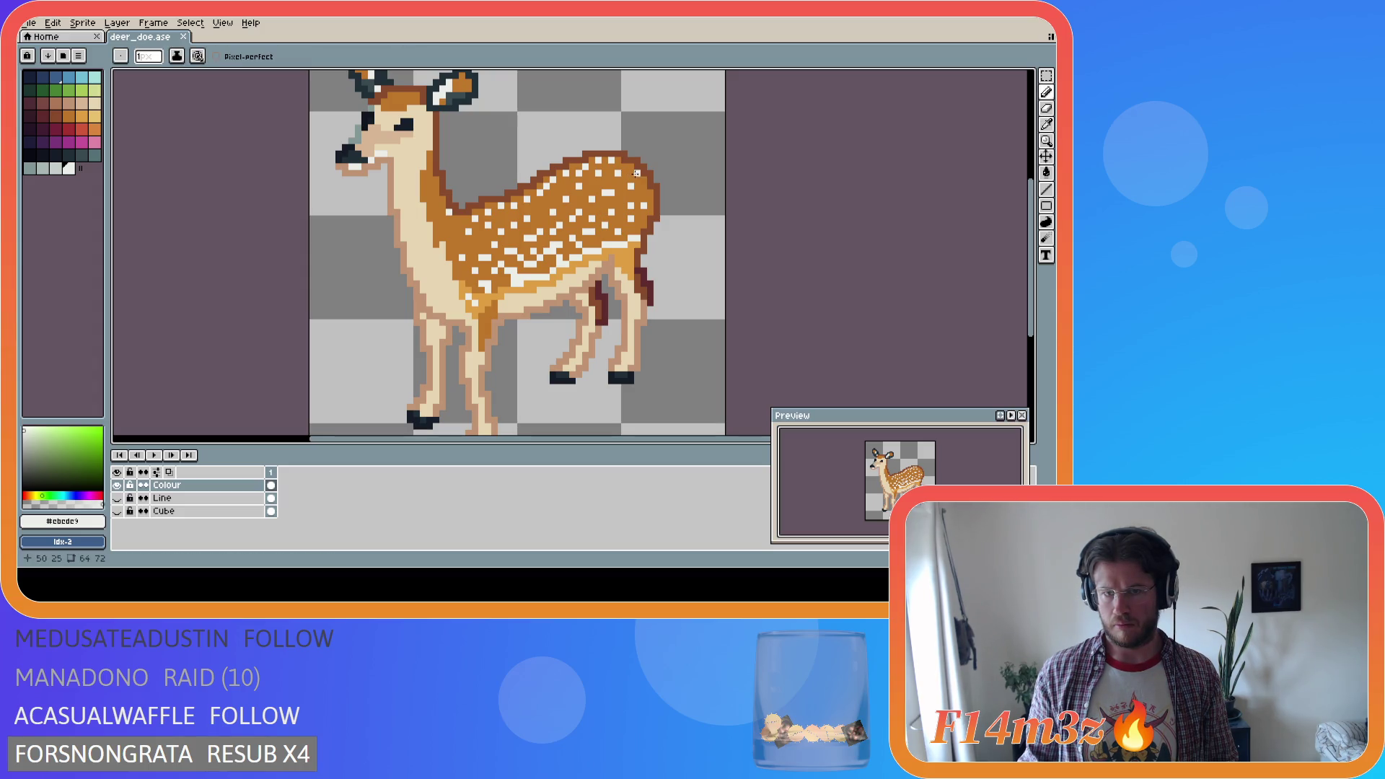
key(i)
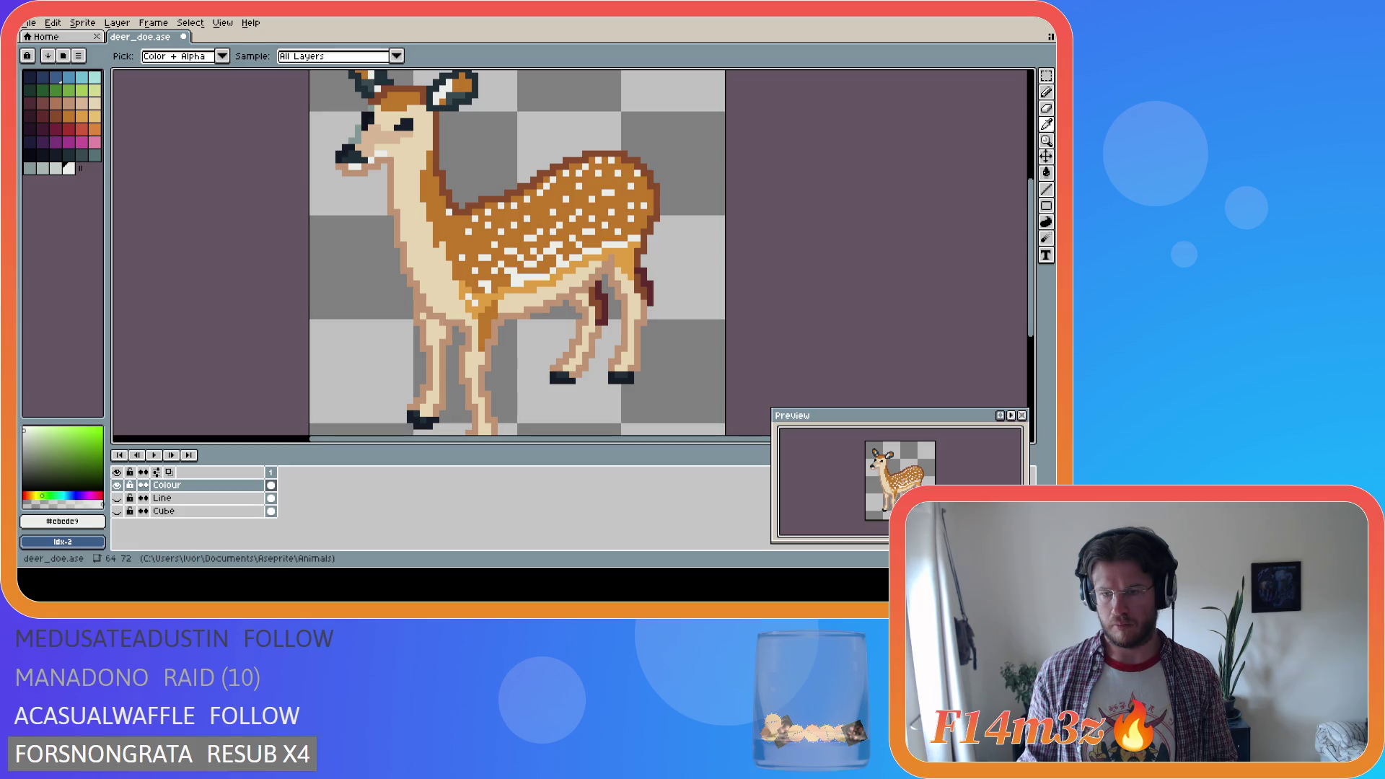
key(b)
key(ctrl+z)
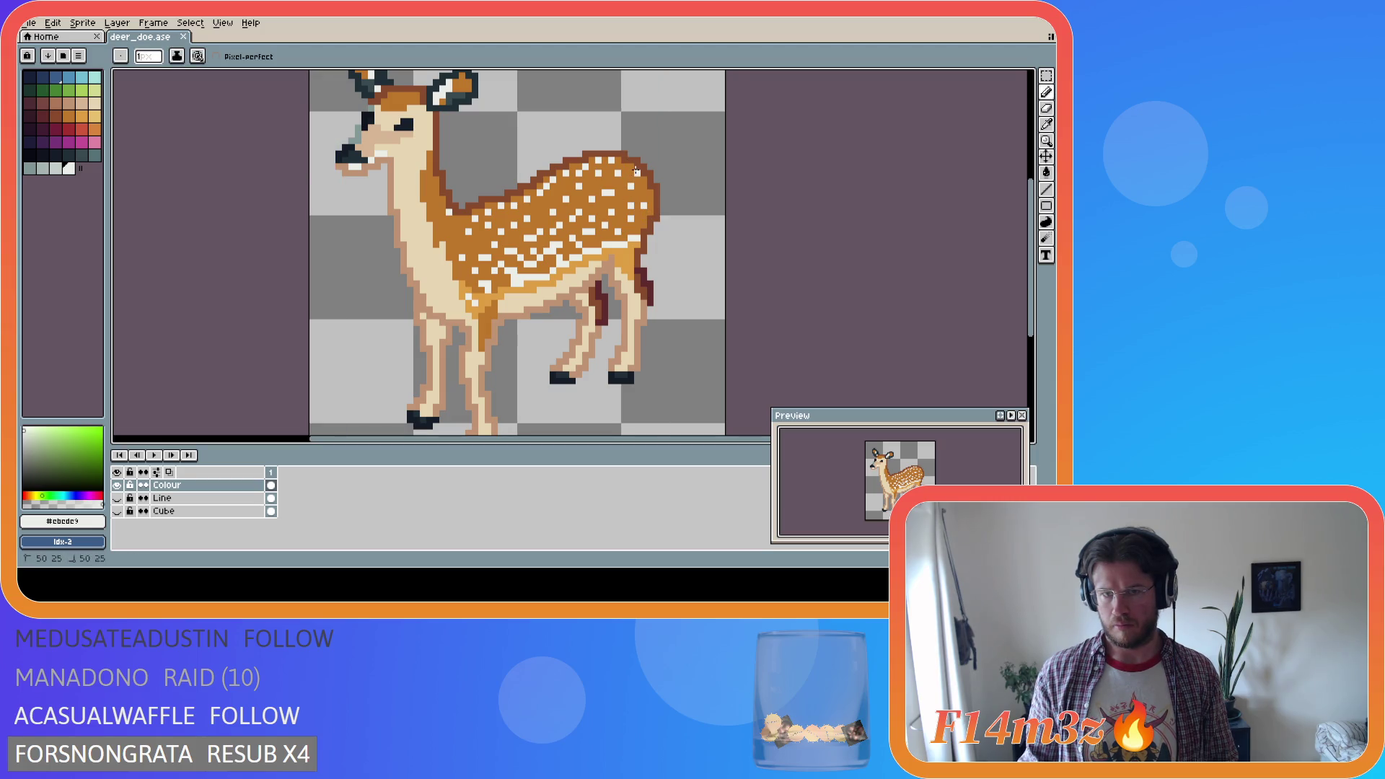
key(ctrl+s)
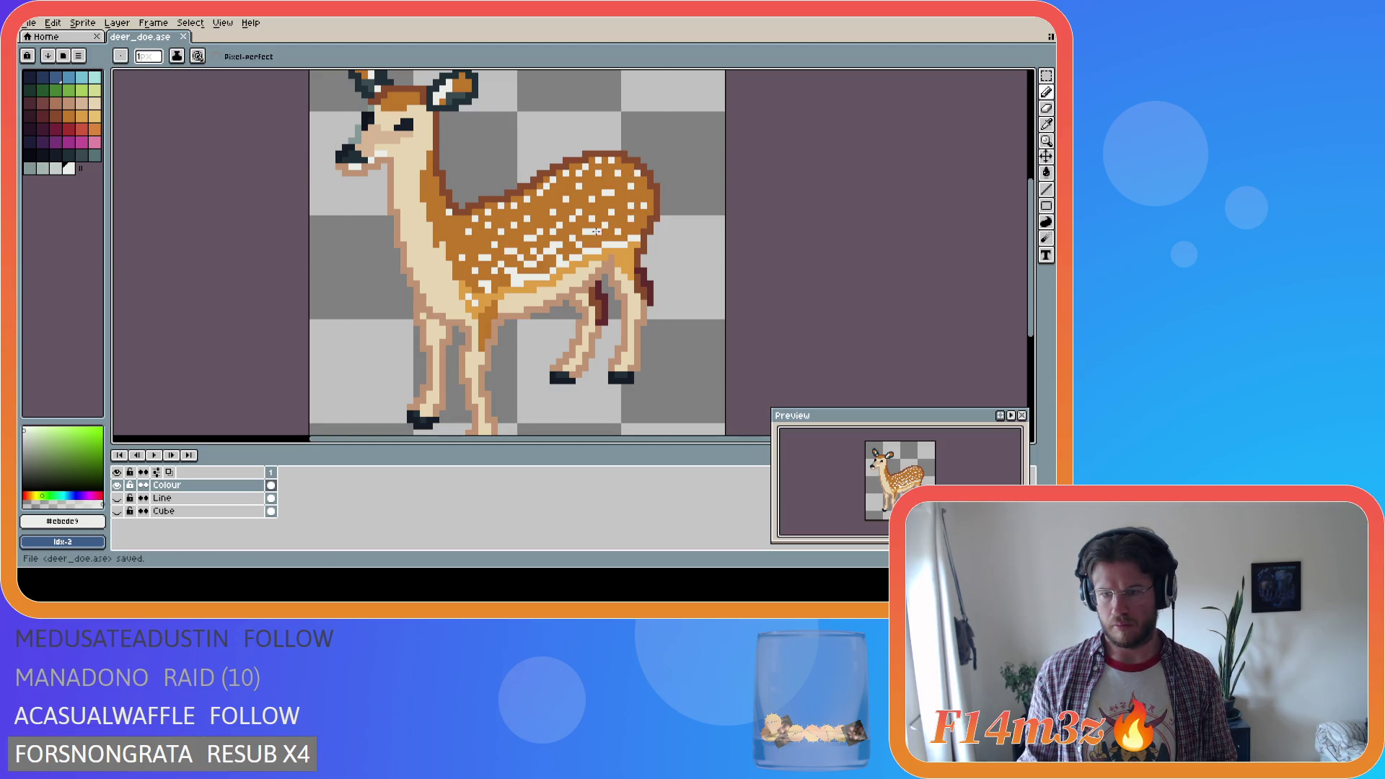
Paint a single pixel on the doe's body and save the drawing
key(i)
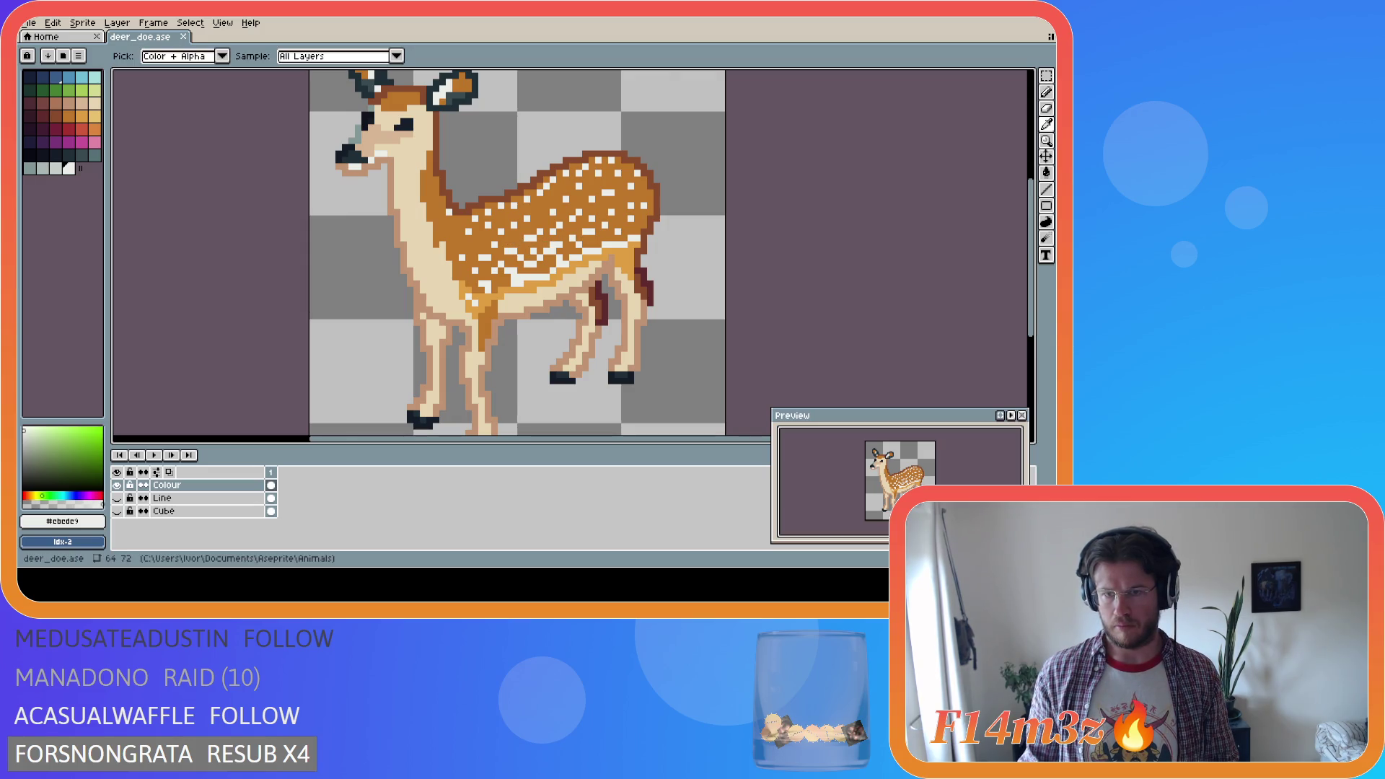
key(b)
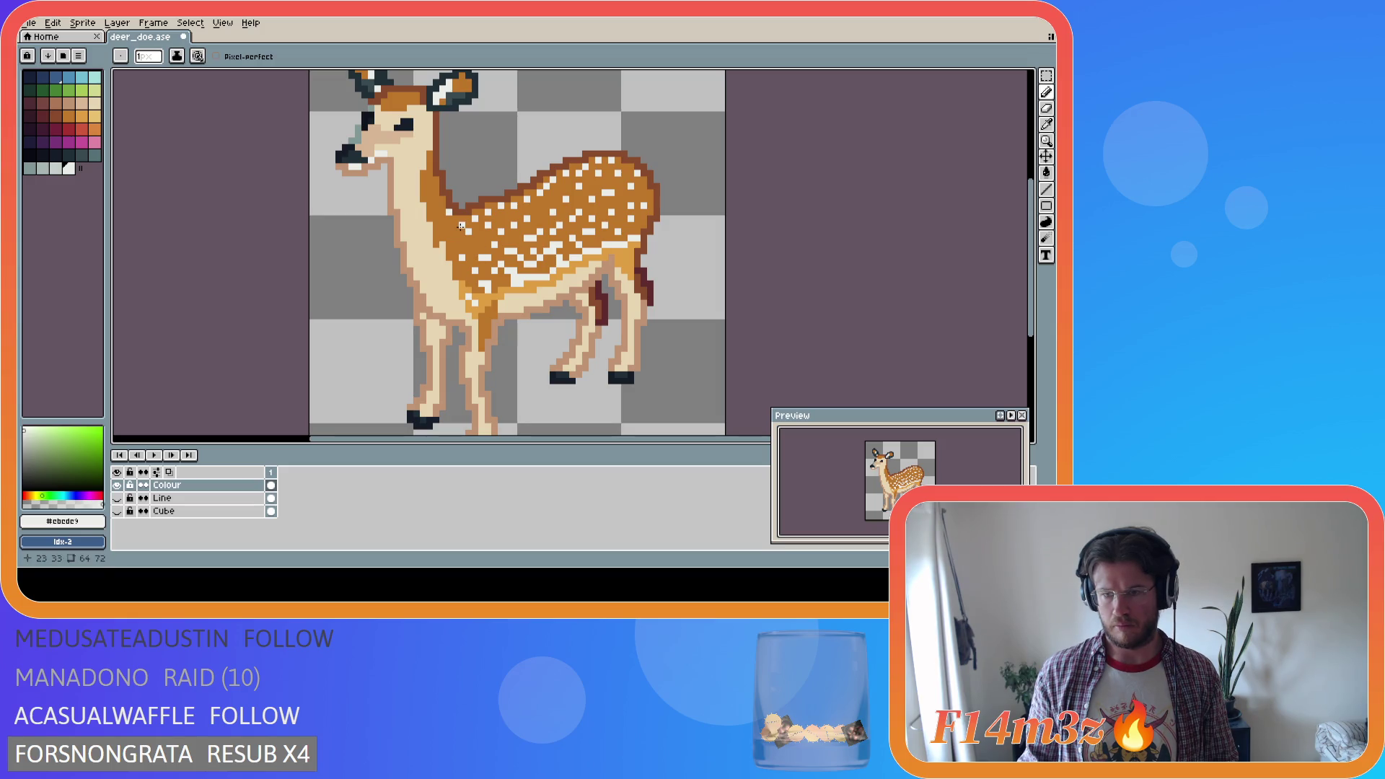
key(i)
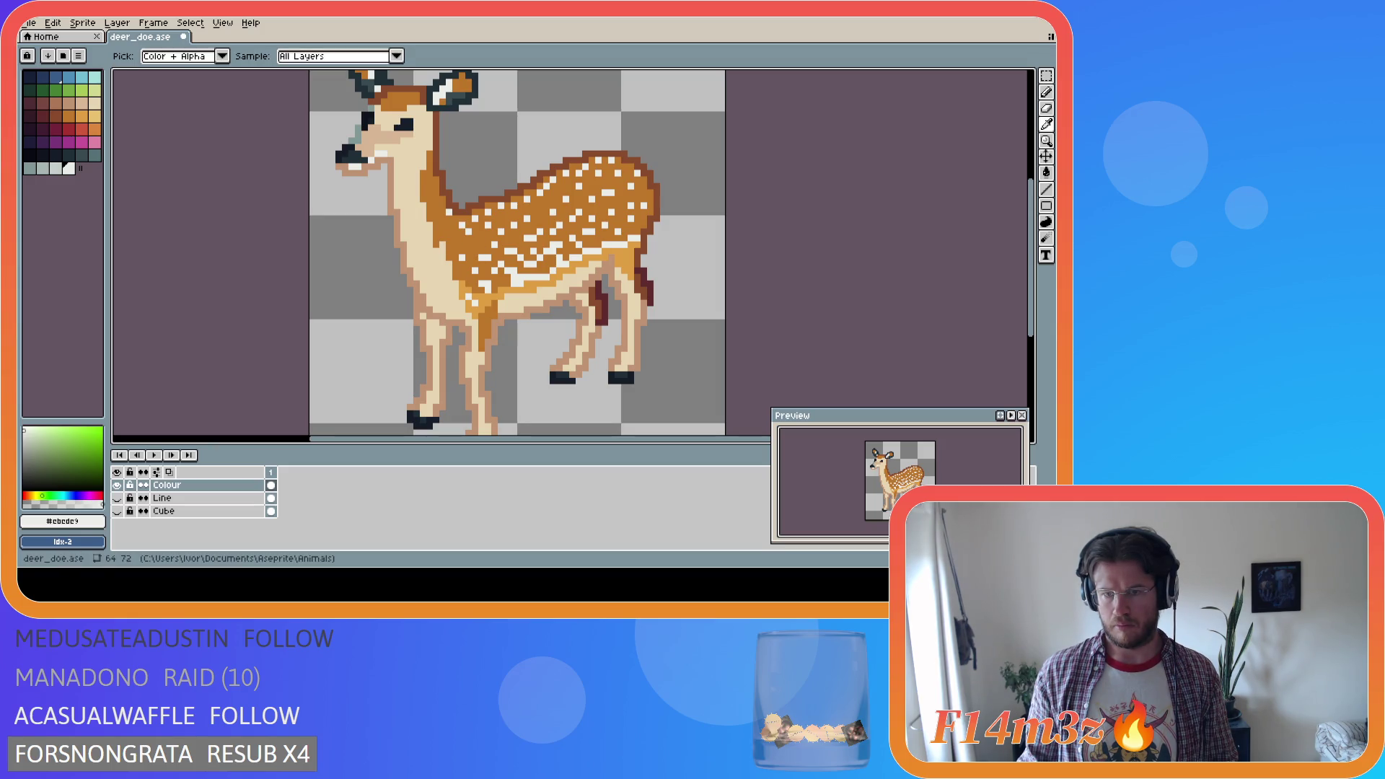
key(b)
key(ctrl+s)
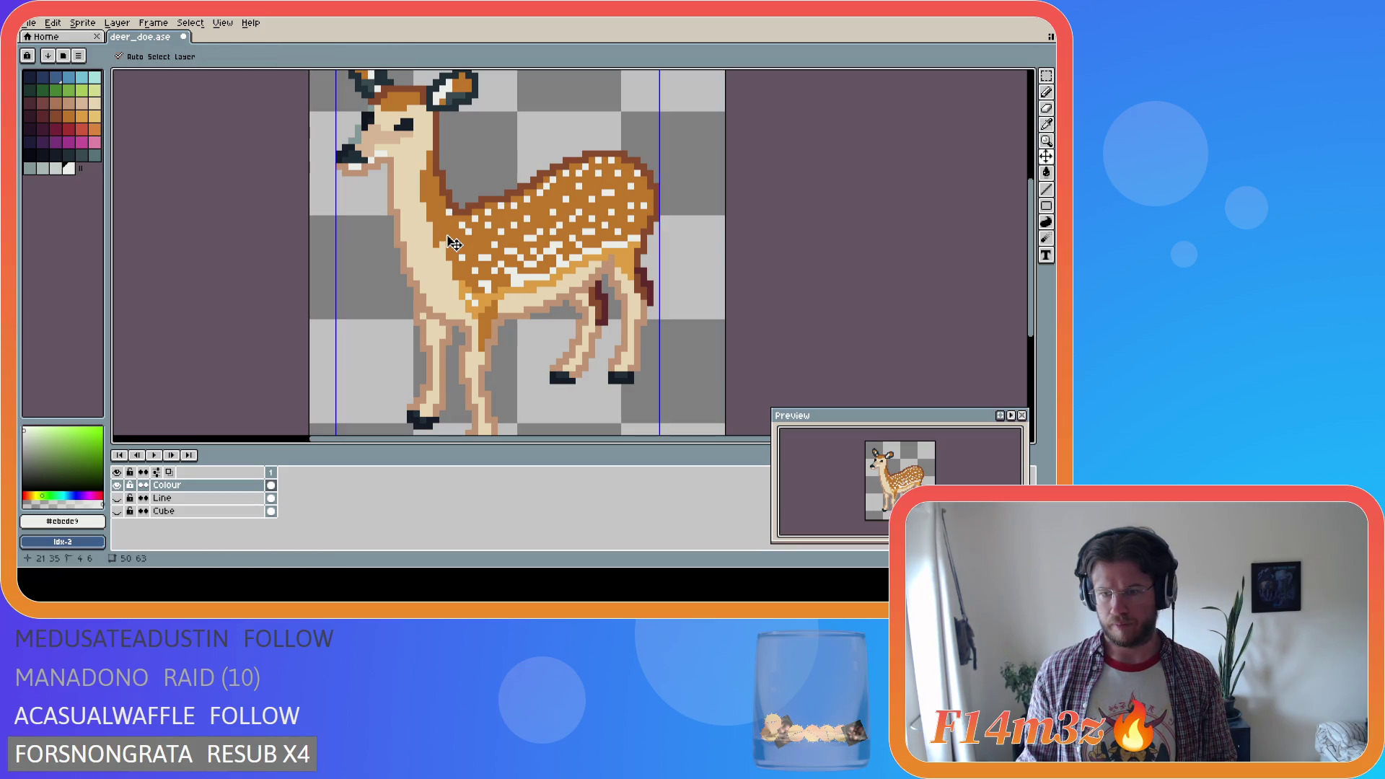
click(448, 236)
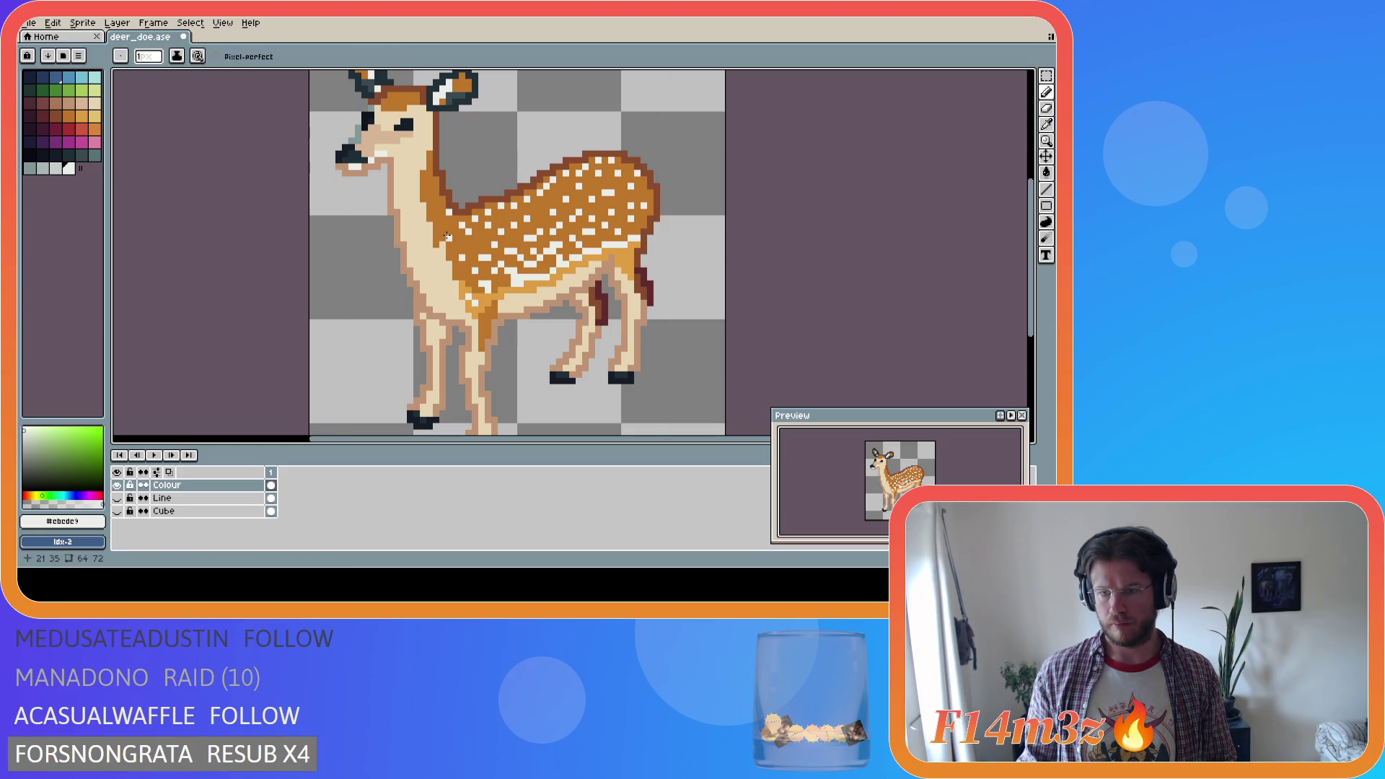
key(ctrl)
key(ctrl)
key(ctrl)
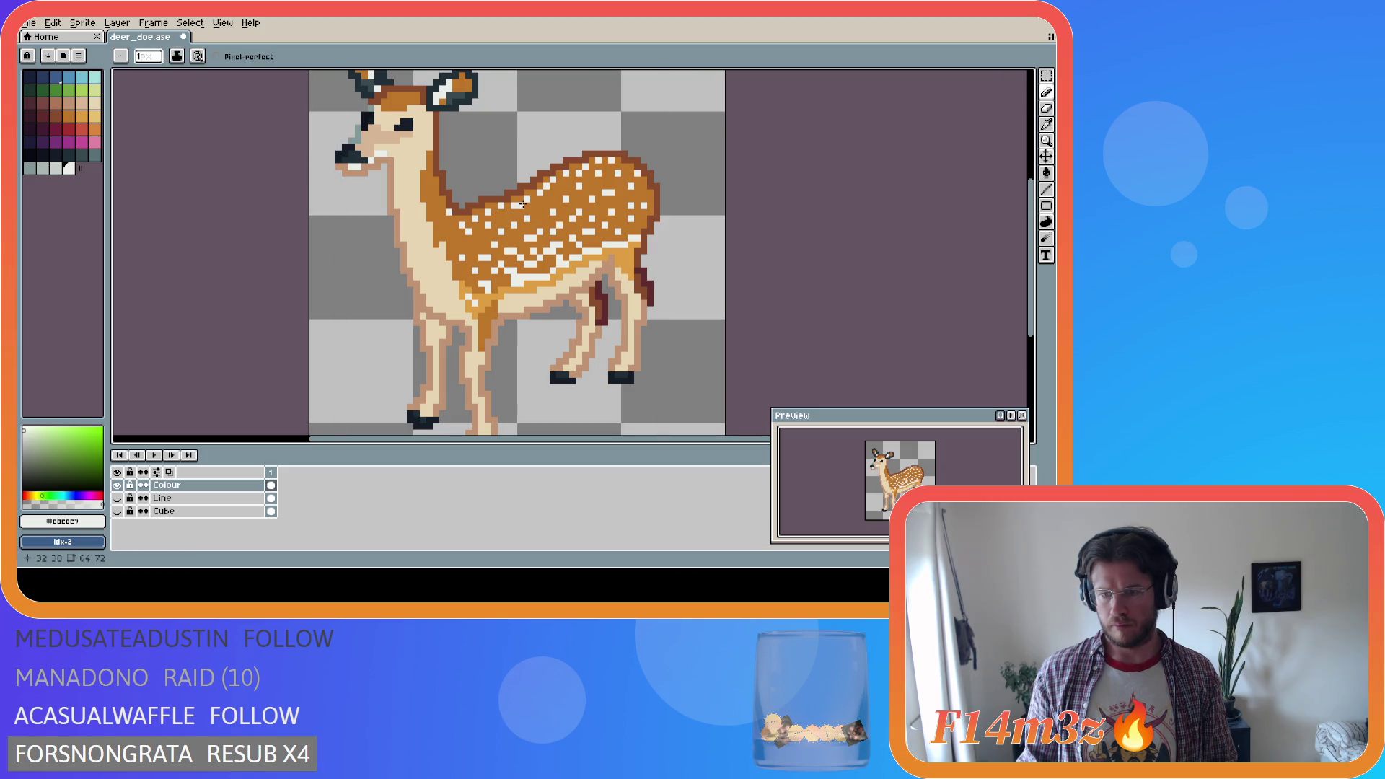
key(ctrl+s)
Paint another pixel on the doe's back and save deer_doe.ase again
key(i)
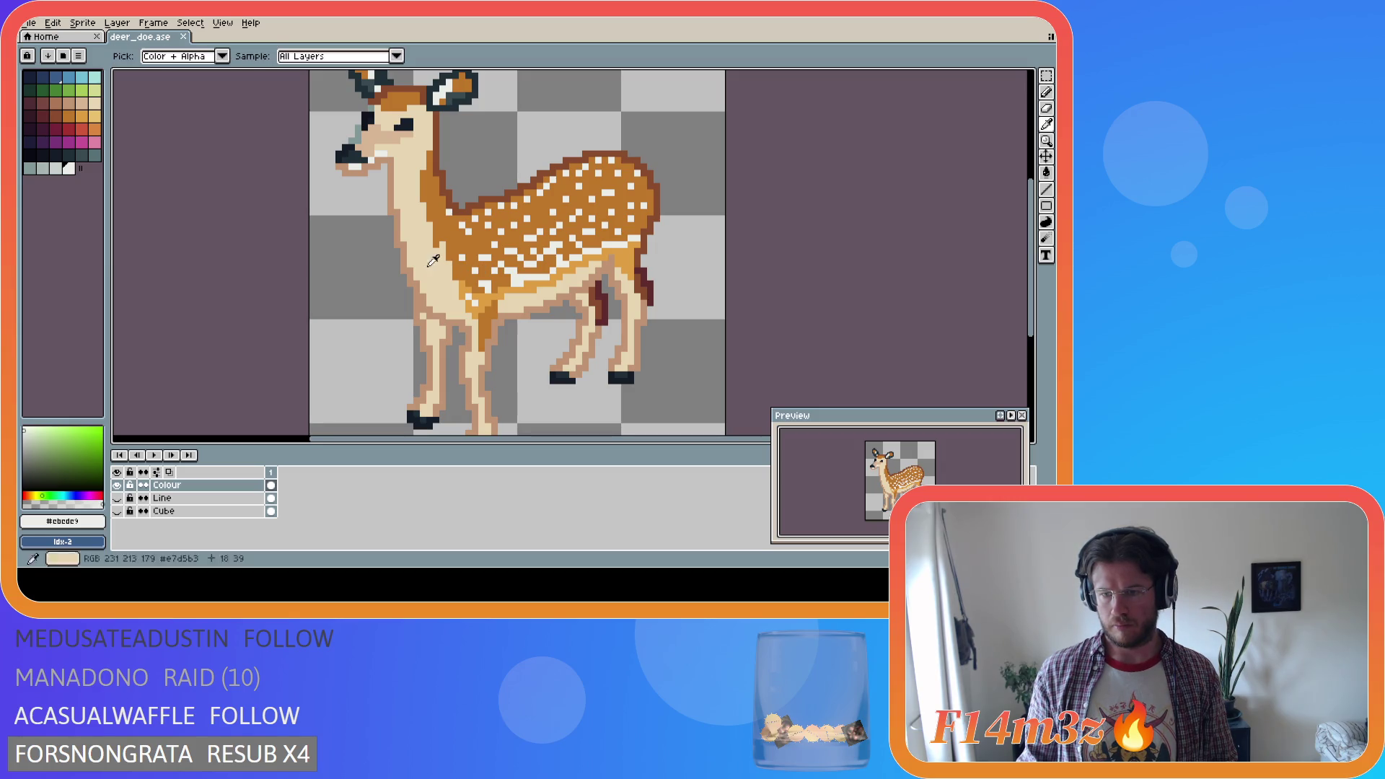
key(b)
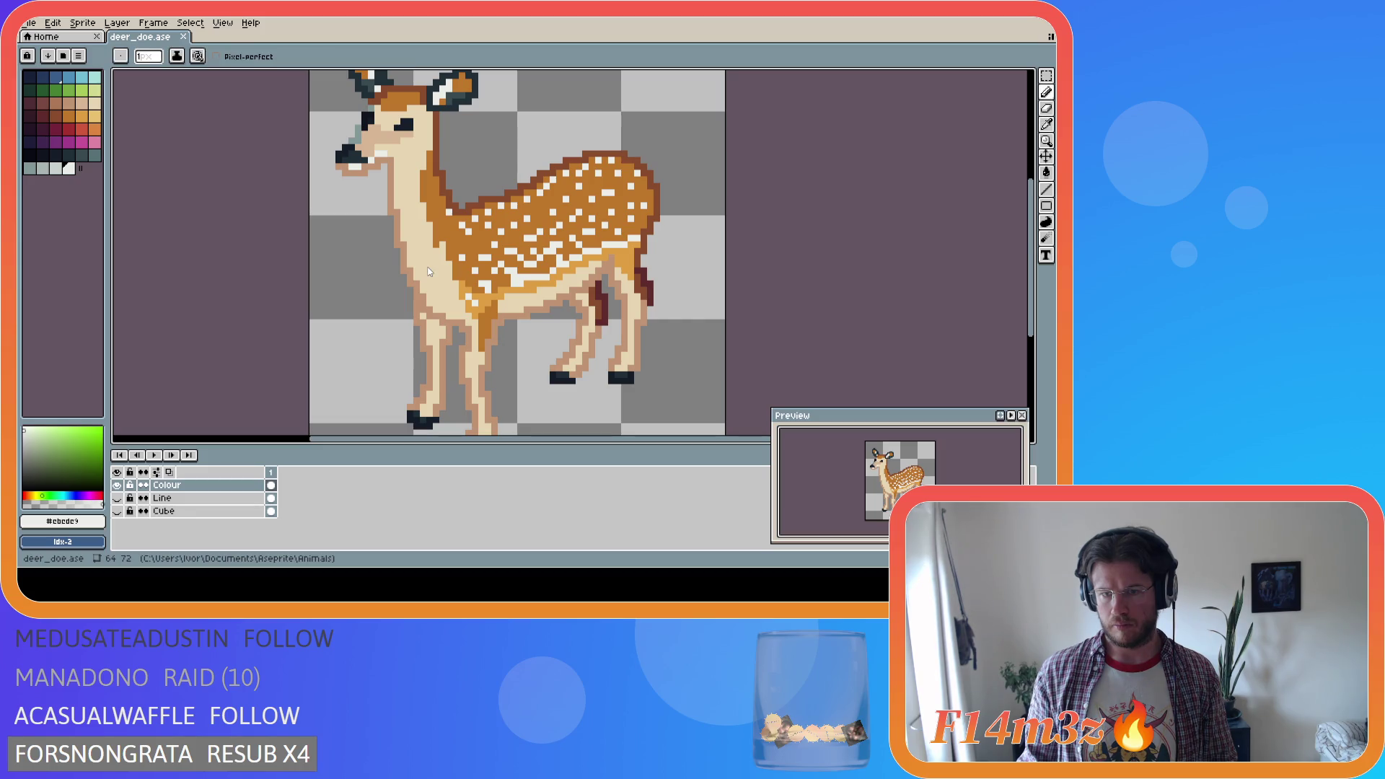
click(515, 257)
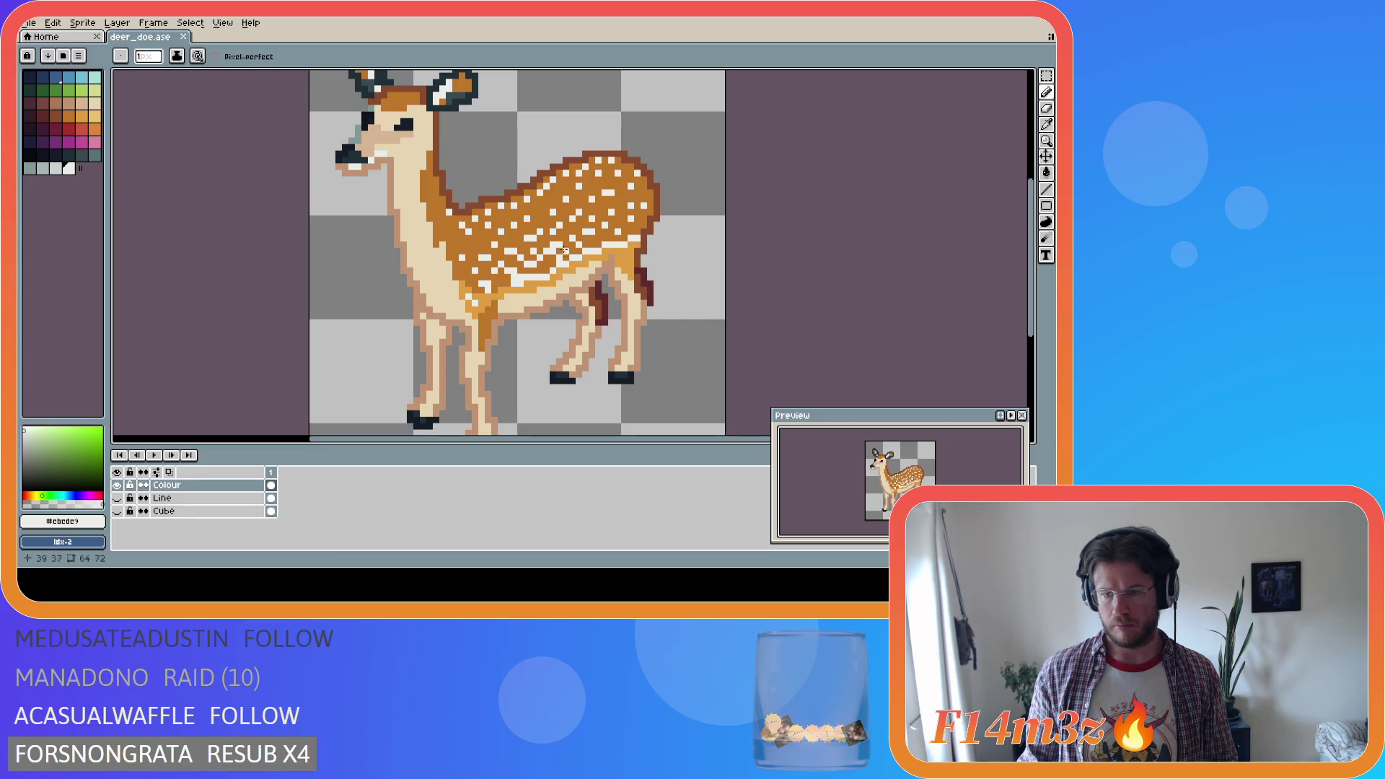
key(i)
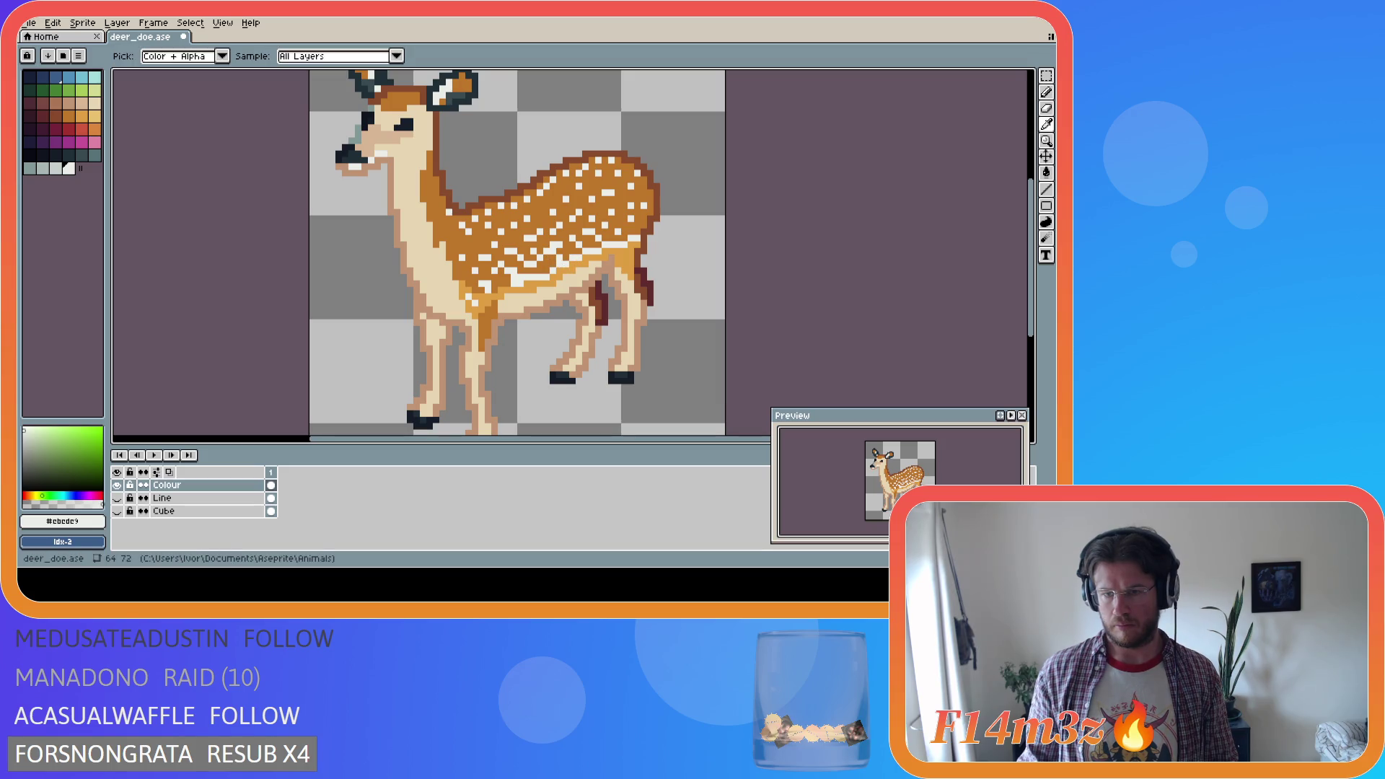
key(b)
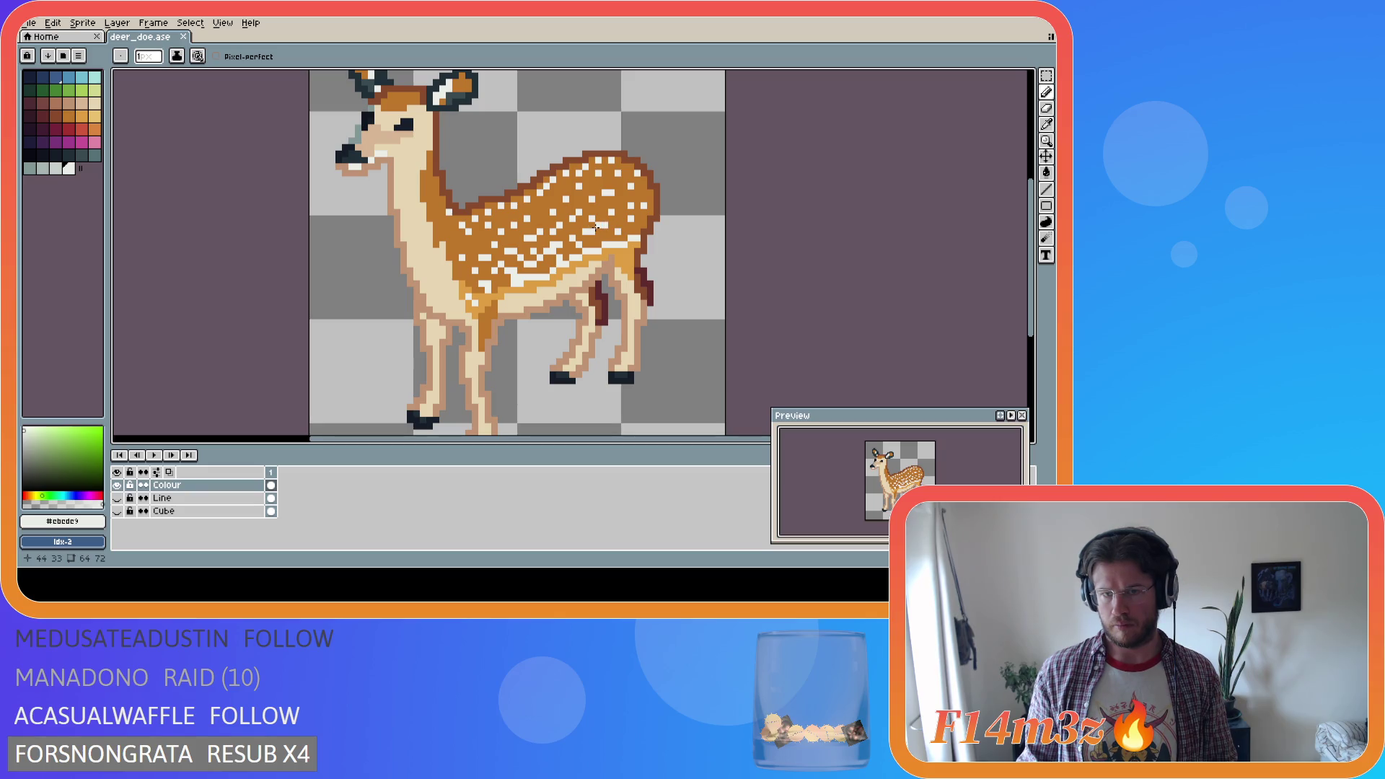
key(ctrl+s)
key(i)
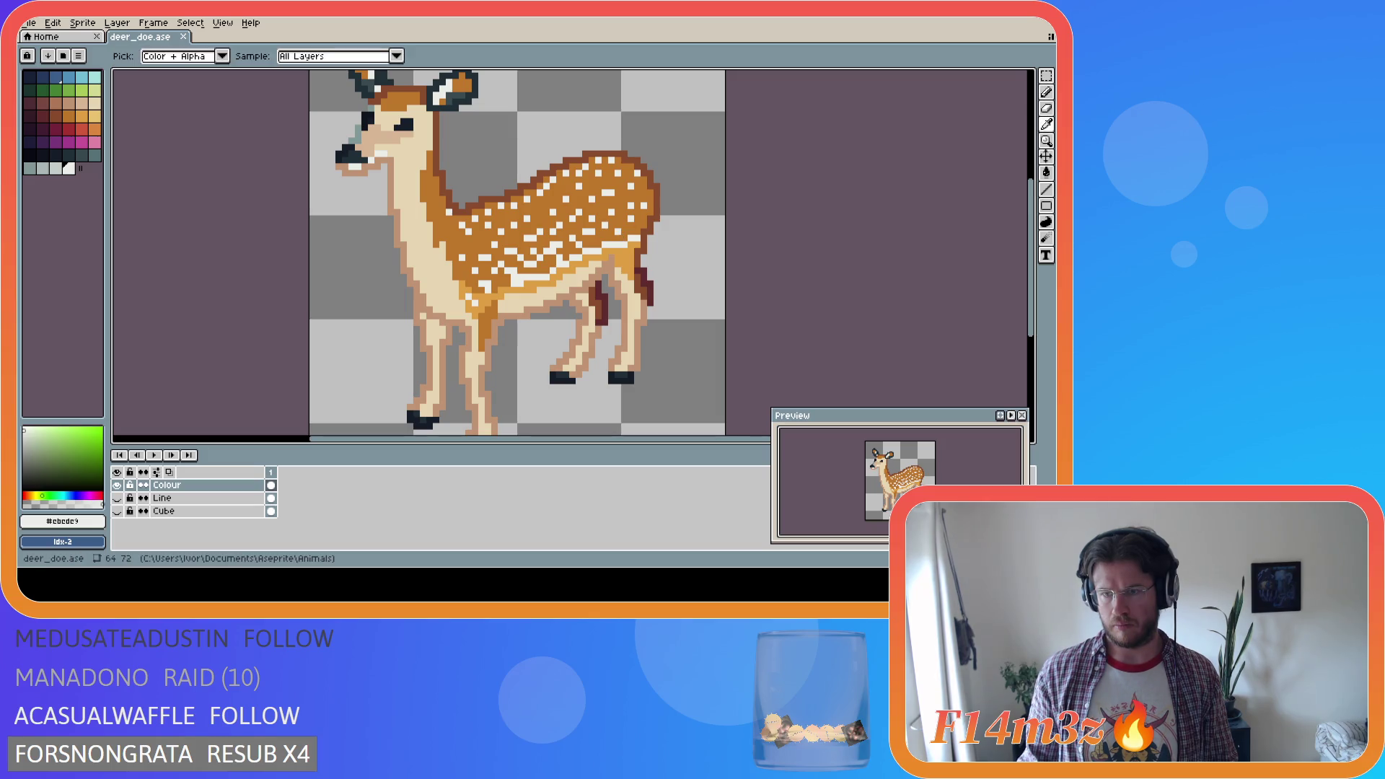
key(b)
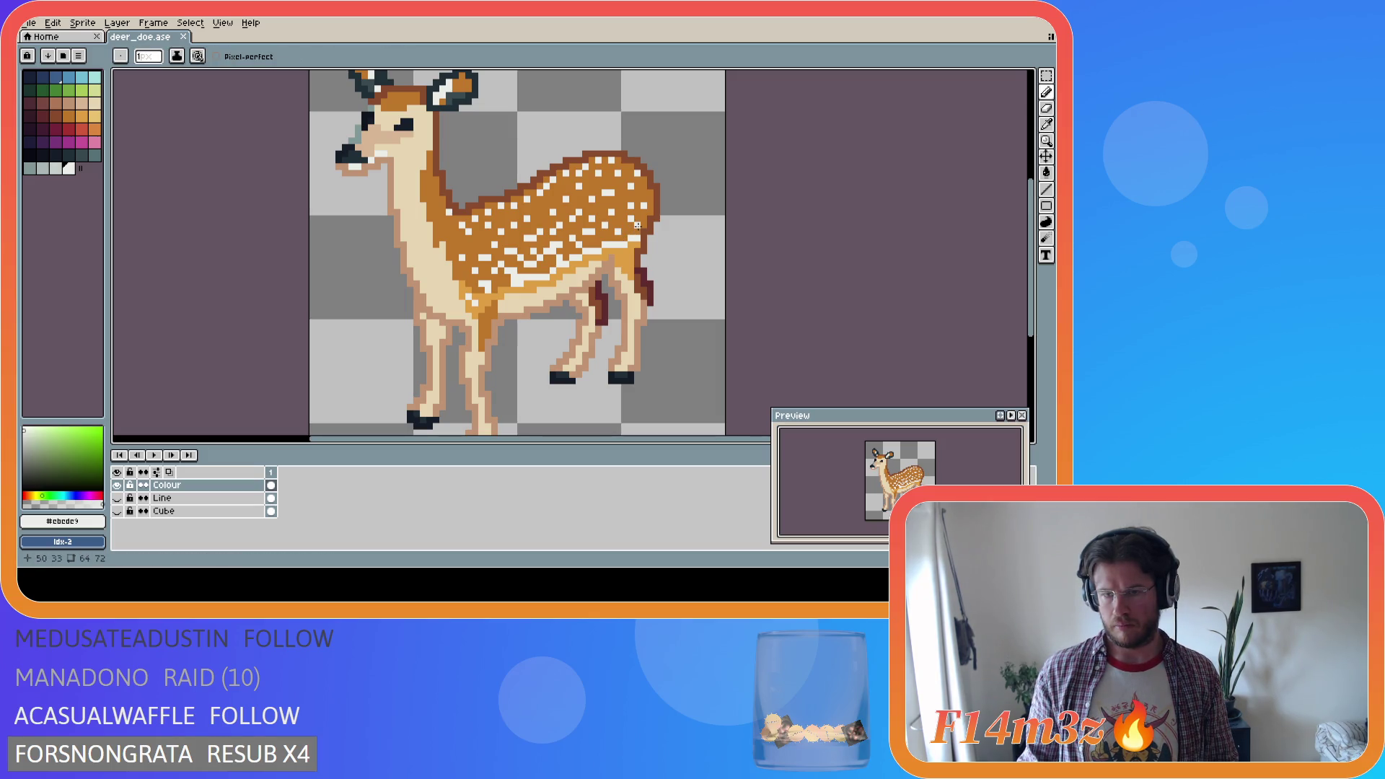
key(ctrl+s)
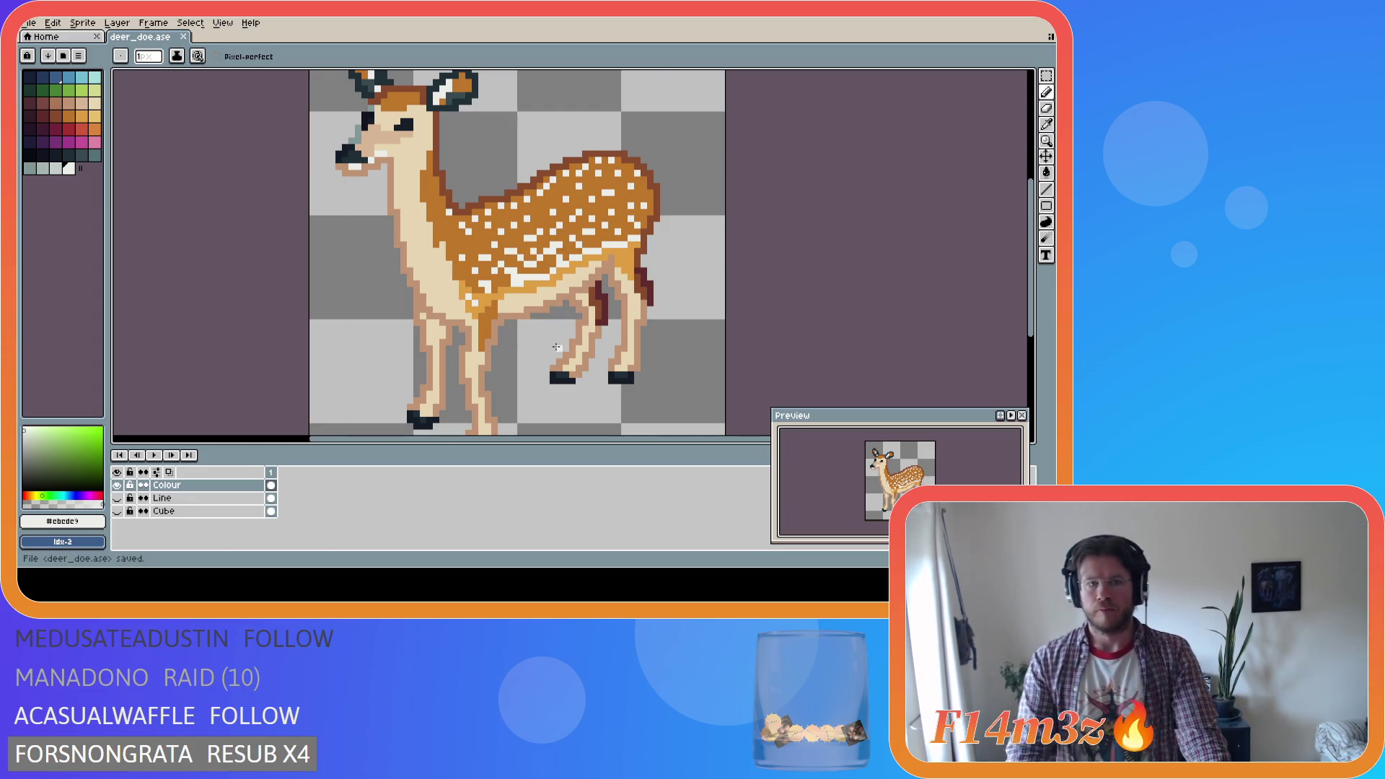
Sample tan from the doe's fur and fill a small face patch with it
key(i)
click(378, 137)
key(b)
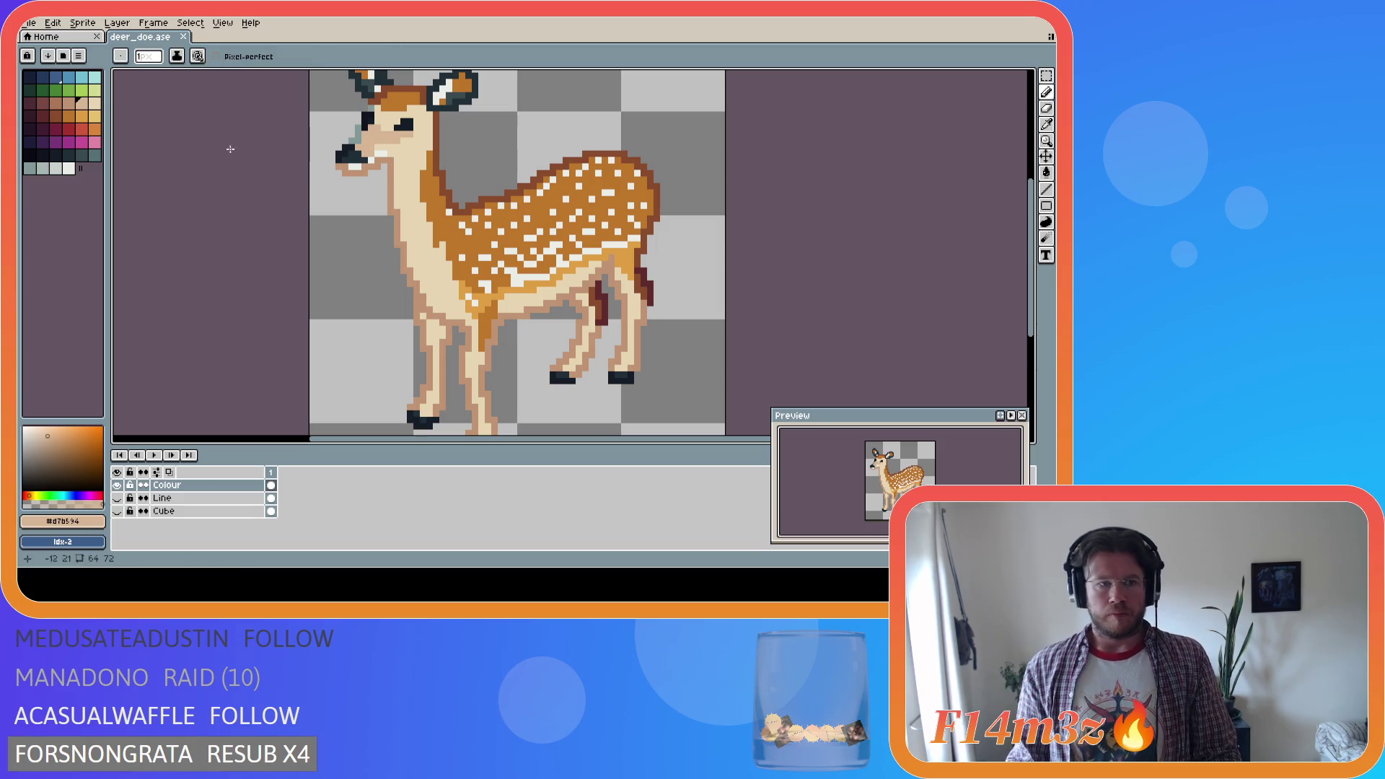
key(g)
click(358, 133)
key(i)
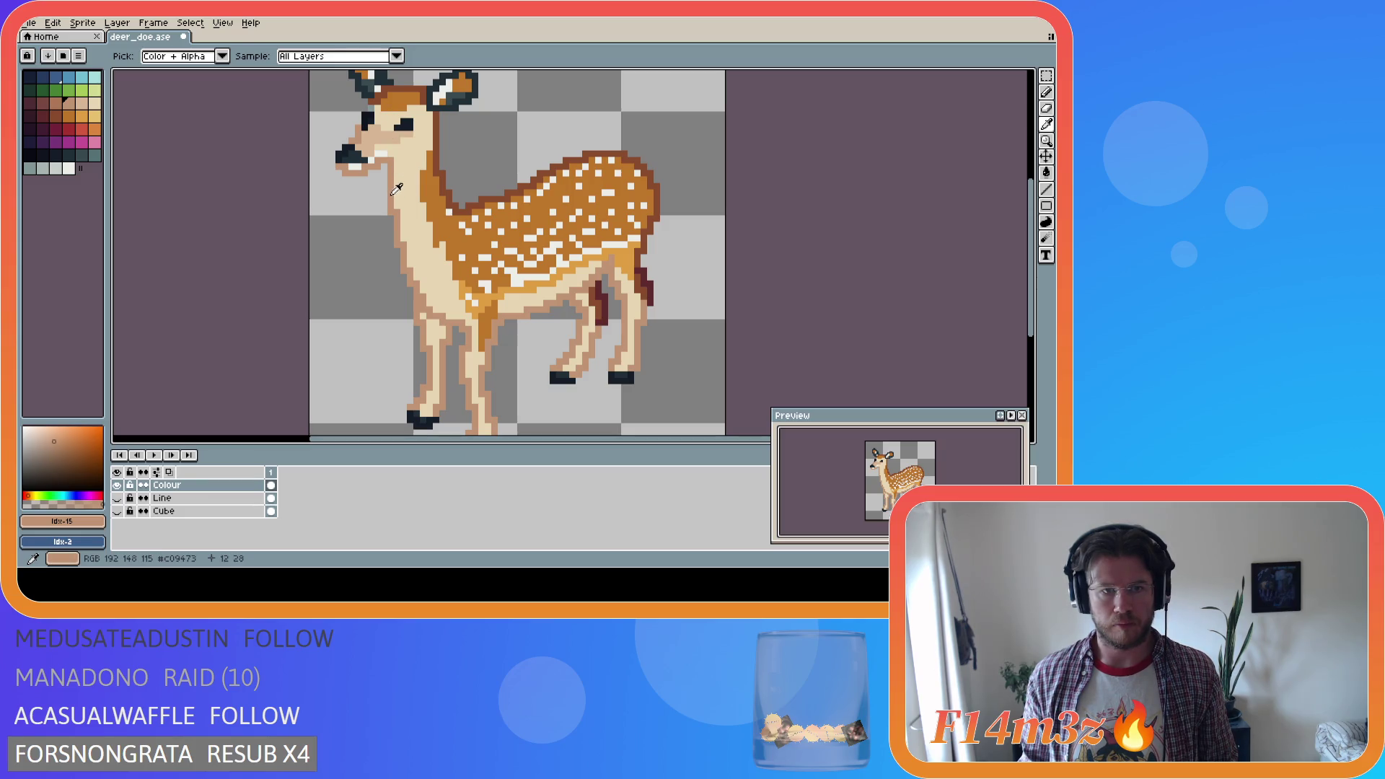
Sample the dark blue-grey from the doe's eye, pick the matching dark palette colour, and save
key(b)
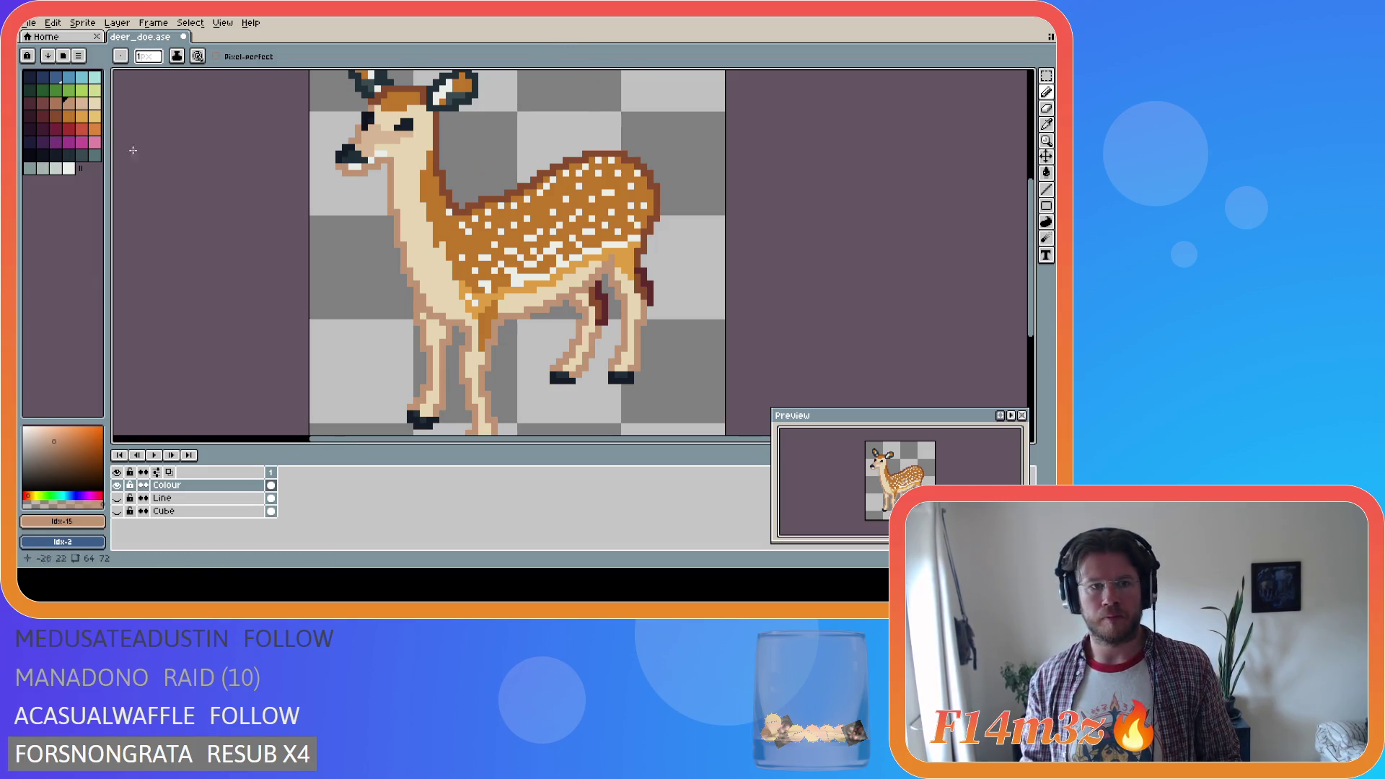
key(i)
click(414, 123)
key(b)
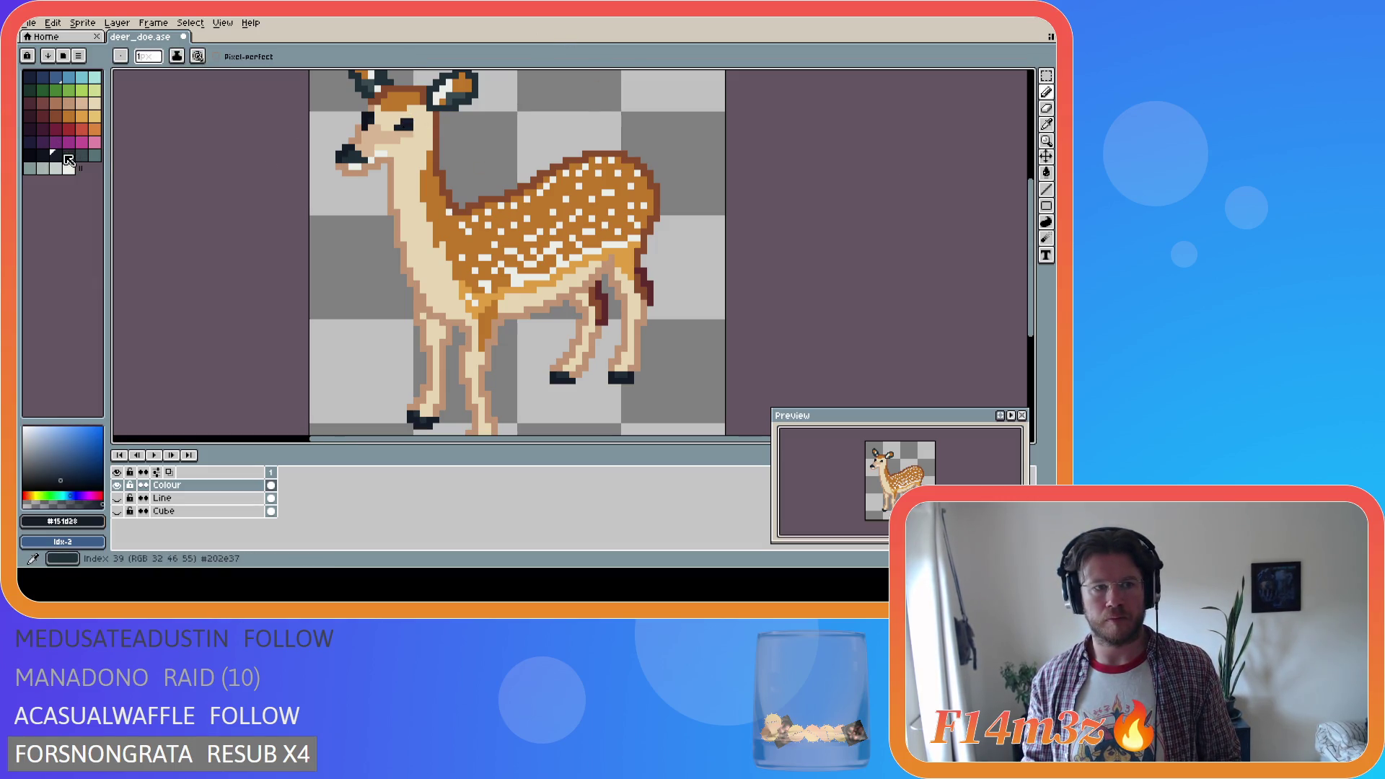
click(70, 158)
key(g)
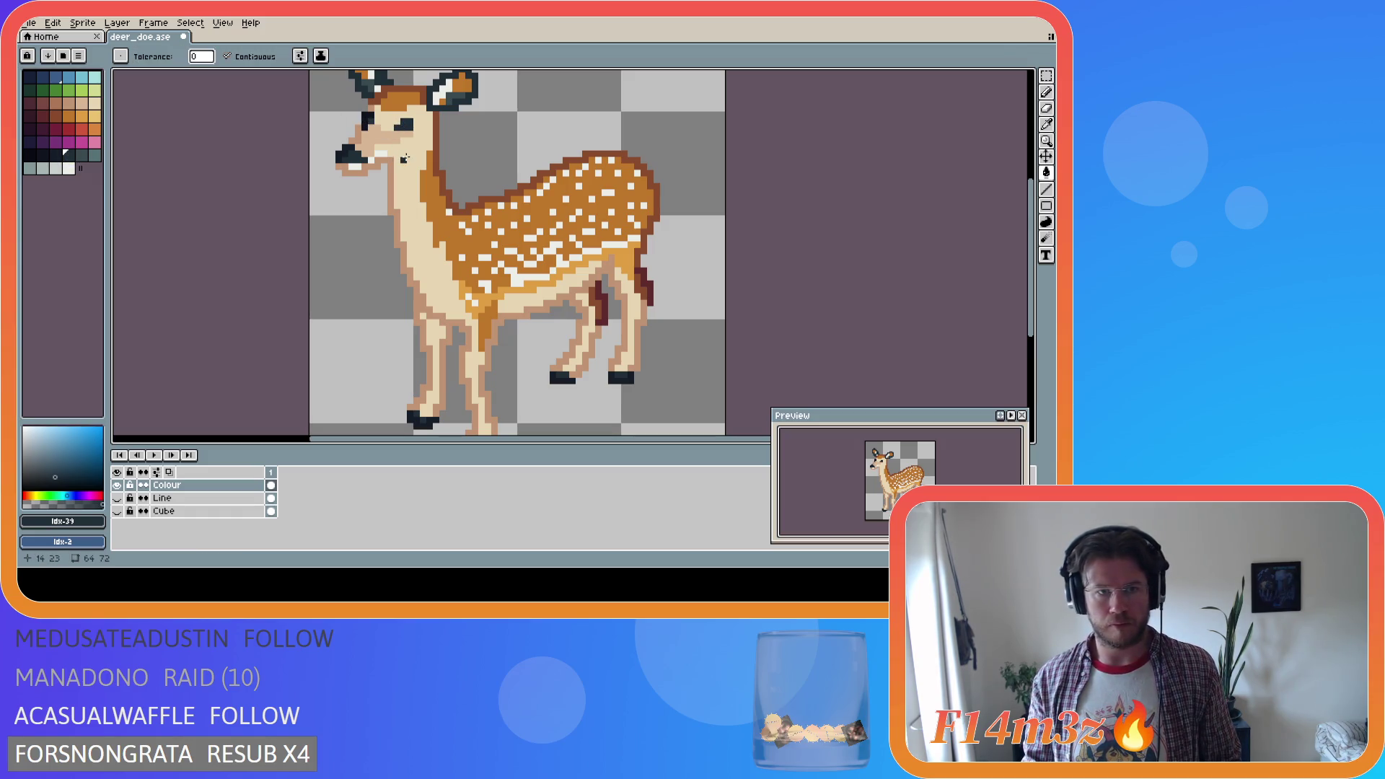
click(55, 154)
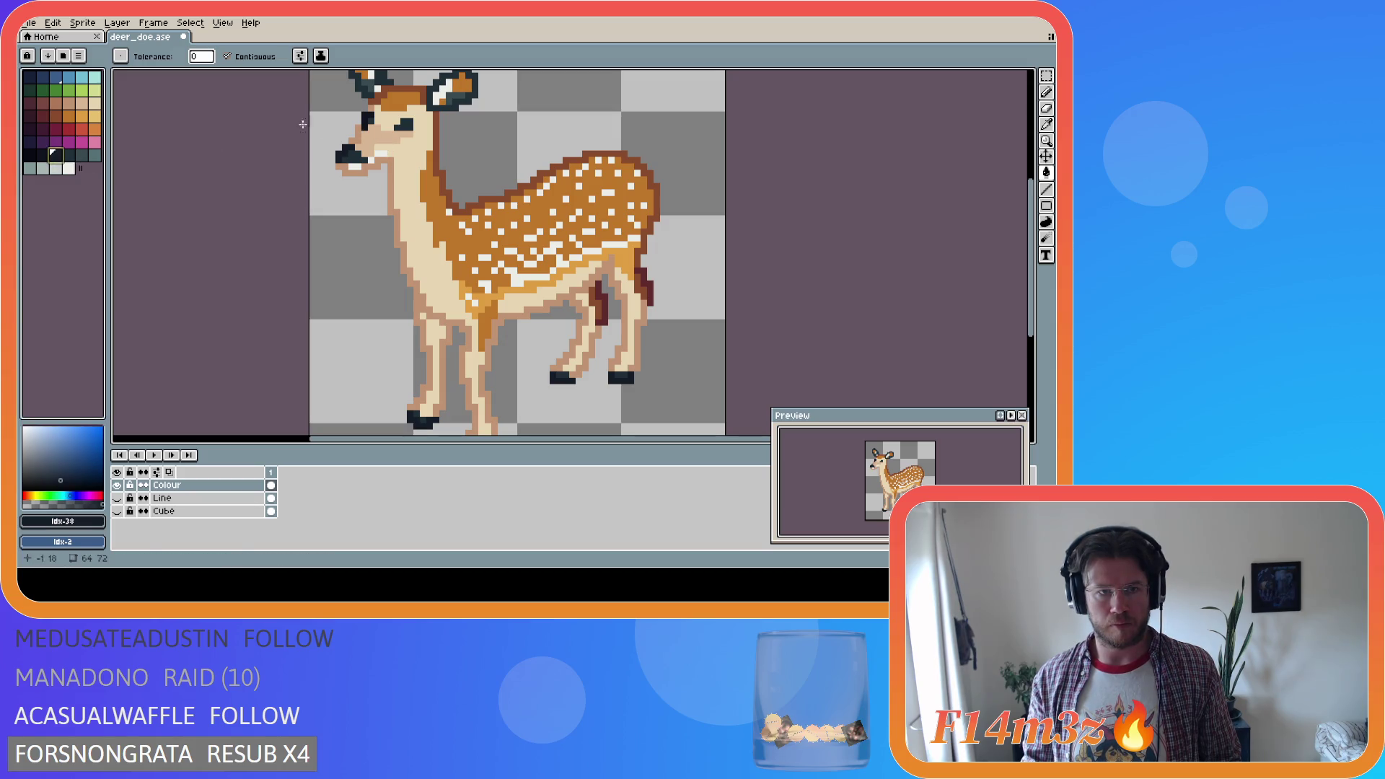
alt+click(406, 124)
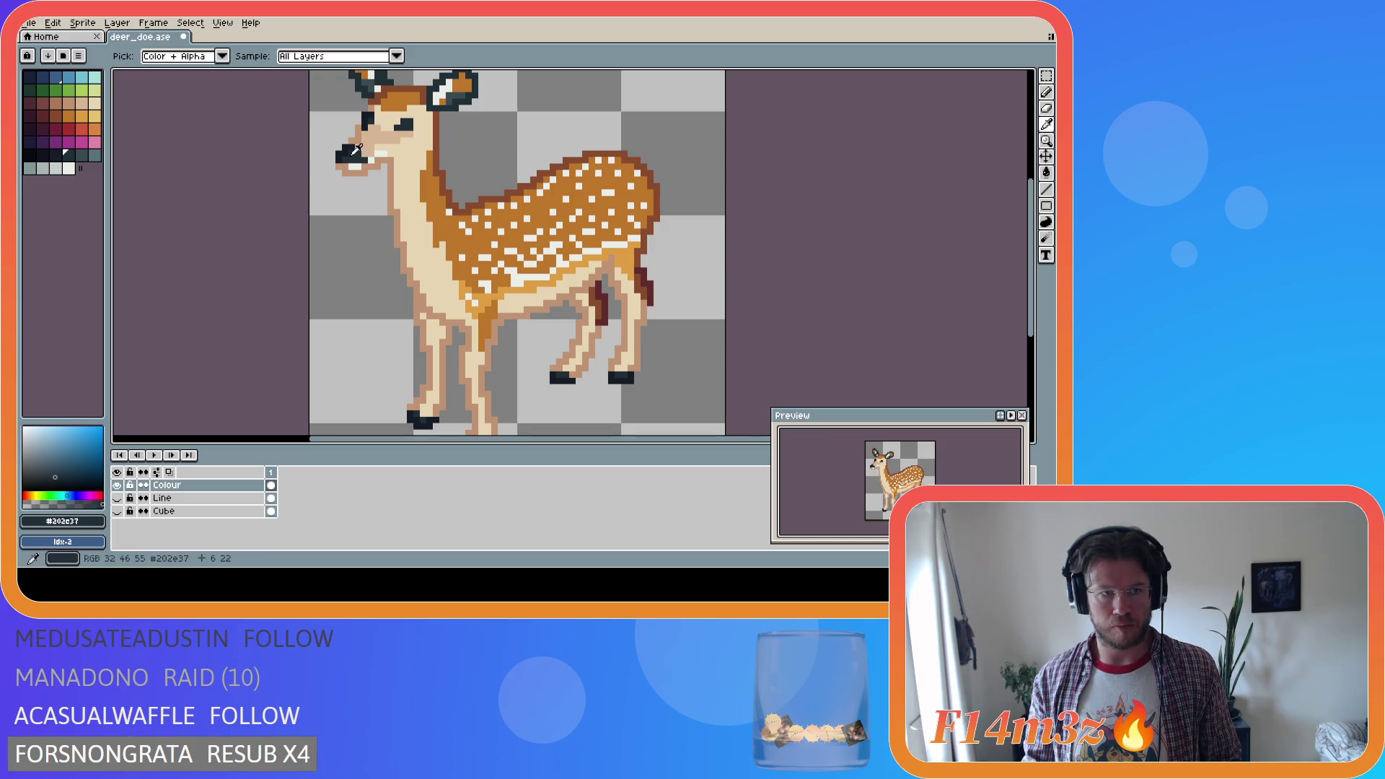
key(g)
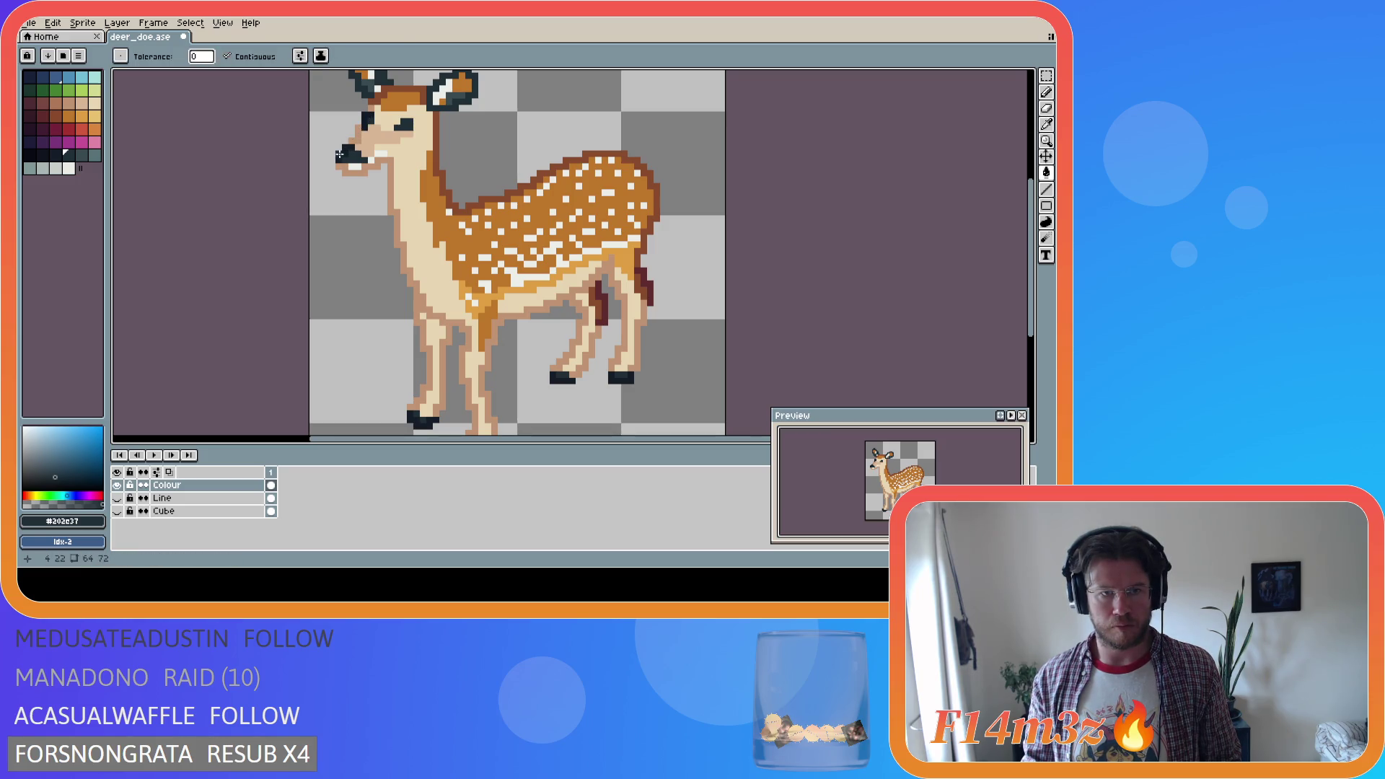
click(55, 153)
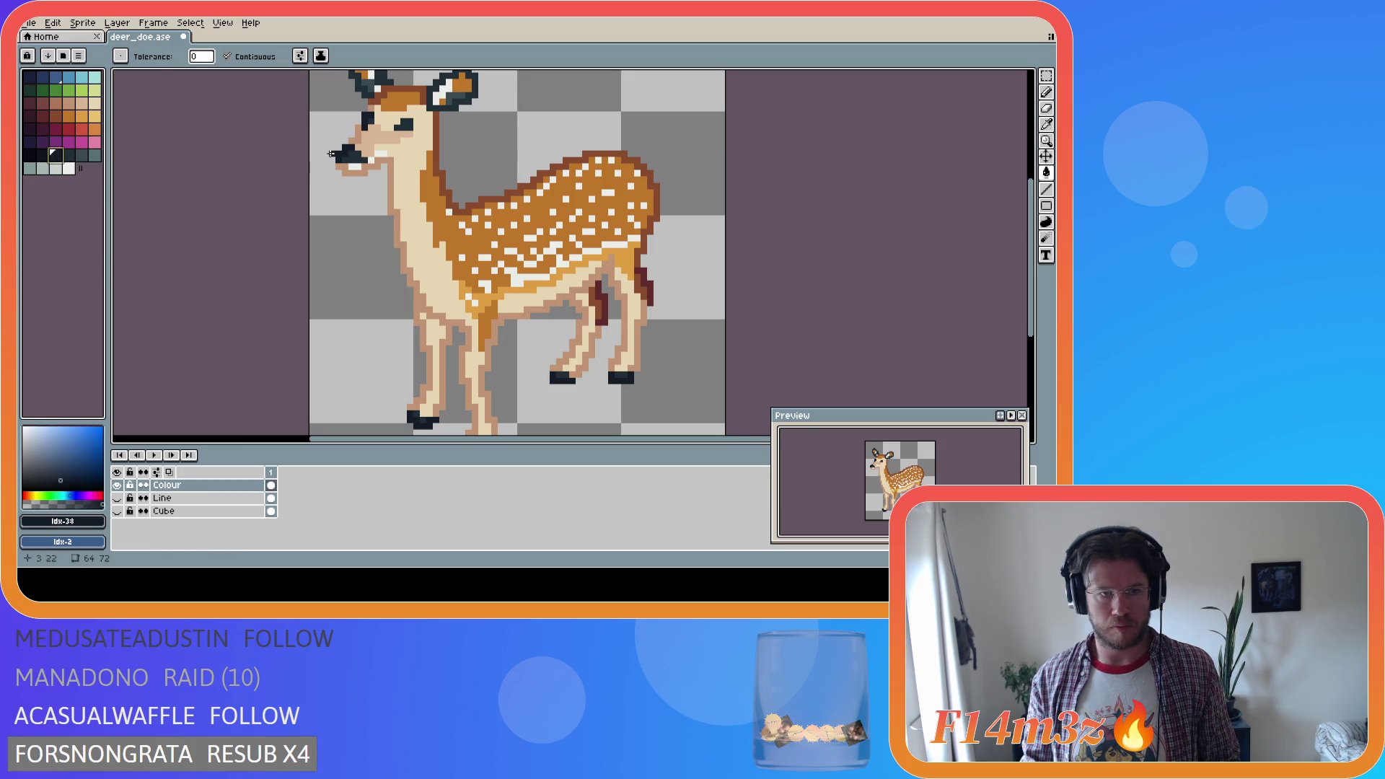
key(ctrl+s)
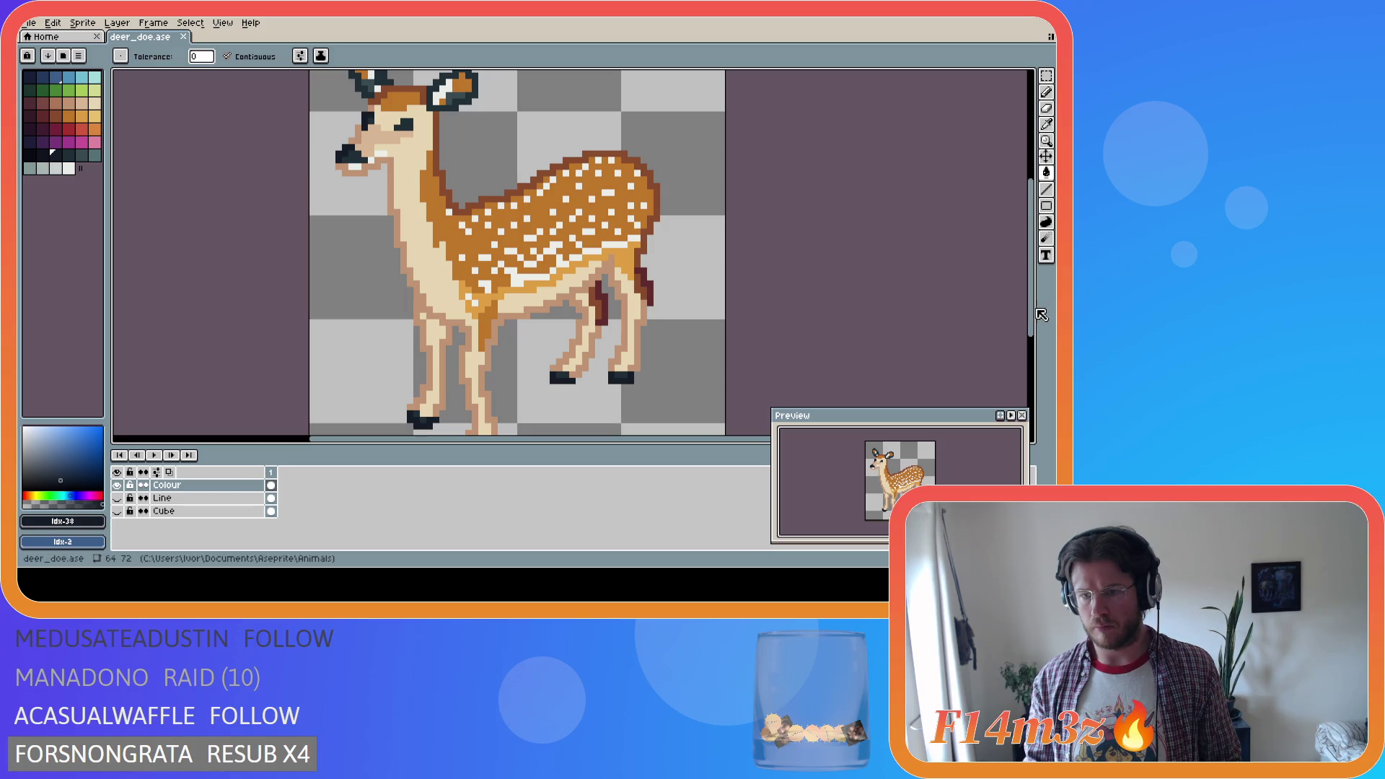
Try lighter teal outlines on both ears, undo them, and save deer_doe.ase
scroll(1037, 321, up, 2)
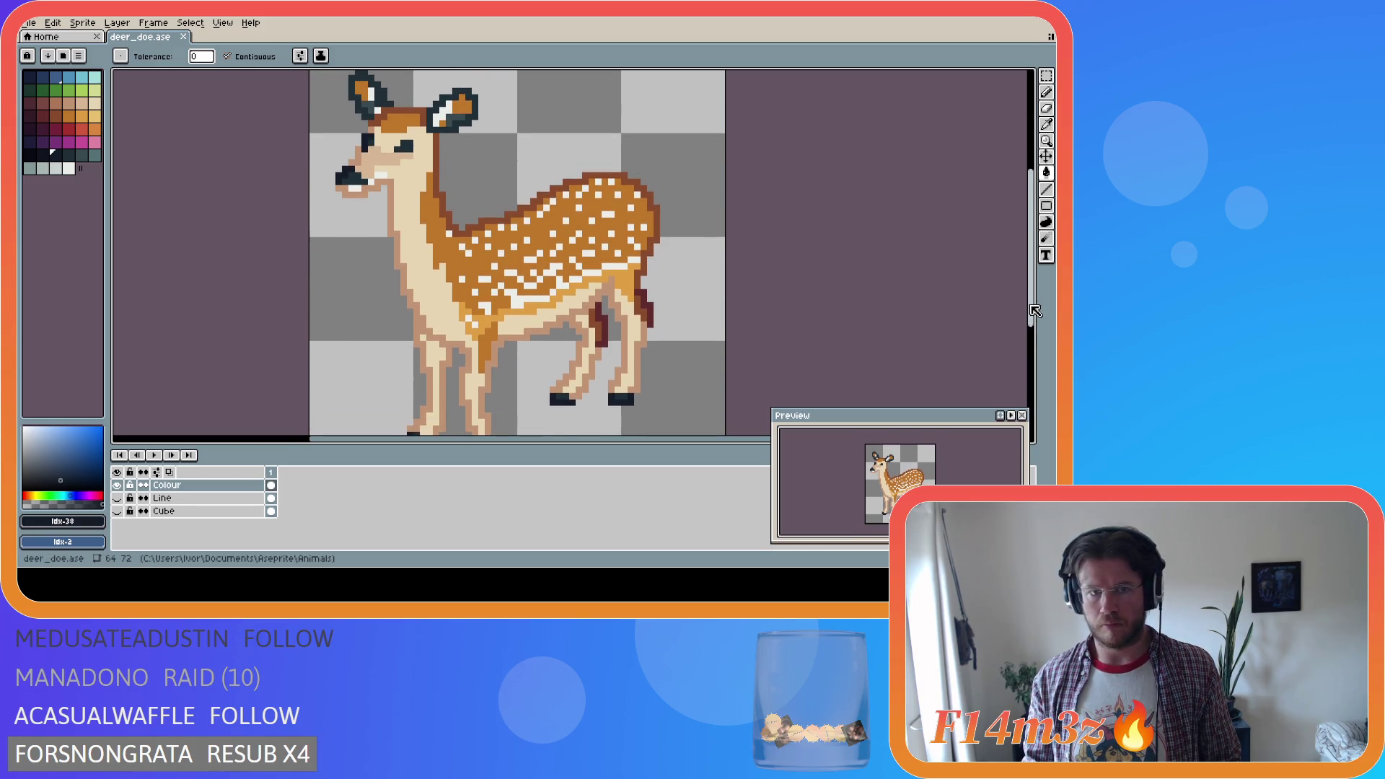
key(i)
key(g)
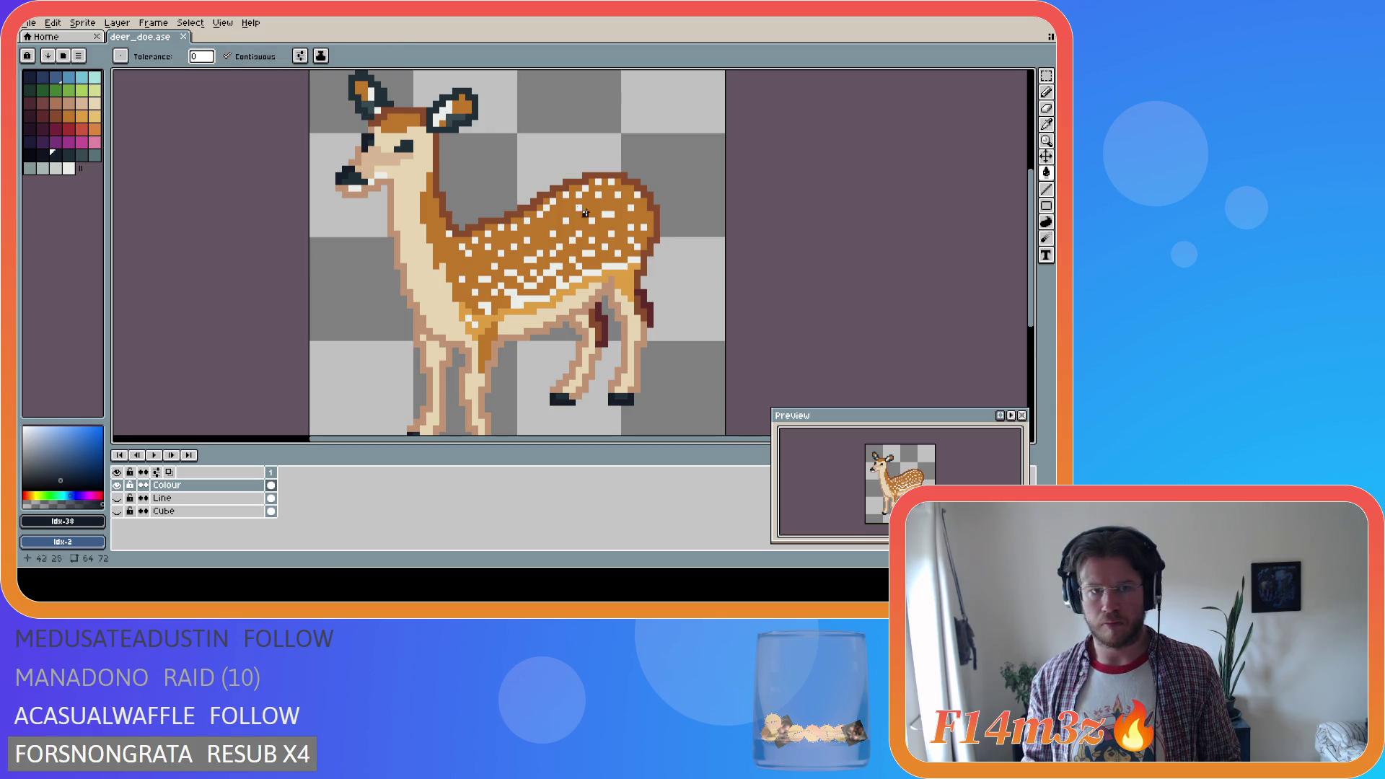
alt+click(358, 116)
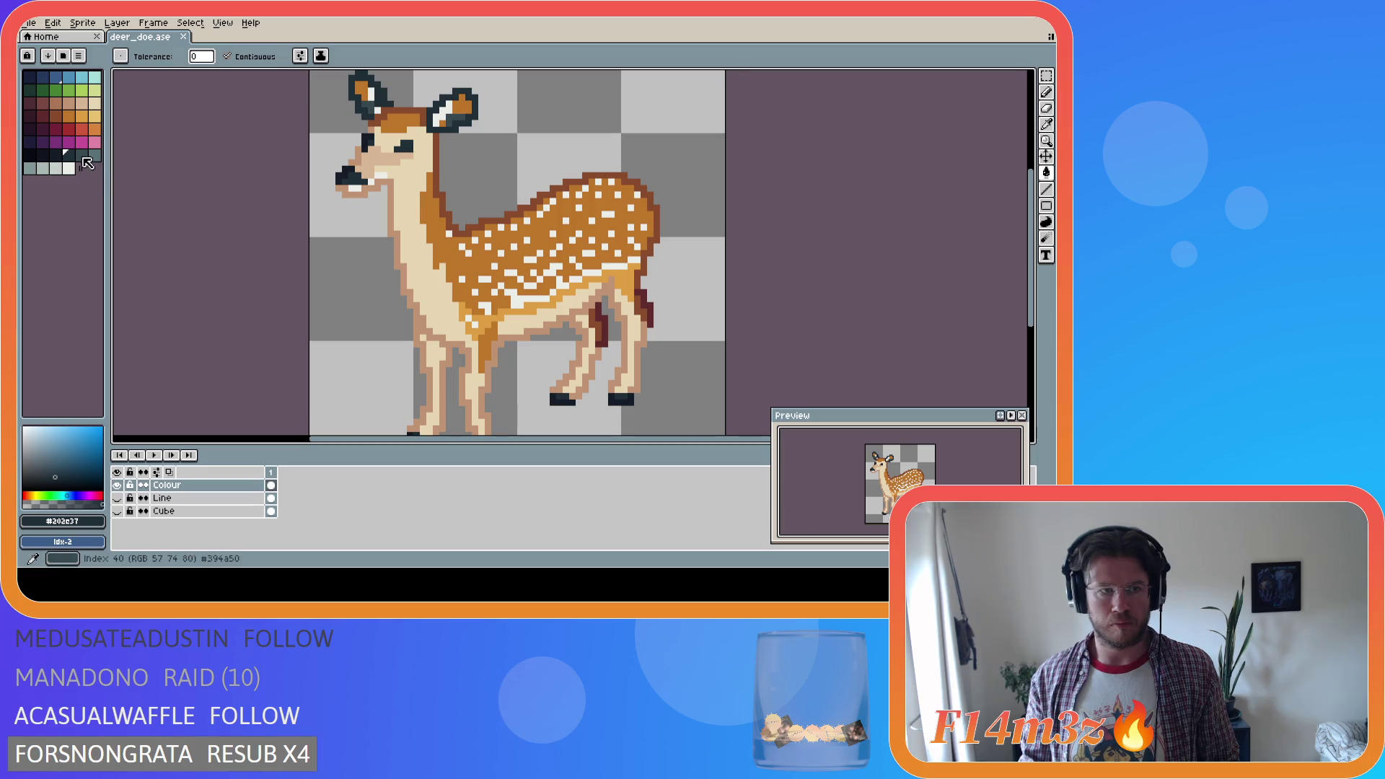
click(82, 154)
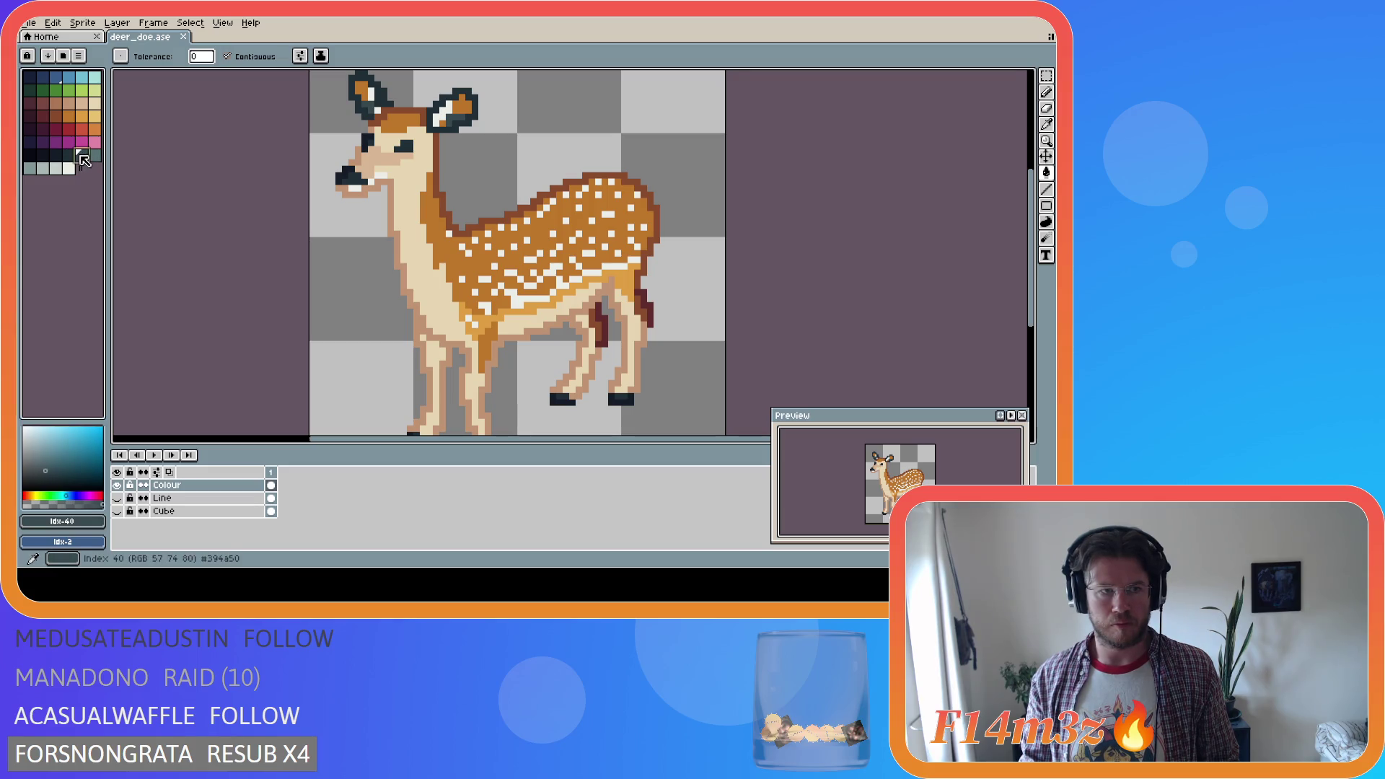
click(359, 108)
key(ctrl+z)
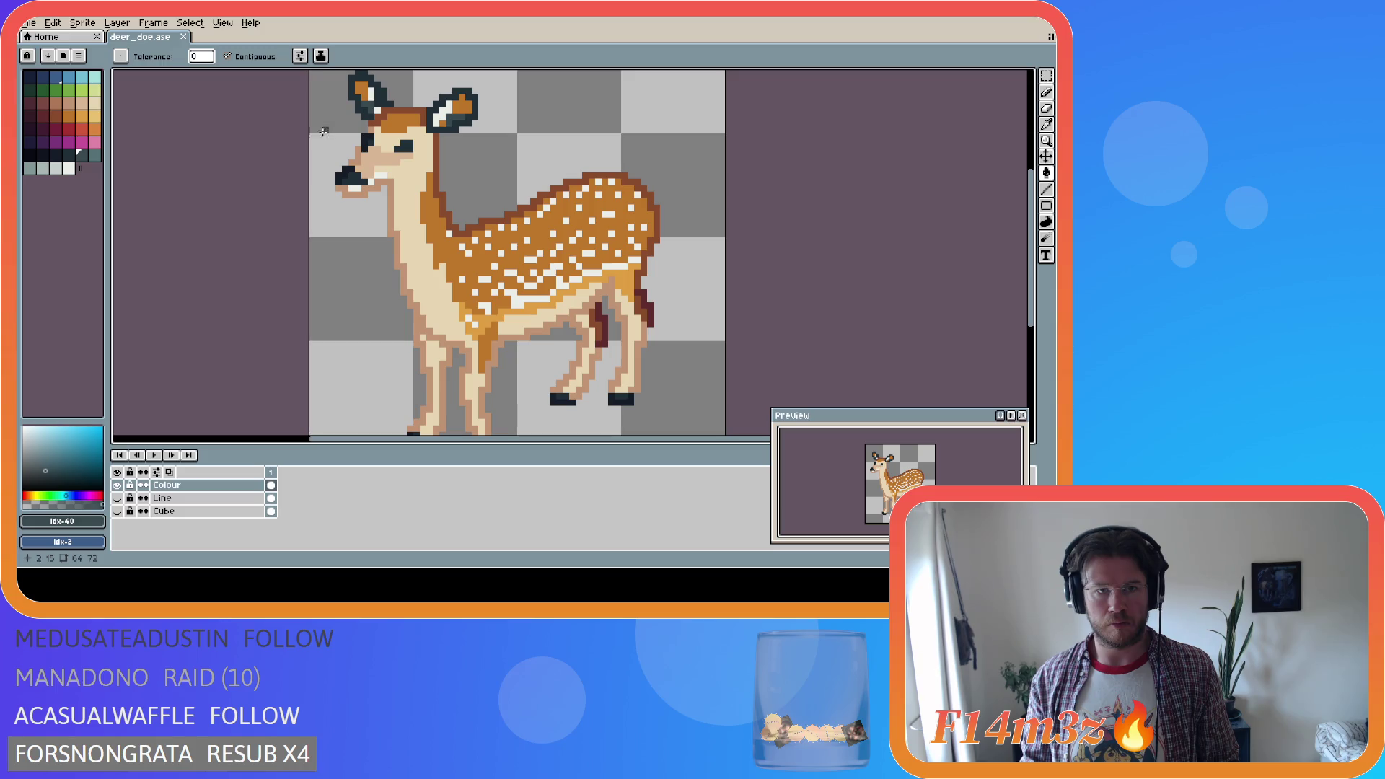
key(bracketright)
click(455, 117)
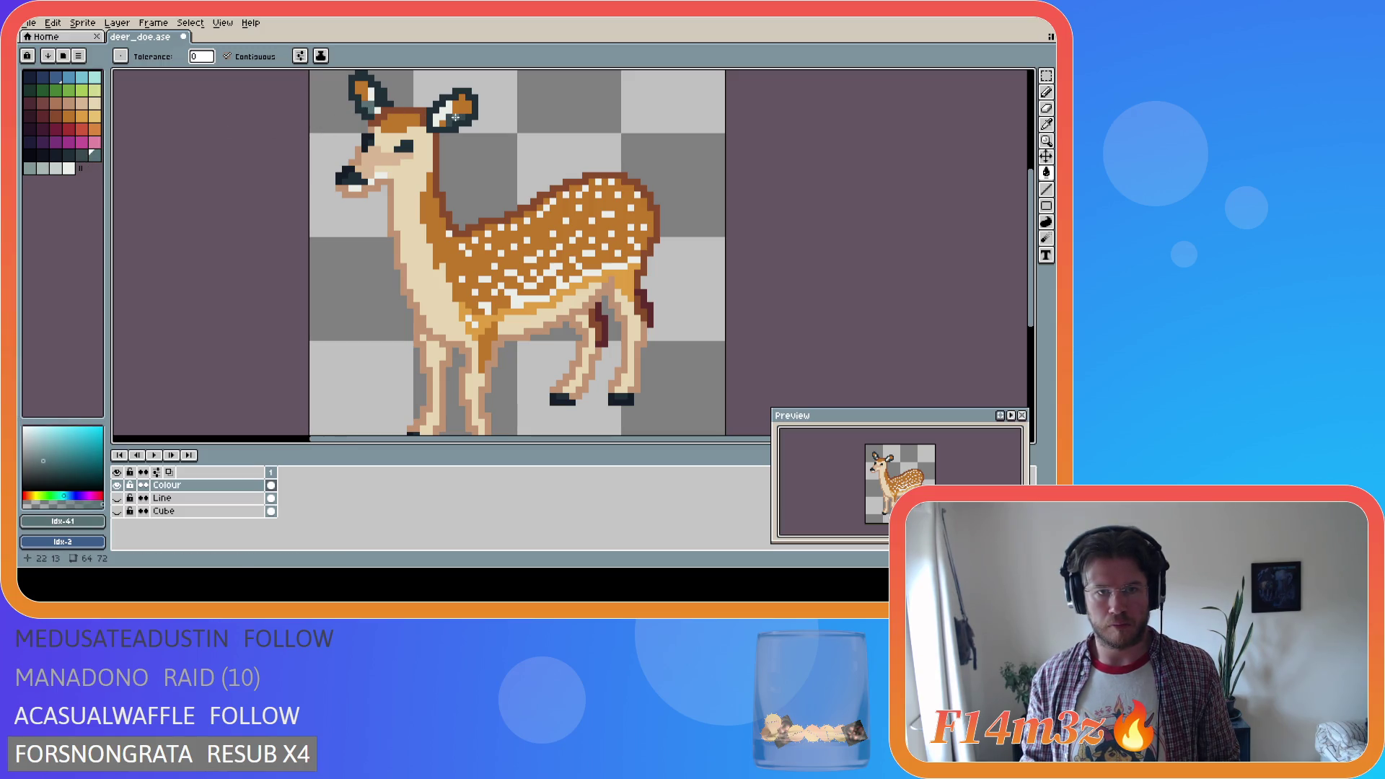
key(bracketleft)
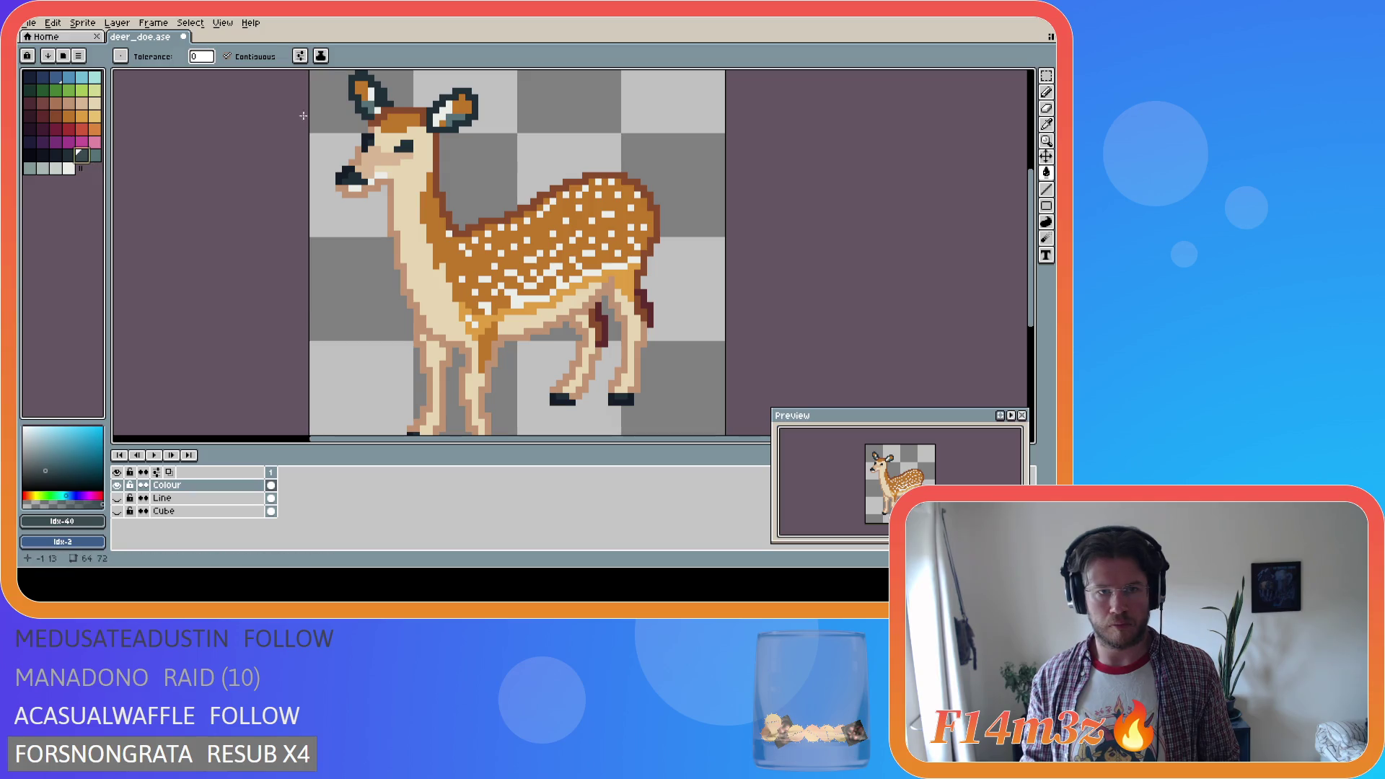
click(390, 96)
click(454, 97)
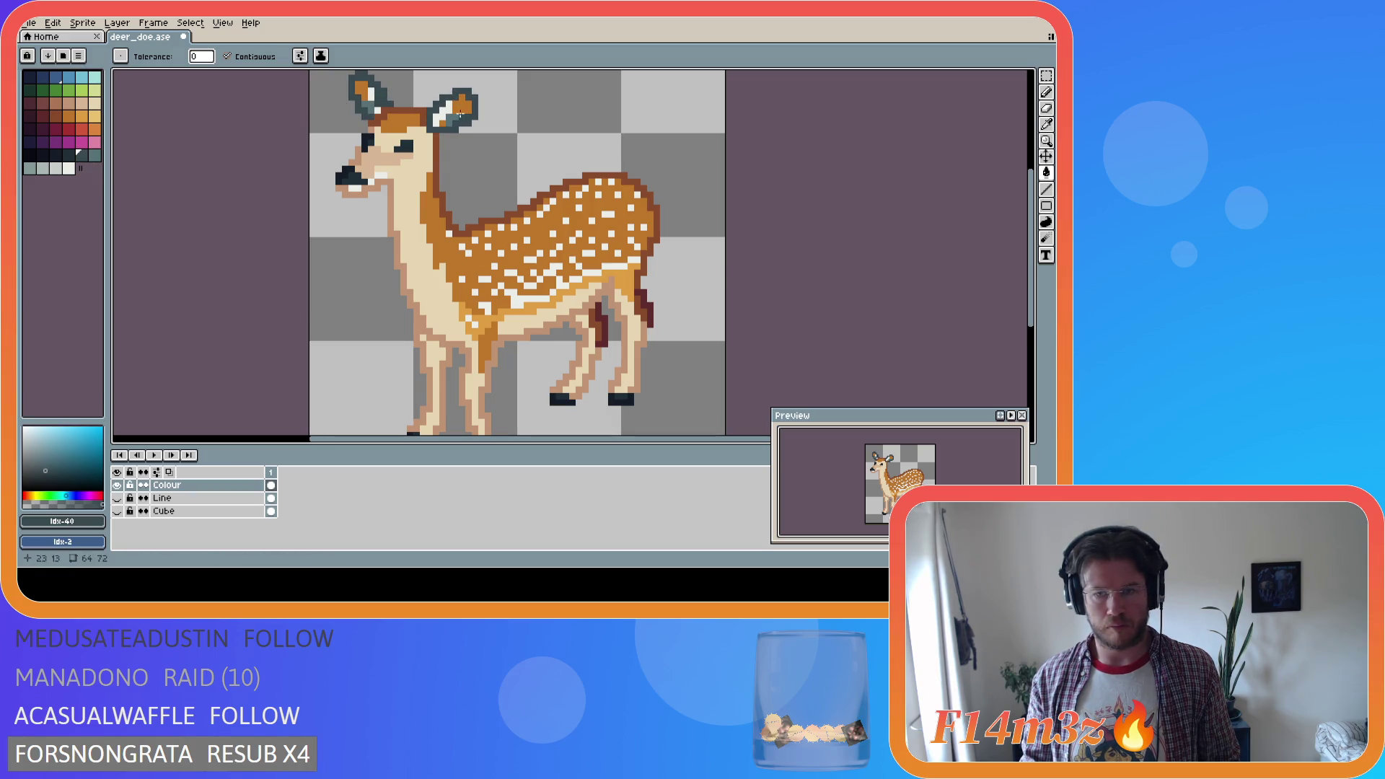
key(ctrl+z)
key(ctrl+z)
key(ctrl+z)
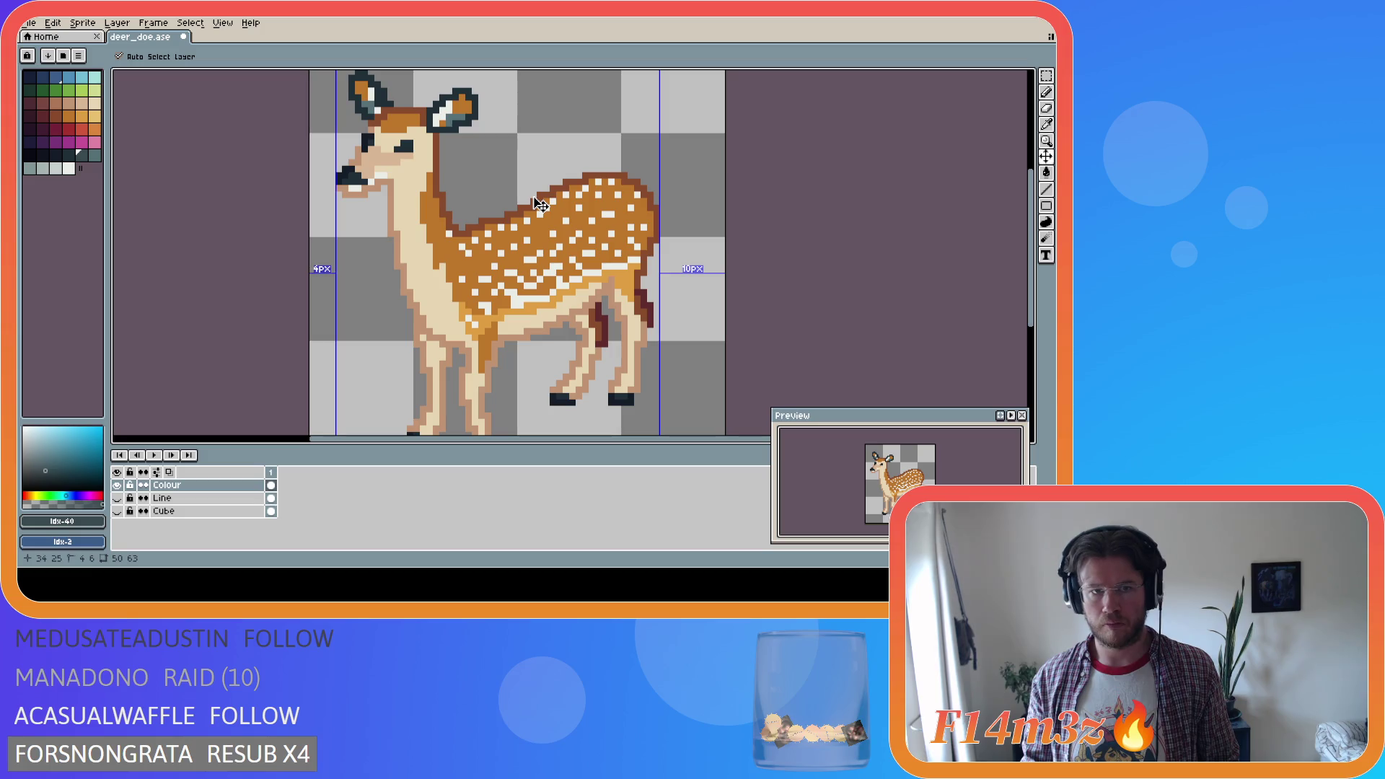
key(ctrl+s)
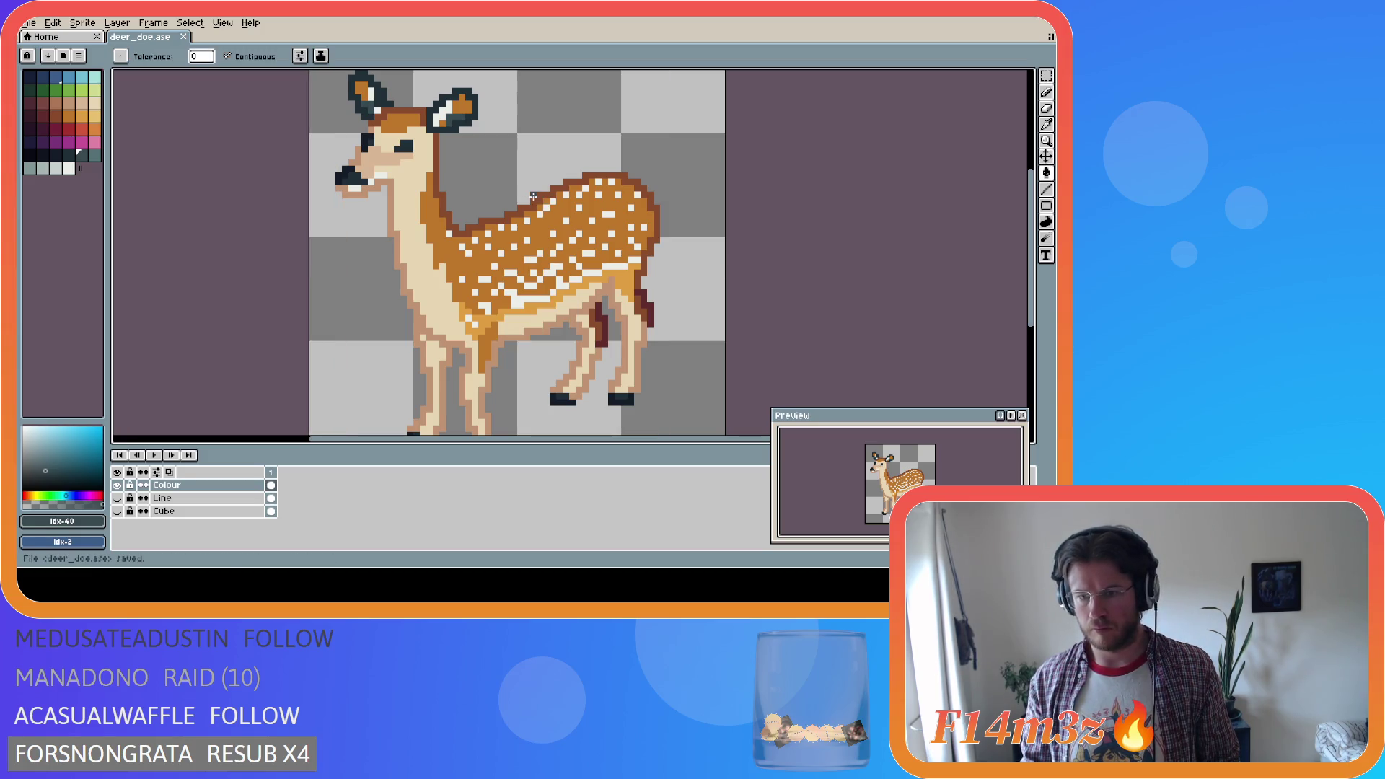
Retry a lighter right-ear outline, revert to dark #202e37, and save the file
alt+click(448, 130)
click(439, 130)
click(378, 95)
key(ctrl+z)
key(ctrl+z)
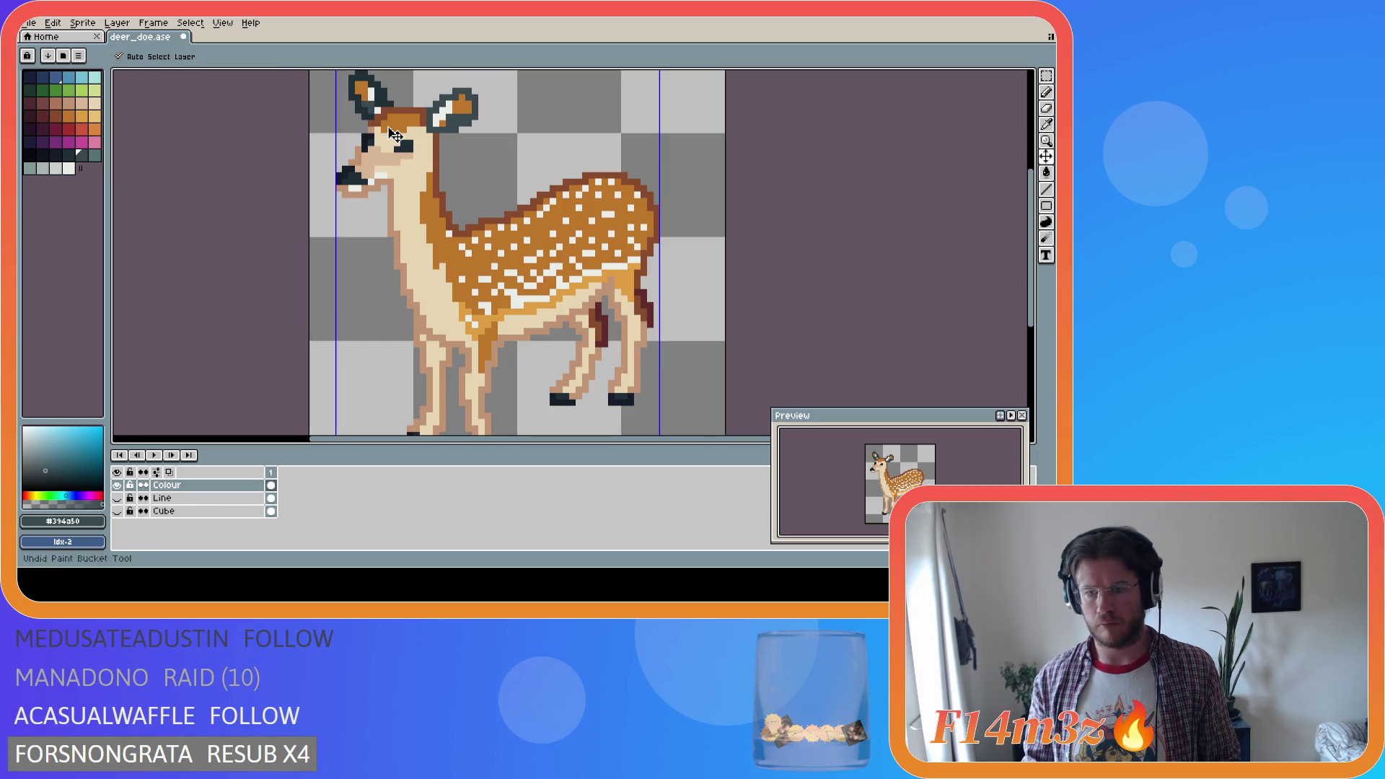
alt+click(383, 93)
click(445, 112)
key(ctrl)
key(ctrl+z)
key(ctrl+z)
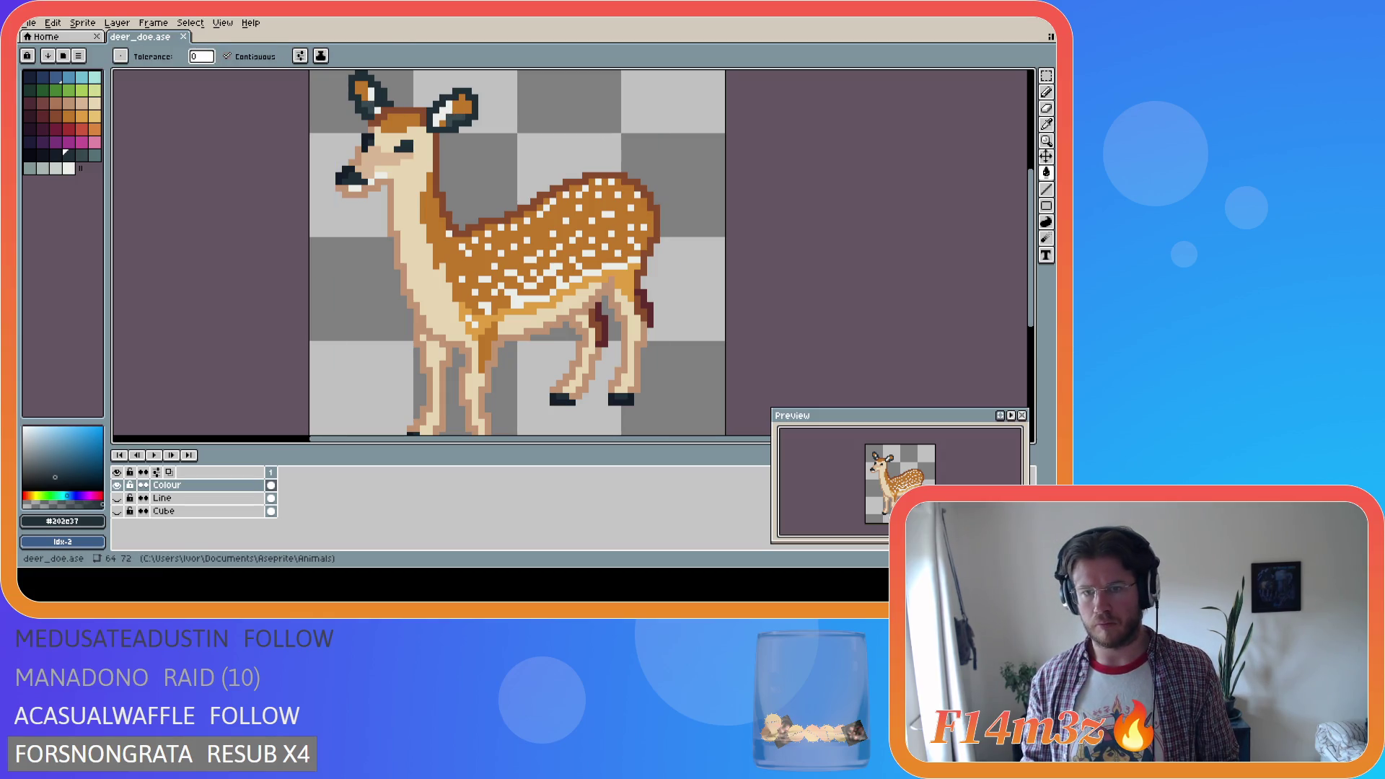
key(ctrl+s)
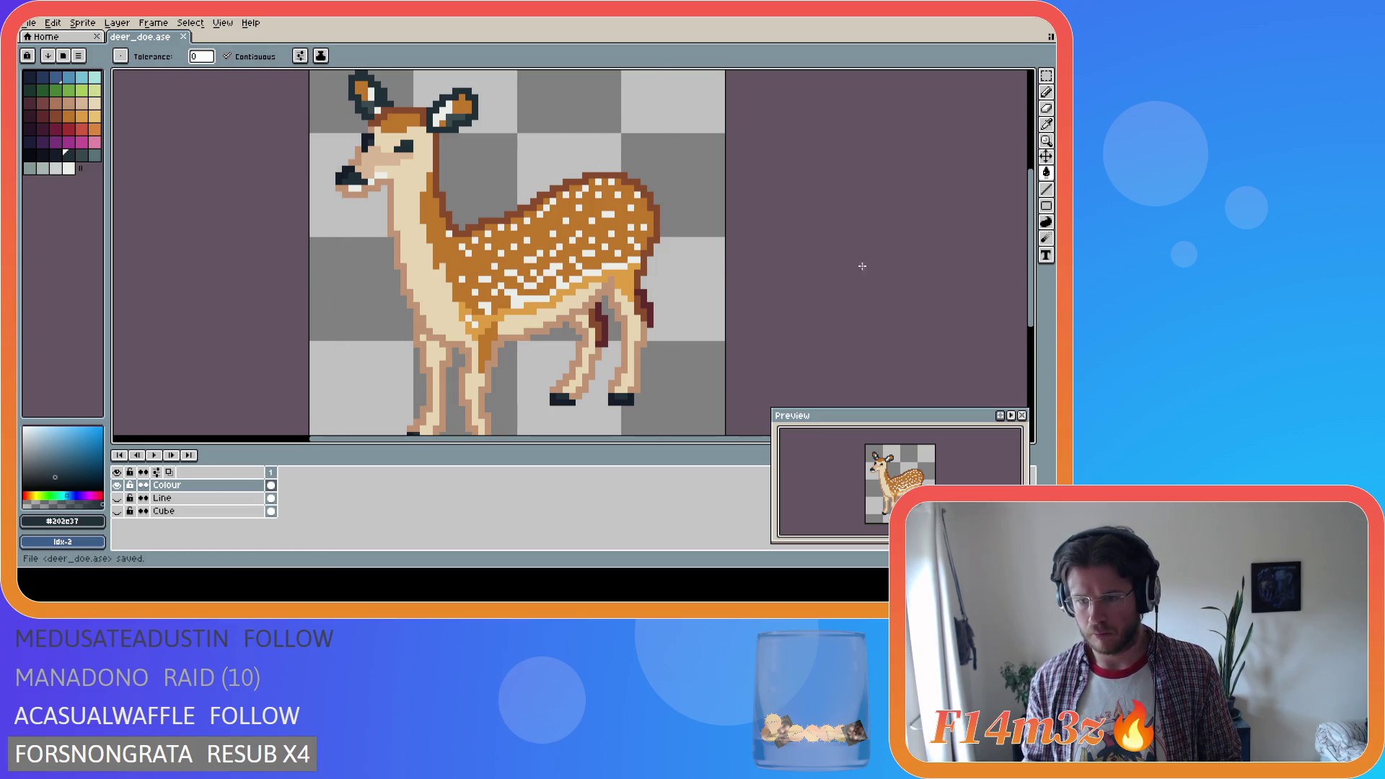
scroll(1024, 269, down, 2)
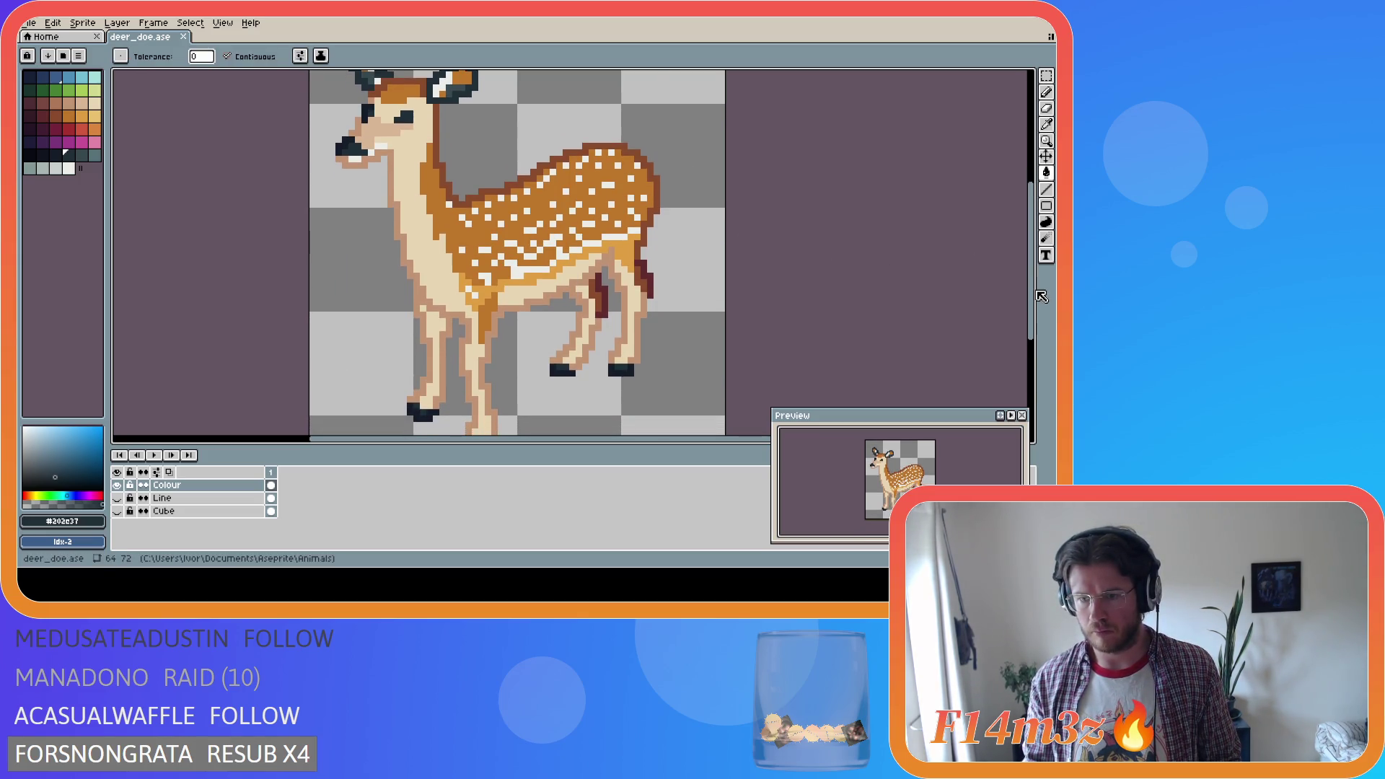
Pick a light grey from the palette and pencil light grey pixels just below the doe's nose
click(69, 169)
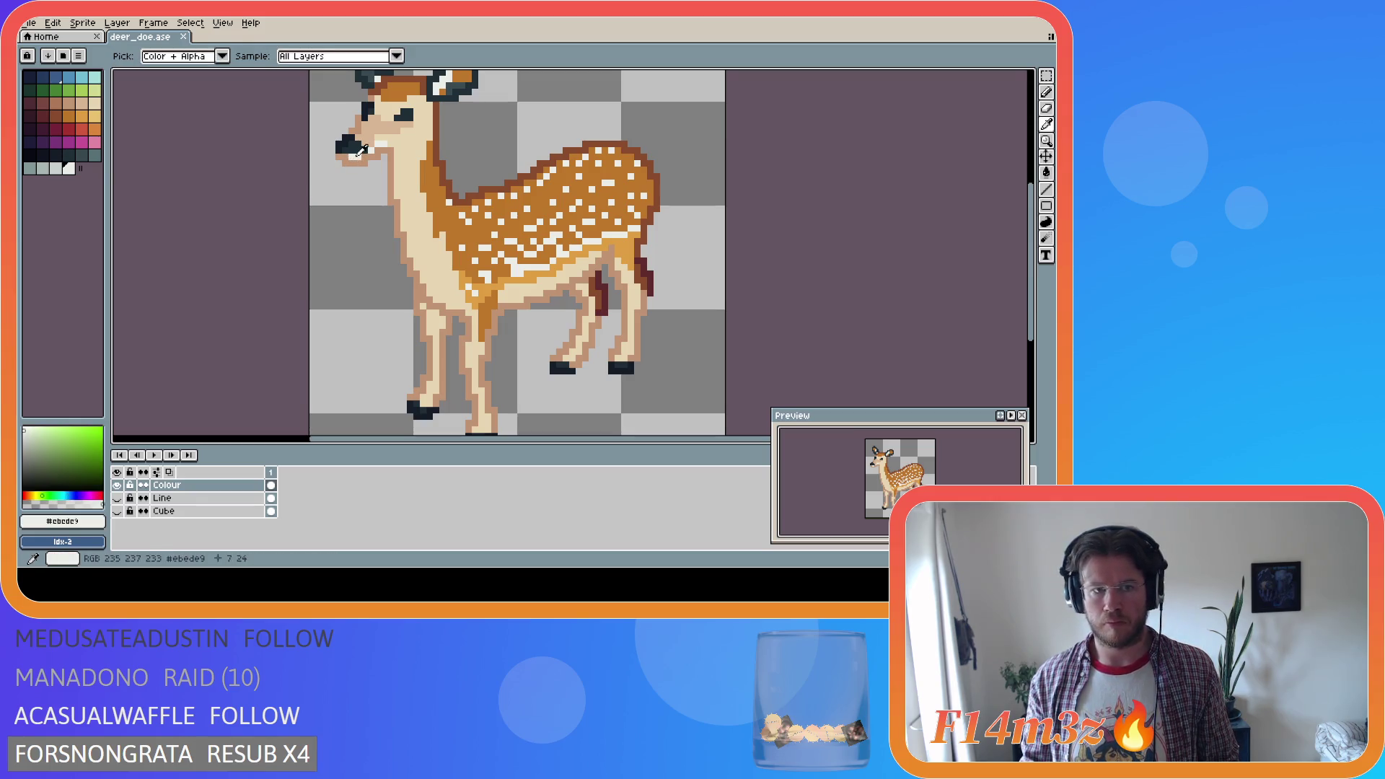
key(9)
key(9)
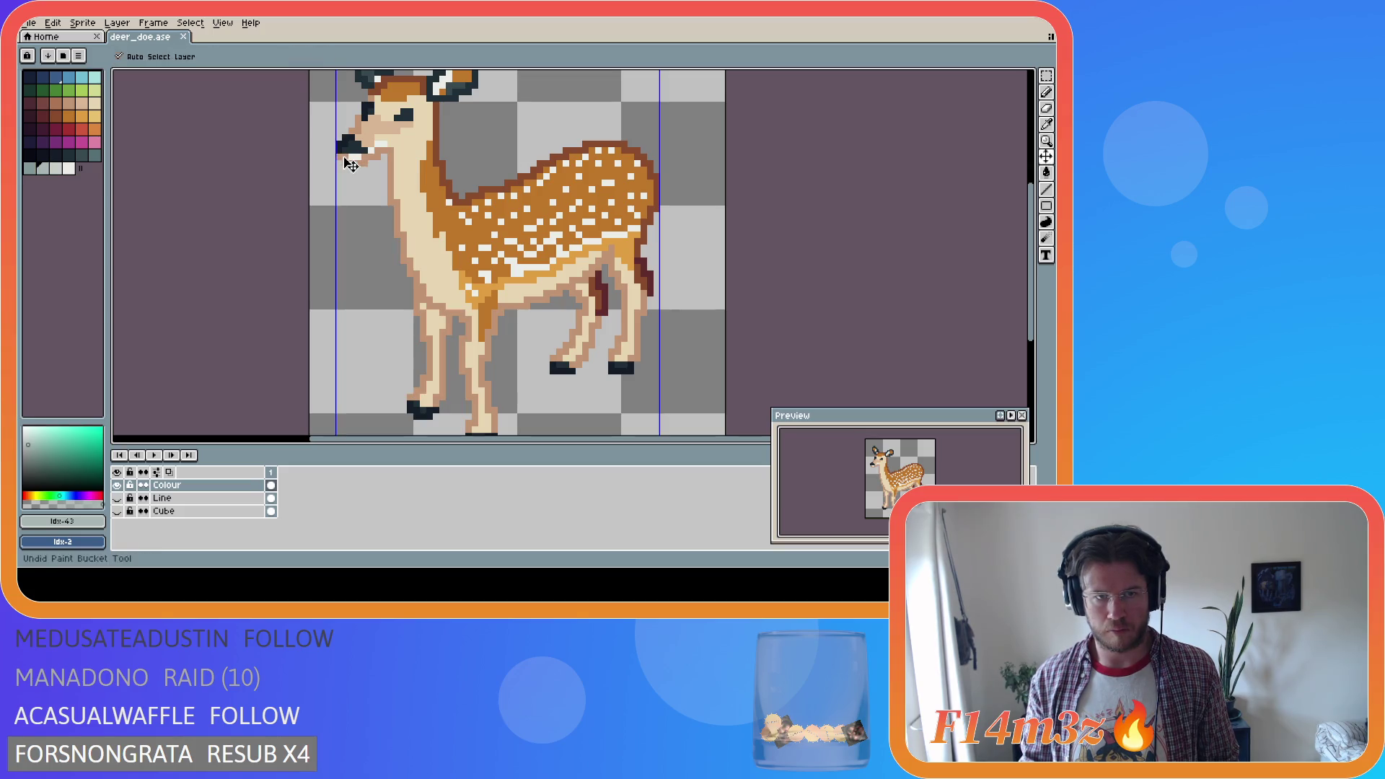
key(b)
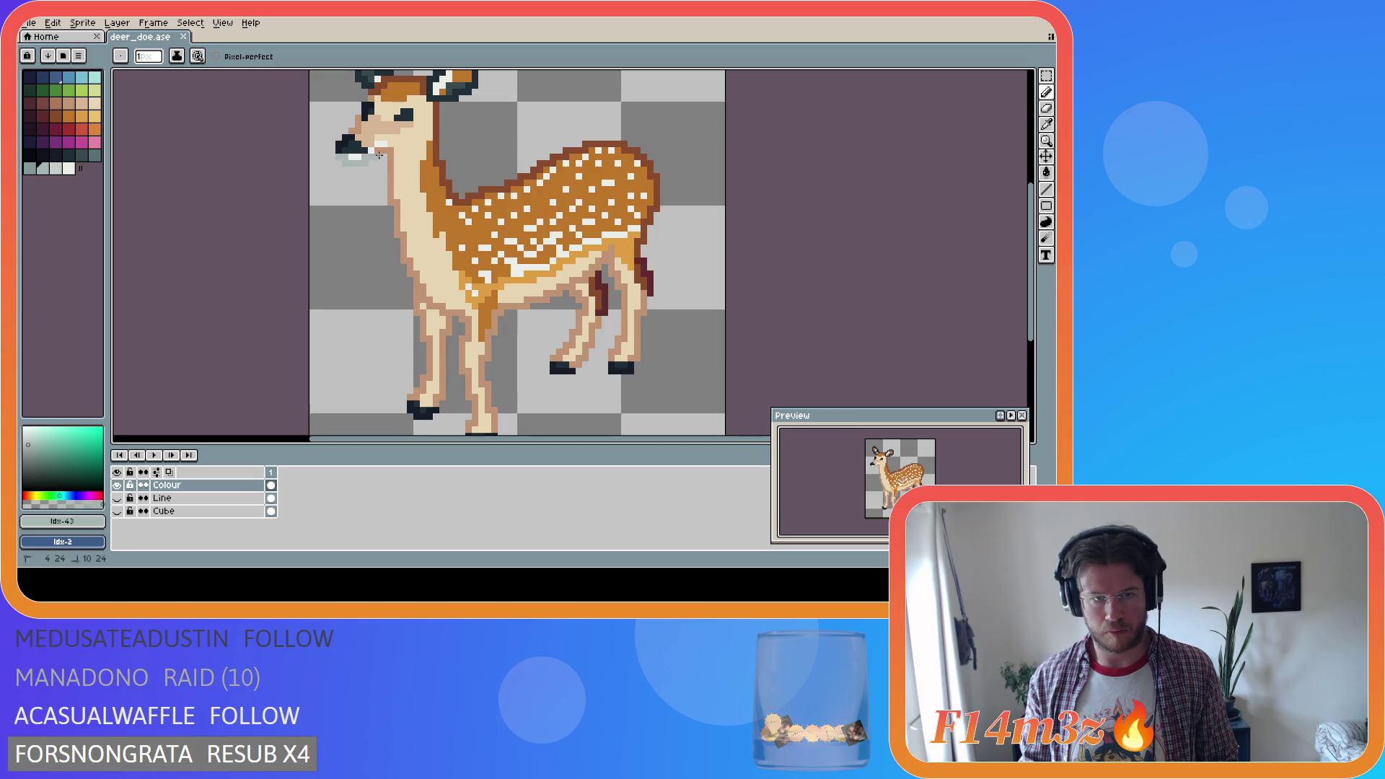
click(383, 147)
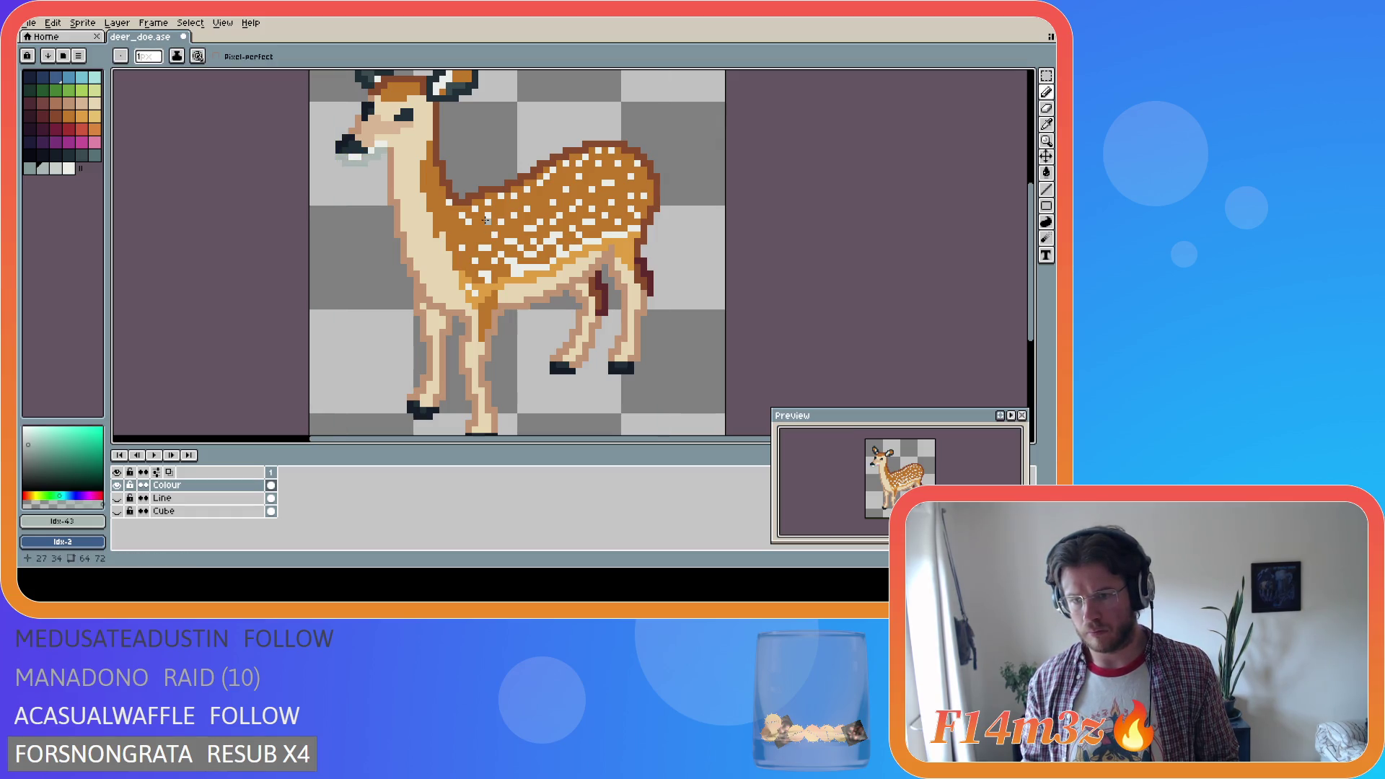
key(ctrl+z)
alt+click(353, 159)
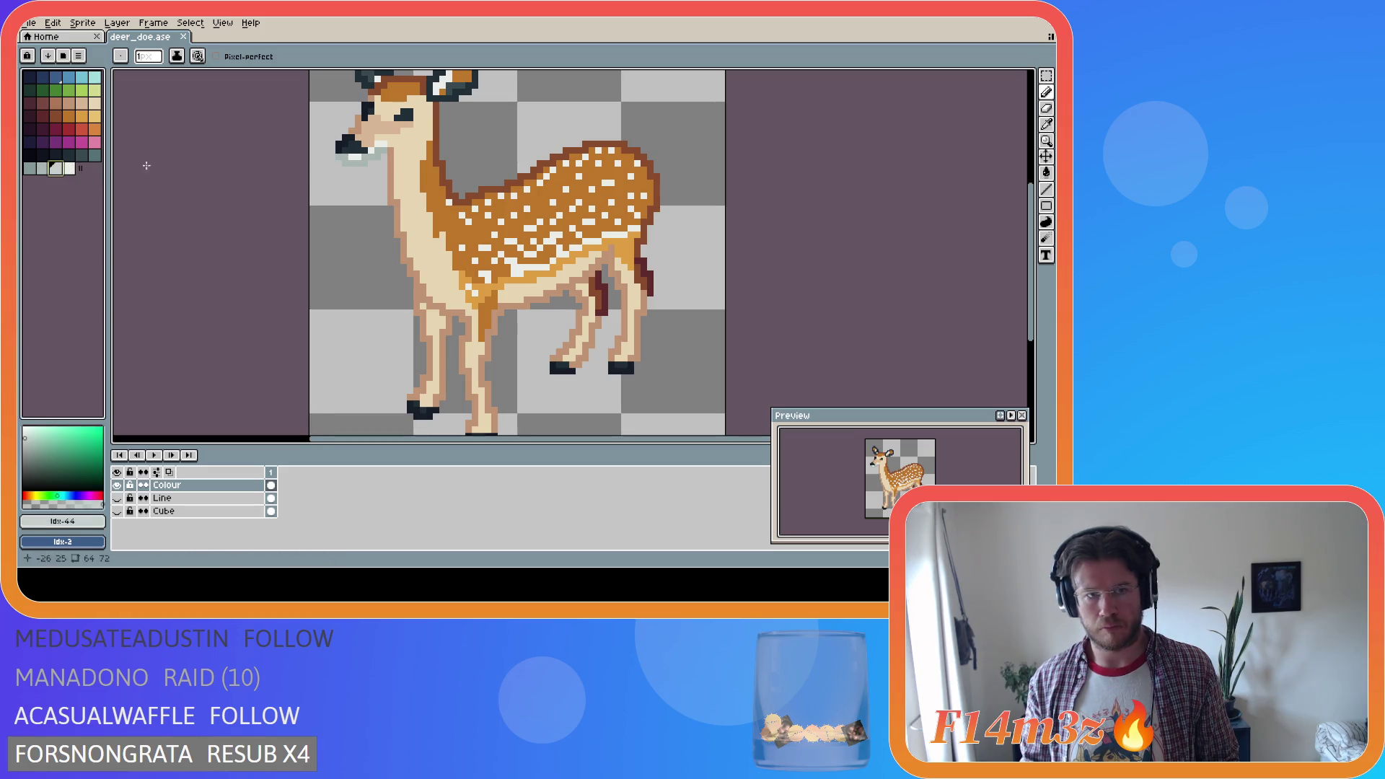
drag(341, 156, 345, 160)
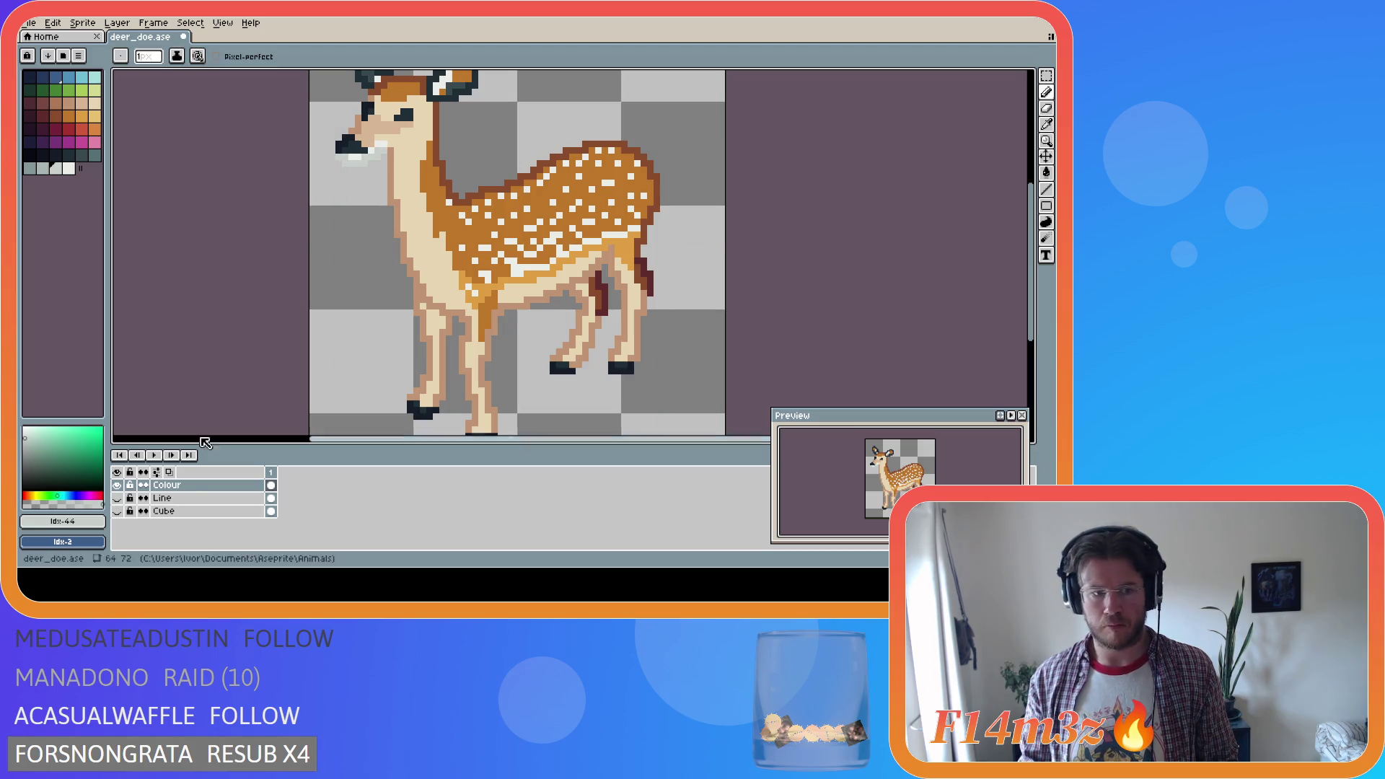
click(202, 512)
Add a new layer below Cube and name it 'Grass'
key(shift+n)
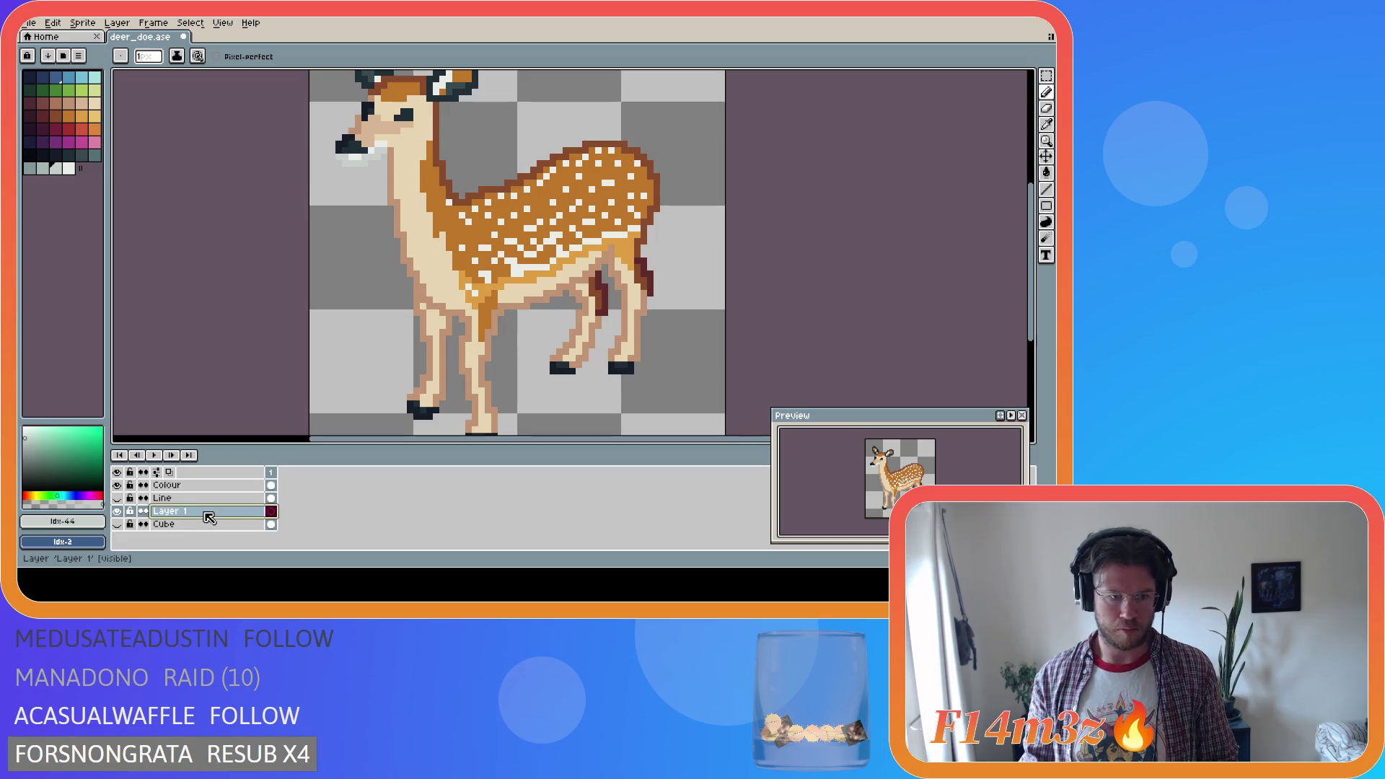
mouse_move(205, 515)
mouse_down()
mouse_move(210, 533)
mouse_move(173, 525)
mouse_up()
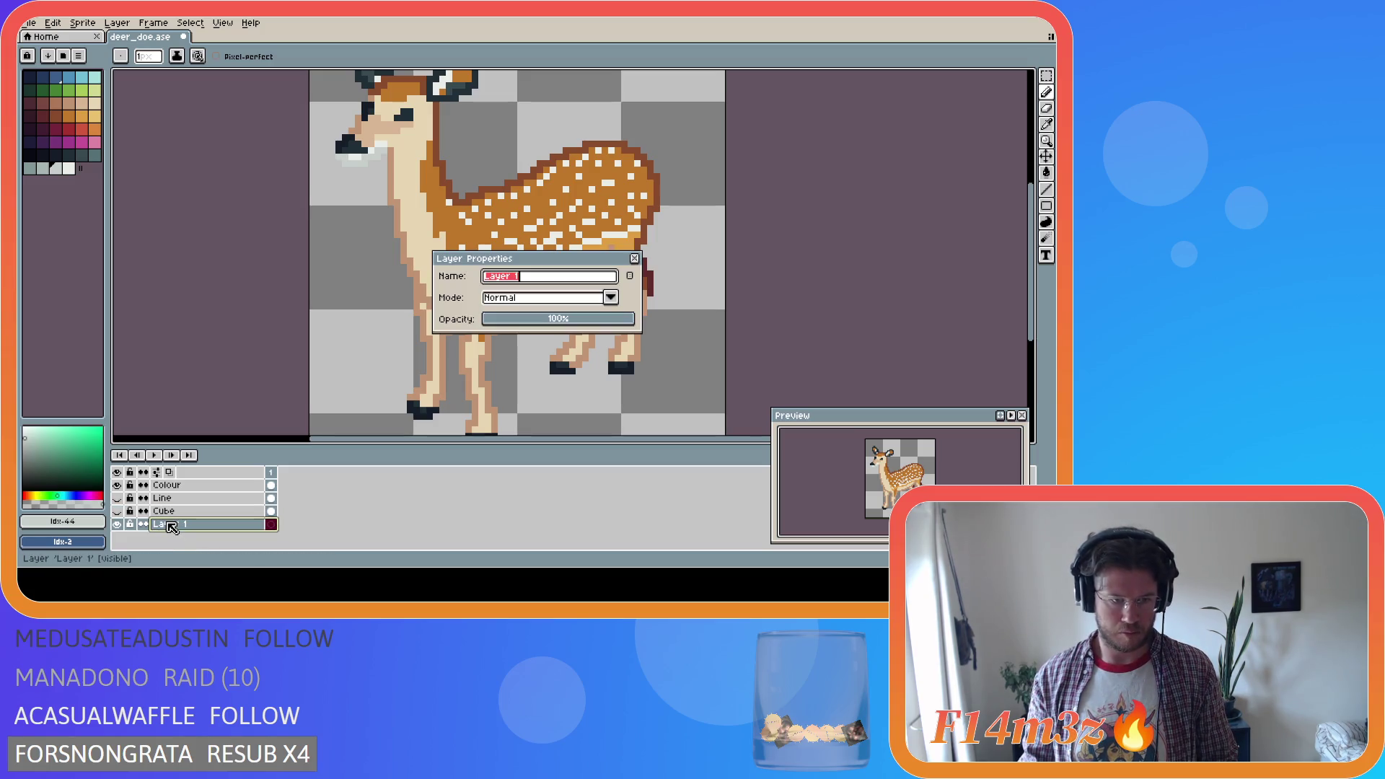
double_click(172, 526)
text(Grea)
key(BackSpace)
key(BackSpace)
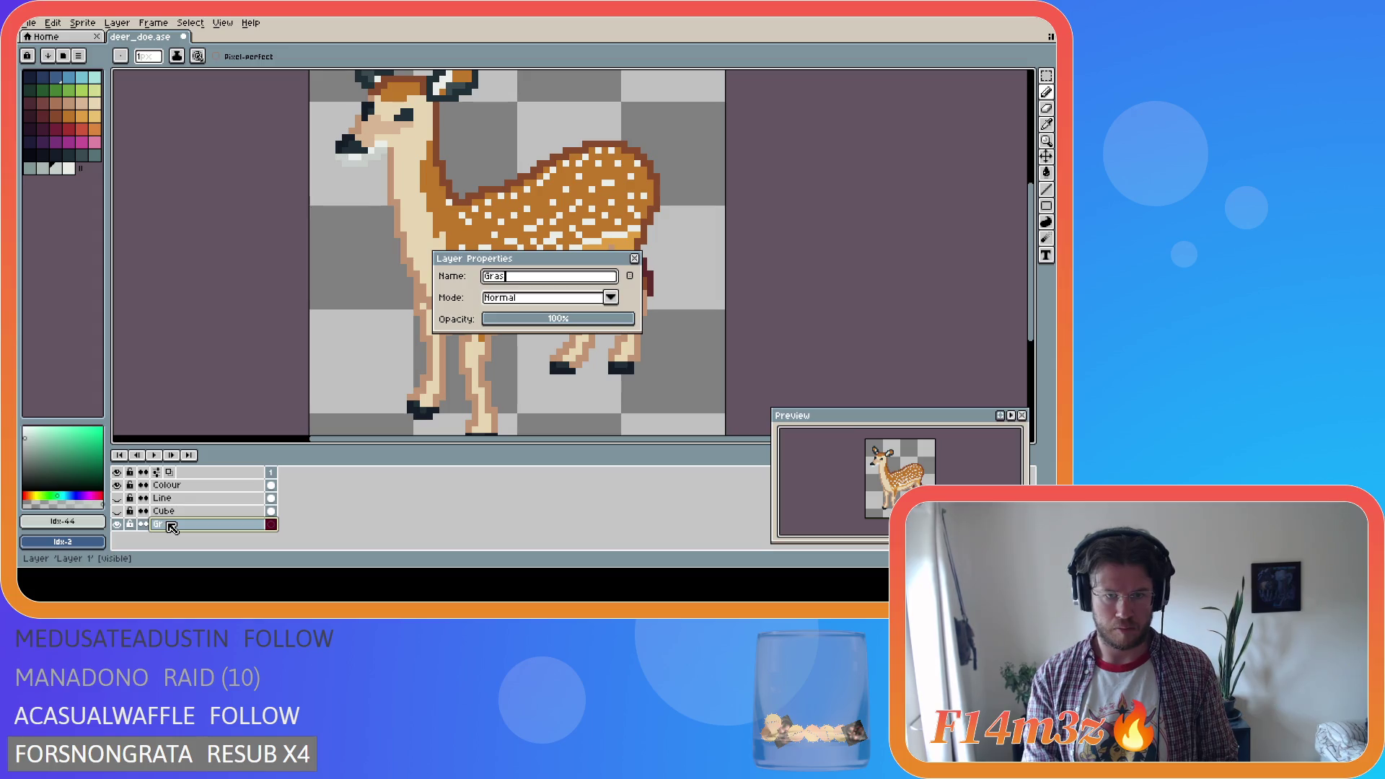
text(s)
key(Return)
Bucket-fill the Grass layer background with a darker green, discarding a trial grey fill
click(81, 92)
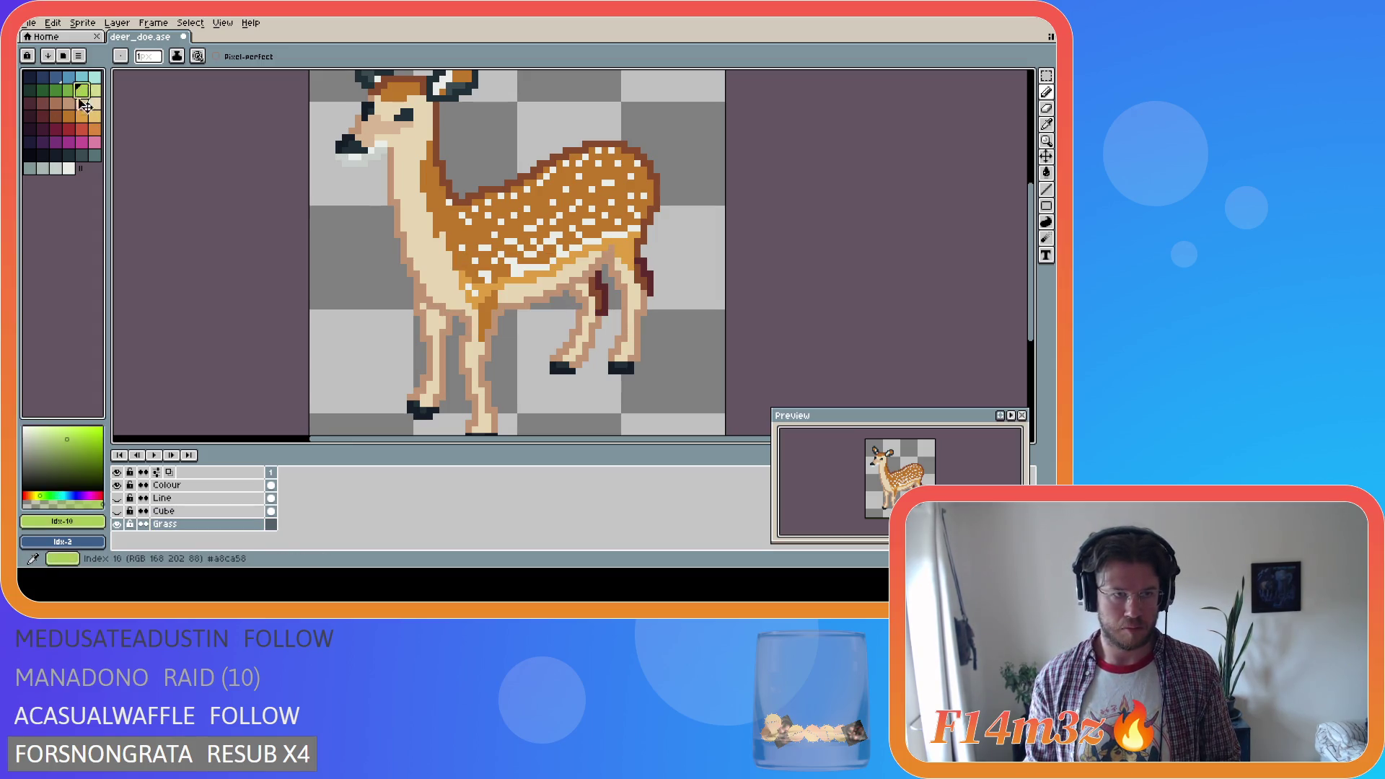
key(g)
click(375, 363)
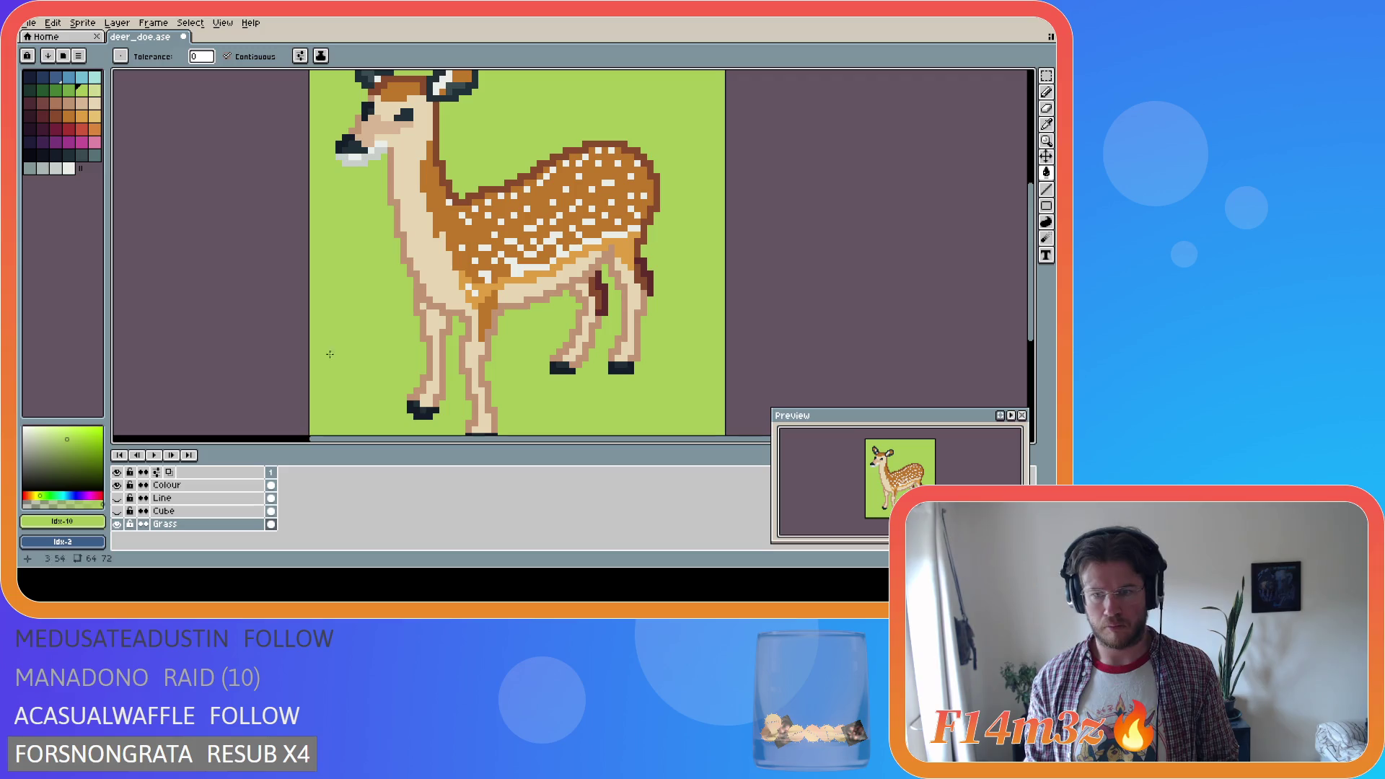
key(bracketleft)
click(353, 331)
key(ctrl+z)
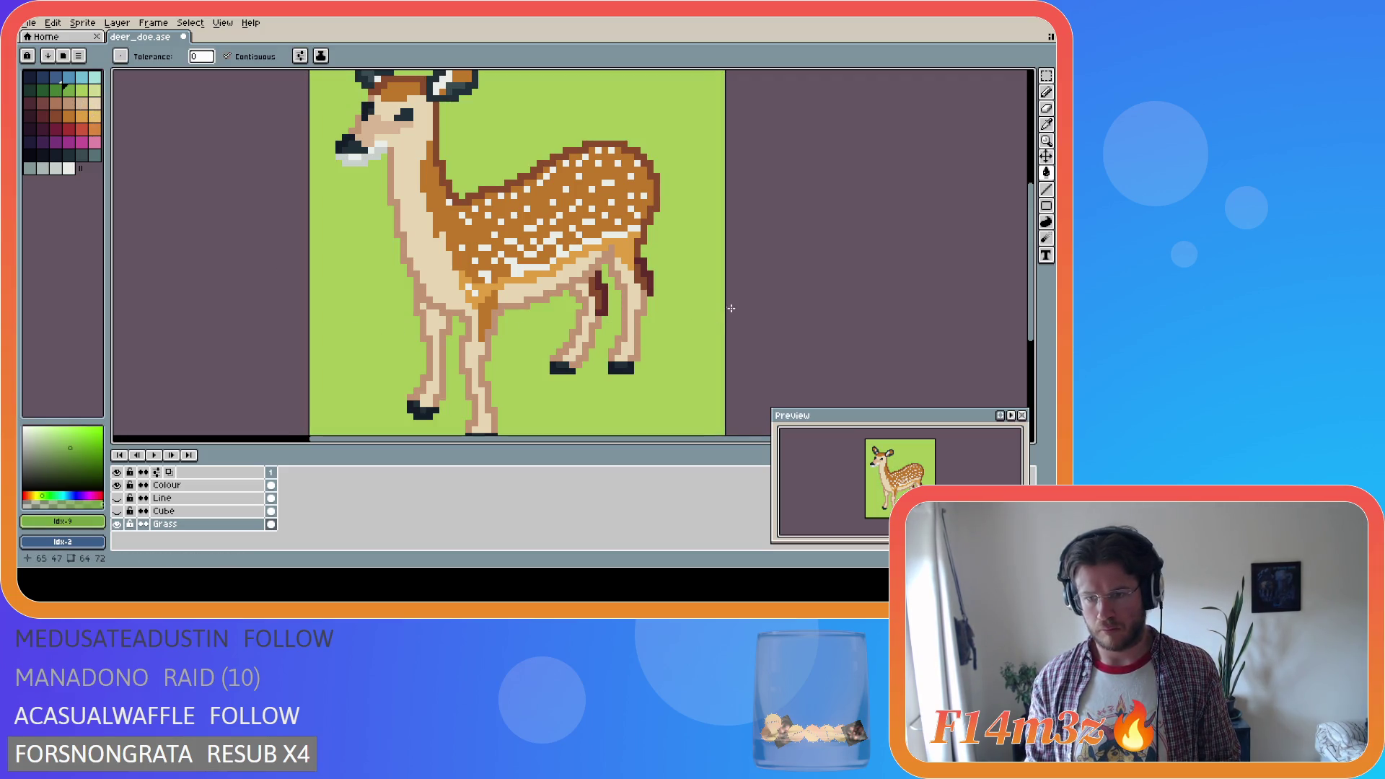
mouse_move(1038, 304)
mouse_down()
mouse_move(1037, 284)
mouse_move(1040, 302)
mouse_up()
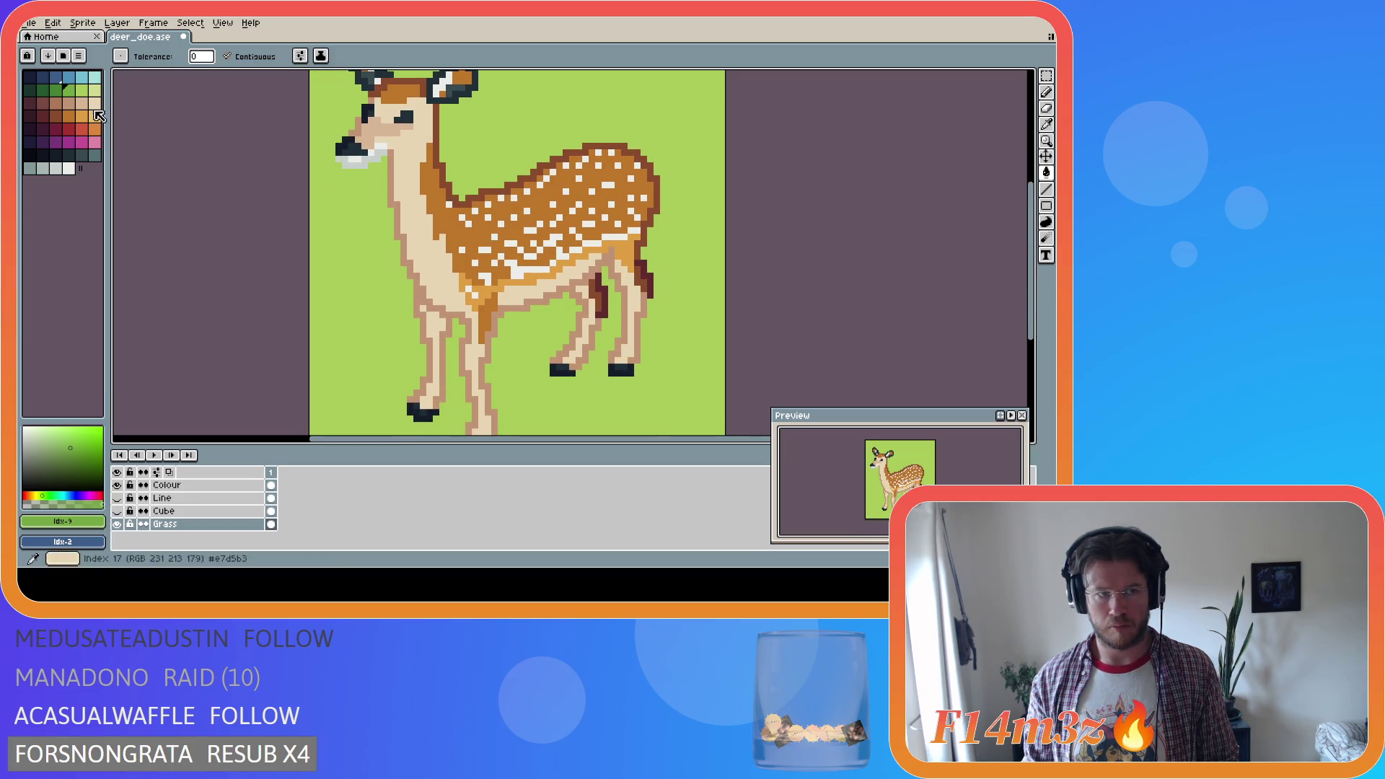
click(368, 315)
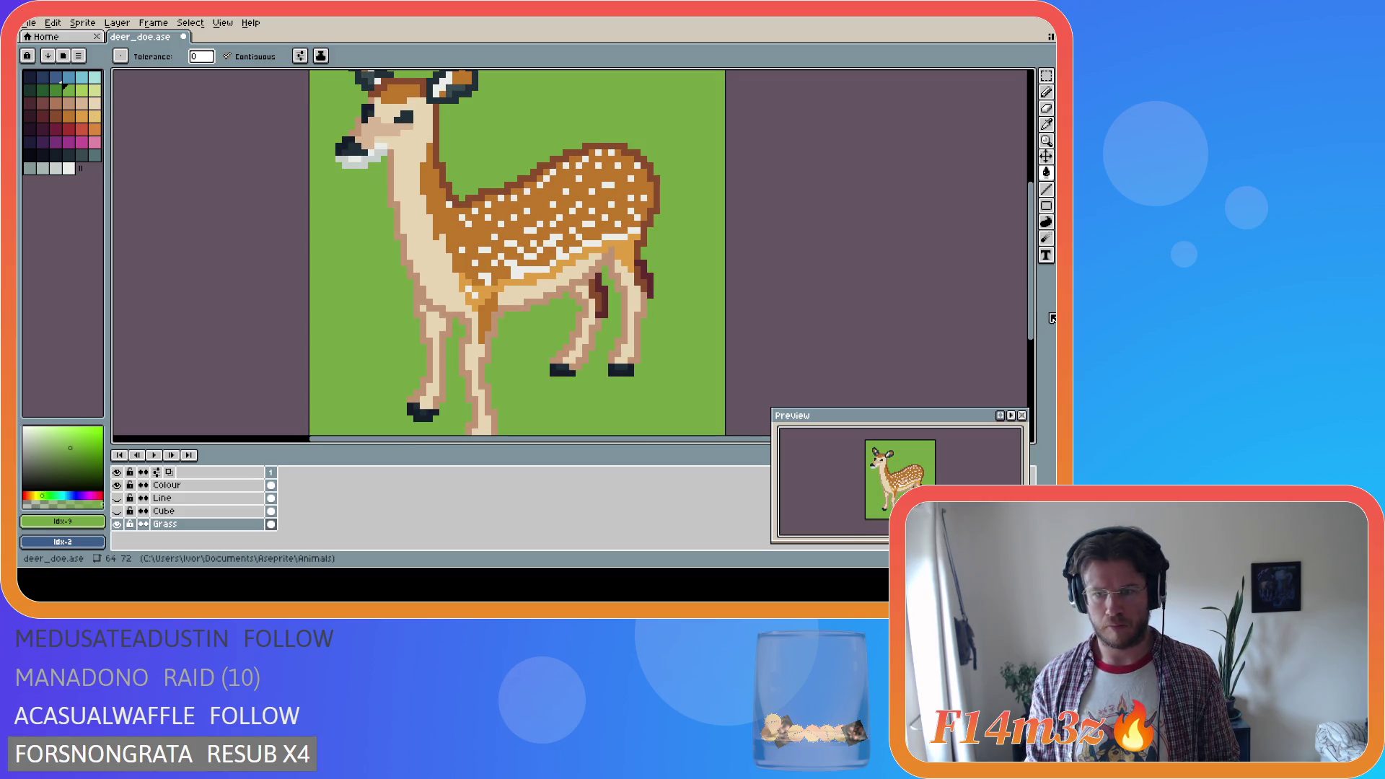
drag(1040, 301, 1030, 291)
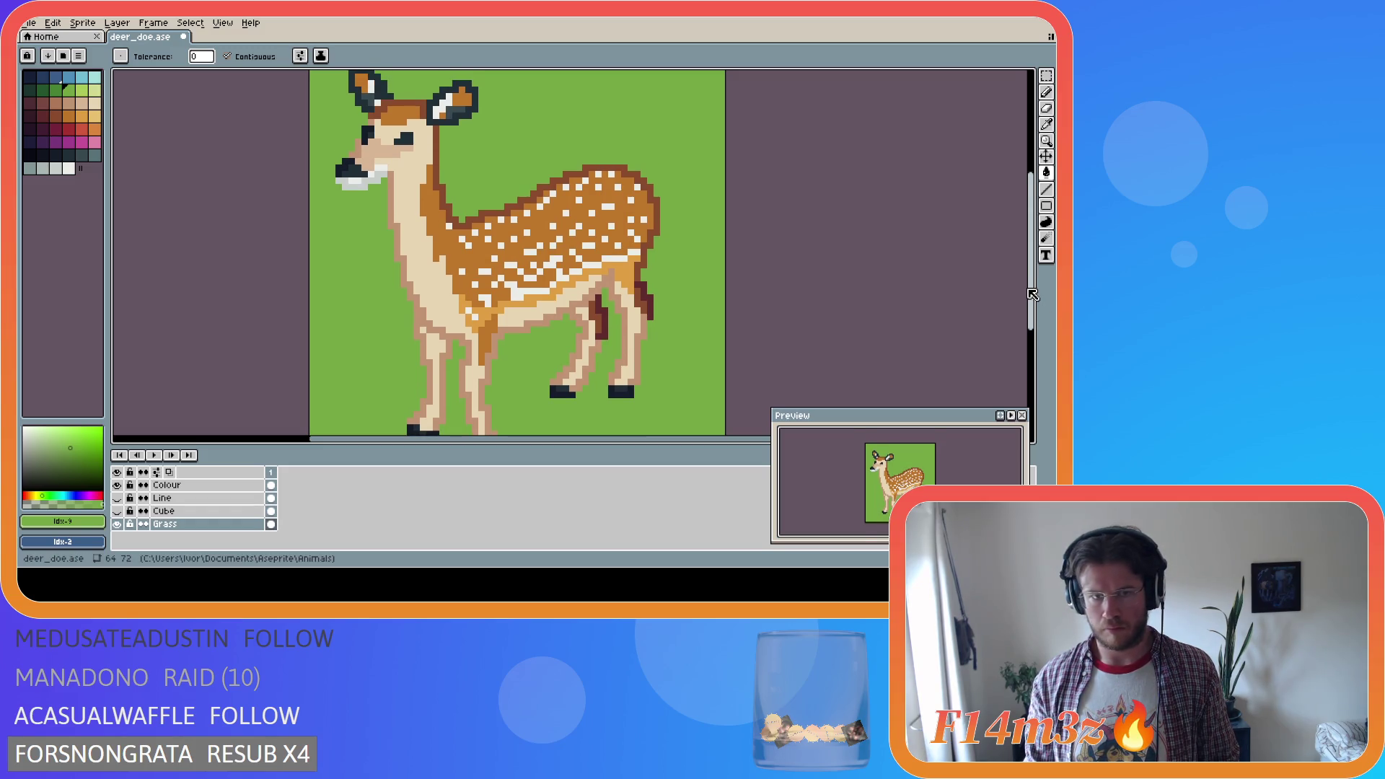
click(56, 169)
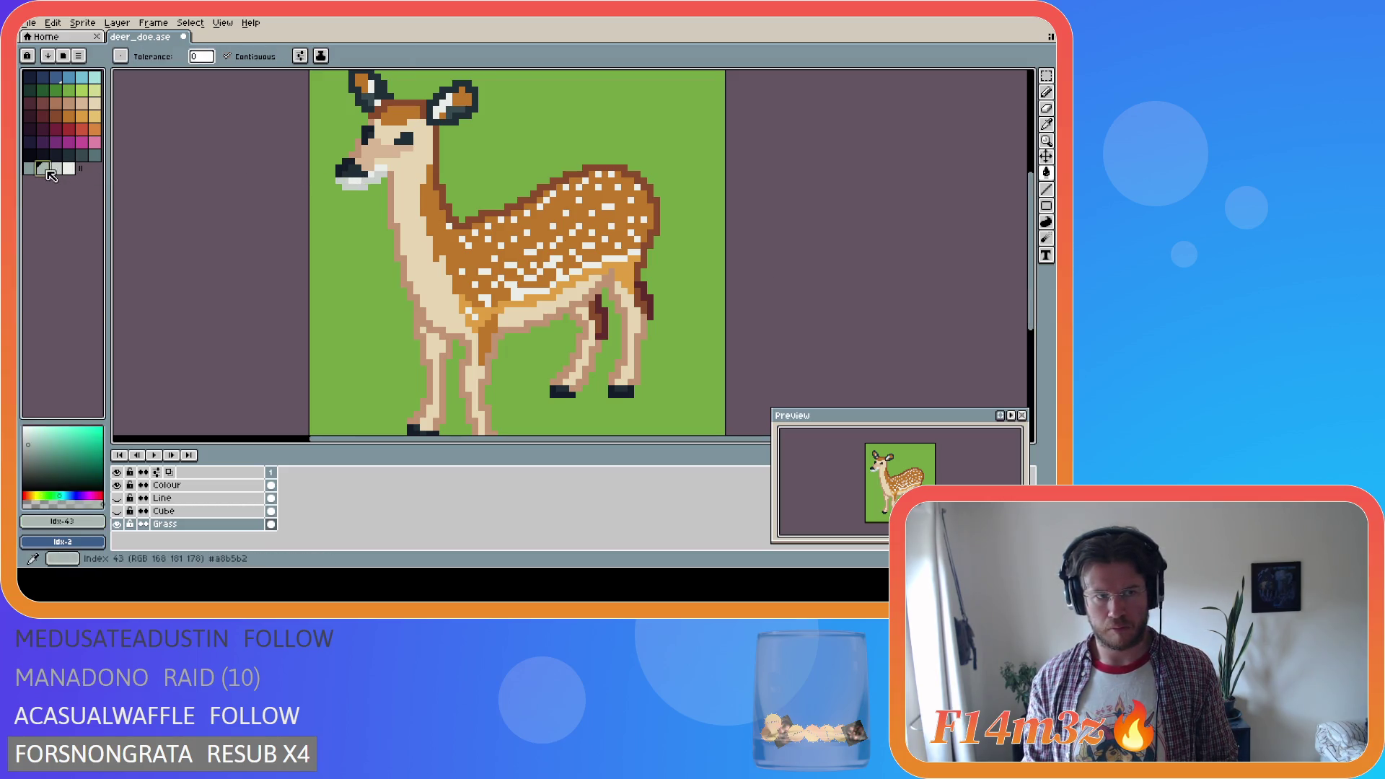
click(359, 195)
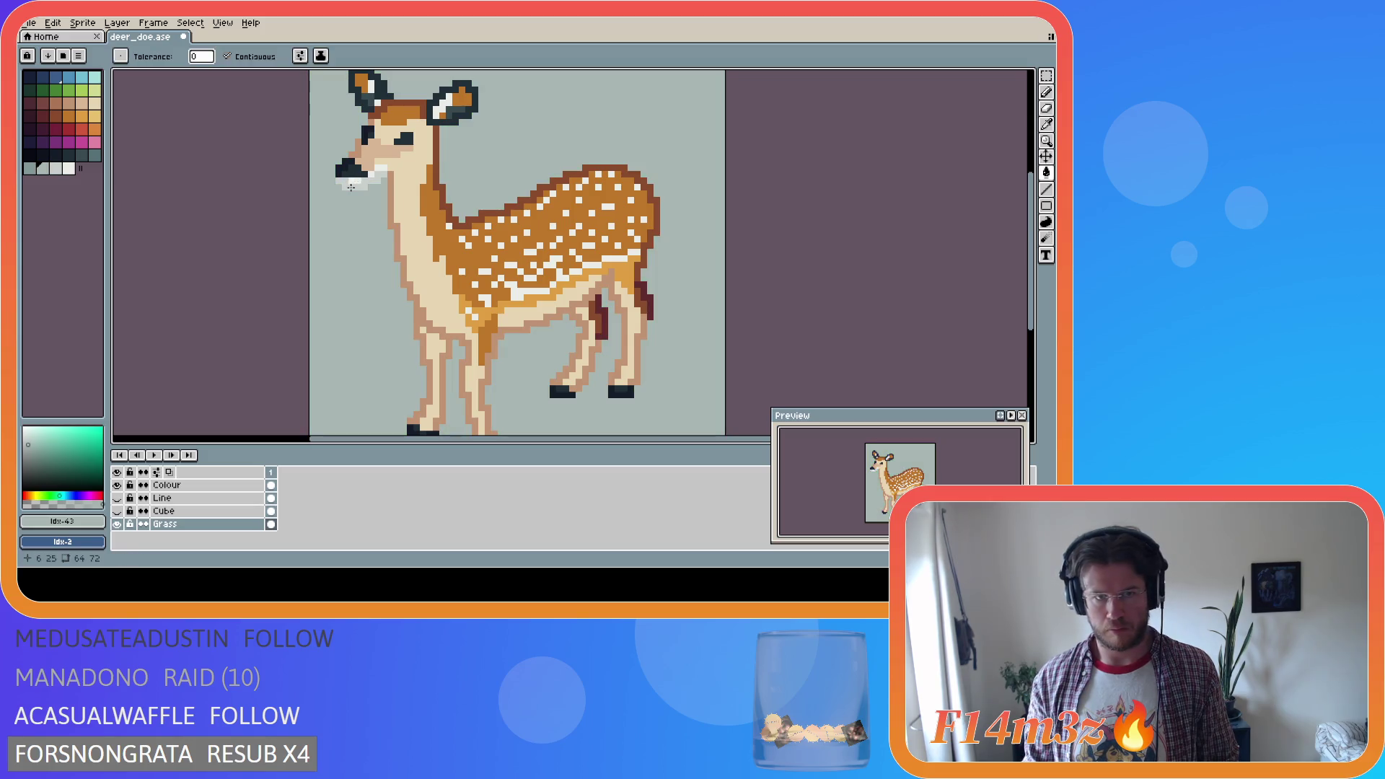
key(ctrl+z)
On the Colour layer, recolour the cream neck, belly and legs with tan #d7b594, then save
click(209, 485)
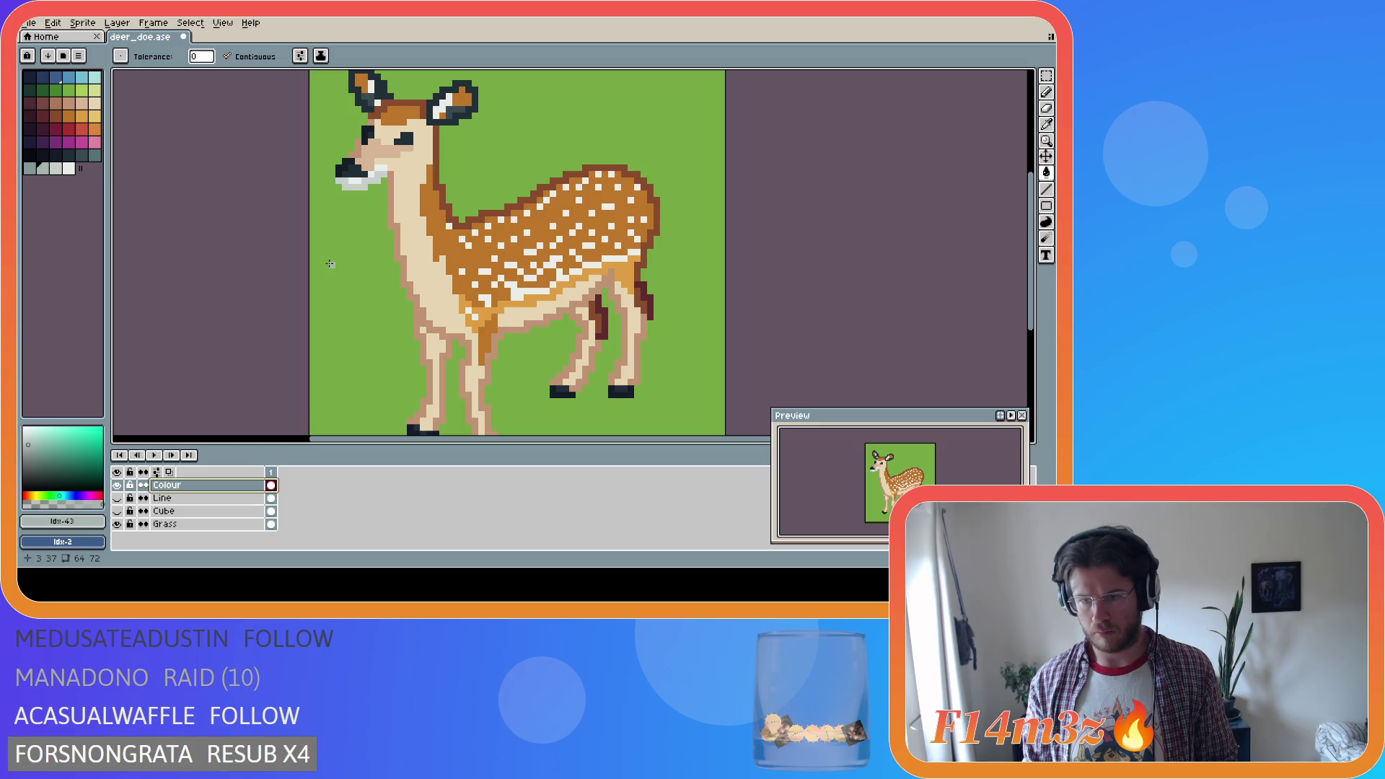
alt+click(413, 187)
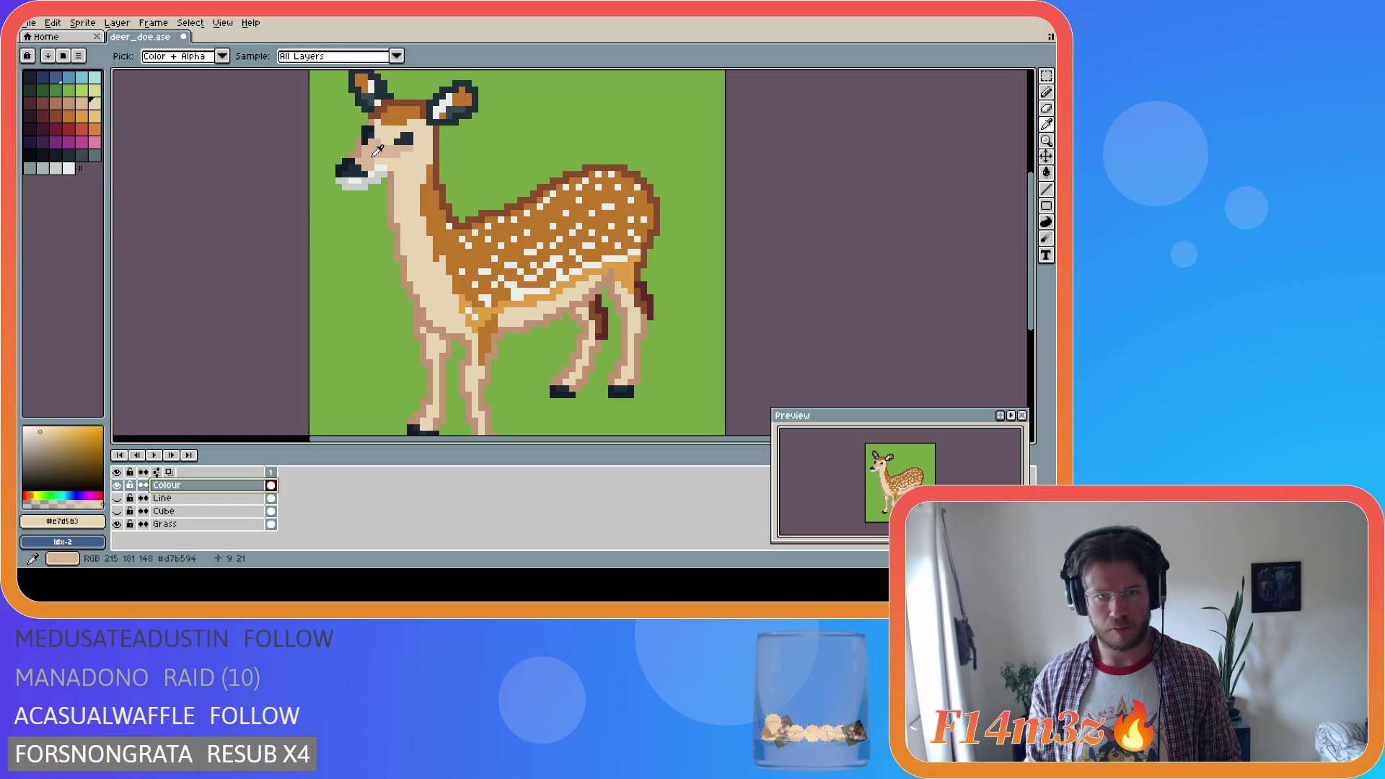
alt+click(372, 157)
click(396, 211)
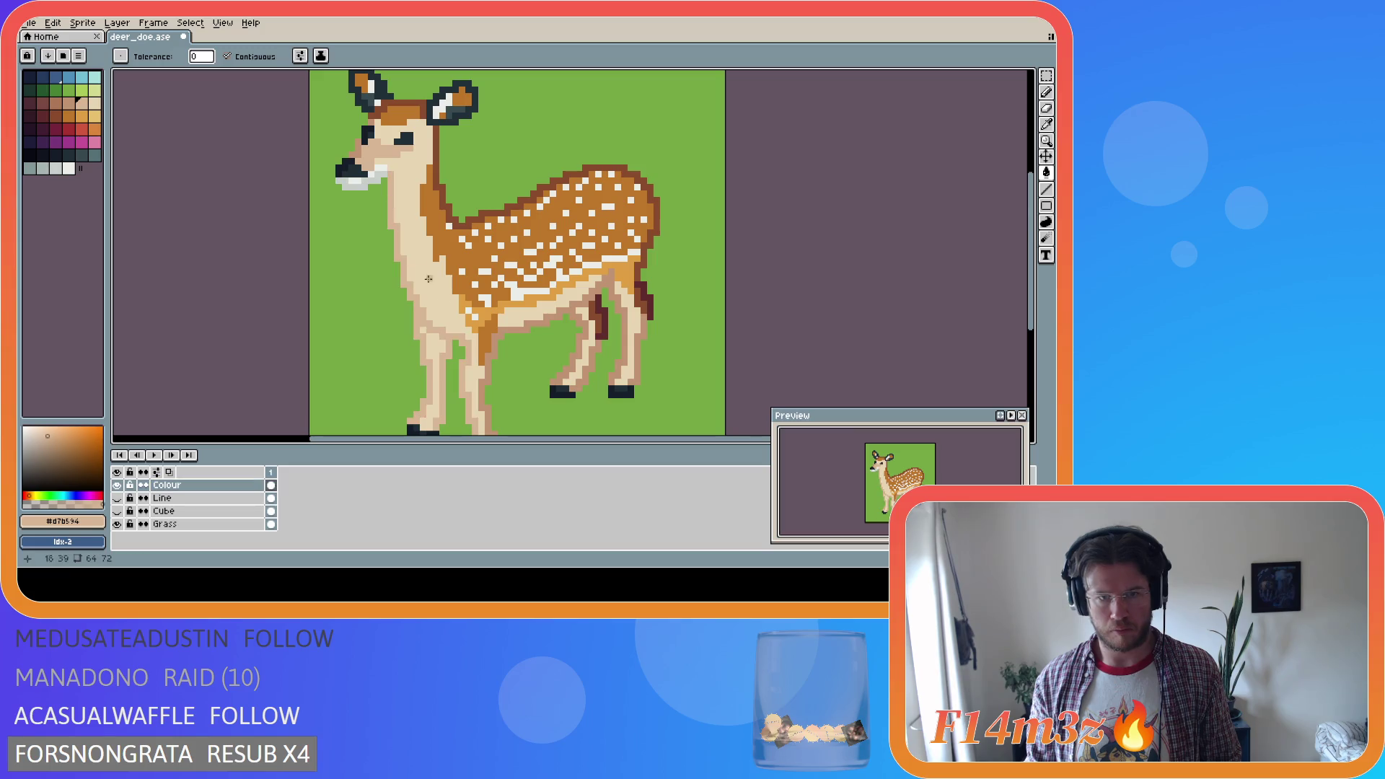
click(508, 329)
click(639, 349)
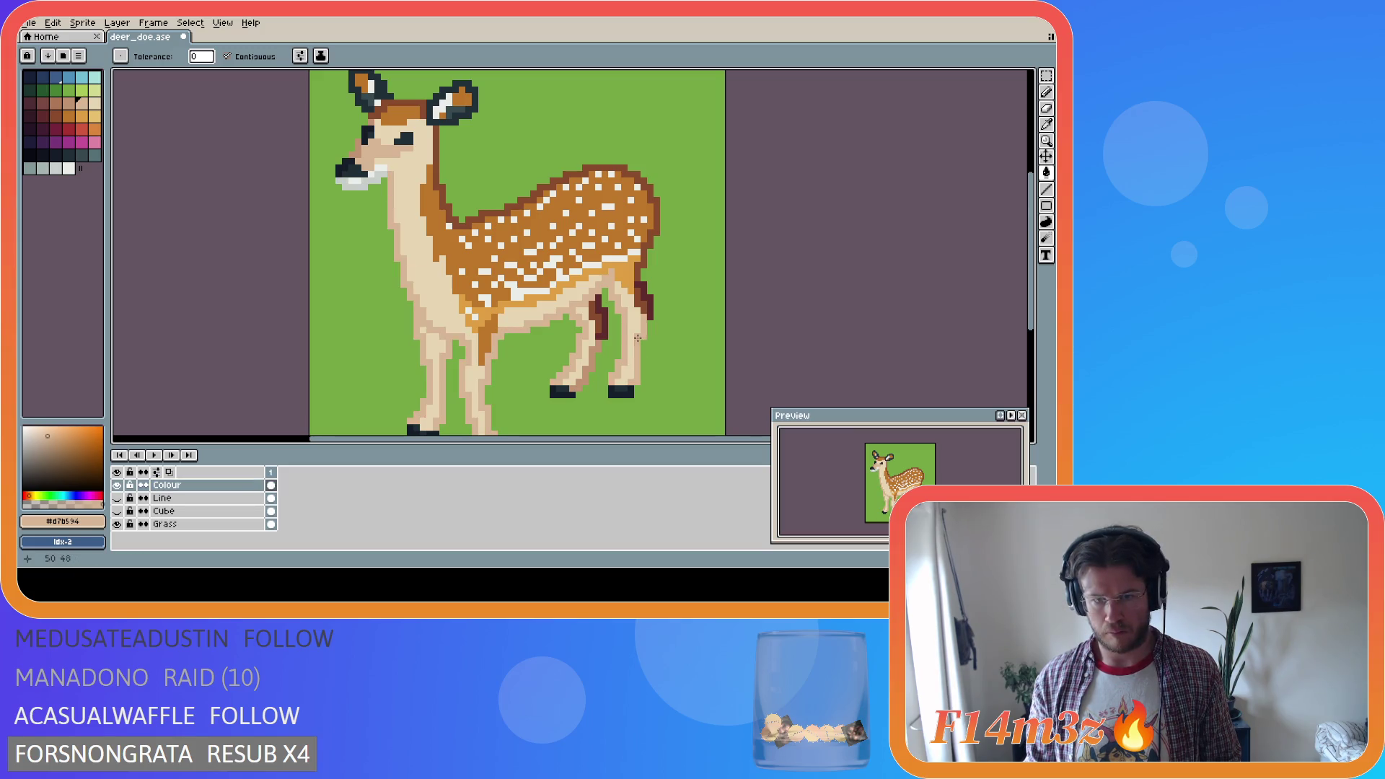
click(599, 348)
key(ctrl+s)
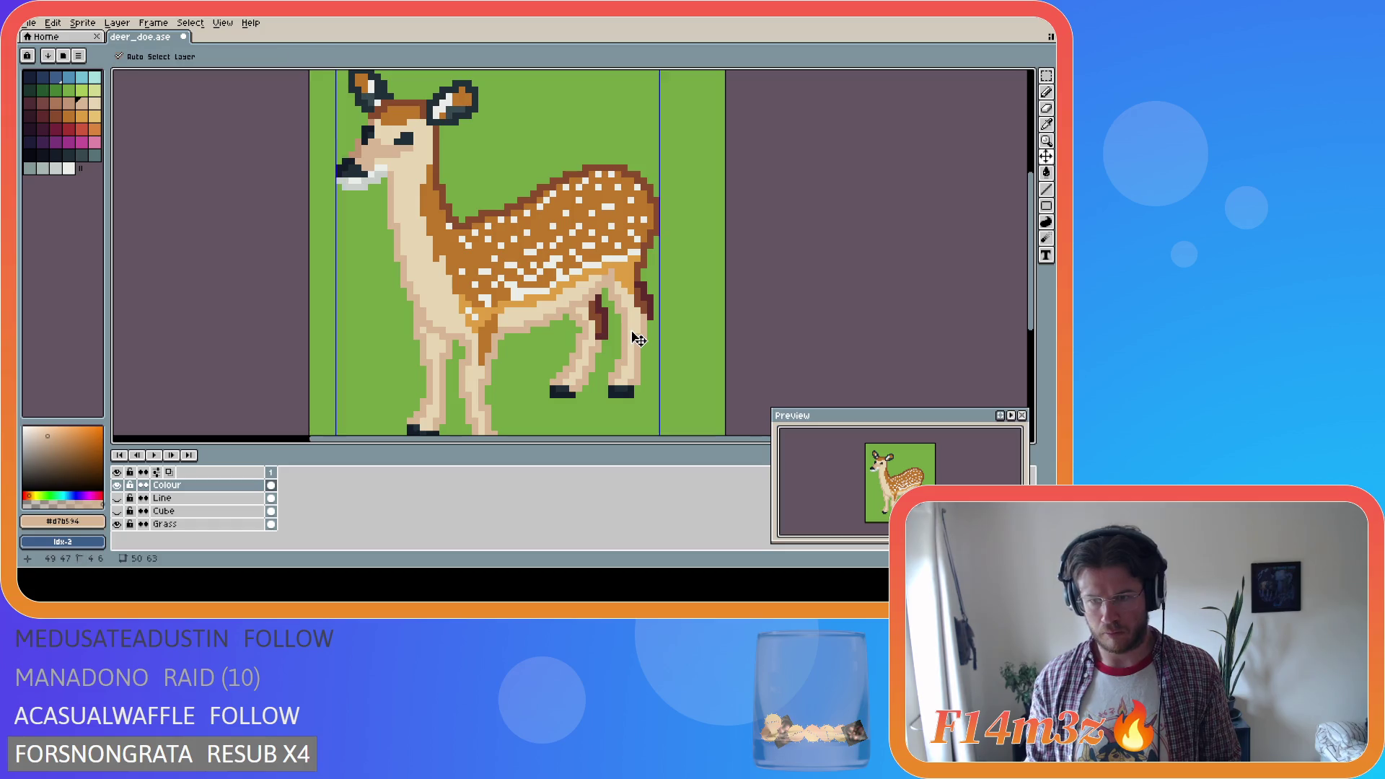
Select the doe's front leg with the Rectangular Marquee and nudge it into place
drag(1032, 313, 1016, 334)
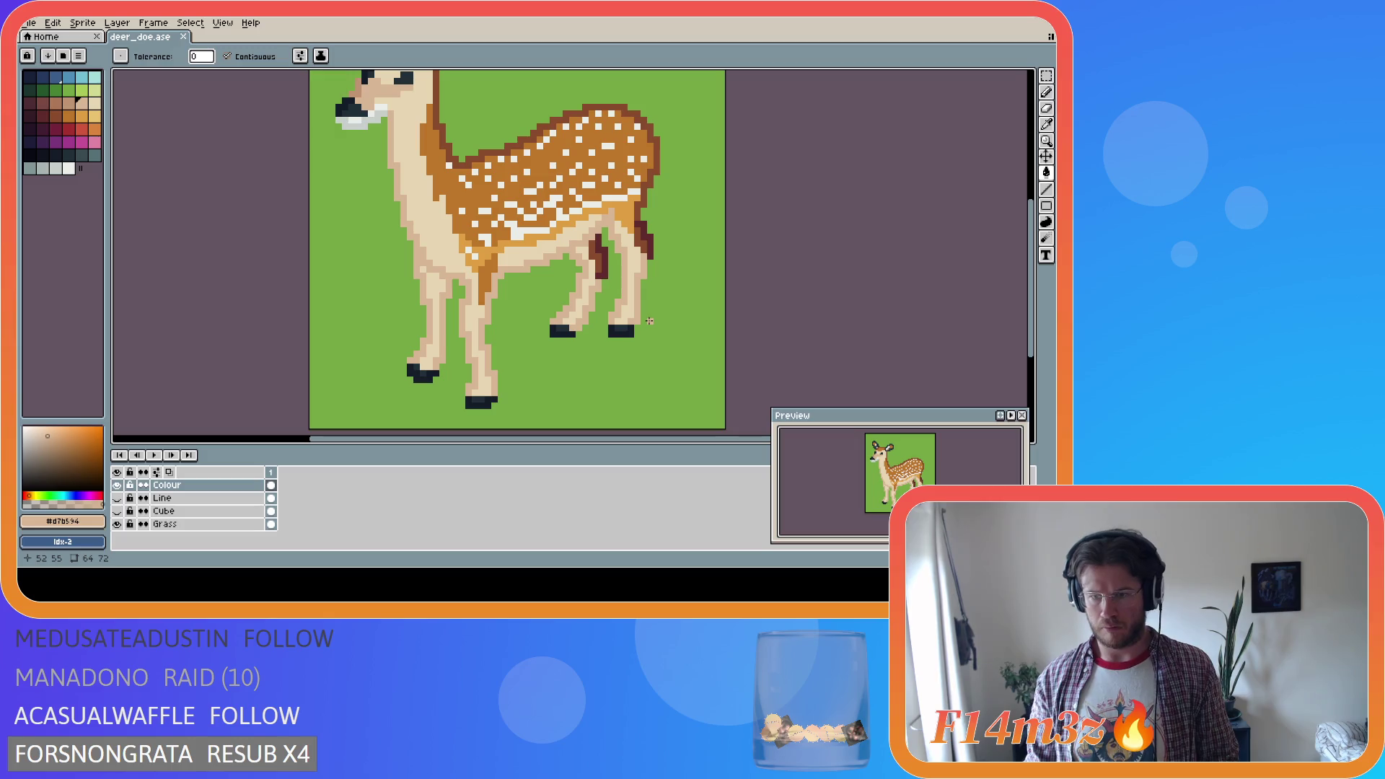
key(m)
mouse_move(507, 418)
mouse_down()
mouse_move(488, 360)
mouse_move(495, 383)
mouse_up()
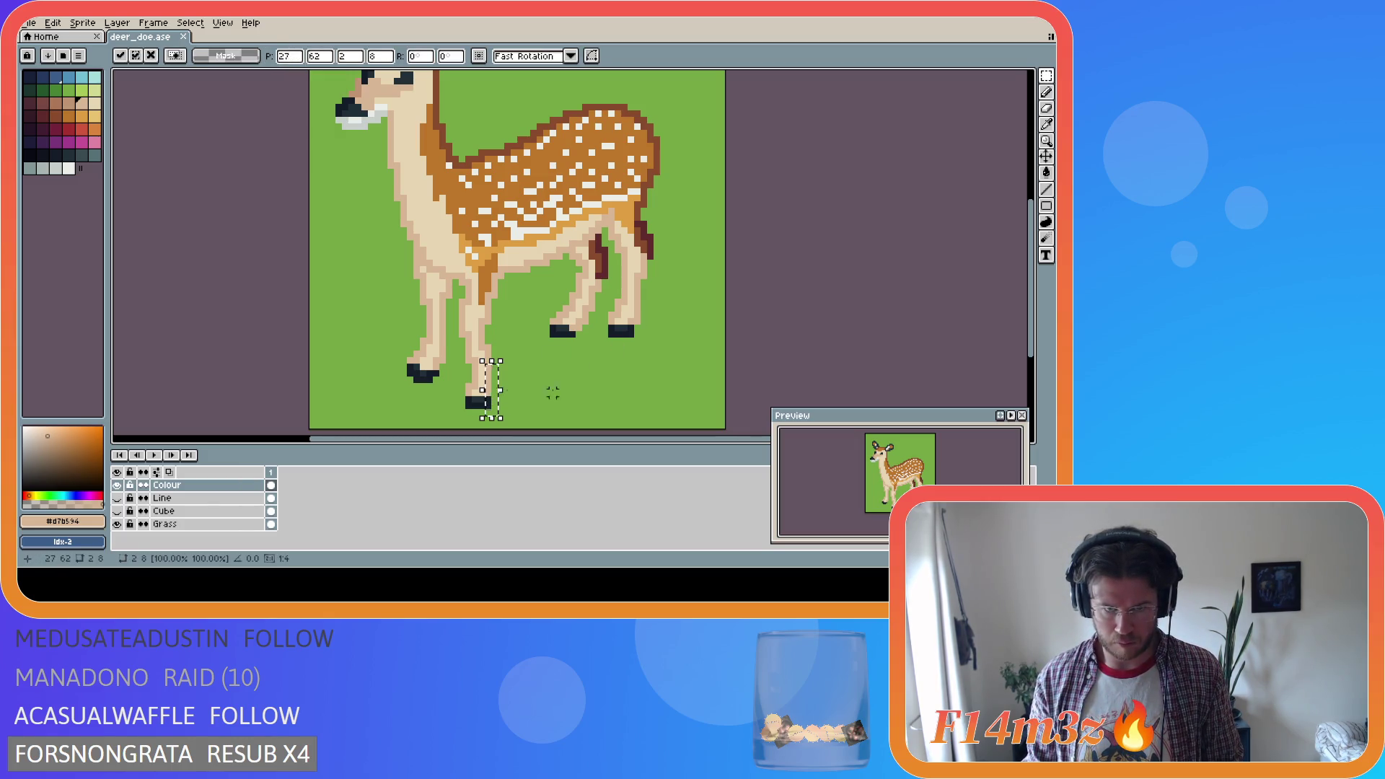
click(565, 411)
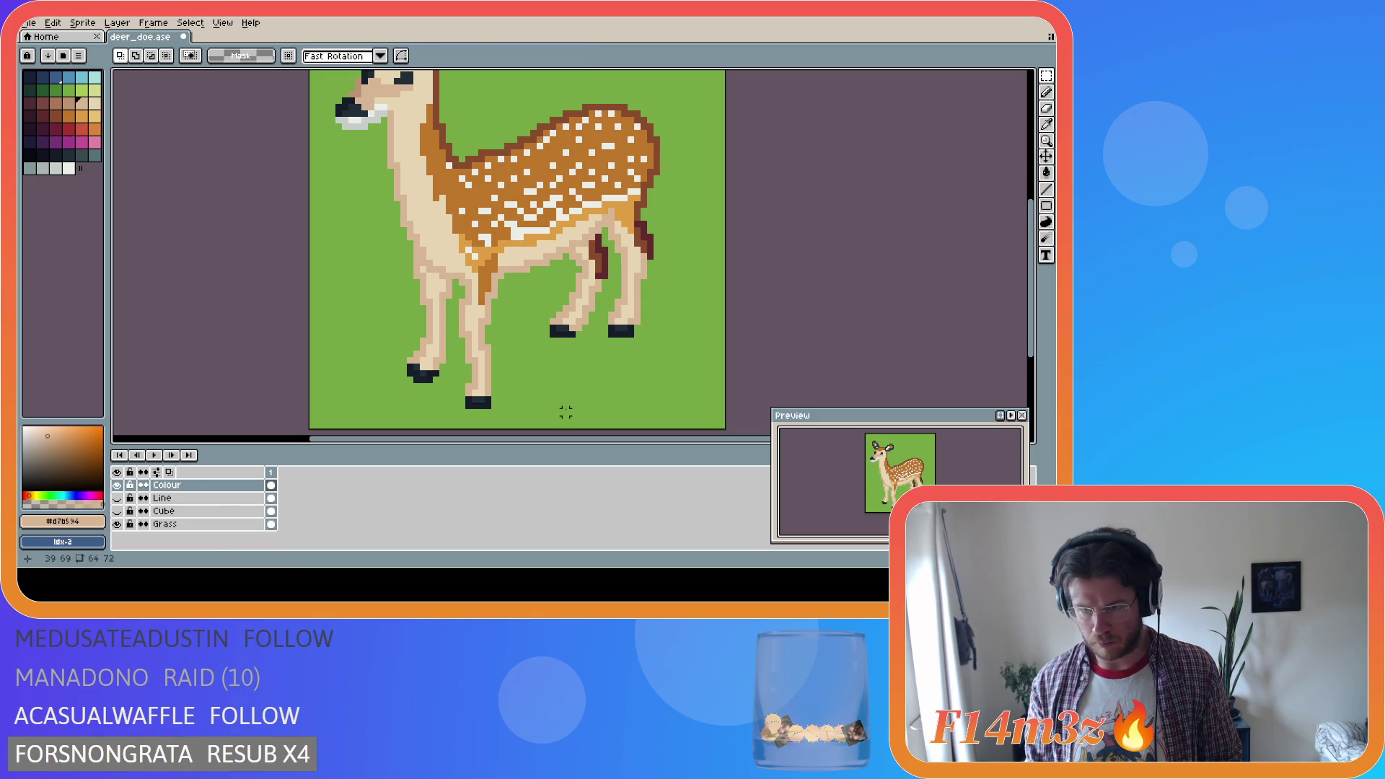
Shift the front hoof one pixel left under the leg and commit the move
drag(532, 424, 456, 374)
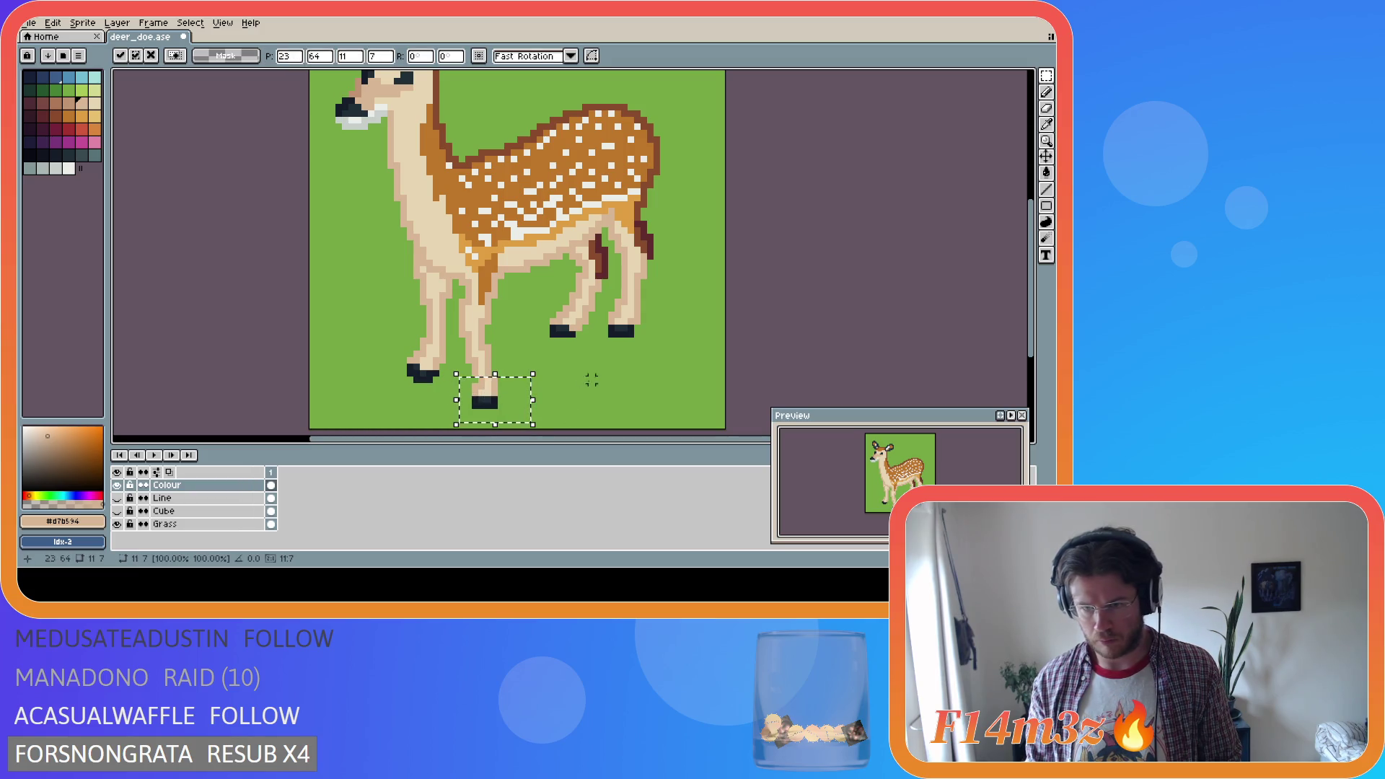
key(Left)
click(559, 425)
drag(560, 426, 457, 369)
key(Right)
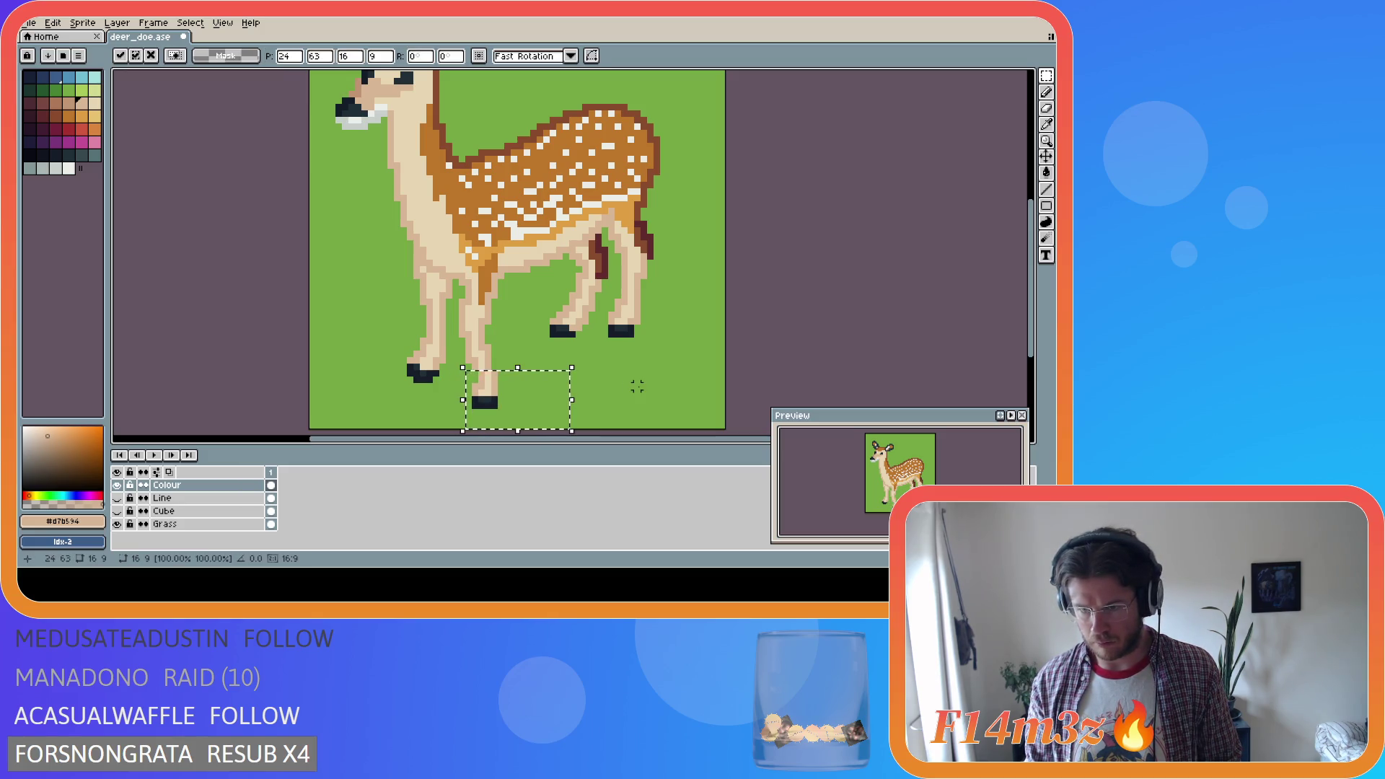
key(ctrl+z)
key(ctrl+z)
key(ctrl+z)
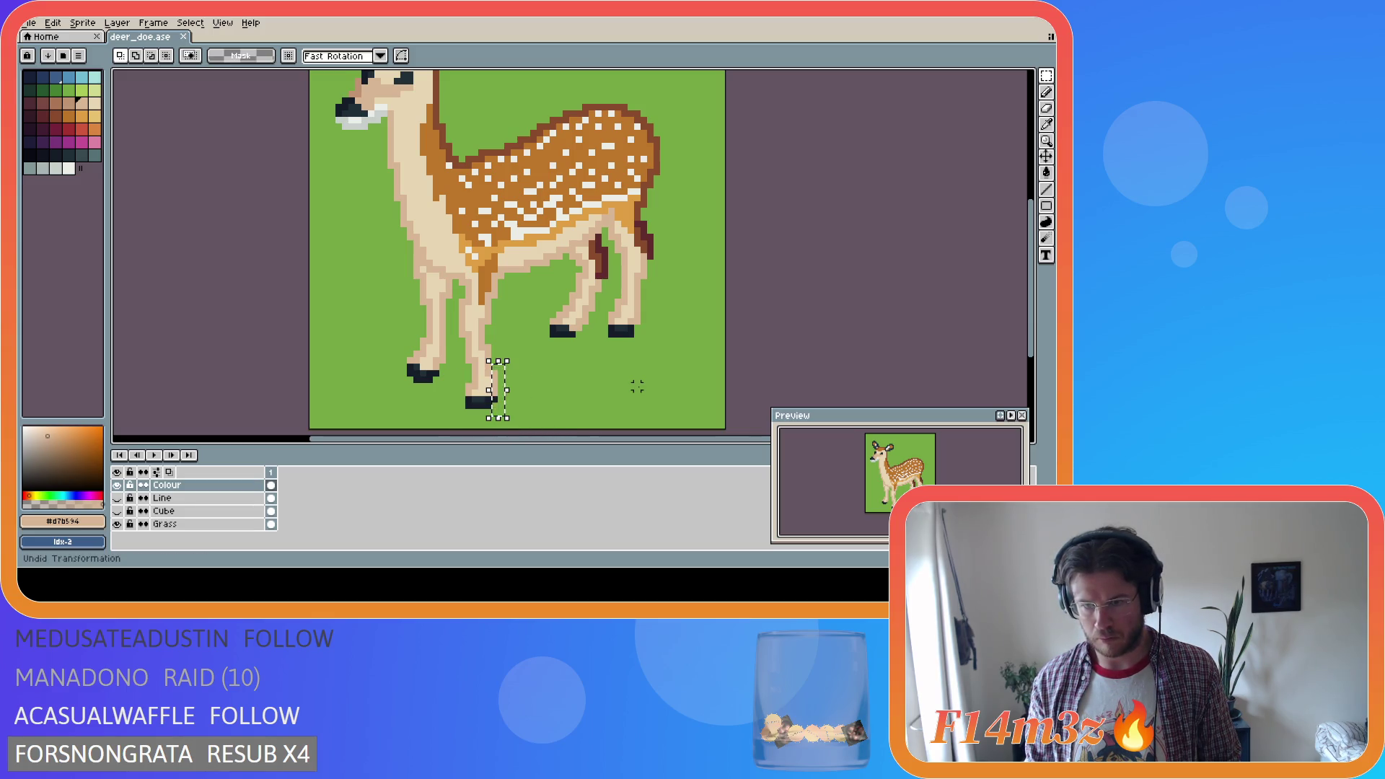
key(ctrl+d)
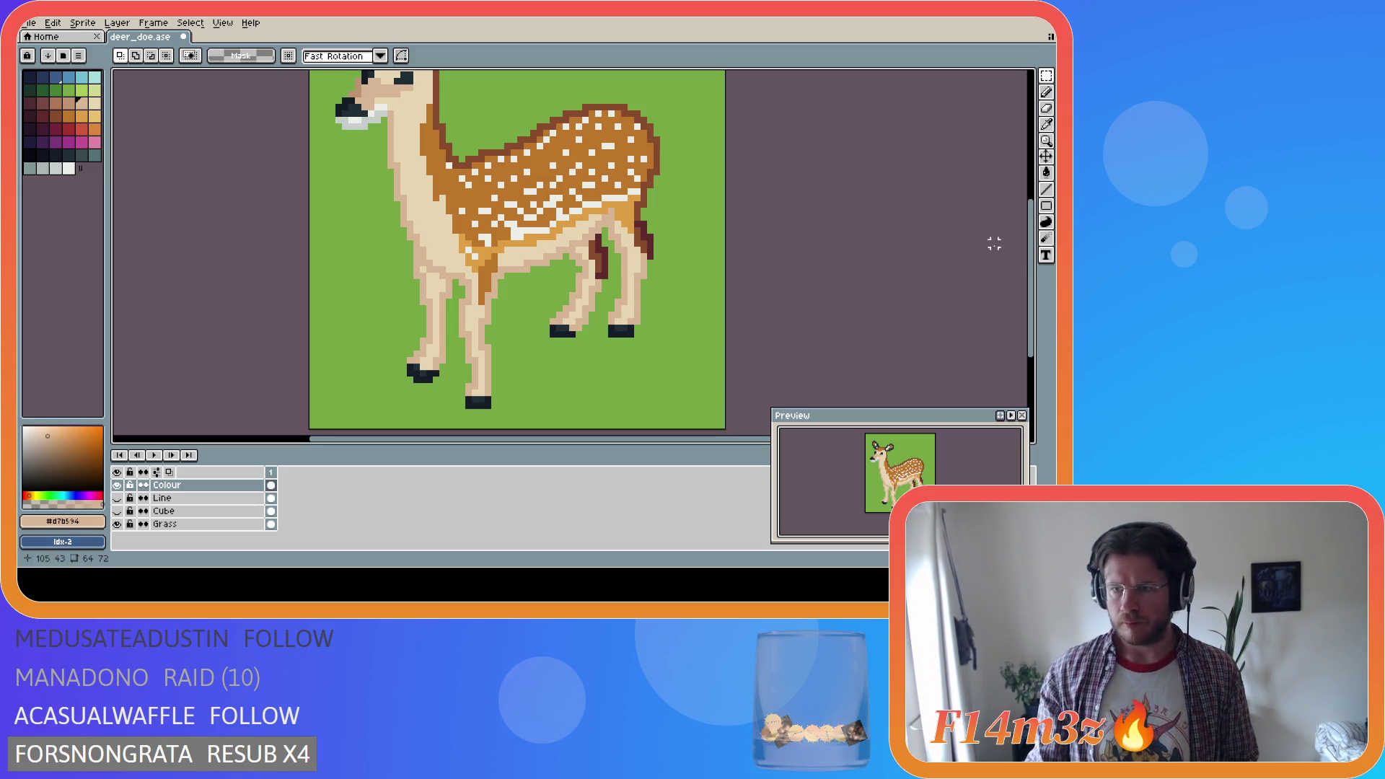
scroll(943, 238, up, 2)
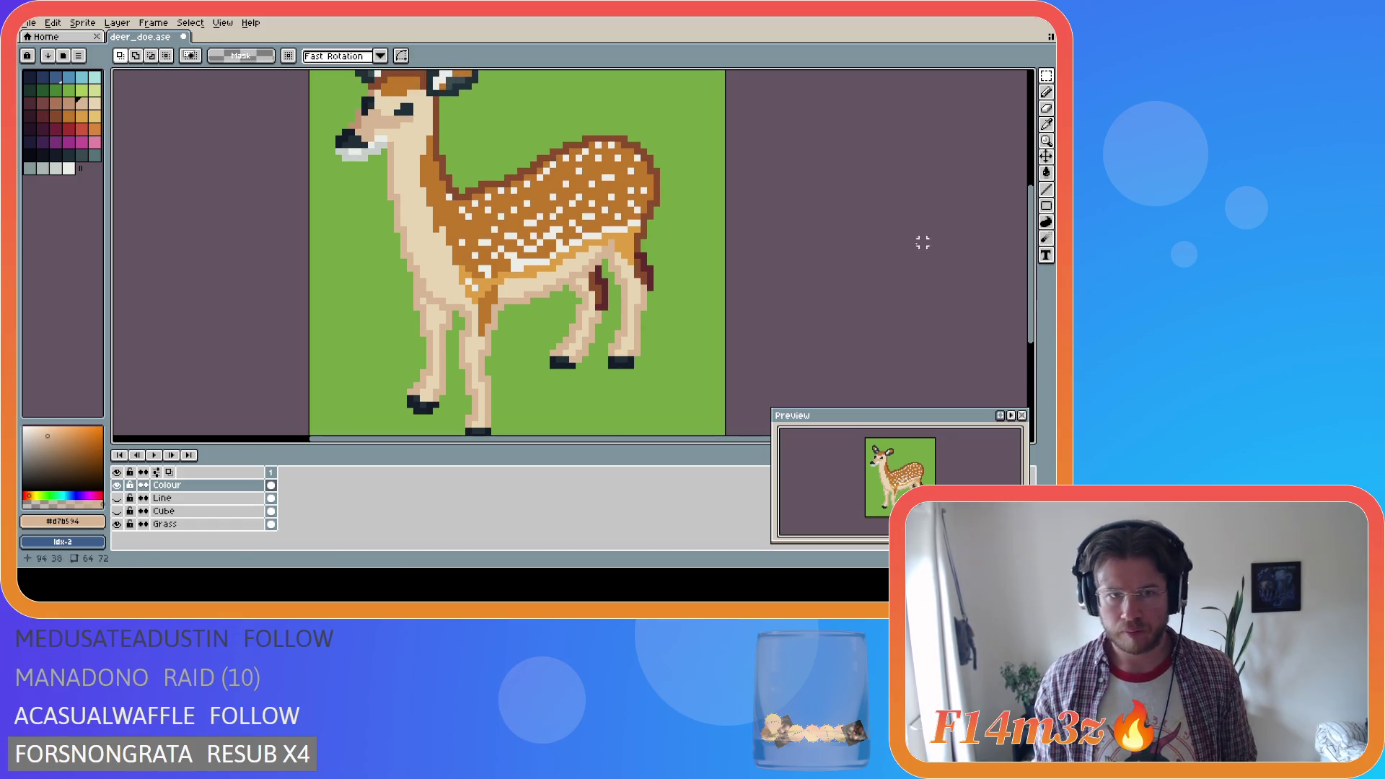
Brighten a few snout pixels with light grey sampled from the snout, and save deer_doe.ase
key(i)
click(383, 141)
key(b)
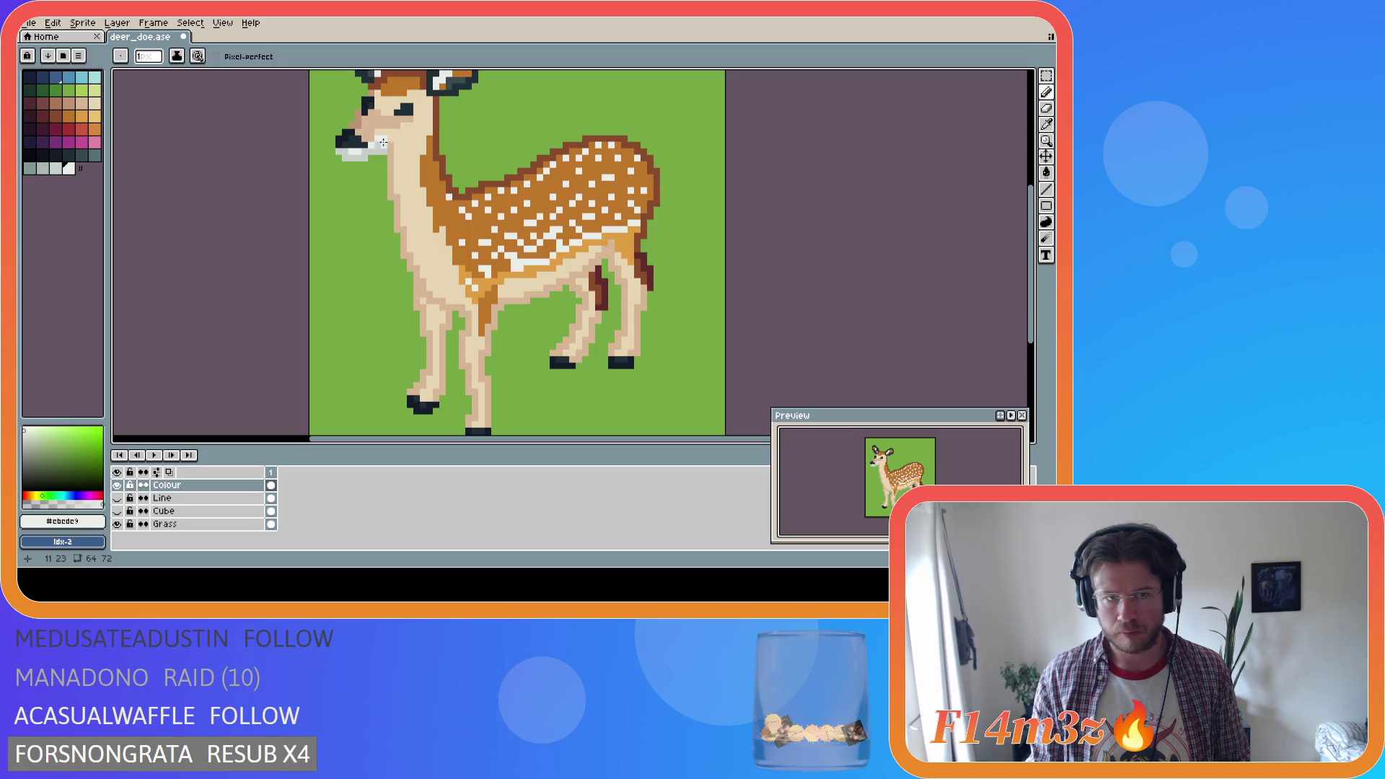
click(379, 146)
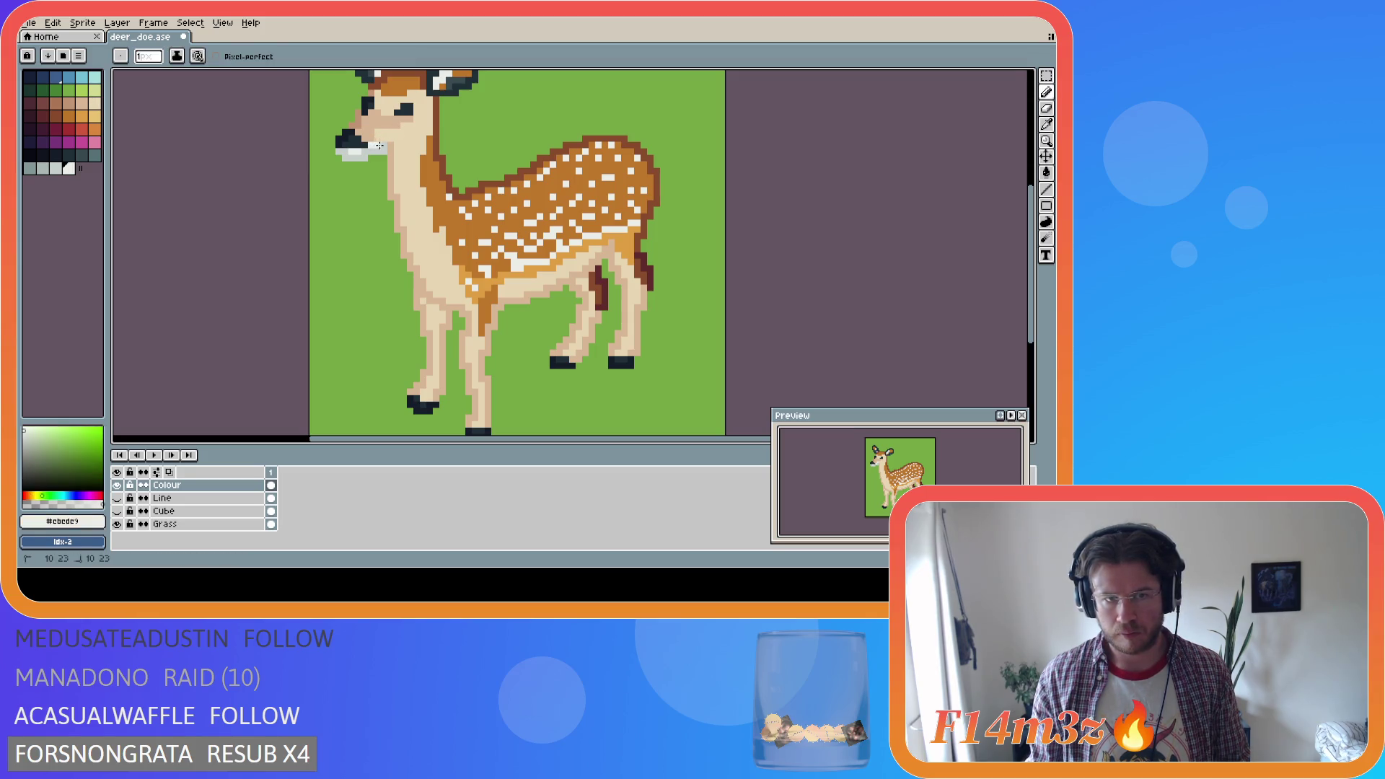
drag(384, 146, 383, 146)
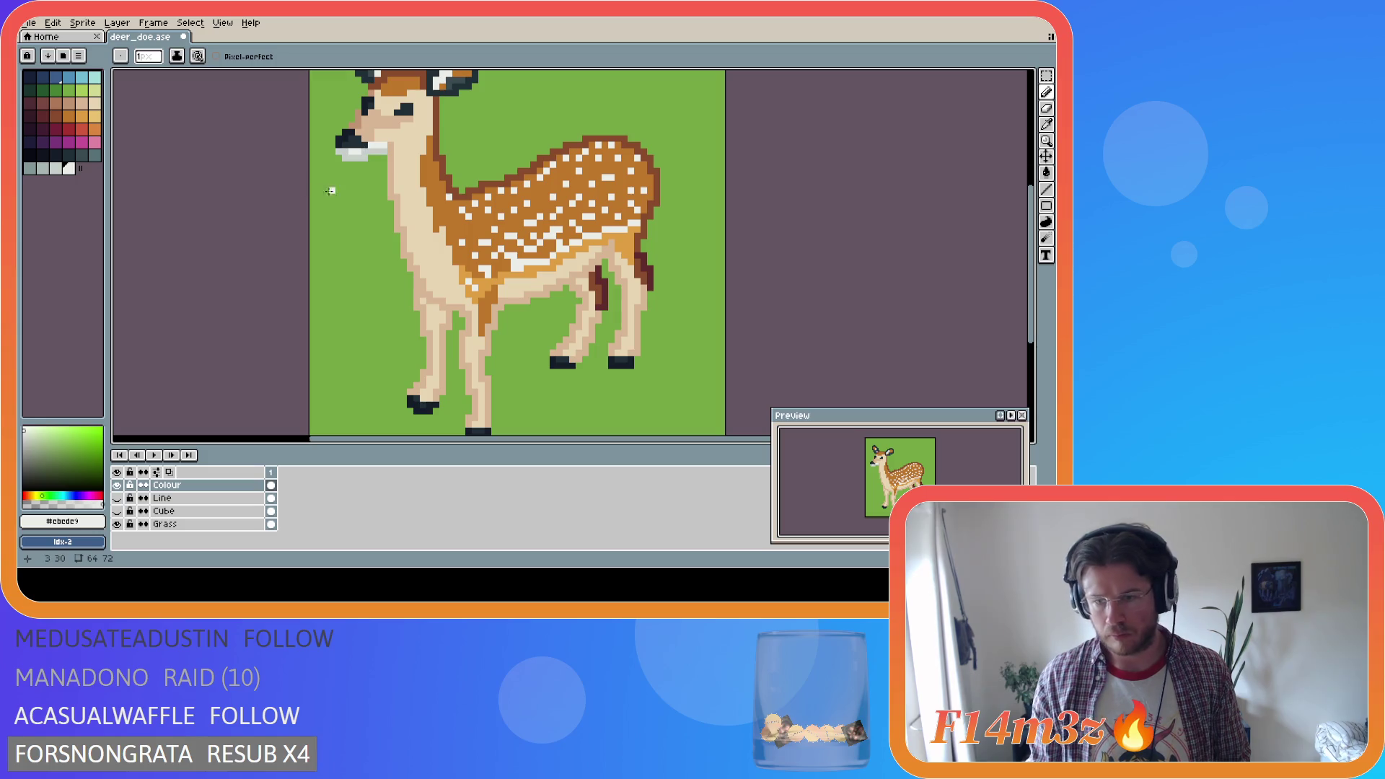
key(ctrl+z)
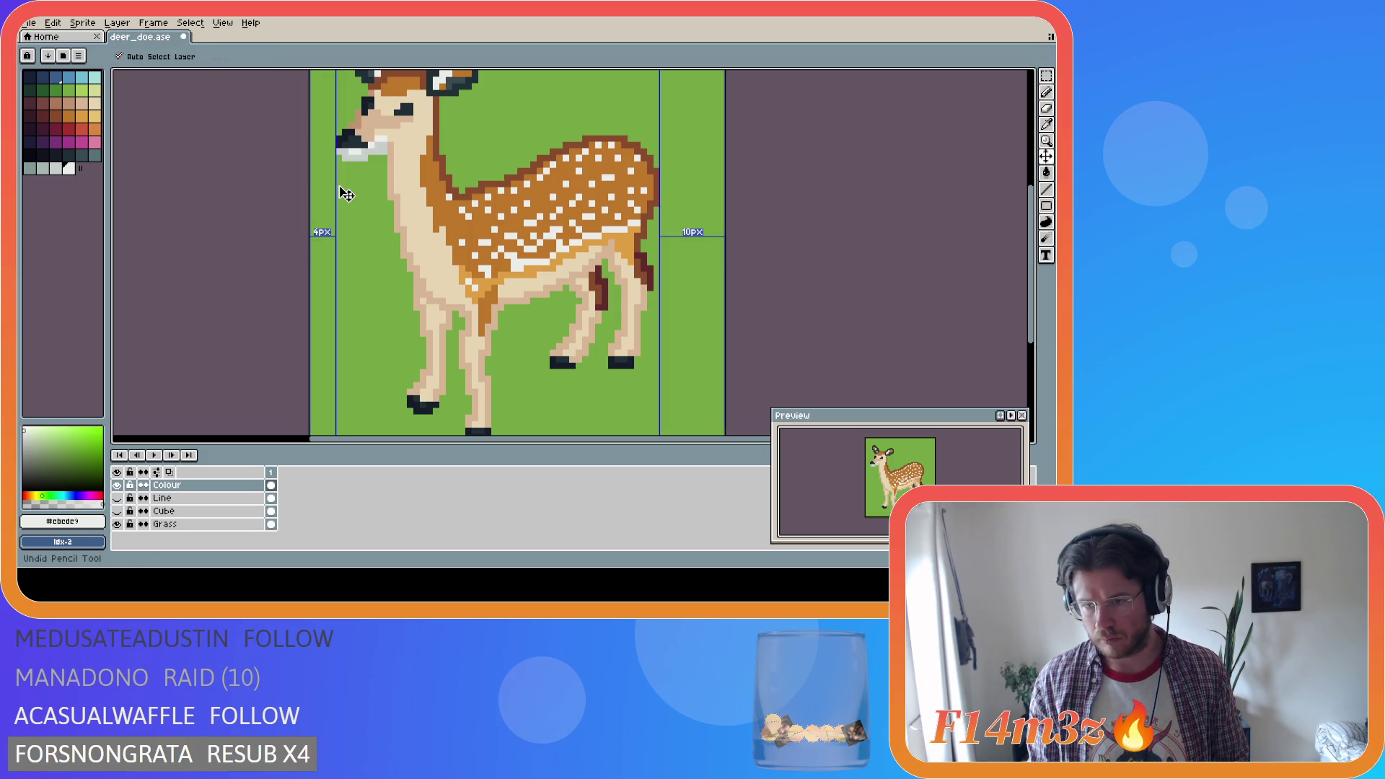
key(ctrl+y)
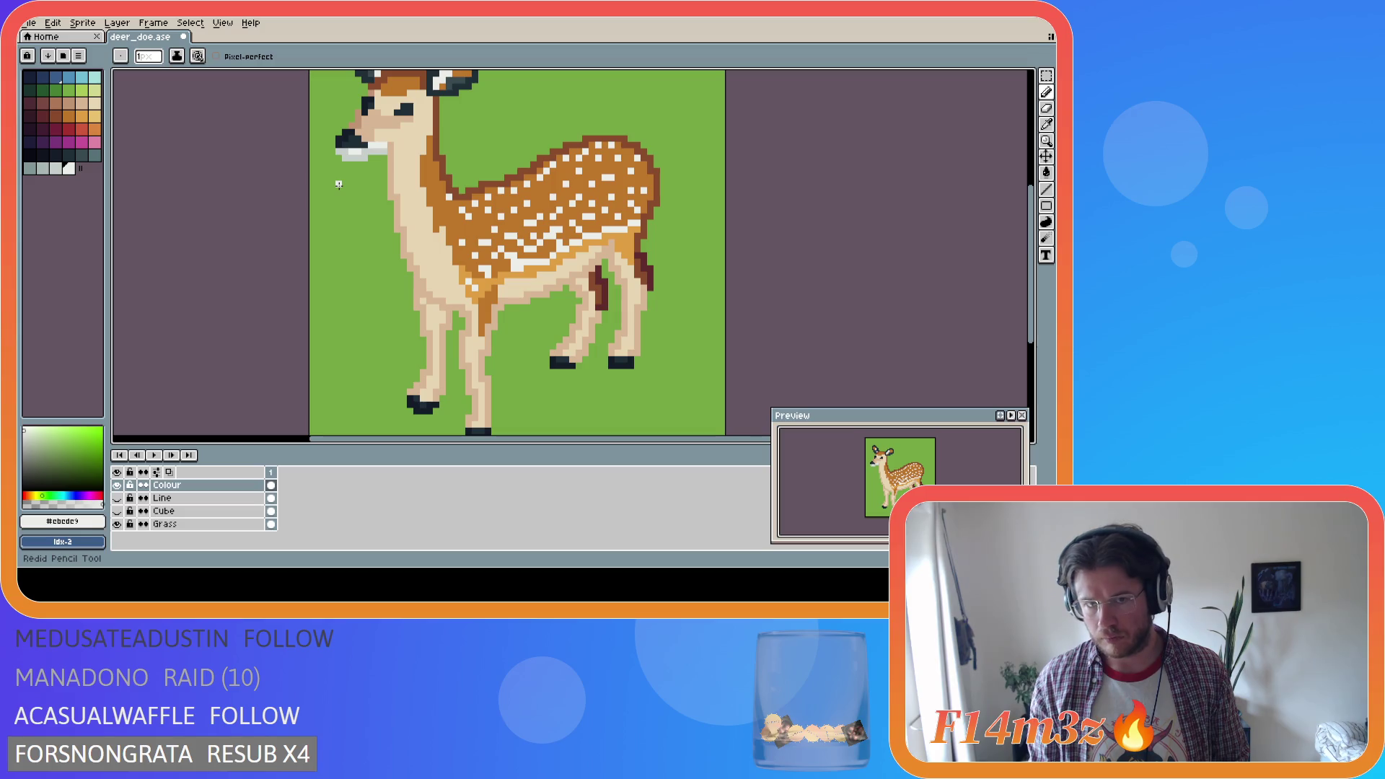
key(ctrl+s)
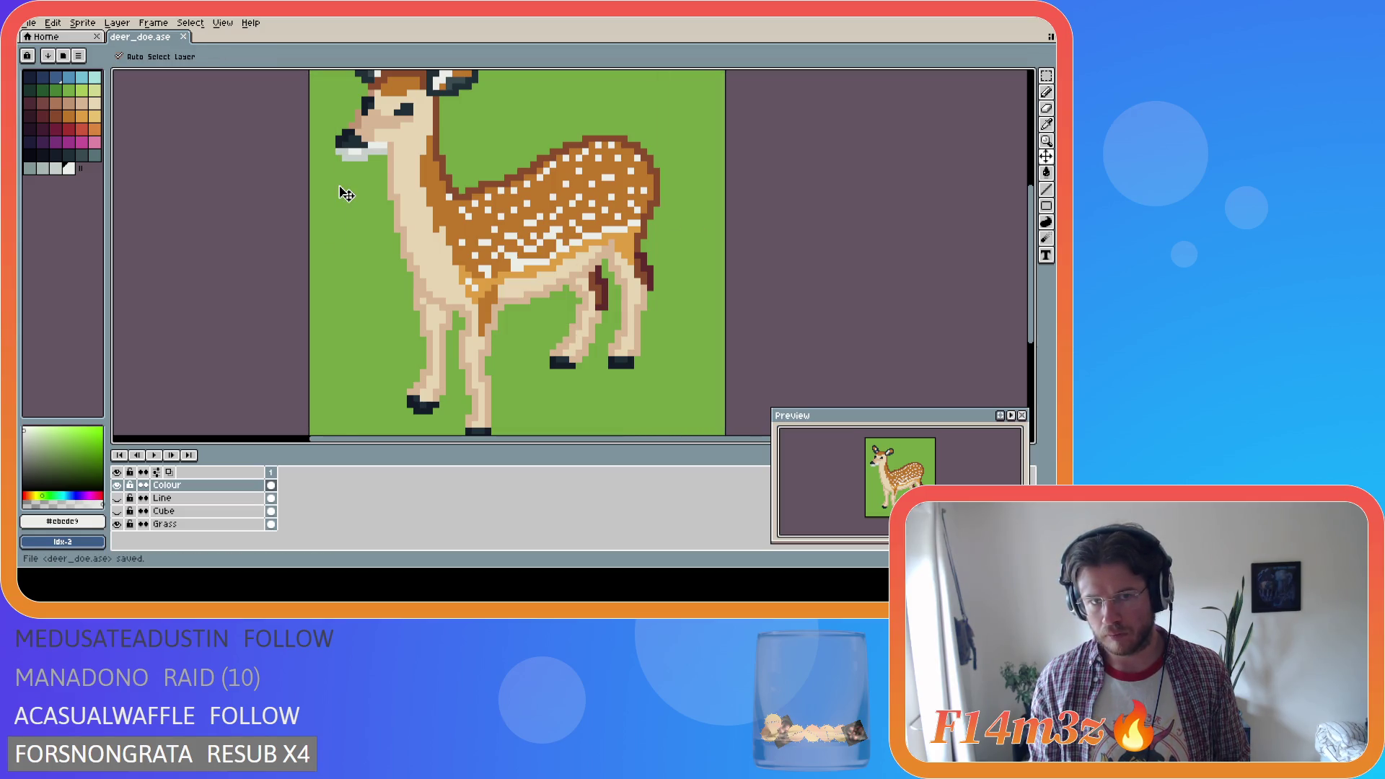
key(i)
key(b)
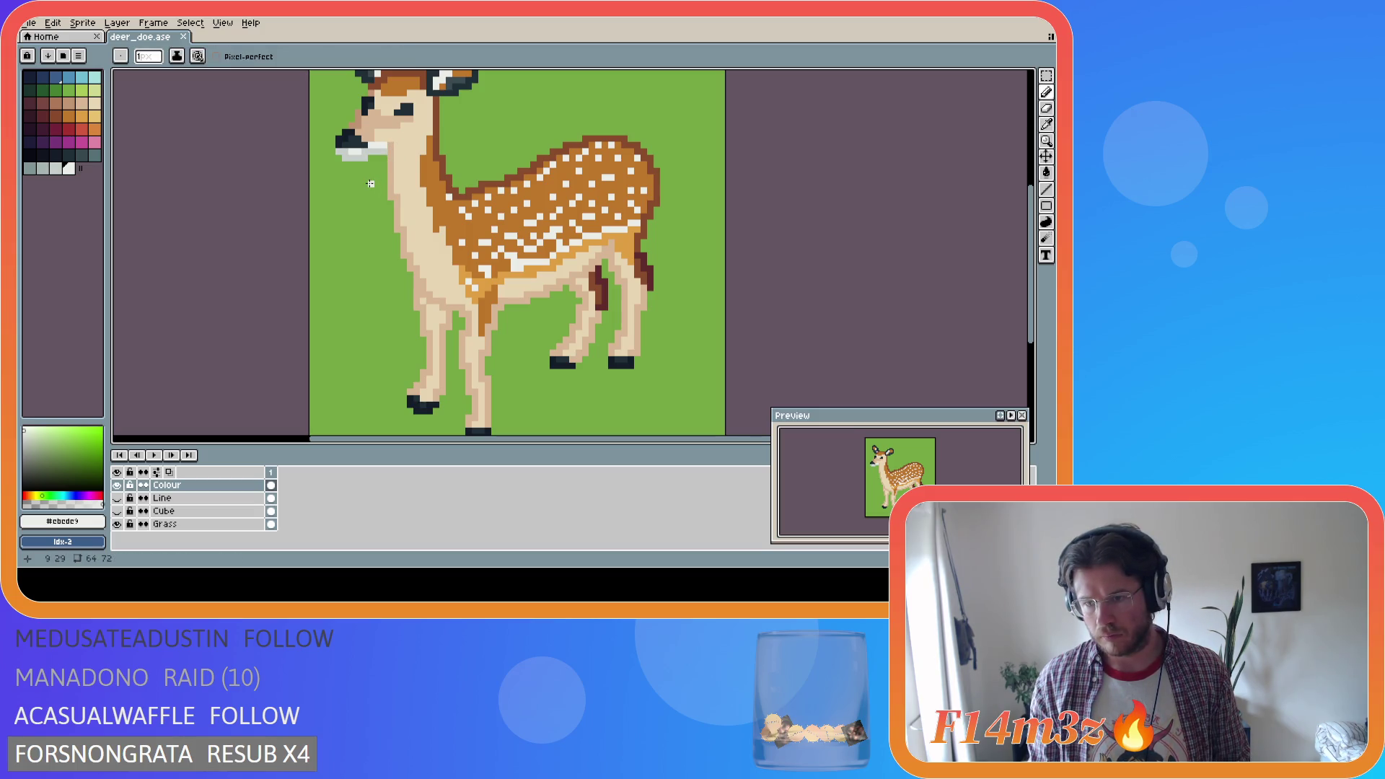
key(ctrl+z)
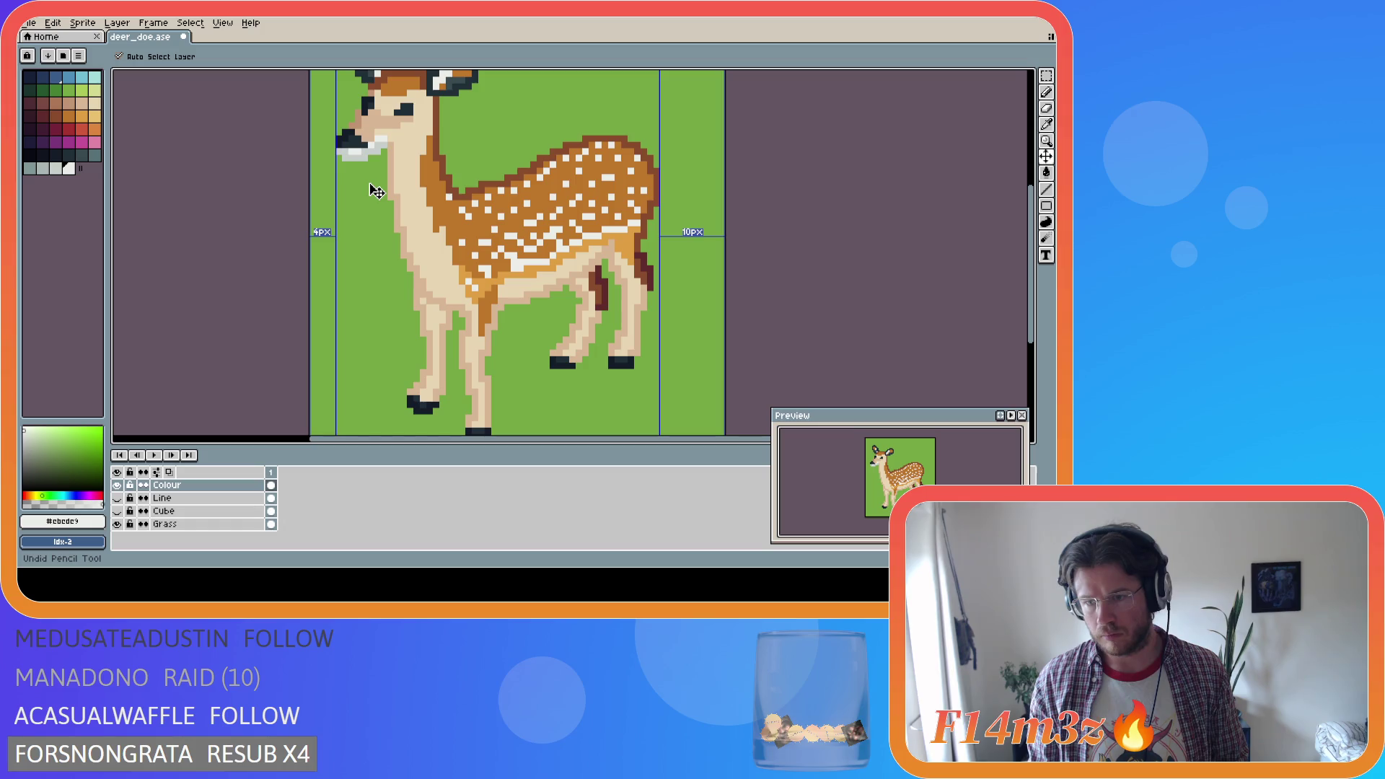
key(ctrl+y)
key(ctrl+s)
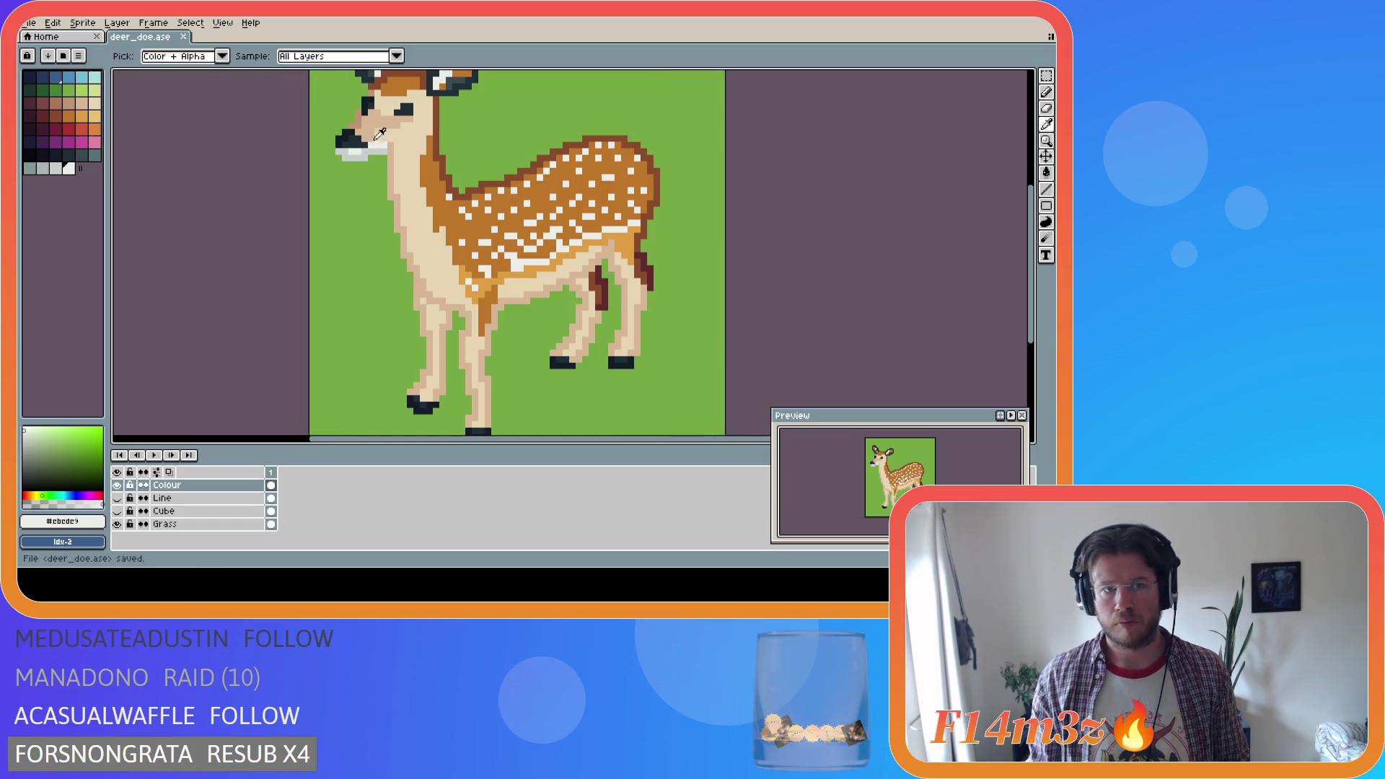
Sample the face's tan and paint a short stroke beside the doe's eye
alt+click(382, 133)
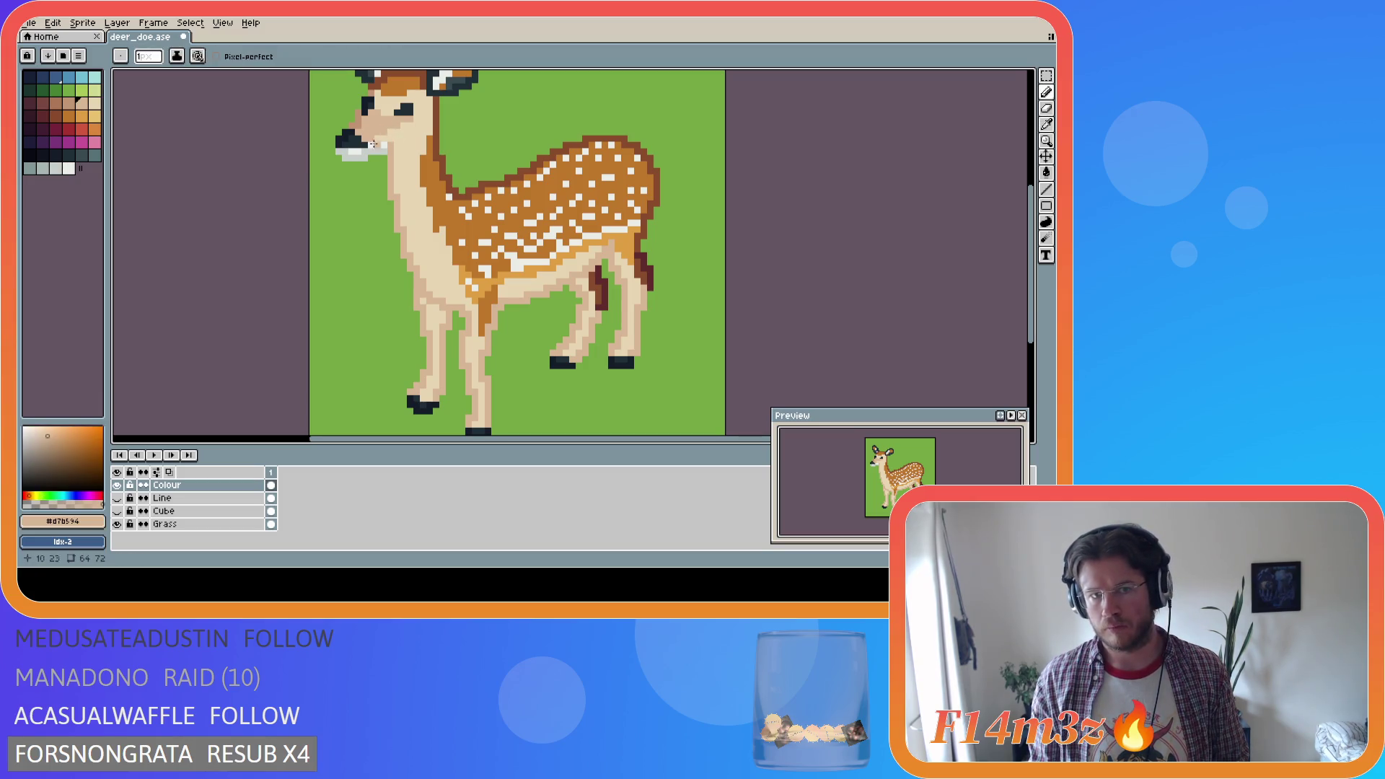
key(ctrl+s)
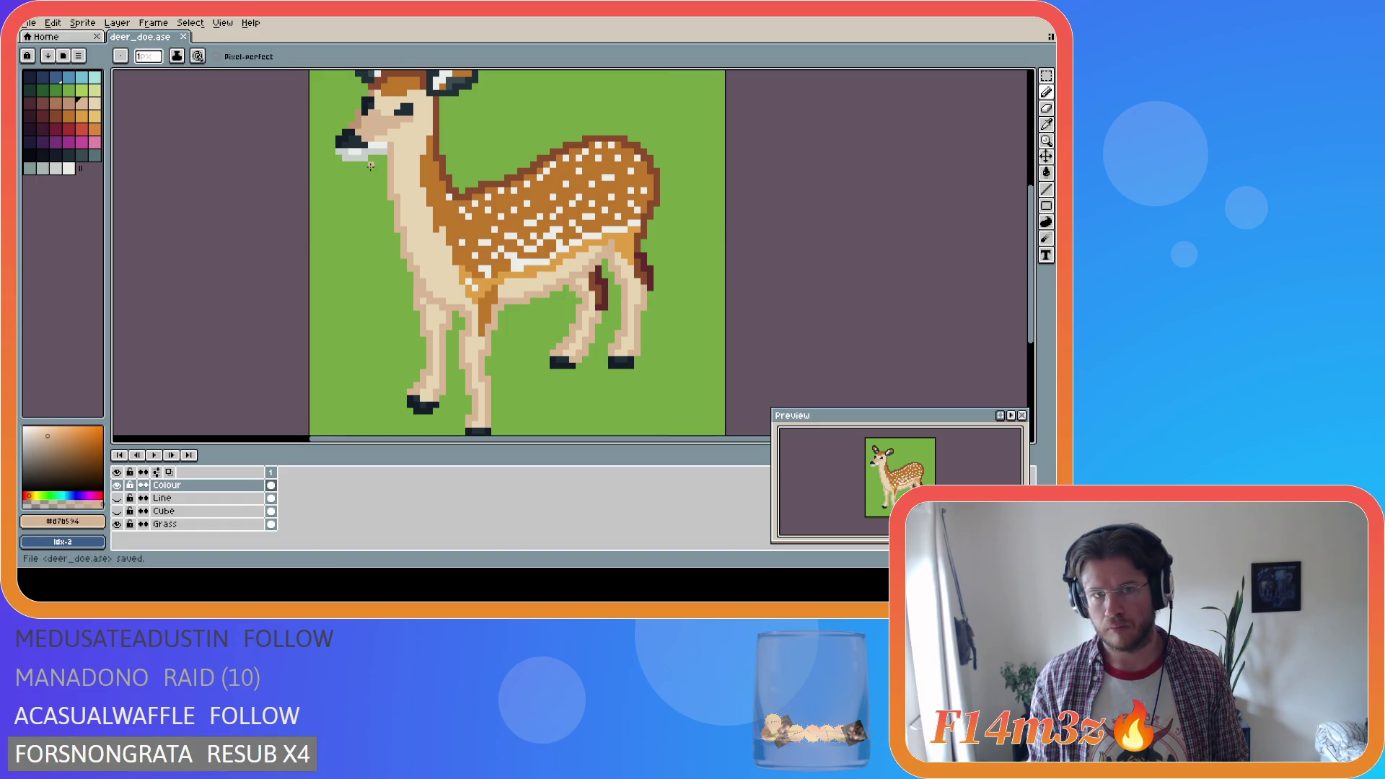
key(i)
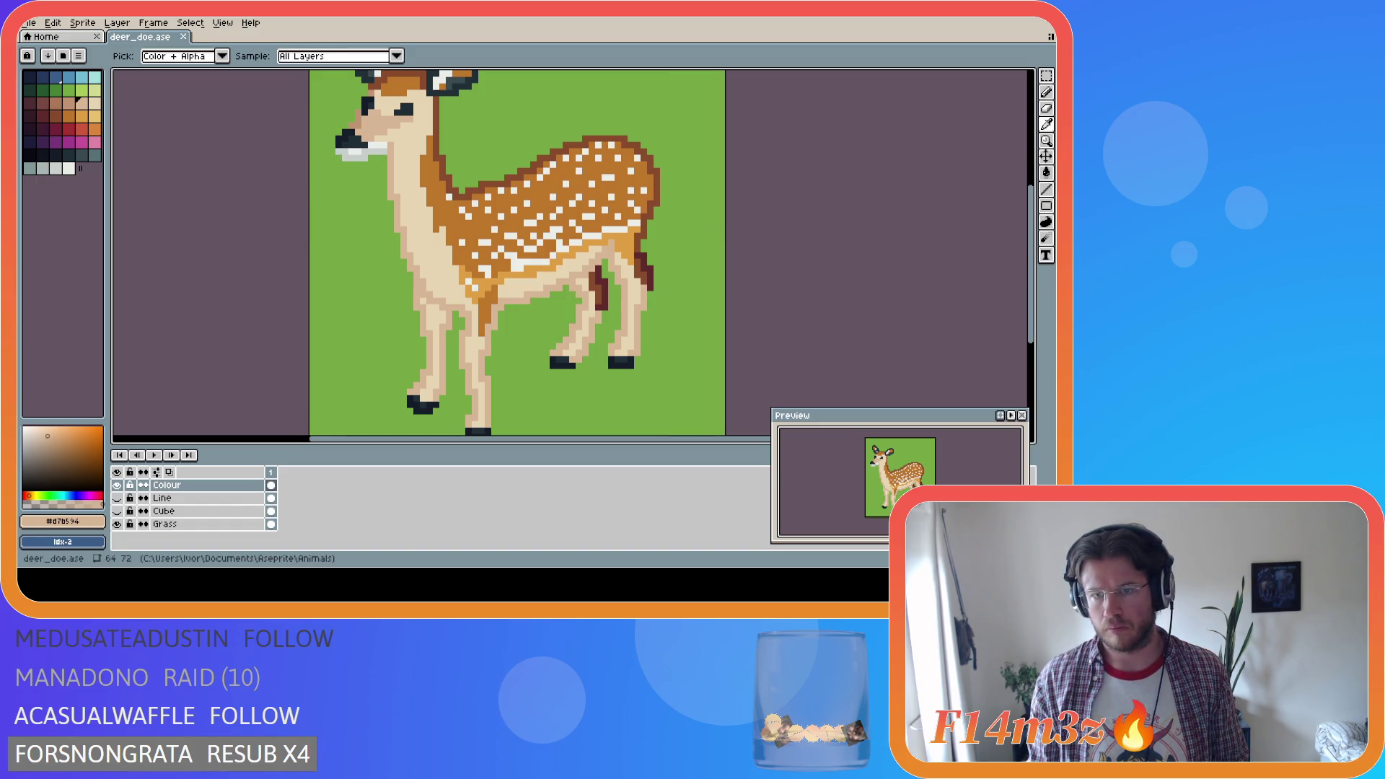
key(b)
key(i)
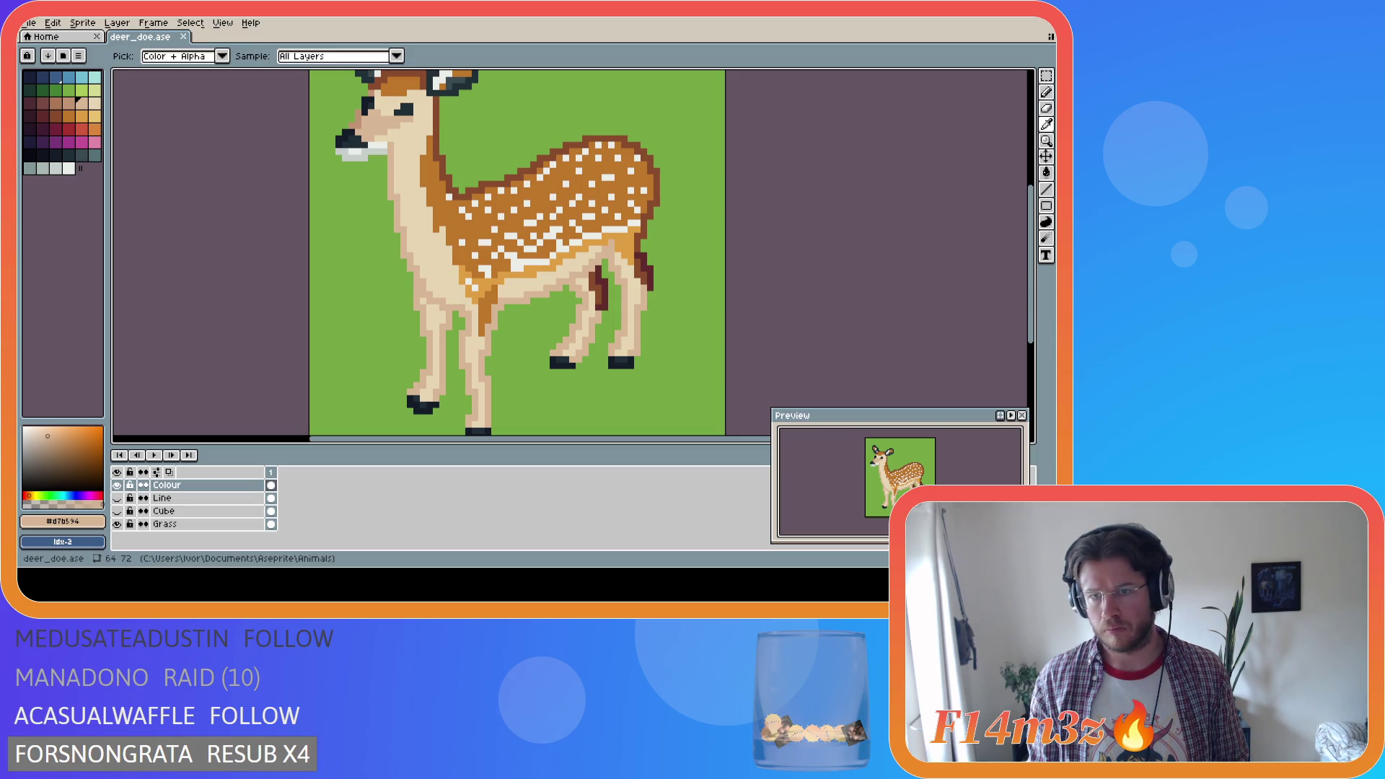
key(b)
drag(391, 112, 389, 114)
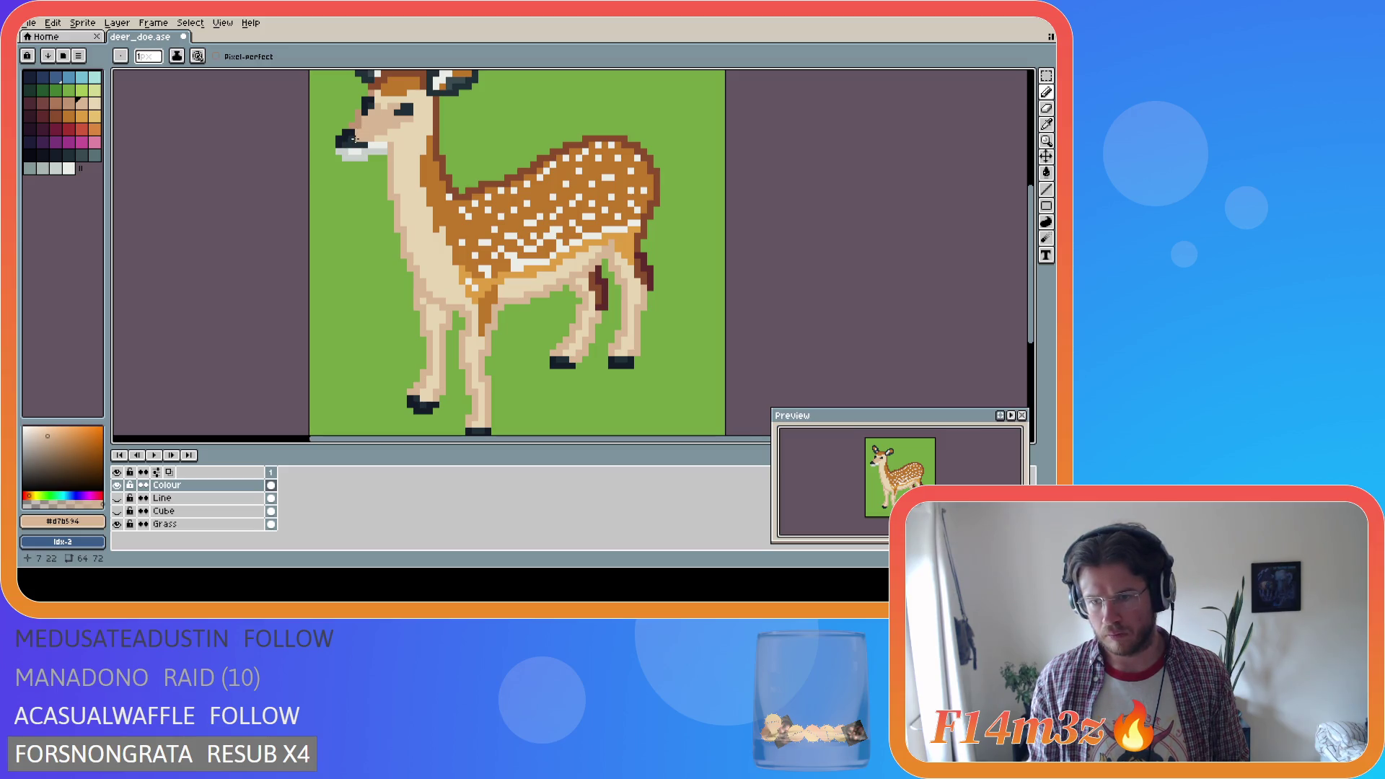
Undo the stroke beside the eye and save deer_doe.ase
key(ctrl+z)
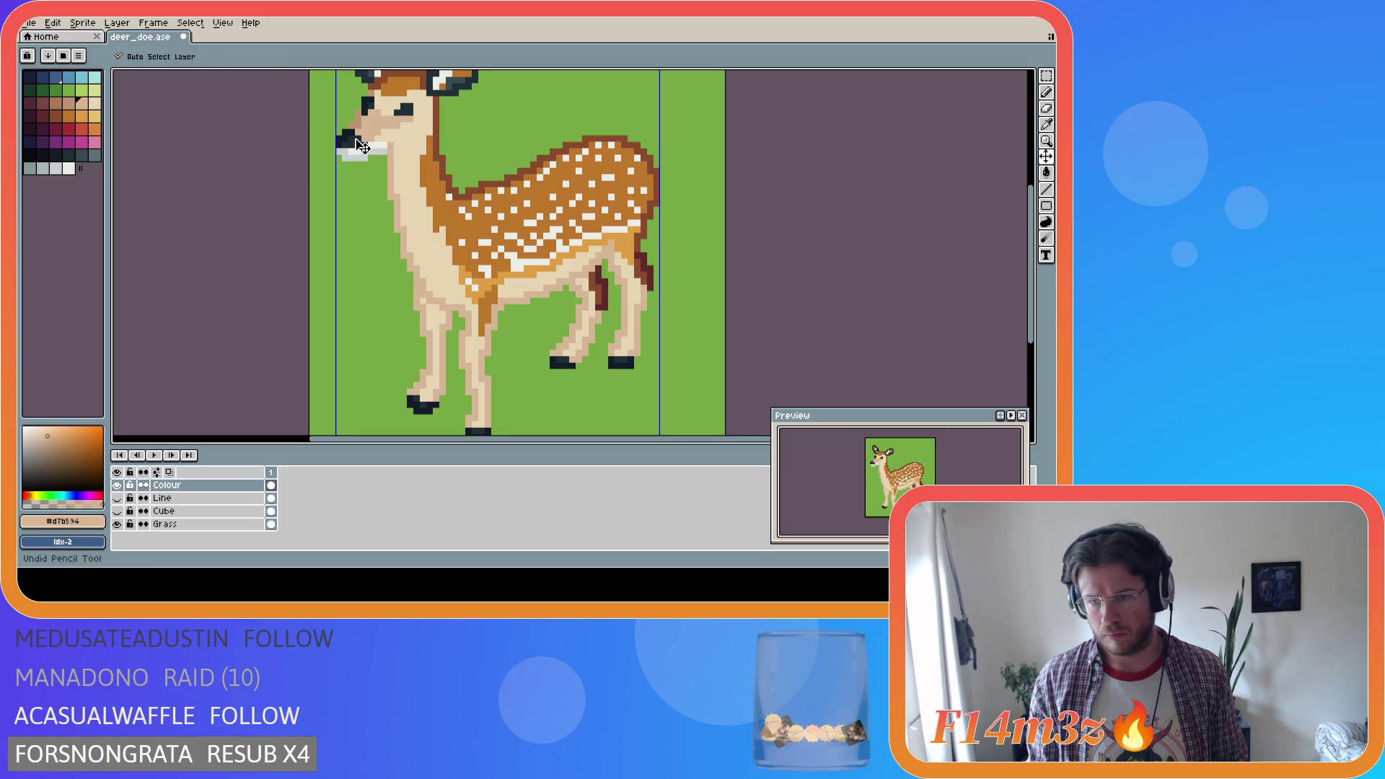
key(ctrl+s)
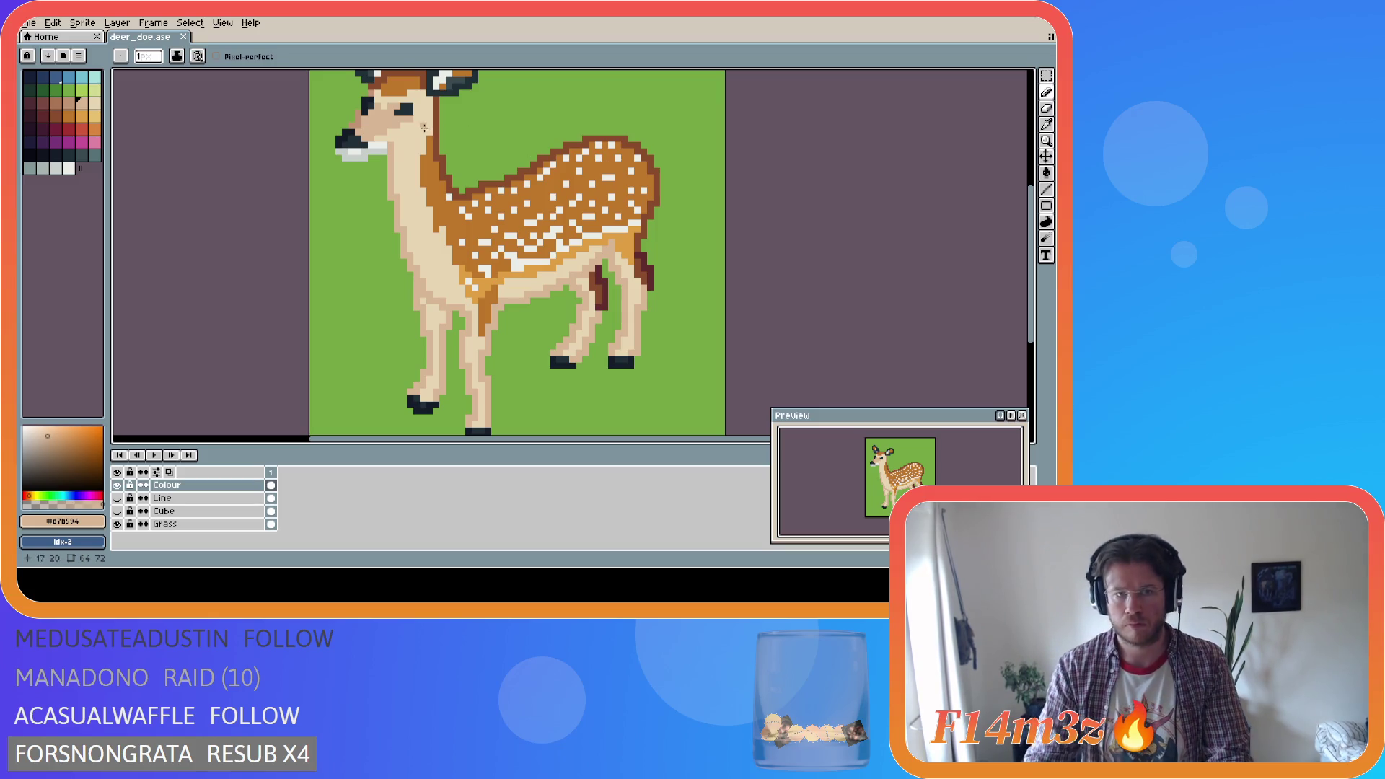
key(alt)
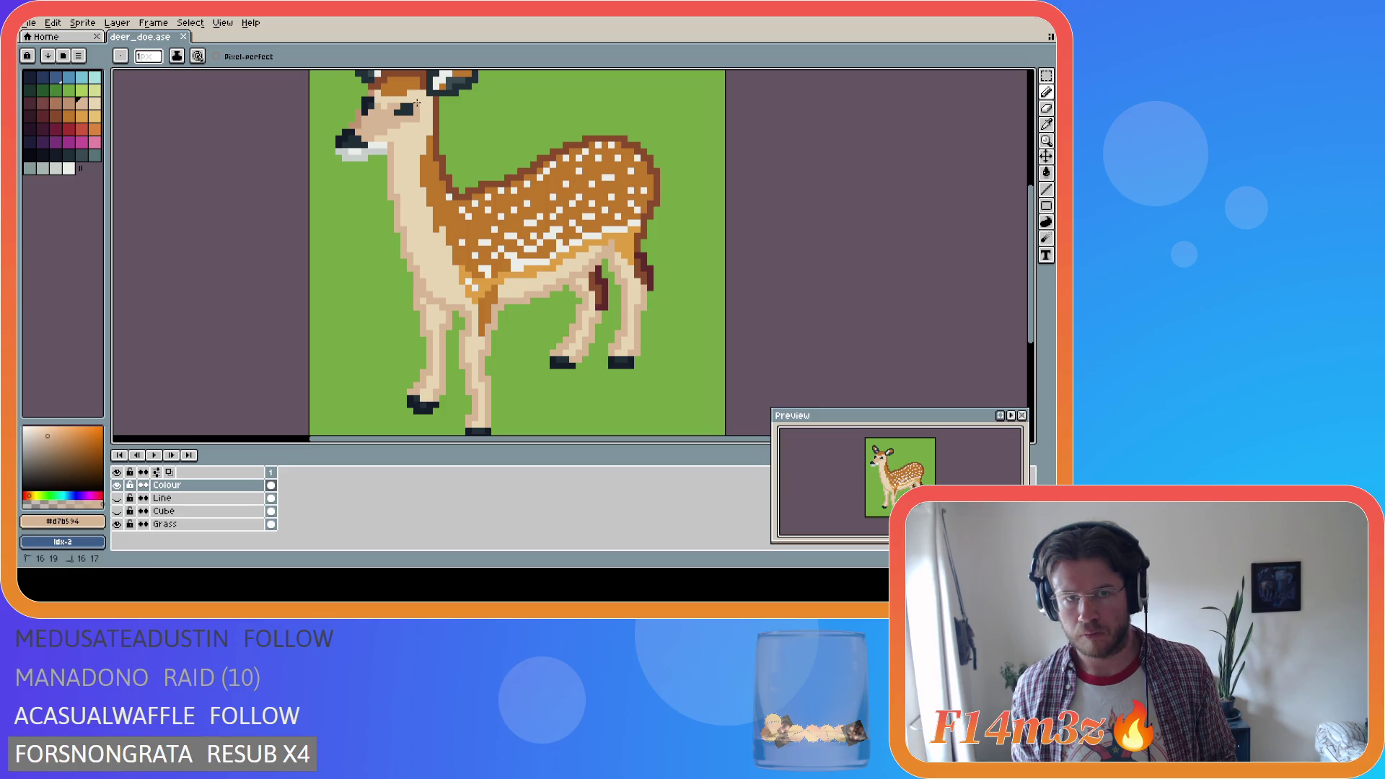
key(alt)
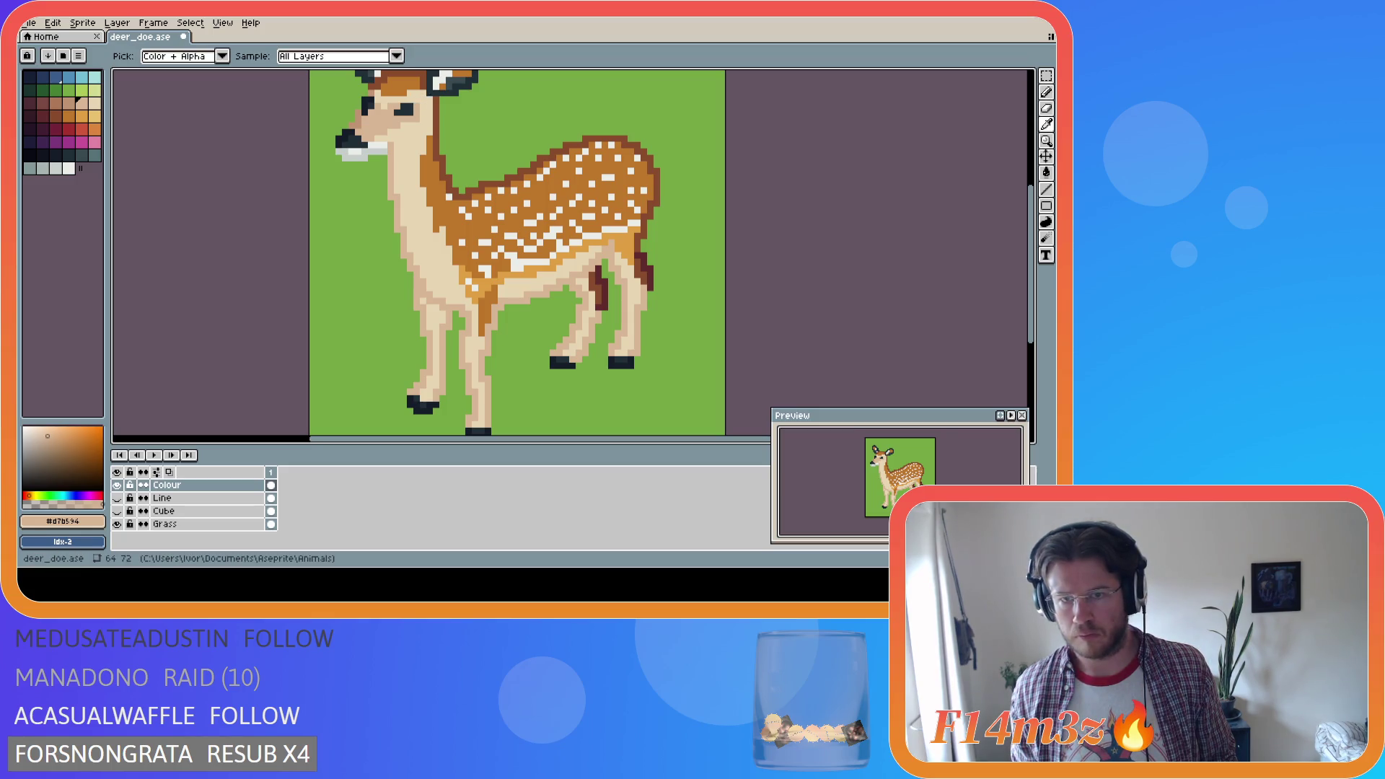
Sample the face's light beige and recolour a pixel near the muzzle, saving deer_doe.ase
alt+click(420, 117)
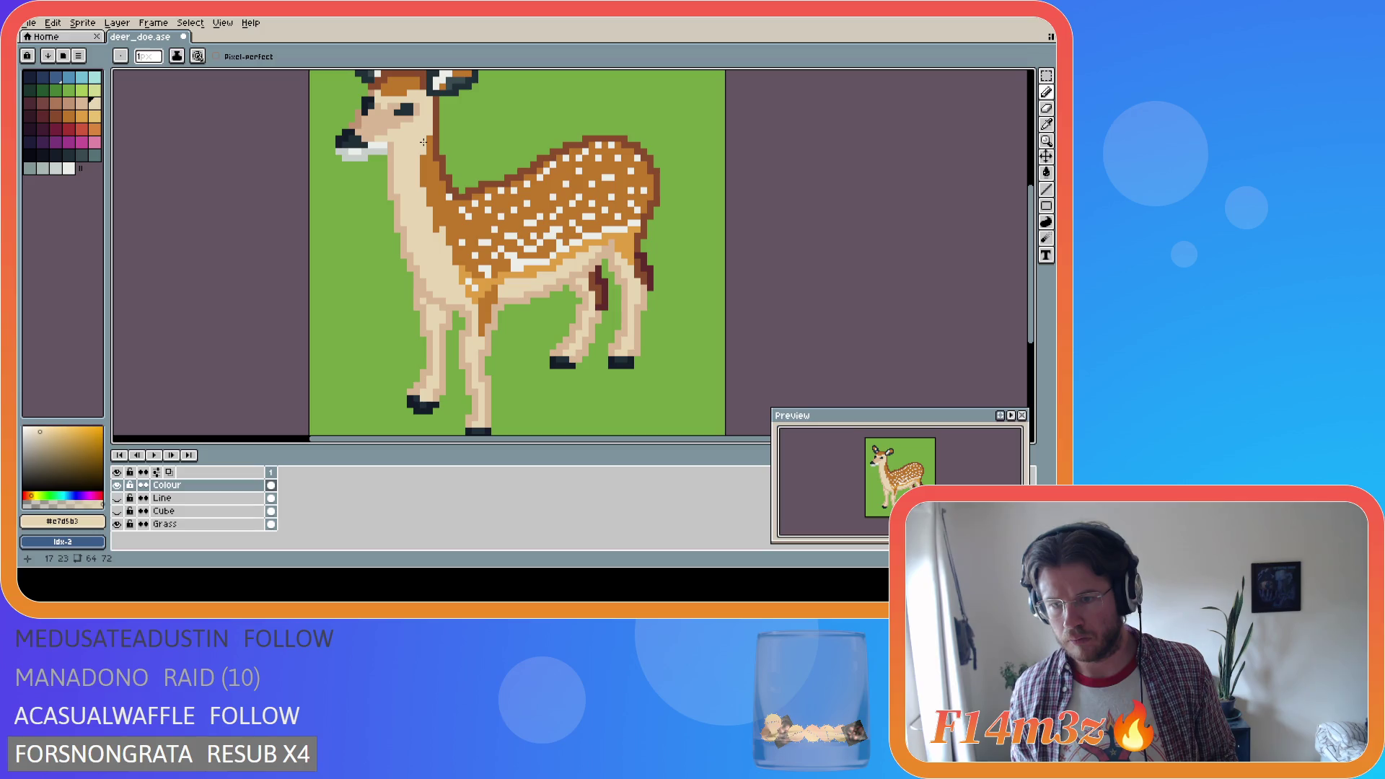
key(ctrl+s)
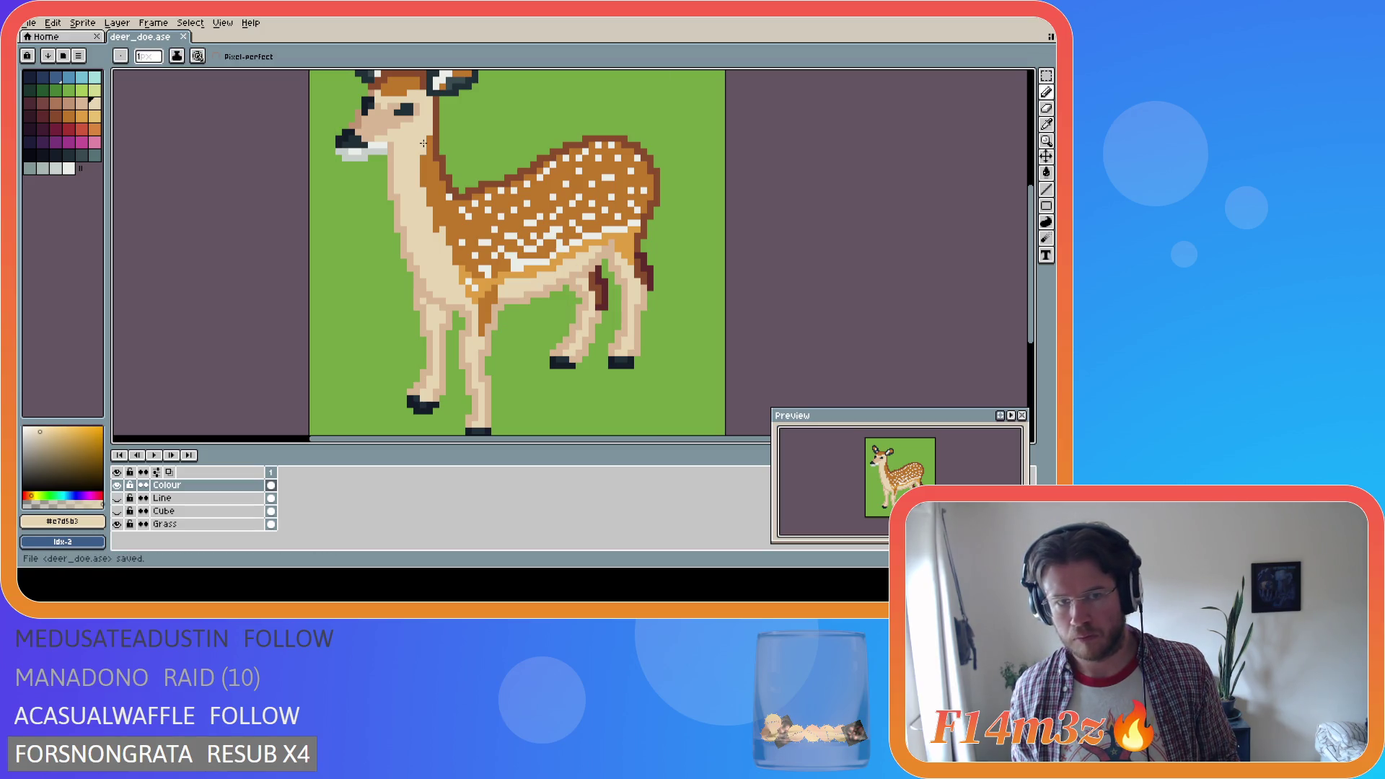
alt+click(378, 109)
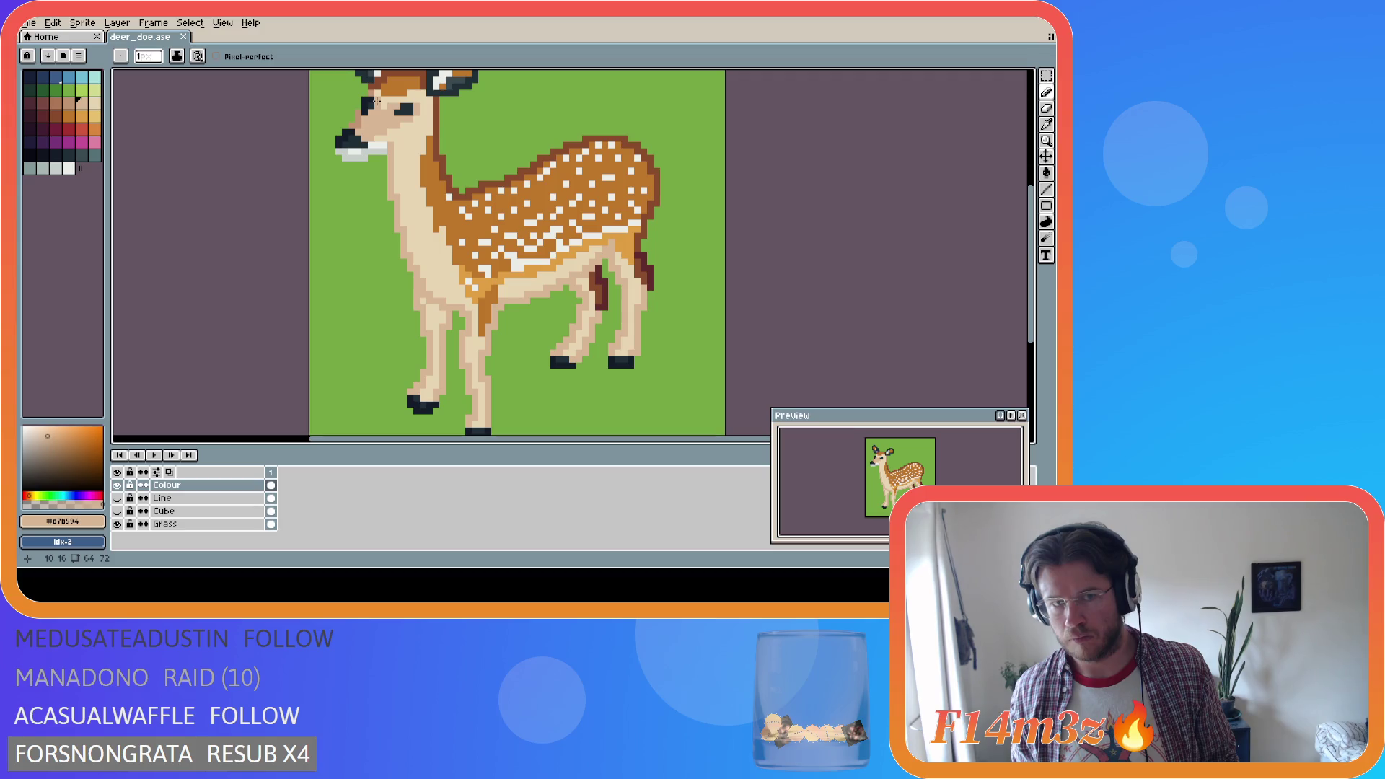
key(ctrl+s)
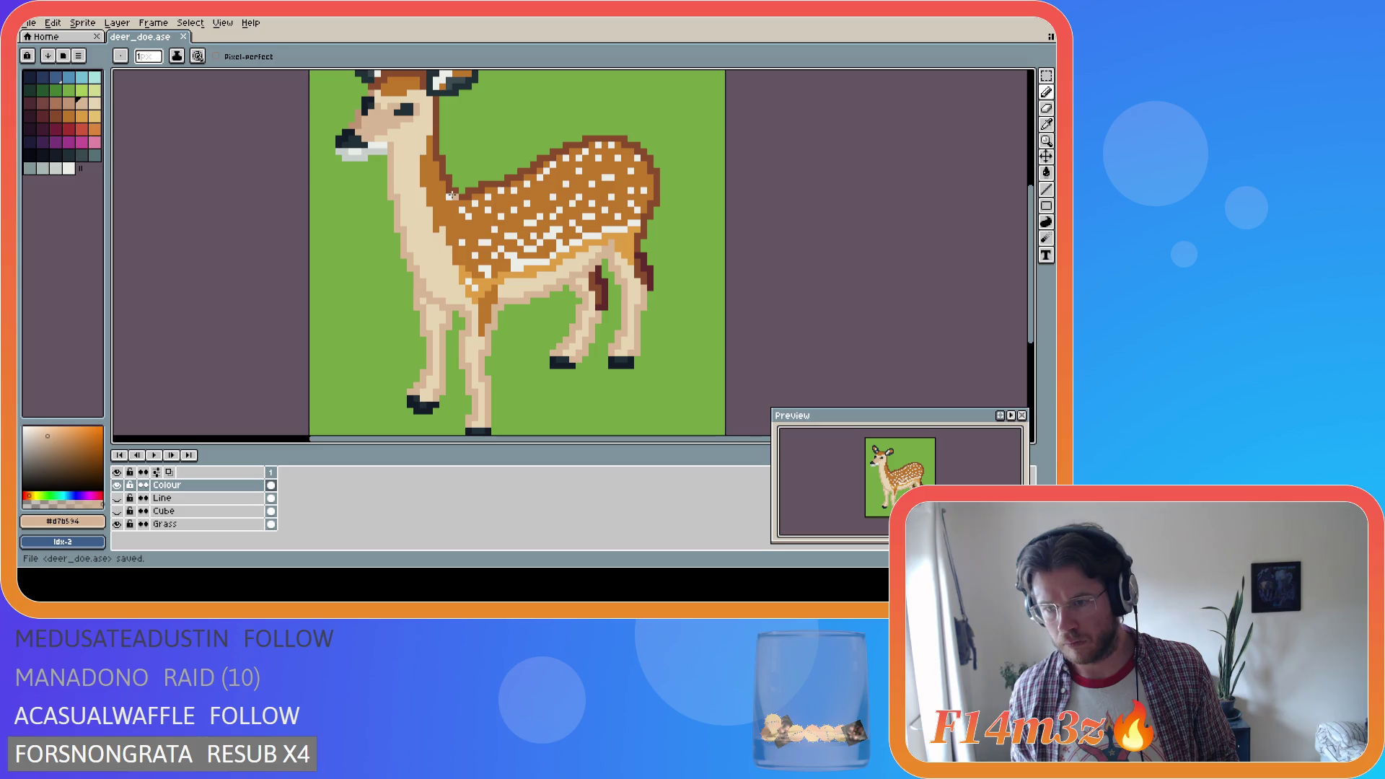
alt+click(384, 106)
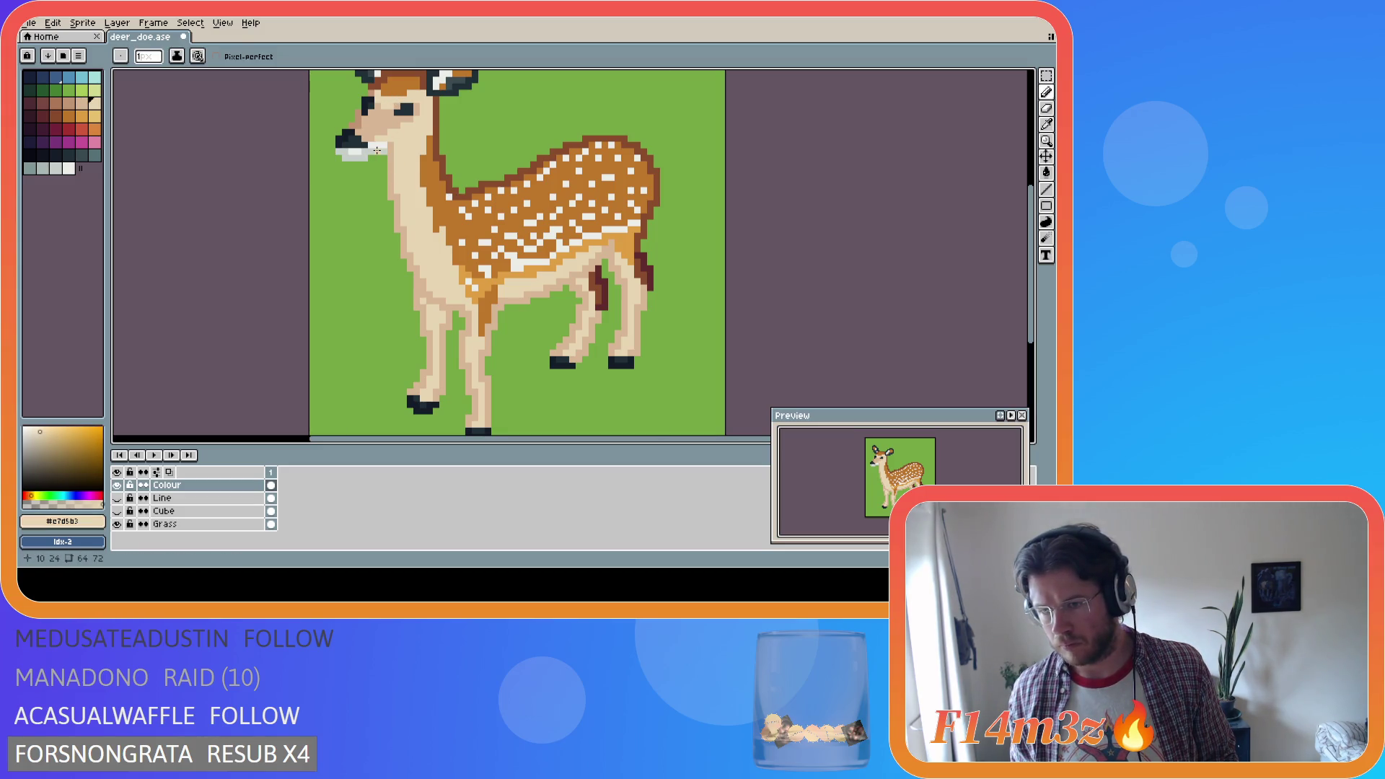
key(ctrl+s)
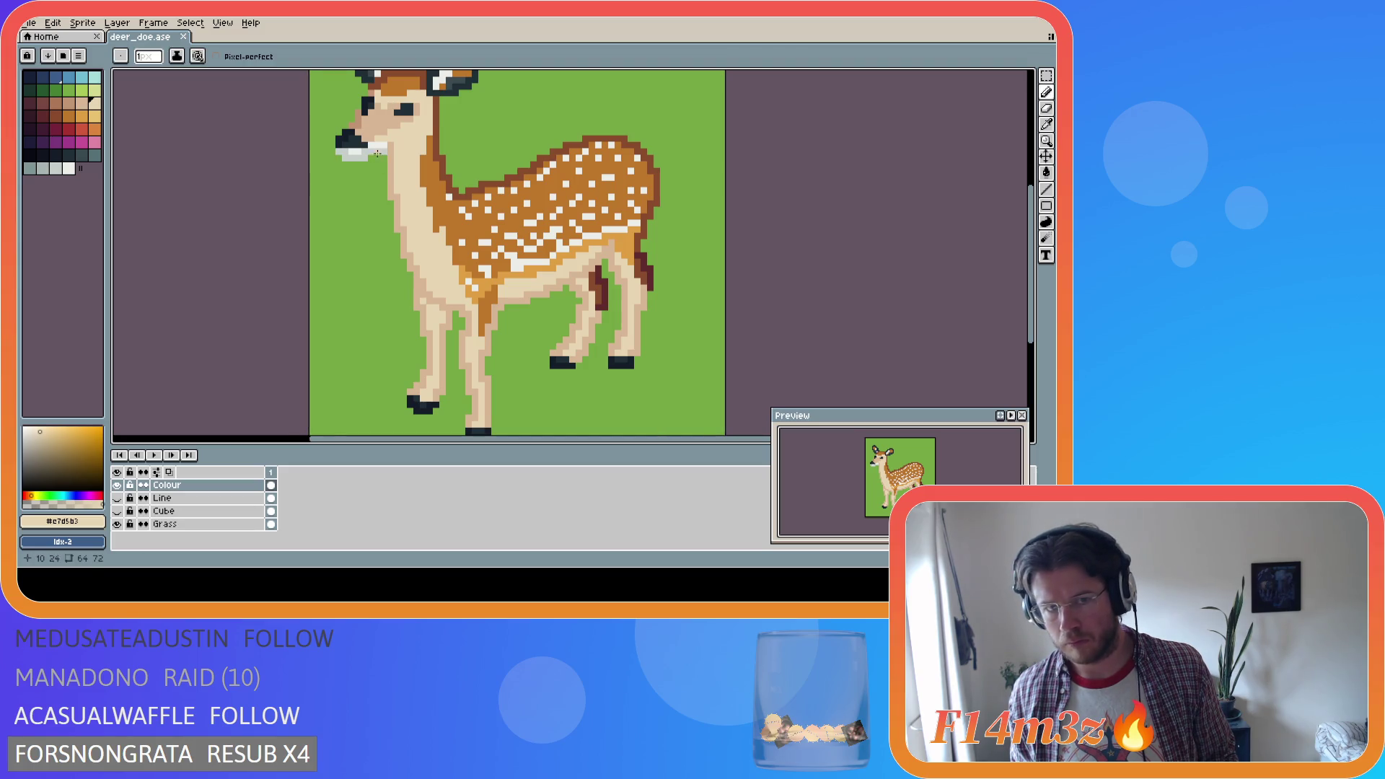
key(ctrl+s)
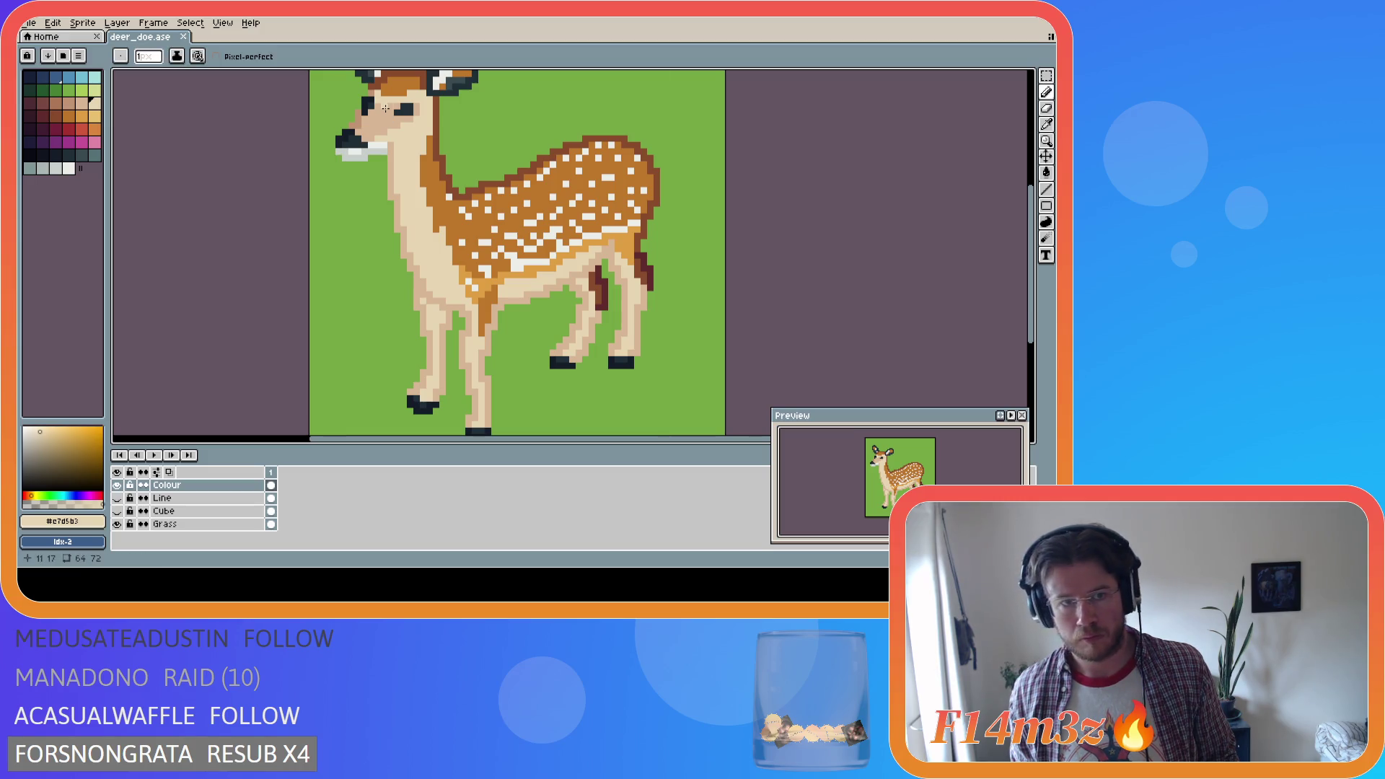
click(339, 147)
key(ctrl+s)
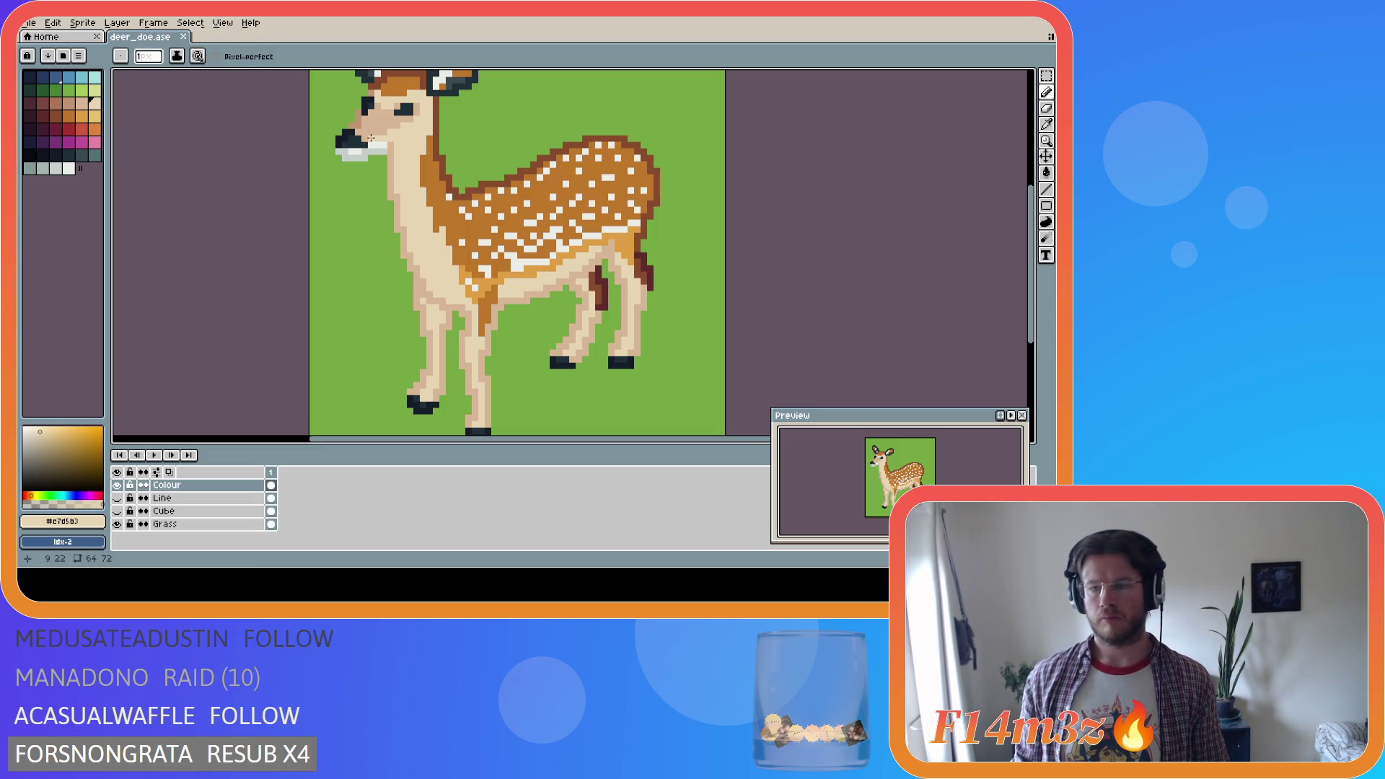
key(ctrl+s)
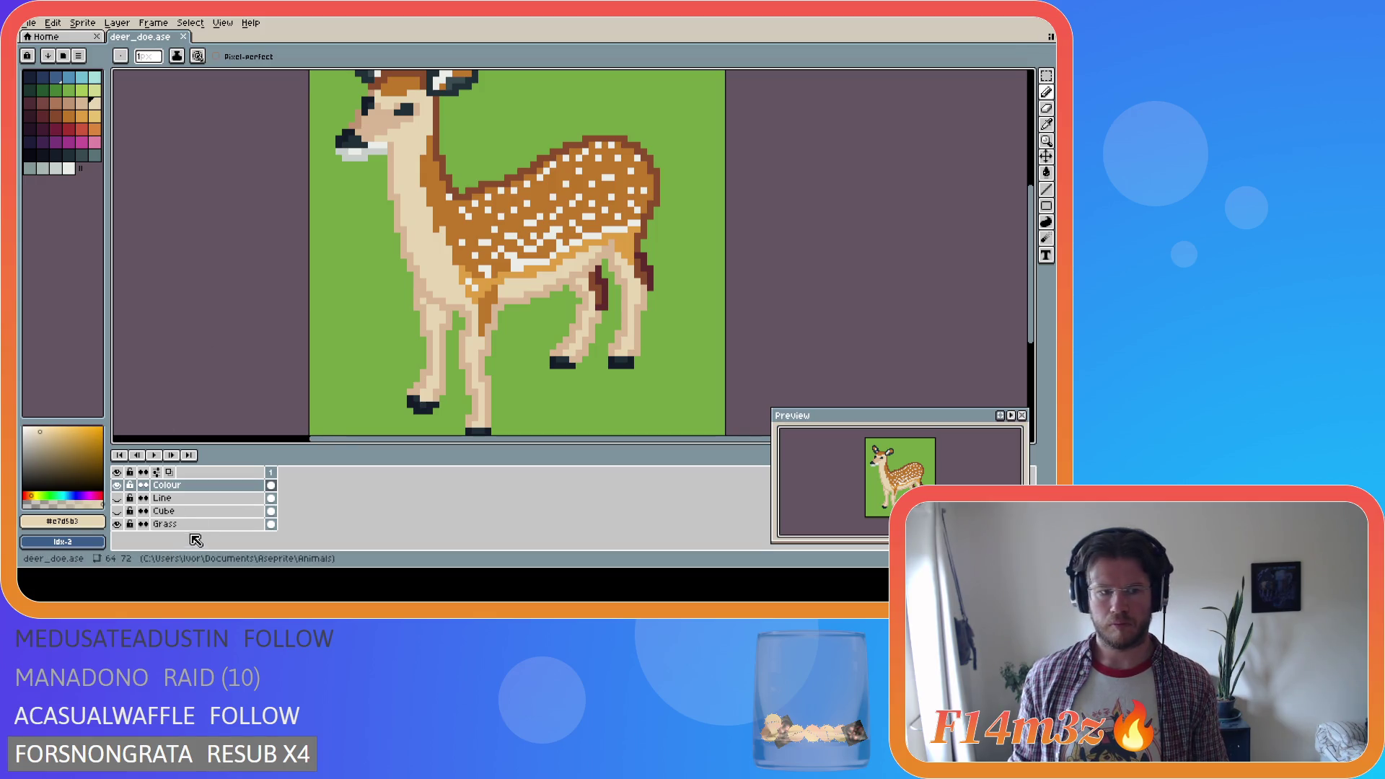
Bucket-fill the Grass layer with the next lighter green, toggling the layer off and on to check
click(164, 524)
click(70, 90)
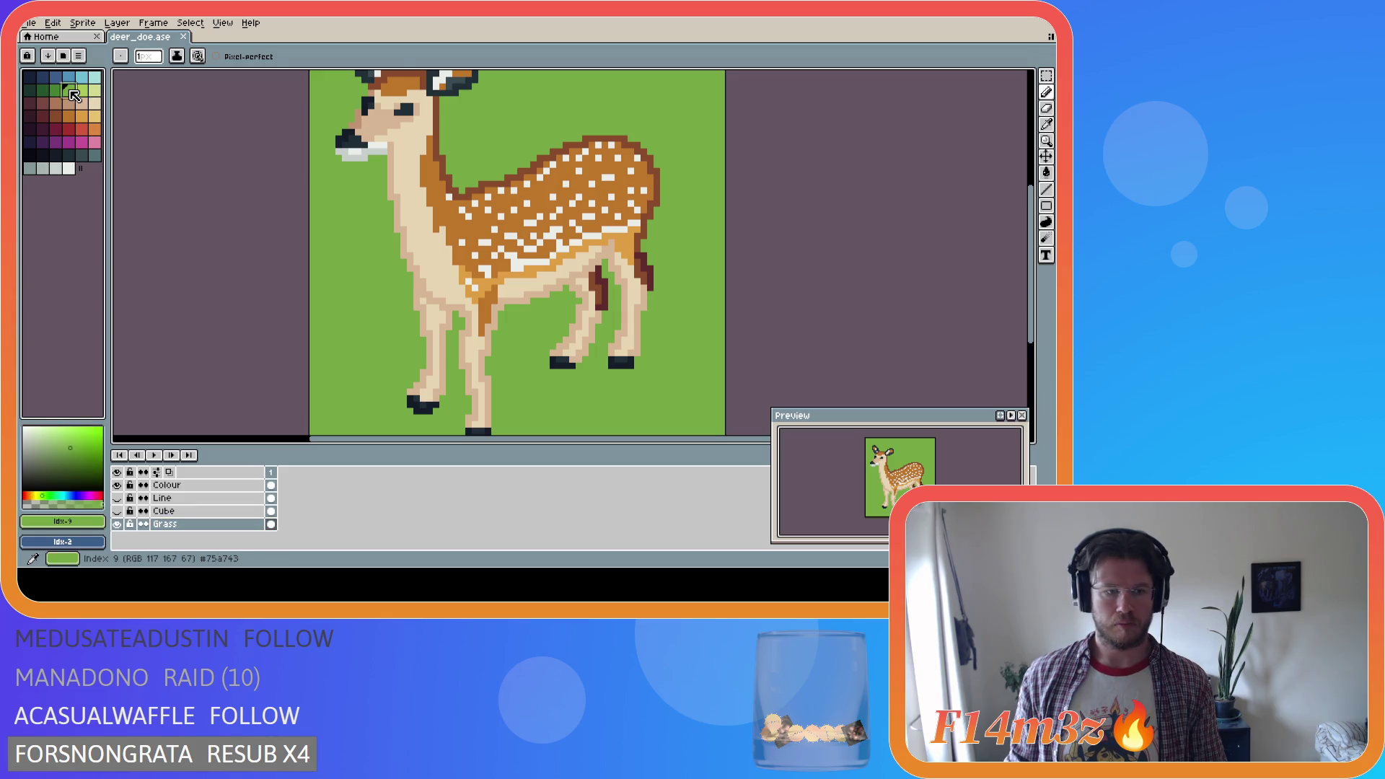
key(0)
key(g)
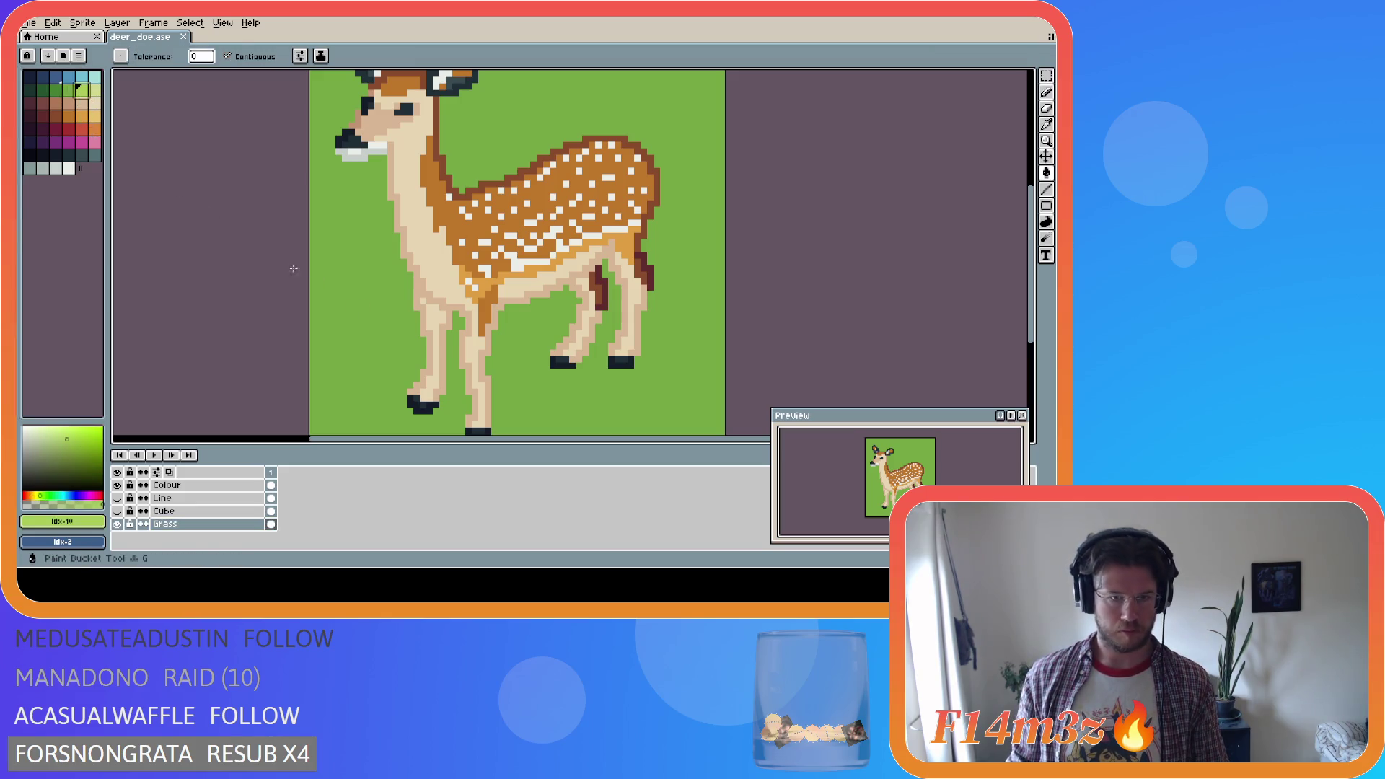
click(293, 268)
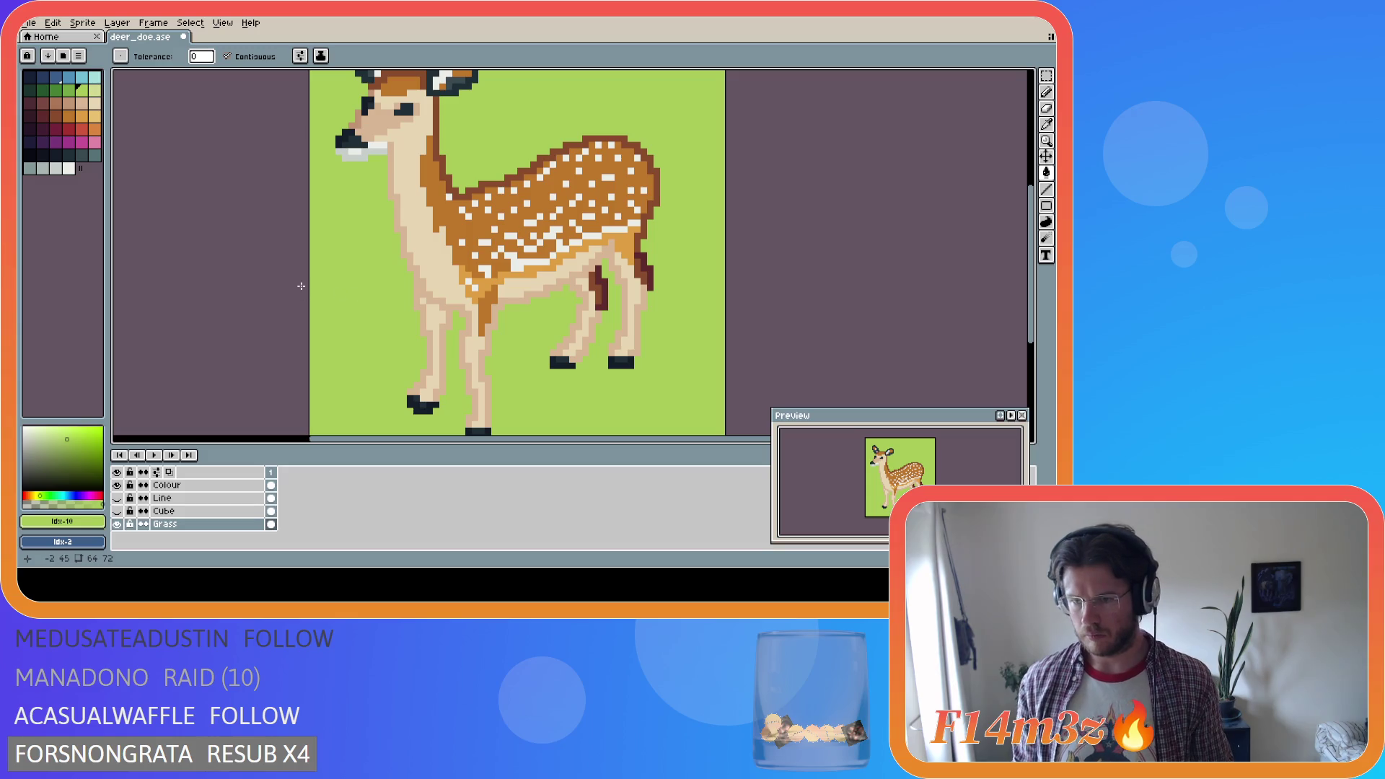
click(116, 524)
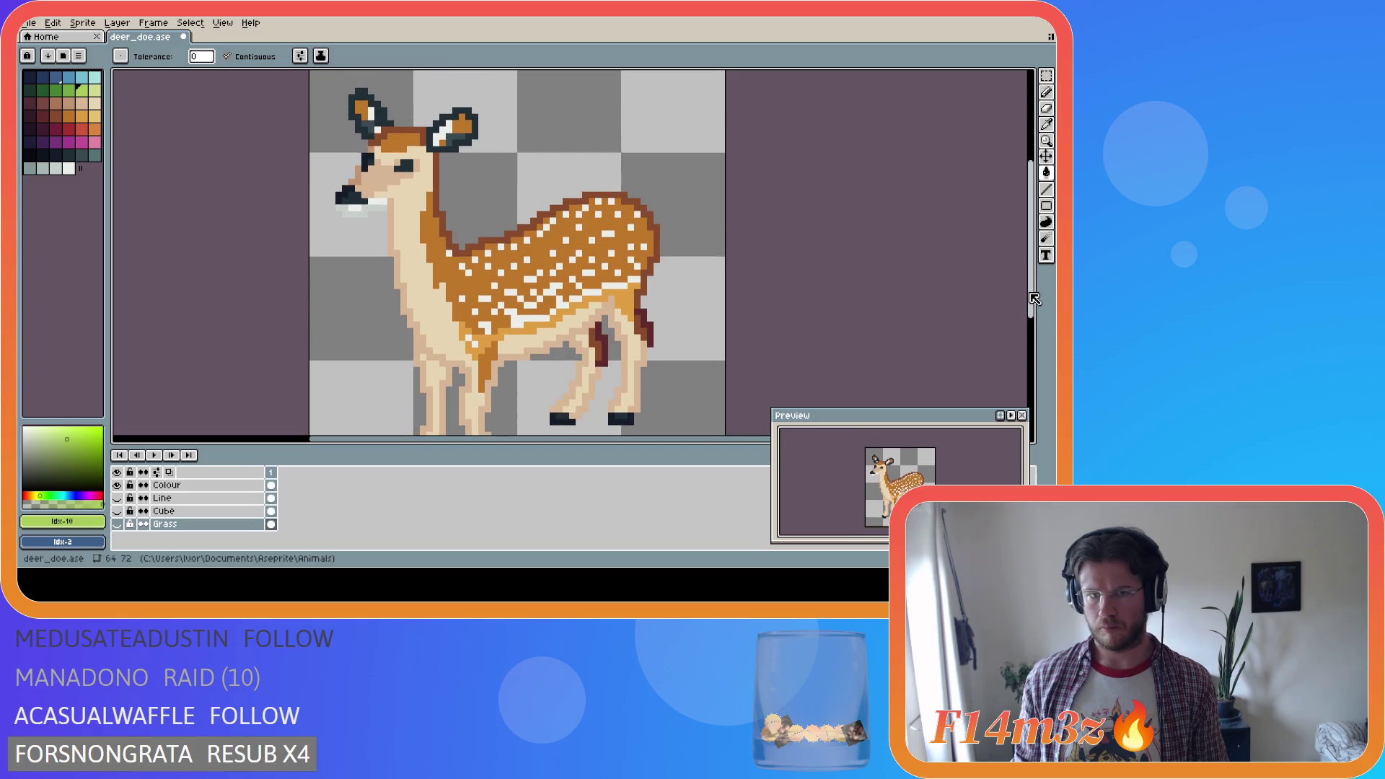
click(116, 524)
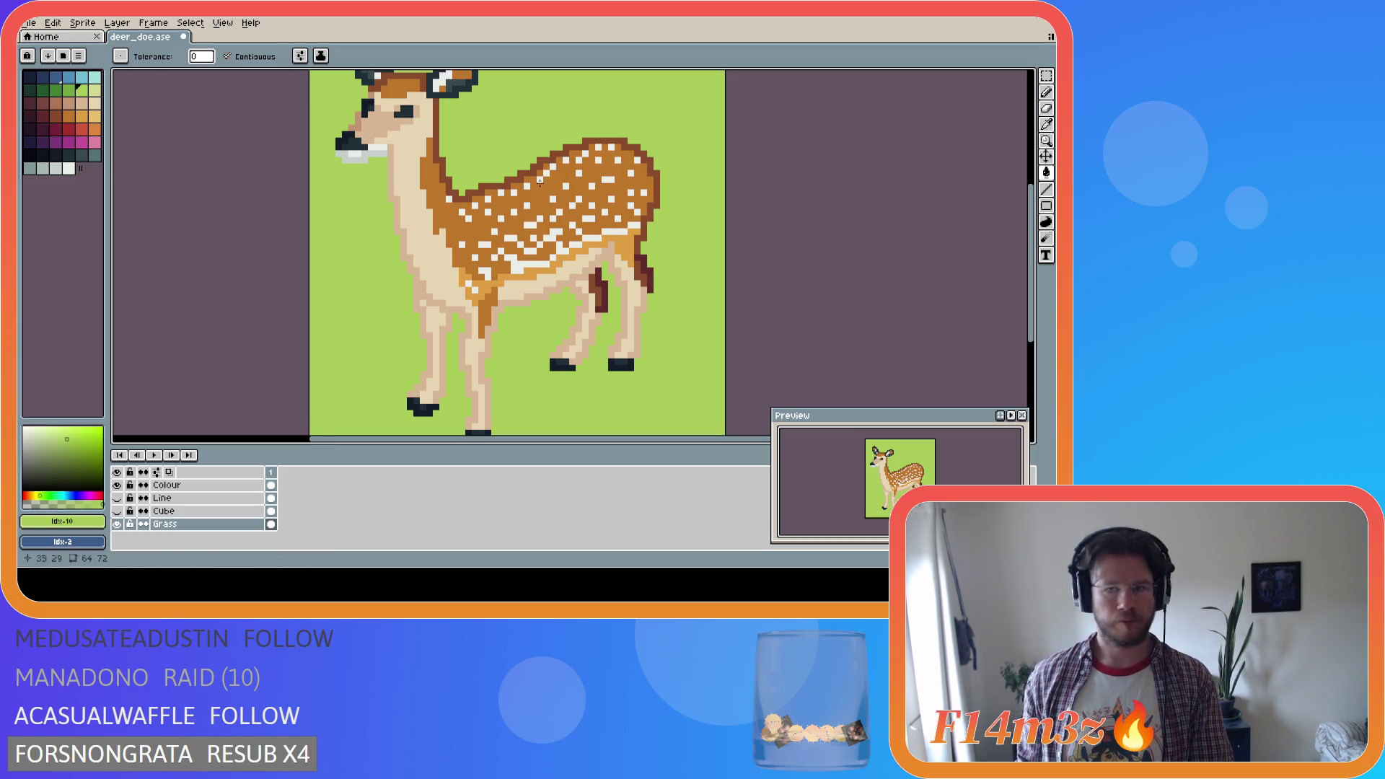
drag(1037, 244, 1039, 254)
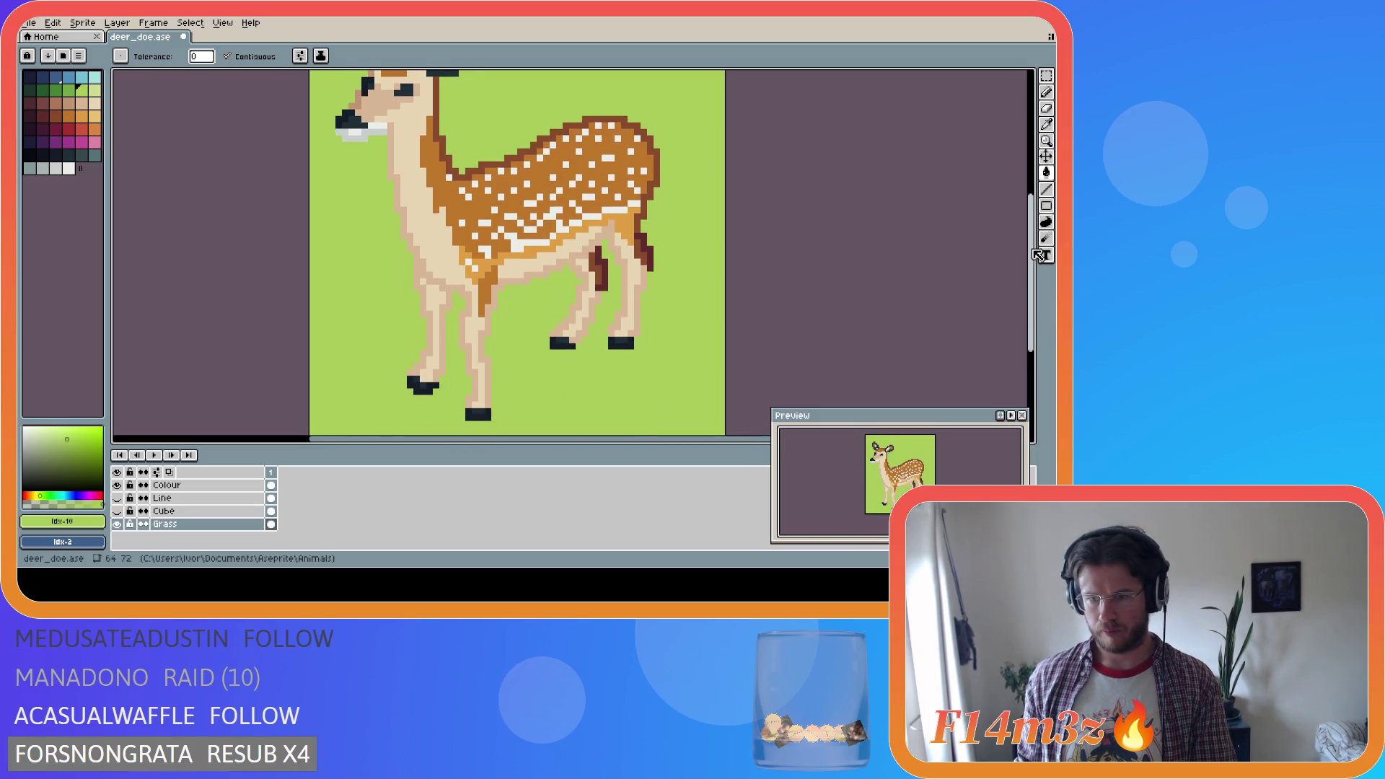
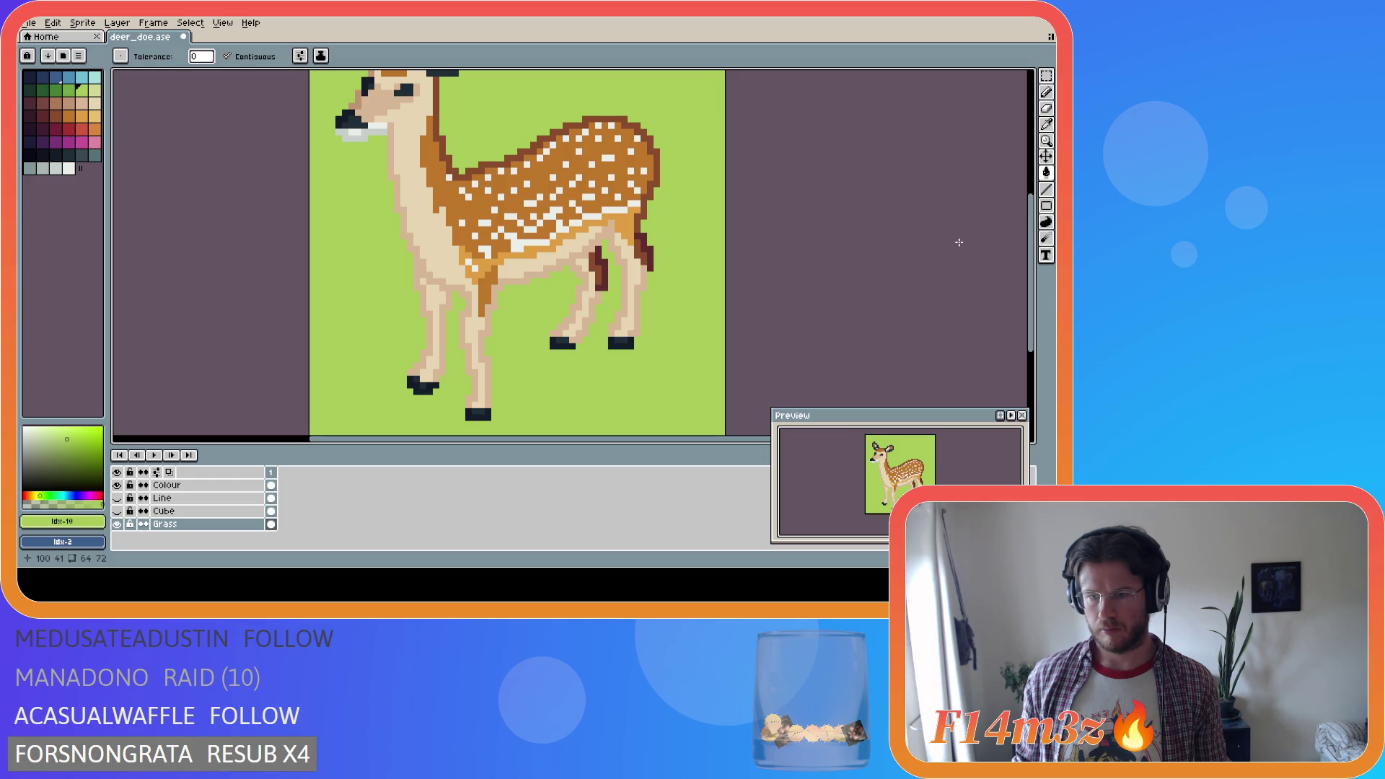
Save, then pencil a light spot-colour pixel near the rump on the Colour layer
key(ctrl+s)
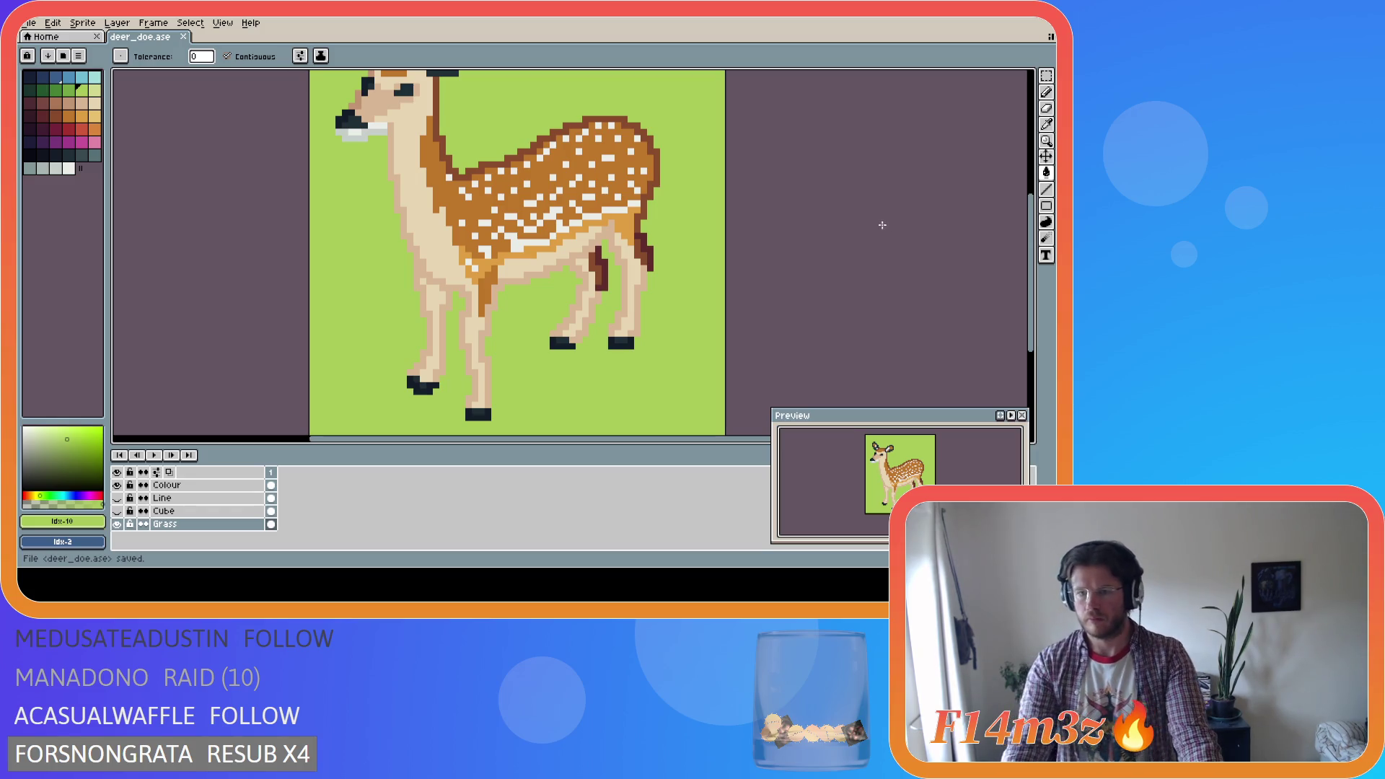
key(i)
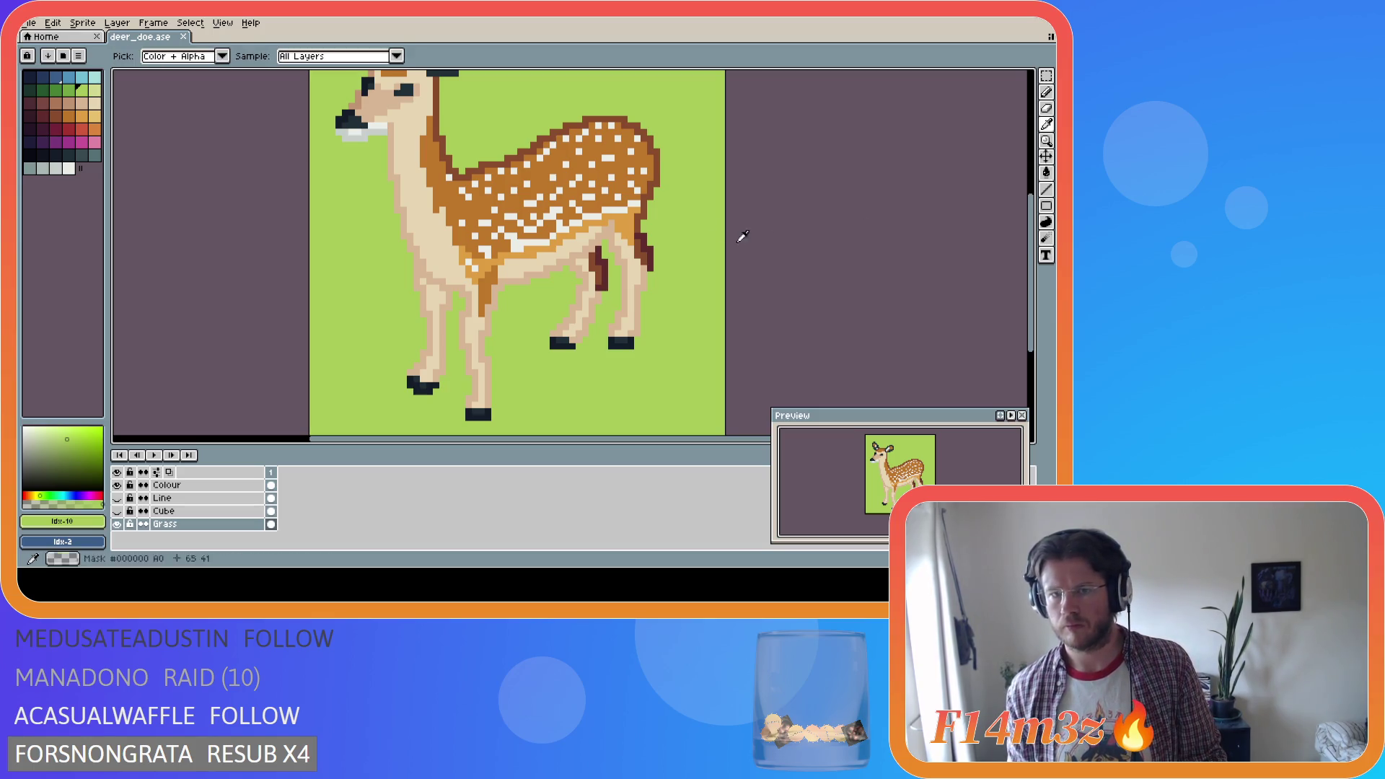
click(637, 200)
key(b)
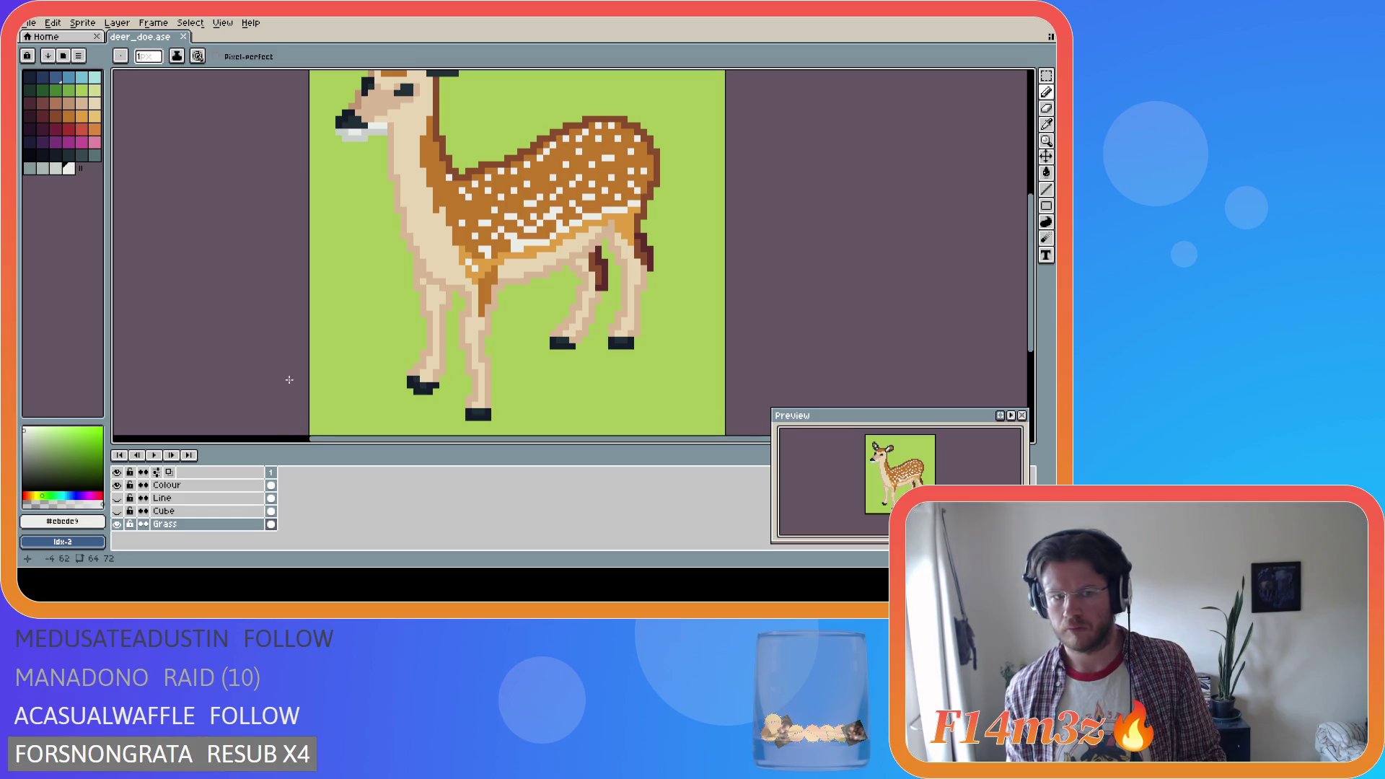
ctrl+click(569, 253)
click(652, 189)
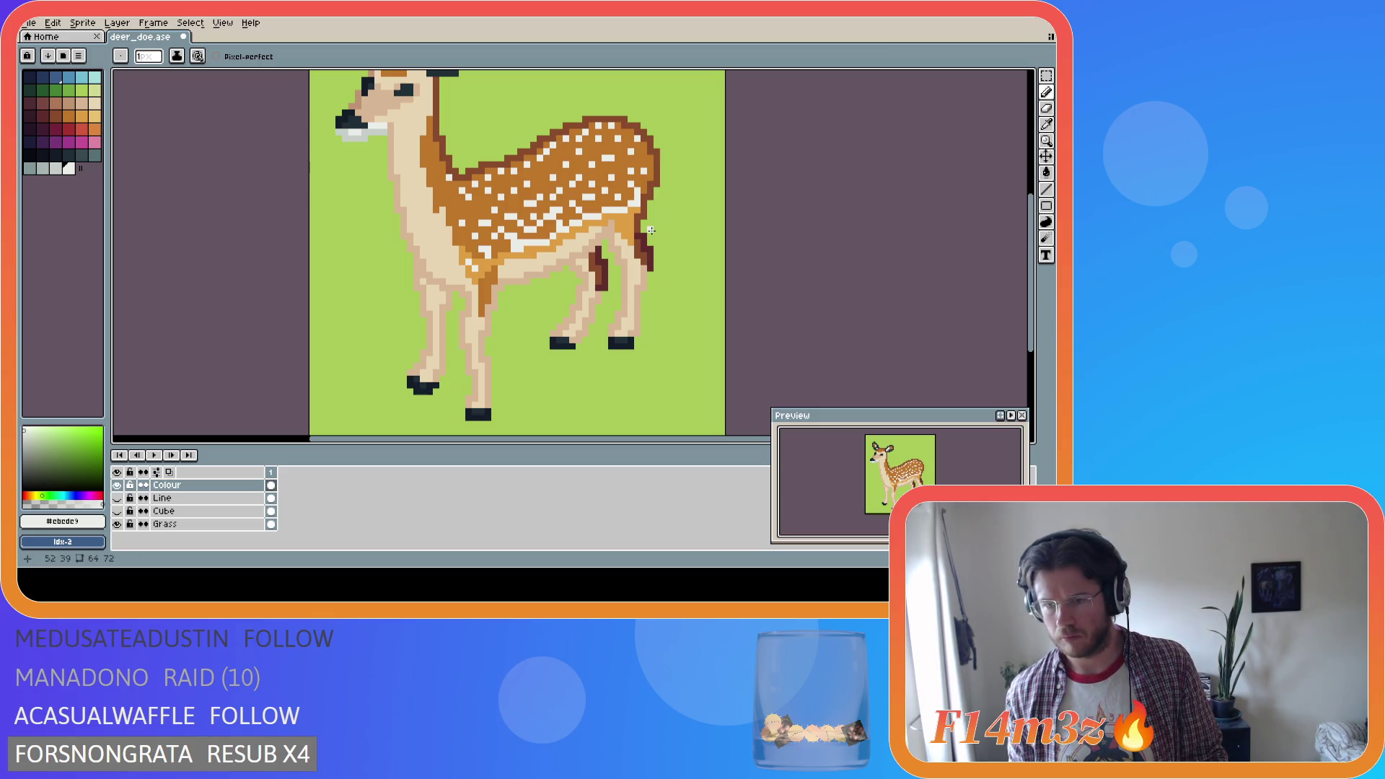
Sample the coat colours, undo and redo the back pixel, save, and pick pale #ebede9
alt+click(637, 204)
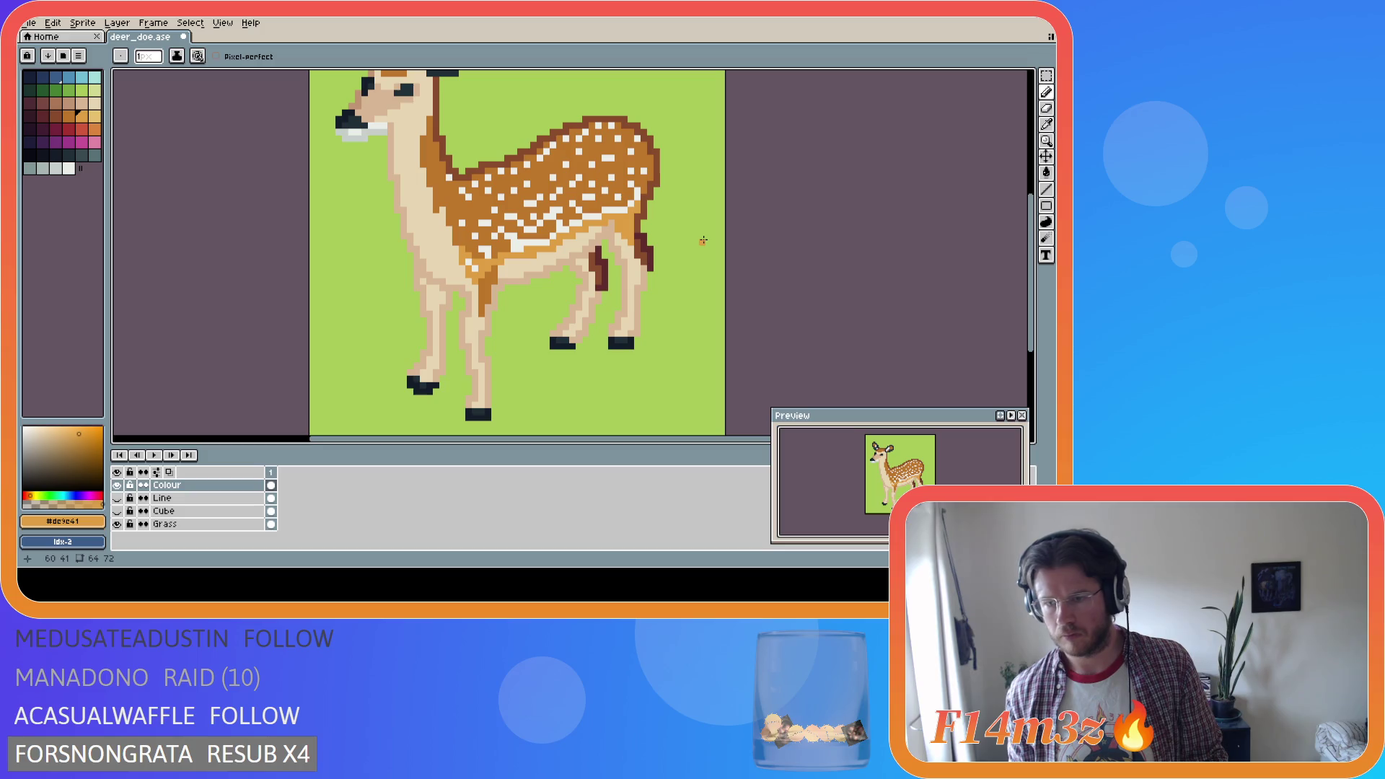
key(ctrl+s)
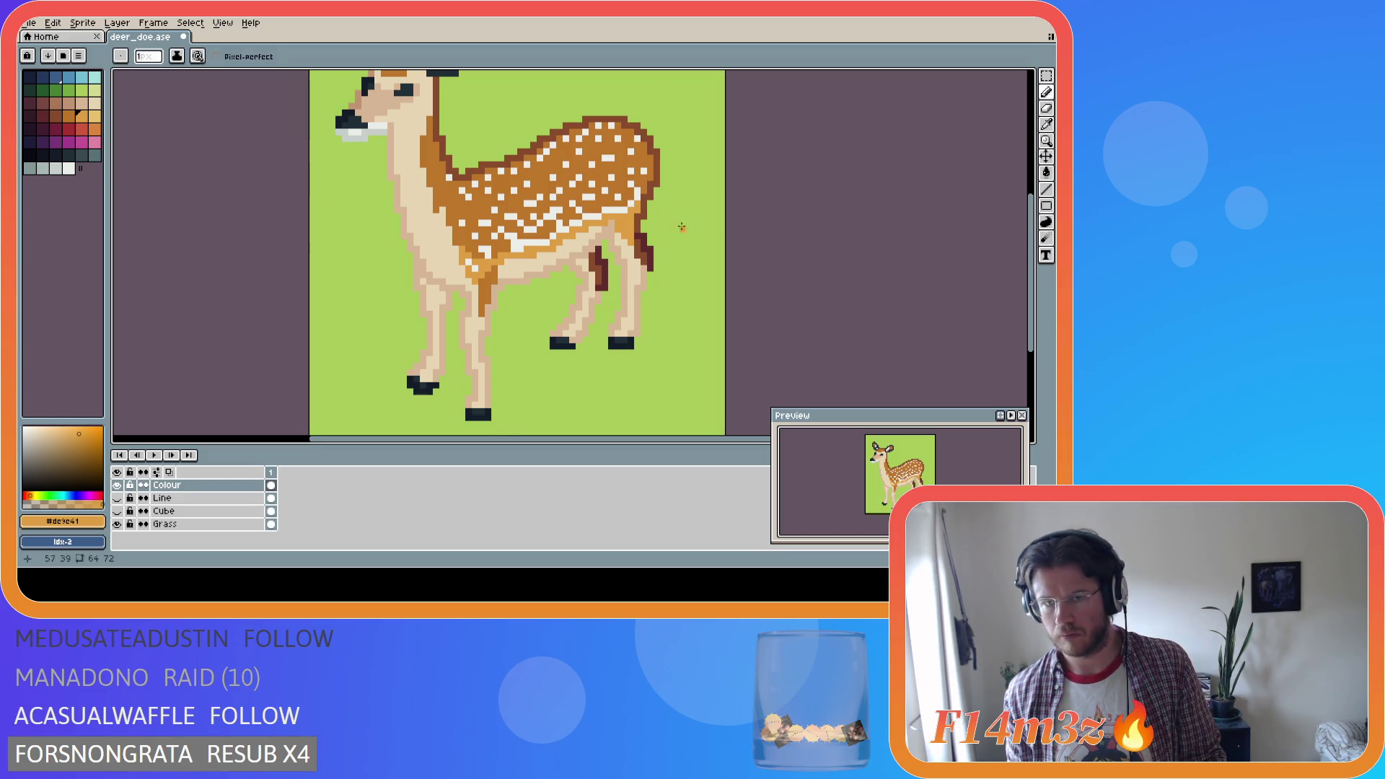
alt+click(638, 188)
alt+click(634, 192)
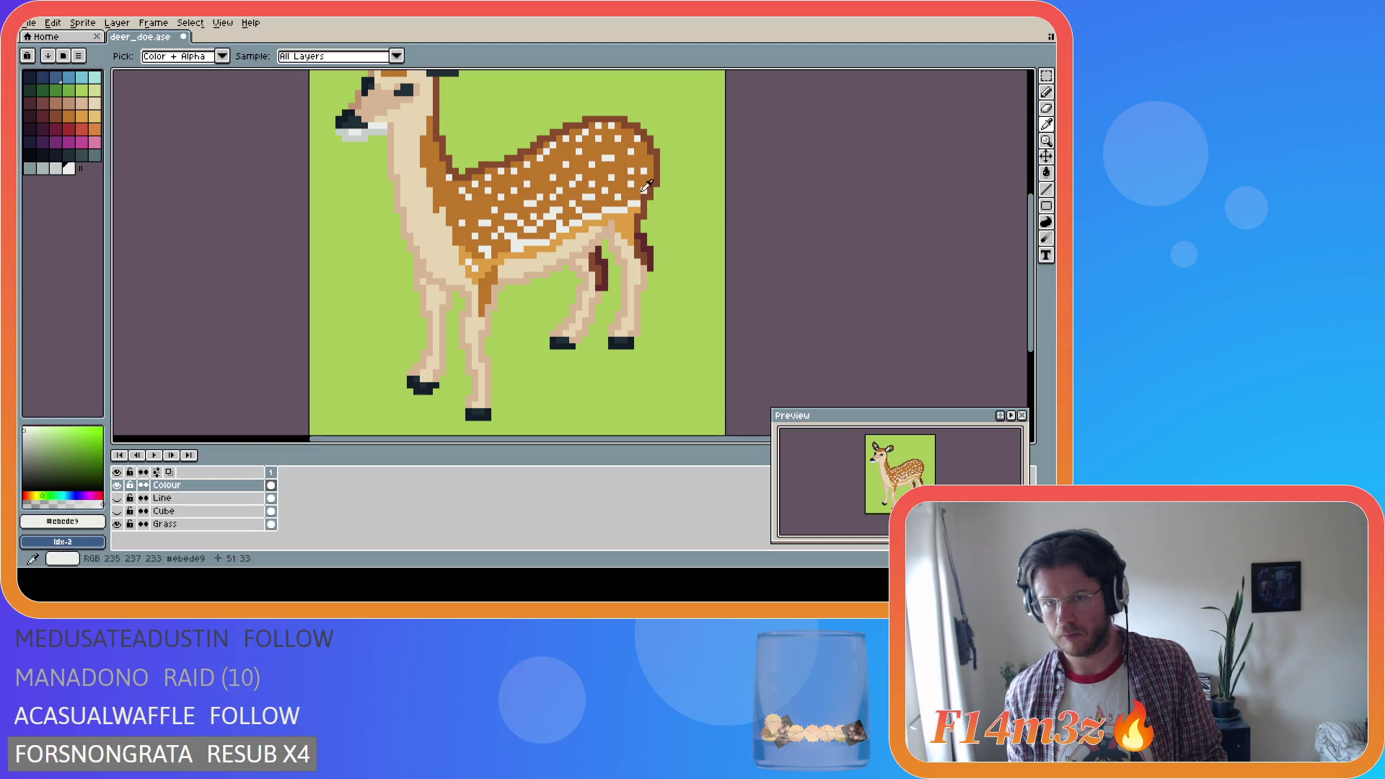
alt+click(642, 204)
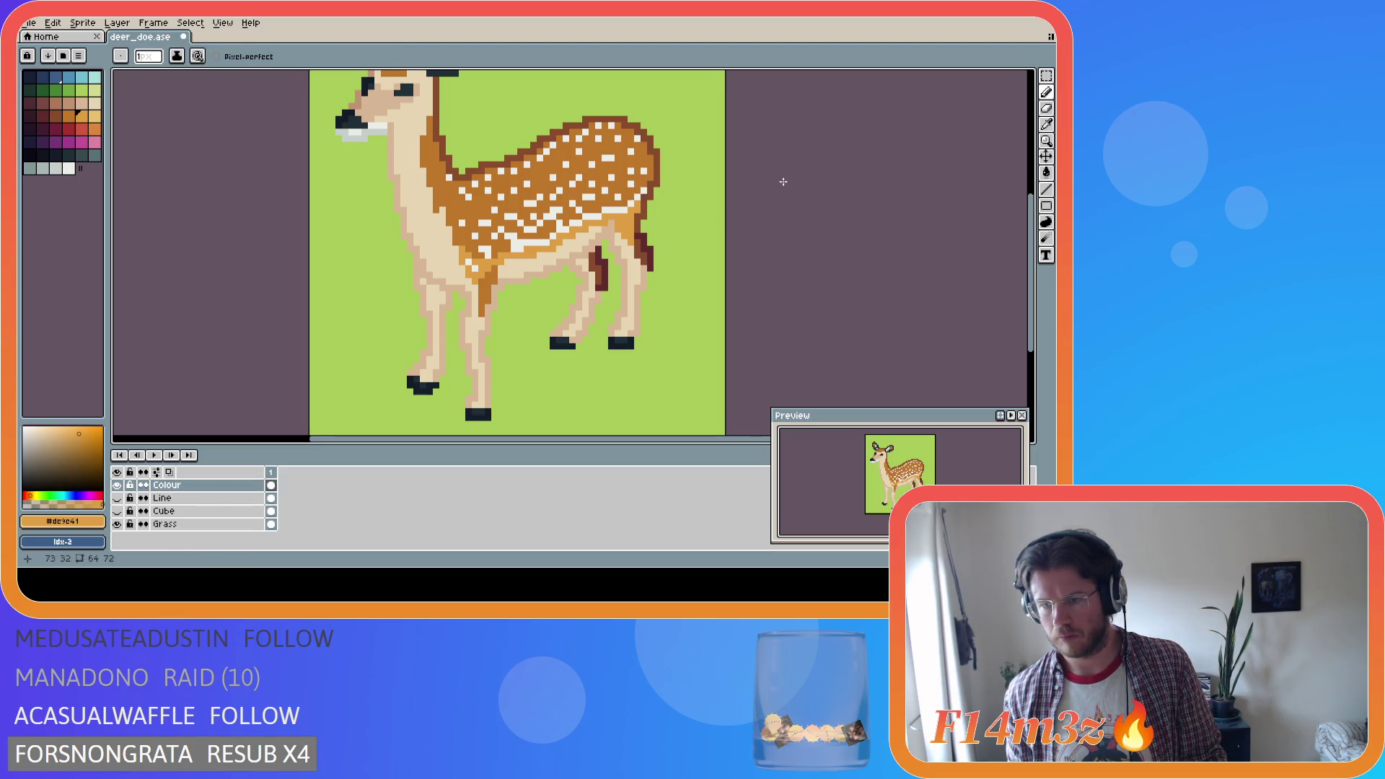
key(ctrl+z)
key(ctrl+z)
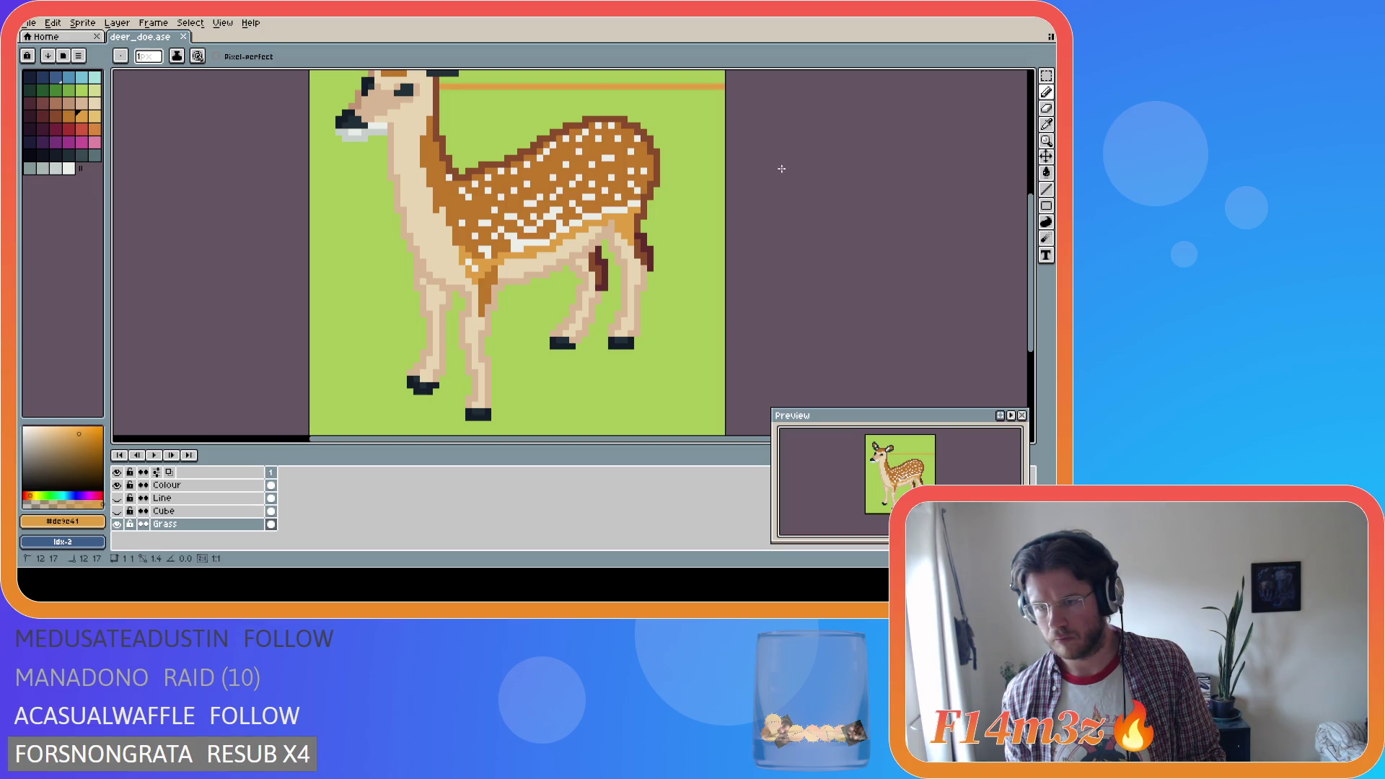
key(ctrl+y)
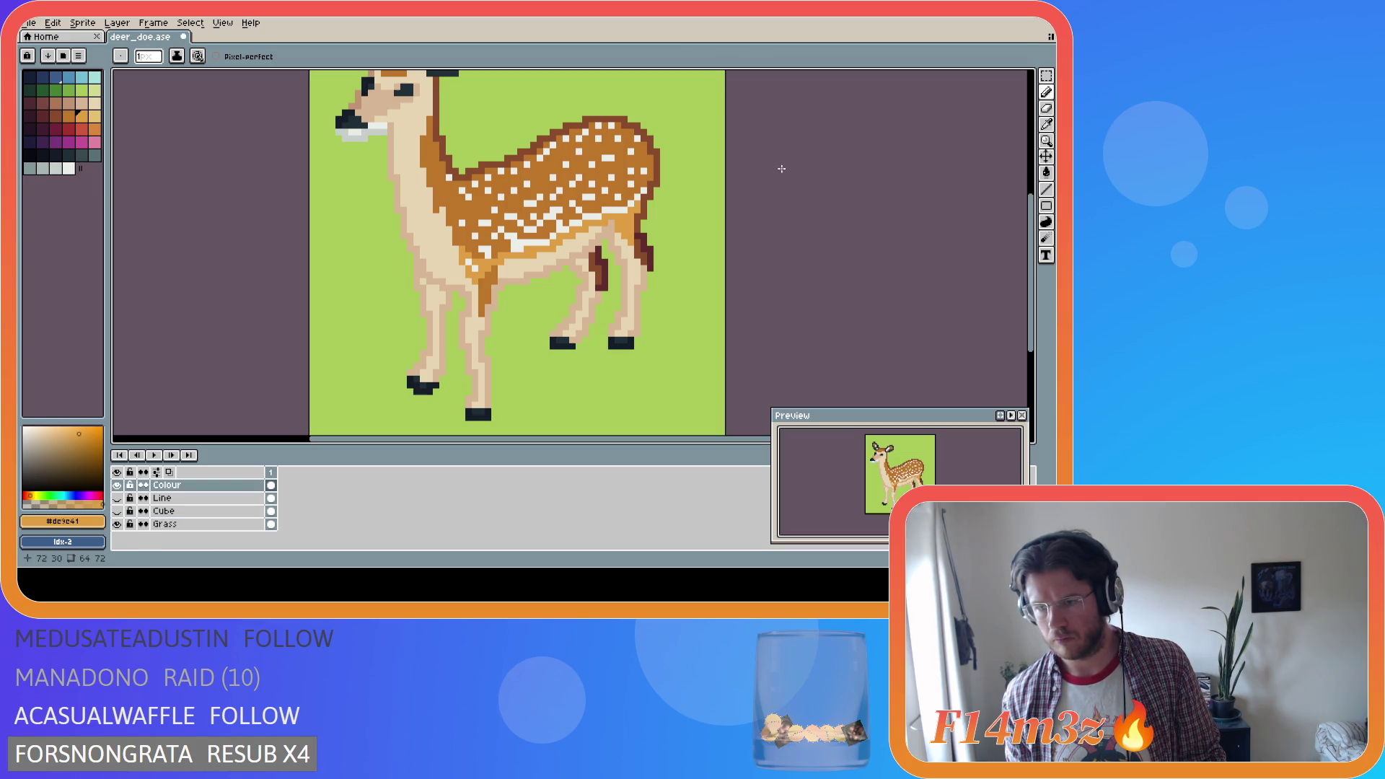
key(ctrl+s)
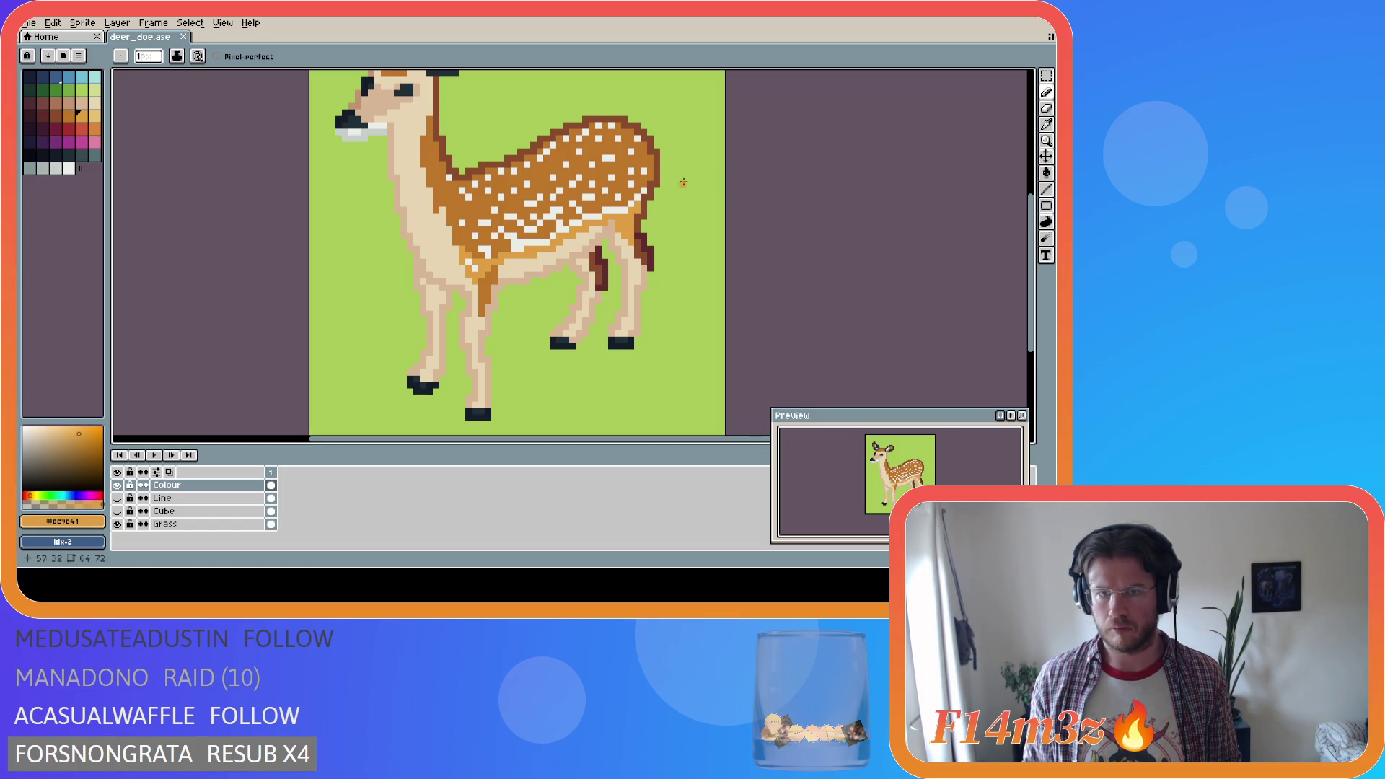
alt+click(643, 172)
Pick the brown coat colour, redo the last pixel edit, and save
key(i)
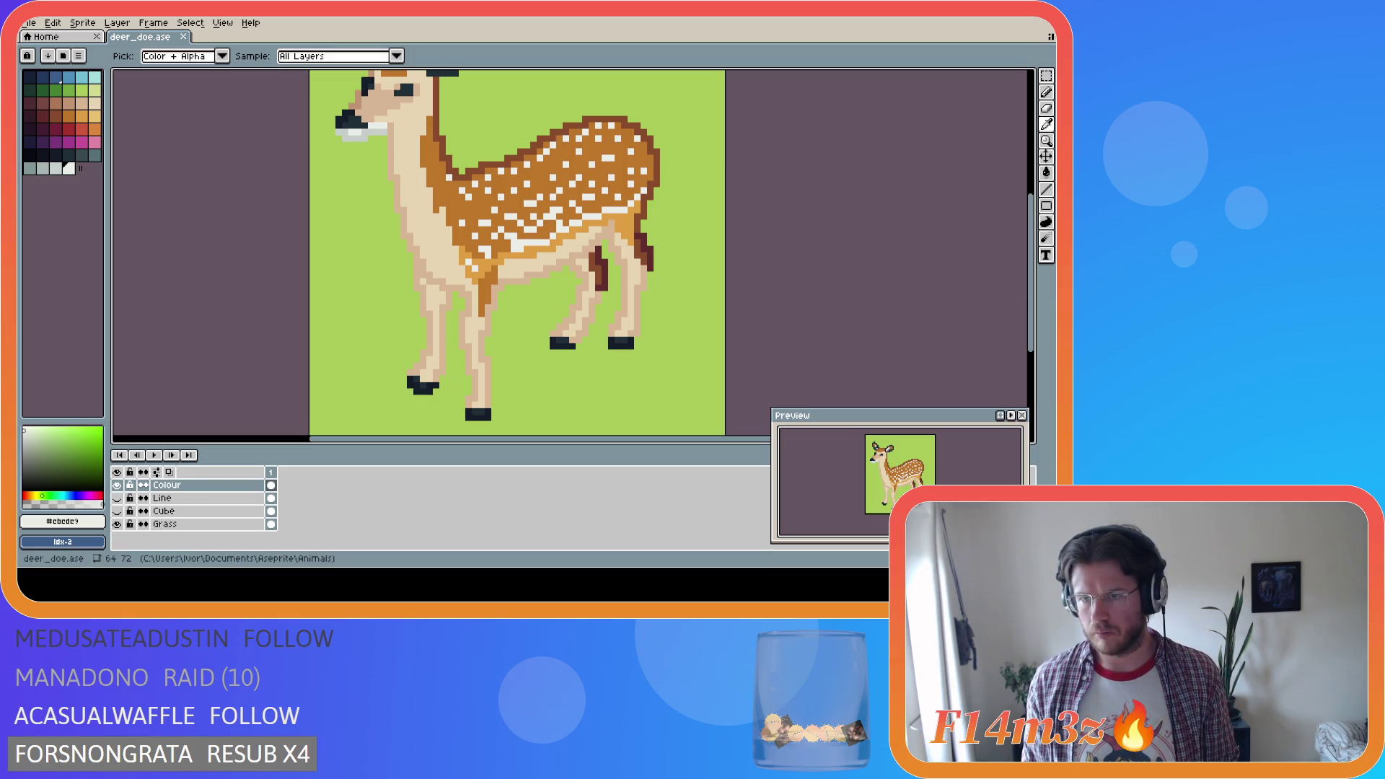
key(b)
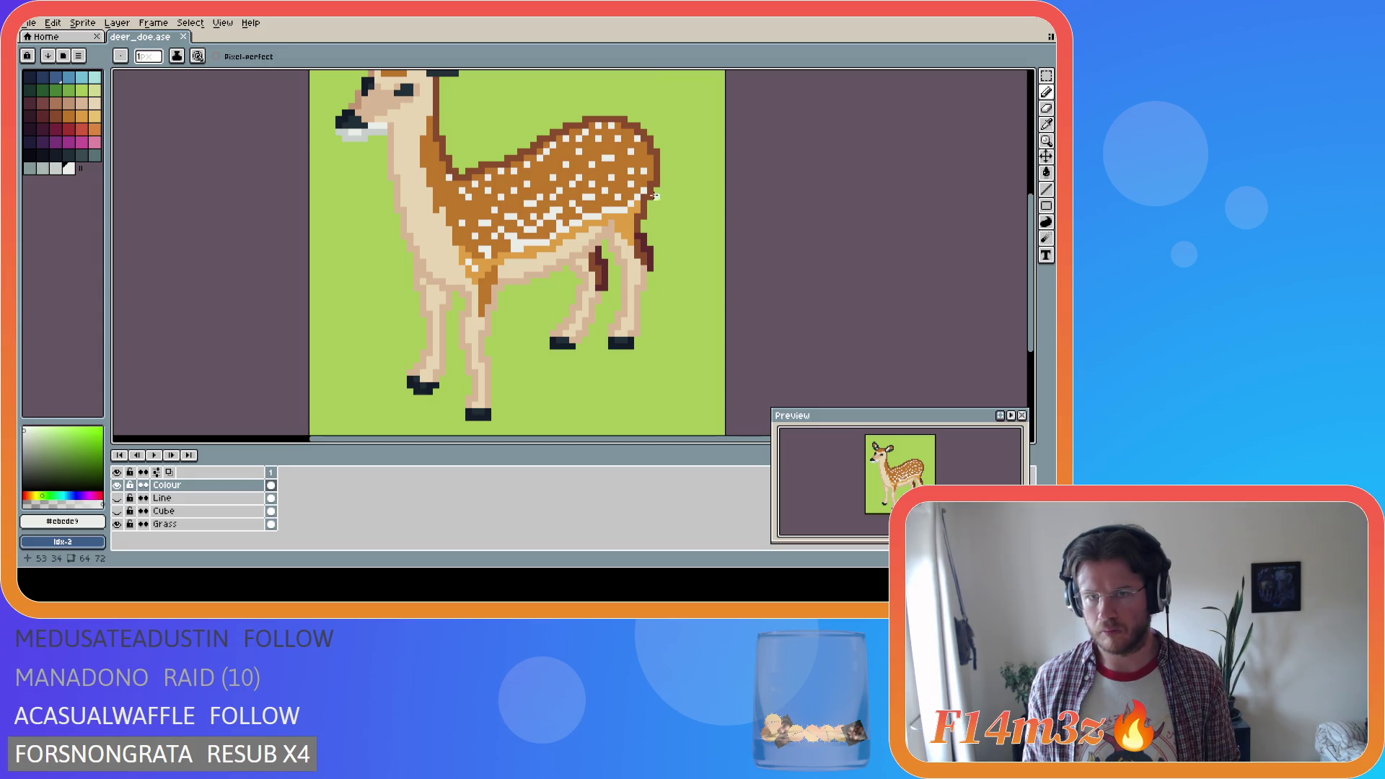
key(i)
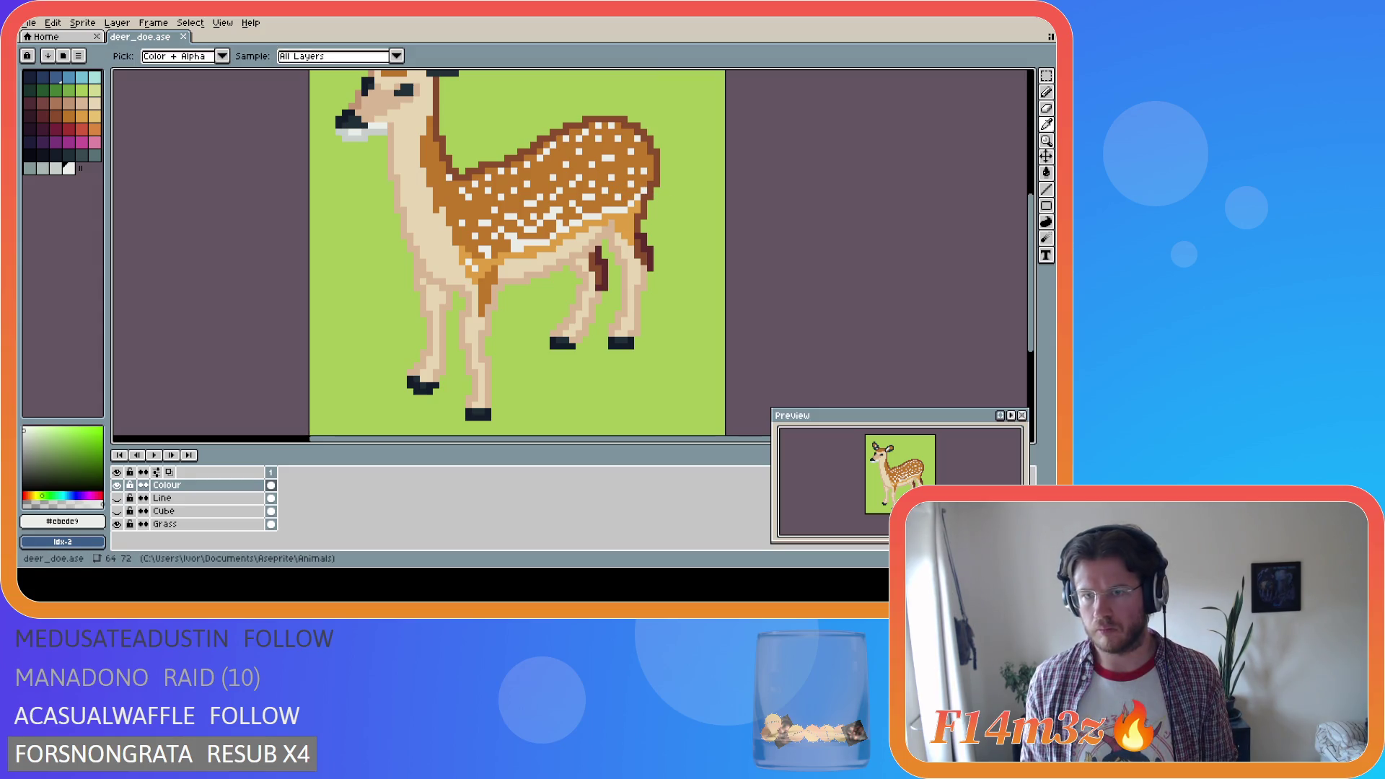
key(b)
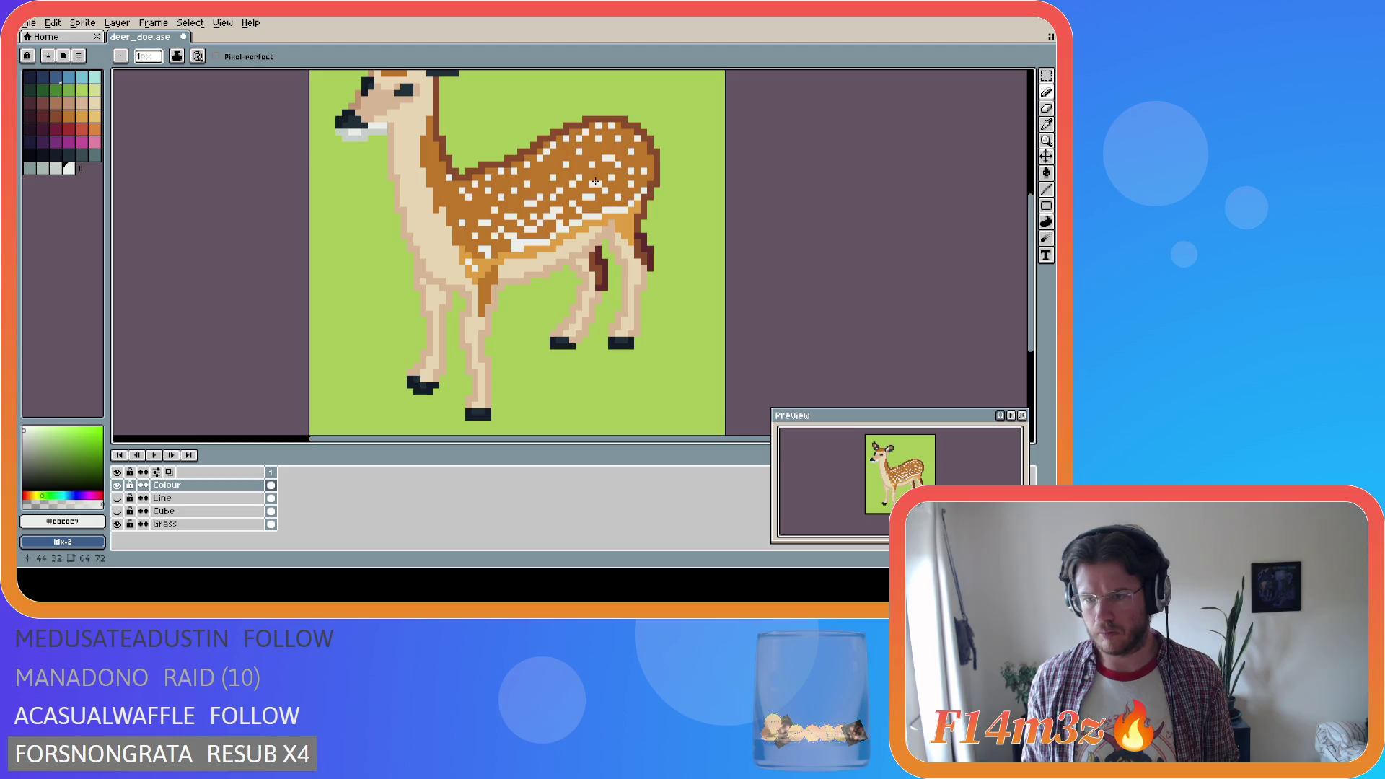
key(i)
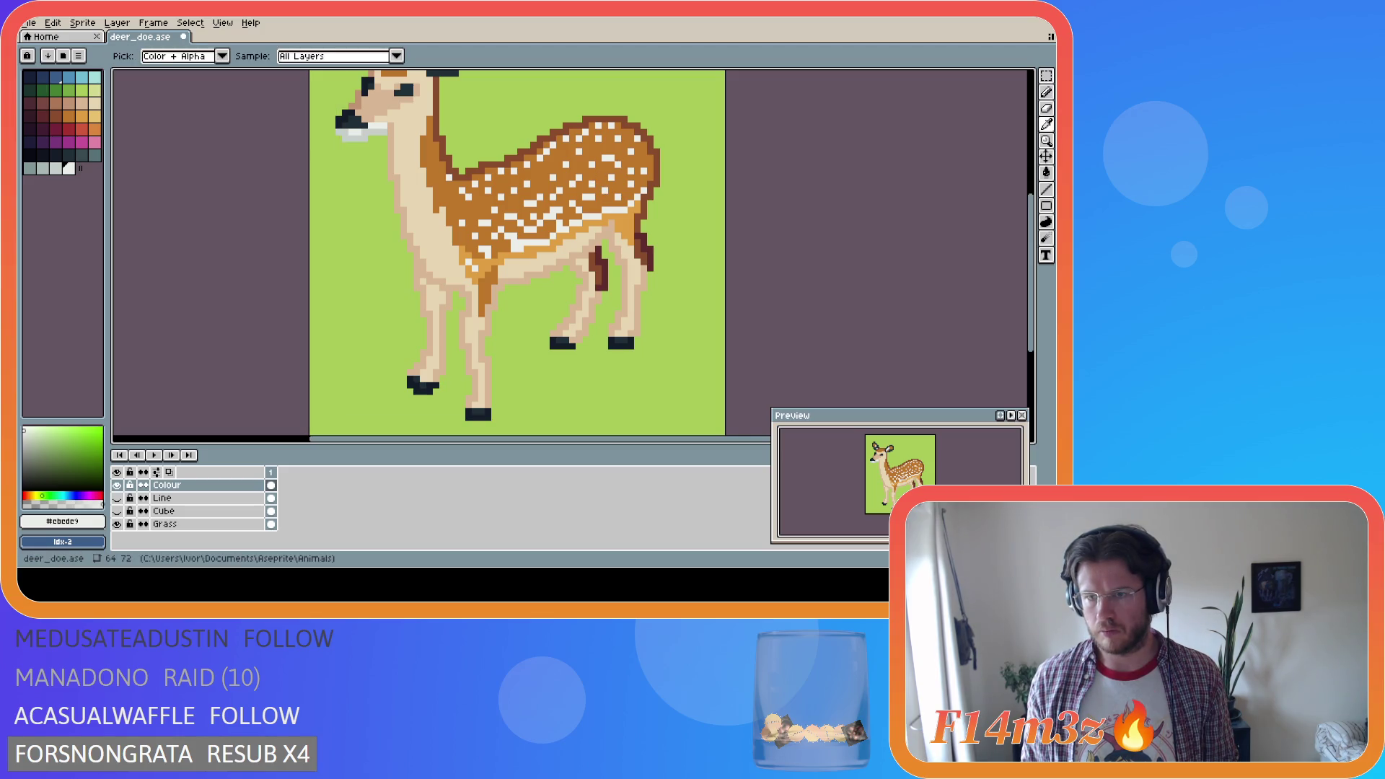
key(b)
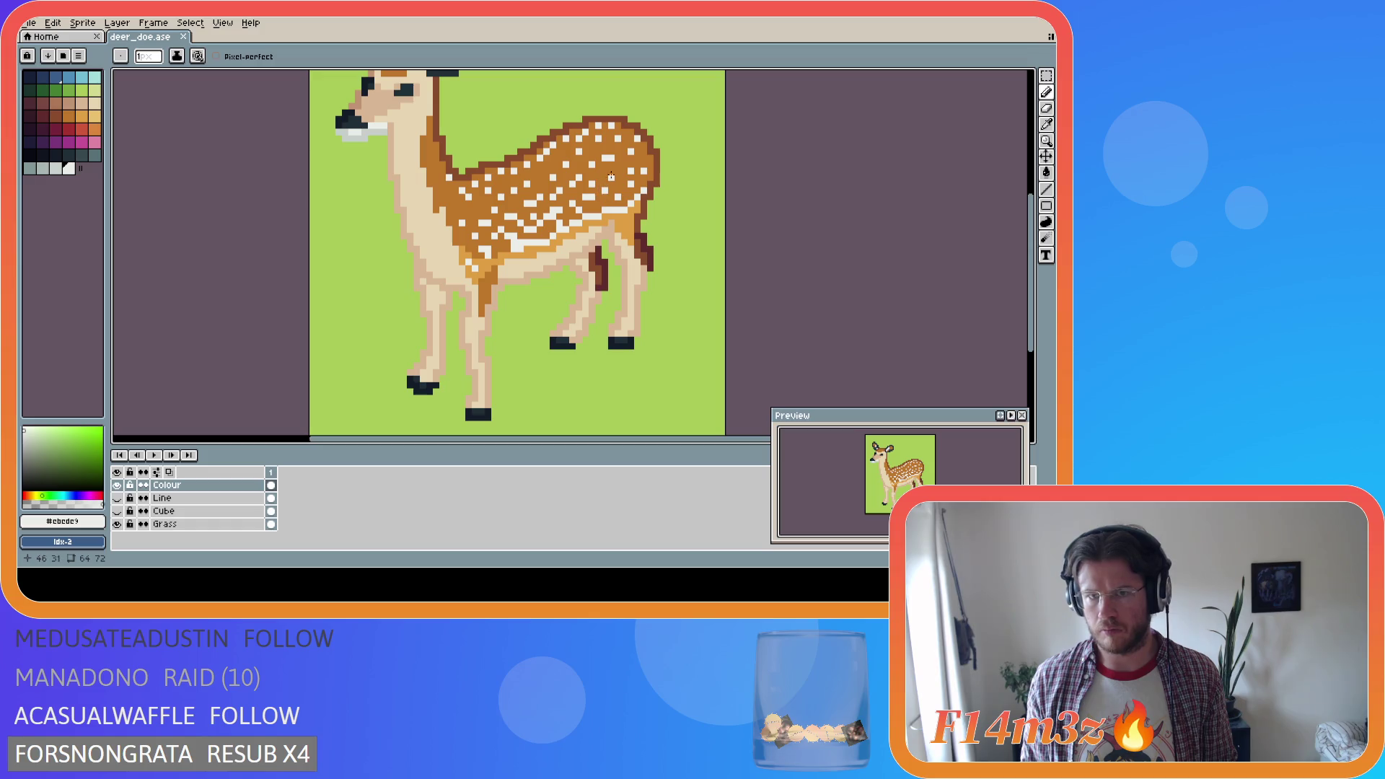
alt+click(613, 160)
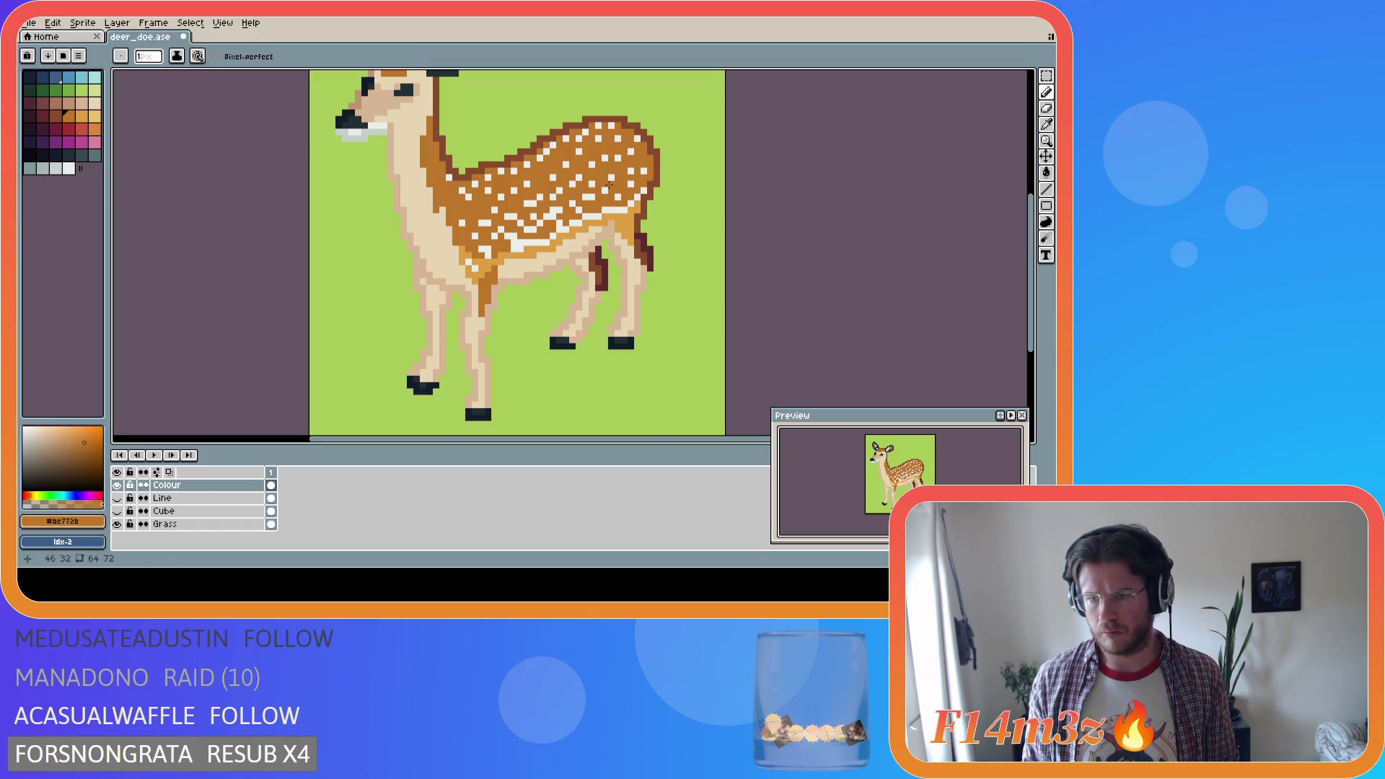
key(ctrl)
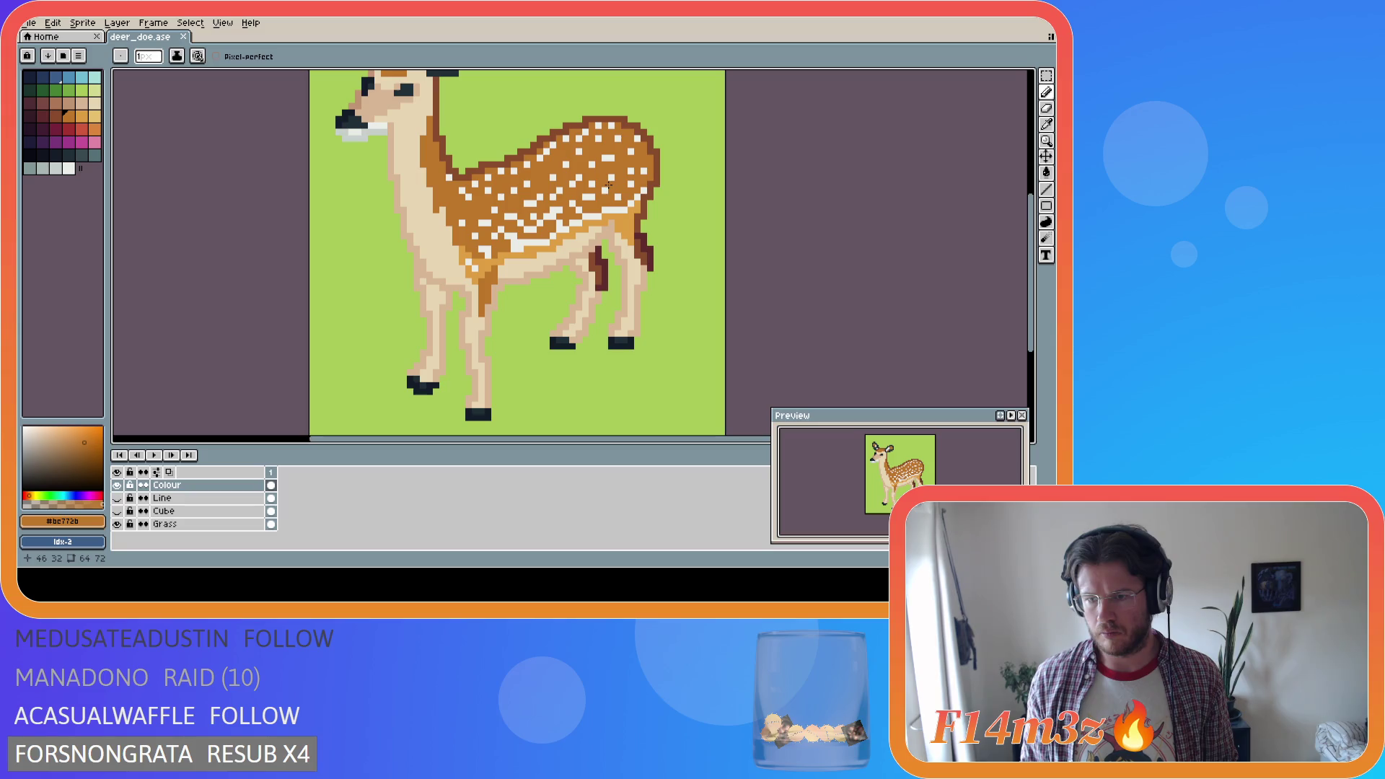
key(ctrl+y)
key(ctrl+s)
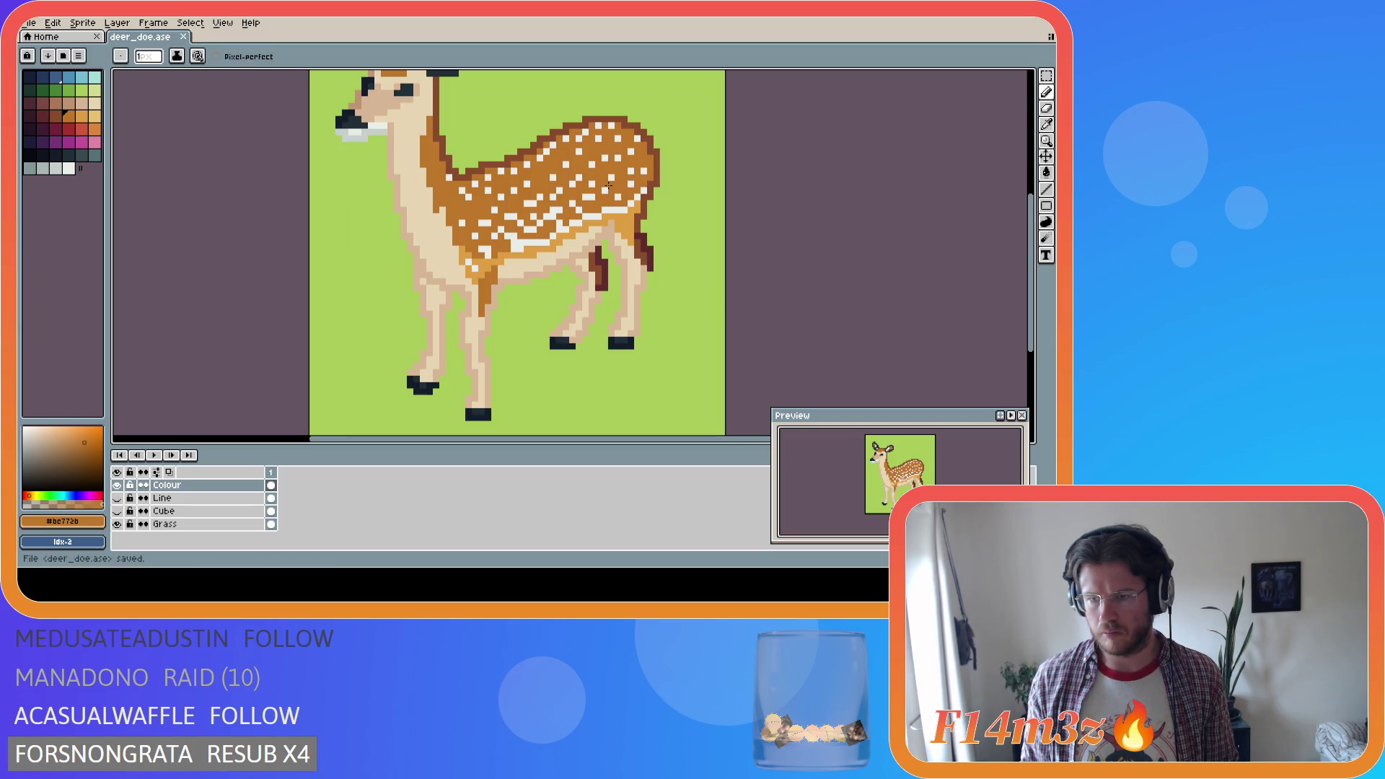
Paint brown pixels over a white coat spot, undo them, and save
alt+click(620, 159)
click(617, 158)
alt+click(616, 157)
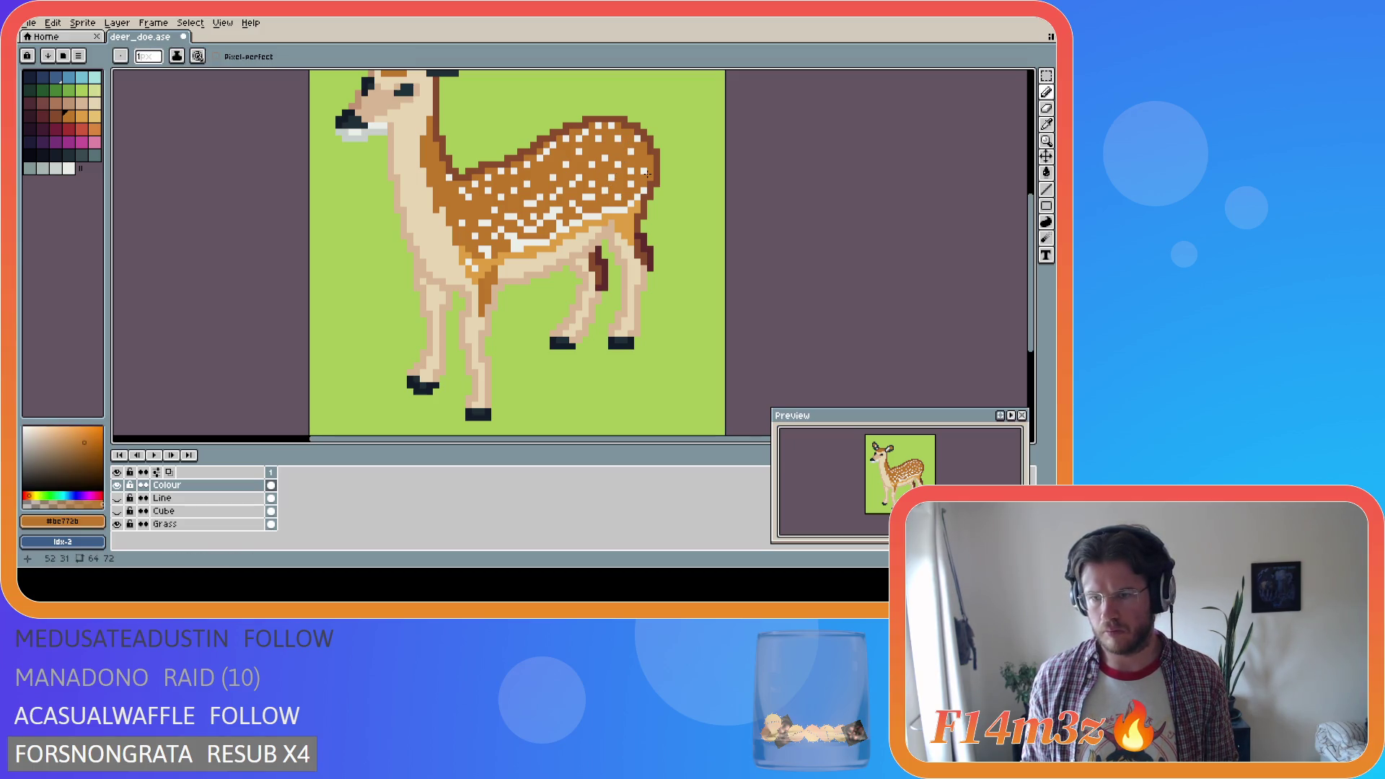
key(ctrl+z)
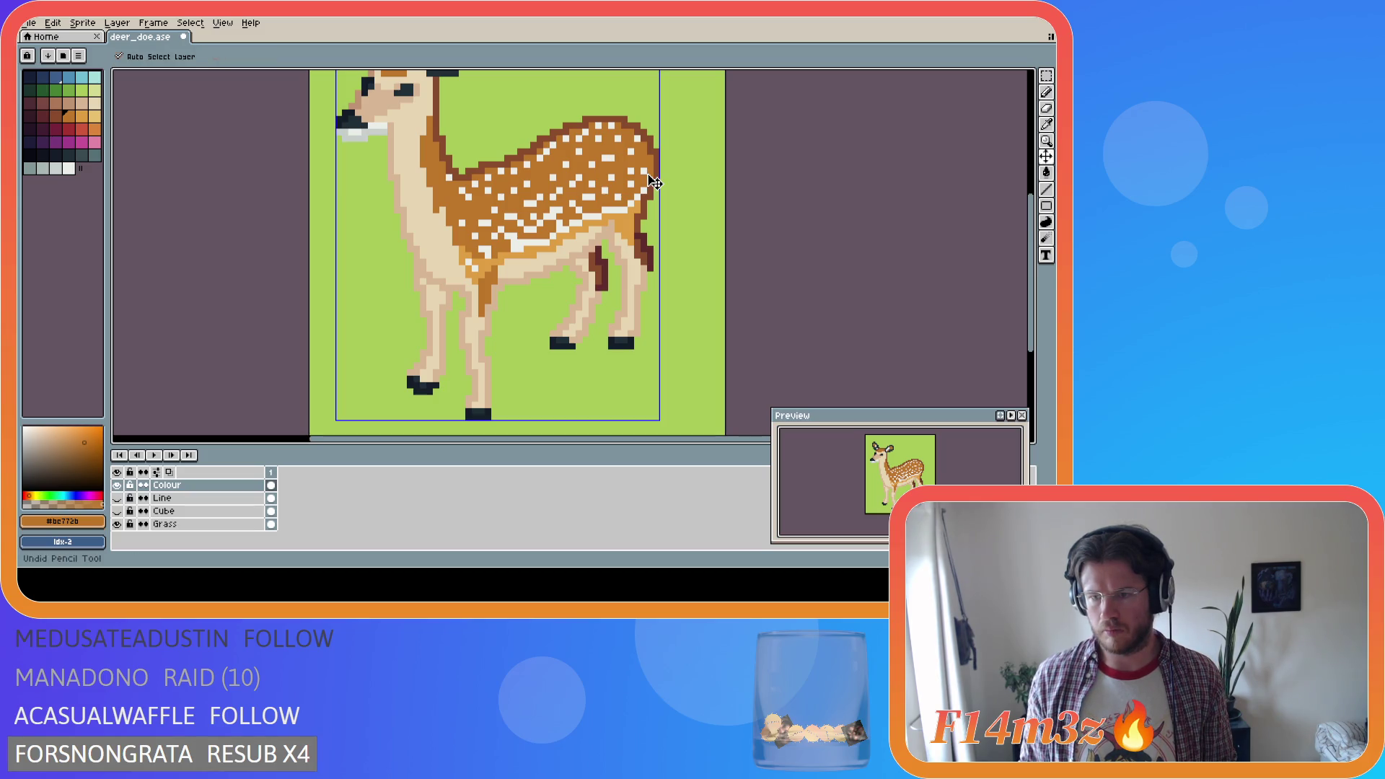
alt+click(617, 155)
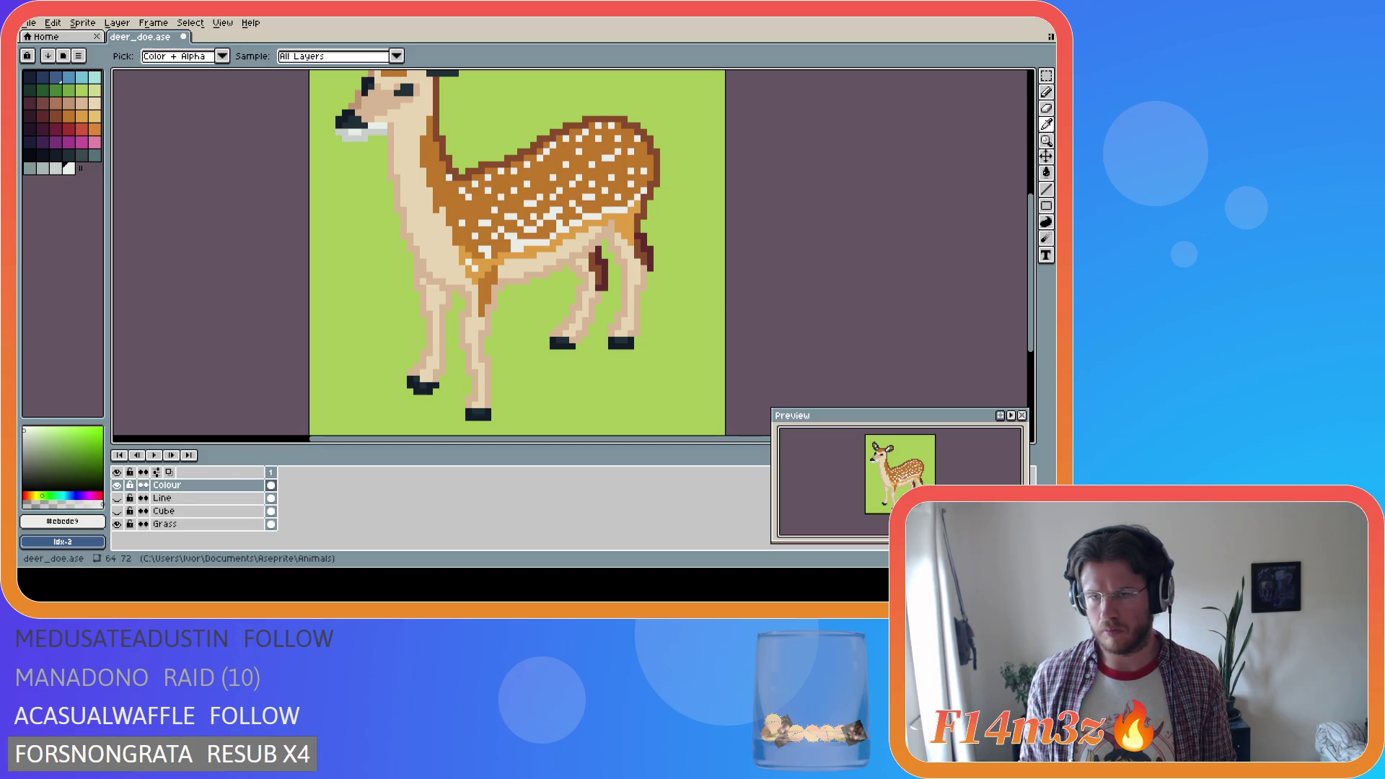
key(ctrl+z)
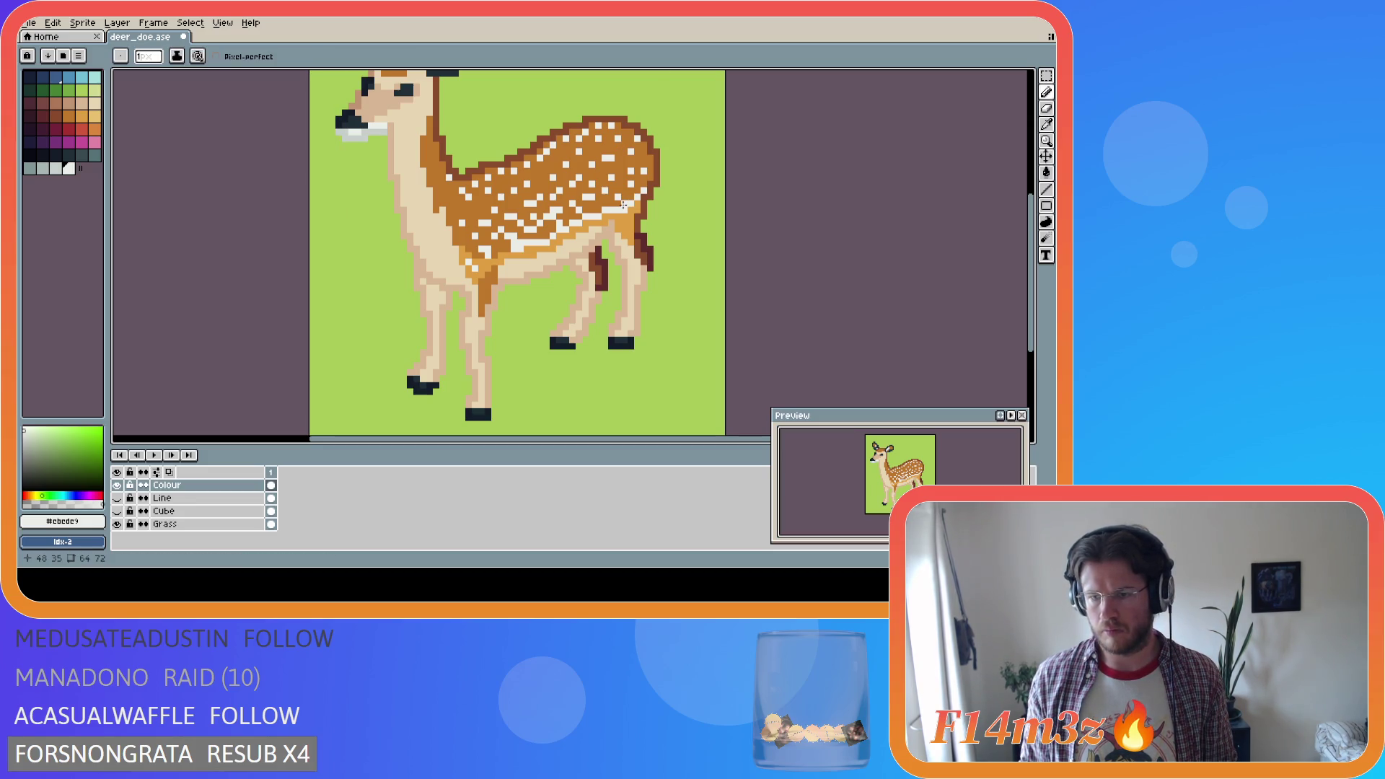
key(i)
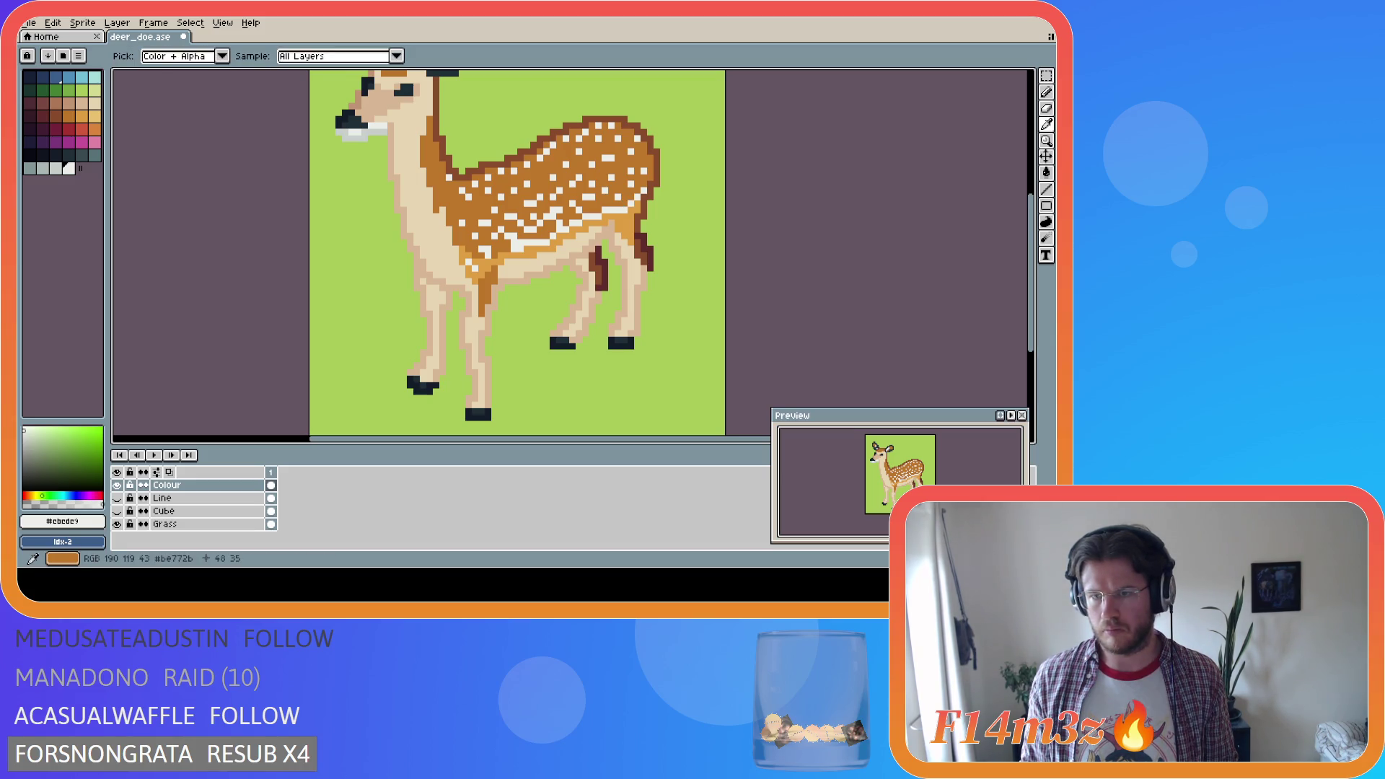
key(b)
alt+click(612, 159)
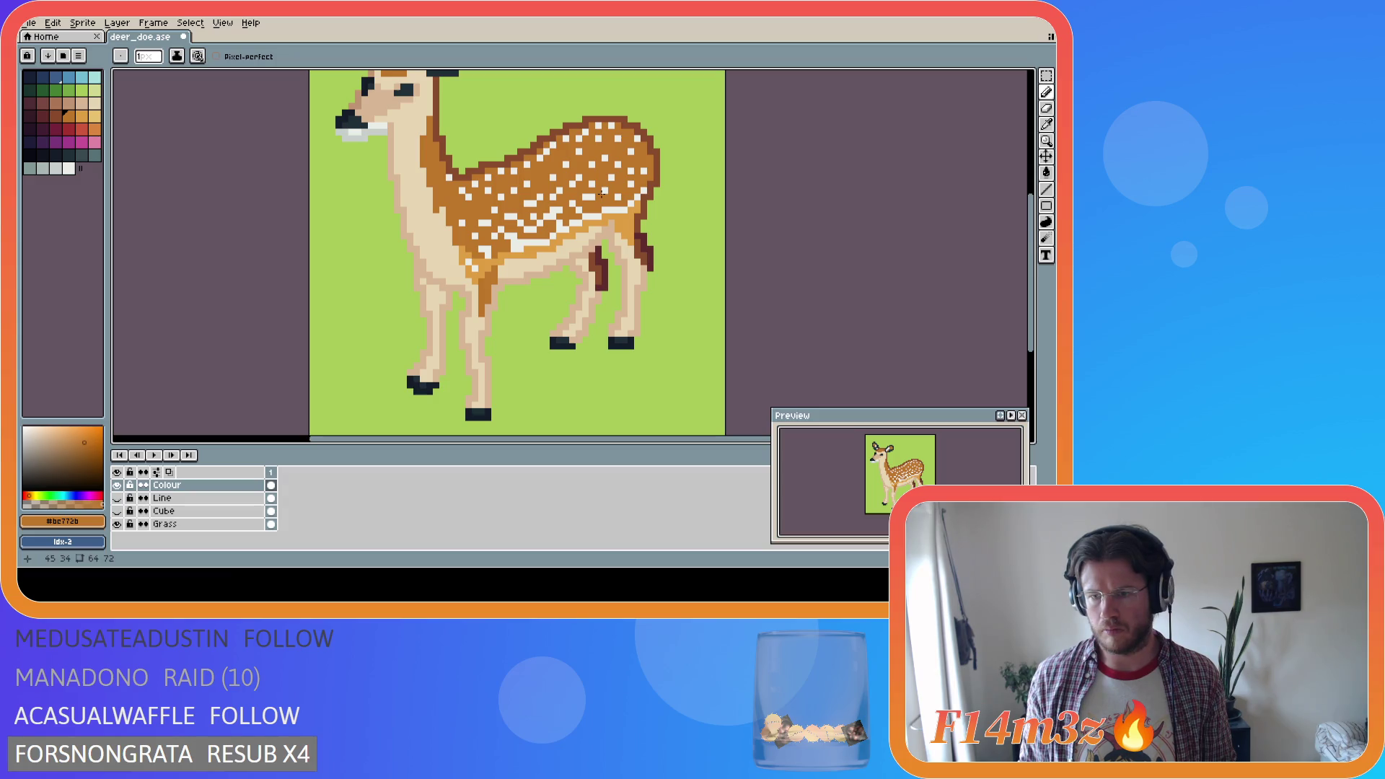
key(ctrl+s)
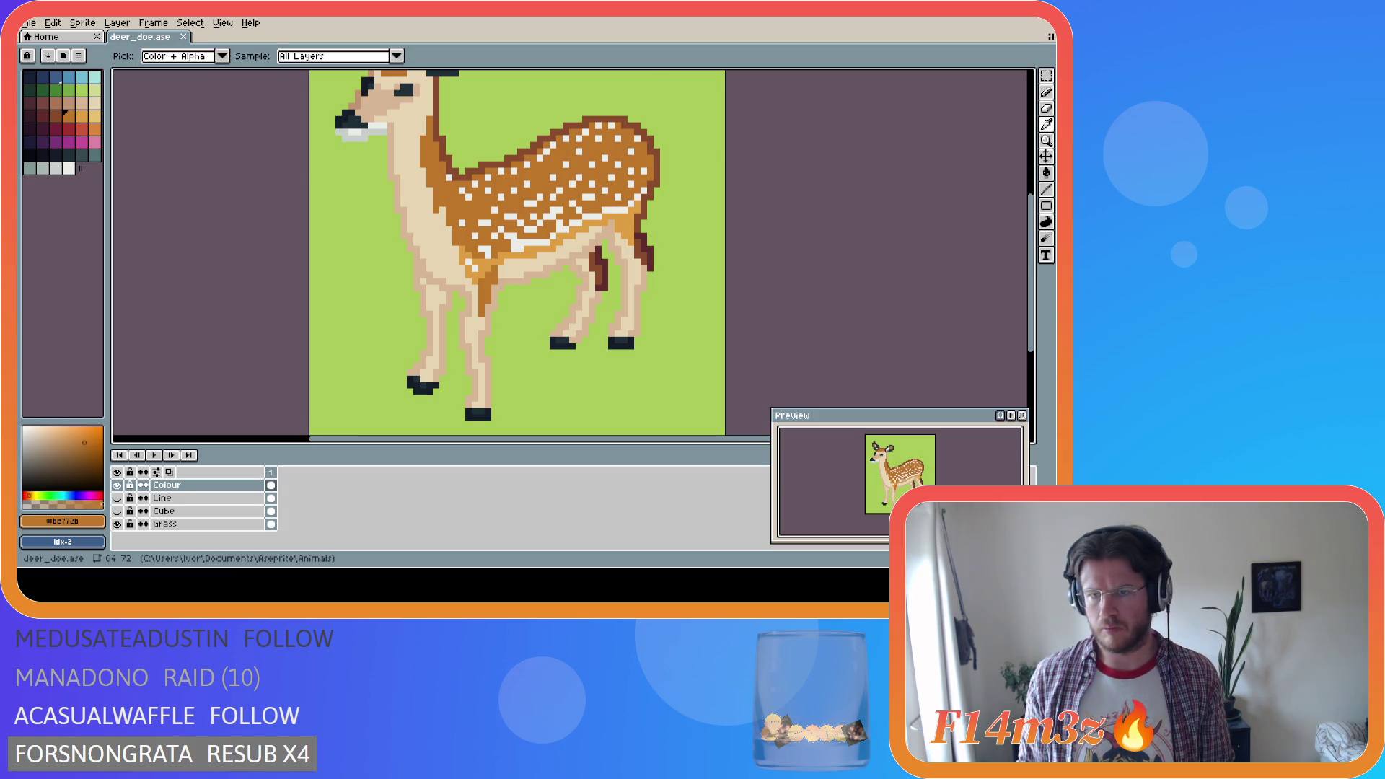
Pick the off-white spot colour, redo the undone pencil strokes, and save deer_doe.ase again
alt+click(545, 154)
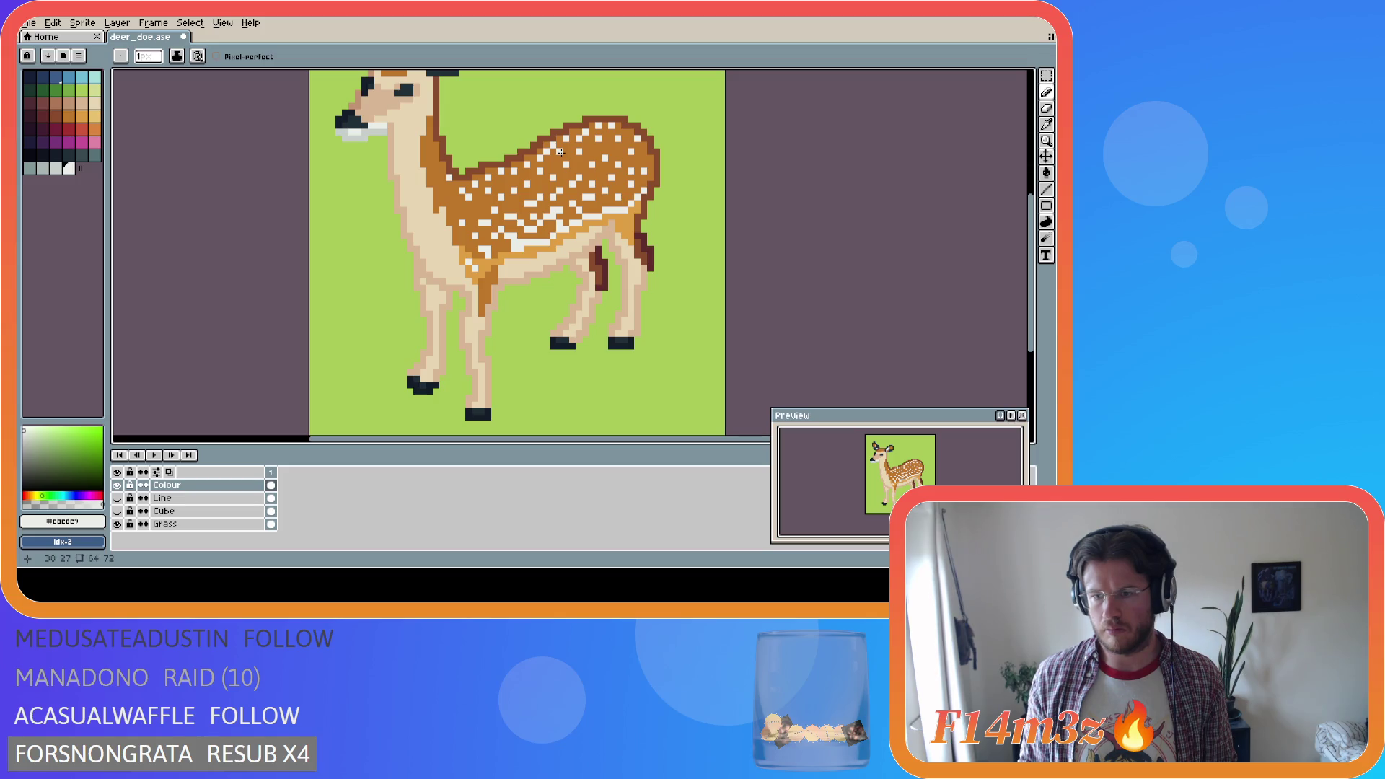
key(ctrl+s)
key(ctrl+y)
key(i)
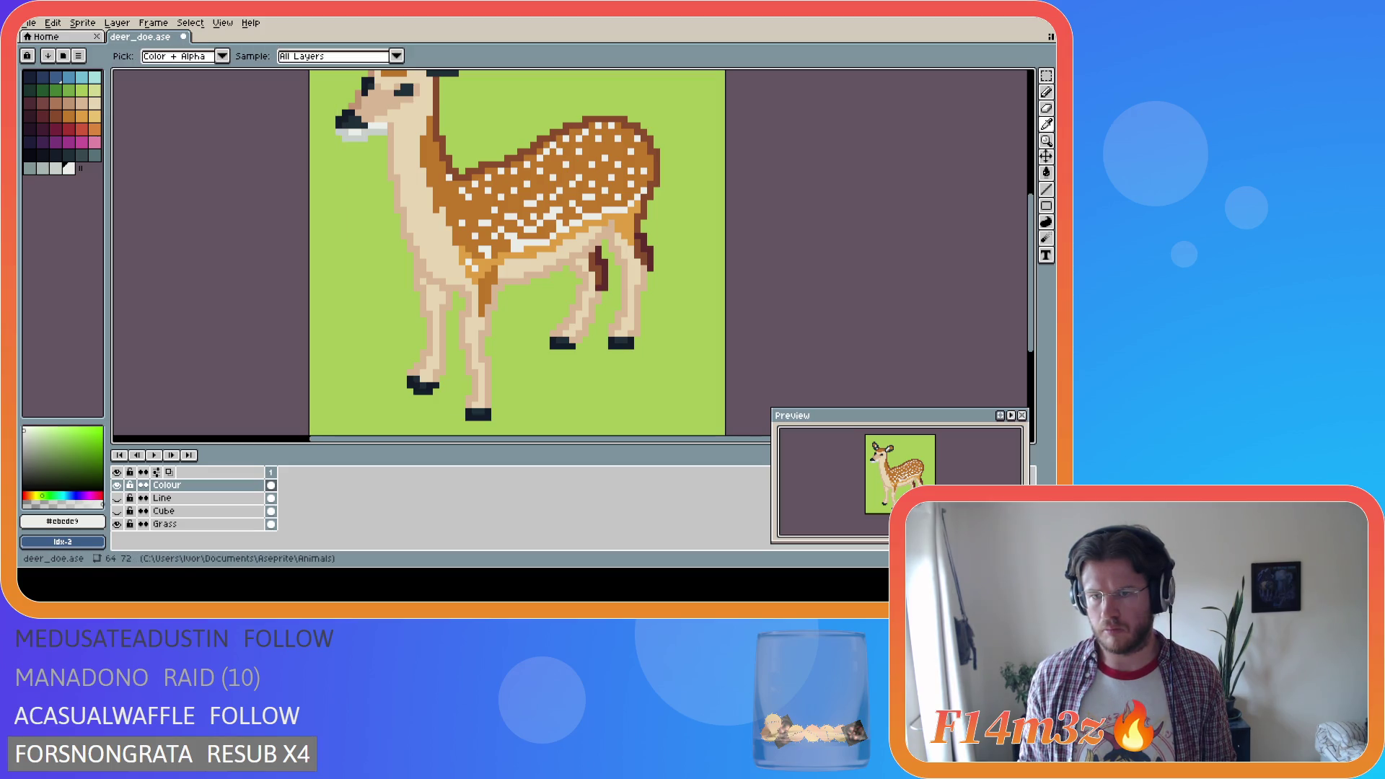
key(b)
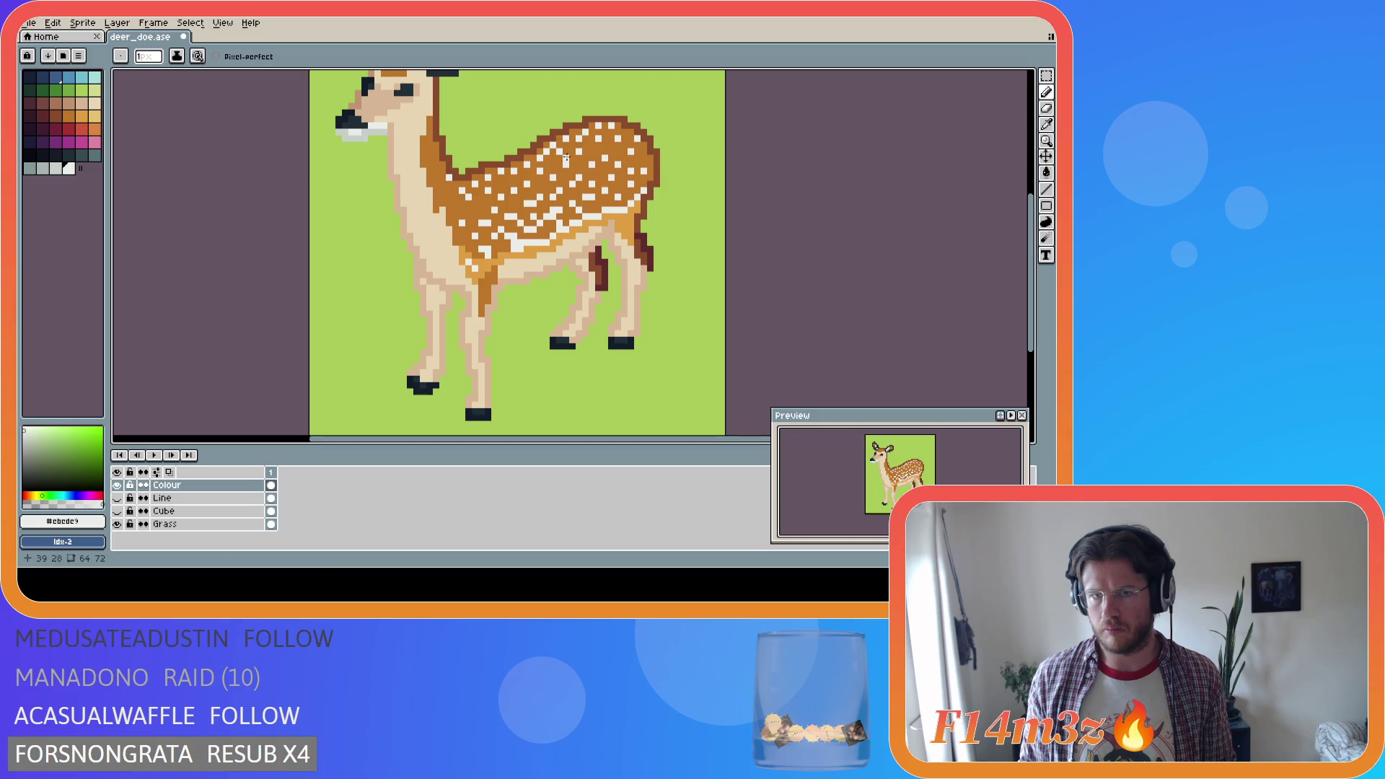
key(ctrl+s)
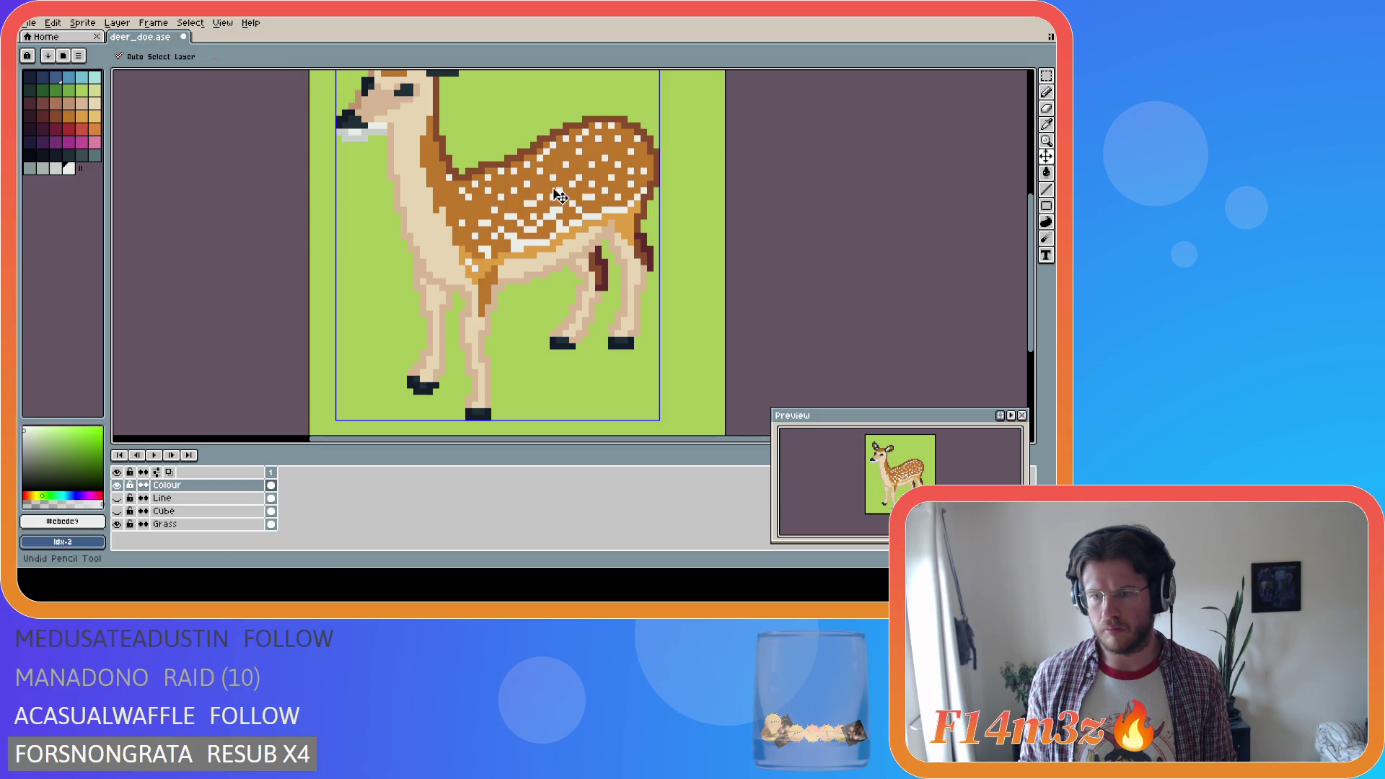
key(ctrl+y)
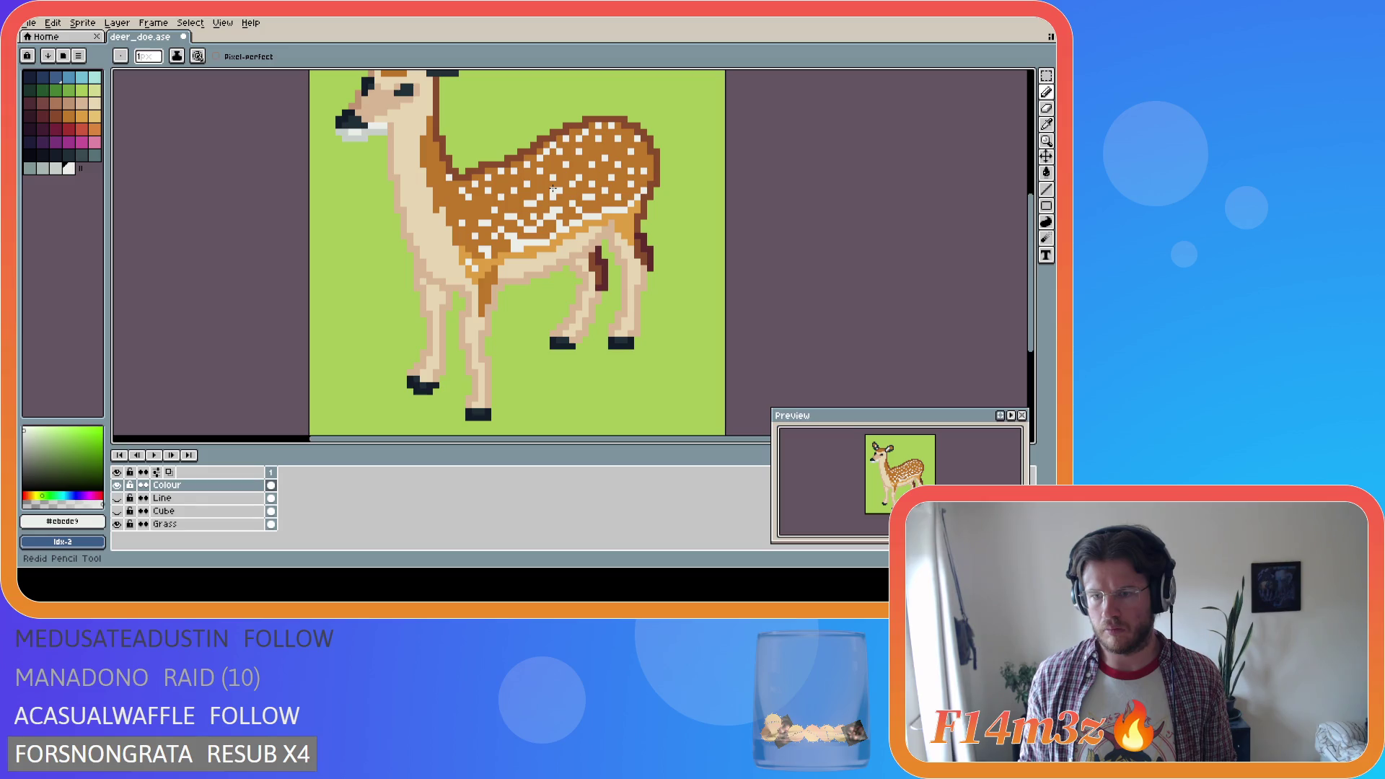
key(i)
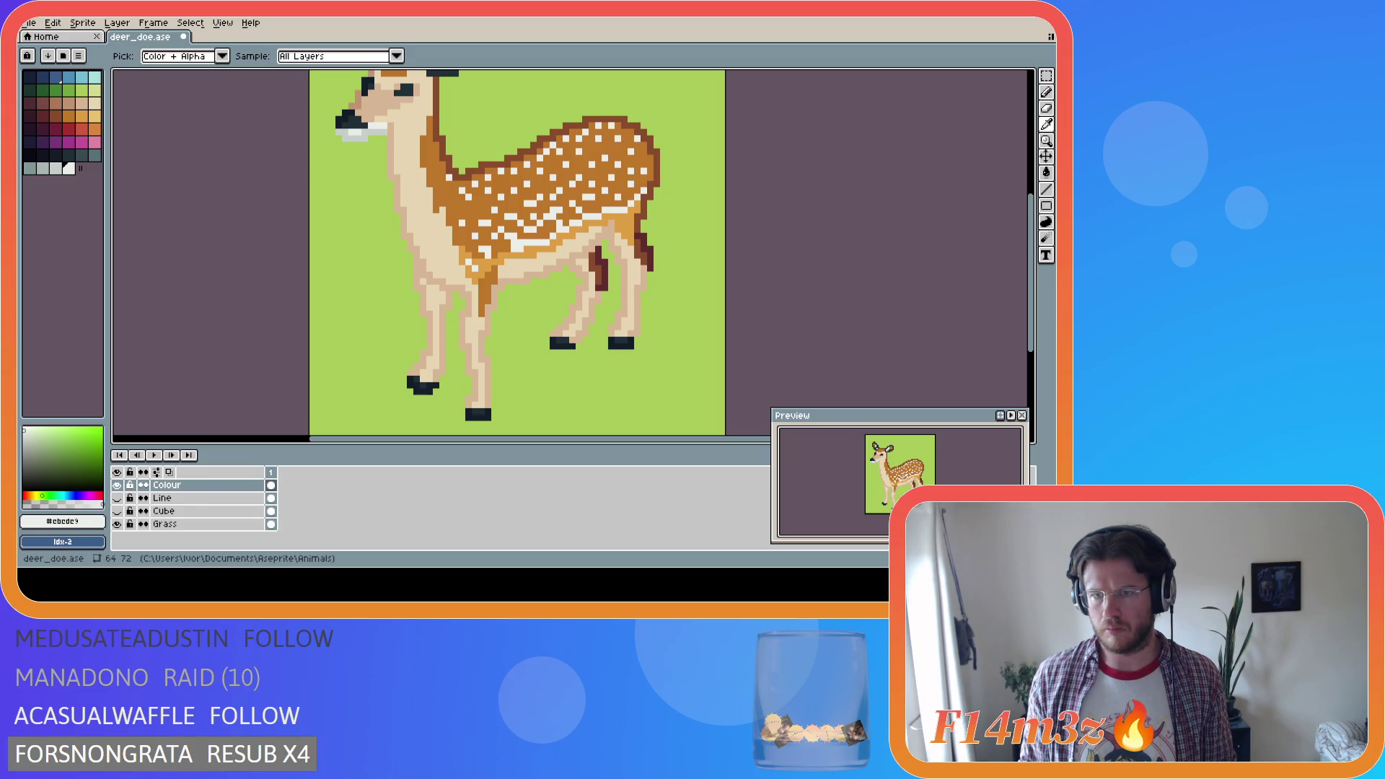
key(v)
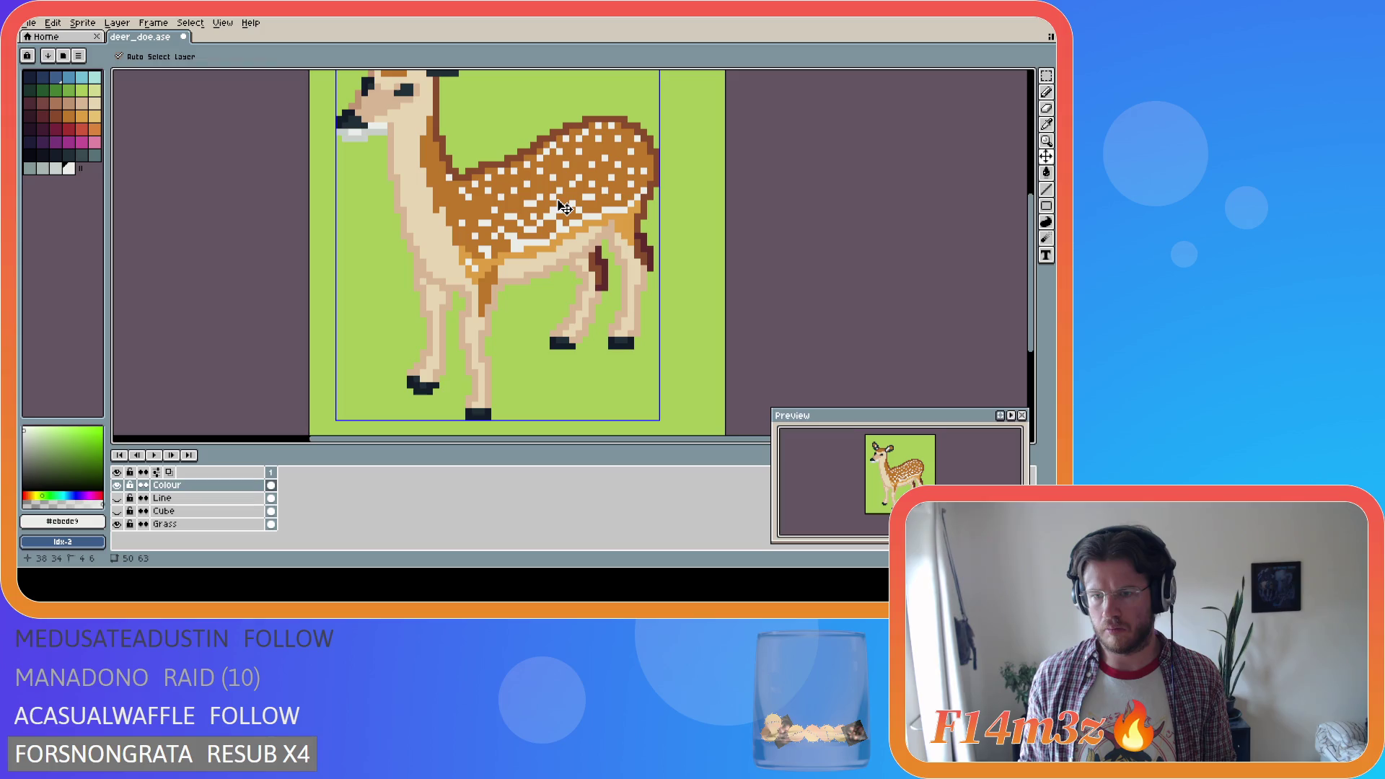
key(b)
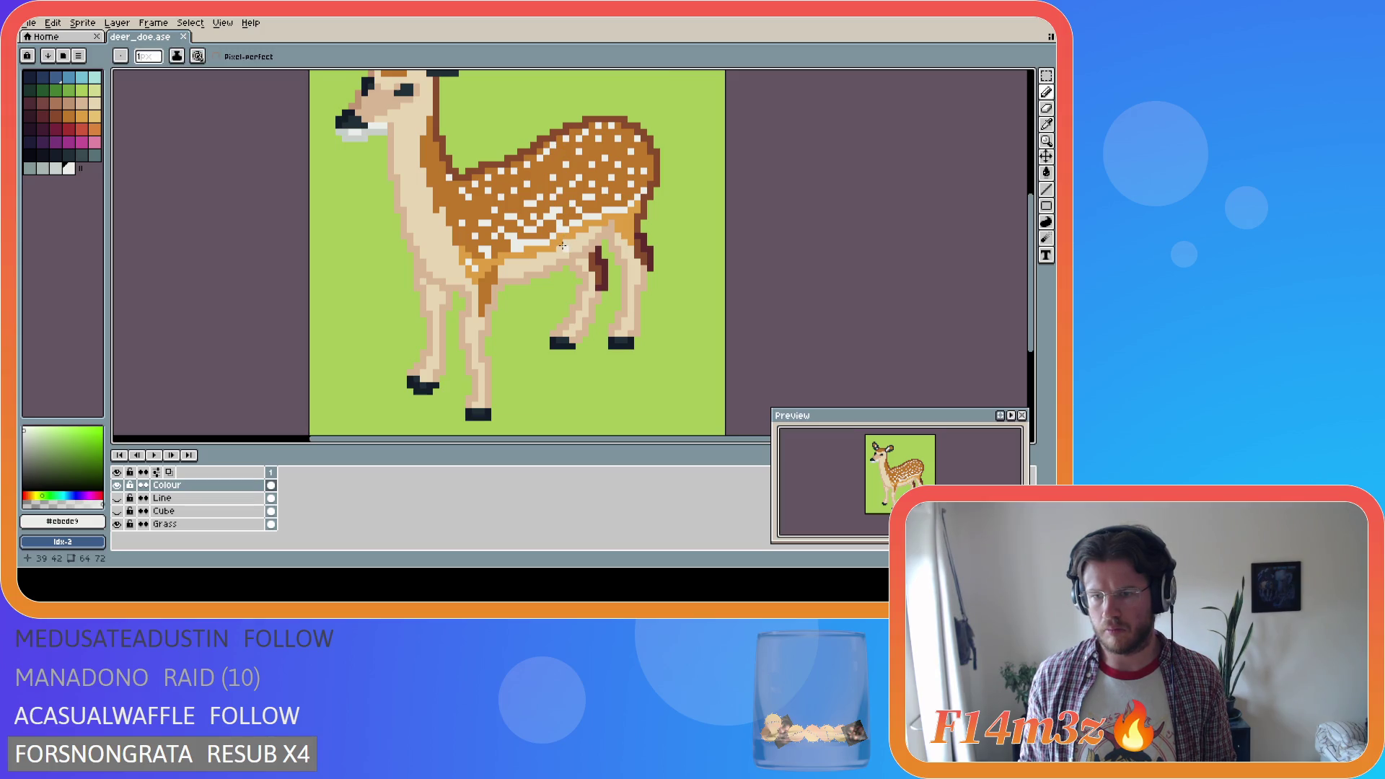
key(ctrl+y)
key(ctrl+s)
right_click(505, 249)
key(ctrl+s)
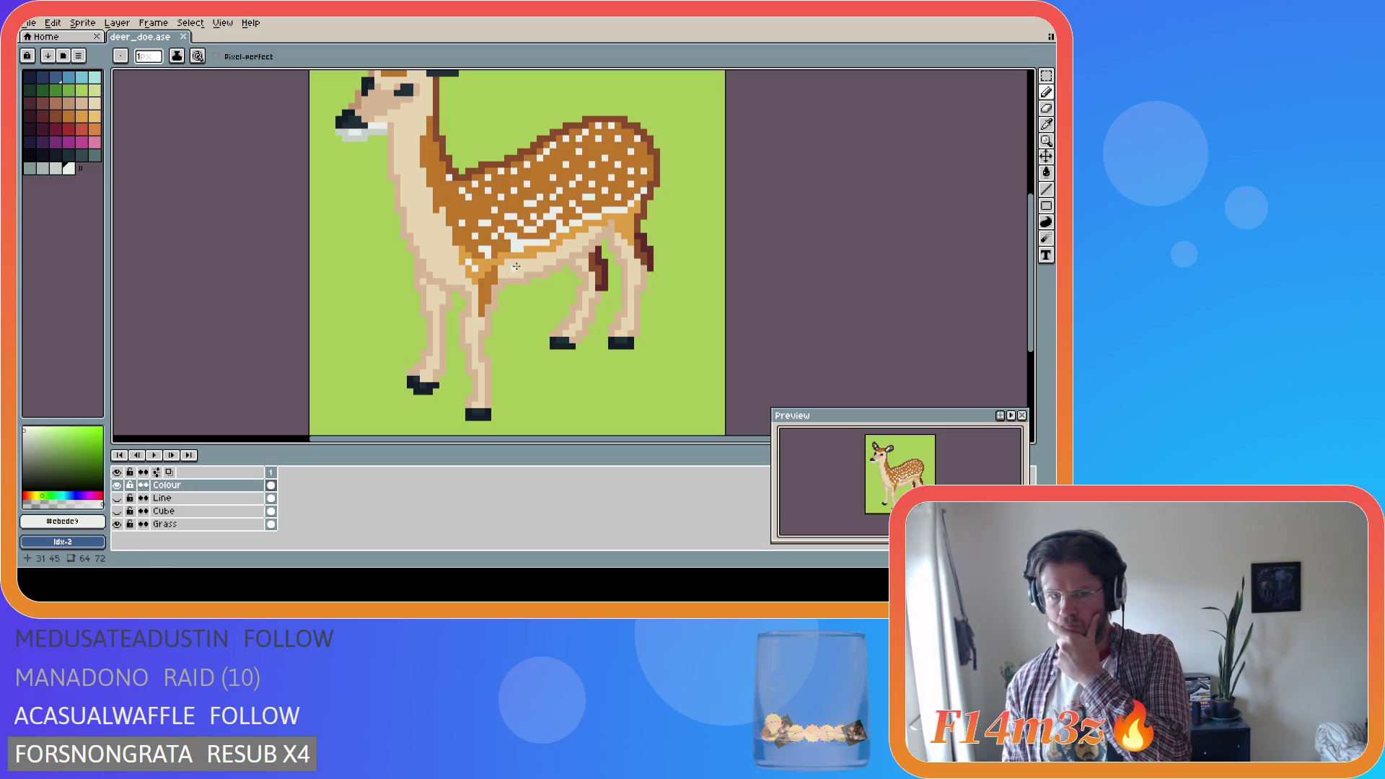
Save, then move the selected back hoof up one pixel and commit it
alt+click(436, 384)
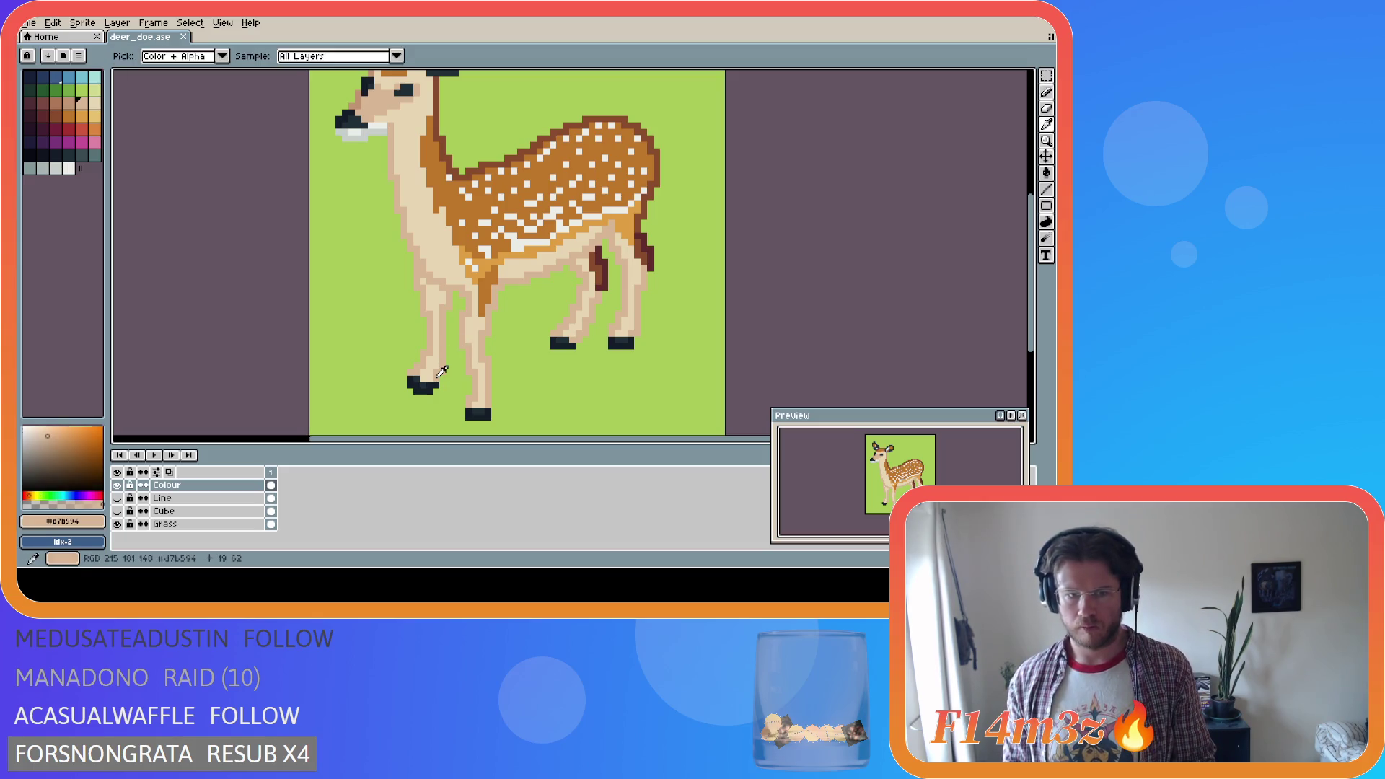
key(ctrl+s)
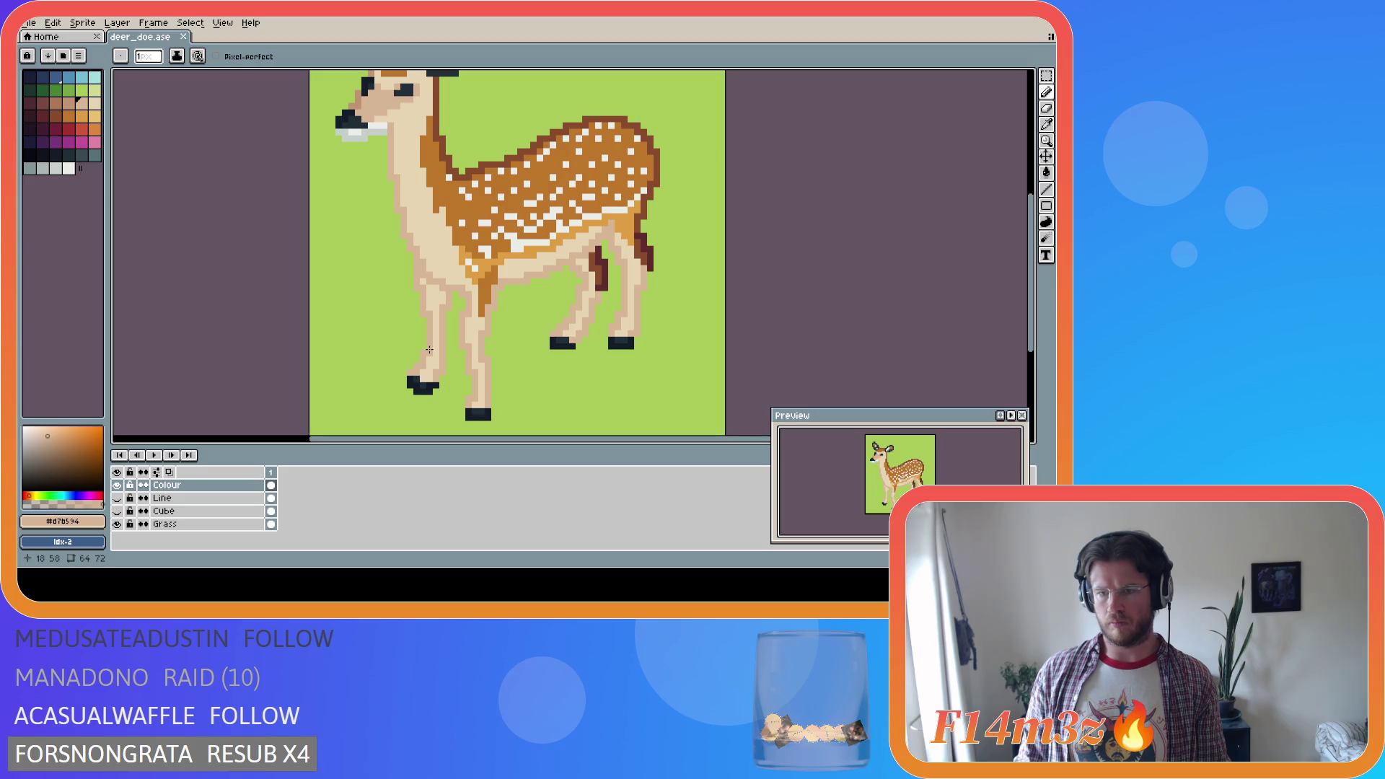
key(i)
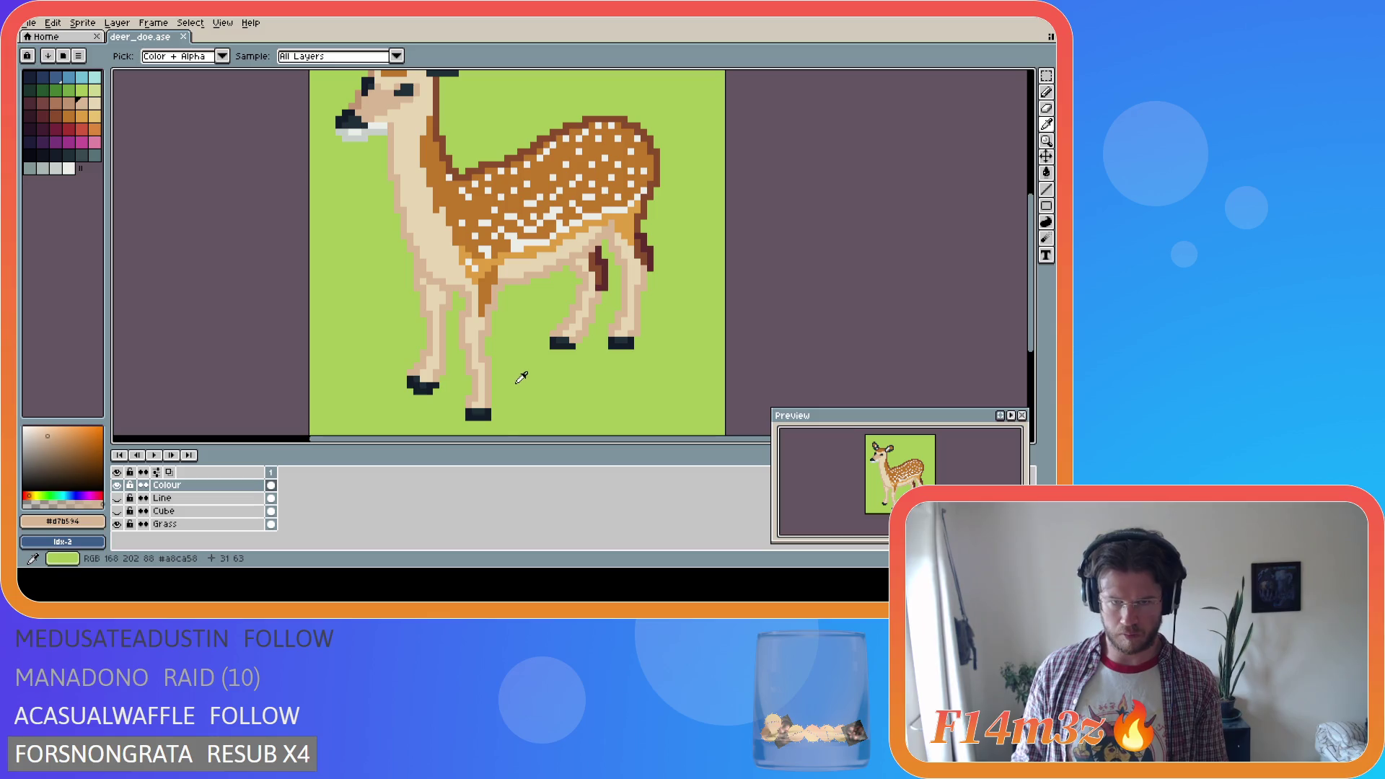
key(m)
drag(538, 368, 604, 302)
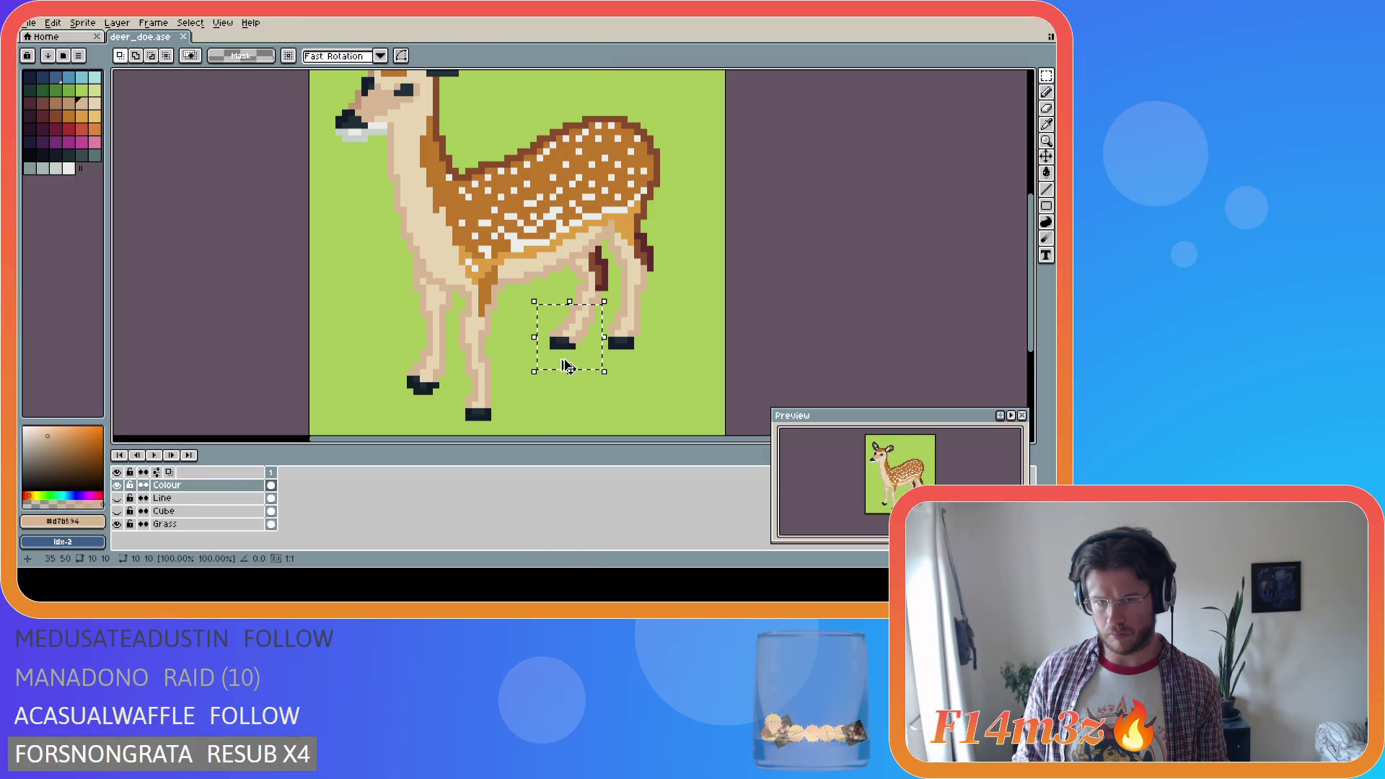
drag(567, 347, 563, 335)
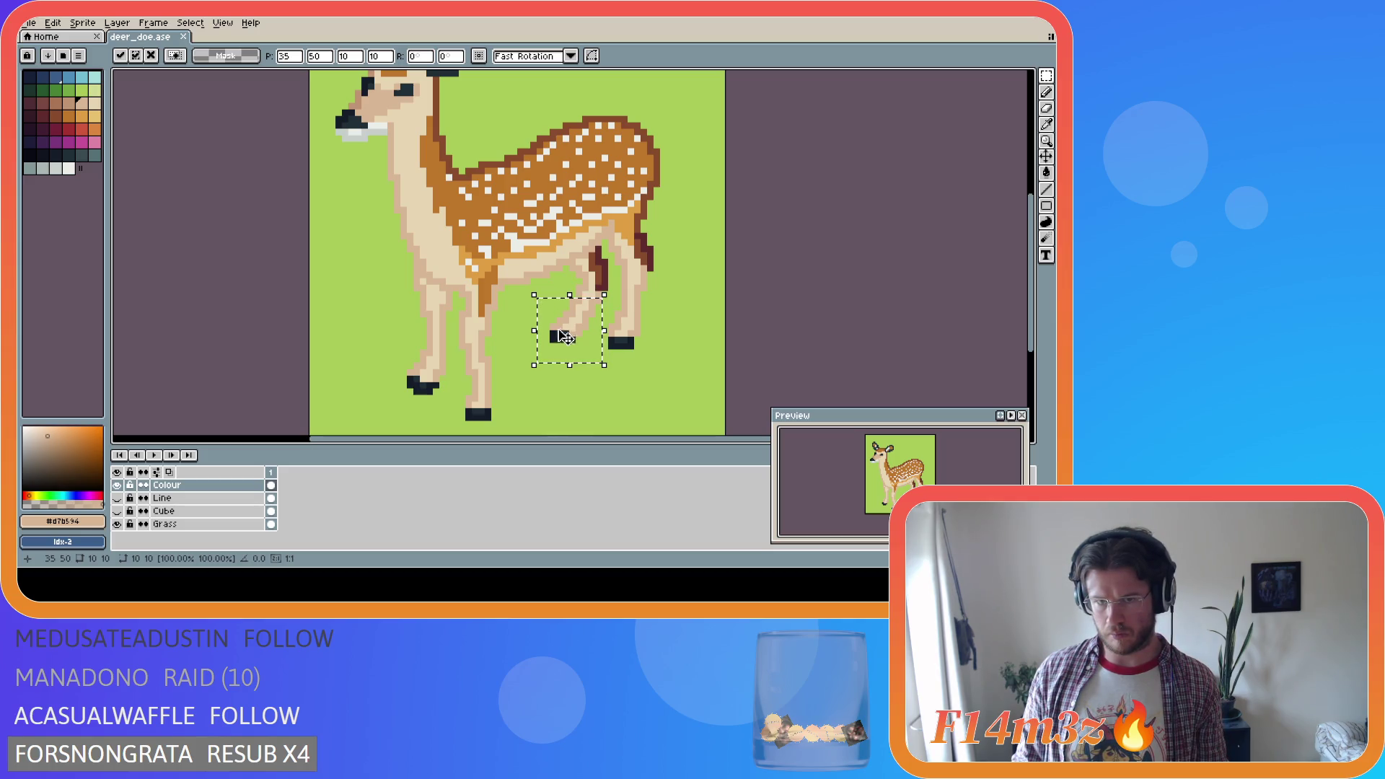
key(Return)
click(527, 391)
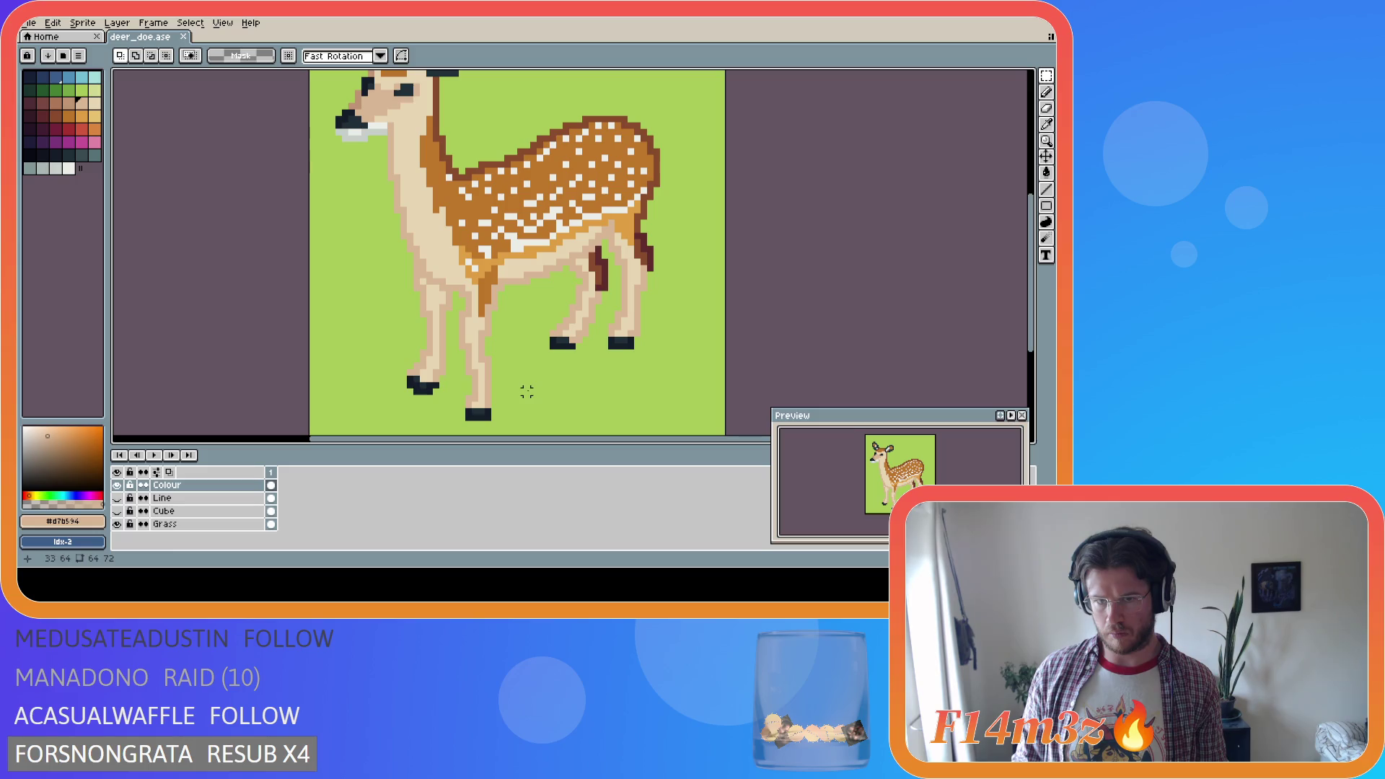
key(b)
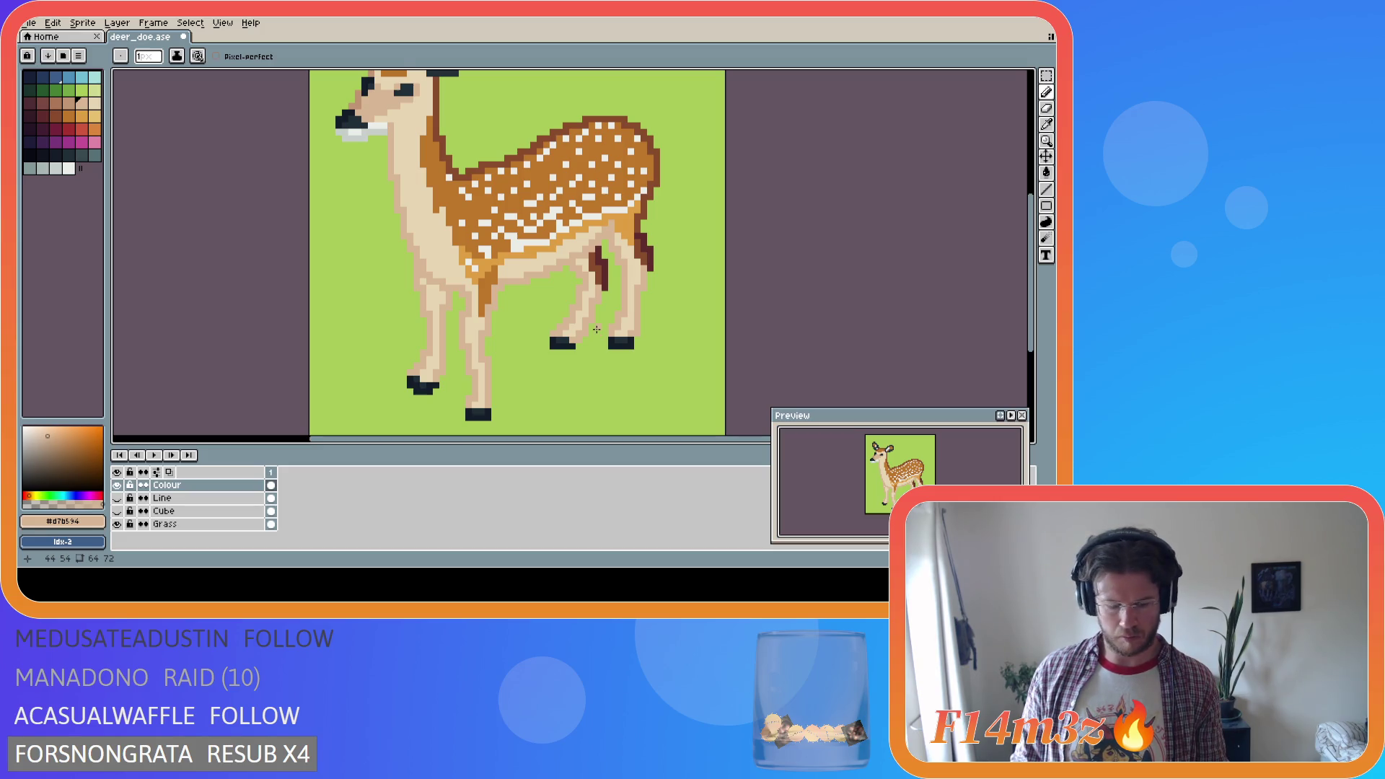
Select the nearer hind leg and hoof and nudge it down a pixel
key(m)
drag(532, 367, 608, 277)
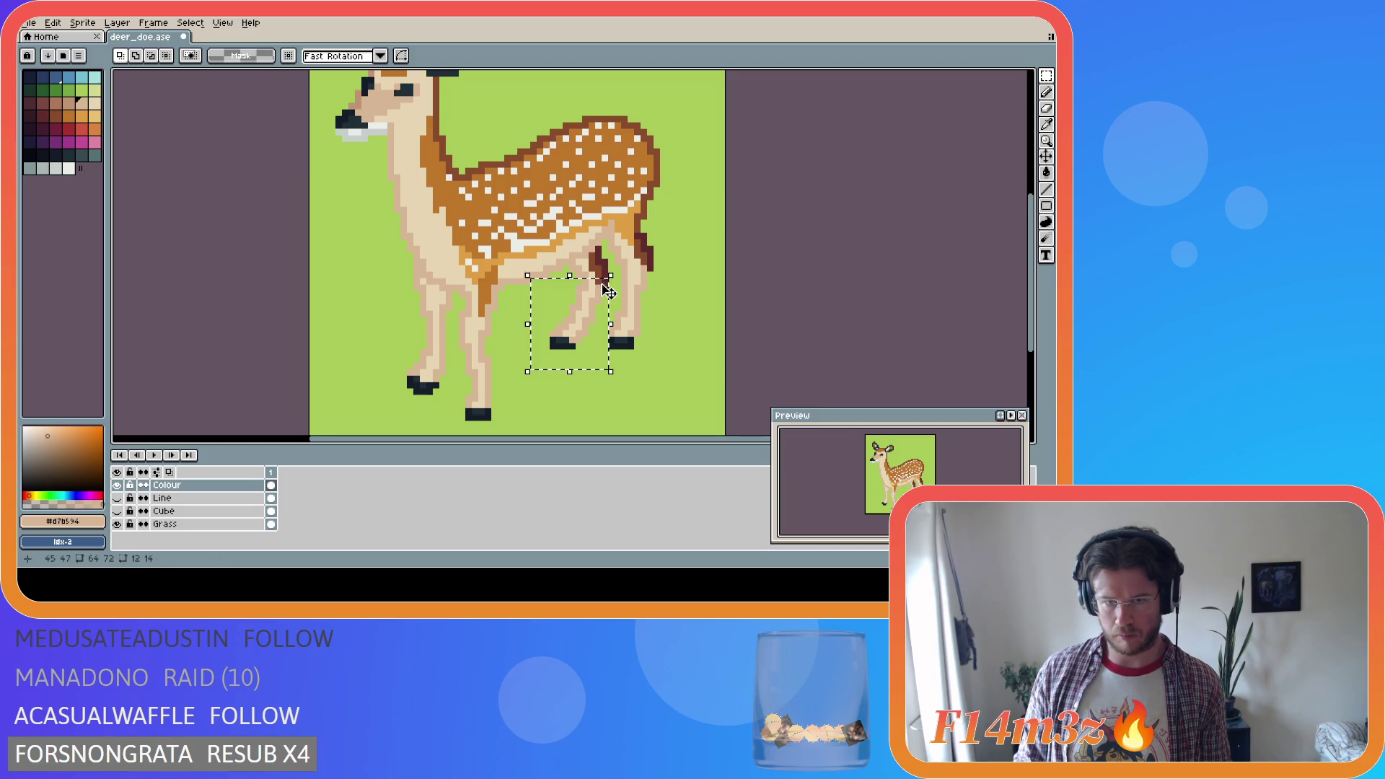
click(584, 331)
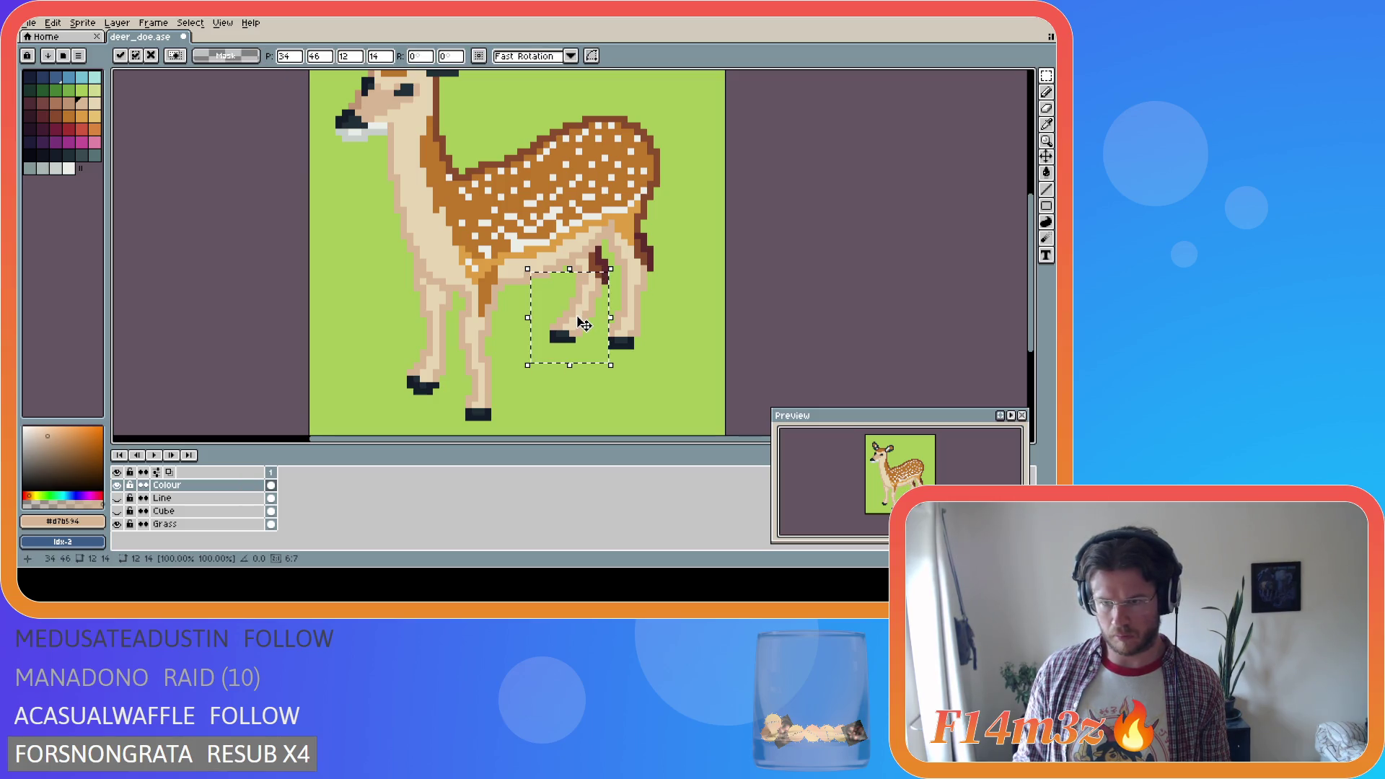
key(Down)
key(Return)
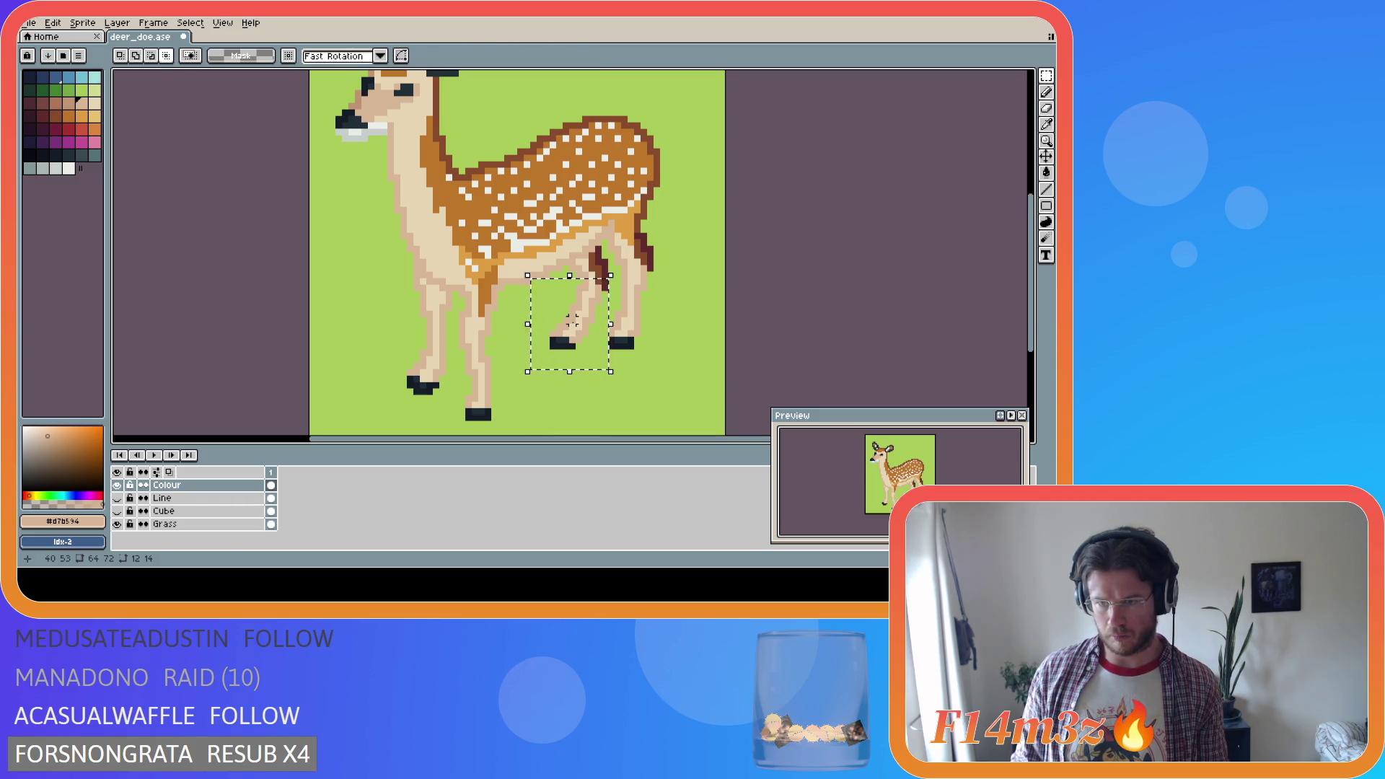
click(580, 337)
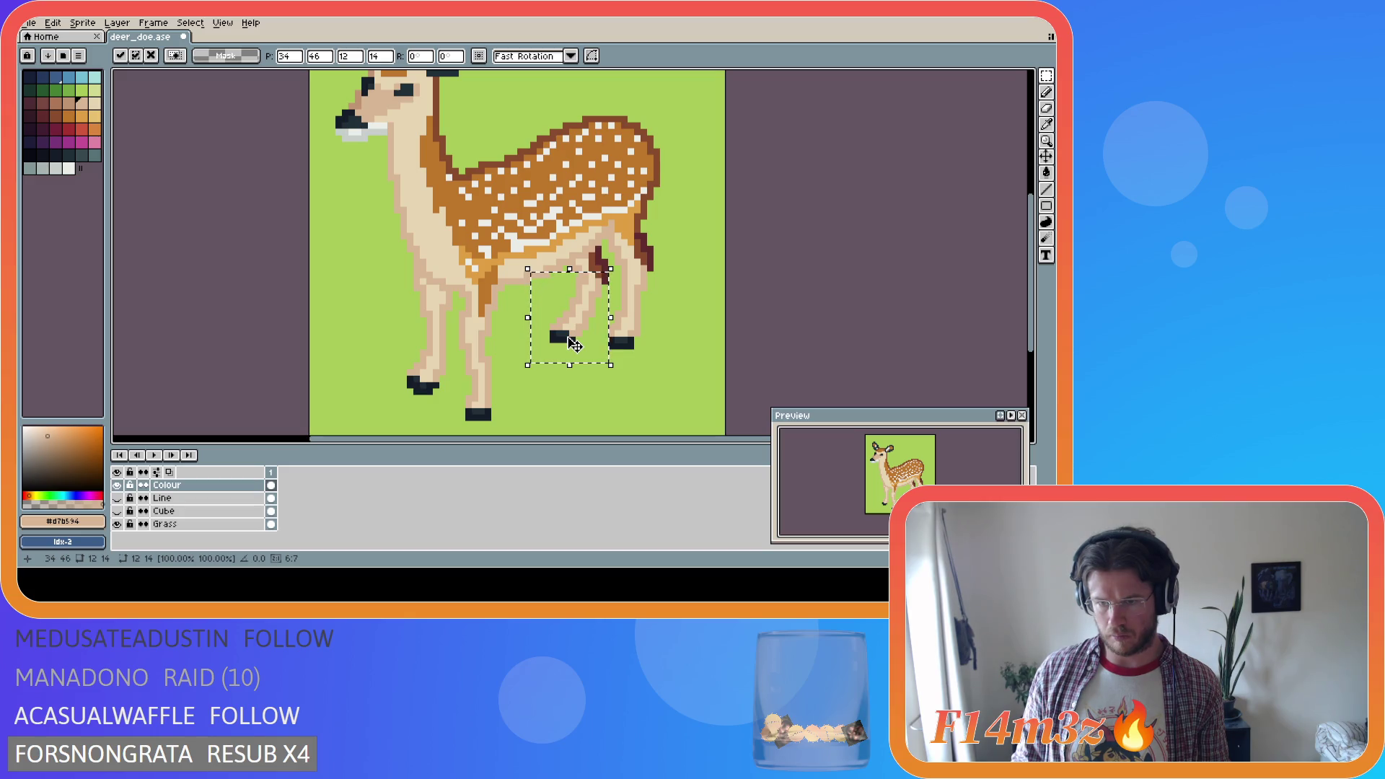
key(Down)
key(Return)
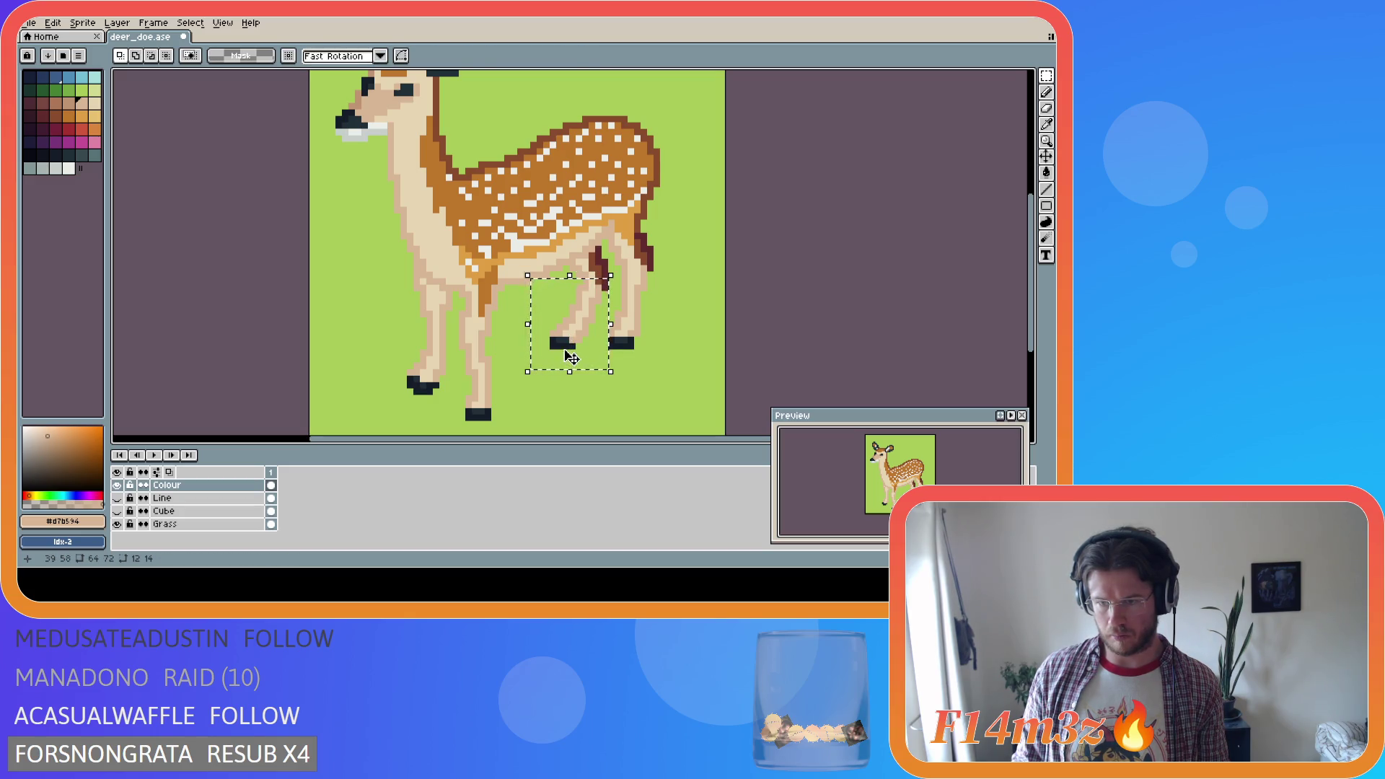
key(Up)
Reselect the hind leg, redo its one-pixel move, and deselect
click(670, 391)
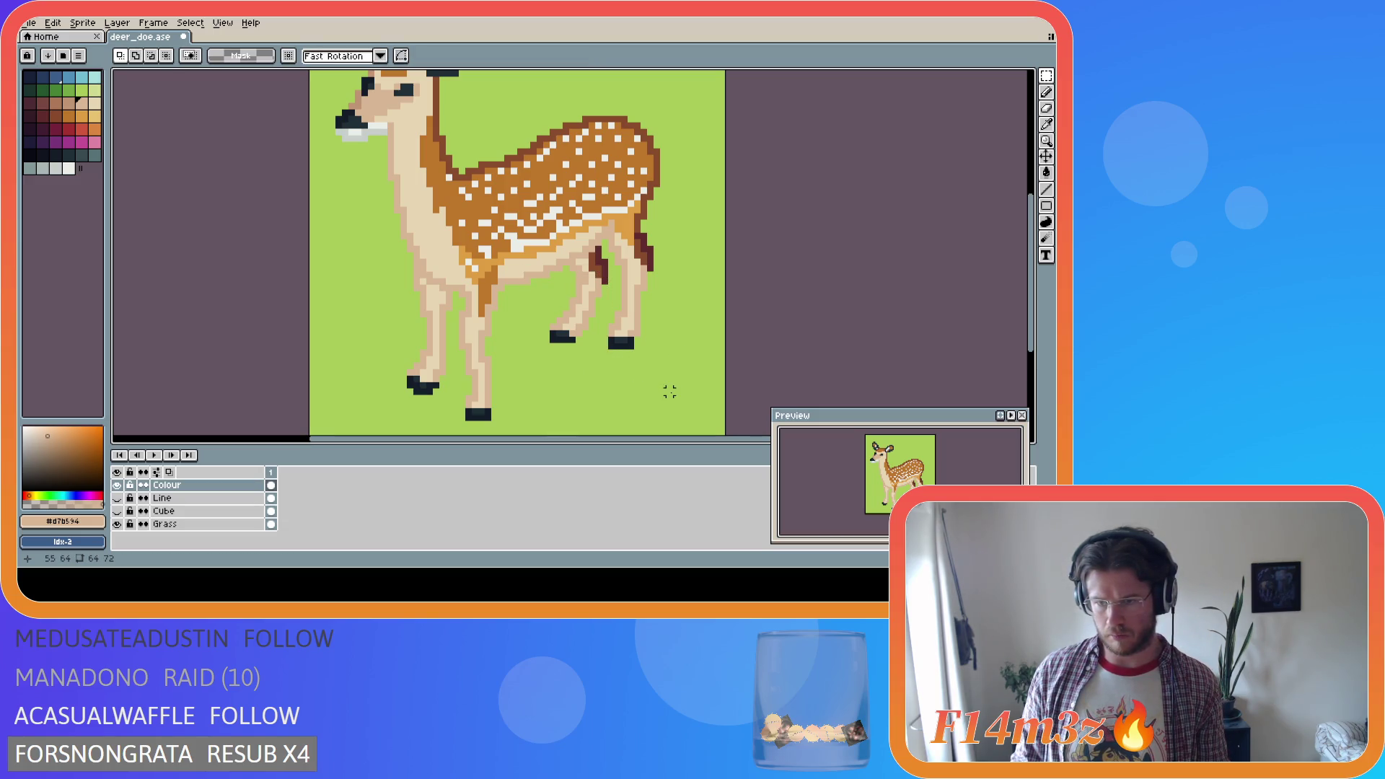
drag(528, 275, 612, 371)
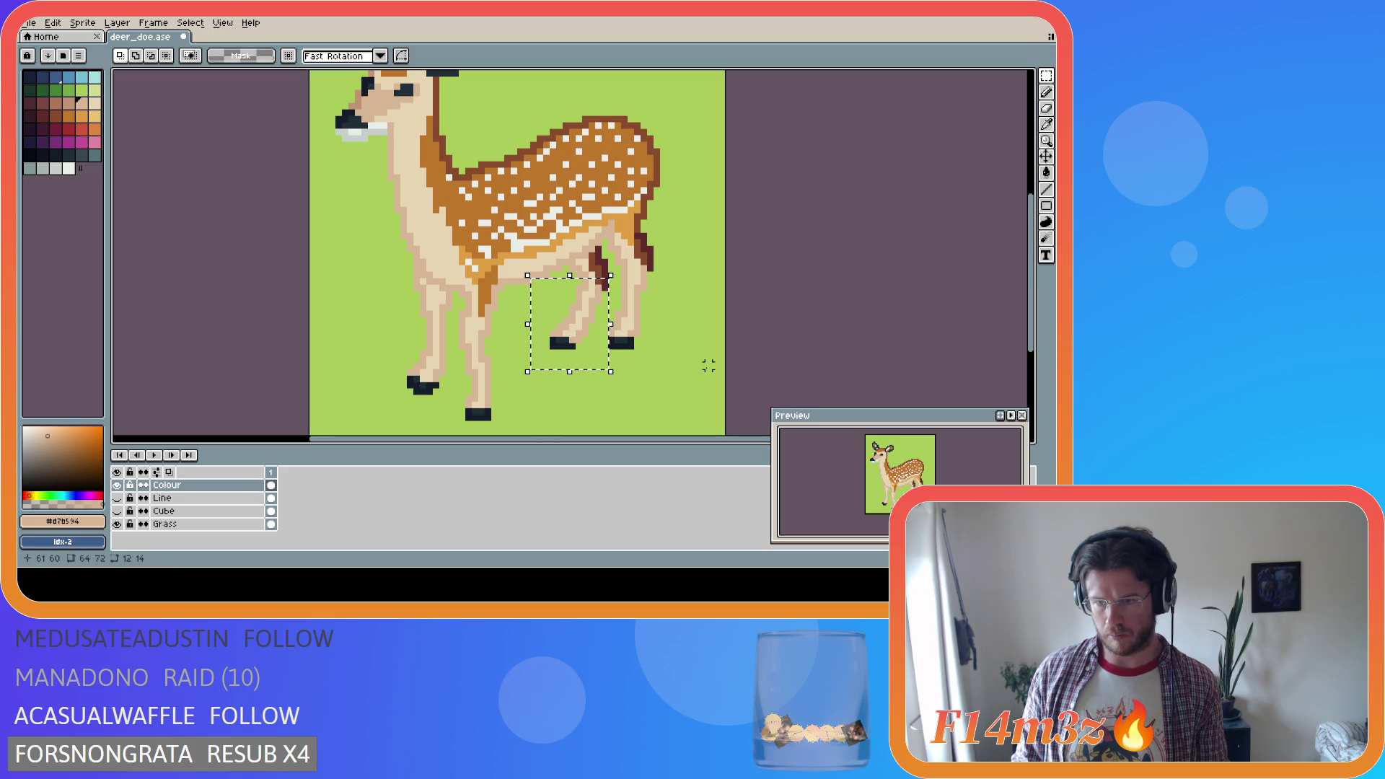
key(ctrl+y)
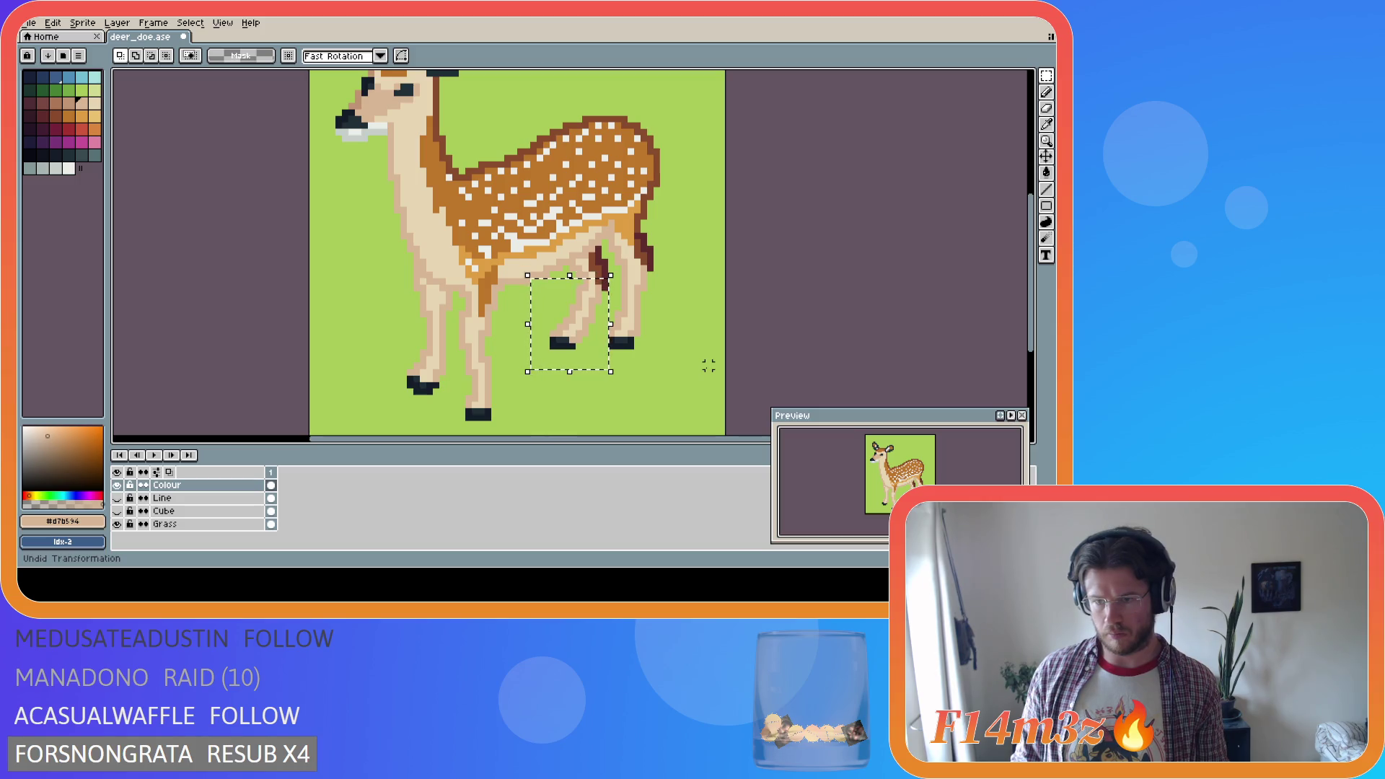
key(i)
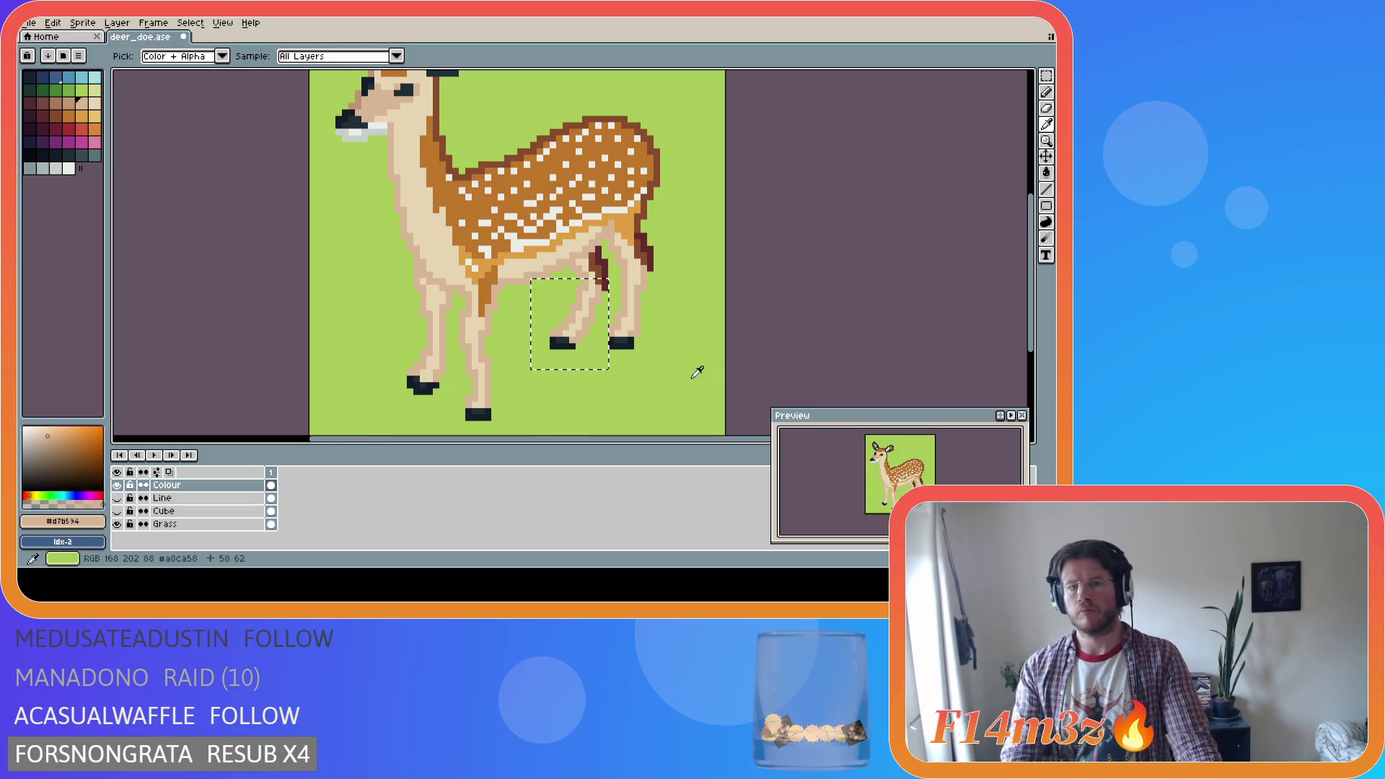
key(m)
key(ctrl+d)
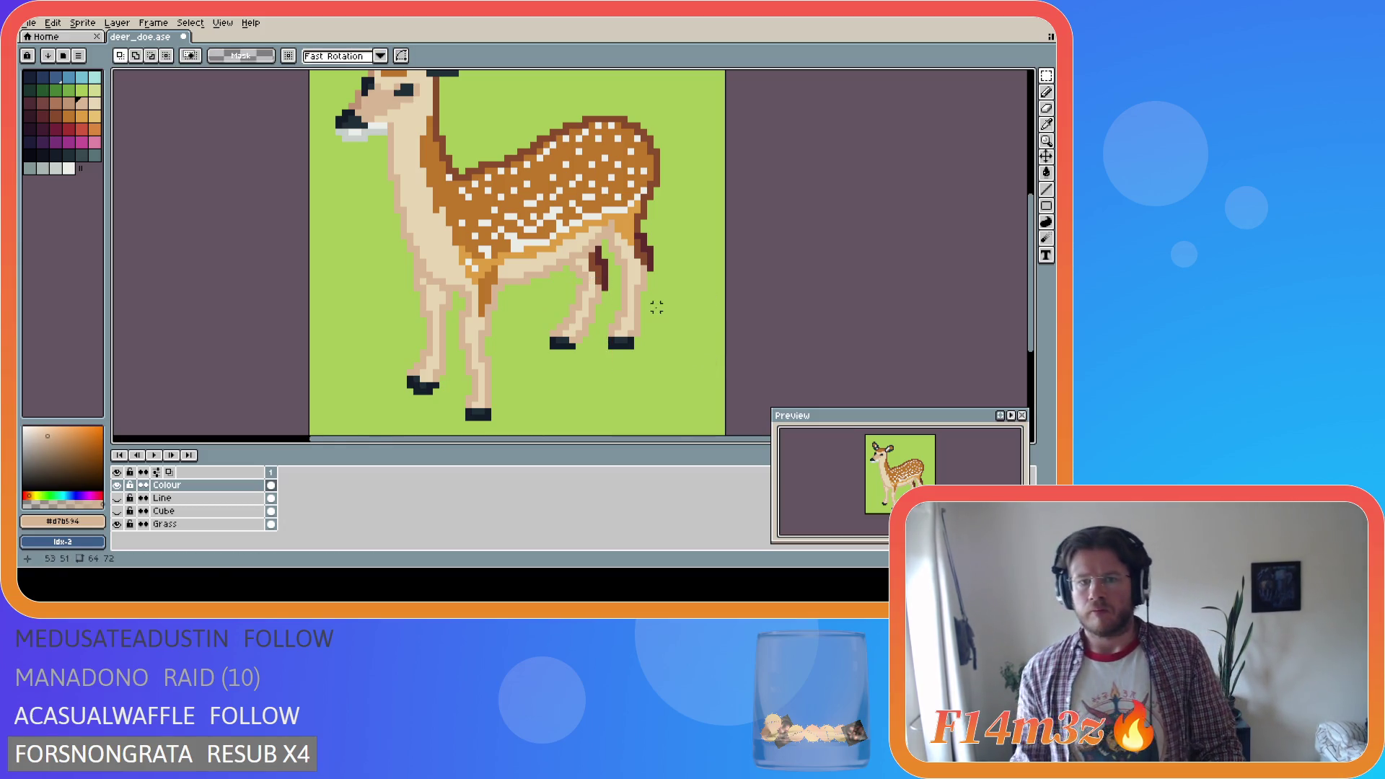
Sample the tan, dark red, brown and beige tones from the hind leg
key(i)
key(m)
key(i)
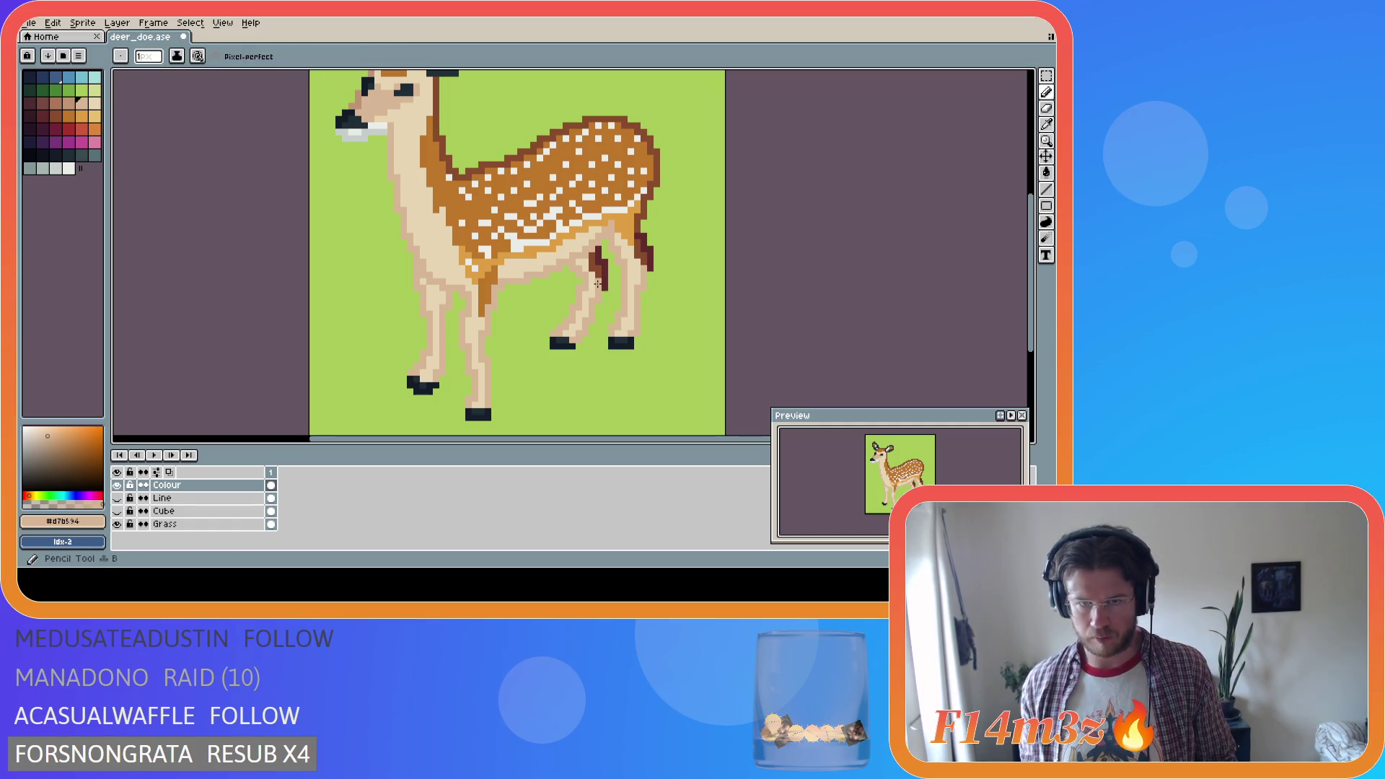
key(b)
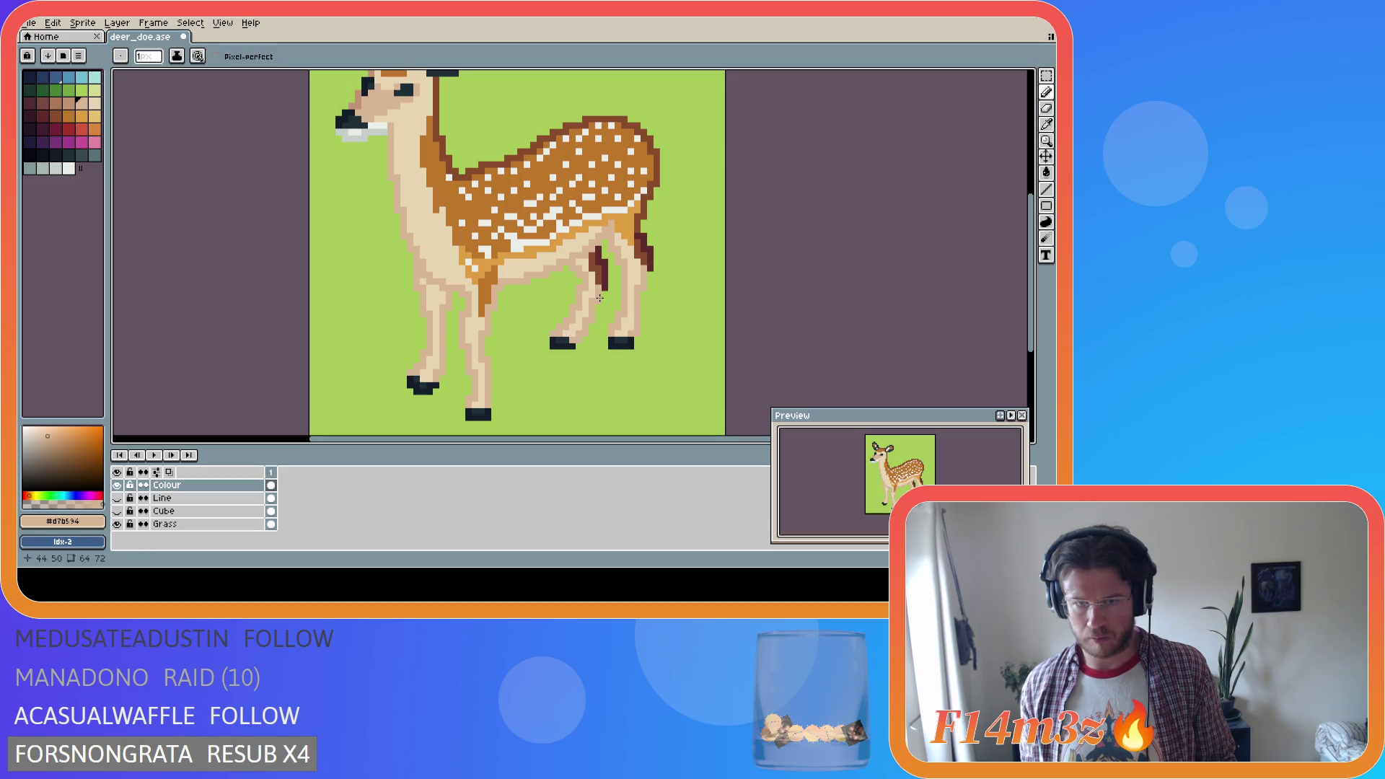
alt+click(594, 281)
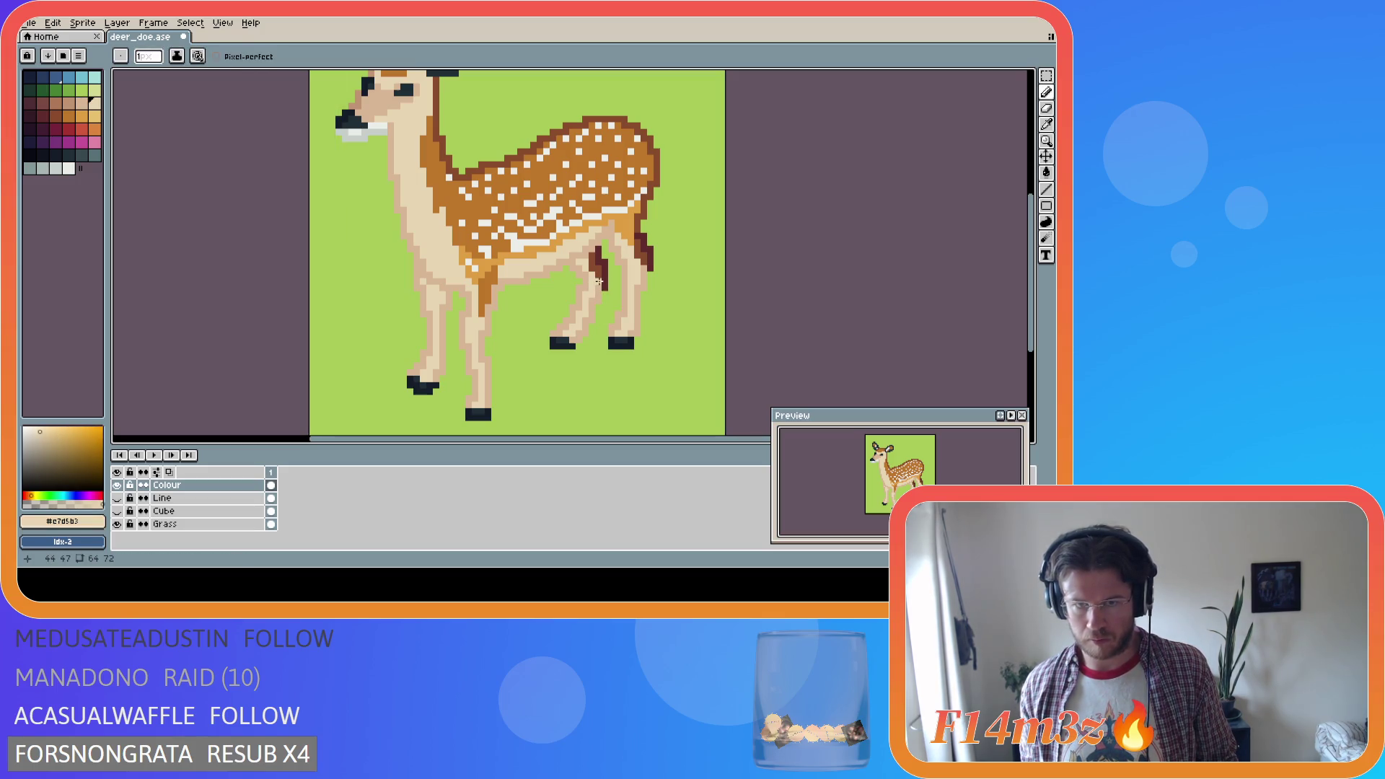
alt+click(601, 283)
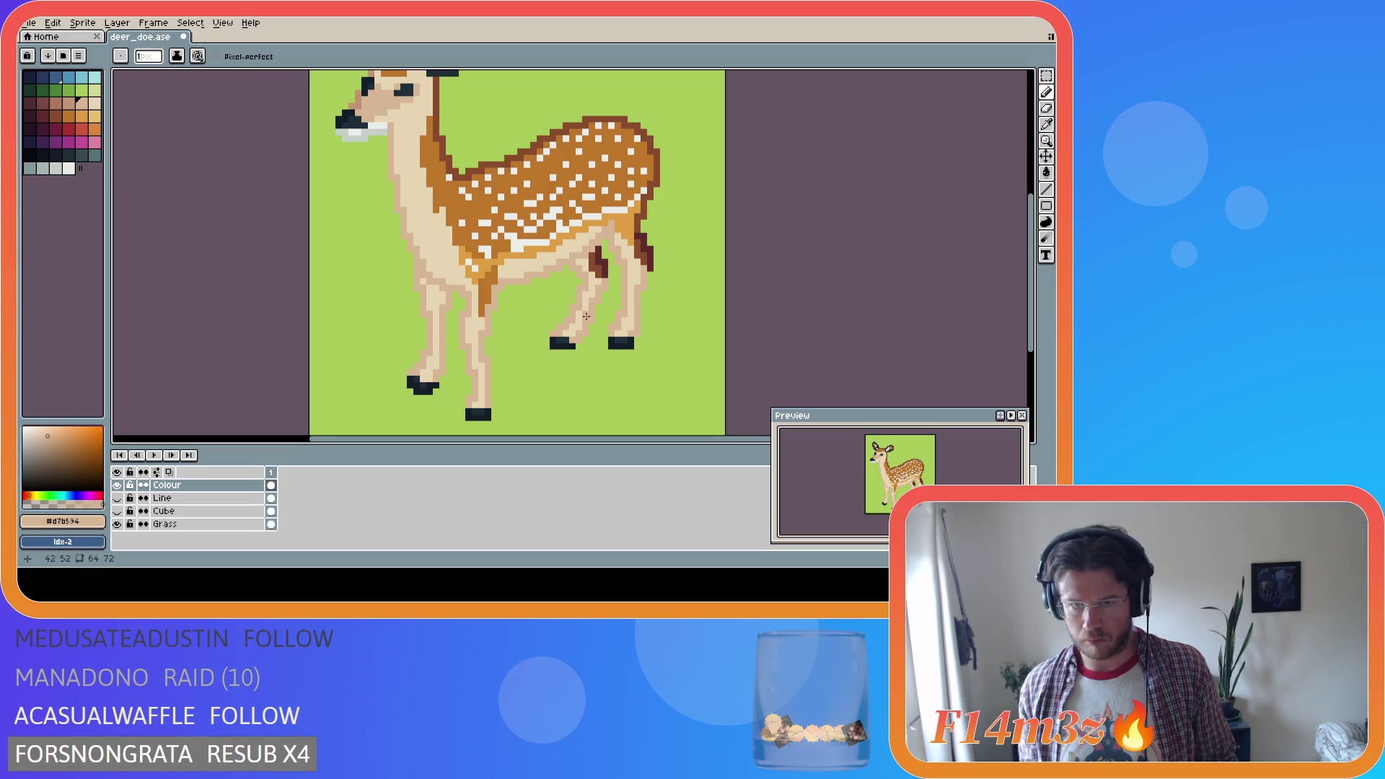
alt+click(604, 282)
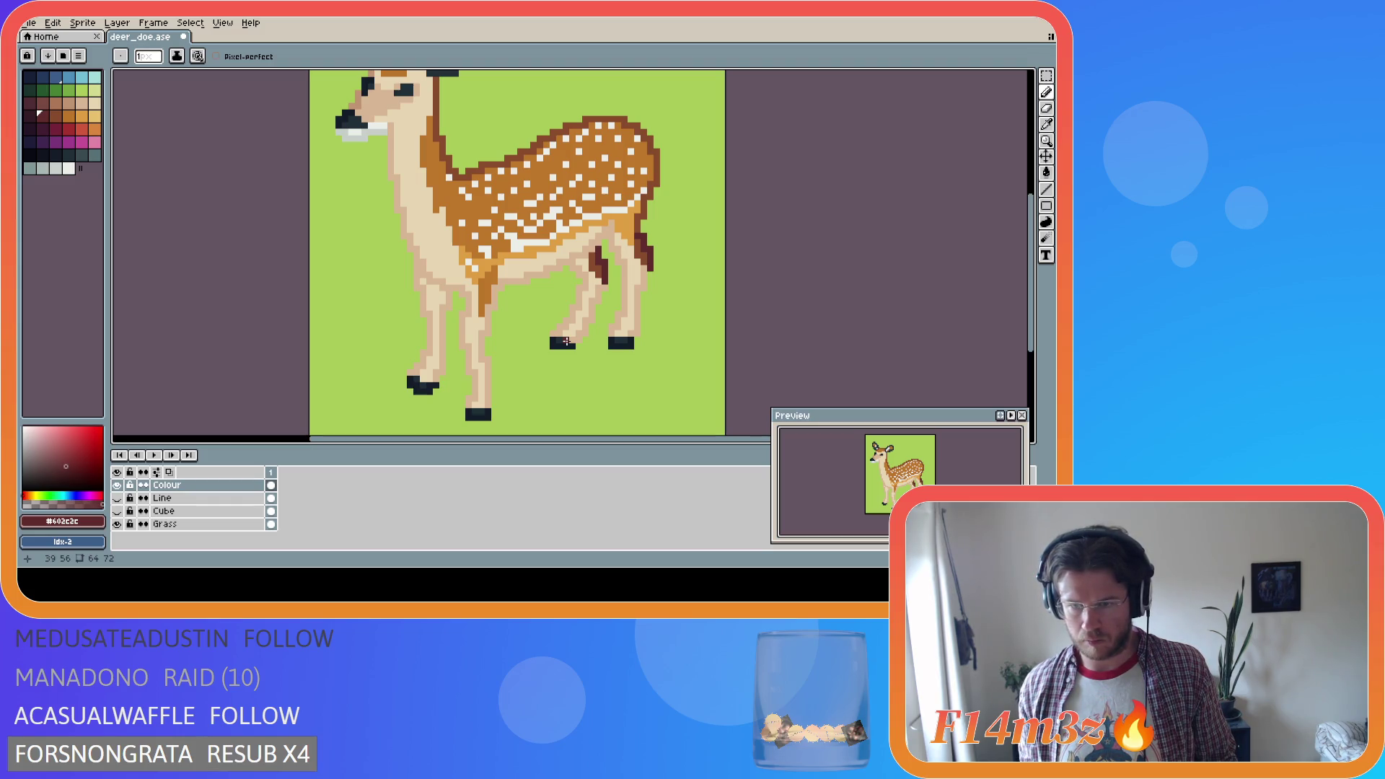
alt+click(604, 257)
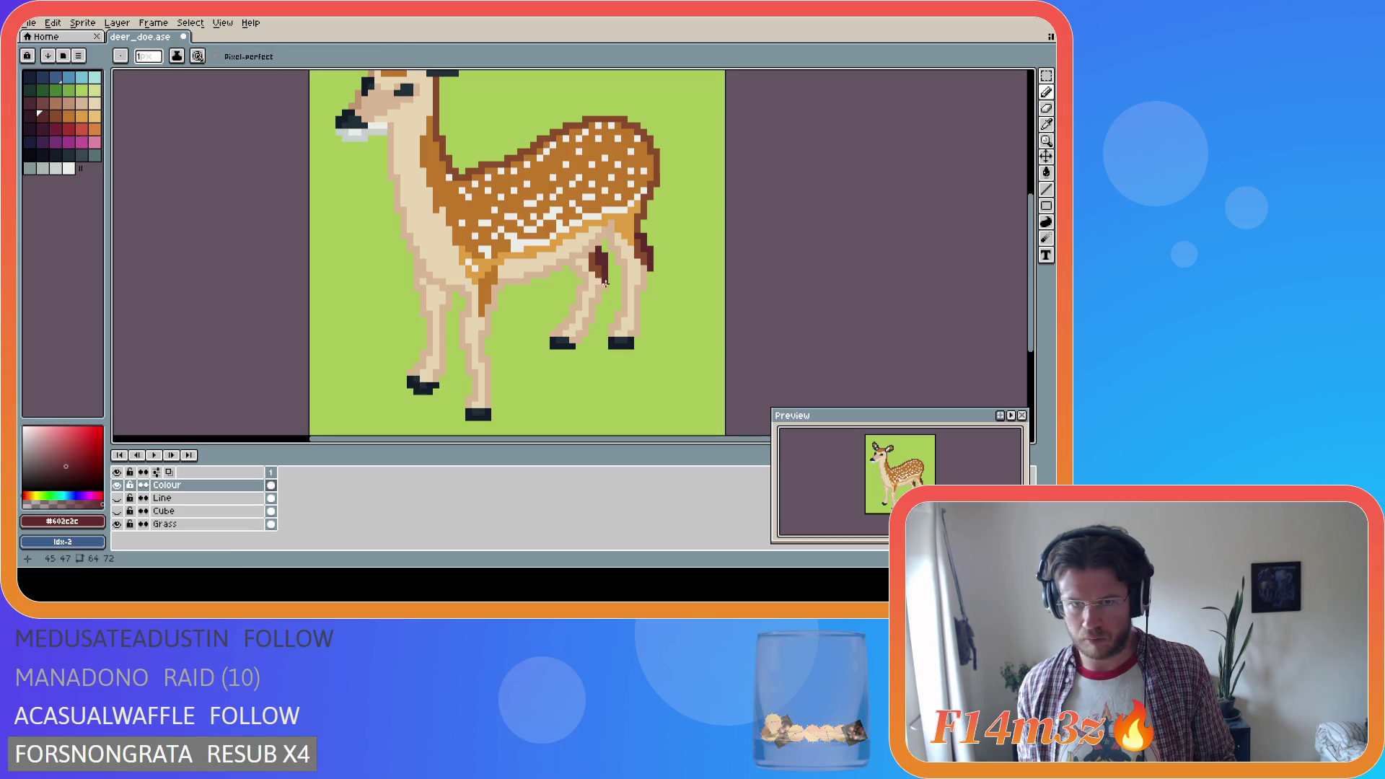
alt+click(603, 278)
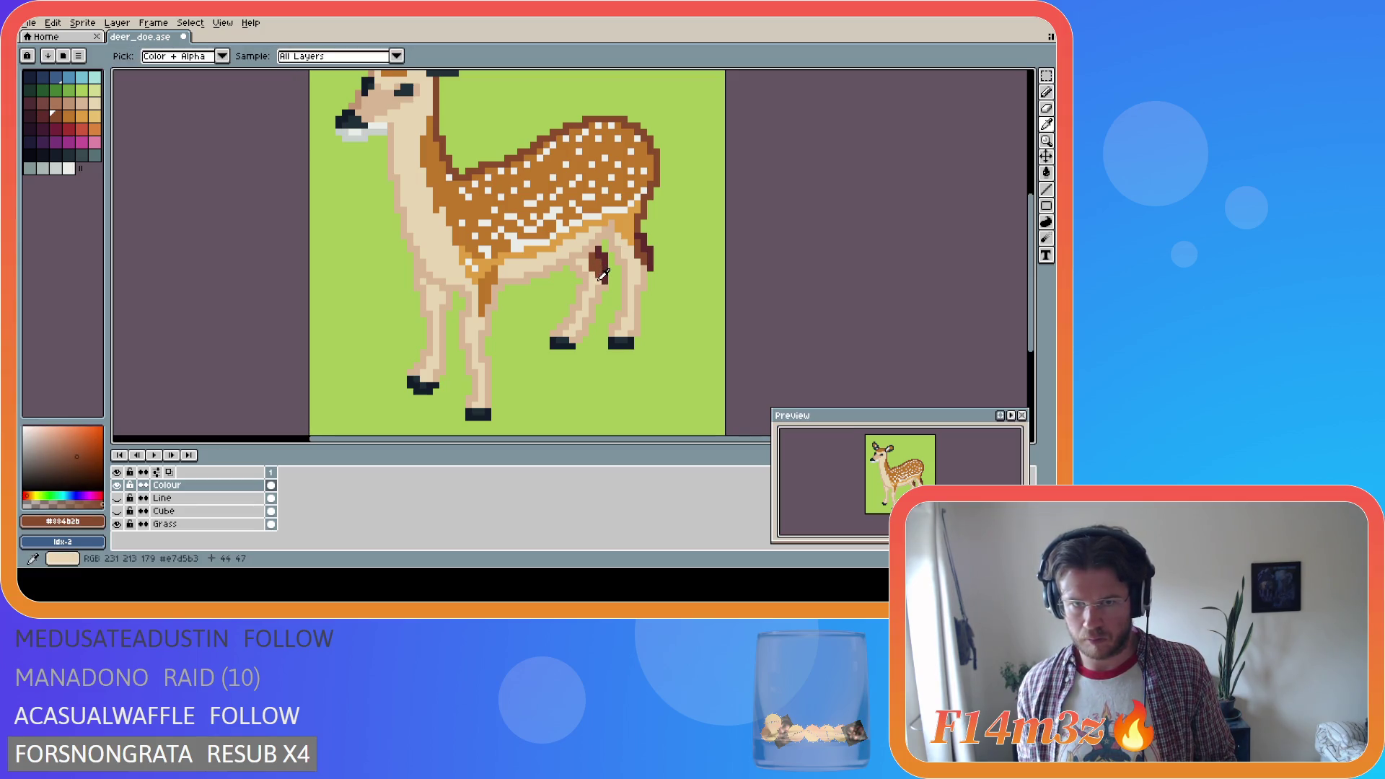
alt+click(600, 281)
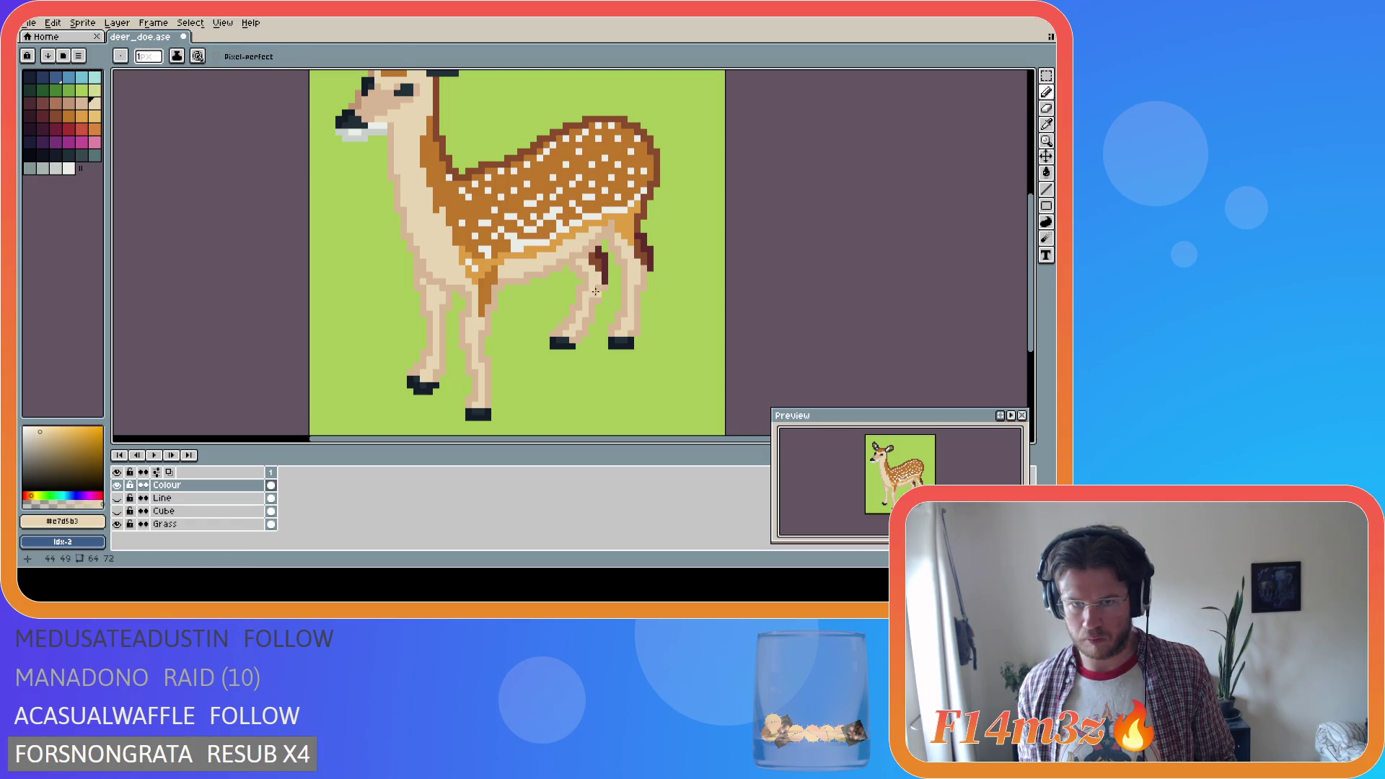
alt+click(598, 299)
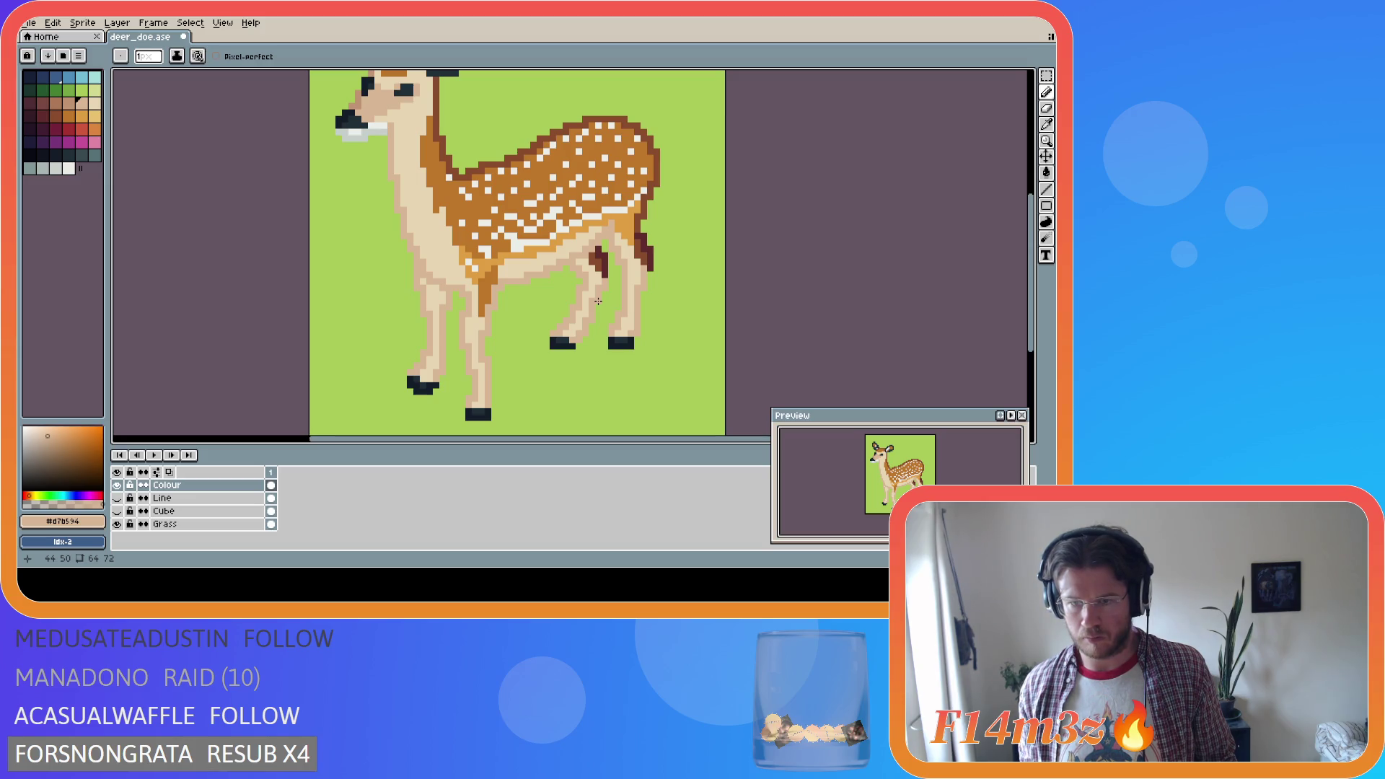
Undo, redo, then undo the stroke to drop the dark stripe's lower part
key(ctrl+z)
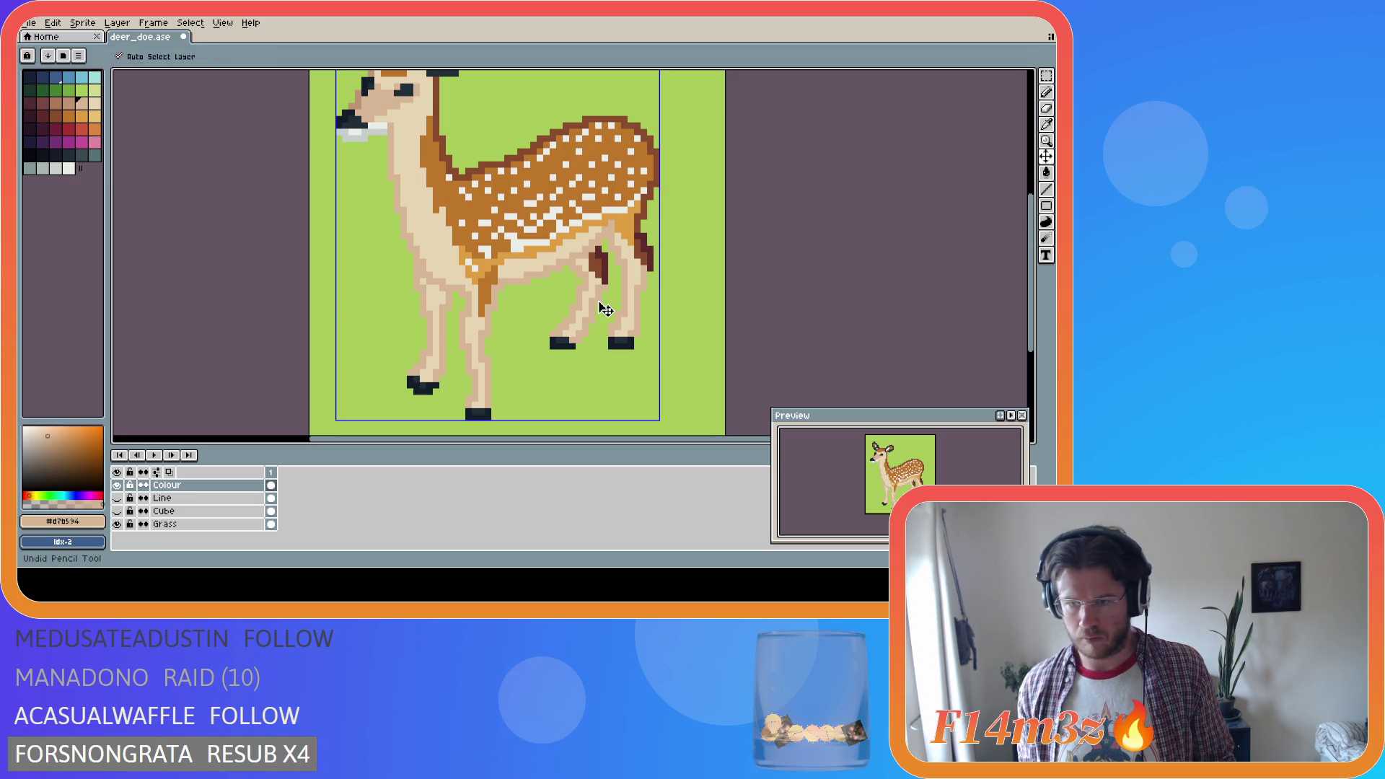
key(ctrl+y)
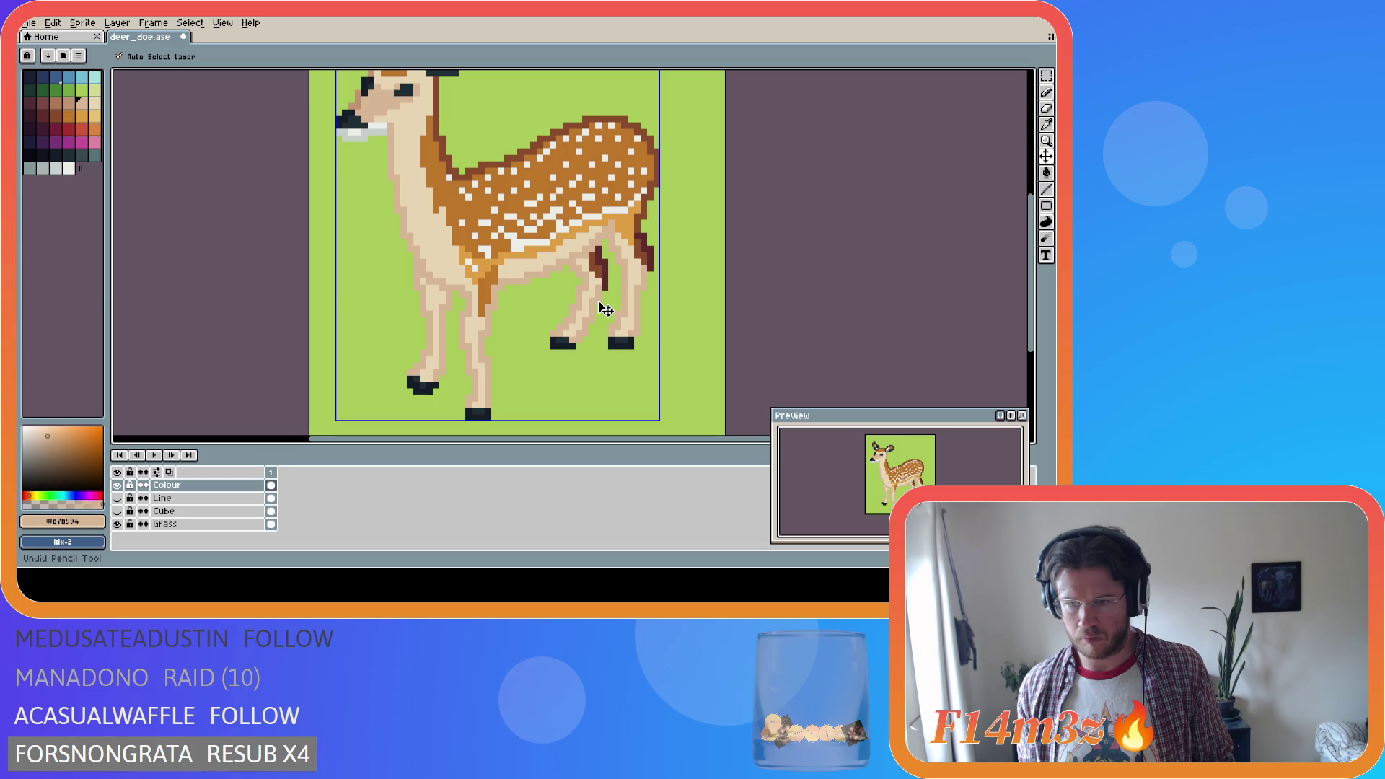
key(ctrl)
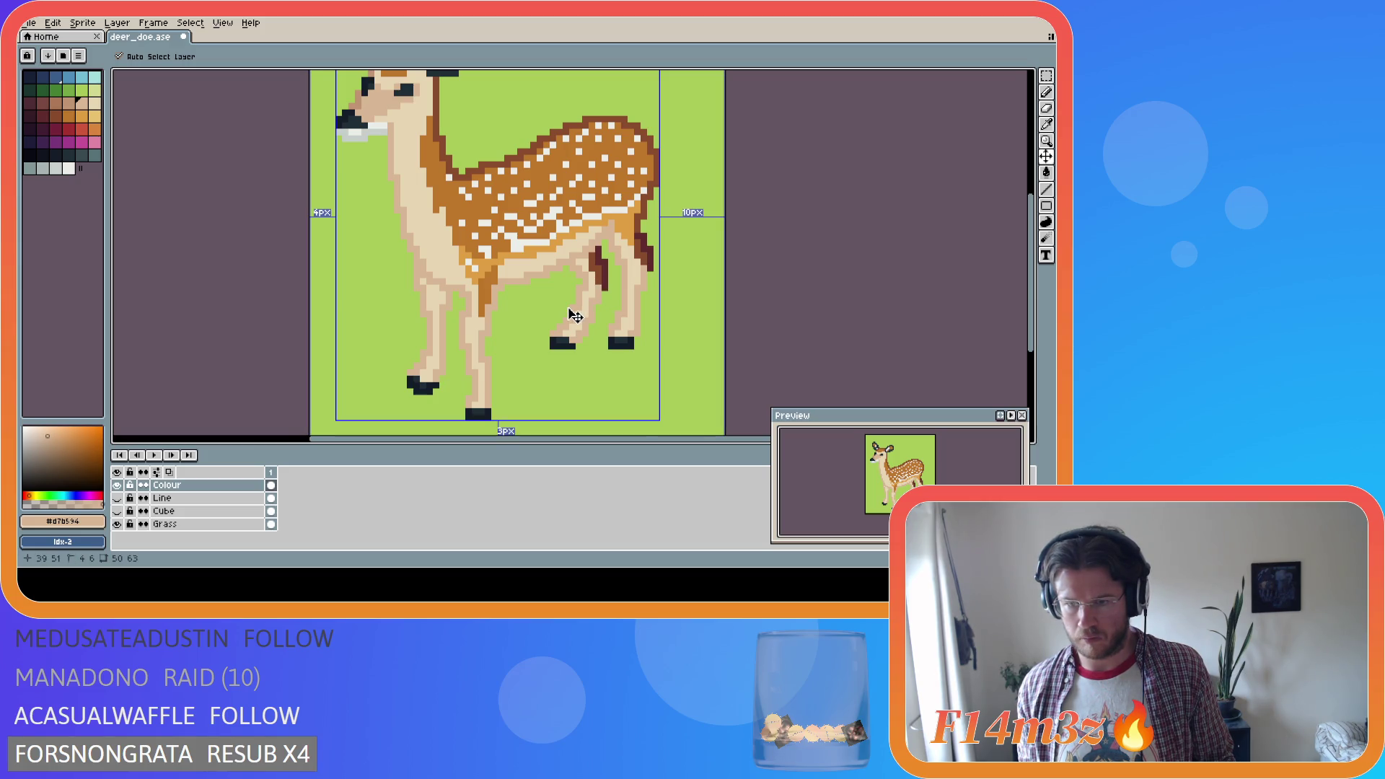
key(b)
key(ctrl+z)
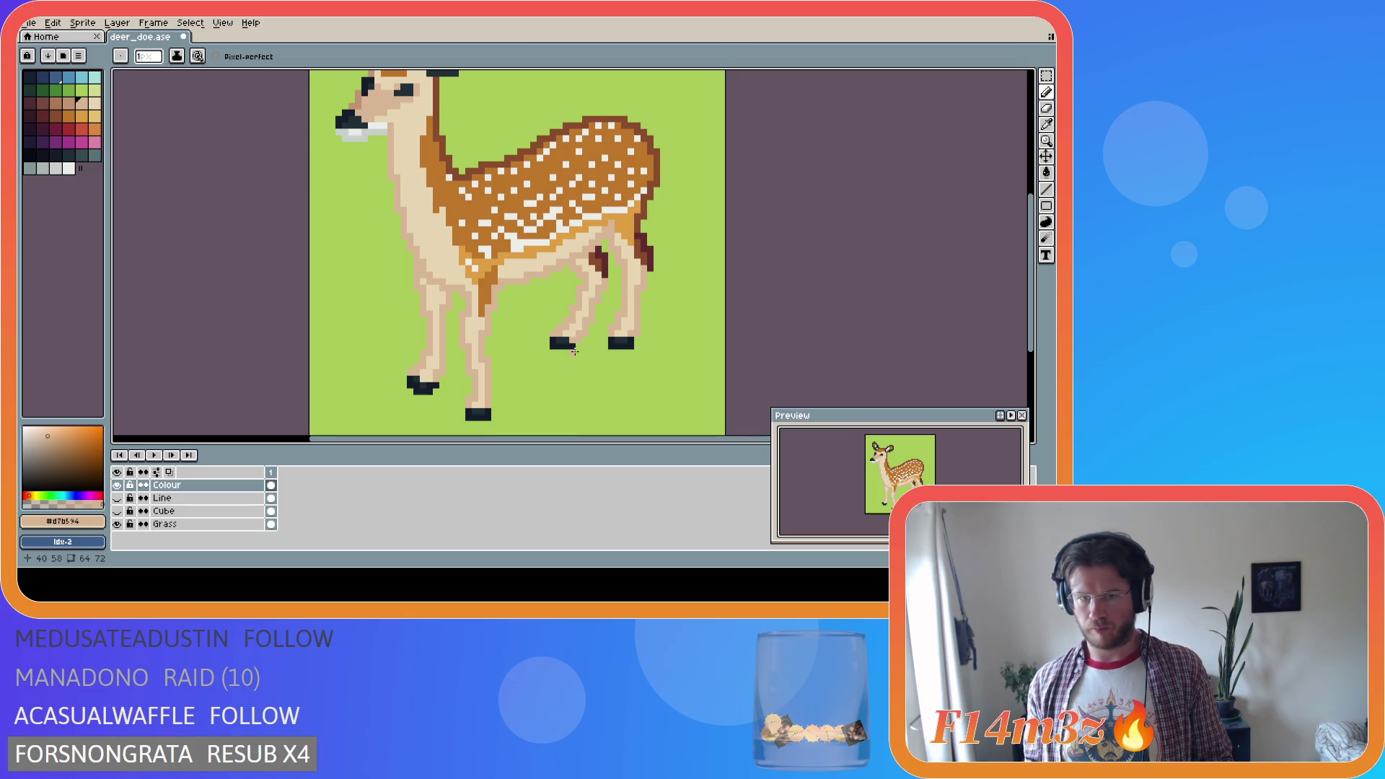
key(i)
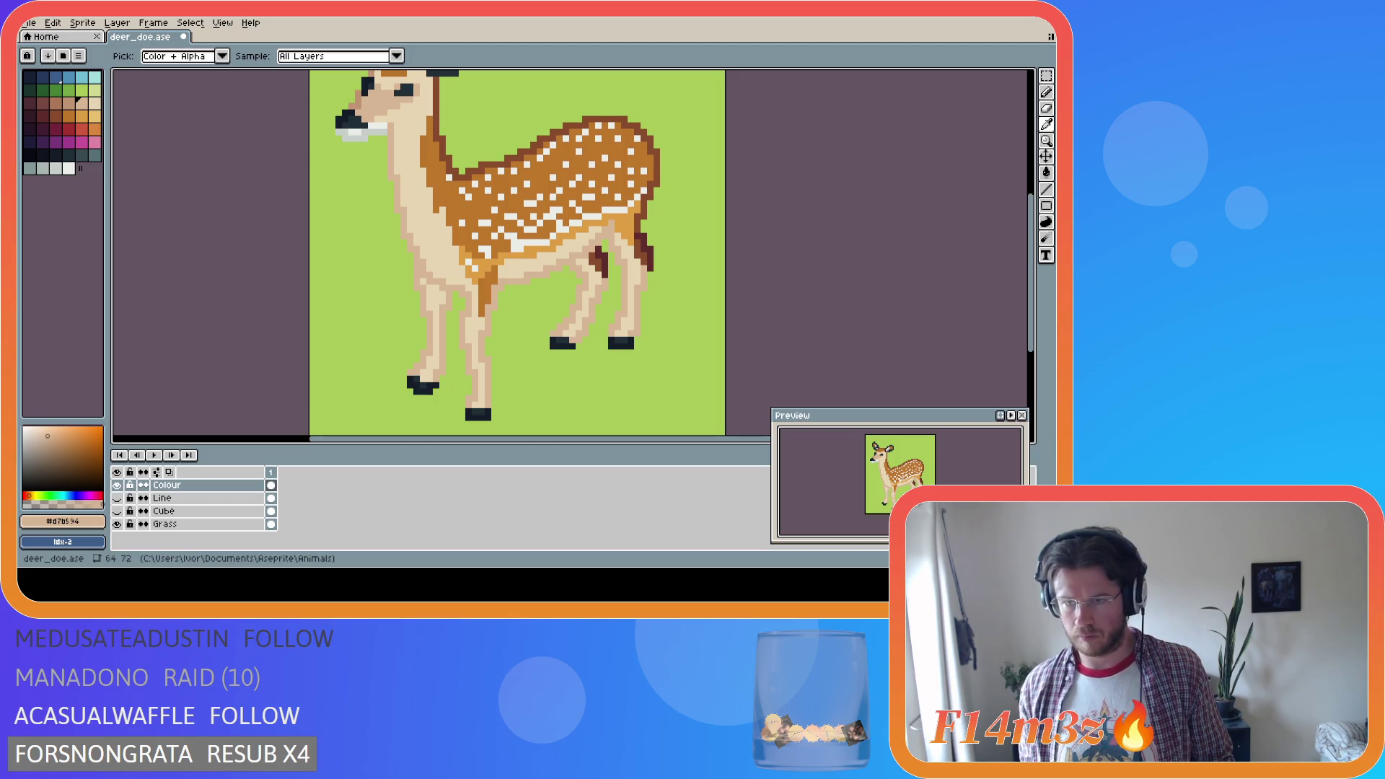
Nudge the selected hind leg up one pixel and sample the beige and tan leg shades
key(m)
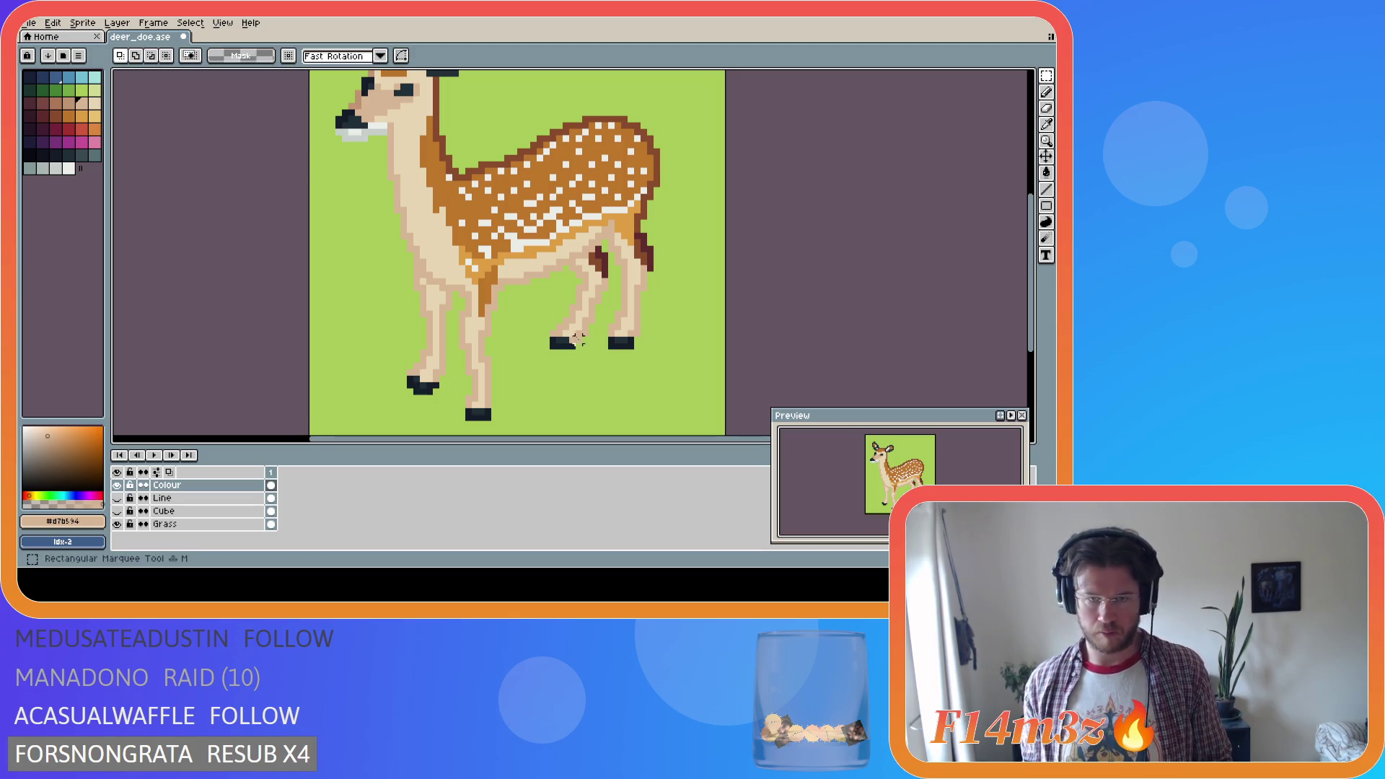
drag(548, 352, 611, 282)
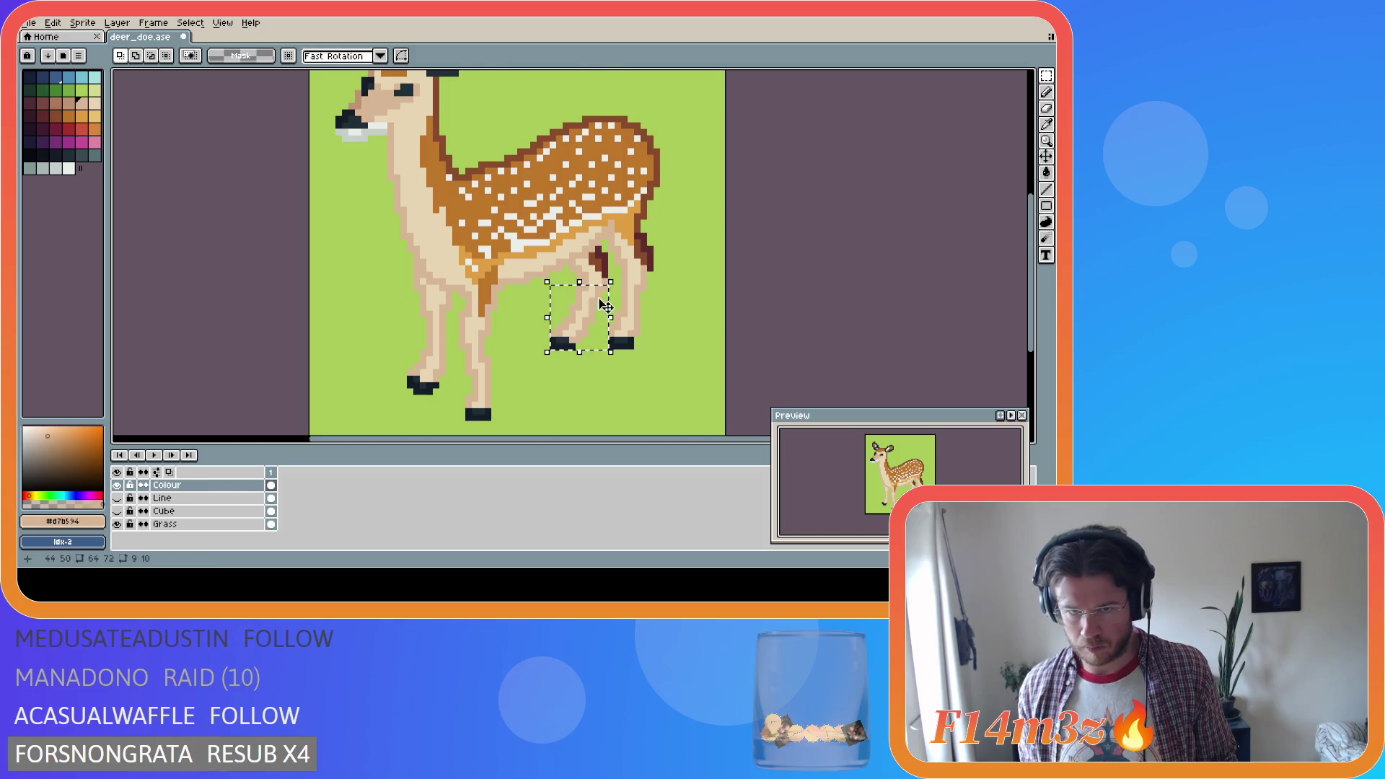
key(Up)
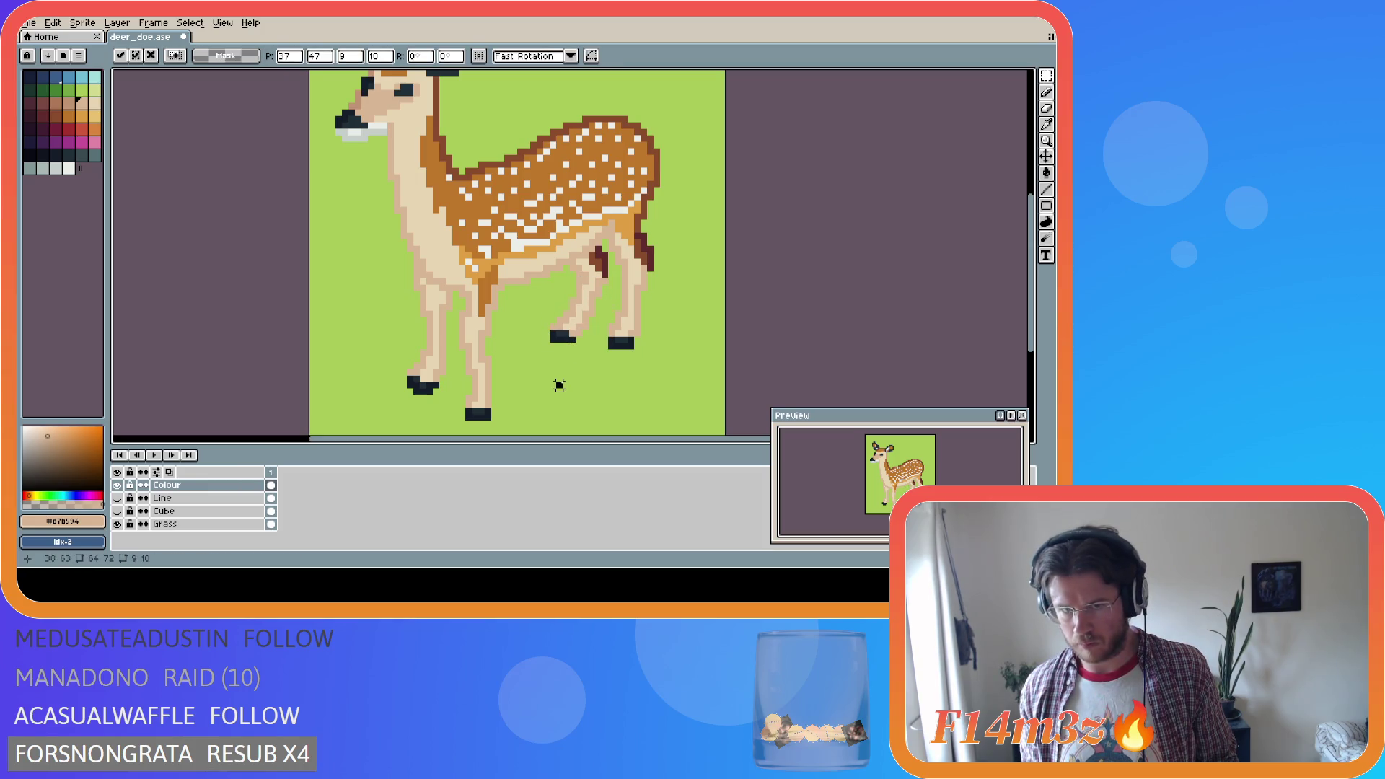
click(559, 385)
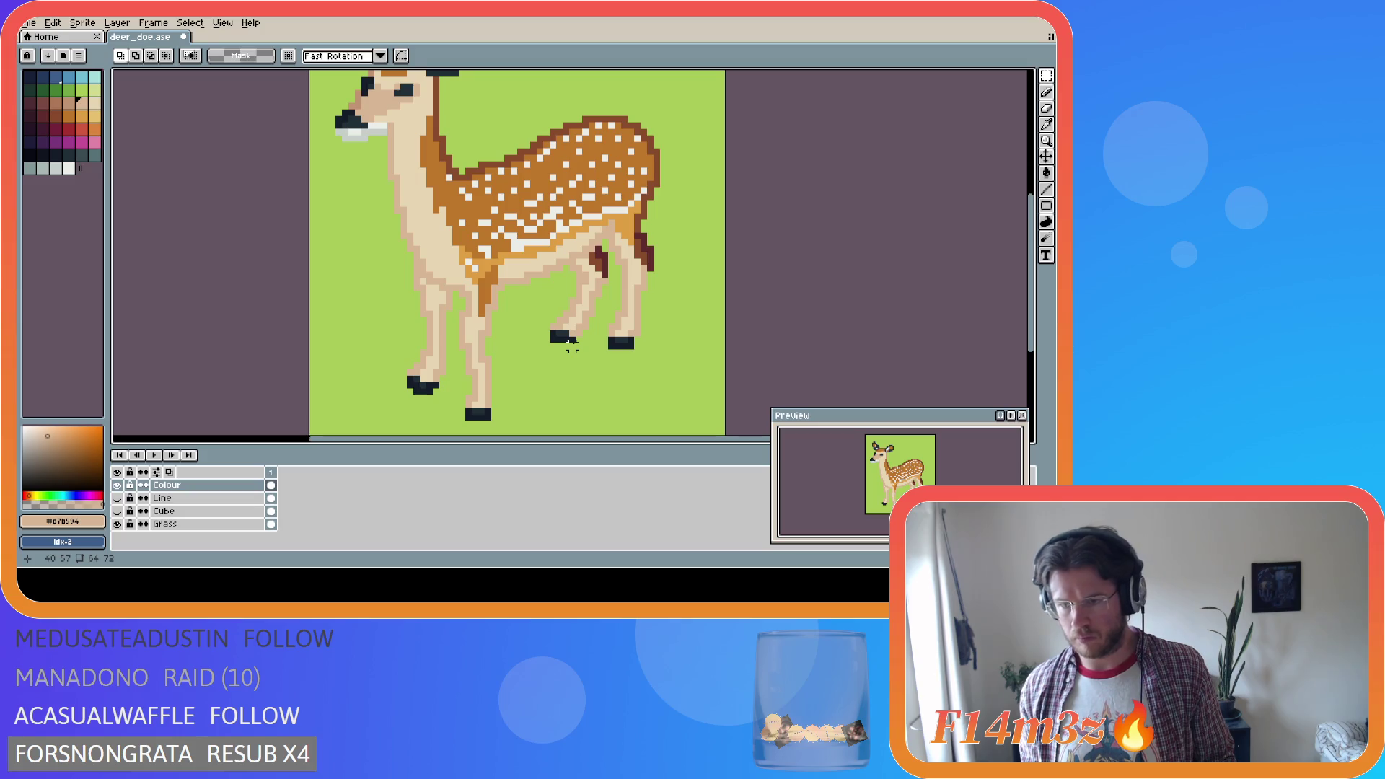
key(i)
key(m)
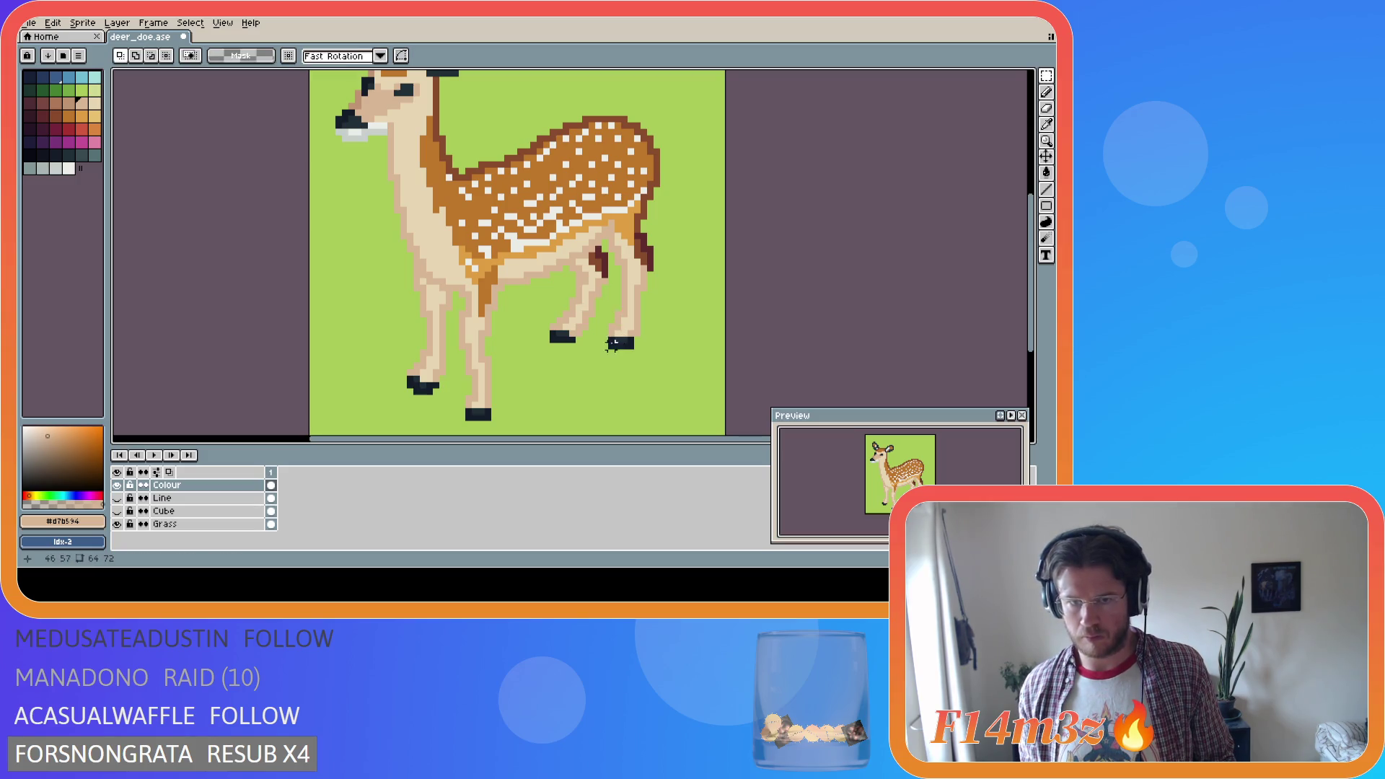
key(b)
alt+click(589, 292)
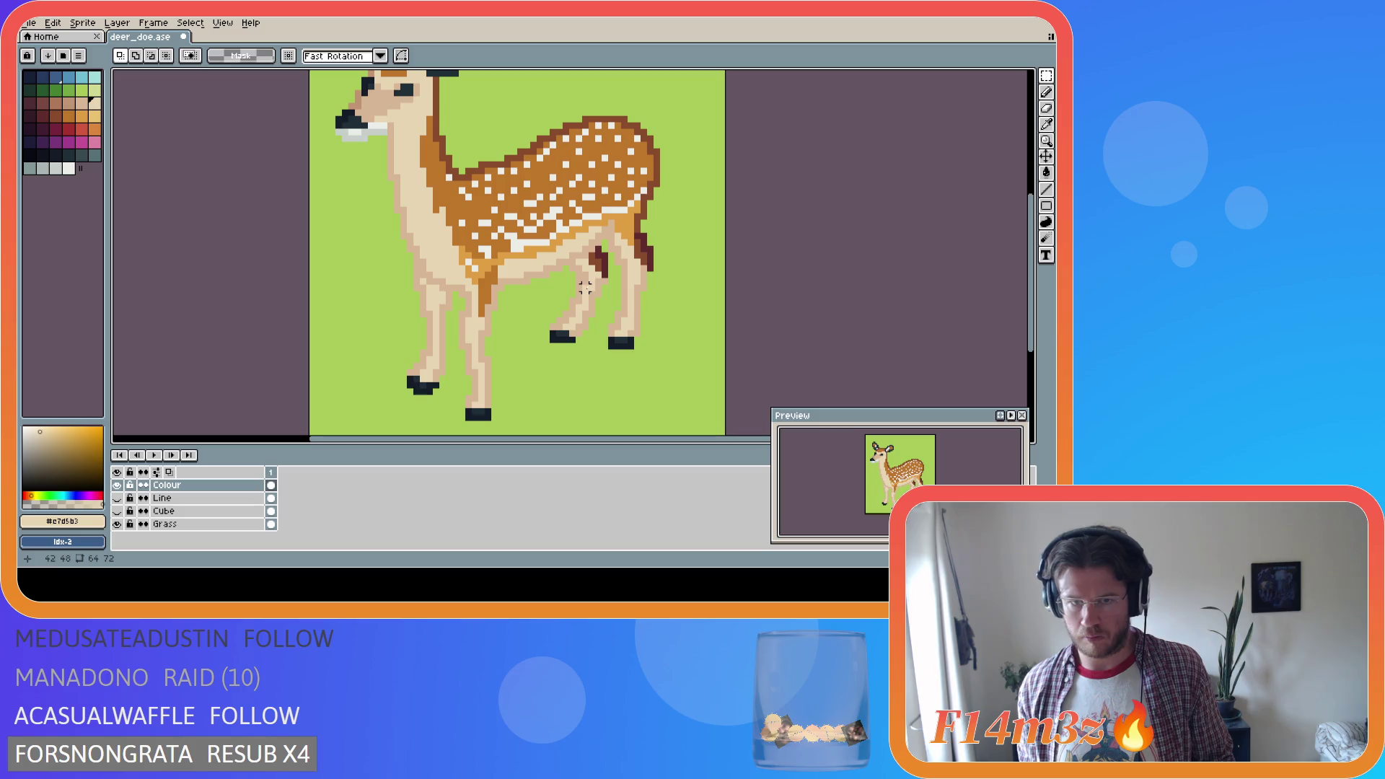
alt+click(580, 282)
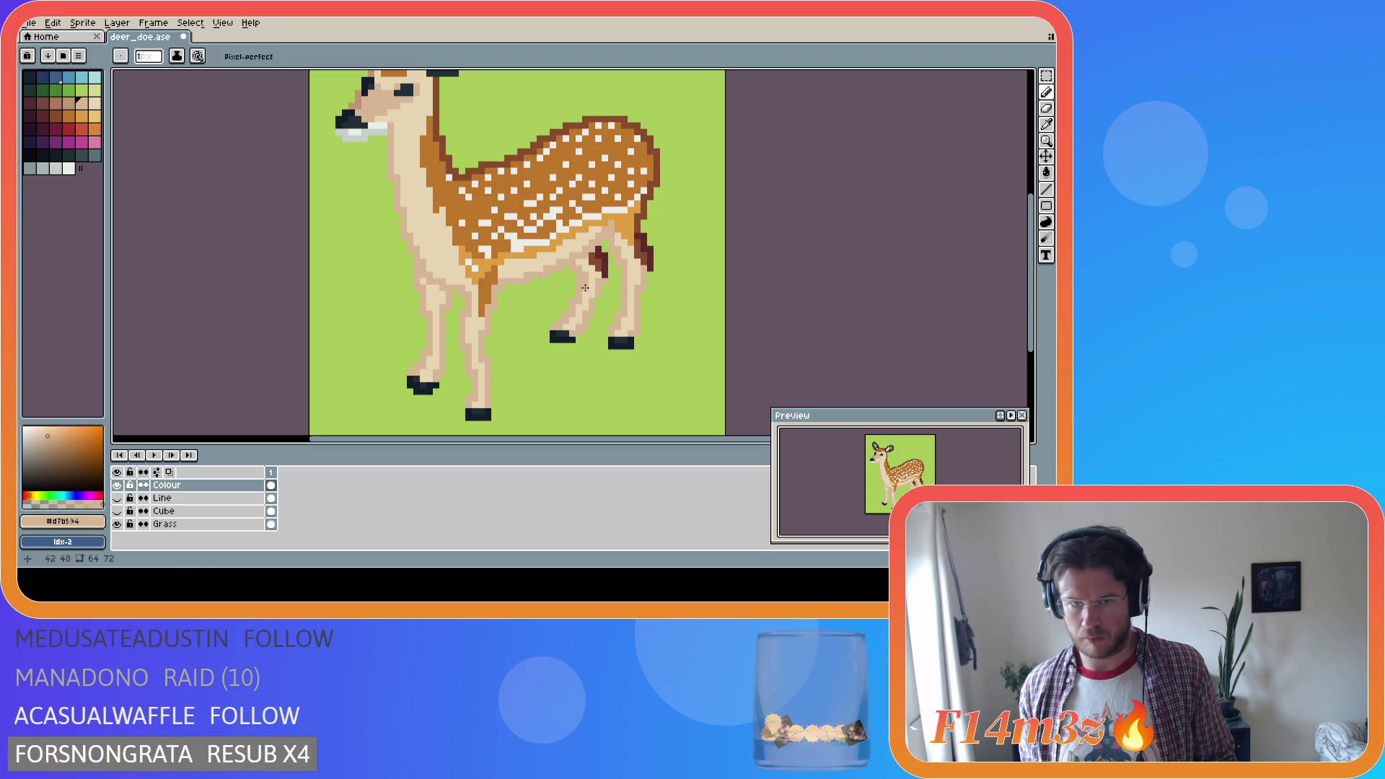
Undo and redo the latest strokes on the hind leg
key(e)
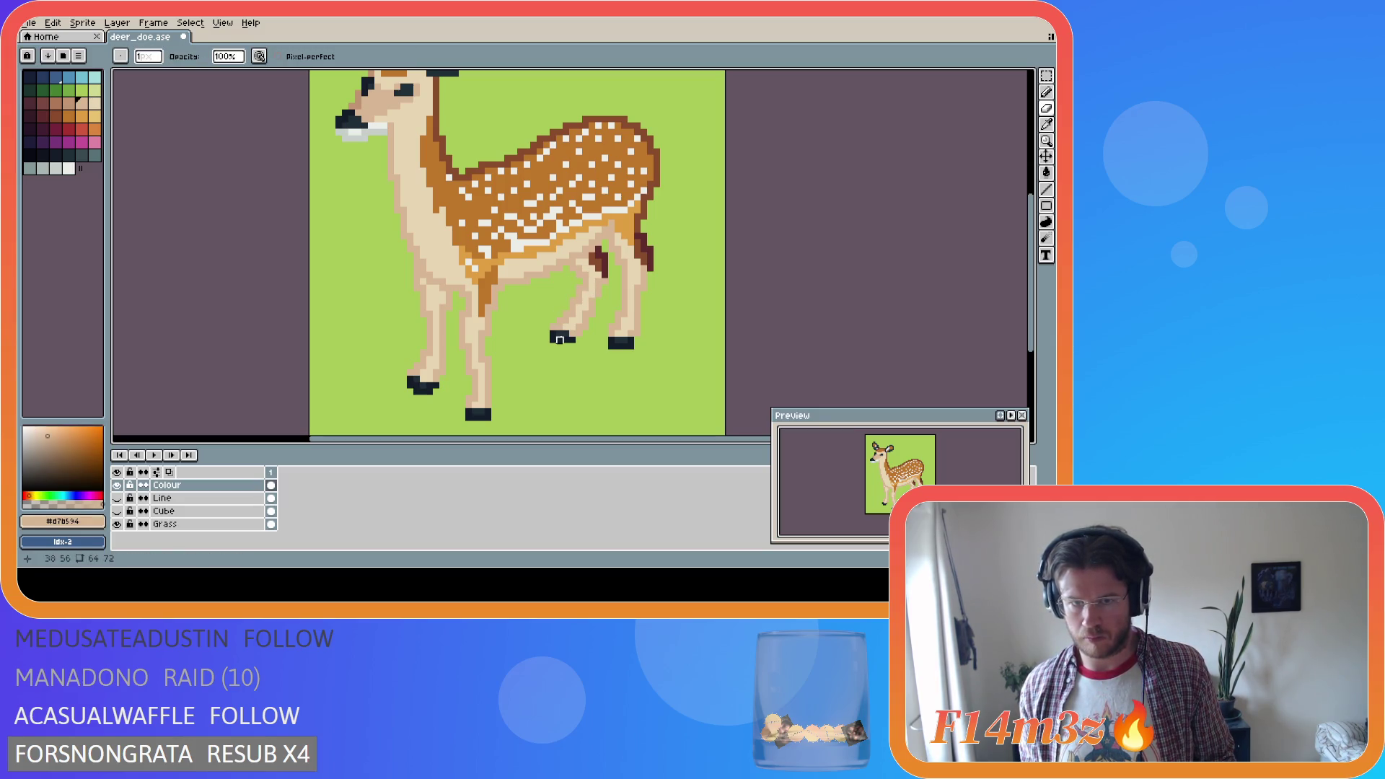
key(i)
key(b)
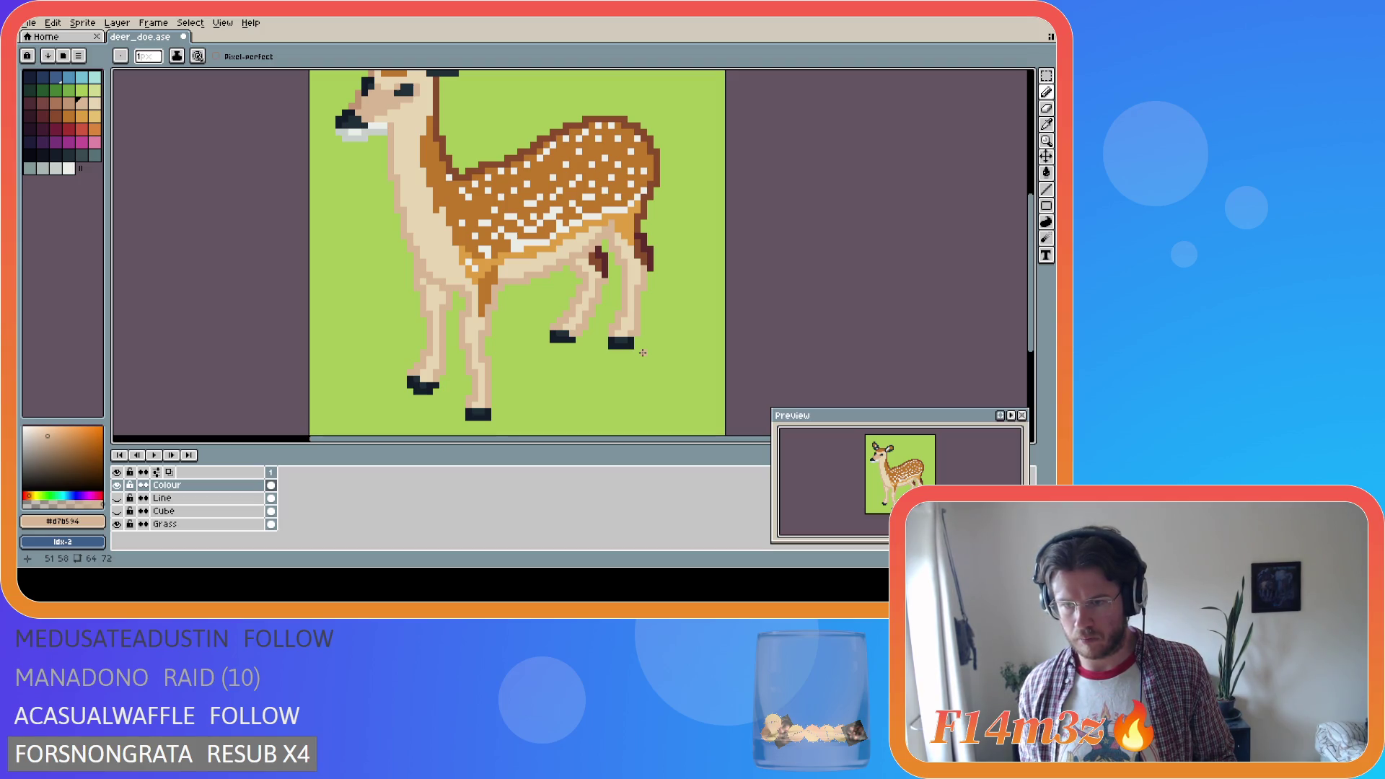
key(v)
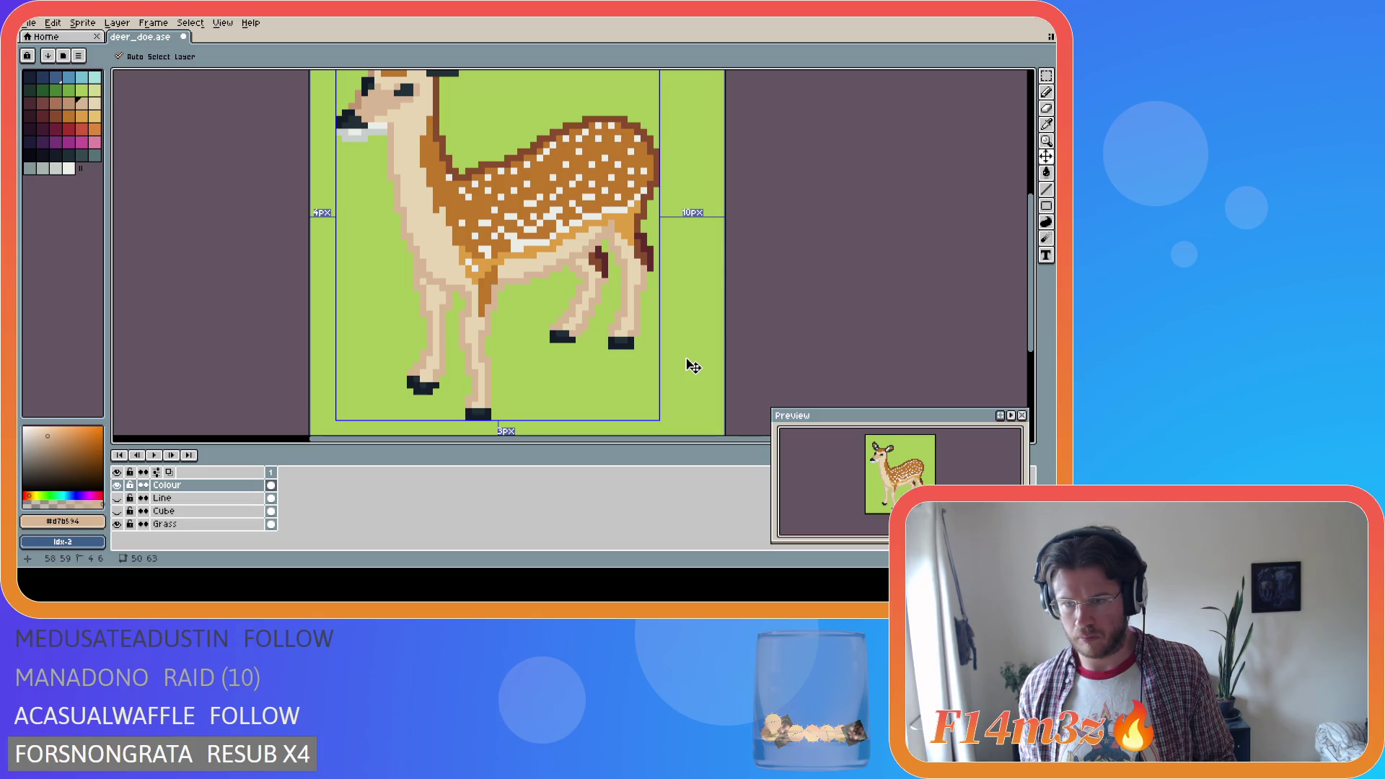
key(i)
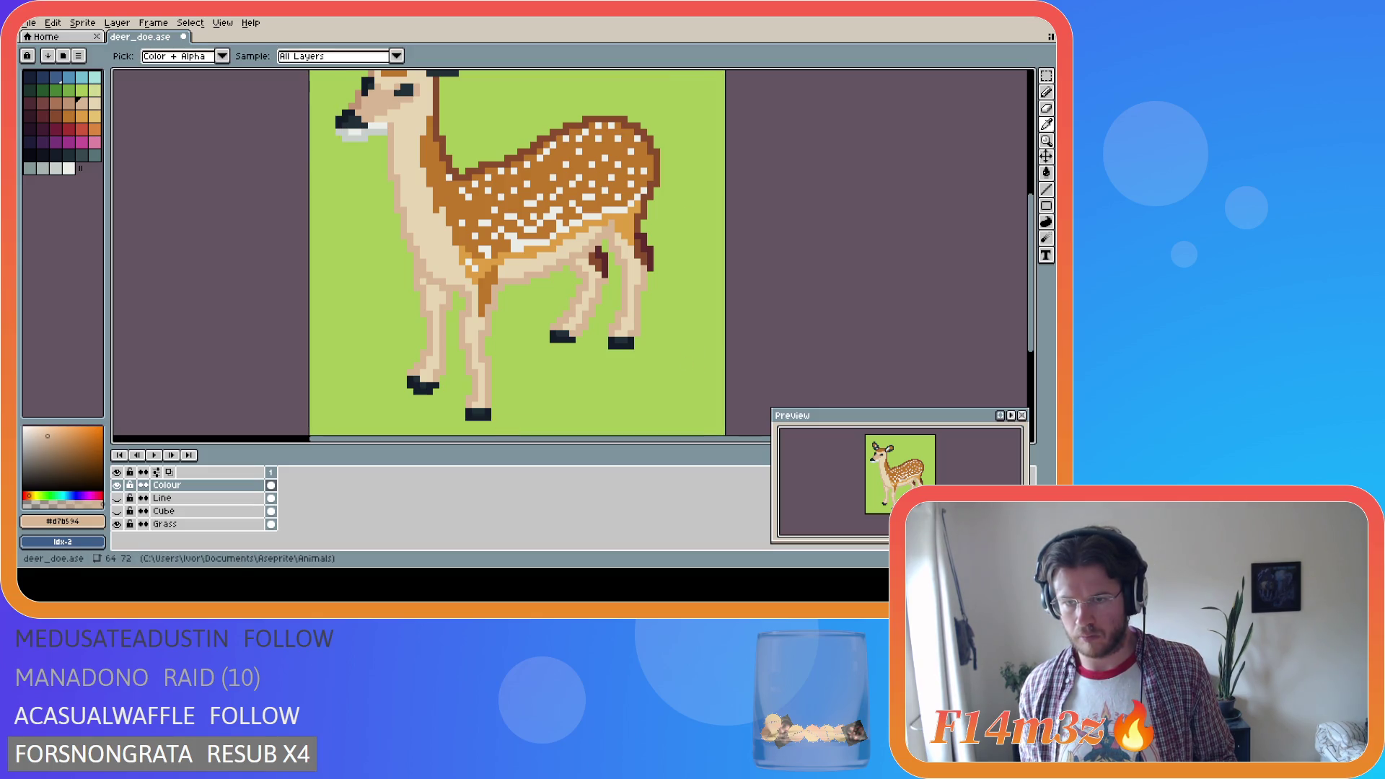
key(b)
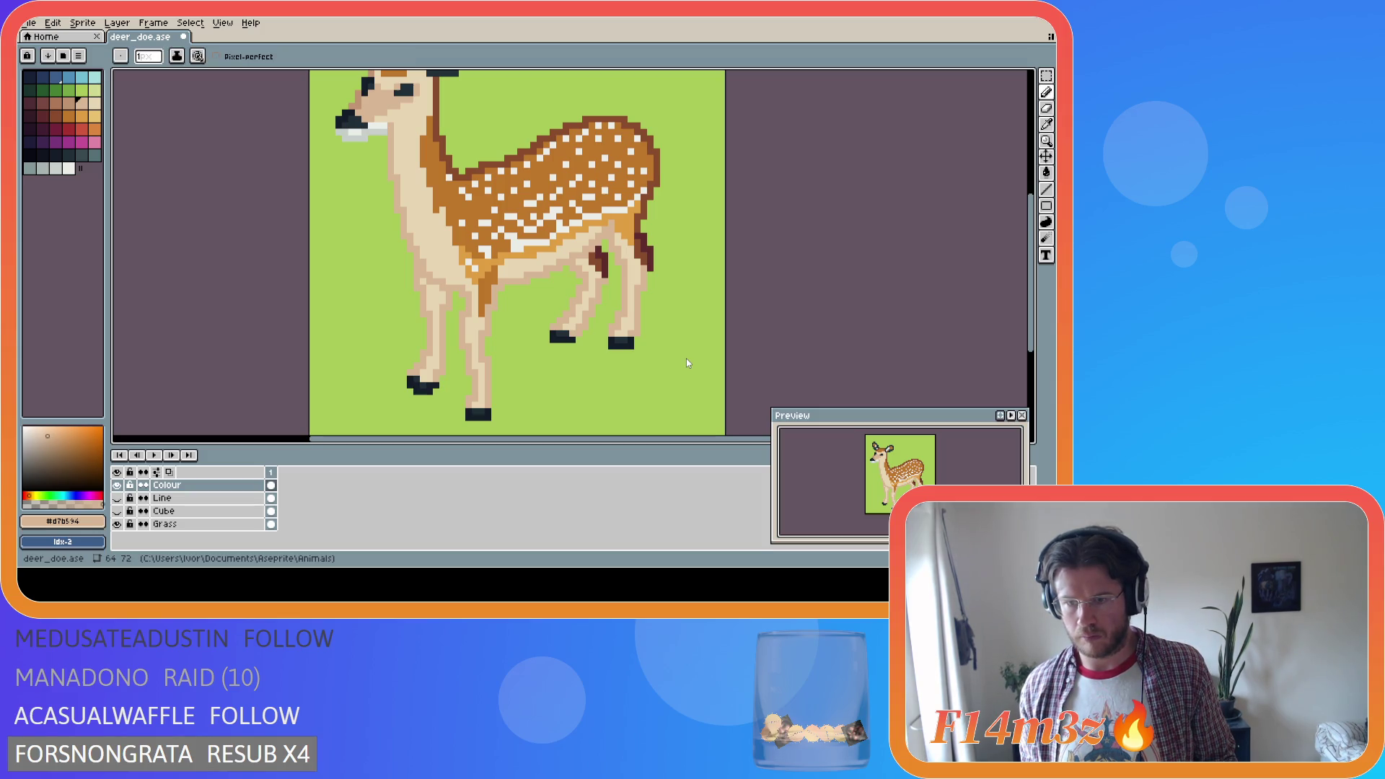
key(v)
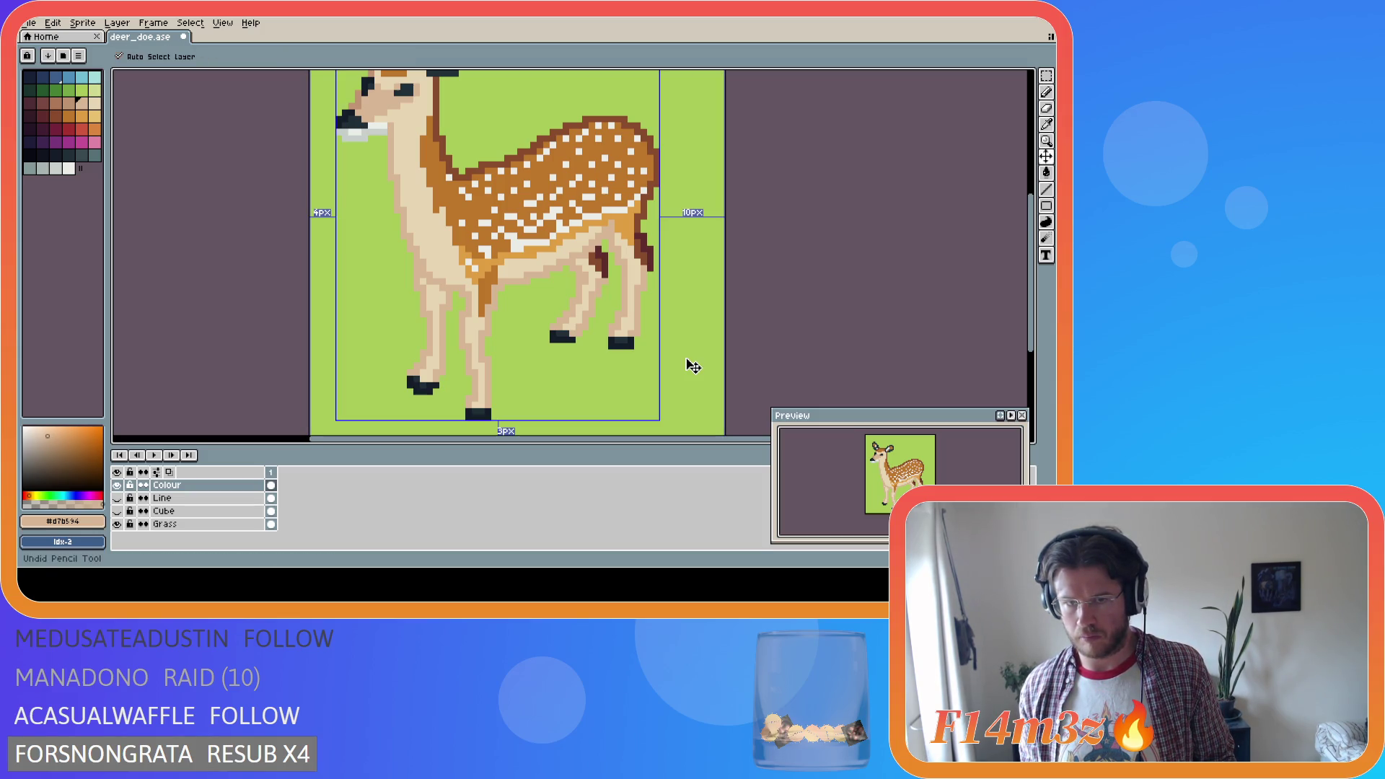
key(b)
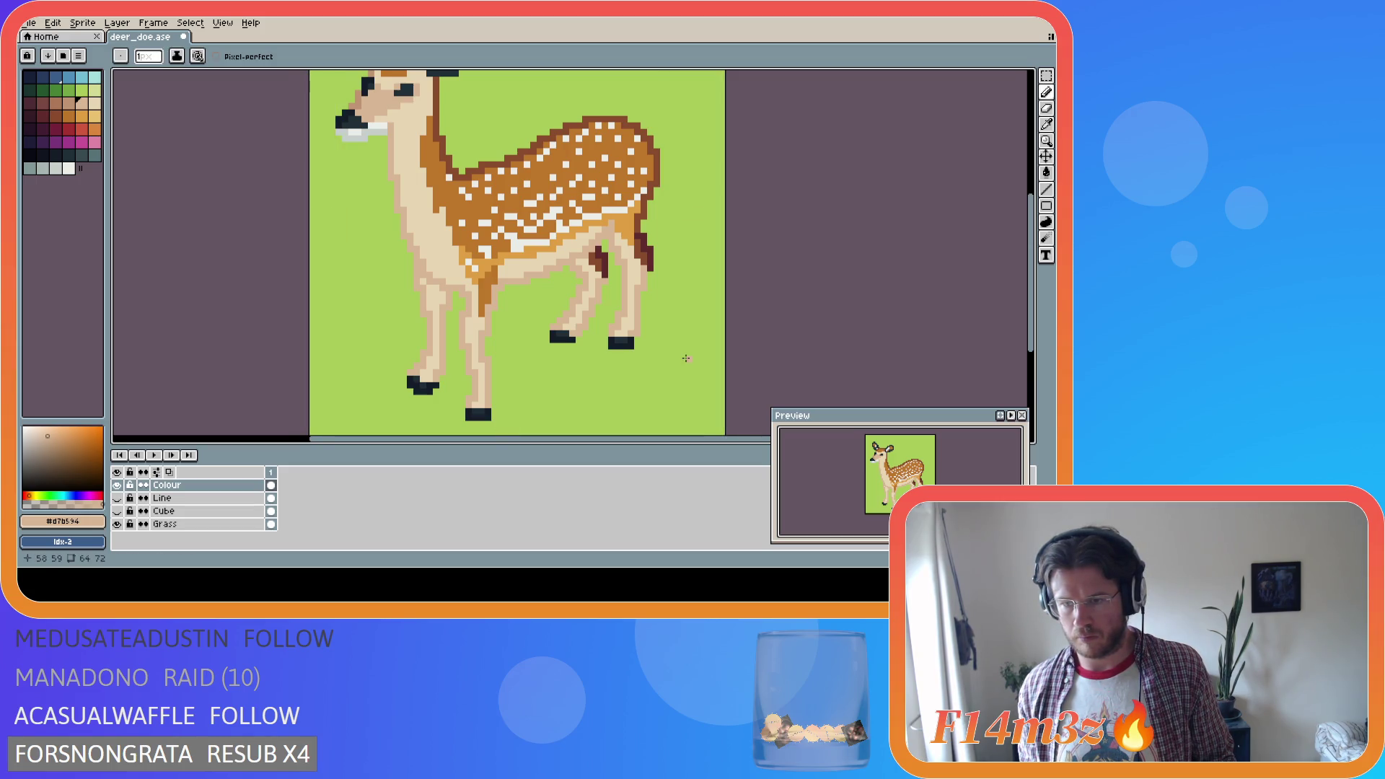
key(i)
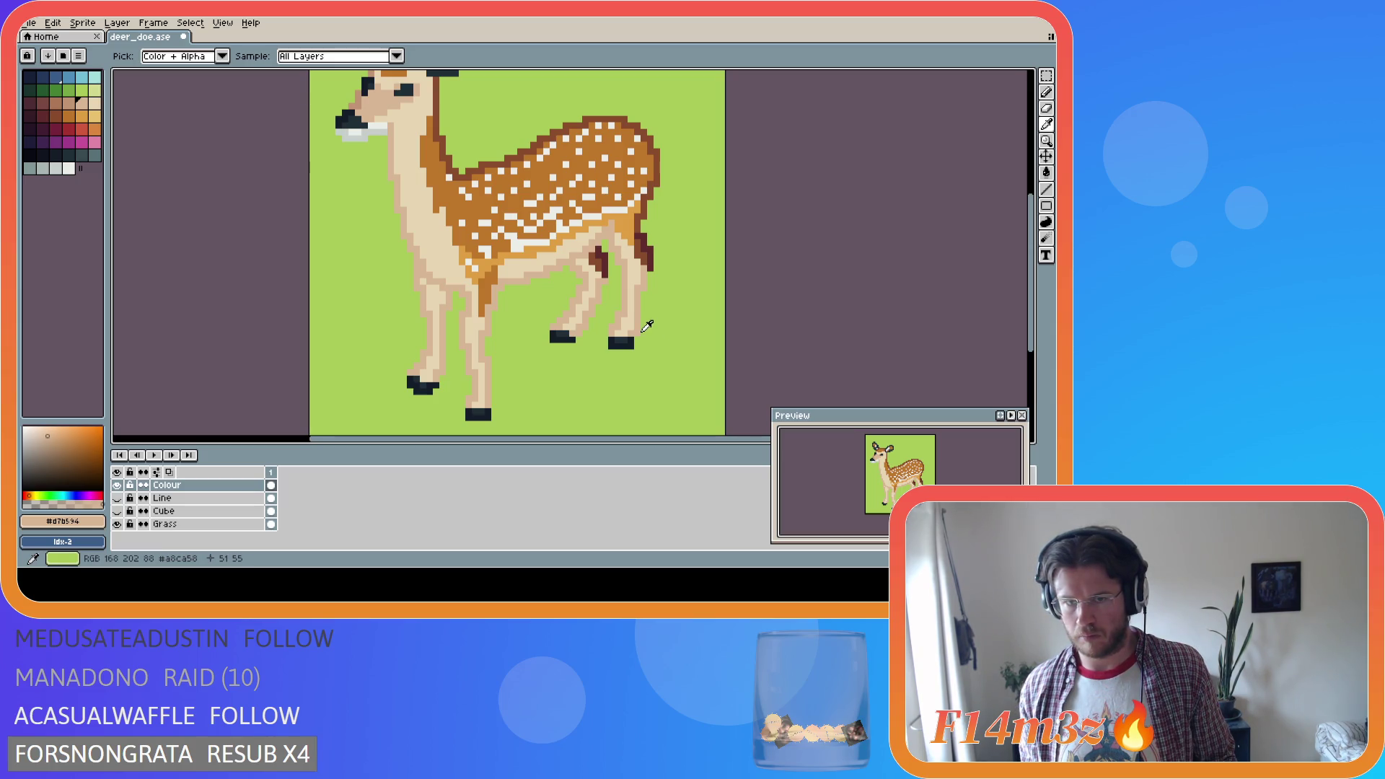
key(b)
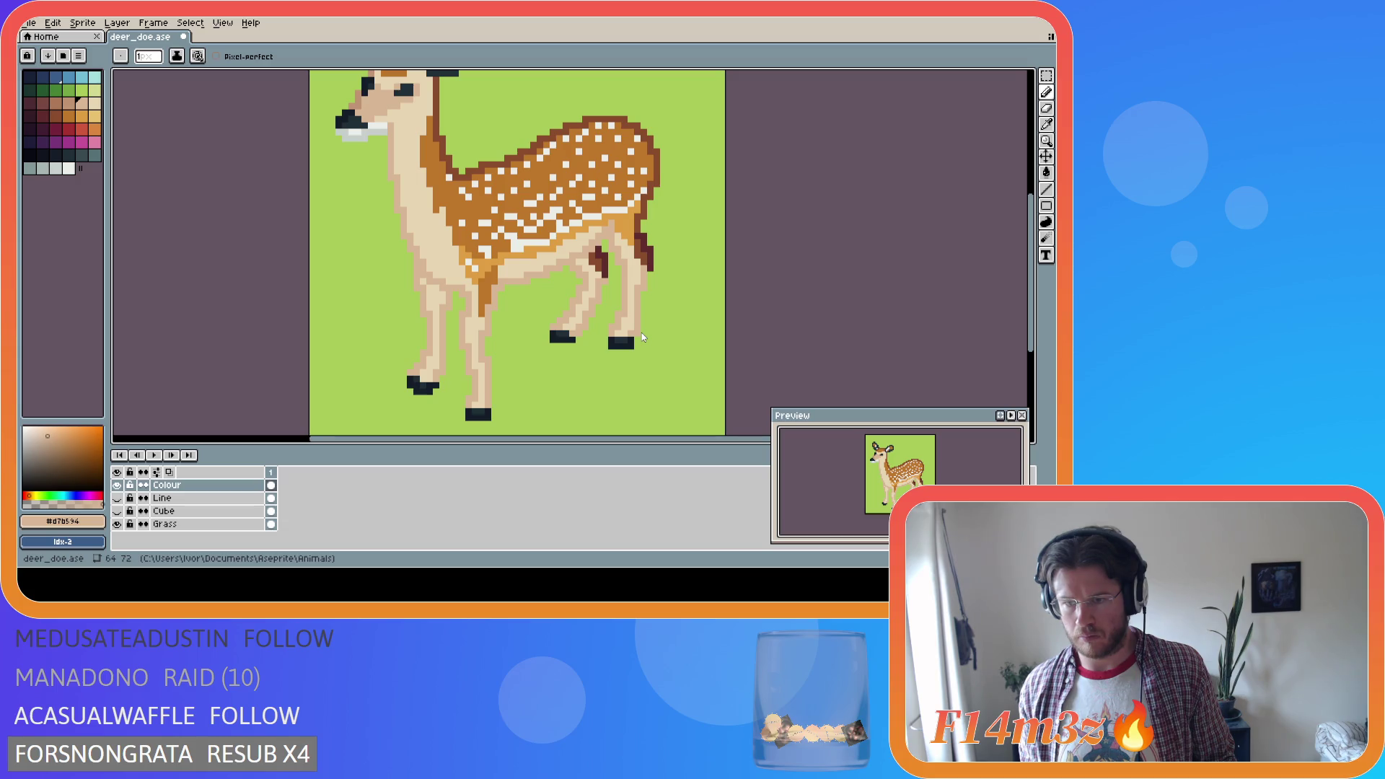
key(v)
key(ctrl+z)
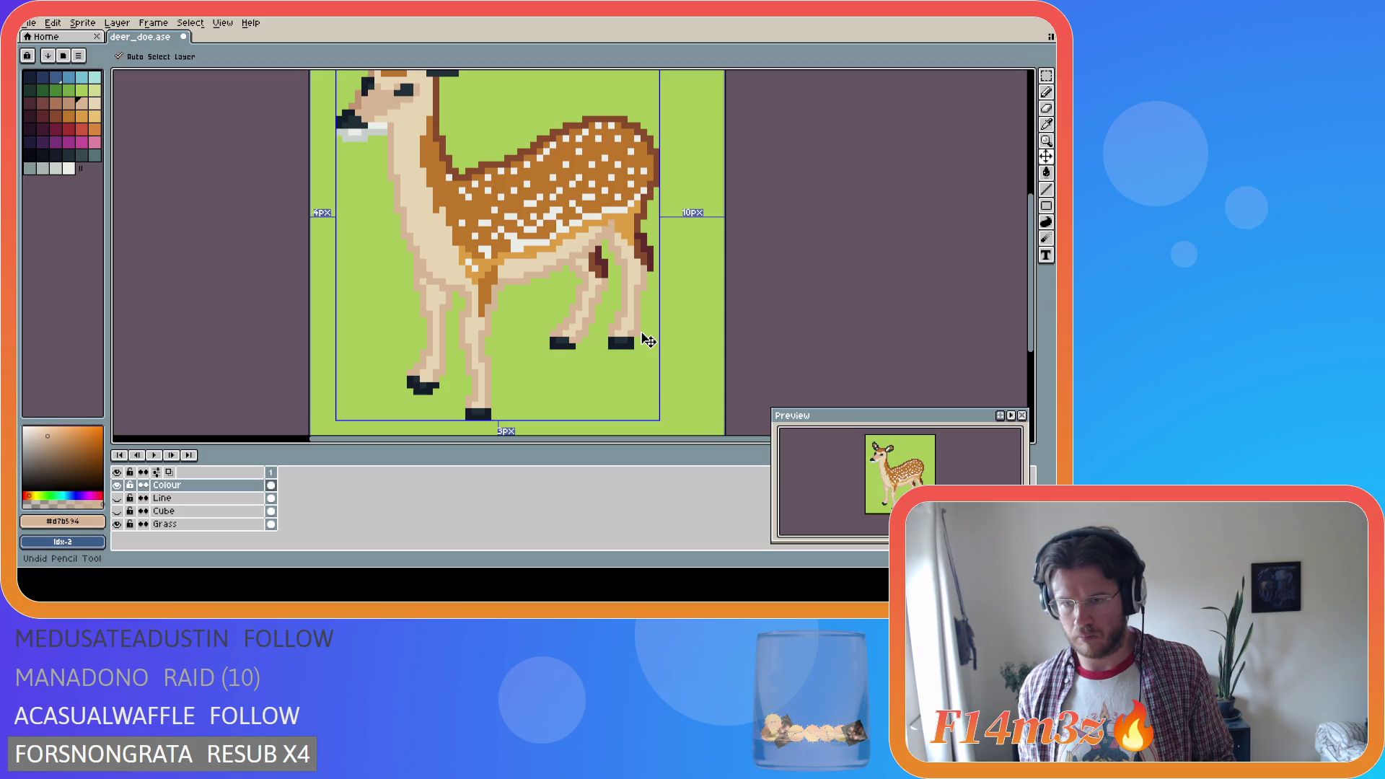
key(b)
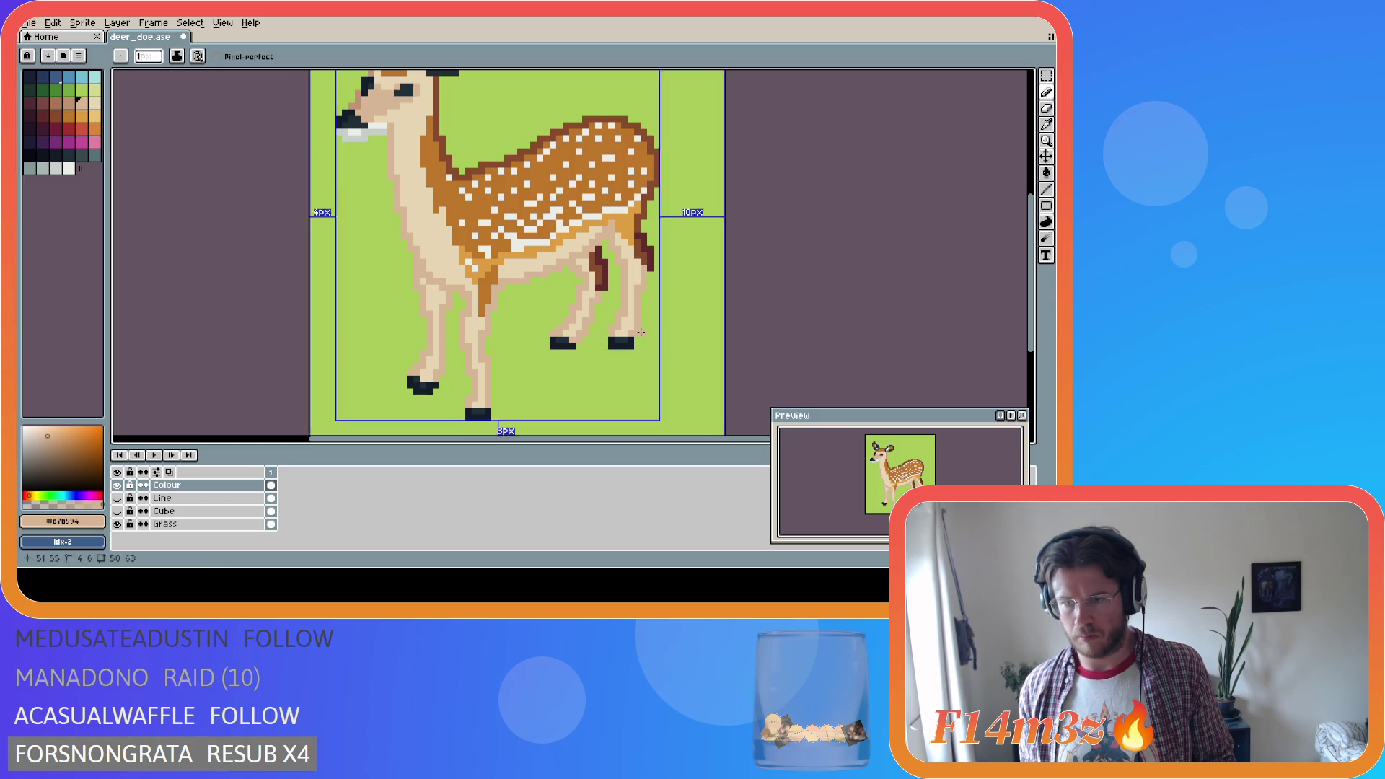
key(ctrl+y)
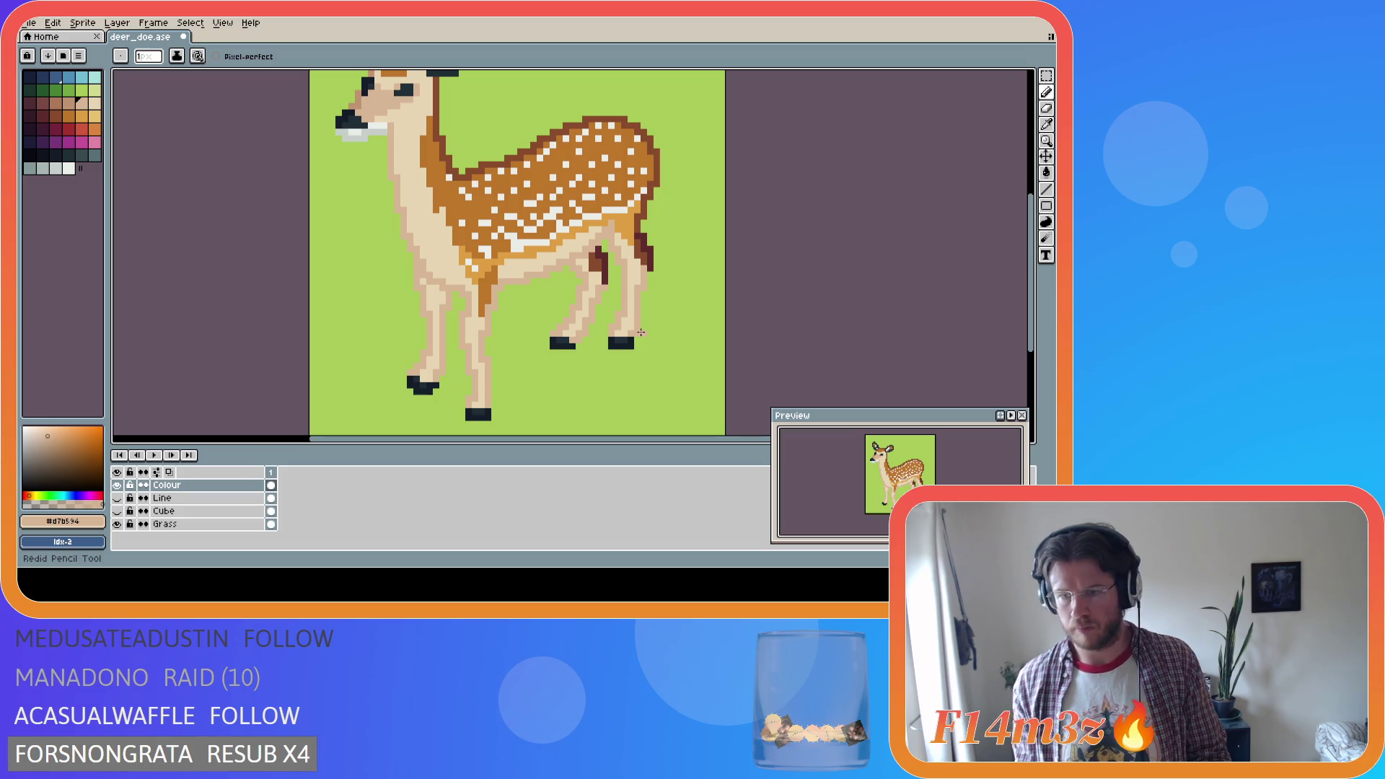
key(ctrl+z)
key(ctrl+z)
key(ctrl+z)
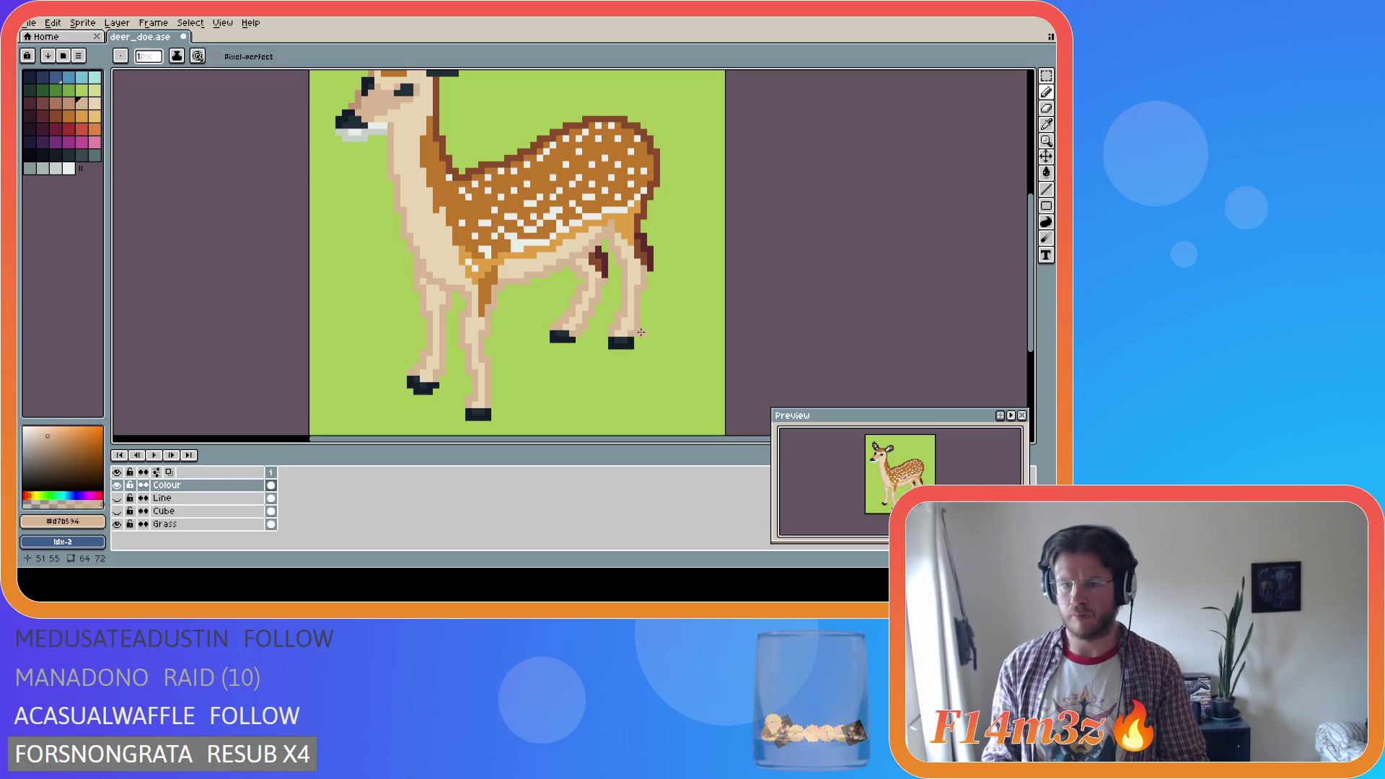
Save, pencil a pixel beside the hind hooves, save again, and bring up the Colour layer's options
key(i)
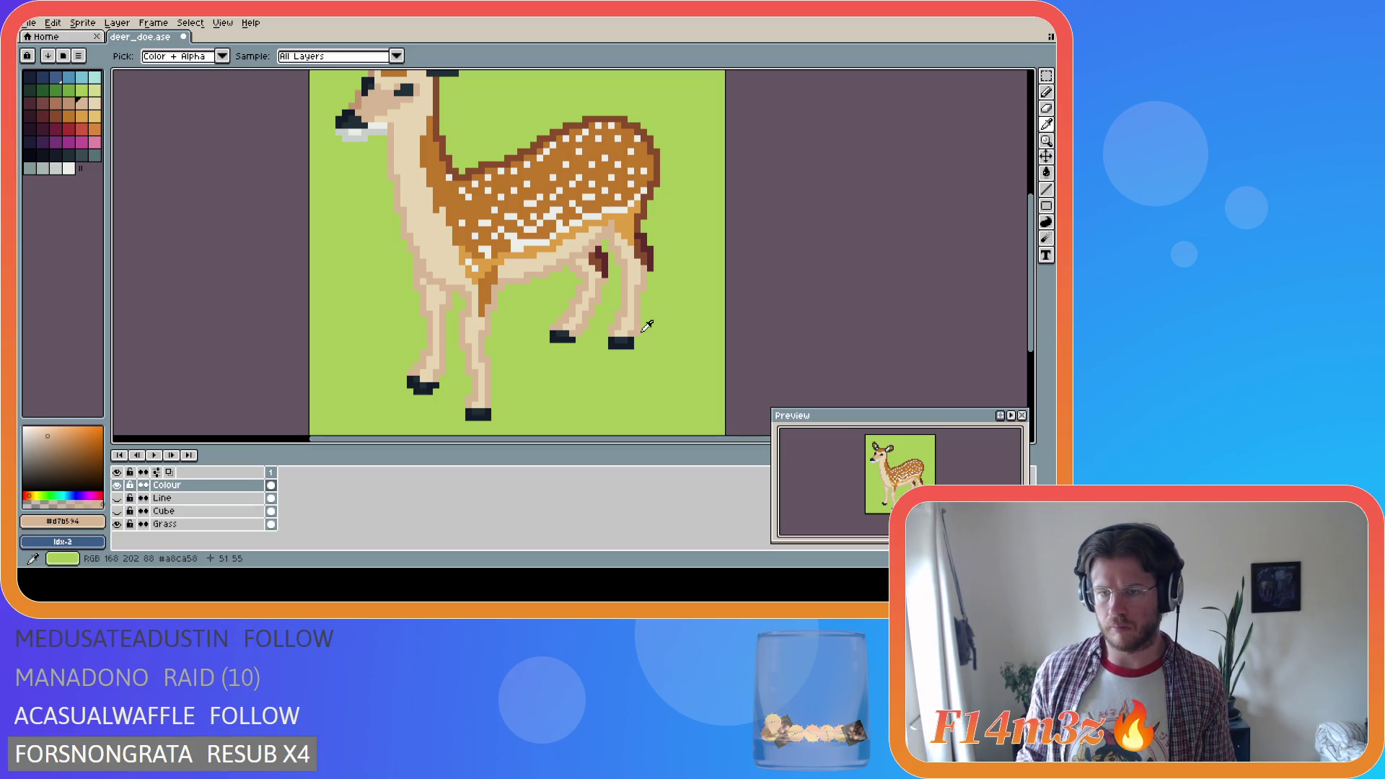
key(b)
key(ctrl+s)
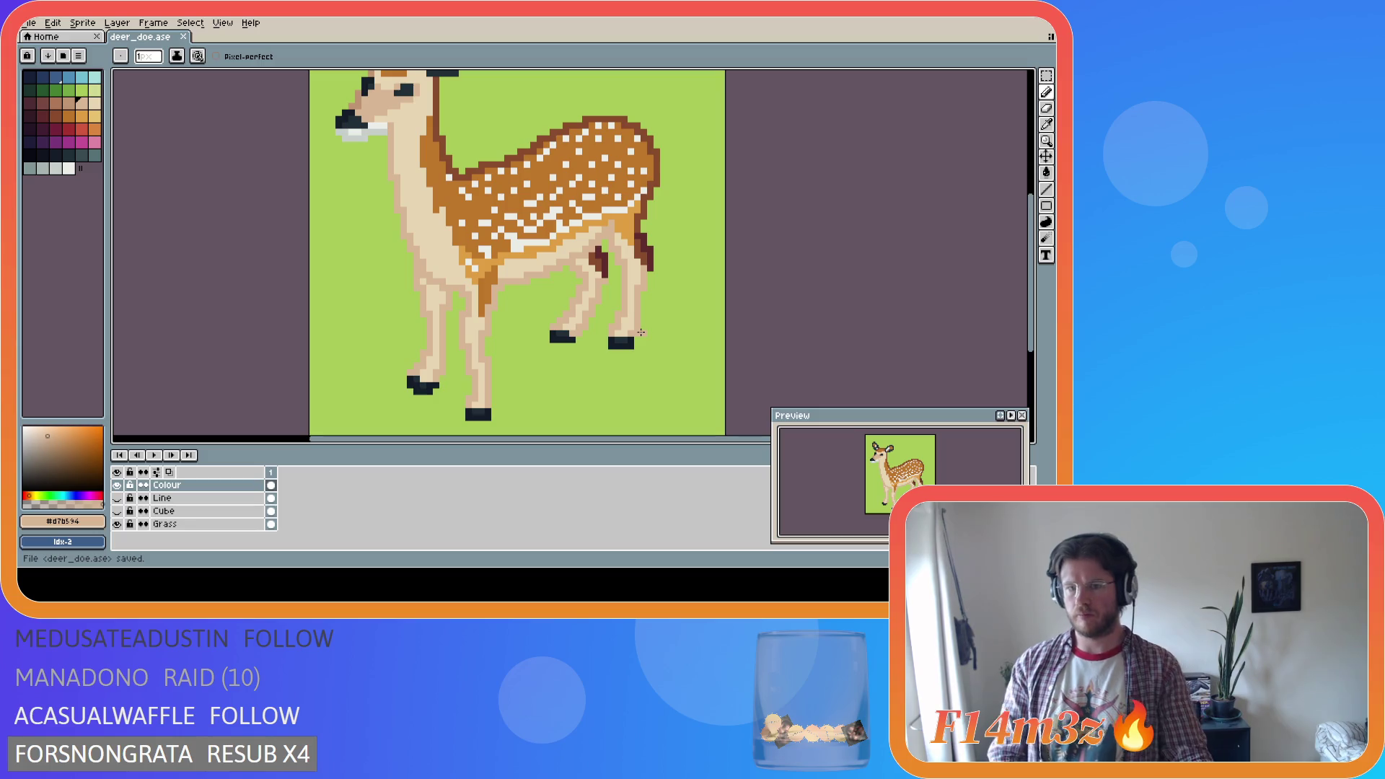
key(i)
key(b)
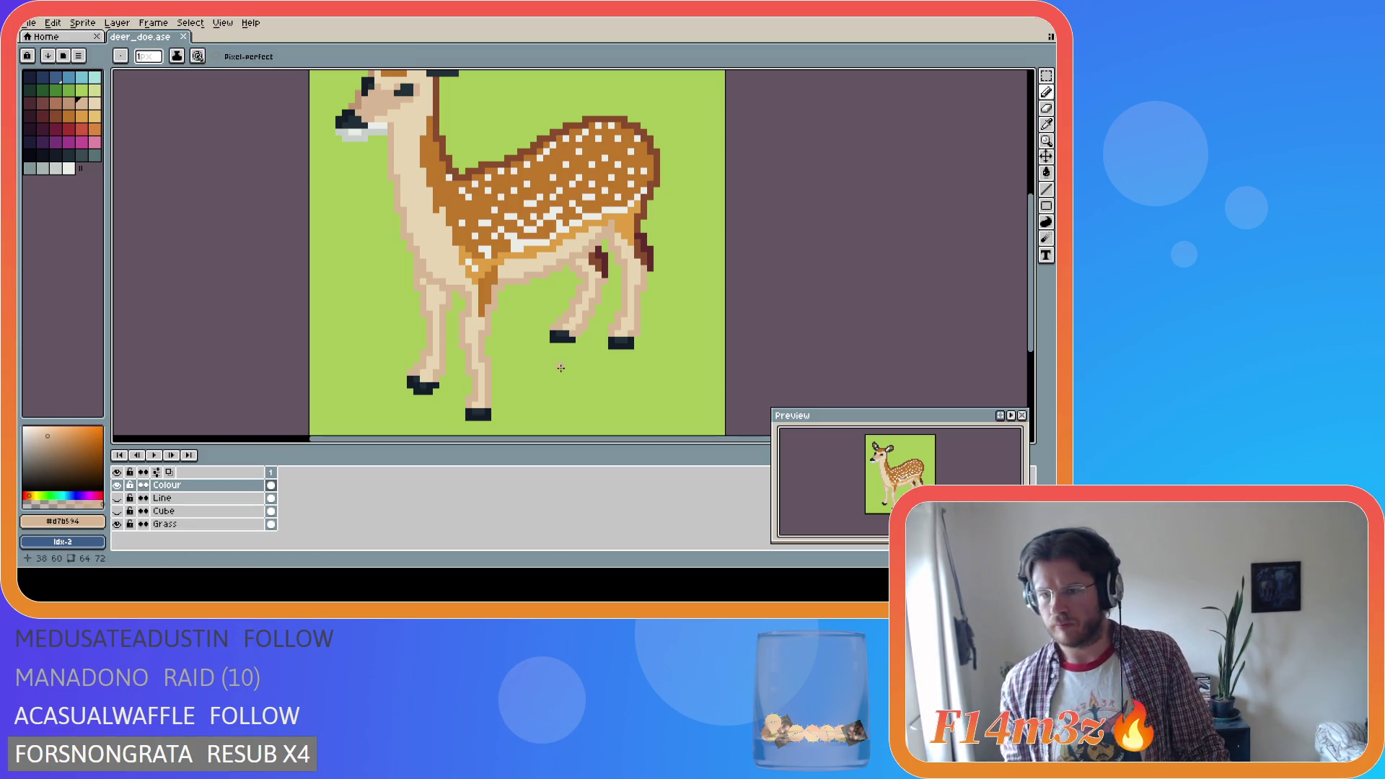
click(552, 339)
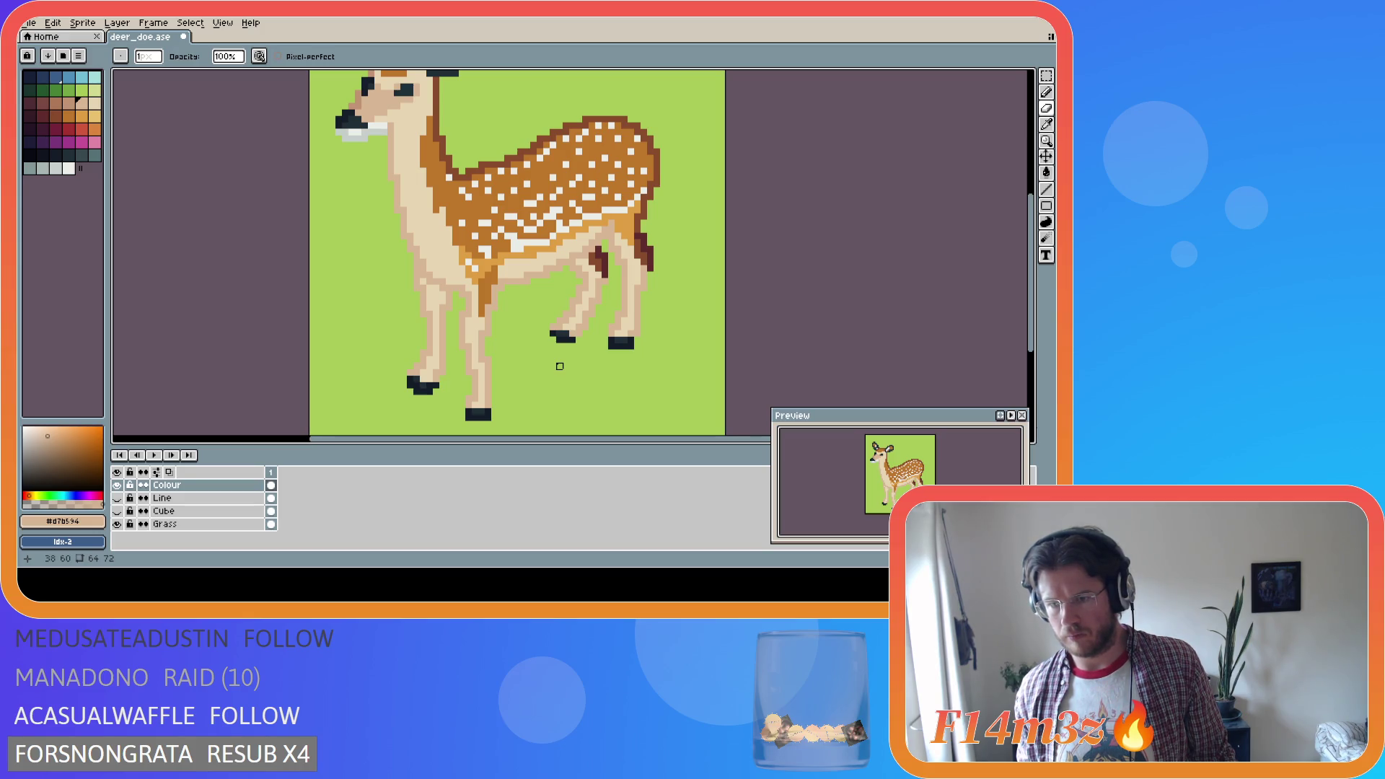
key(ctrl+s)
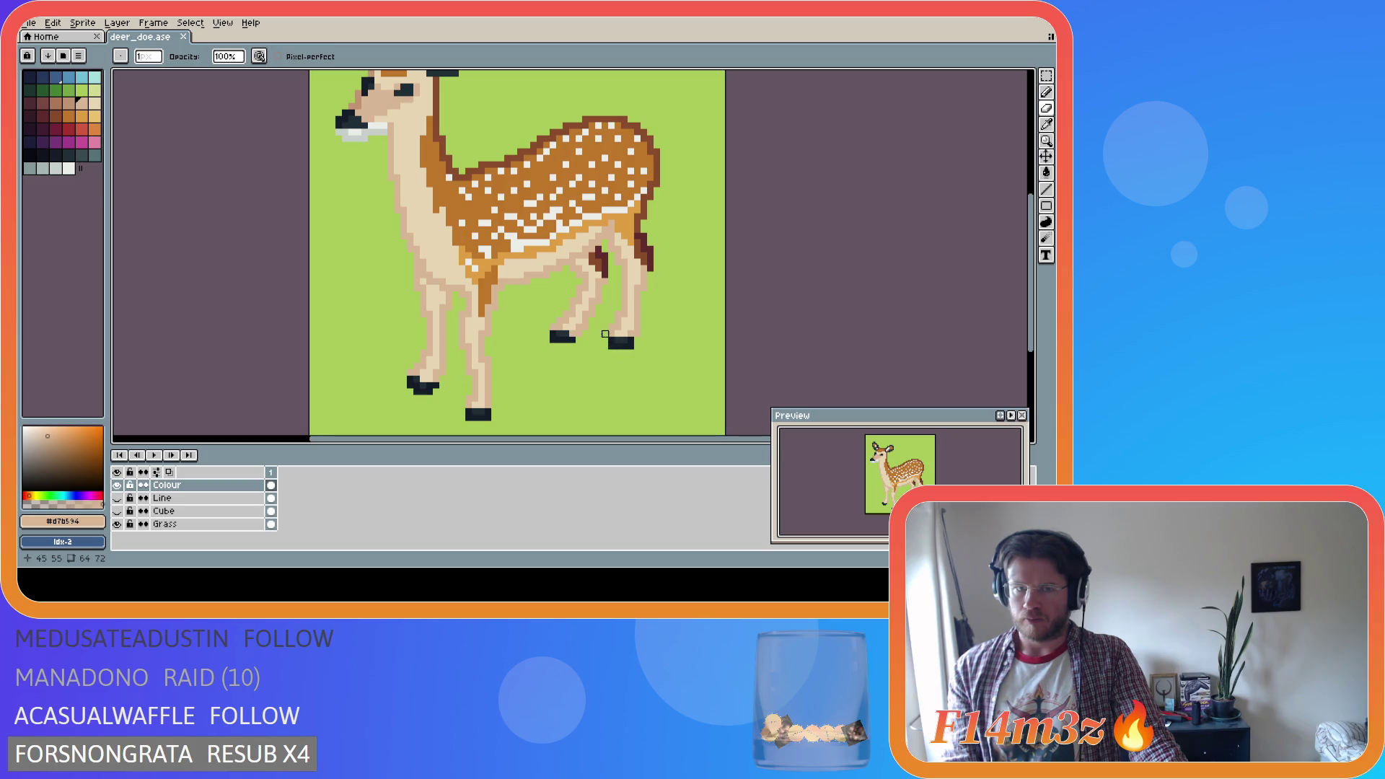
right_click(186, 485)
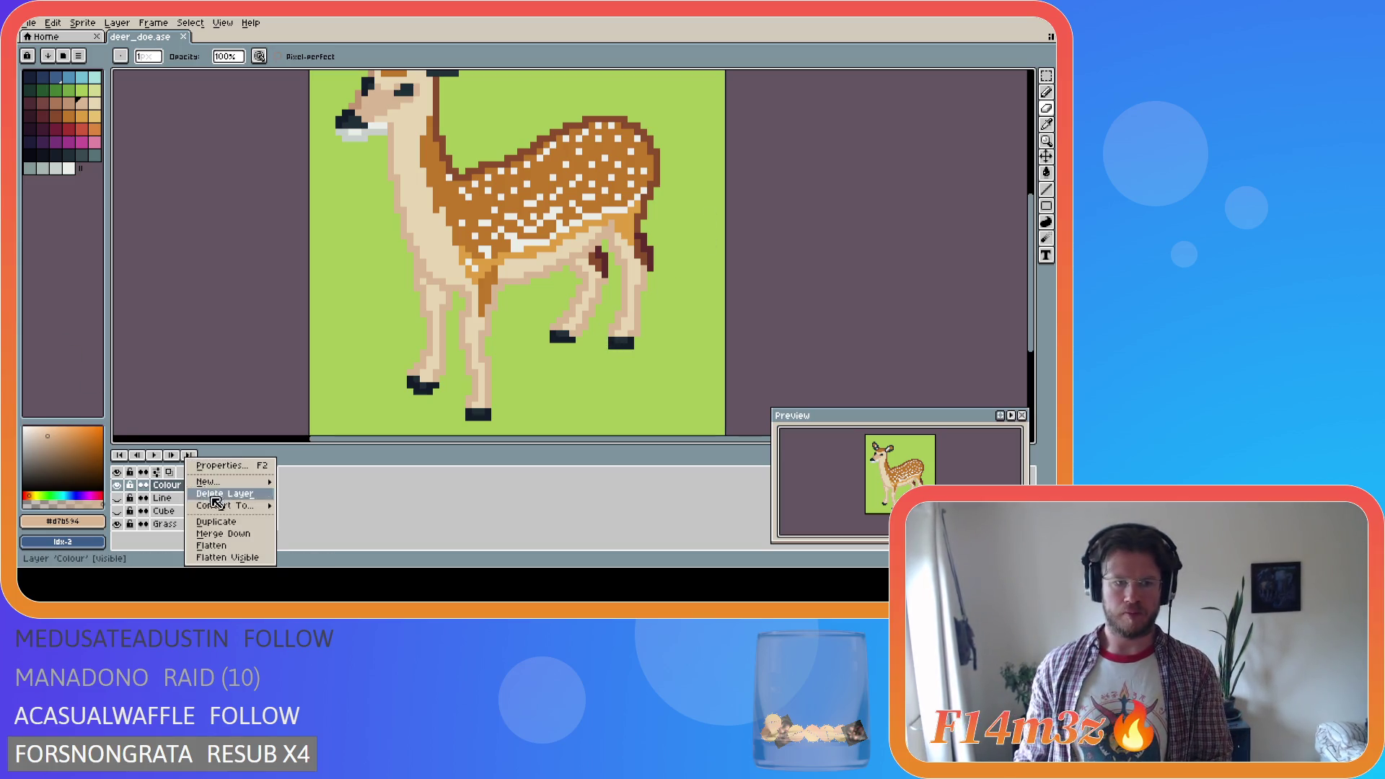
click(241, 524)
click(117, 498)
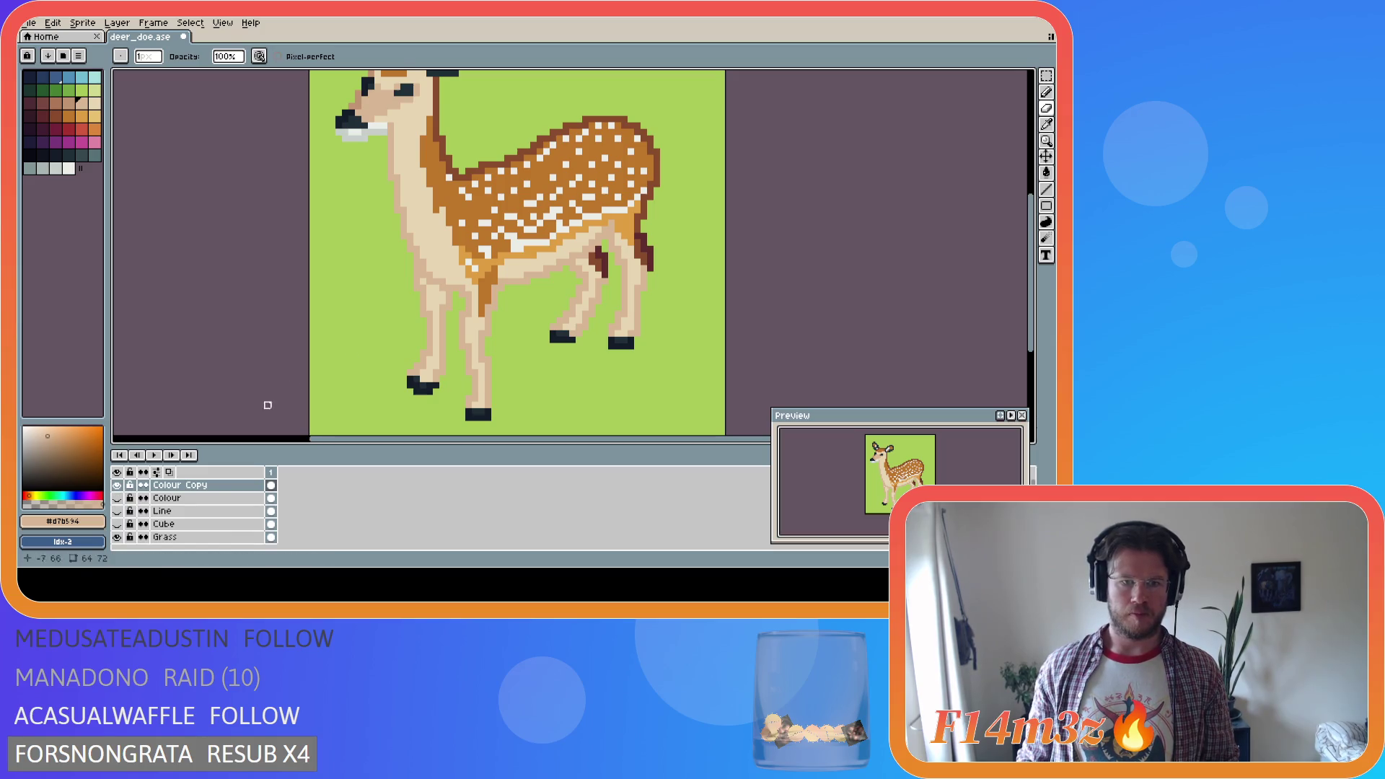
key(i)
click(458, 260)
key(g)
click(435, 287)
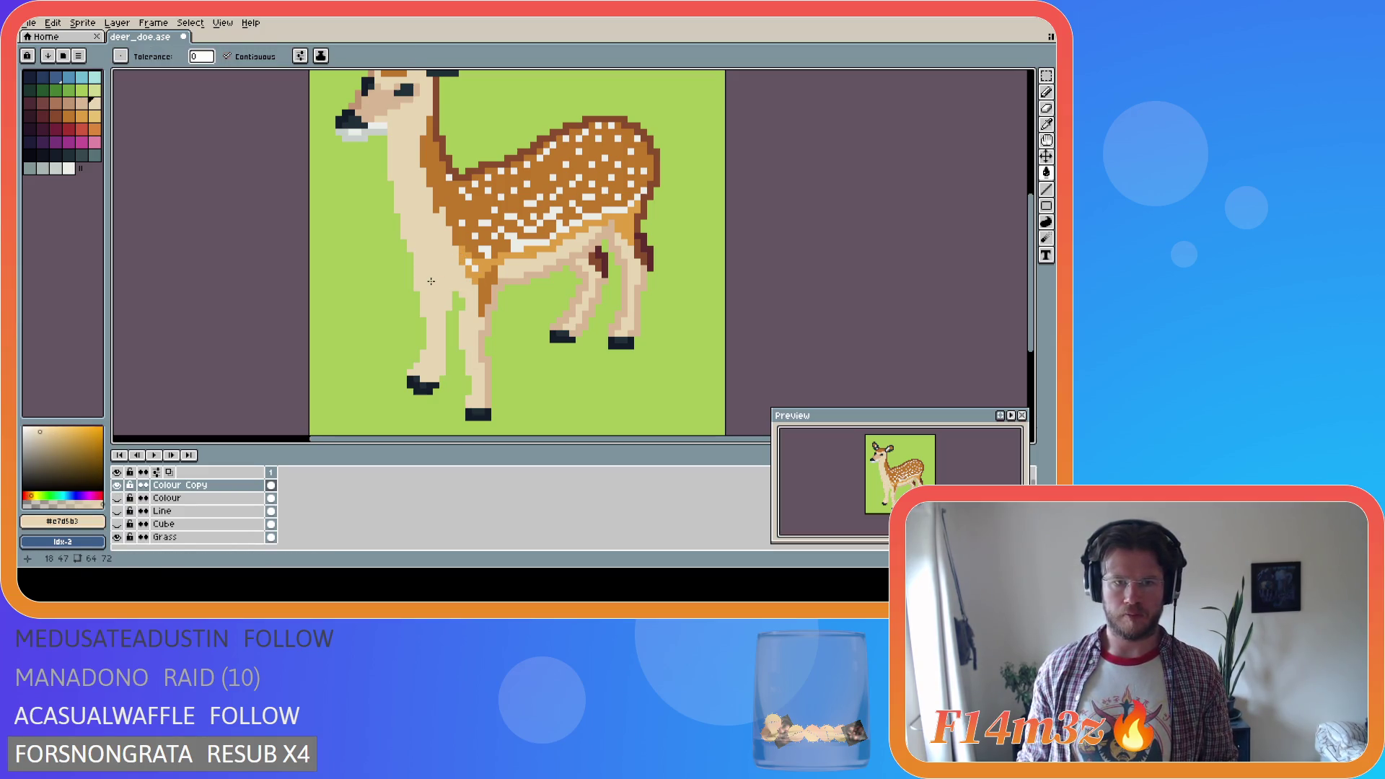
click(486, 327)
click(595, 301)
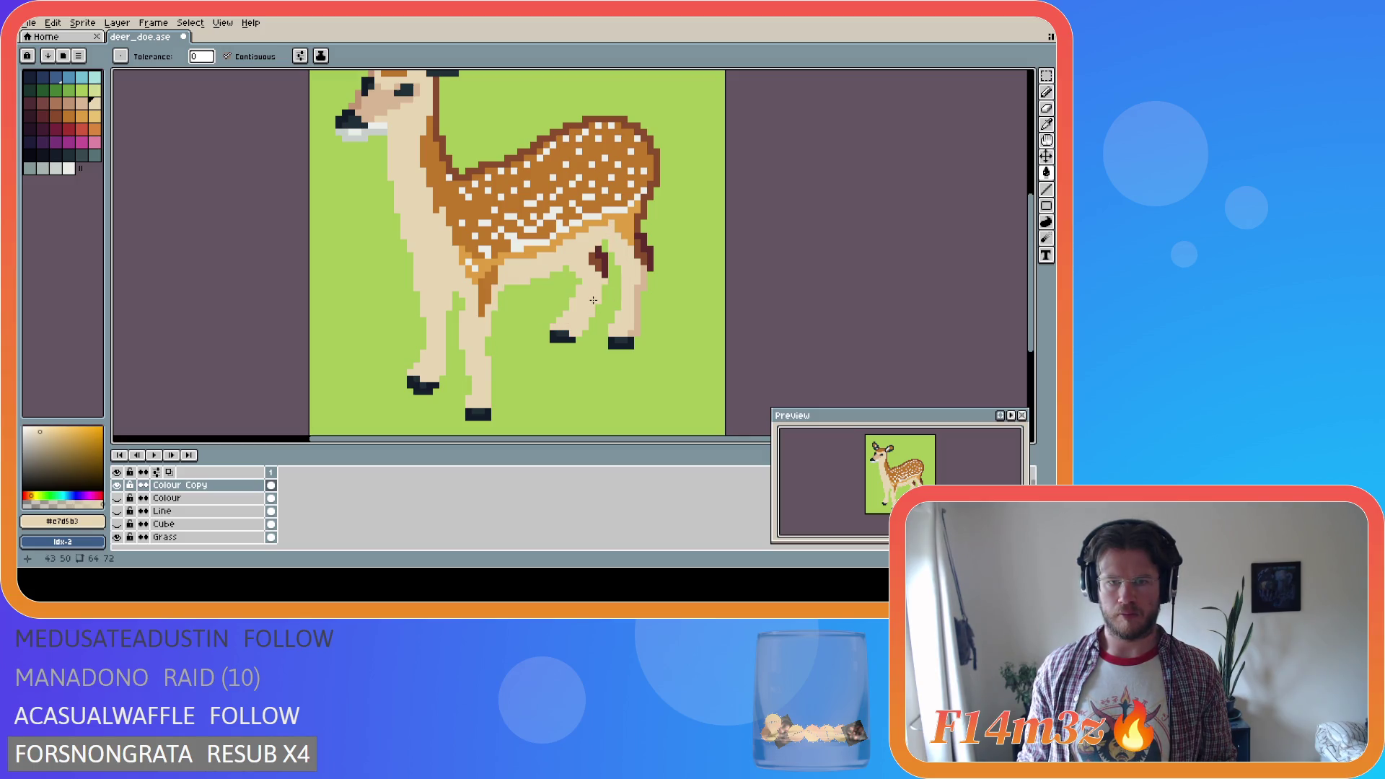
click(638, 298)
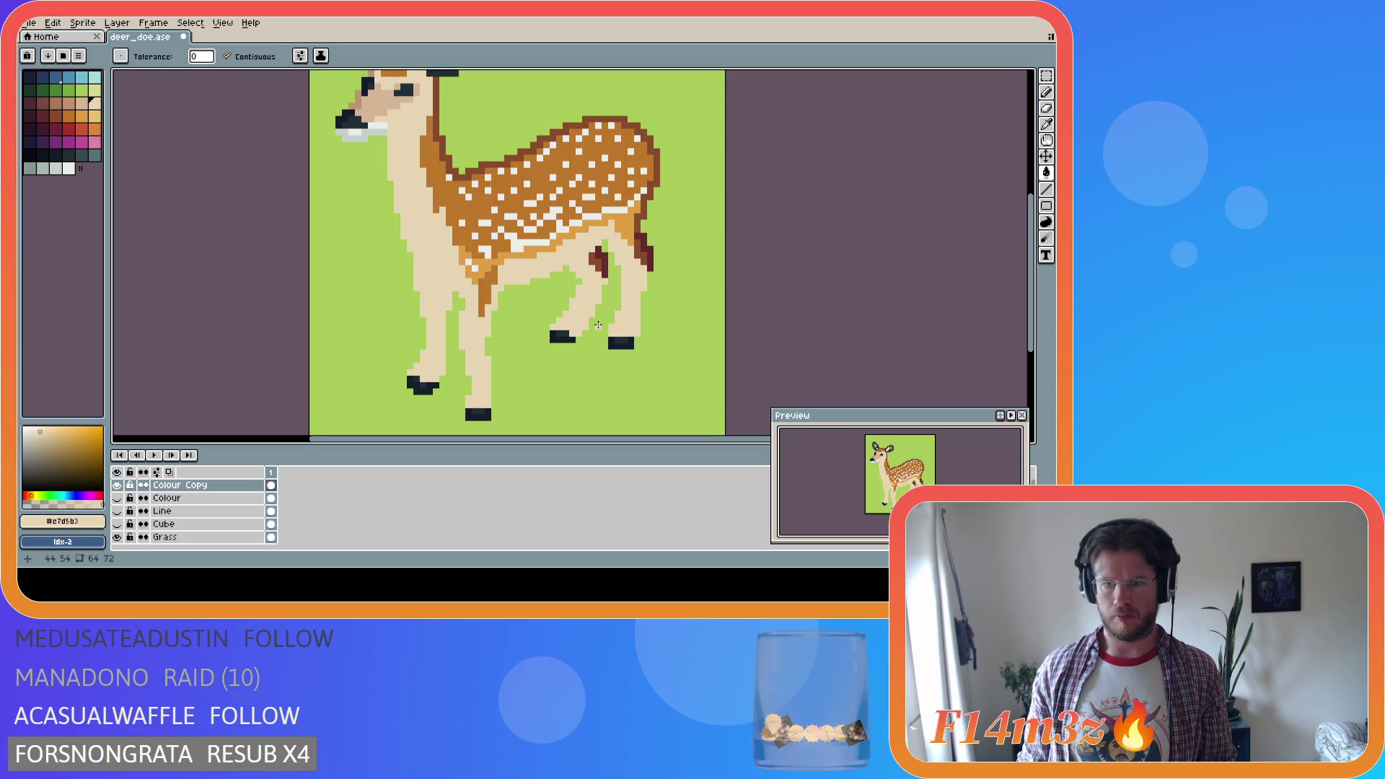
alt+click(644, 253)
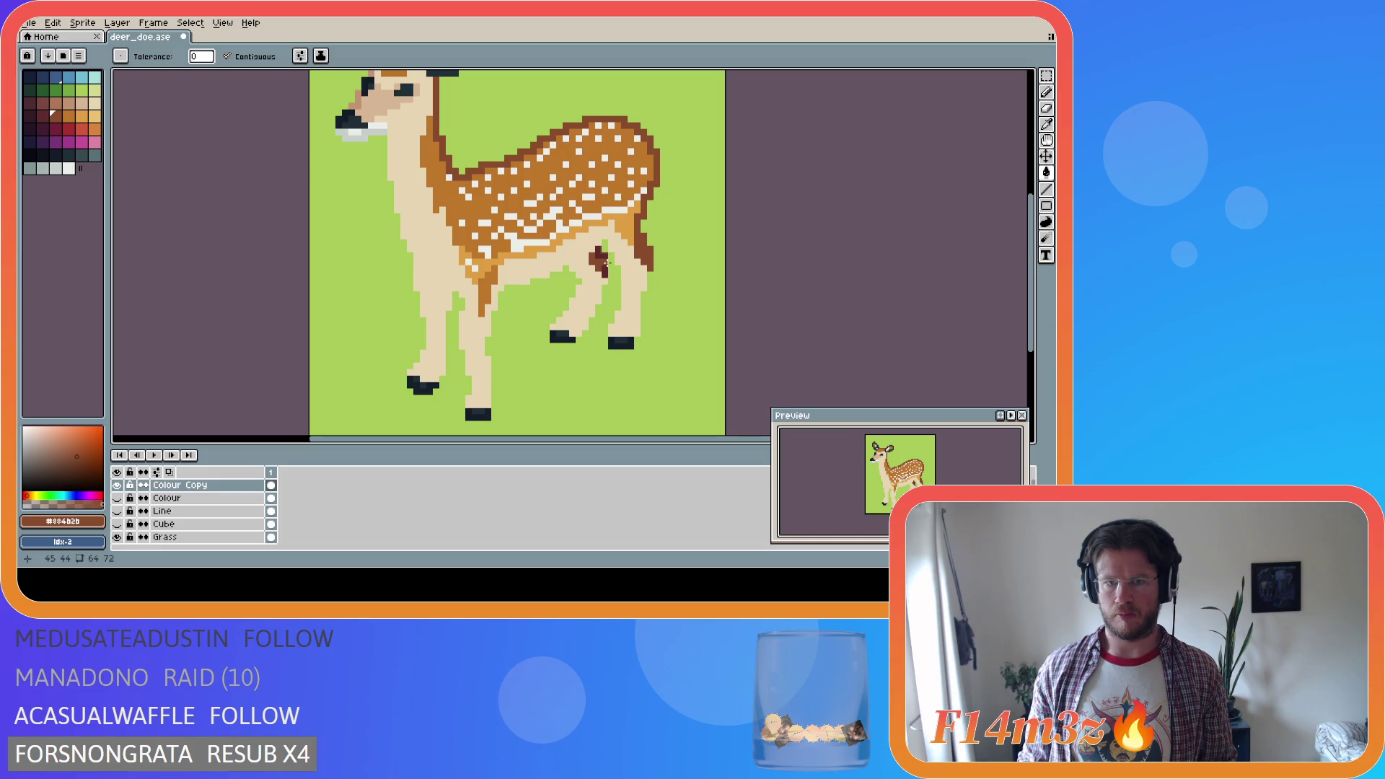
alt+click(631, 223)
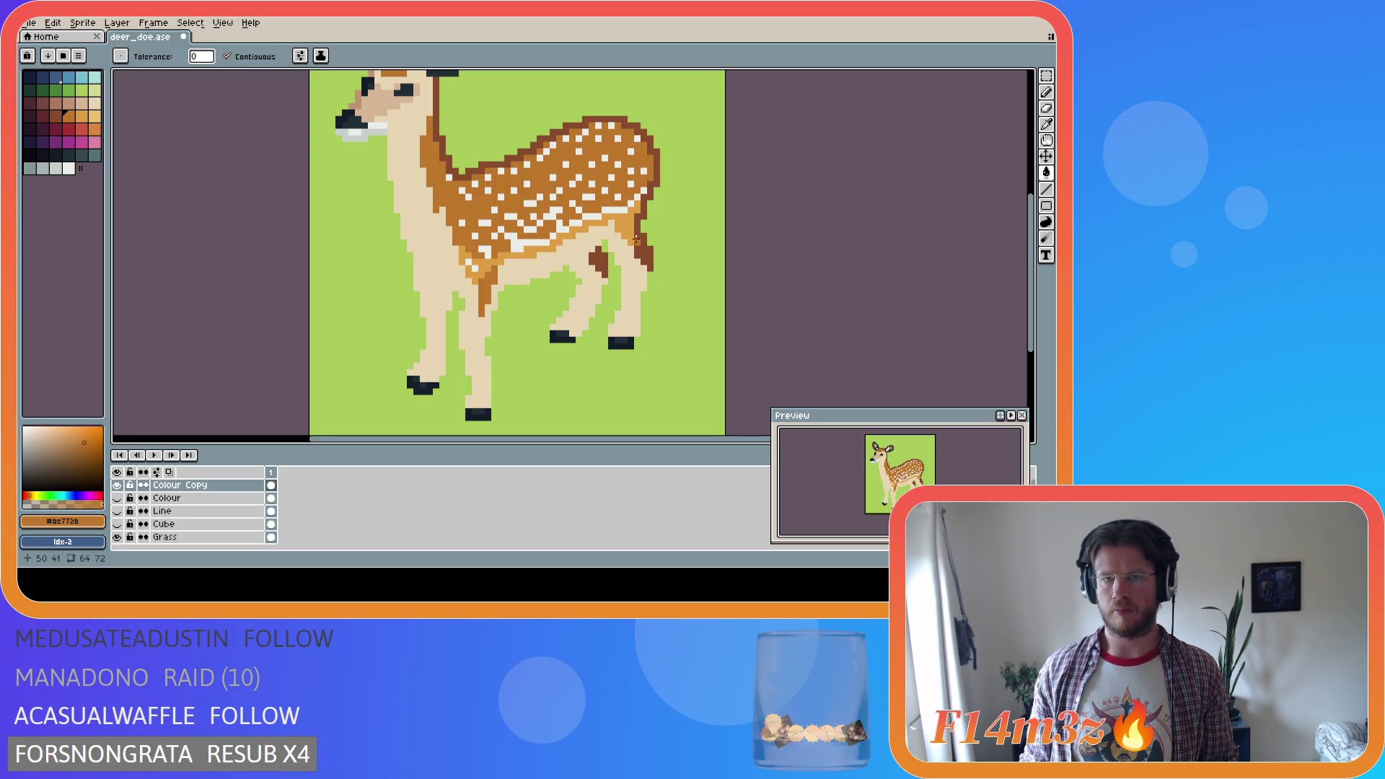
key(b)
key(g)
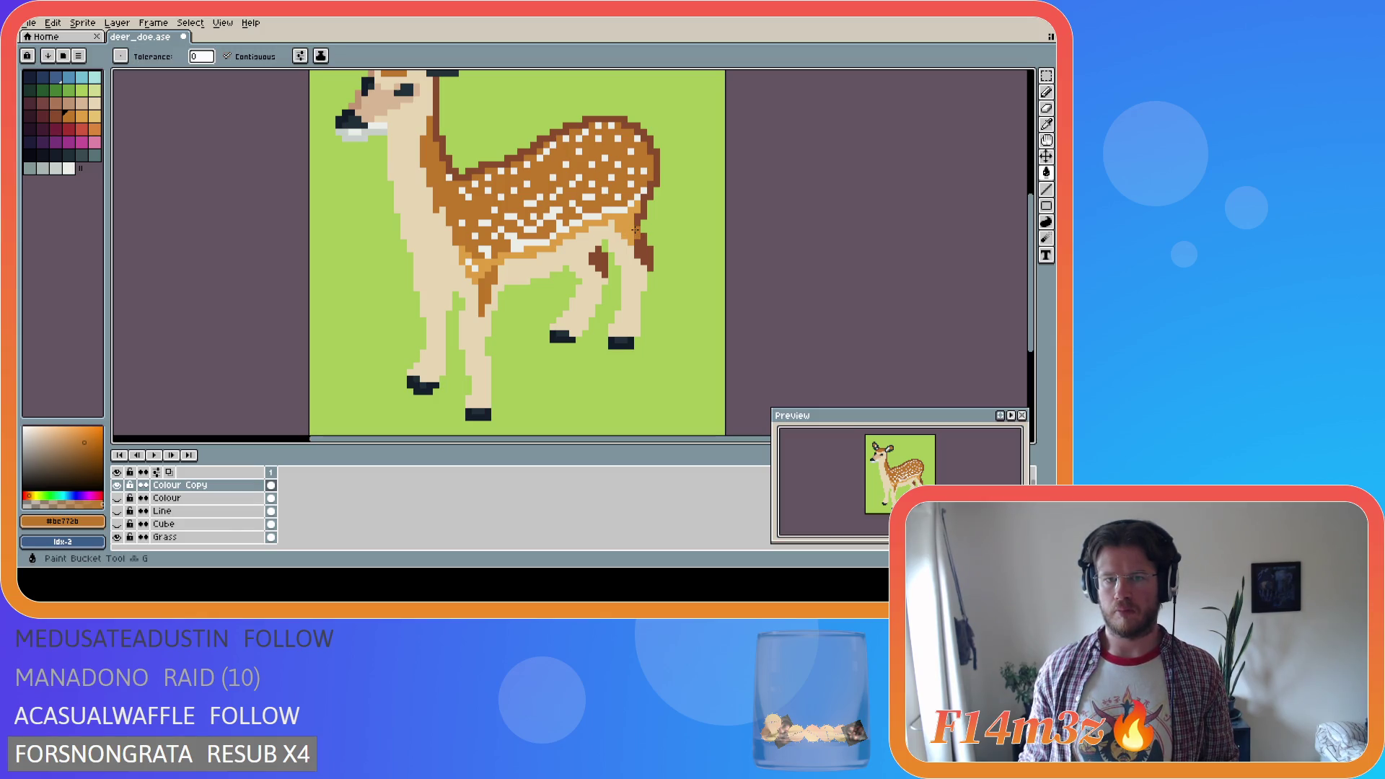
click(636, 229)
drag(1036, 263, 1037, 242)
key(v)
key(Up)
key(Up)
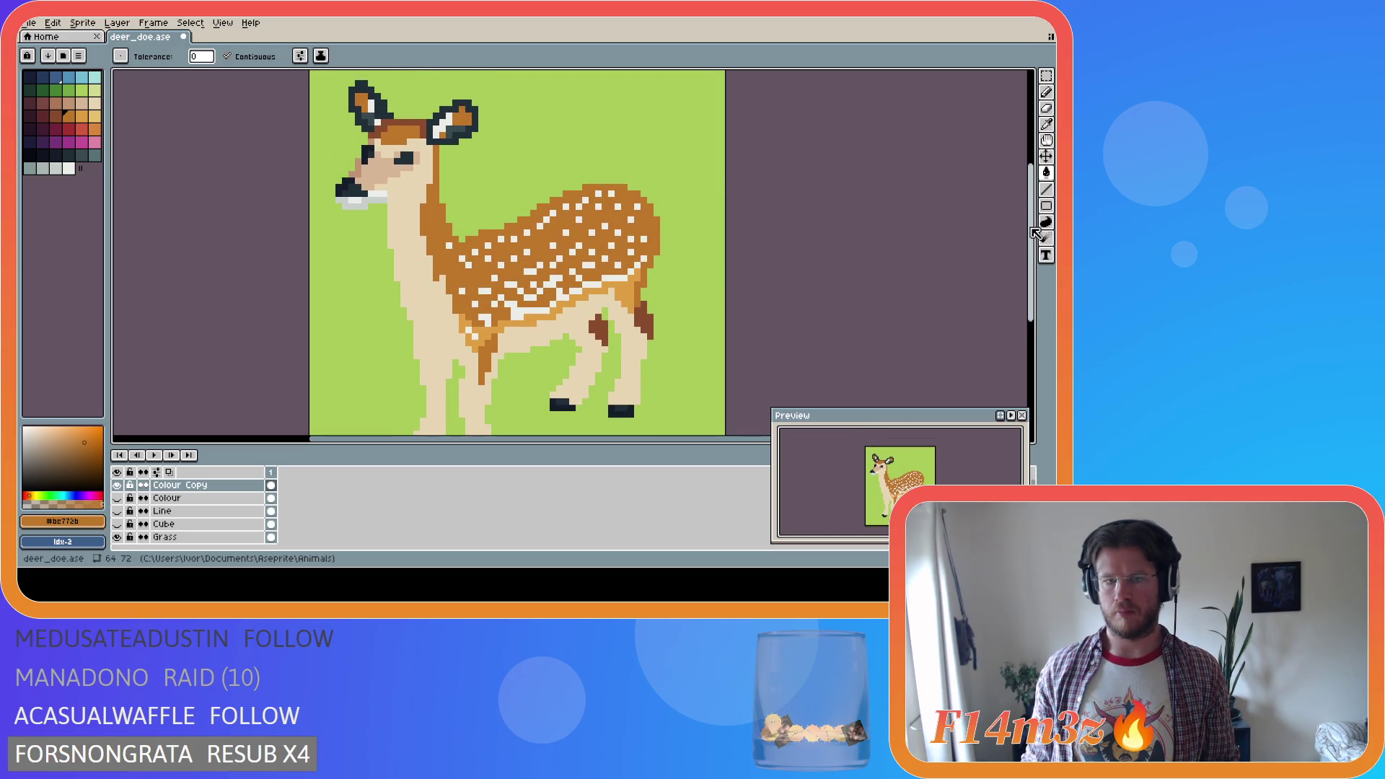
click(180, 485)
key(Delete)
click(116, 485)
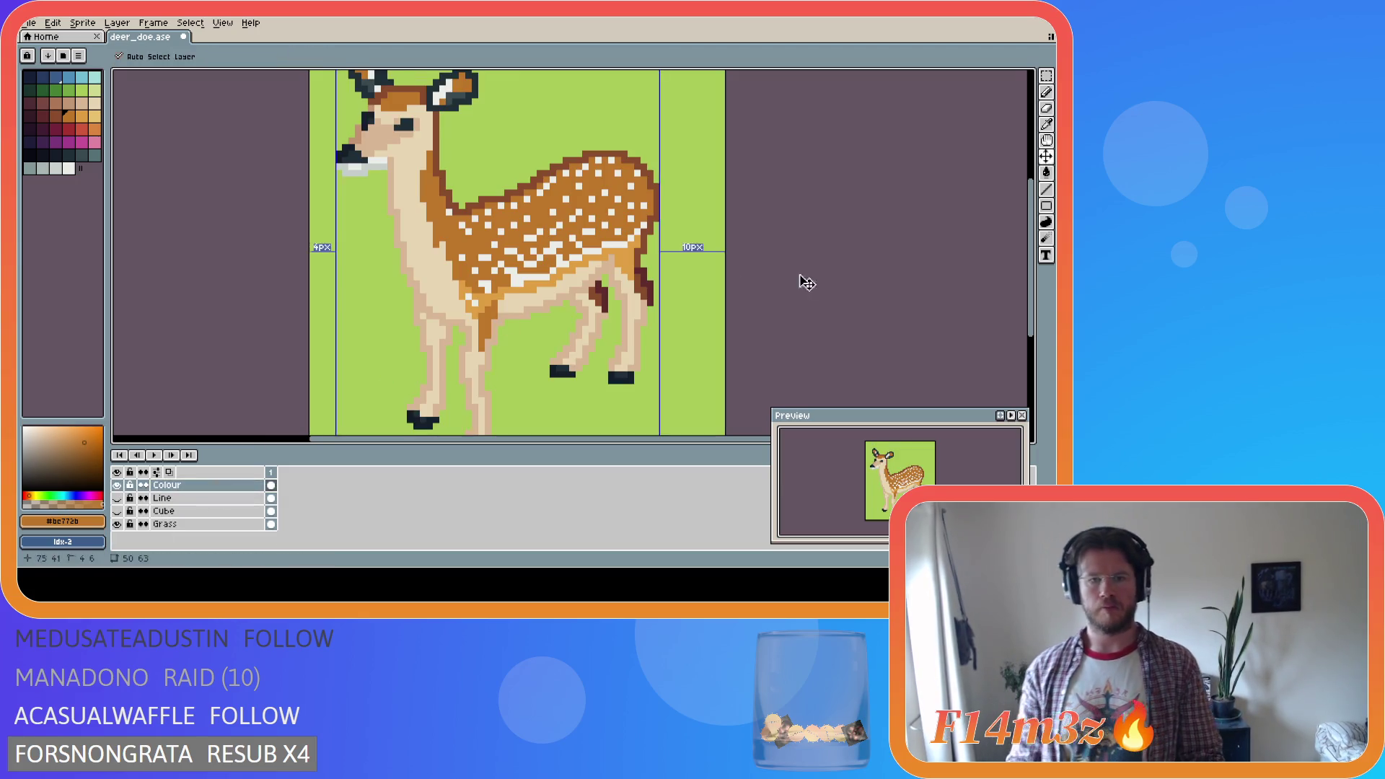
Save deer_doe.ase twice and zoom out six wheel notches to view the deer small
key(ctrl+s)
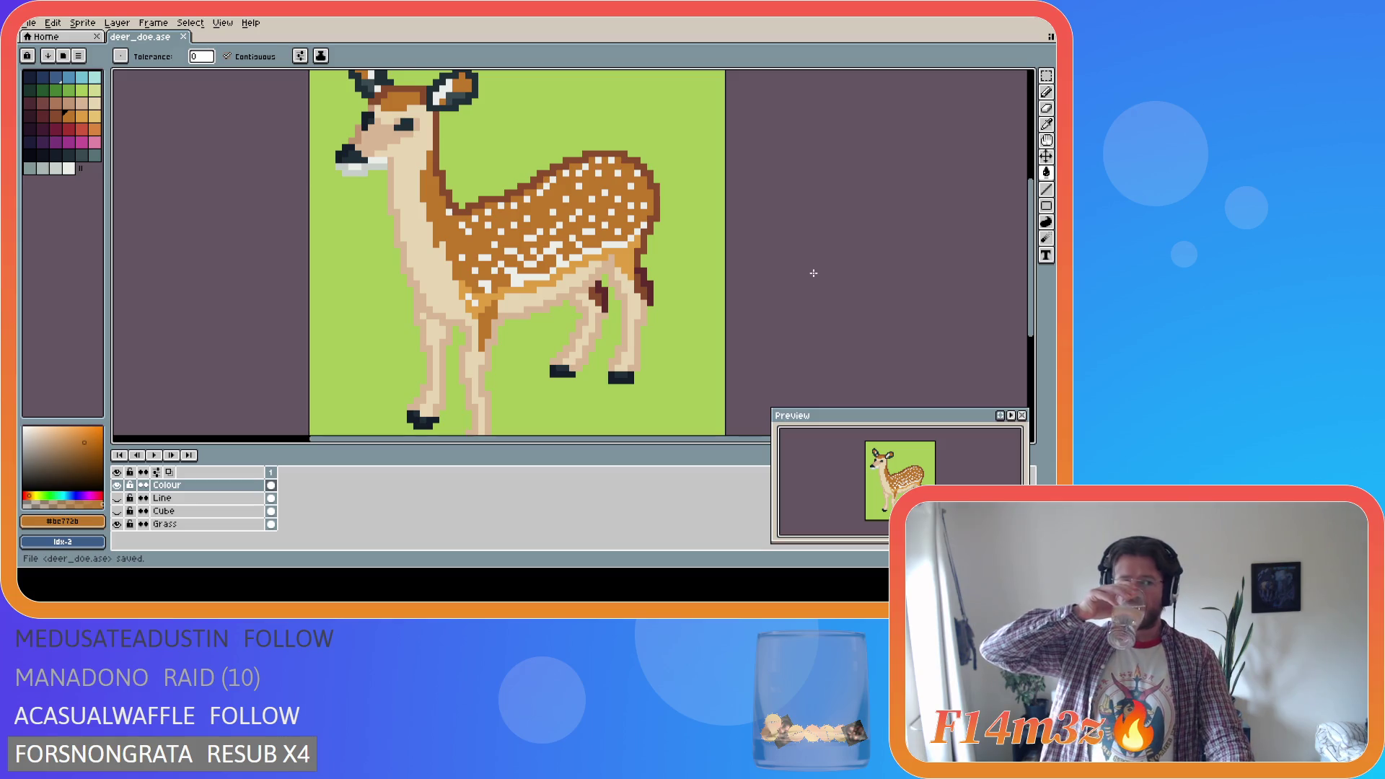
key(i)
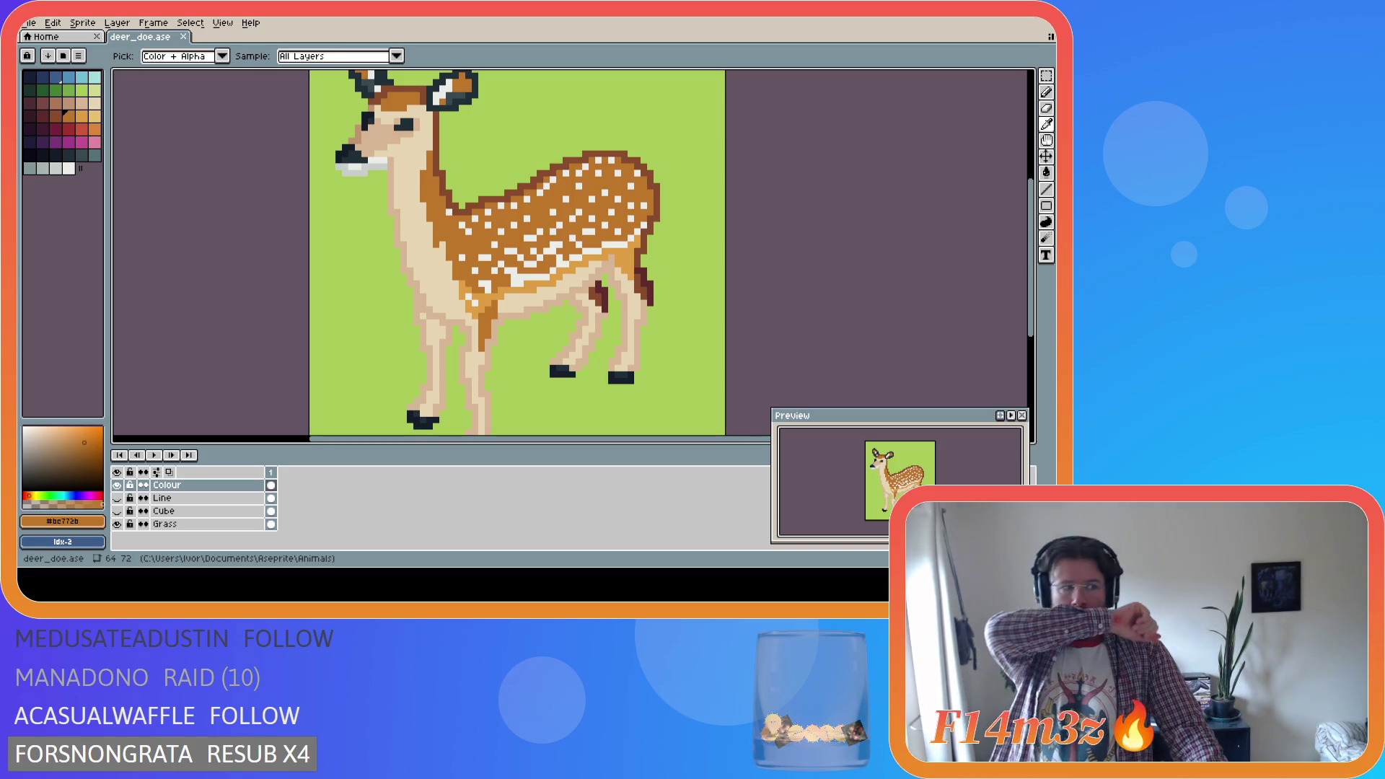
key(g)
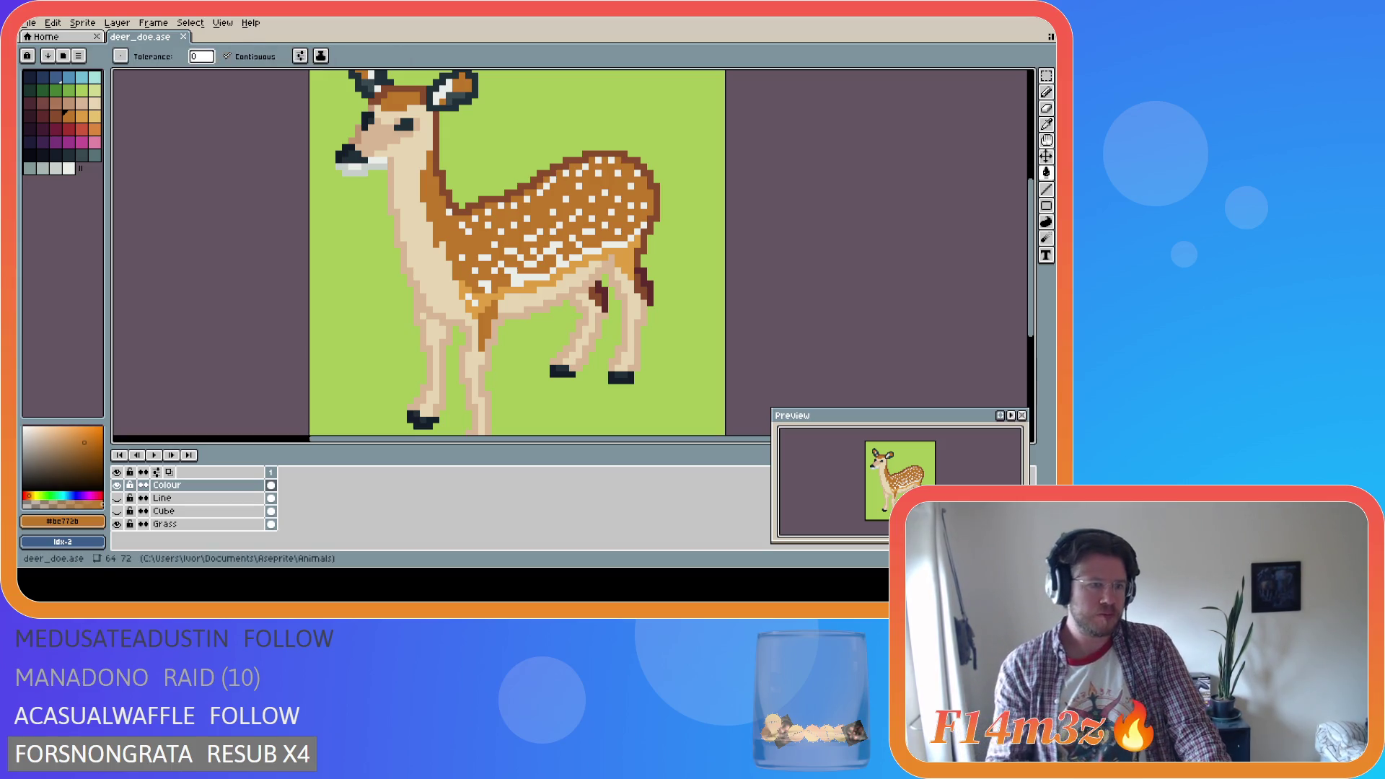
key(ctrl+s)
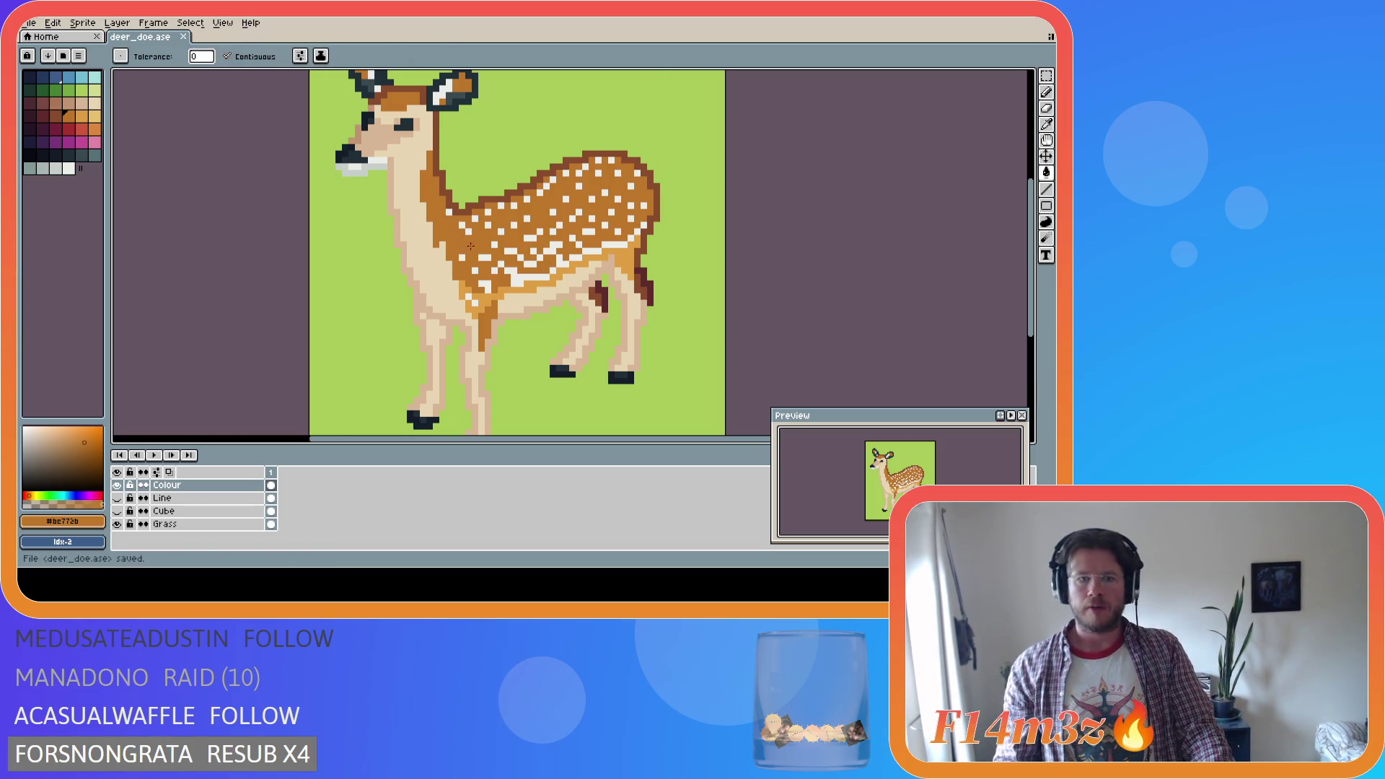
scroll(550, 244, down, 1)
scroll(551, 244, down, 4)
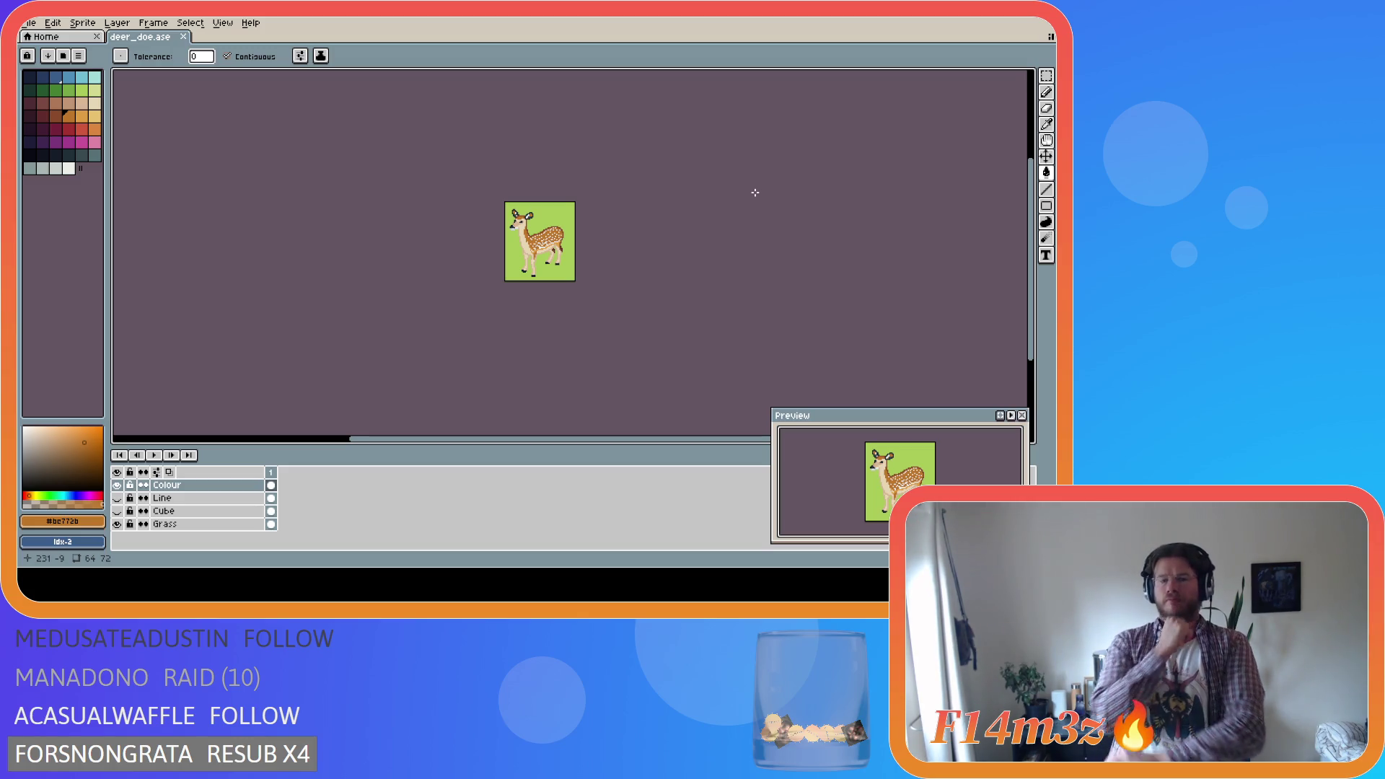
Zoom back in six wheel notches until the deer fills the canvas
key(i)
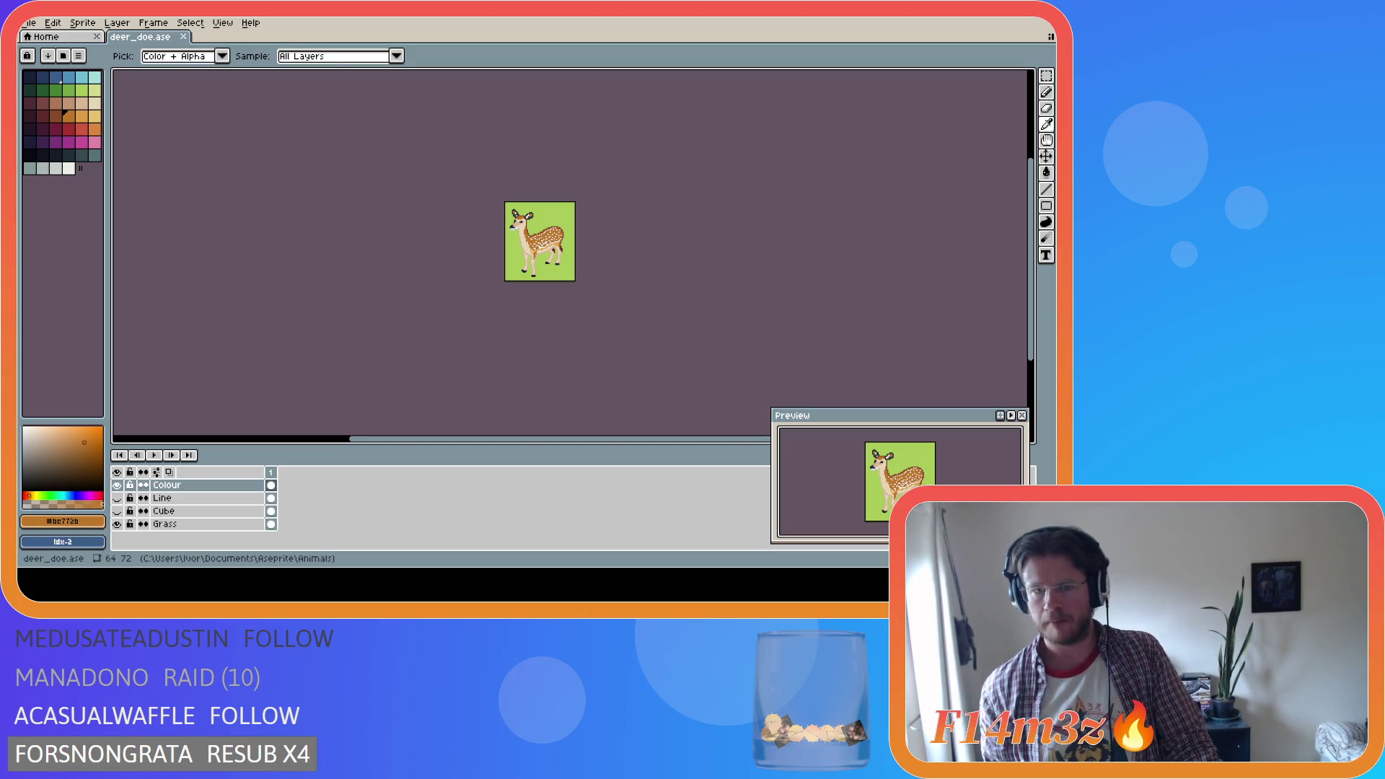
key(g)
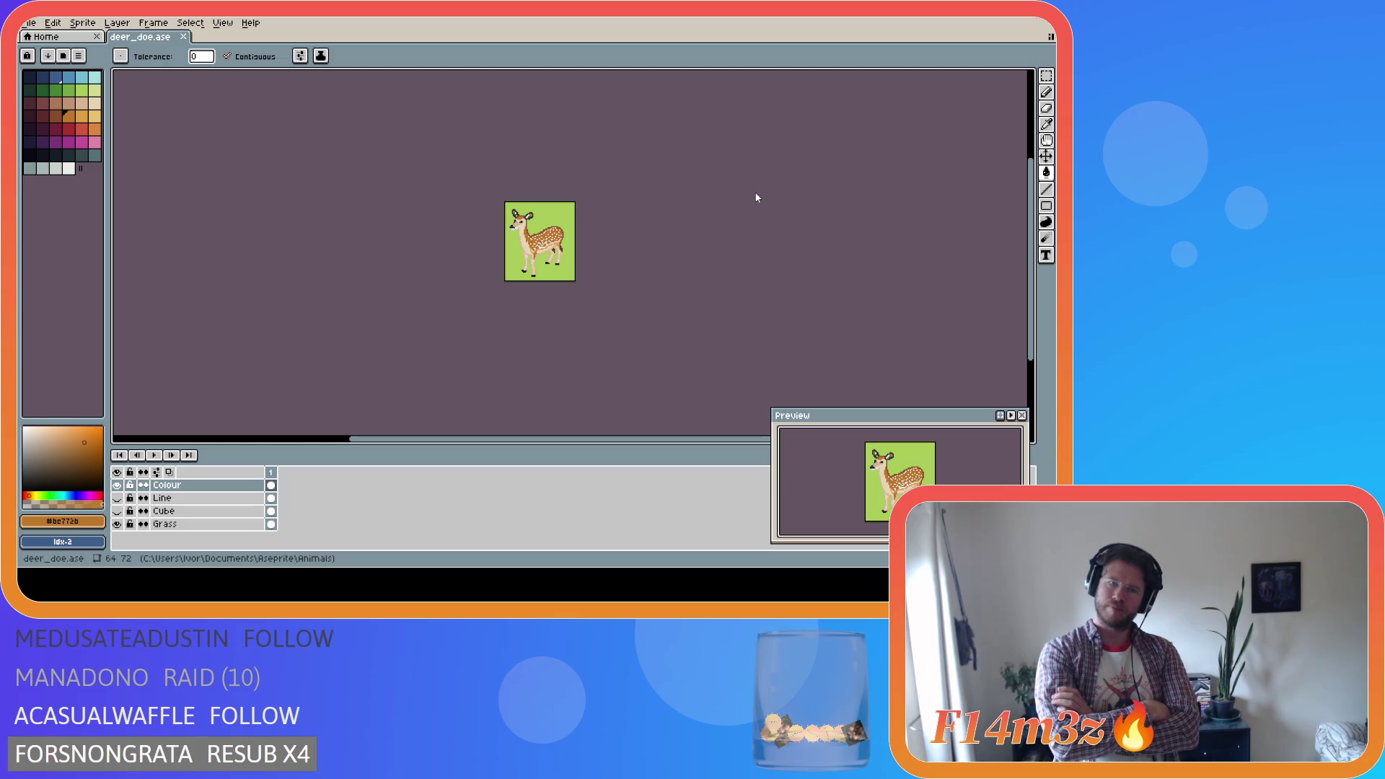
key(i)
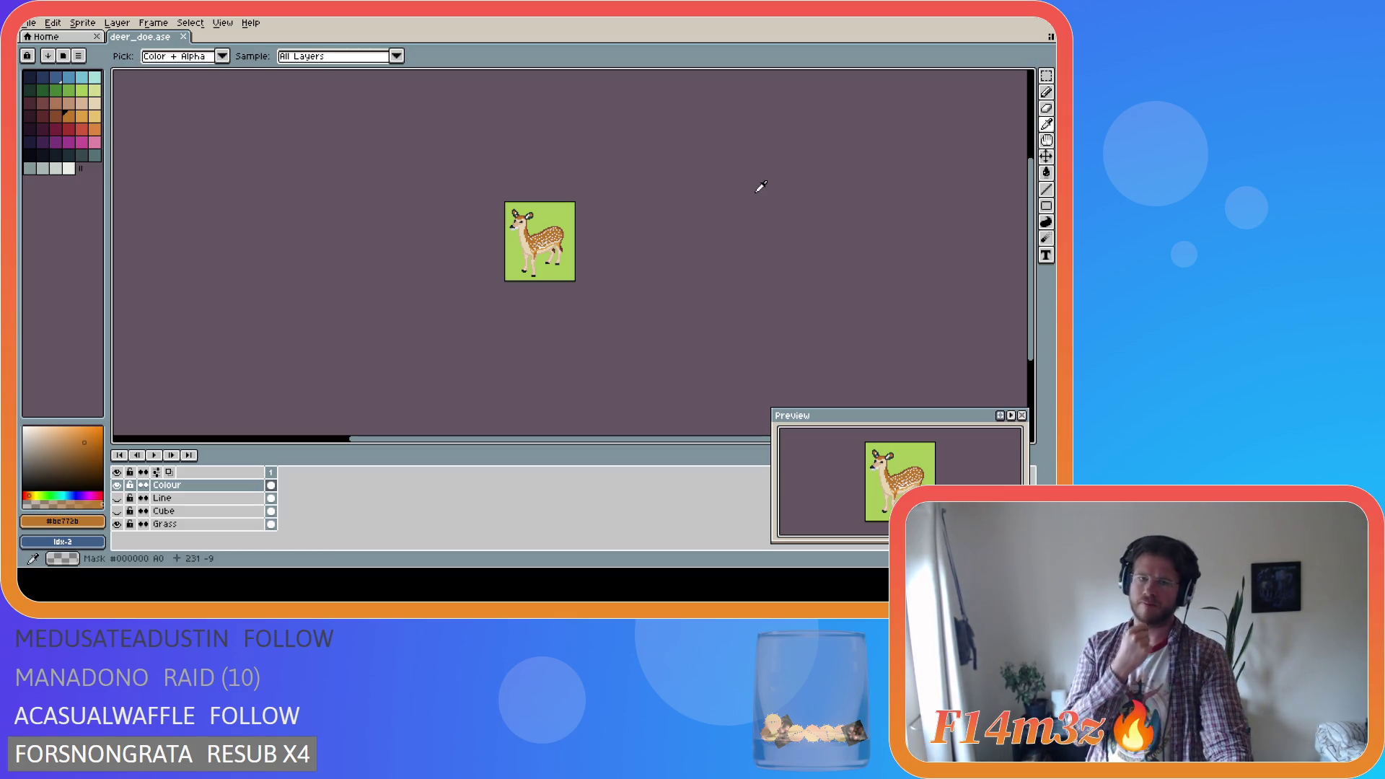
scroll(577, 231, up, 3)
scroll(514, 229, up, 1)
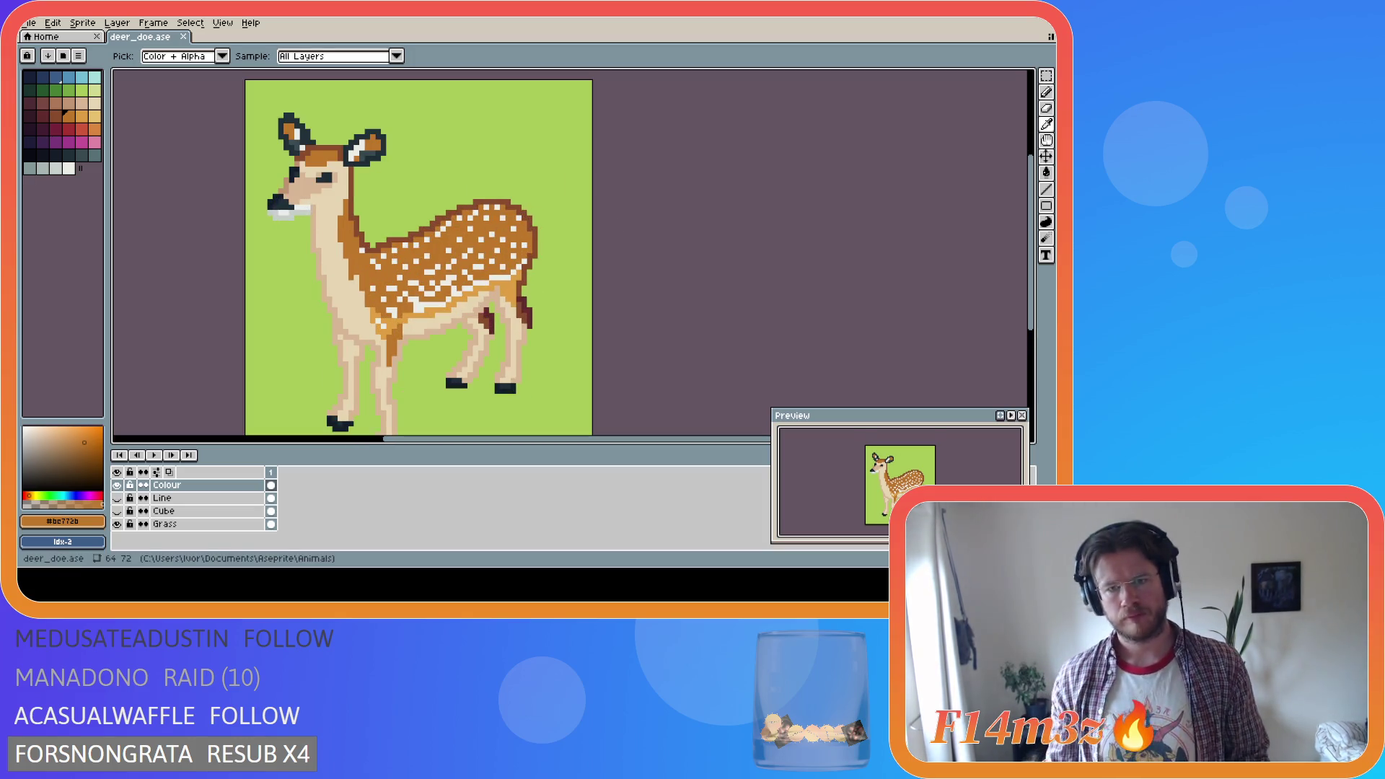
Sample the light orange from the deer's flank
key(g)
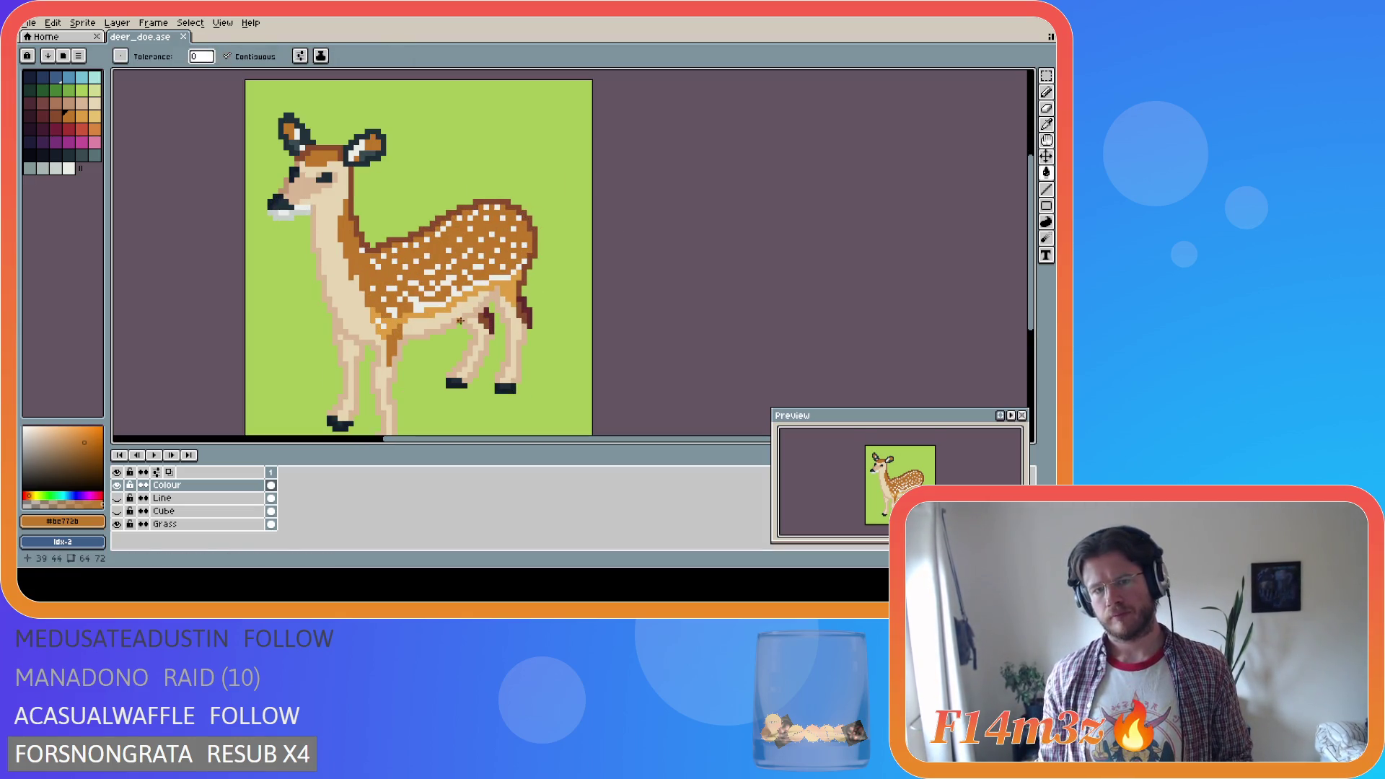
scroll(455, 331, up, 1)
scroll(454, 331, up, 1)
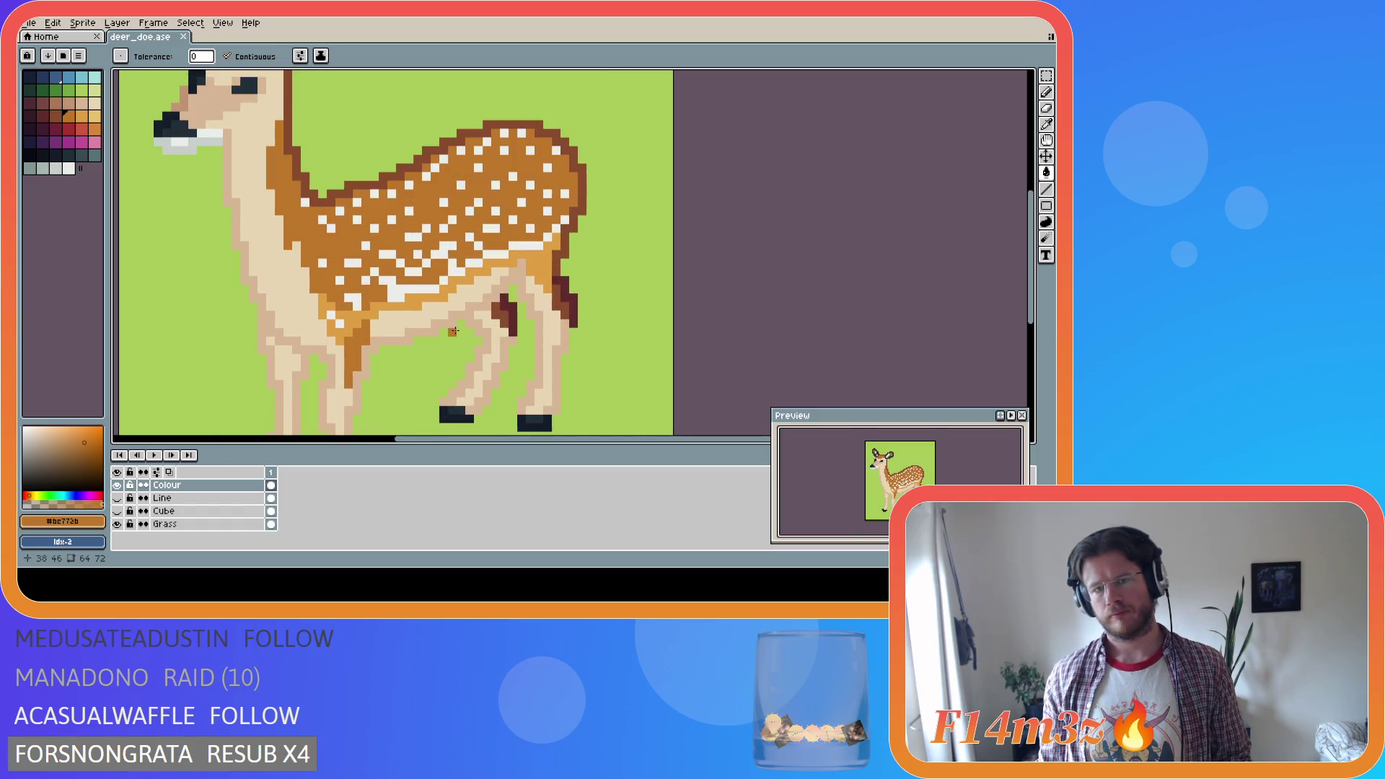
key(i)
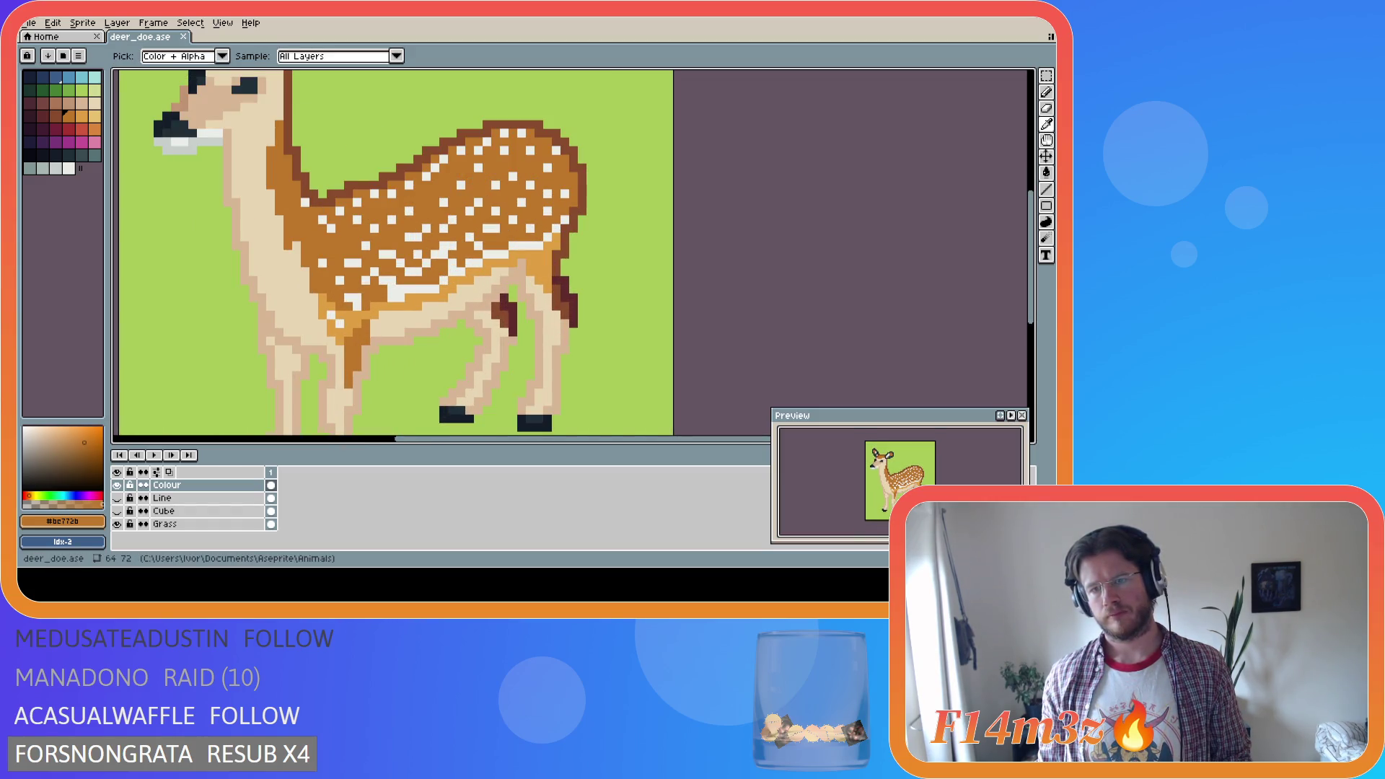
key(g)
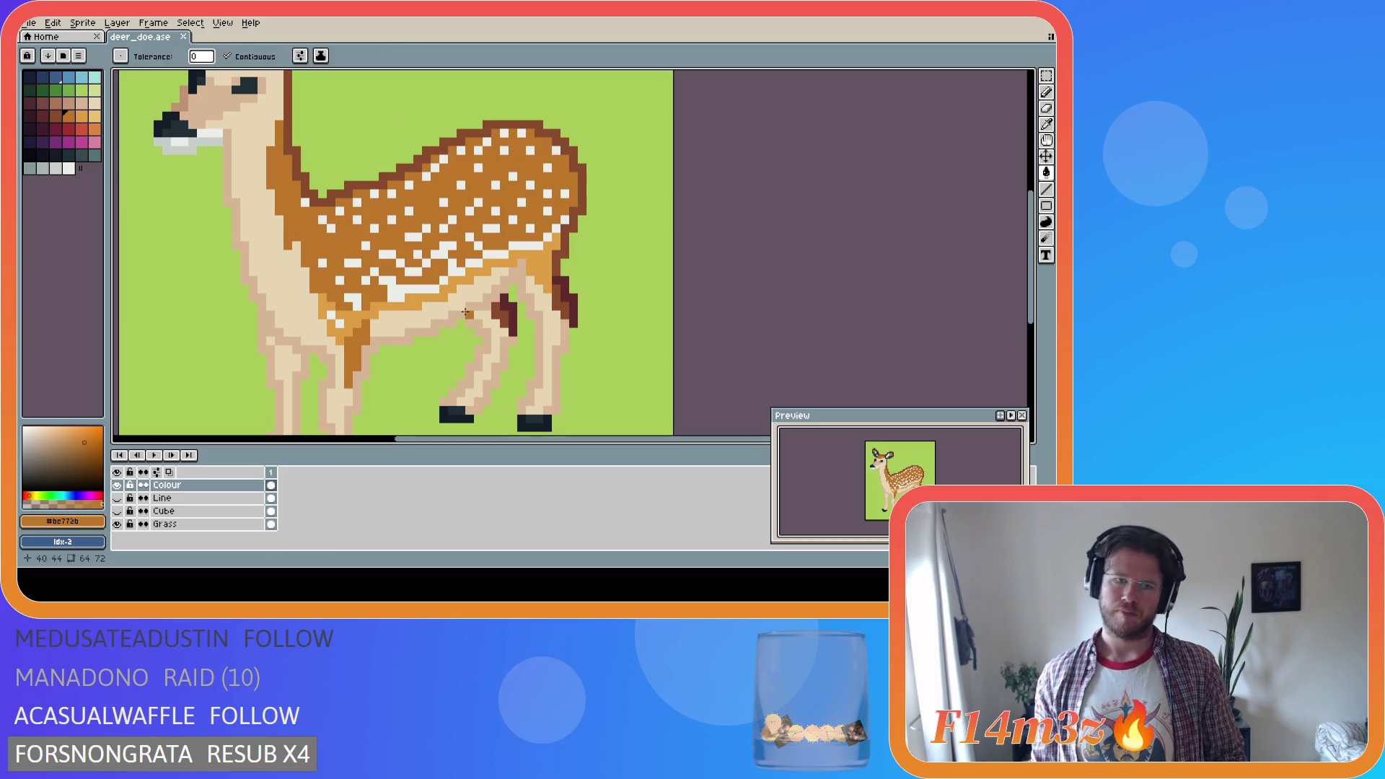
alt+click(442, 299)
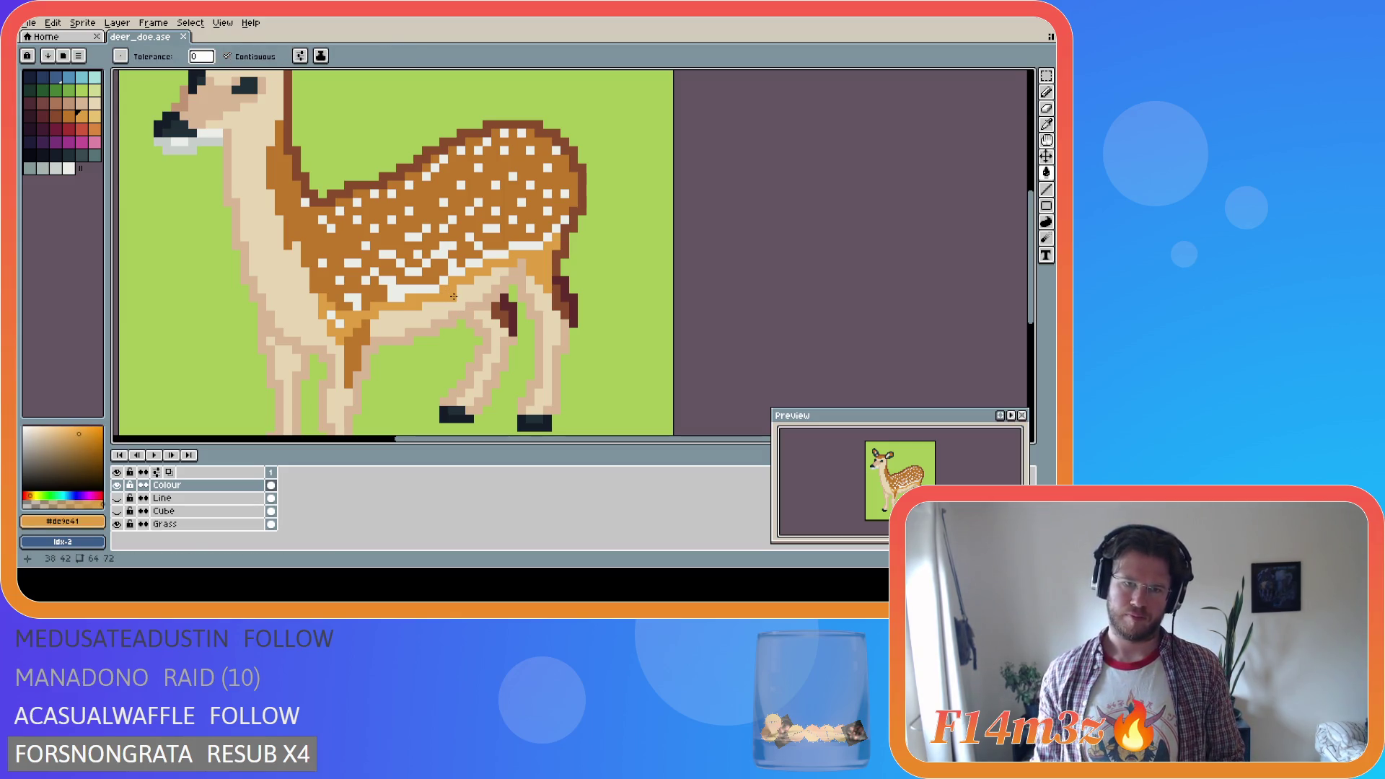
Undo the last pencil stroke on the deer and save deer_doe.ase
key(b)
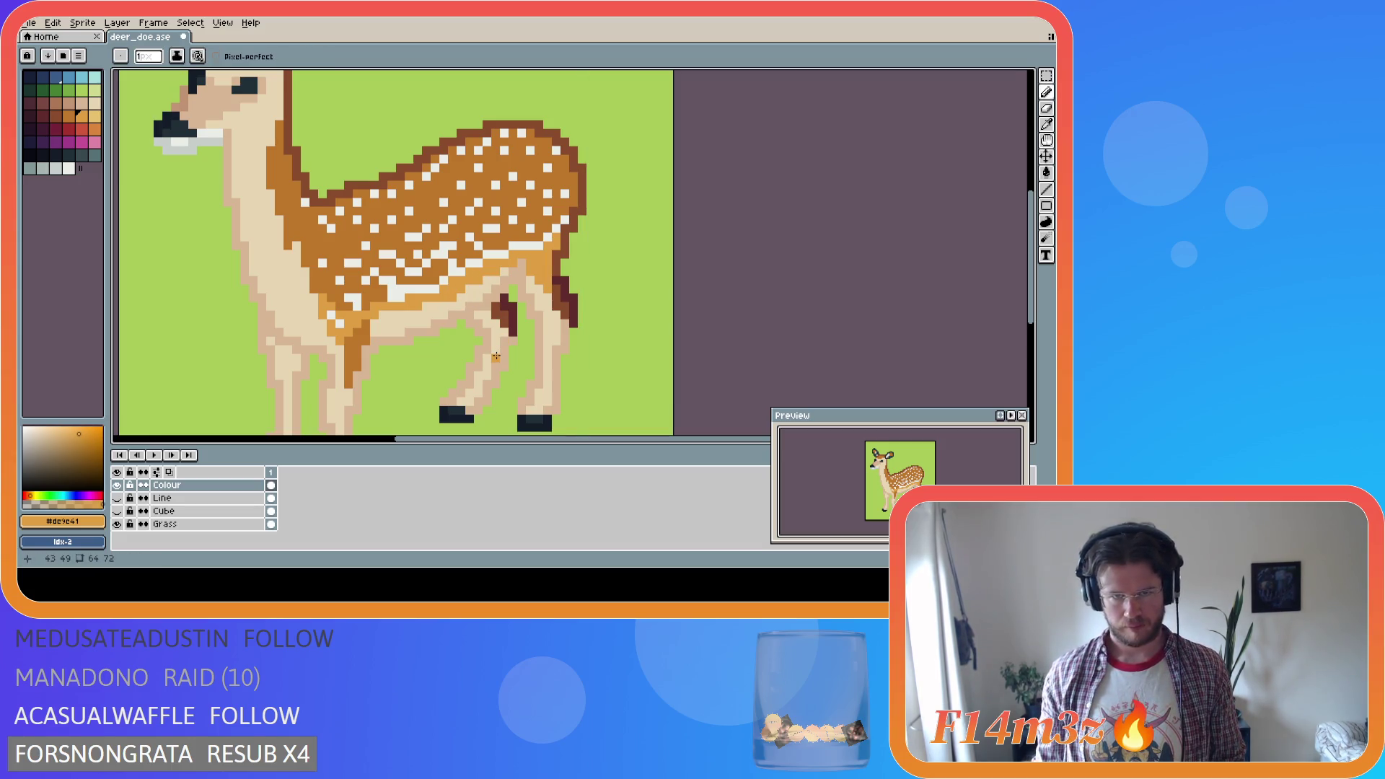
scroll(496, 356, down, 3)
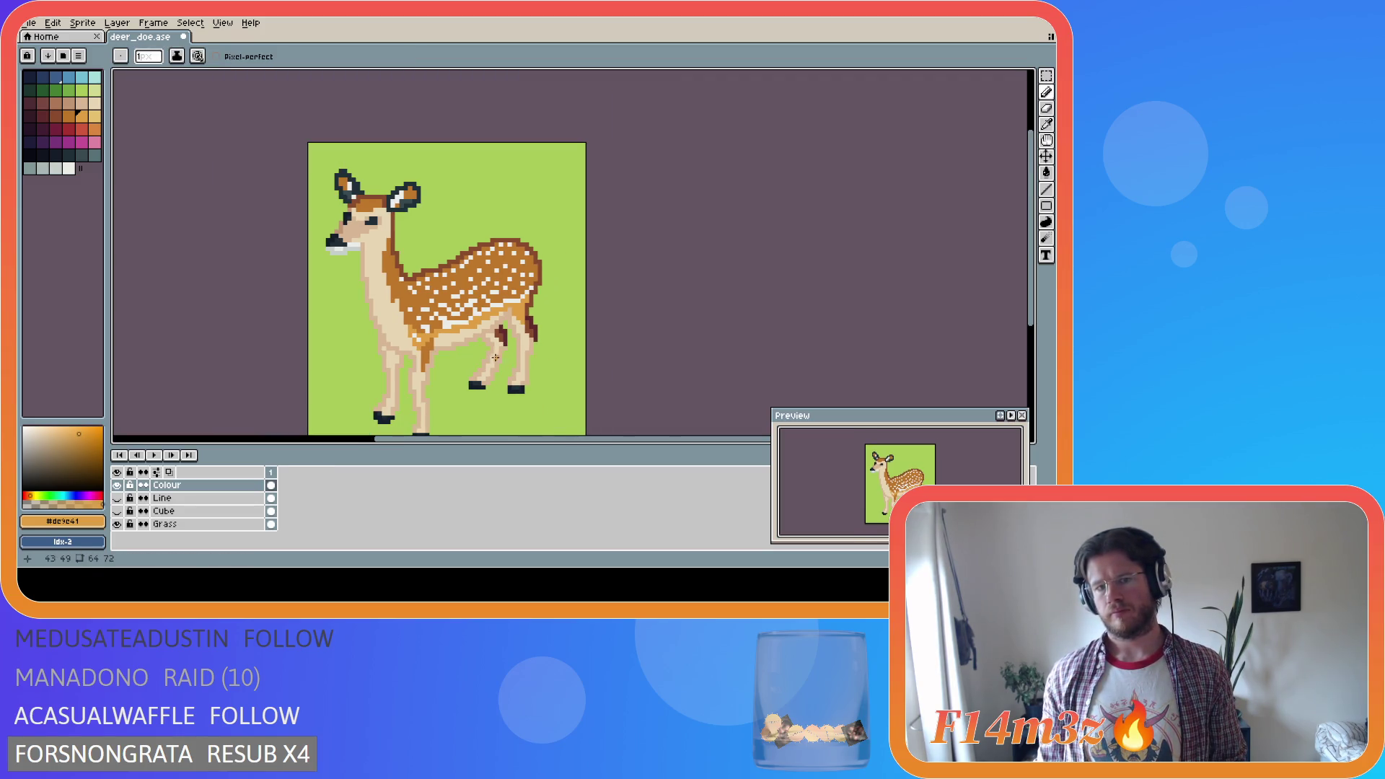
scroll(494, 359, down, 3)
key(ctrl+z)
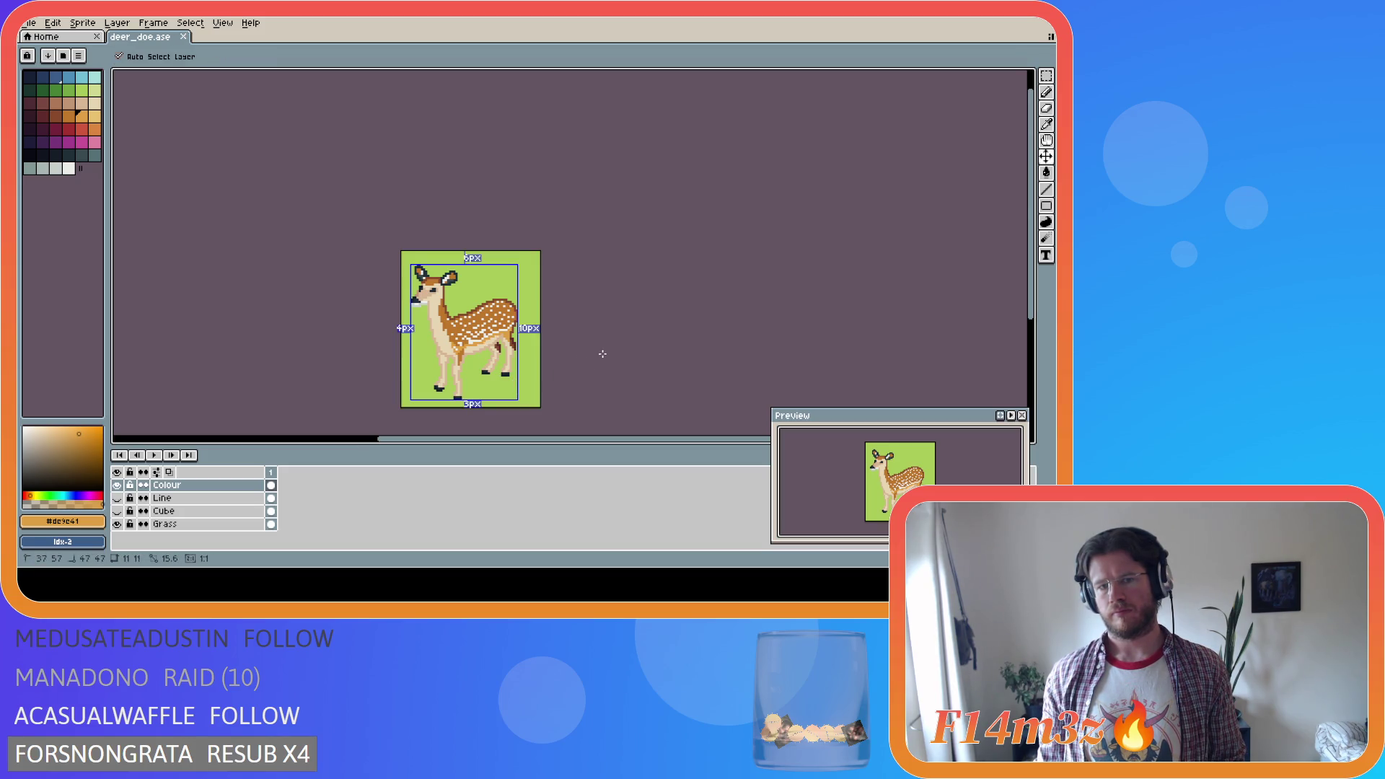
key(ctrl+y)
scroll(522, 355, up, 2)
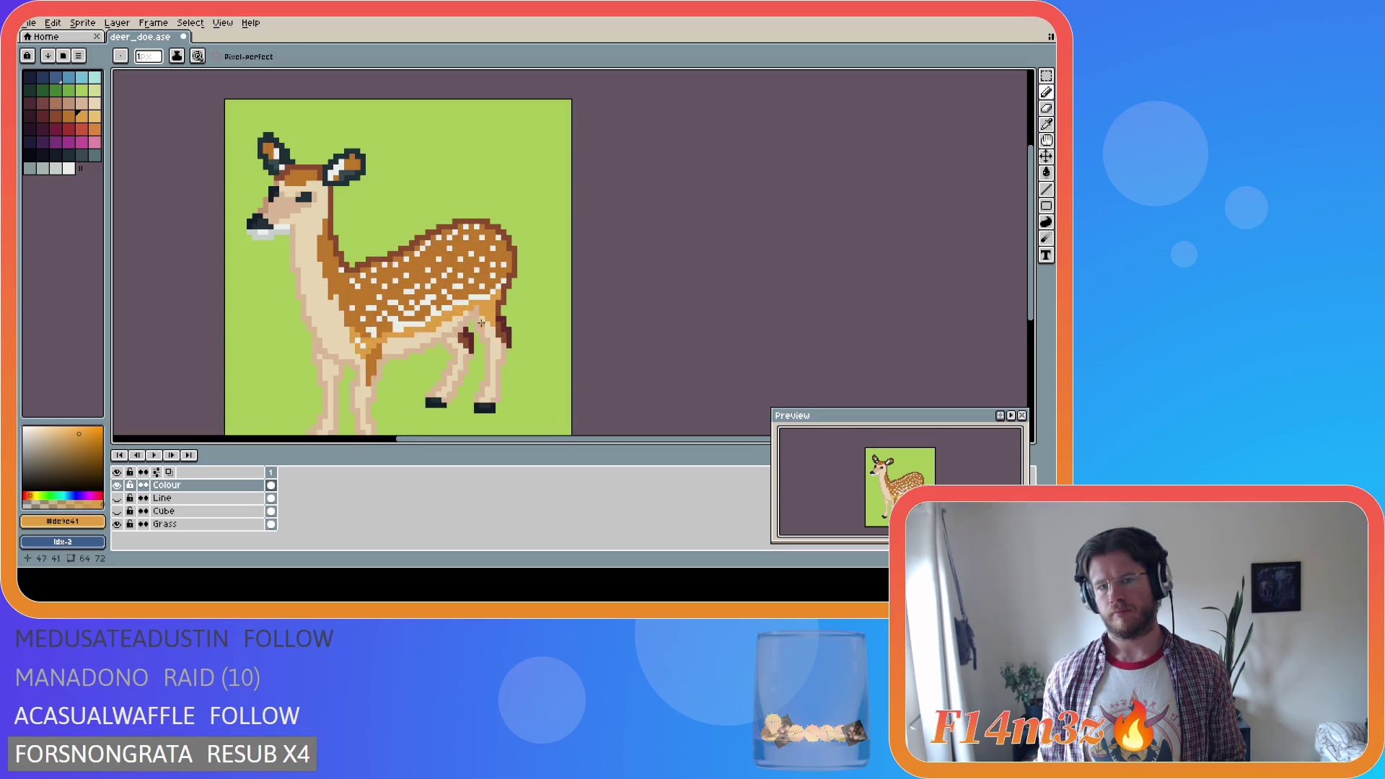
scroll(654, 344, down, 2)
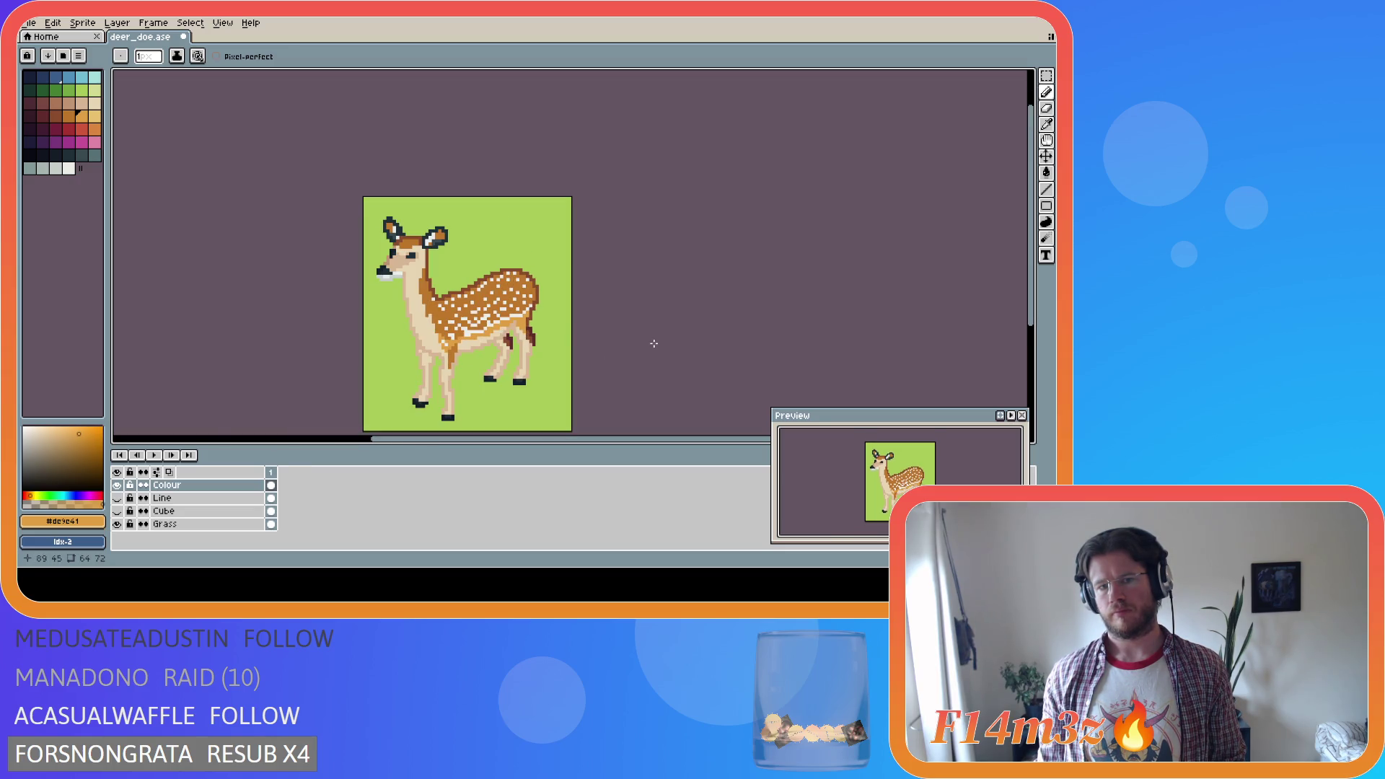
key(v)
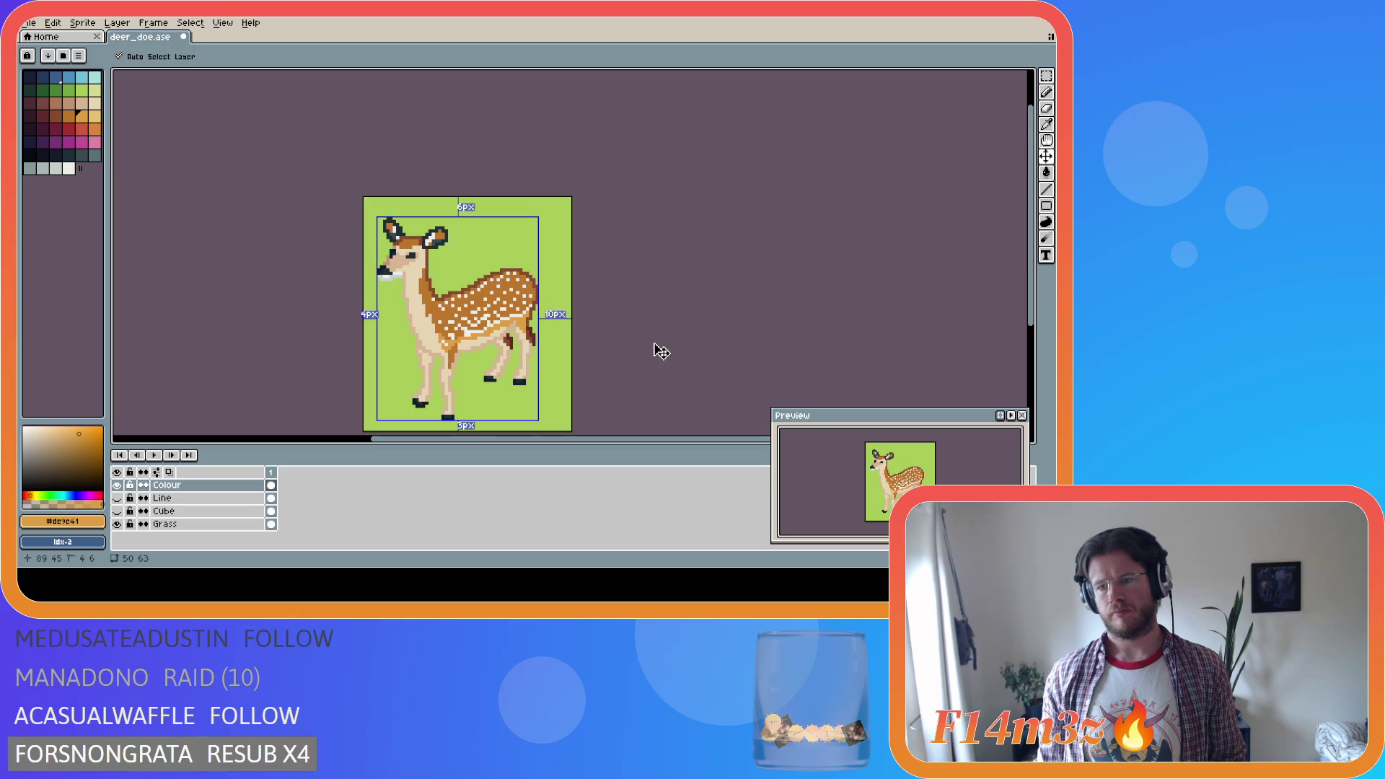
key(ctrl+z)
key(b)
key(ctrl+s)
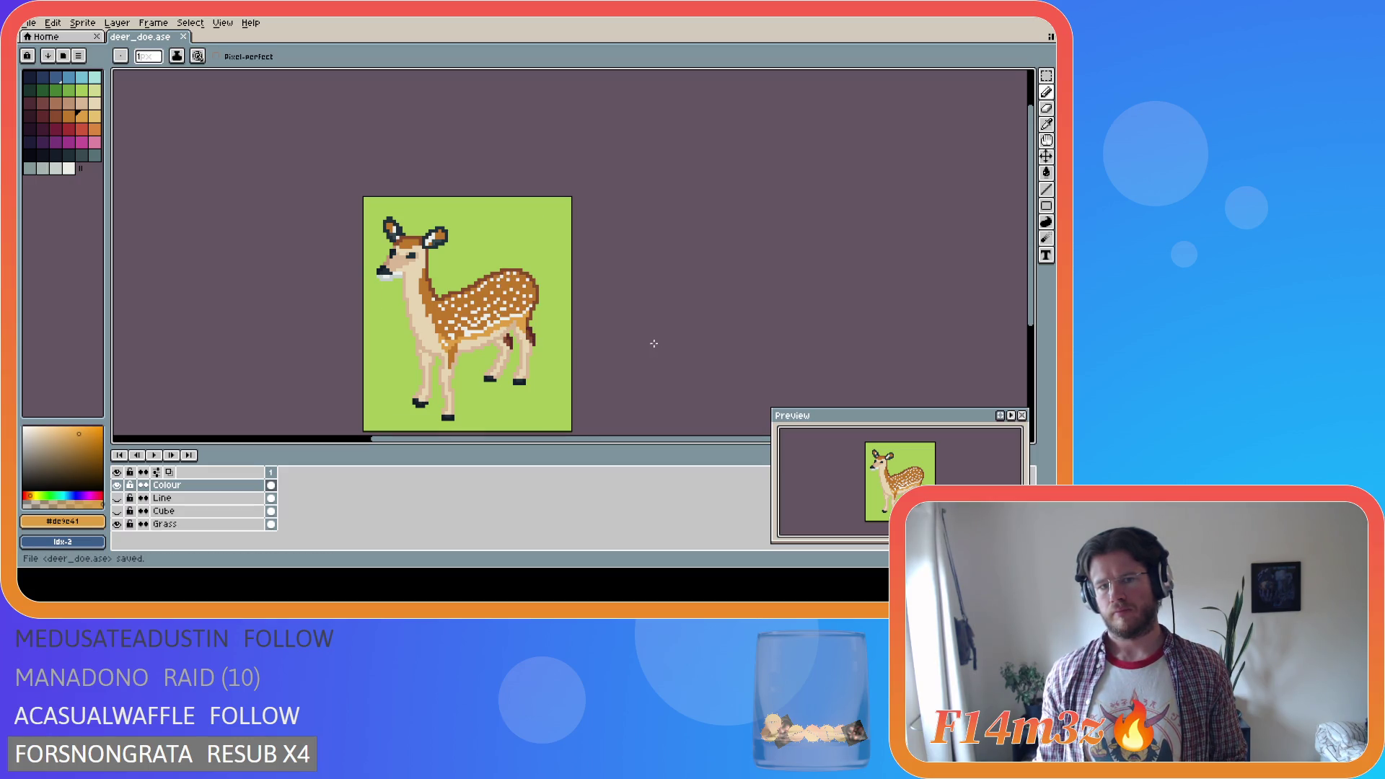
scroll(500, 348, up, 2)
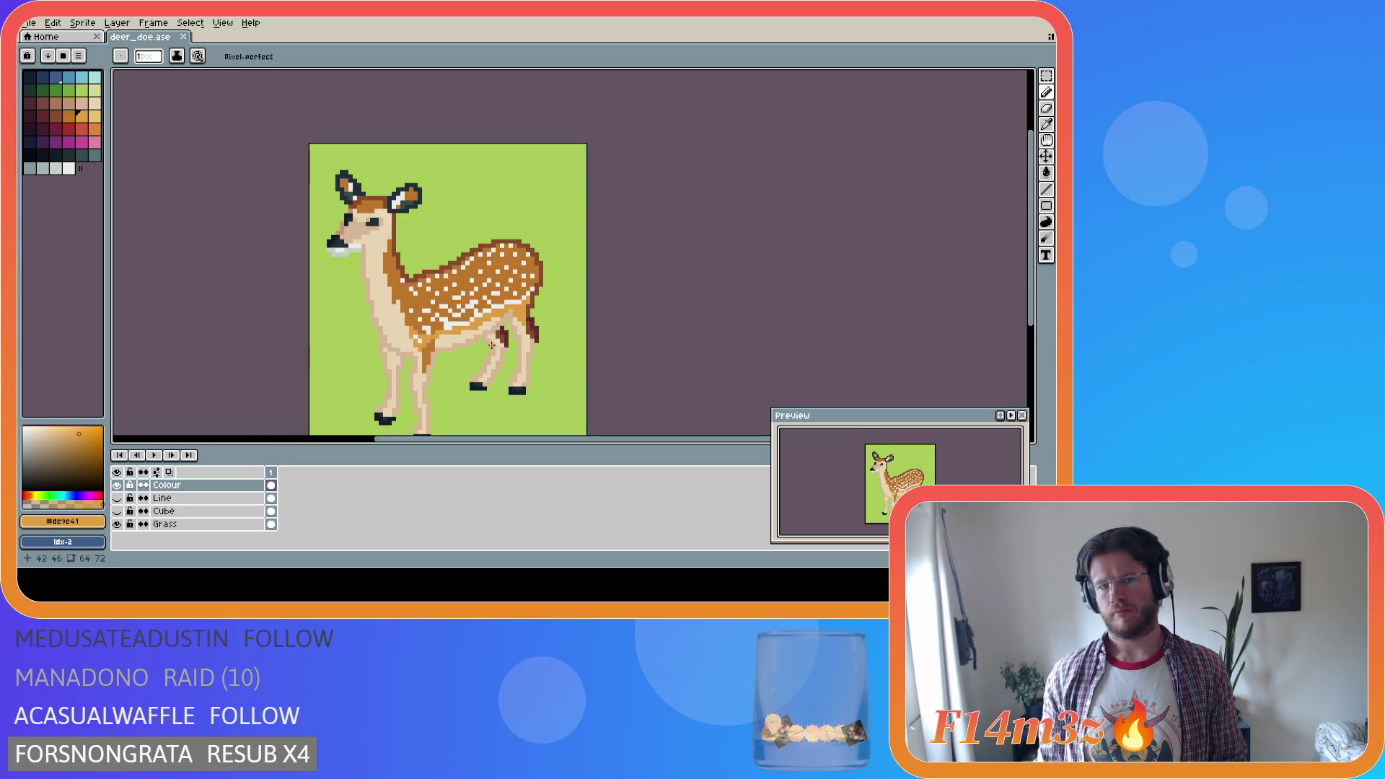
Sample the near-white spot colour and paint a pixel on the deer's belly
alt+click(417, 314)
click(417, 315)
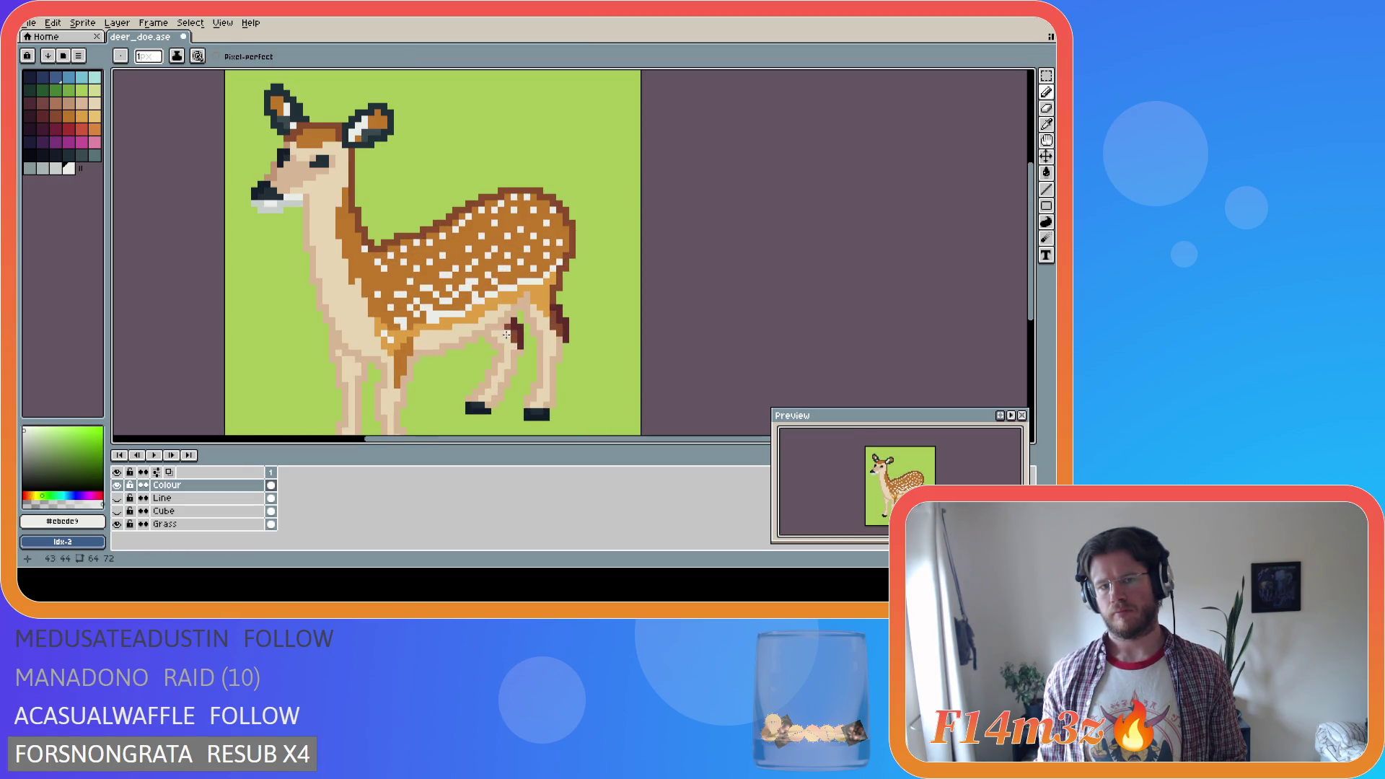
key(ctrl+s)
key(i)
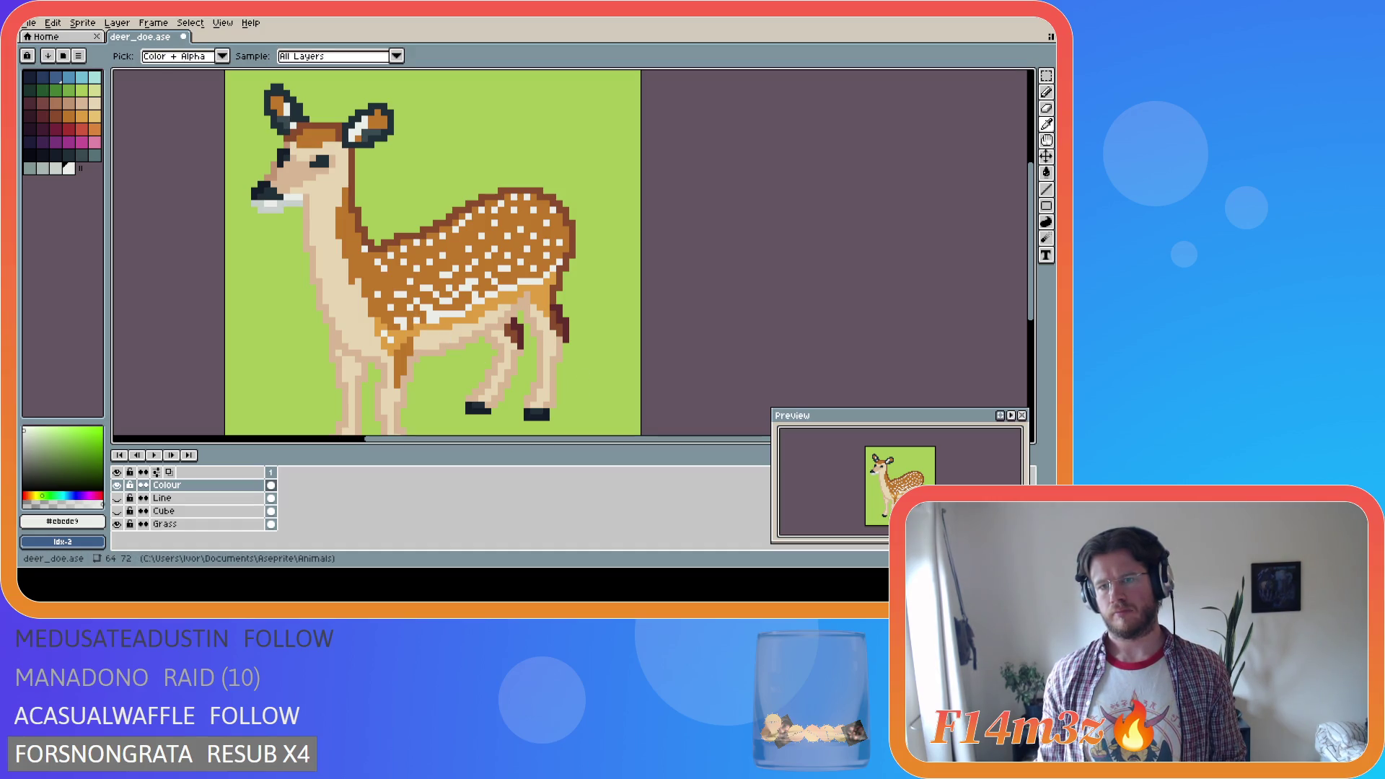
key(b)
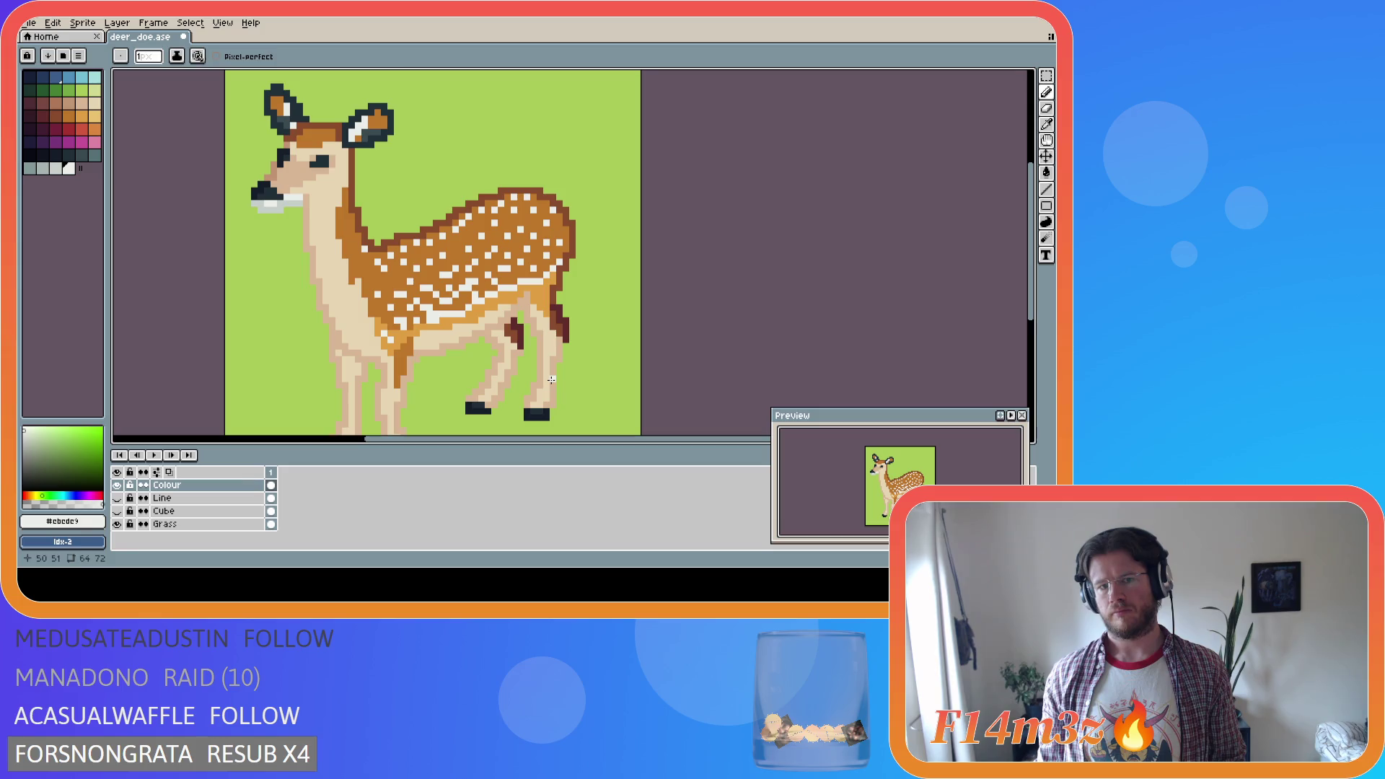
key(i)
key(b)
key(i)
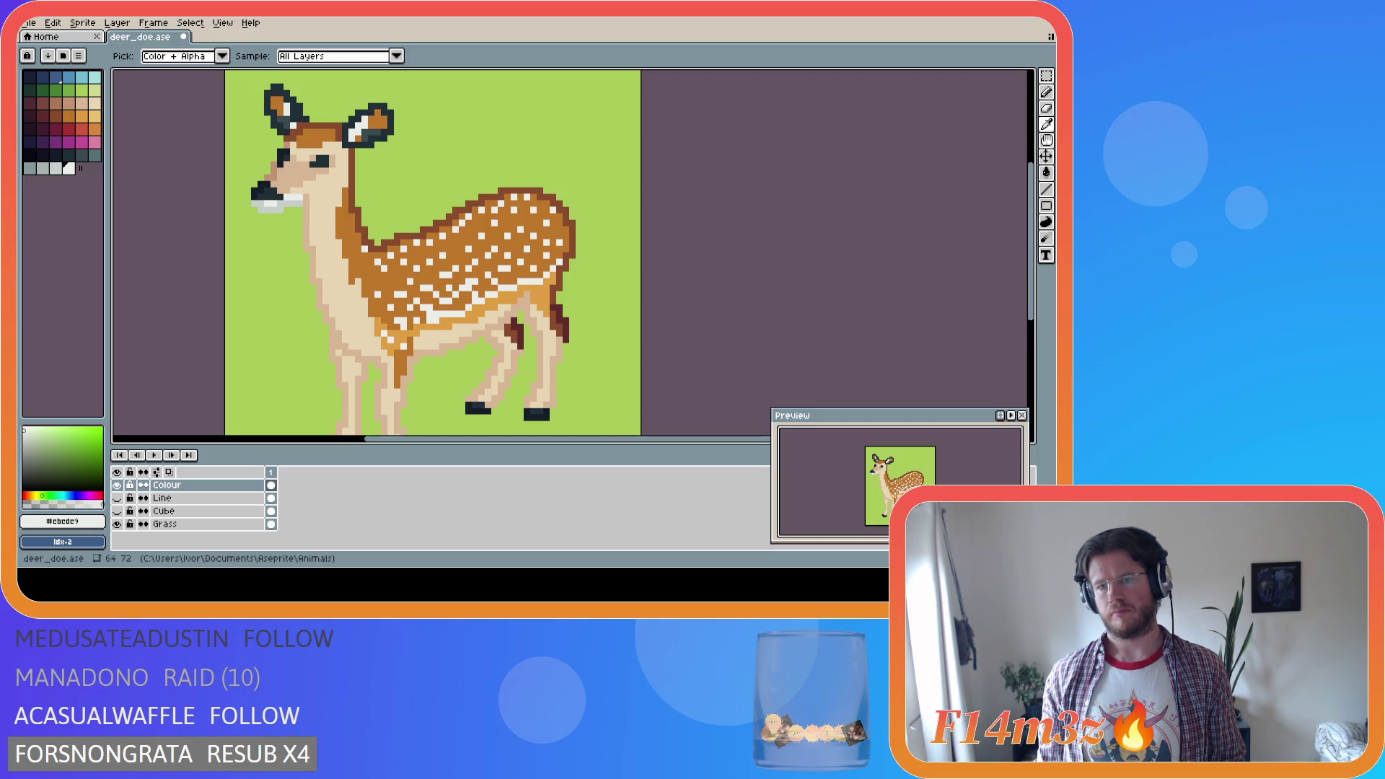
key(b)
Toggle the belly spot off and on to compare, then save deer_doe.ase
scroll(497, 369, down, 2)
scroll(497, 369, up, 2)
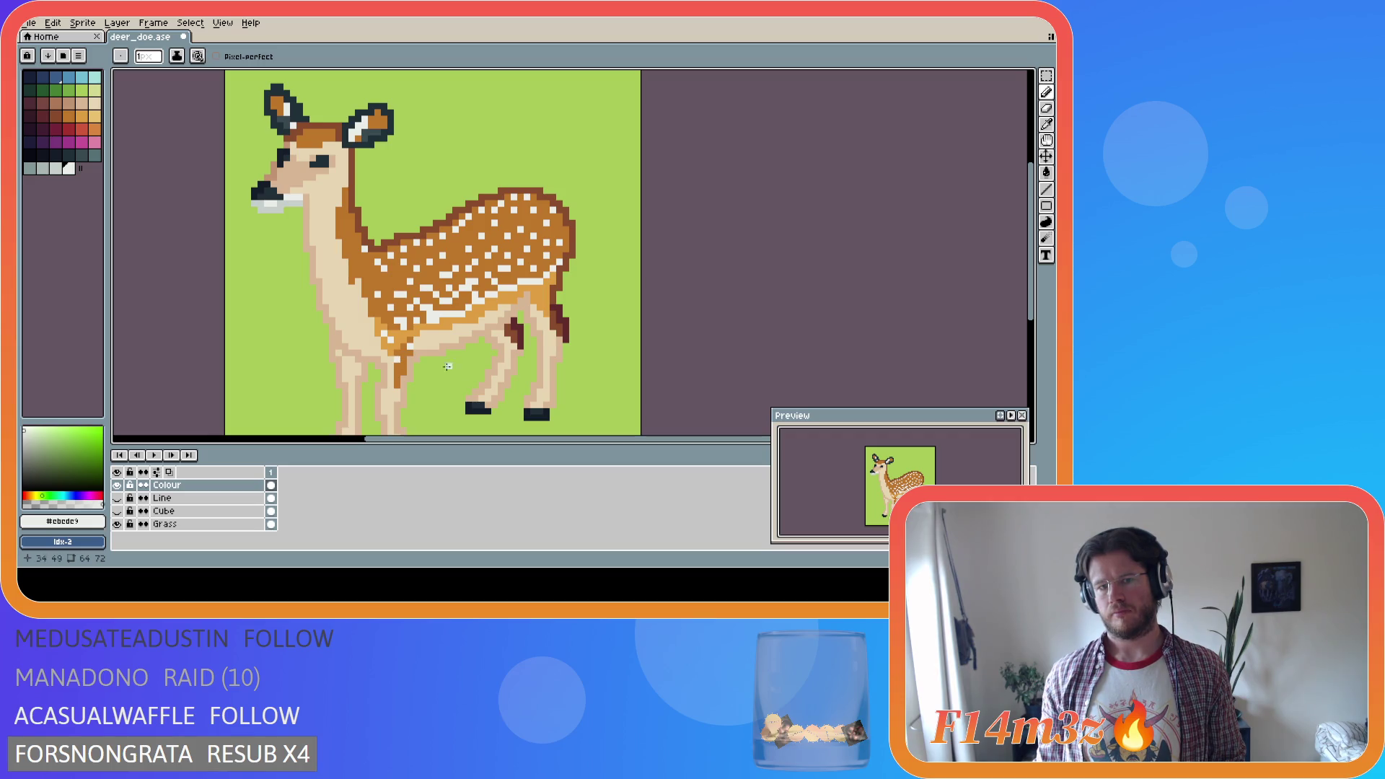
key(ctrl+z)
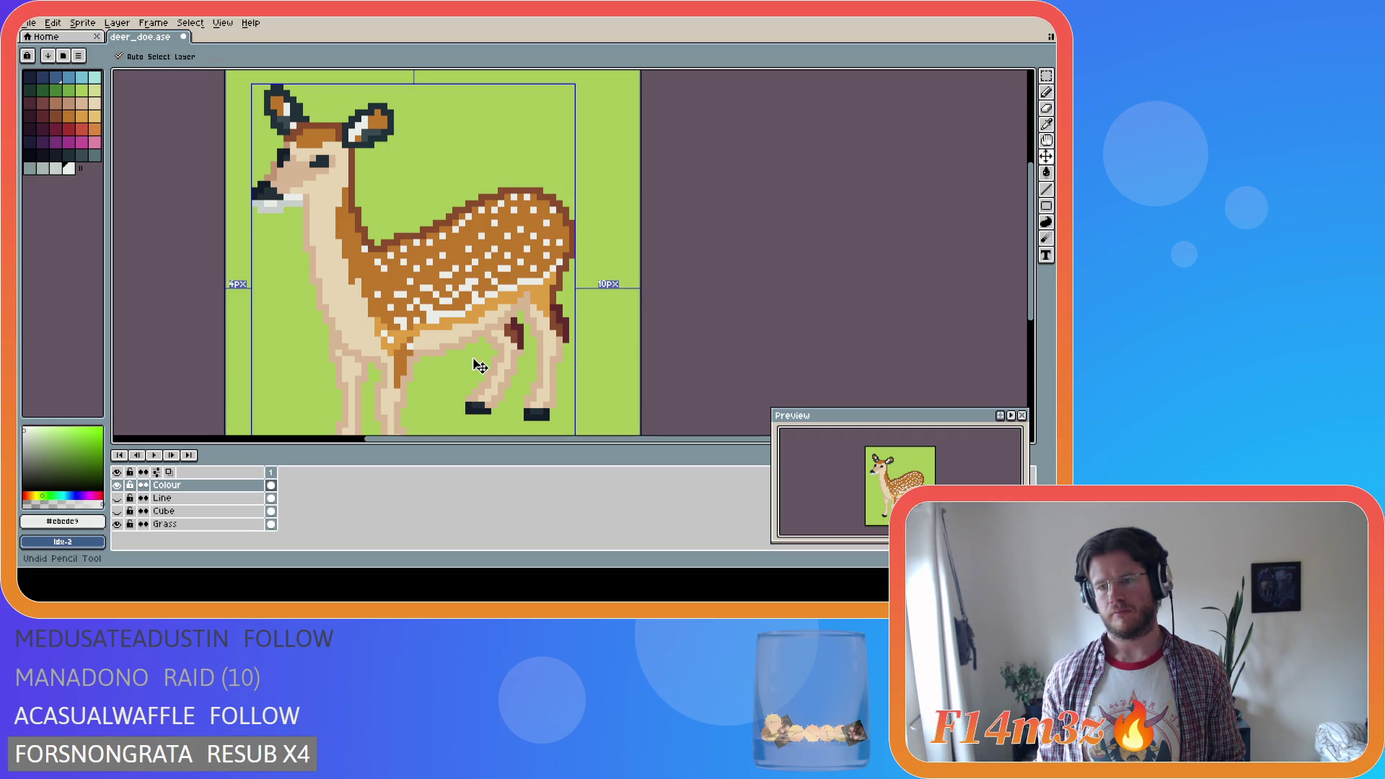
key(ctrl+y)
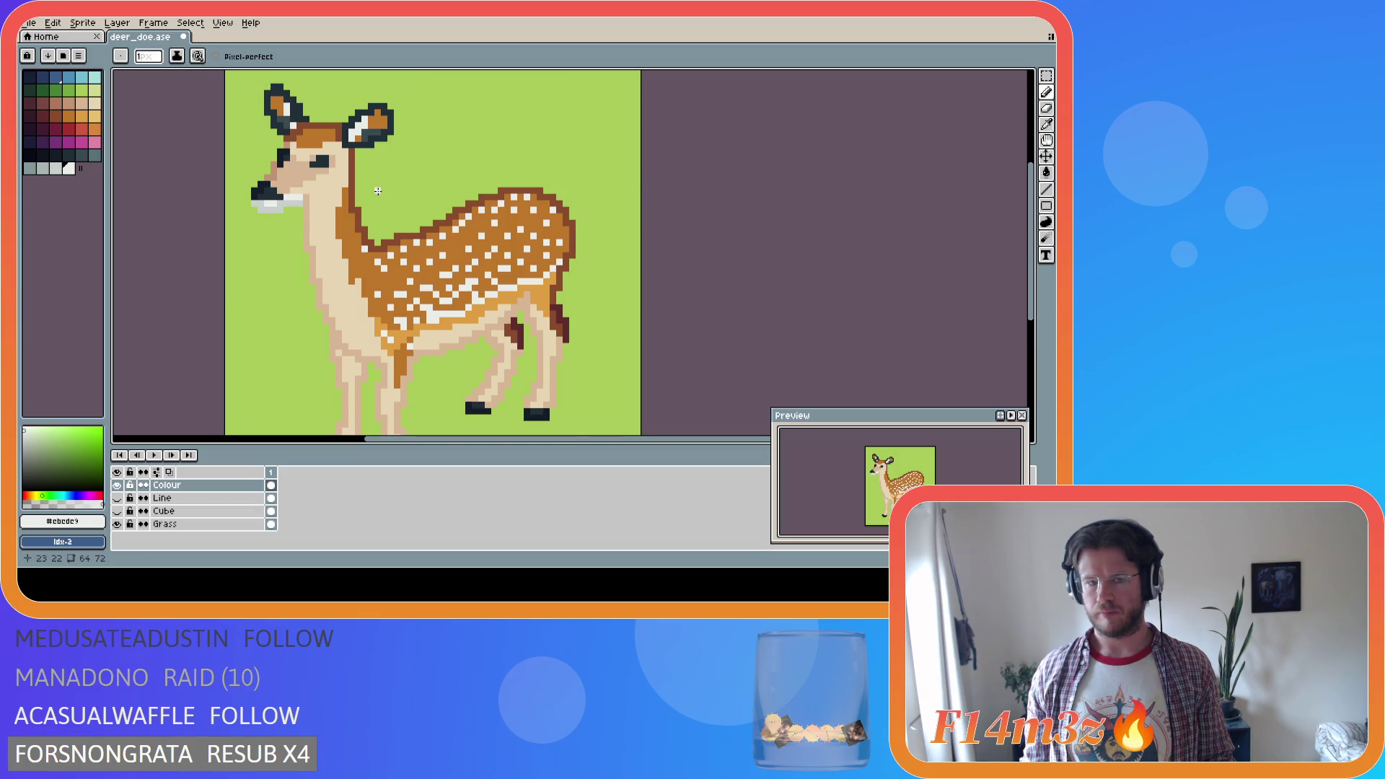
key(ctrl+s)
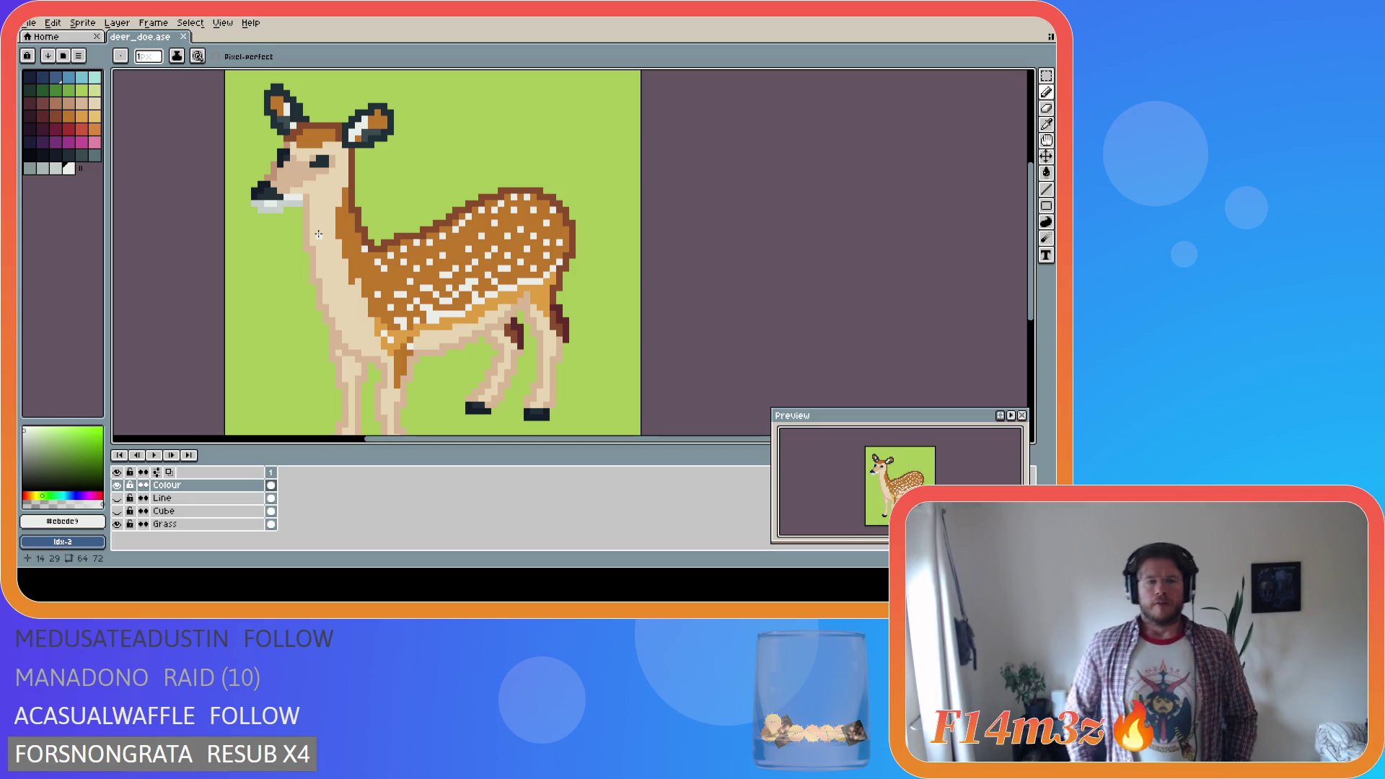
Fill the right inner ear with the face's tan, then undo it
key(v)
key(ctrl+s)
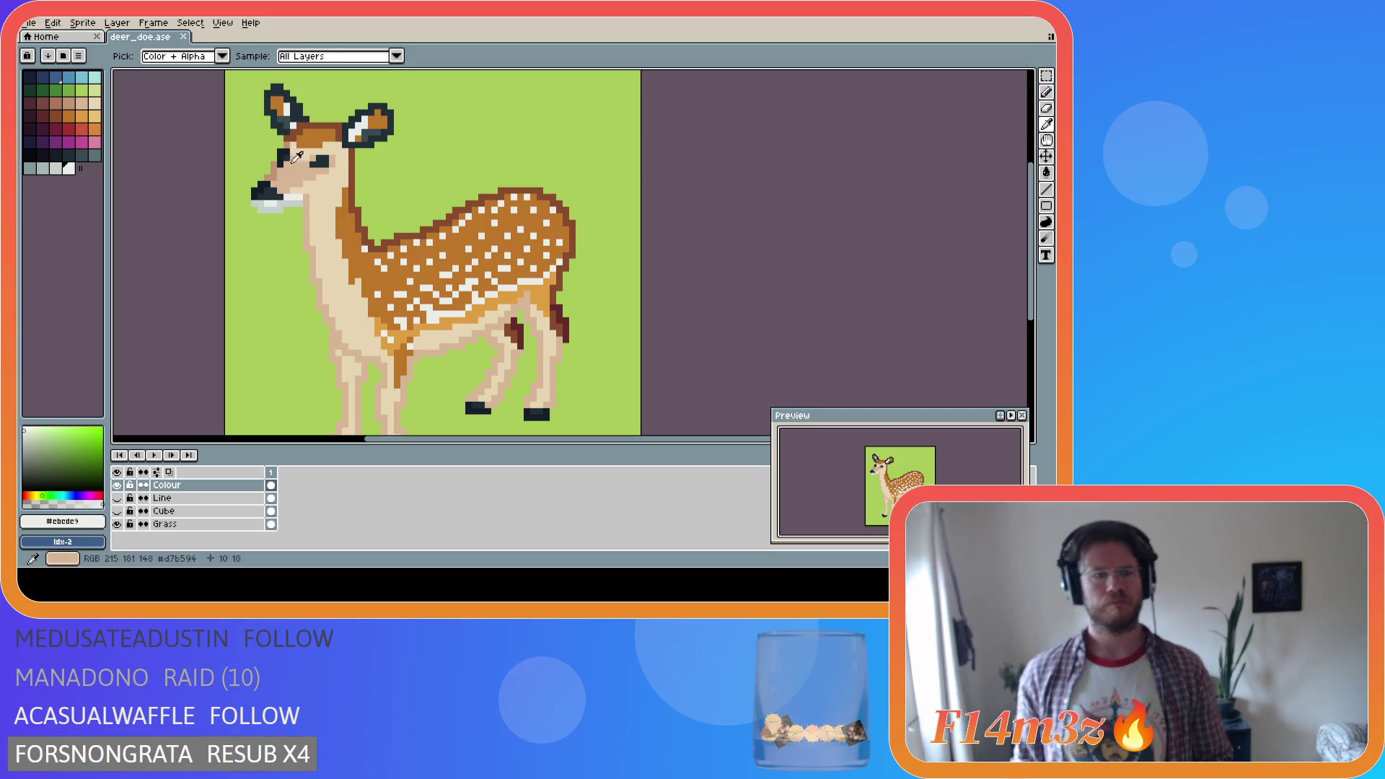
alt+click(315, 177)
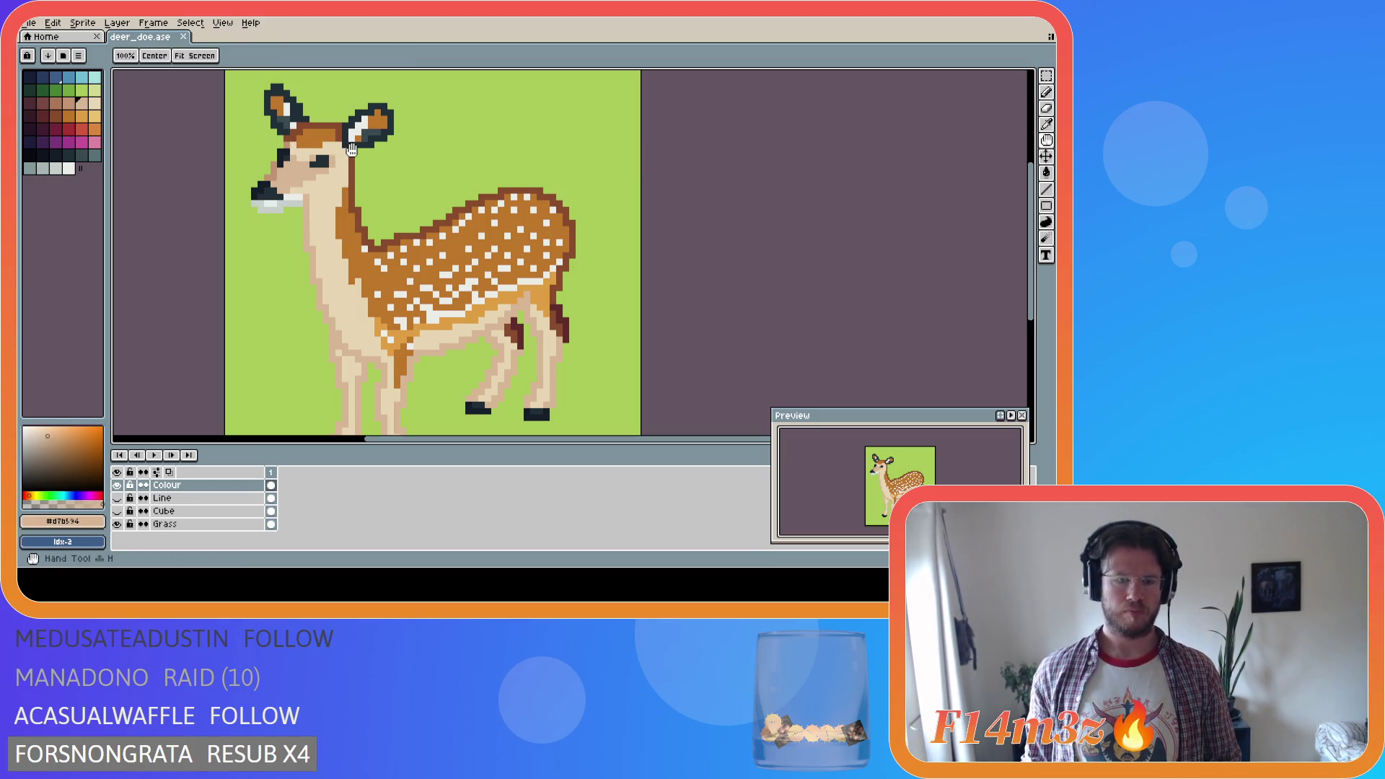
key(g)
click(376, 123)
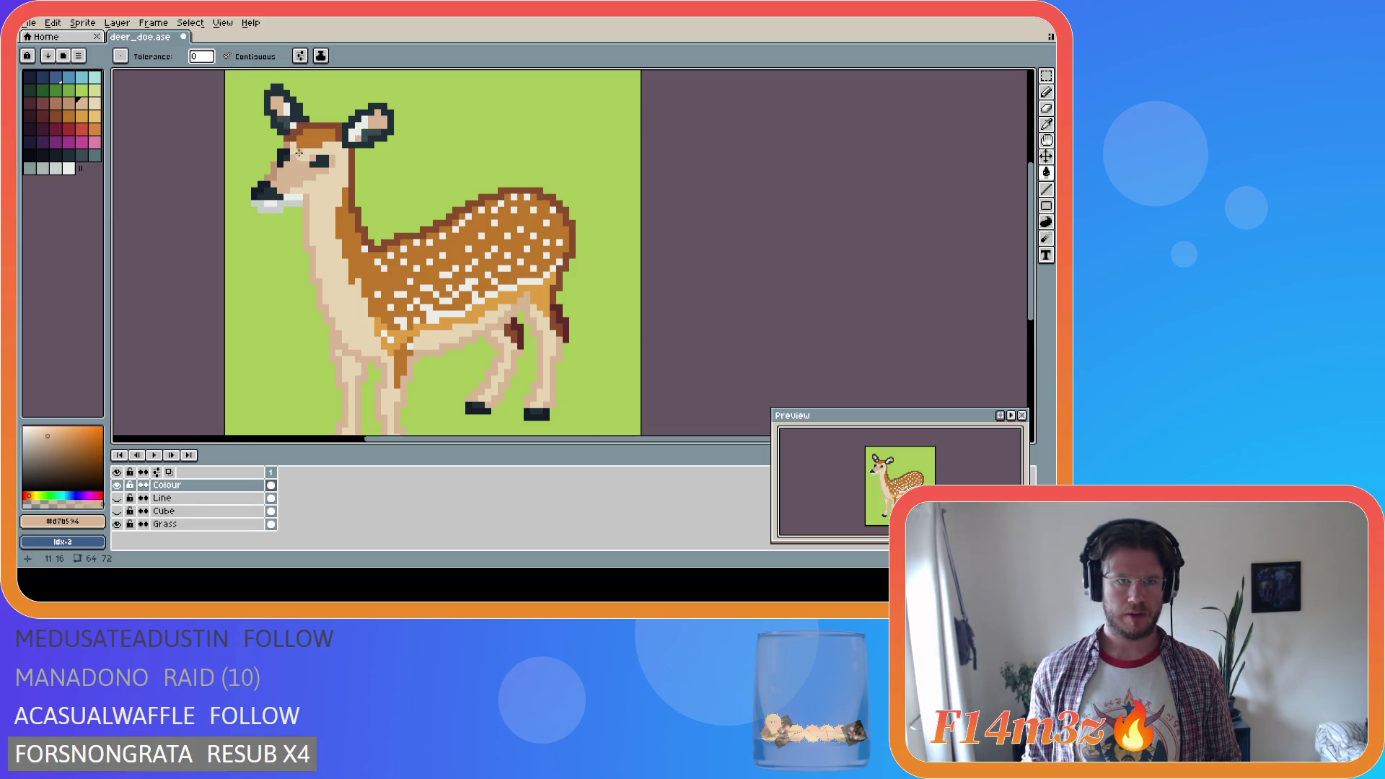
key(alt)
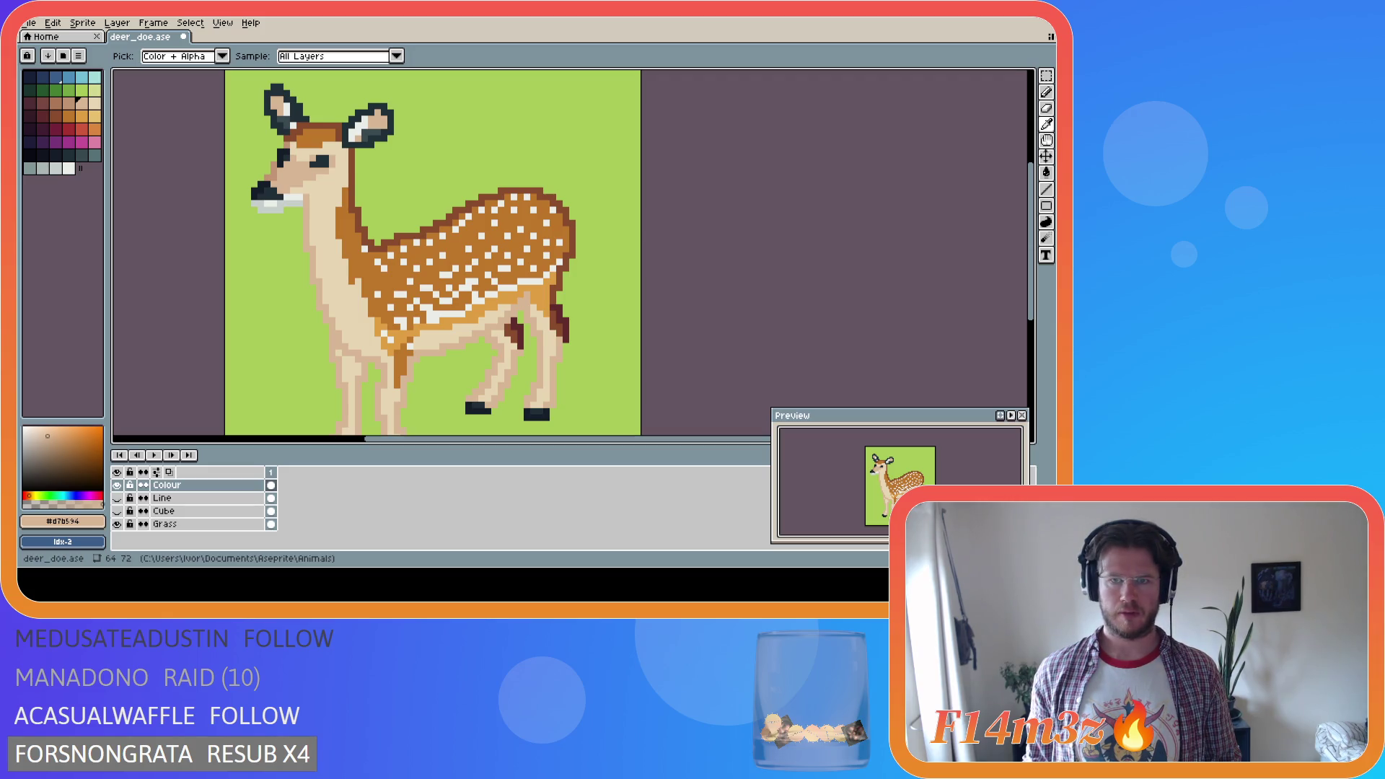
key(ctrl)
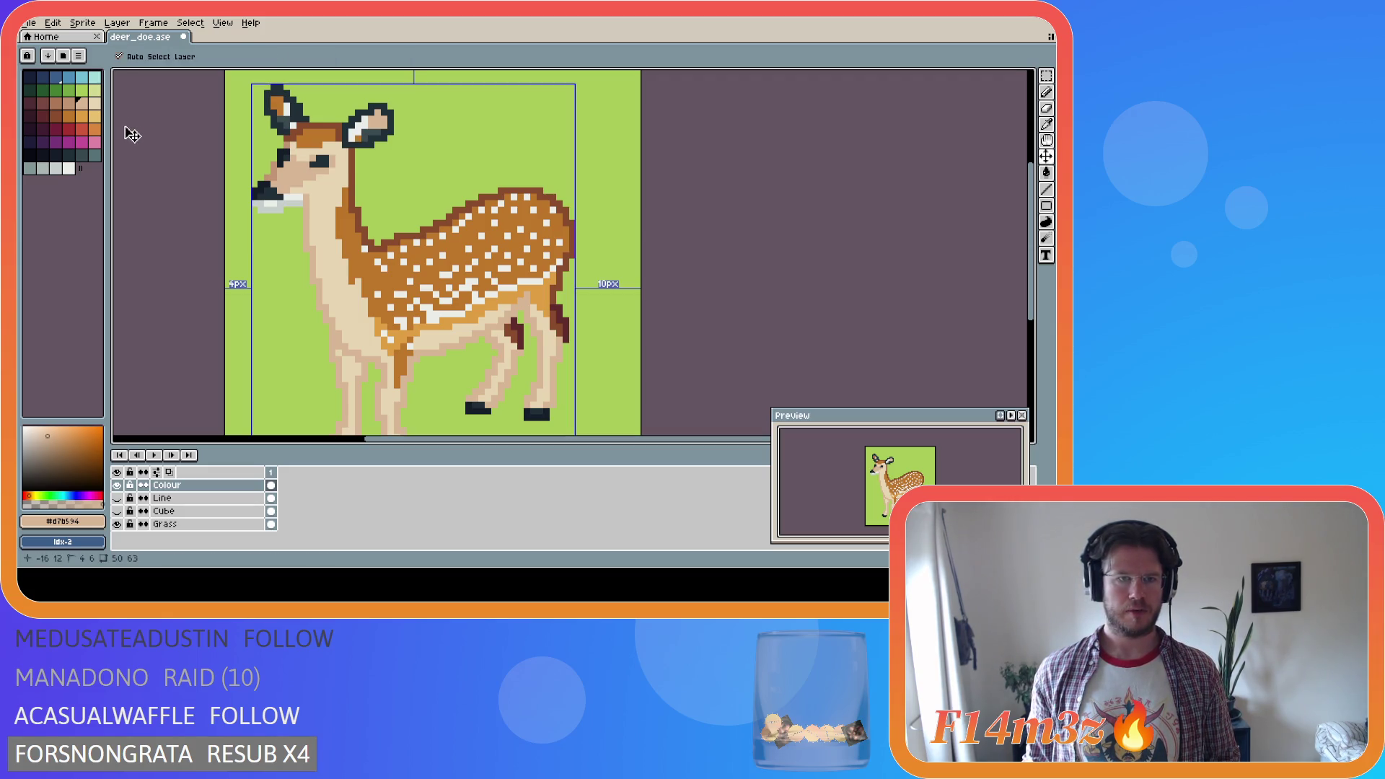
key(ctrl+z)
Try several darker palette browns as the inner-ear fill
click(68, 102)
key(ctrl+y)
key(ctrl)
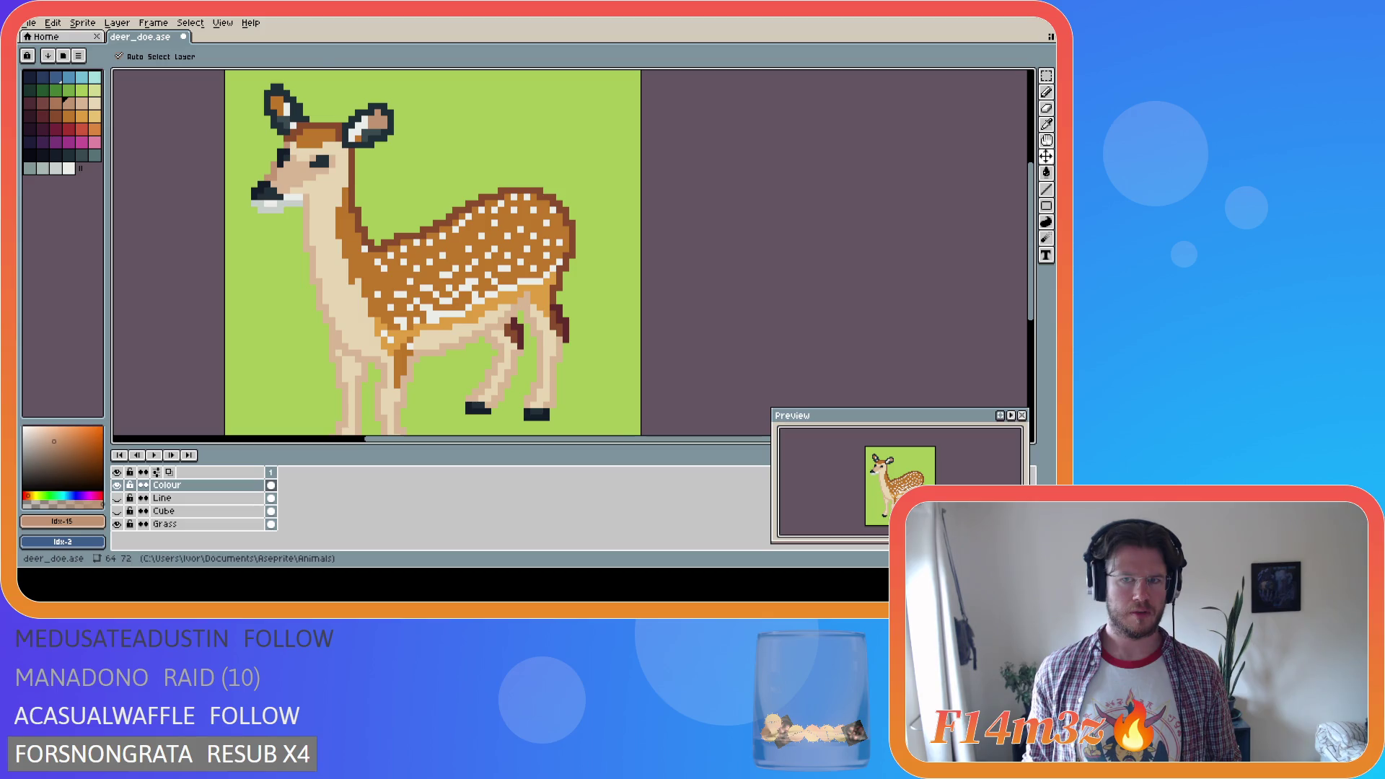
key(ctrl+z)
click(56, 103)
key(g)
click(331, 119)
key(i)
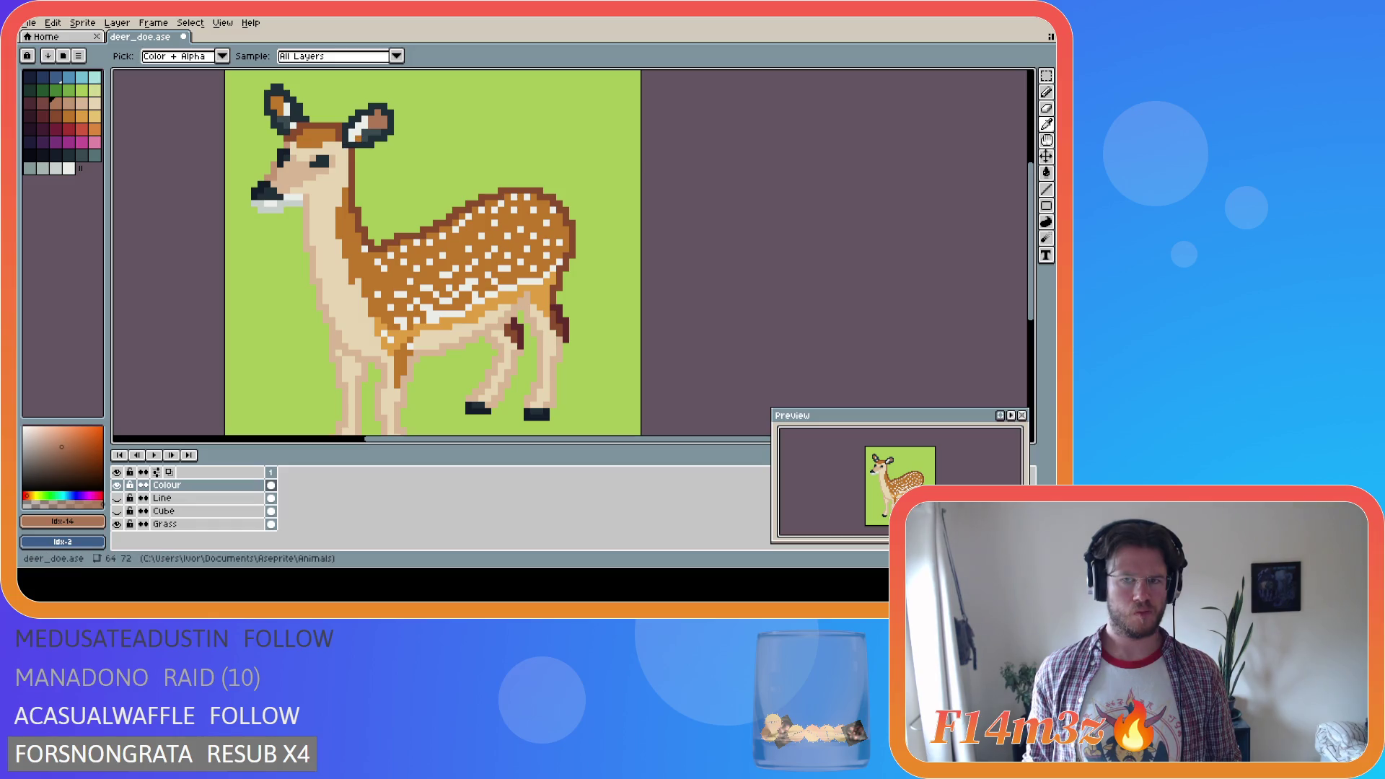
key(g)
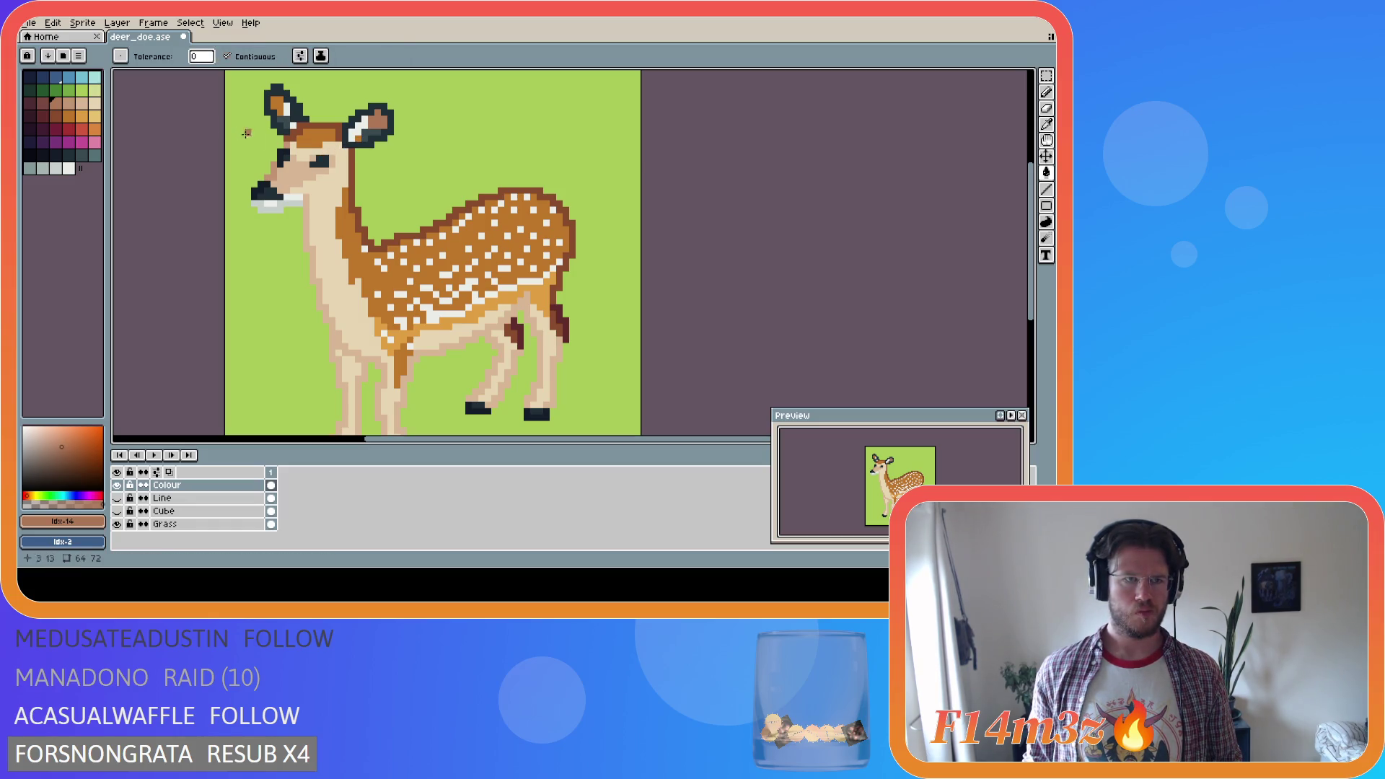
click(44, 103)
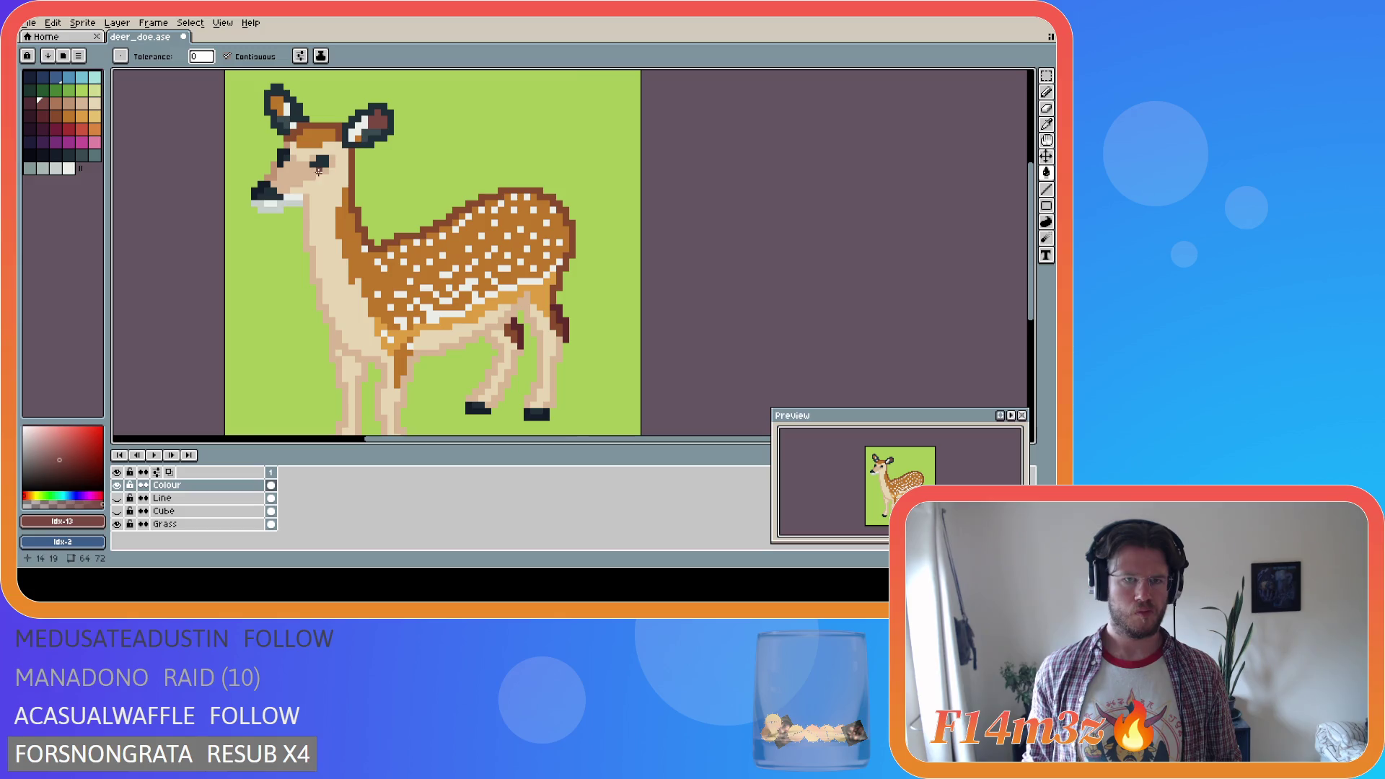
Sample the coat's orange-brown #bf7728 from the deer as the active colour
alt+click(358, 134)
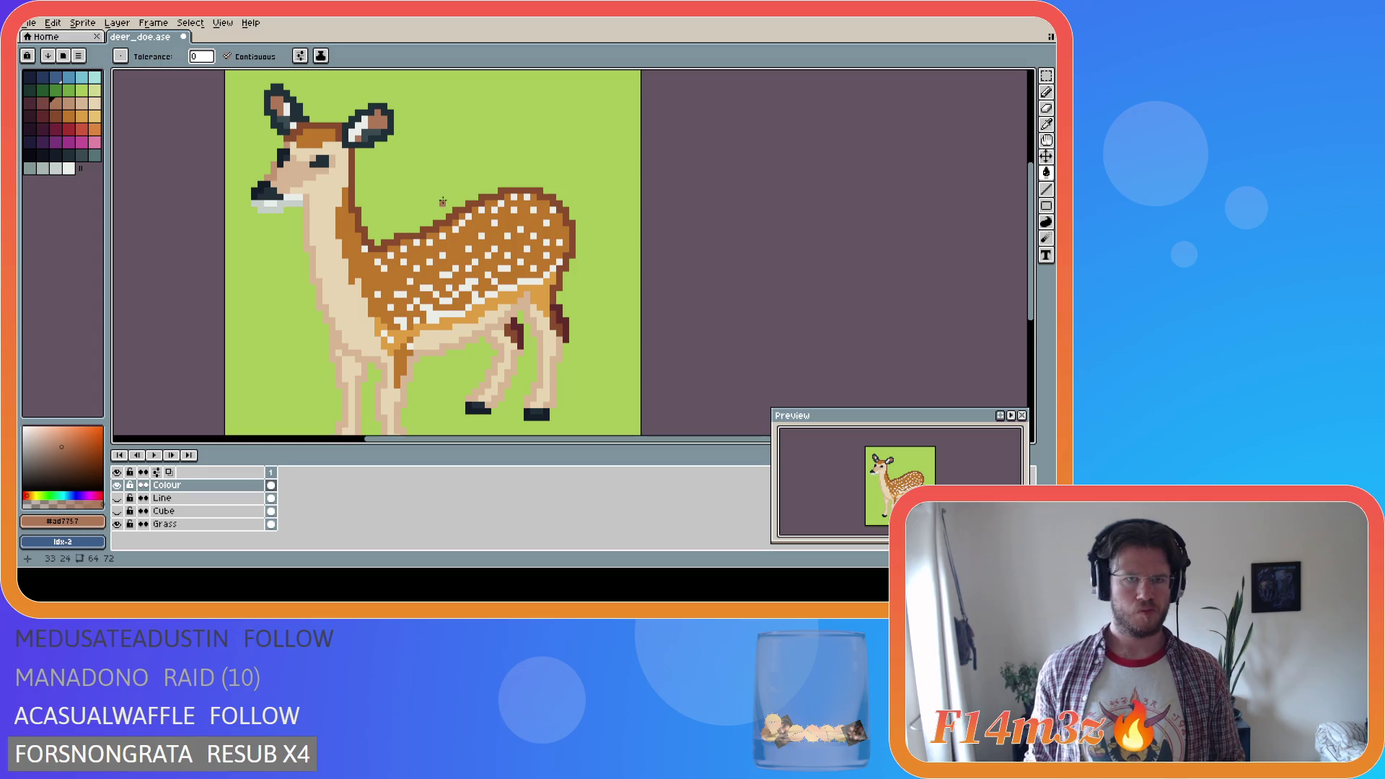
key(i)
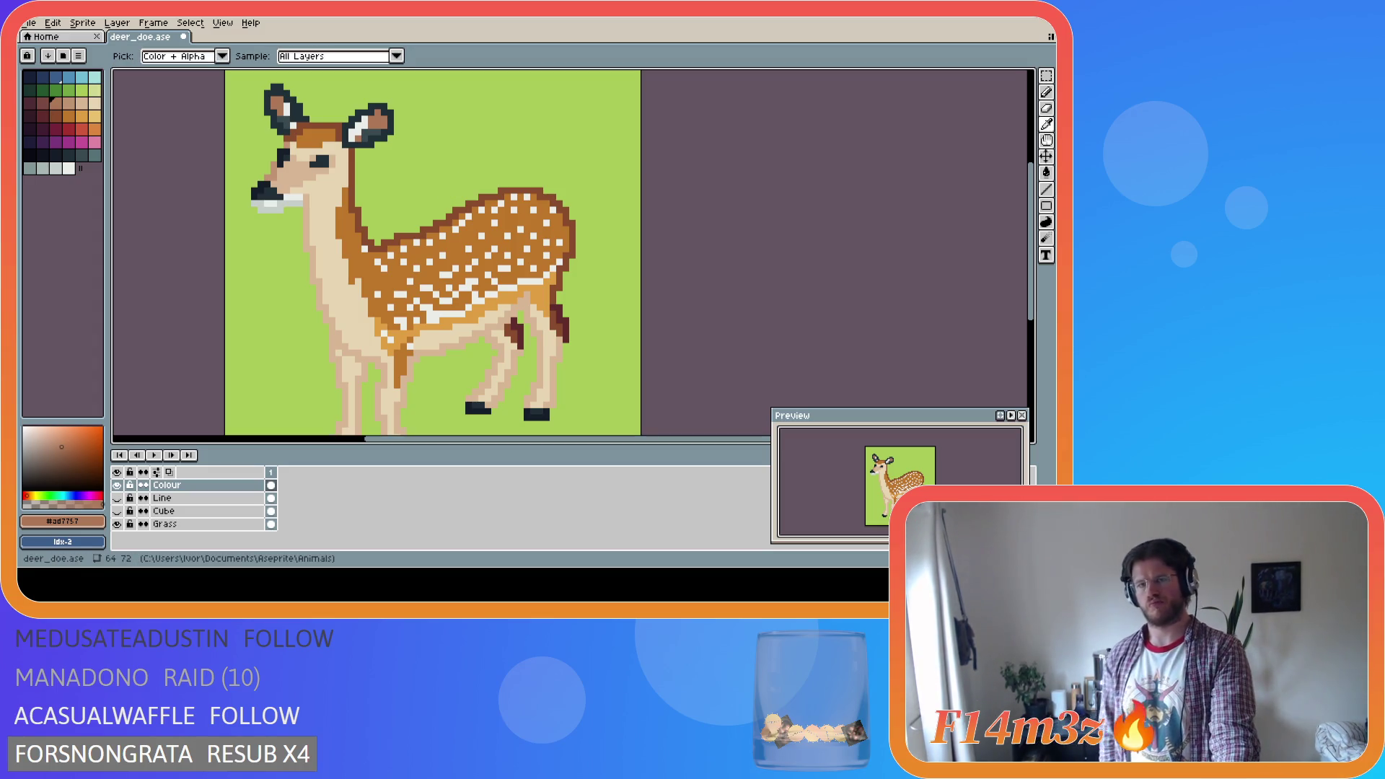
key(g)
key(i)
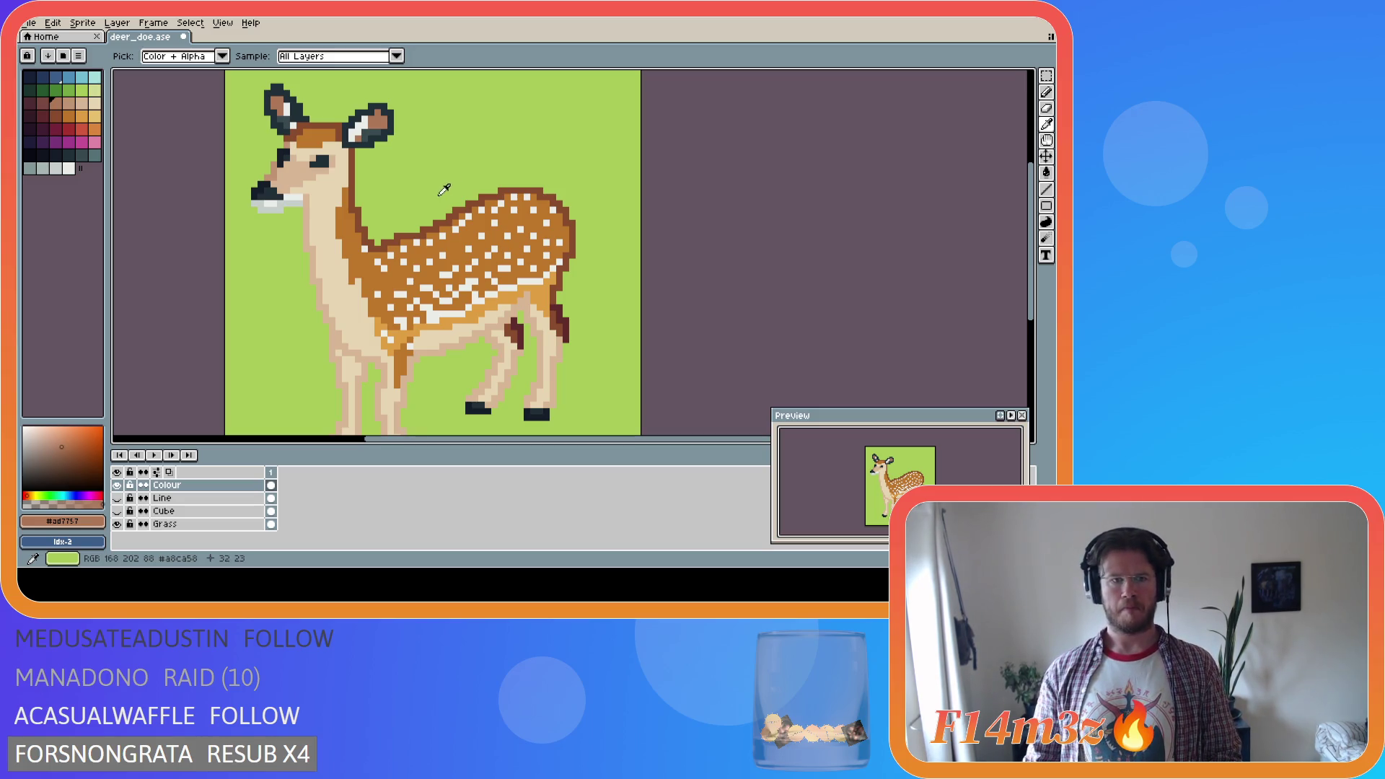
click(363, 263)
key(g)
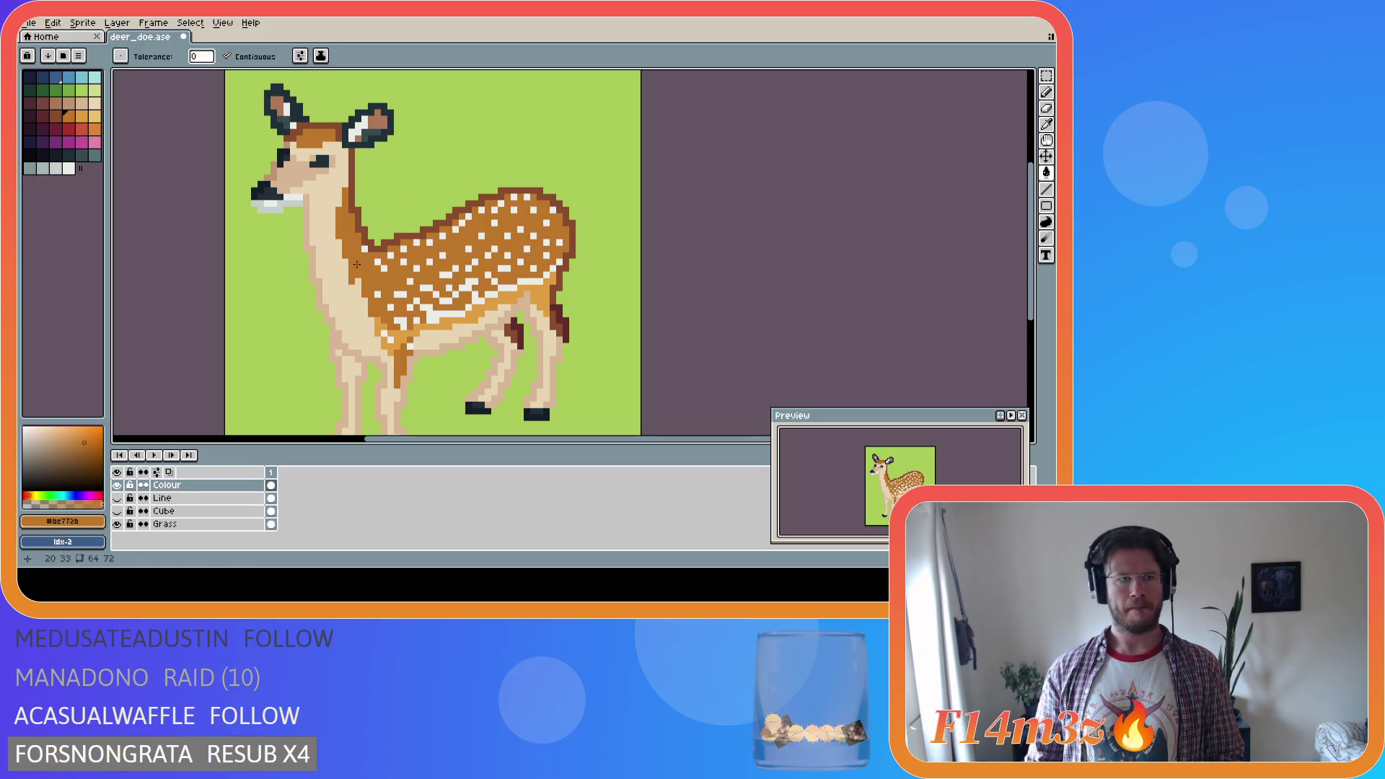
Undo the earlier trial fills on the ear
click(70, 103)
key(ctrl+z)
key(v)
key(g)
key(ctrl+z)
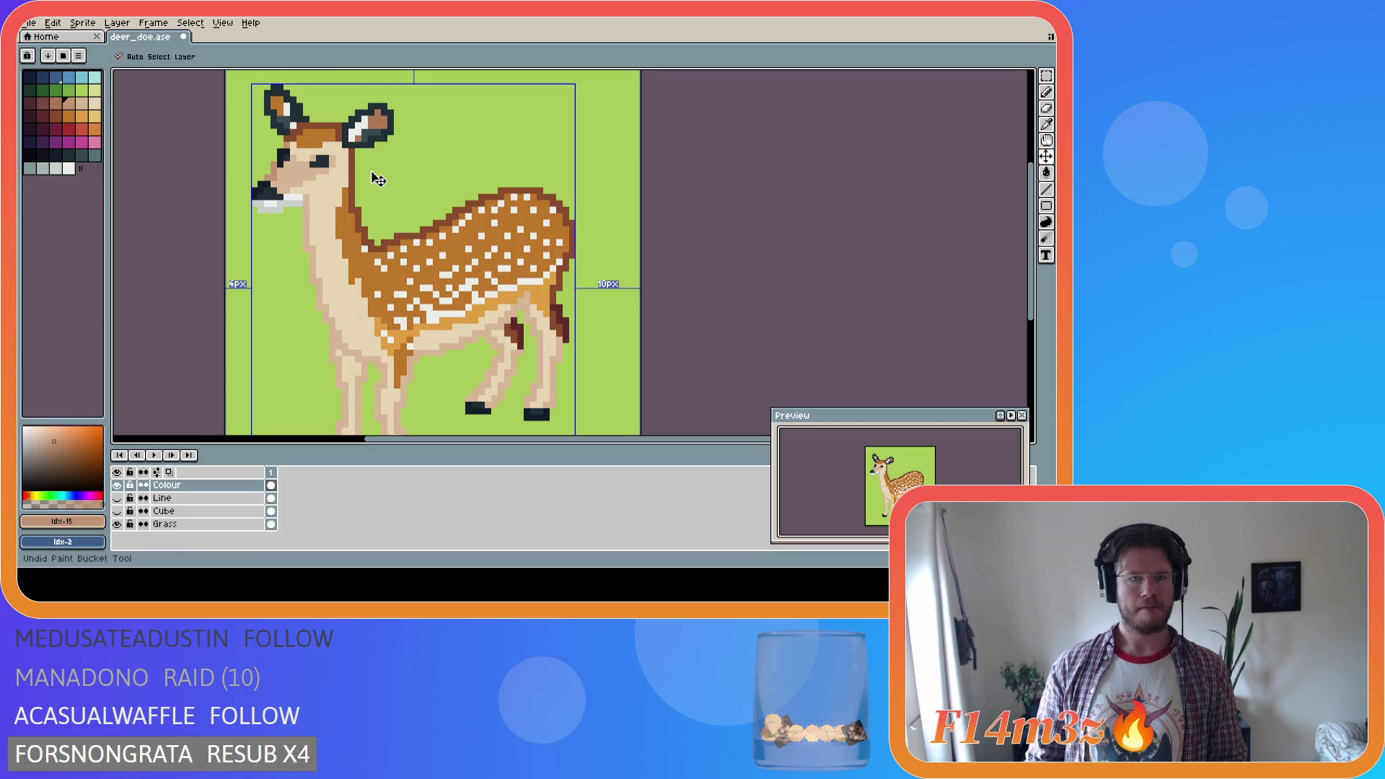
key(g)
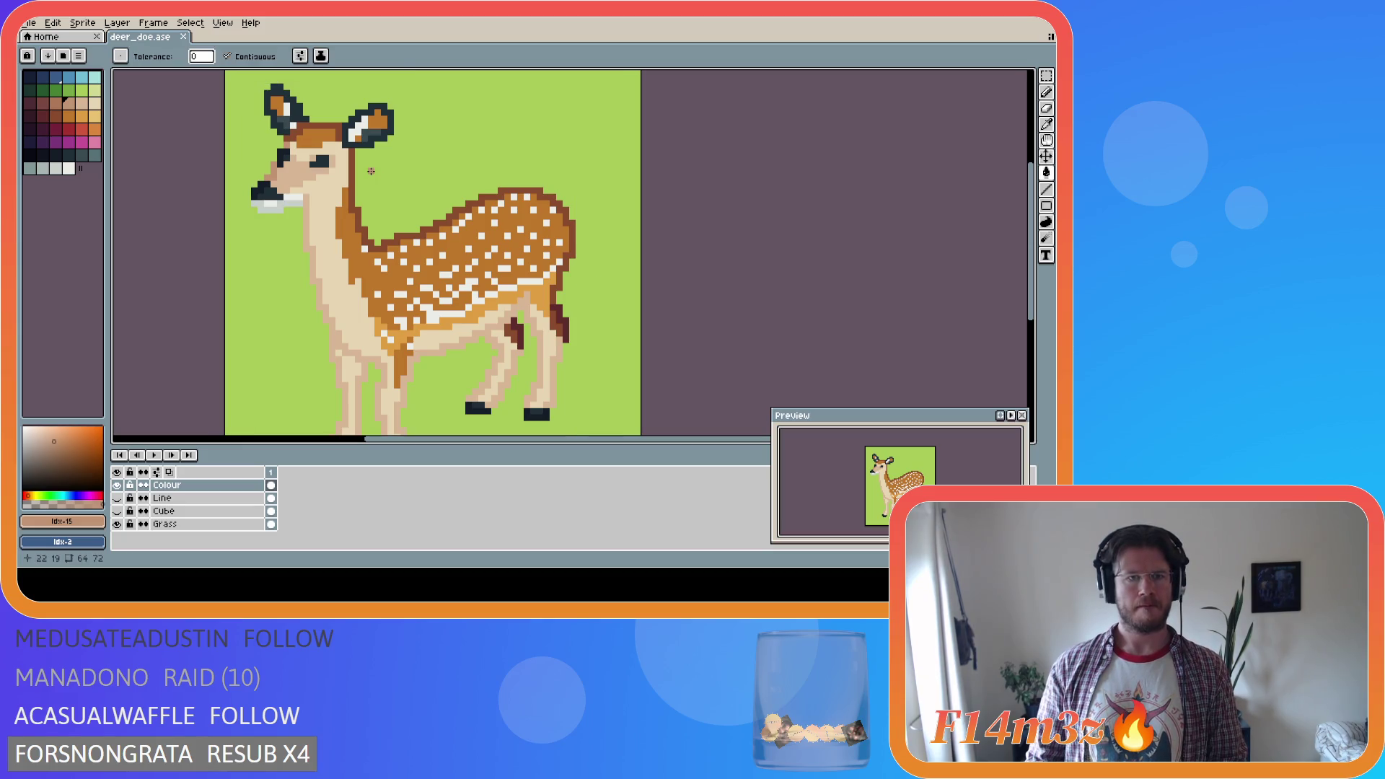
Fill the right inner ear with the ear's sampled orange and save
key(i)
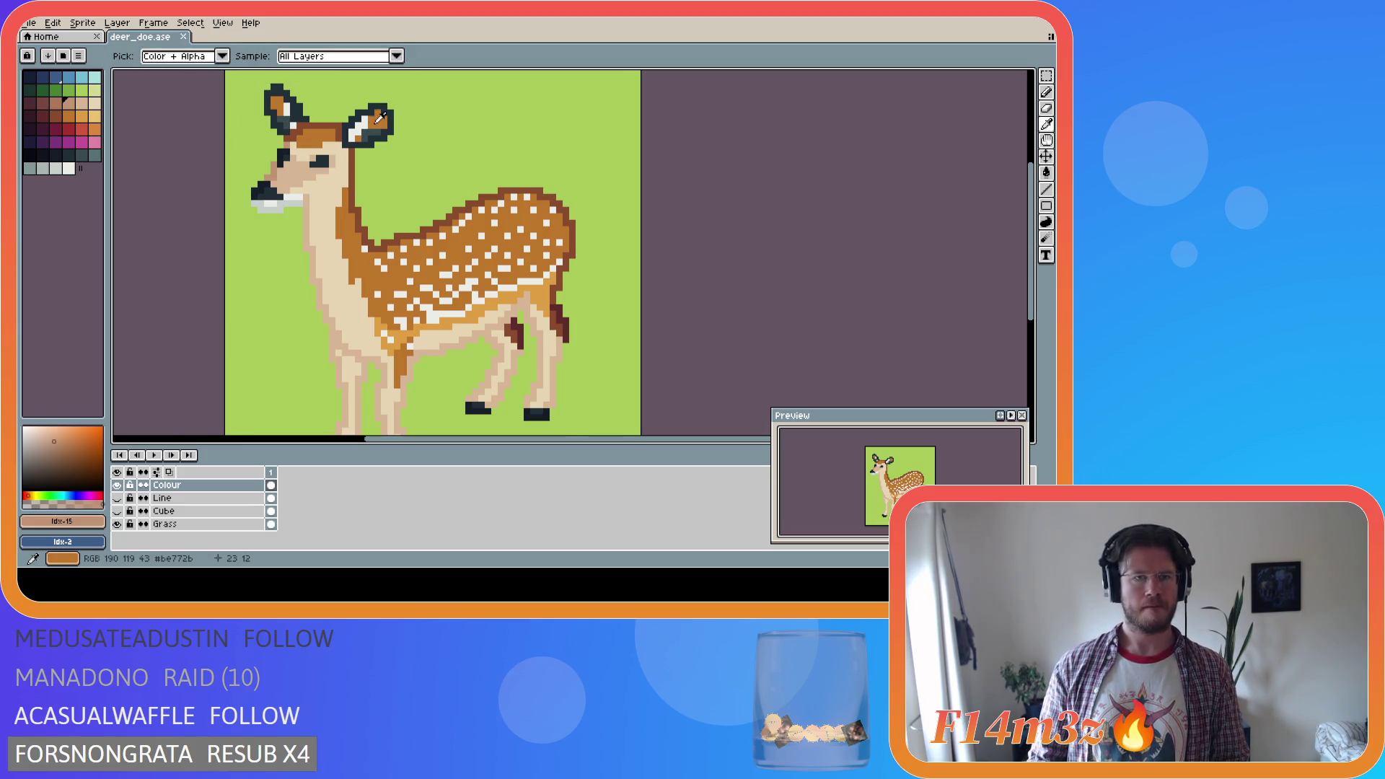
click(381, 117)
key(g)
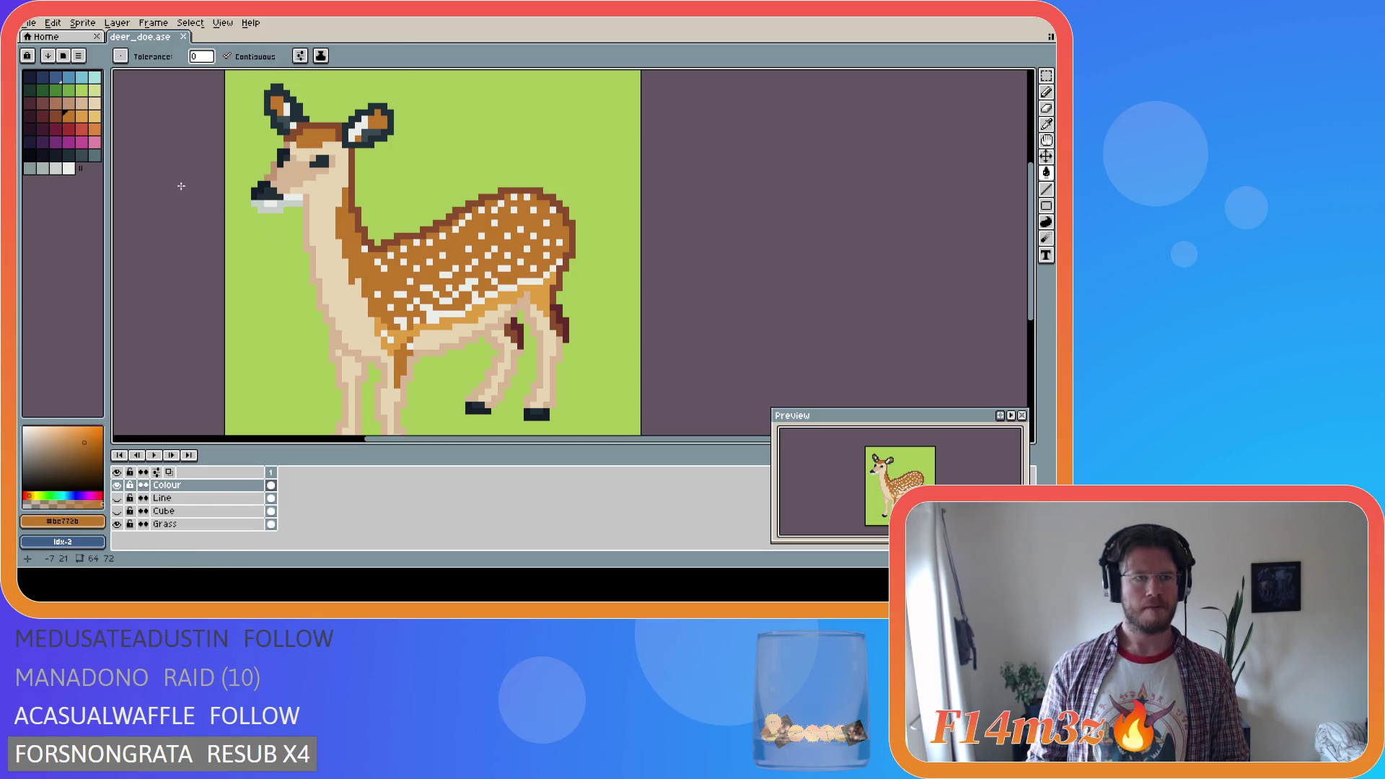
click(94, 130)
click(374, 123)
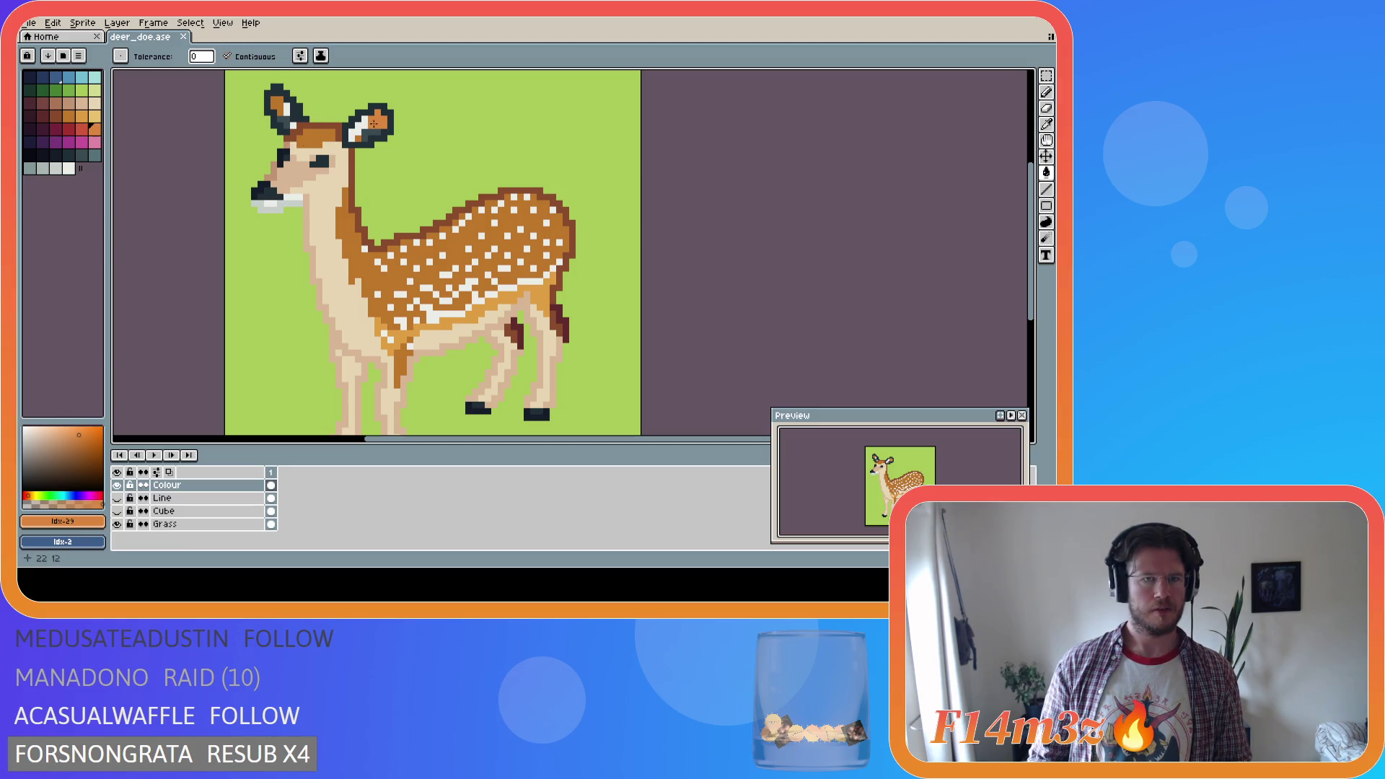
key(ctrl+s)
Try a dark red inner-ear fill, undo it, and sample the neck orange #bf7728
click(71, 117)
click(70, 130)
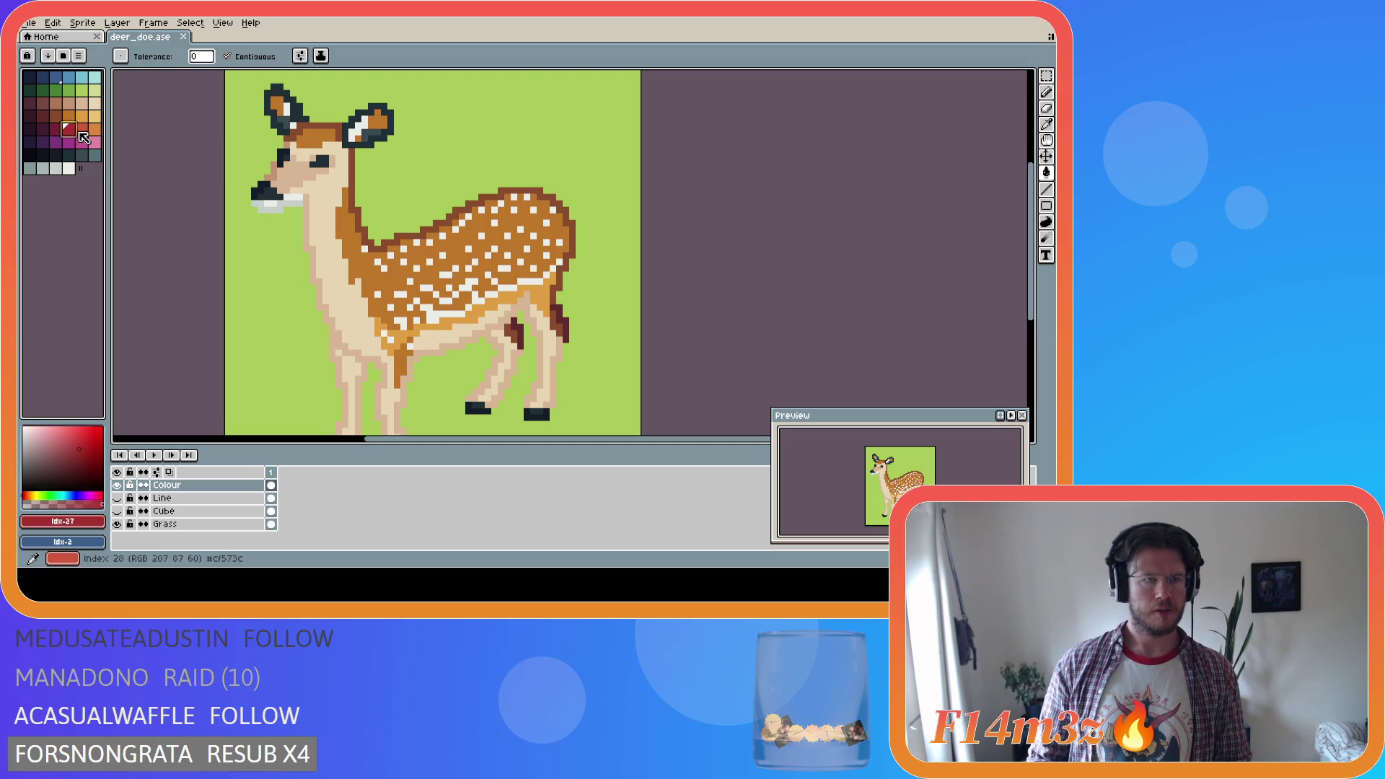
click(82, 128)
click(375, 126)
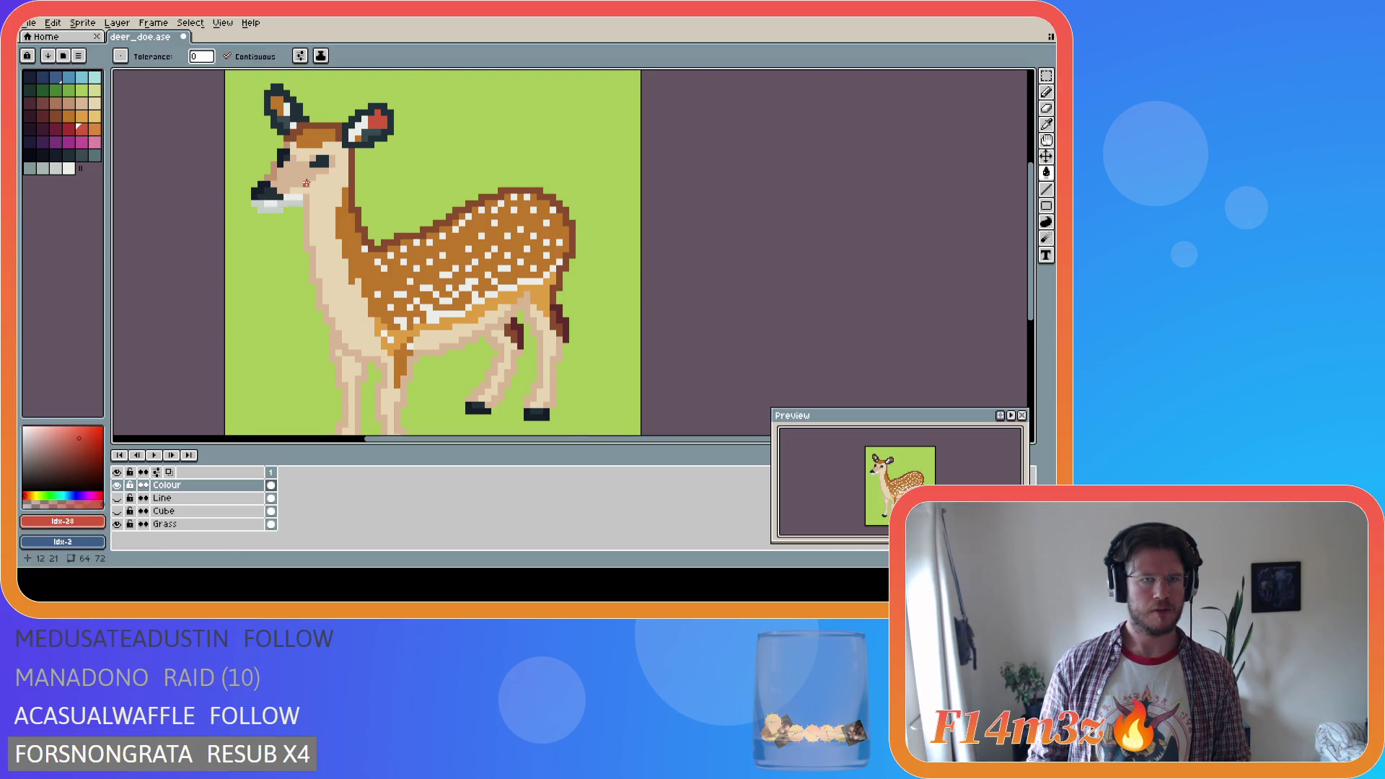
key(i)
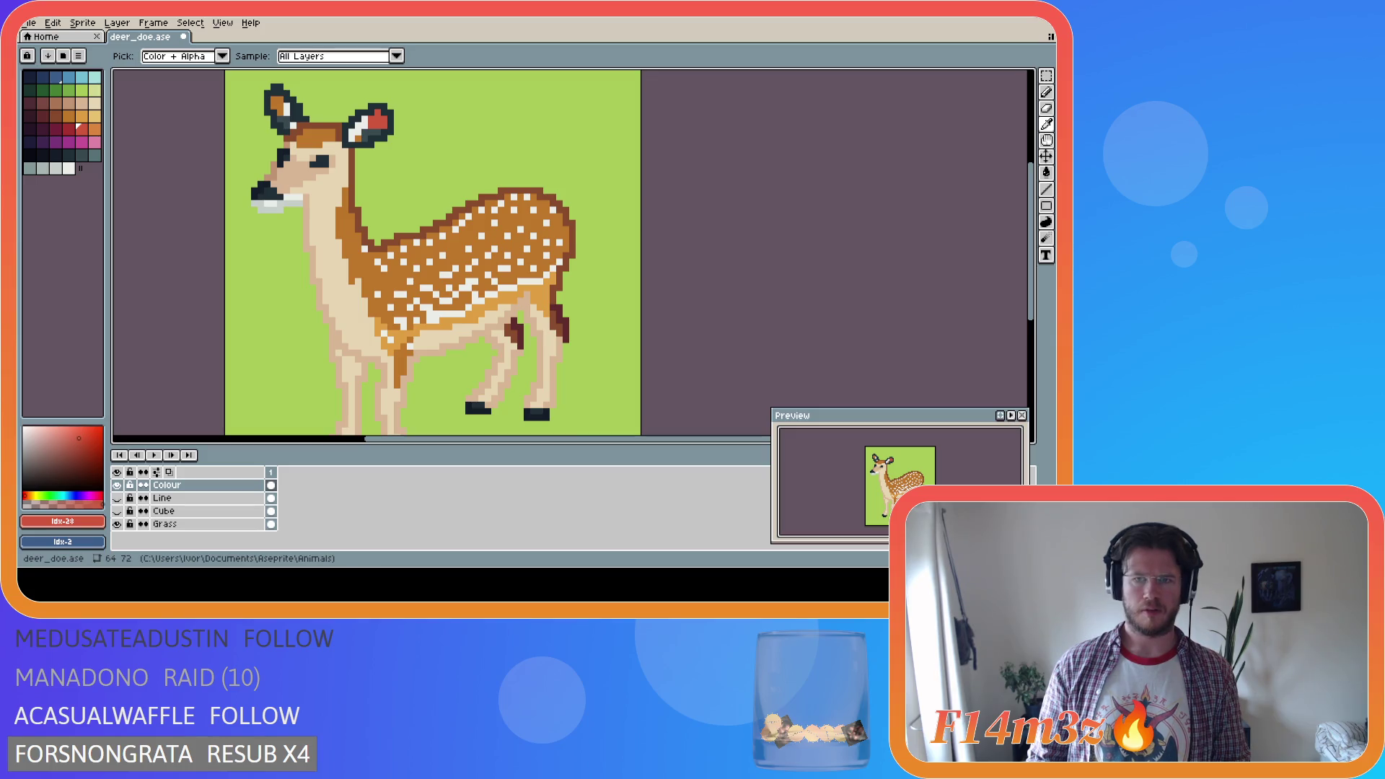
key(g)
key(ctrl+z)
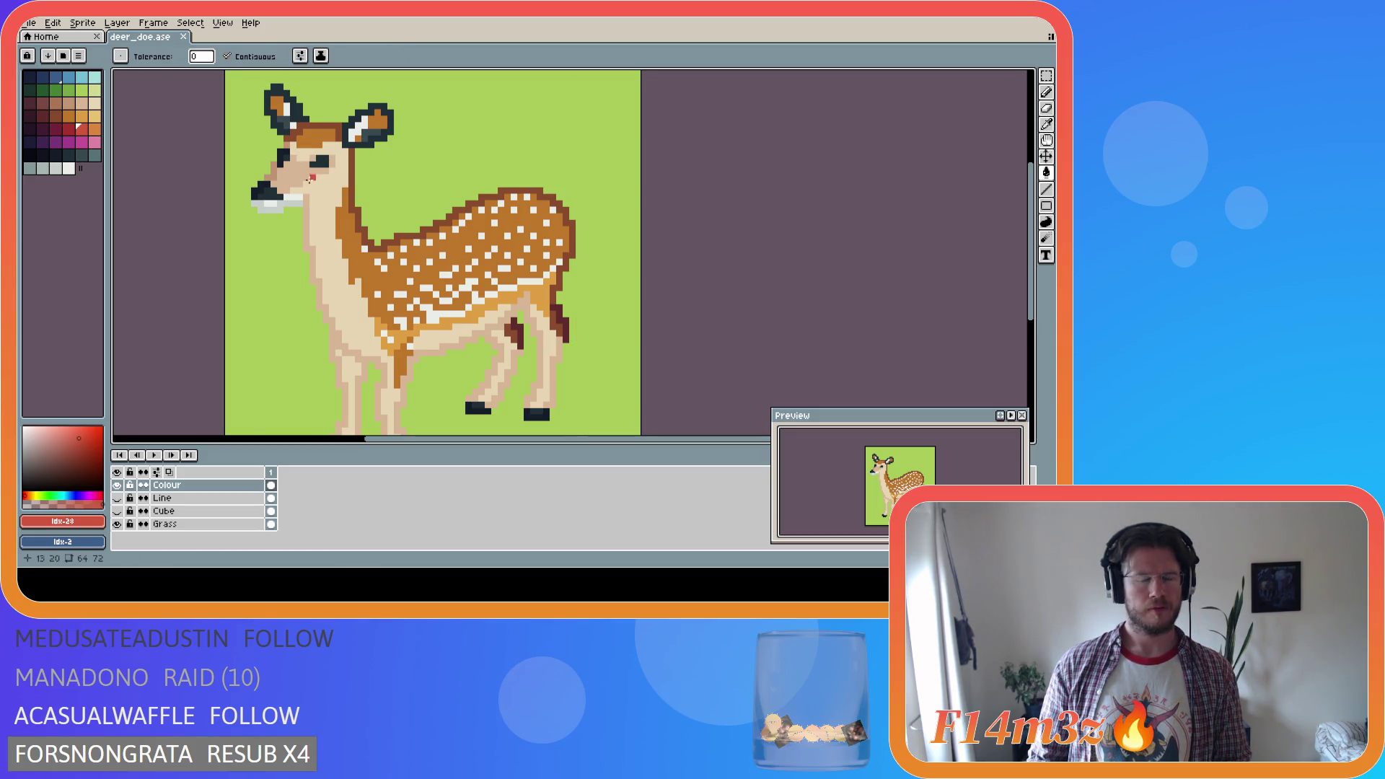
alt+click(339, 243)
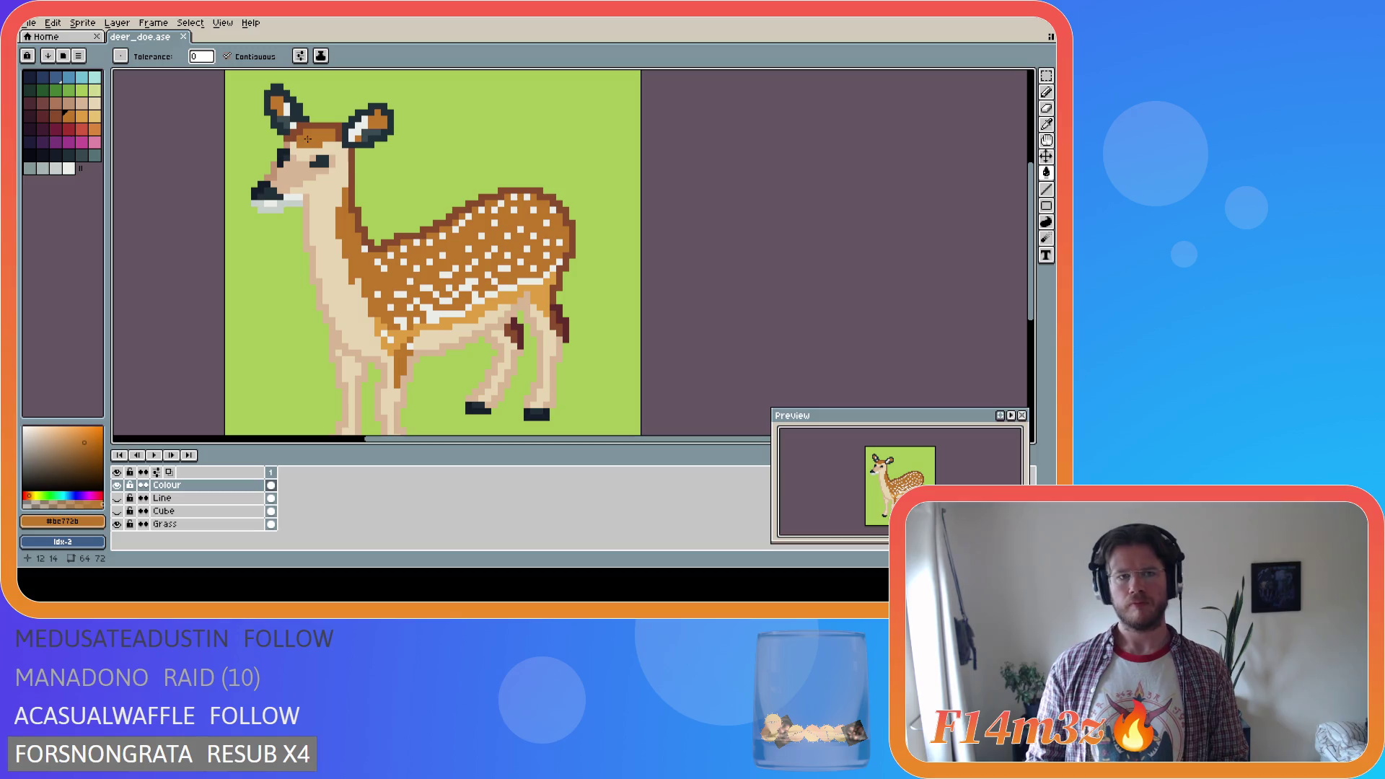
Repaint inner-ear pixels on both ears with lighter browns, saving along the way
alt+click(285, 134)
click(362, 137)
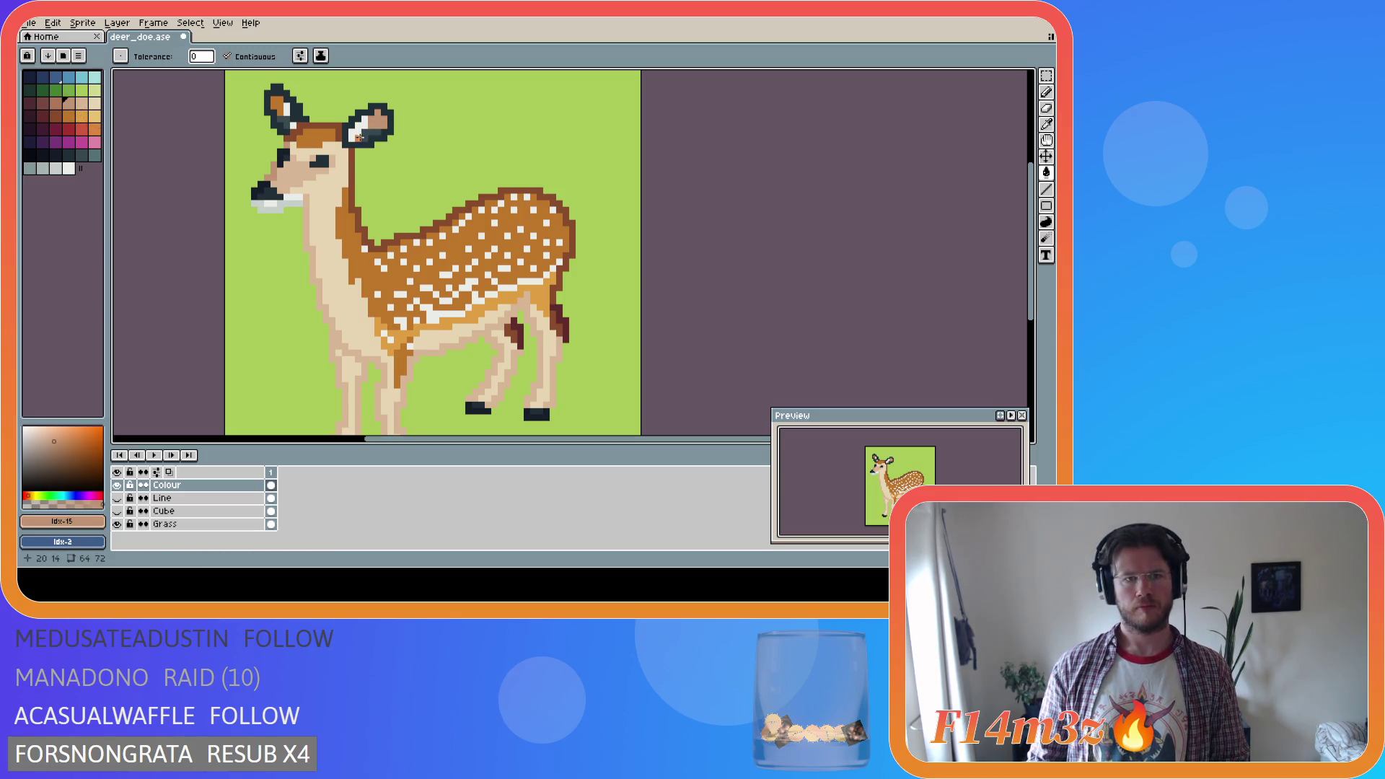
drag(285, 111, 290, 118)
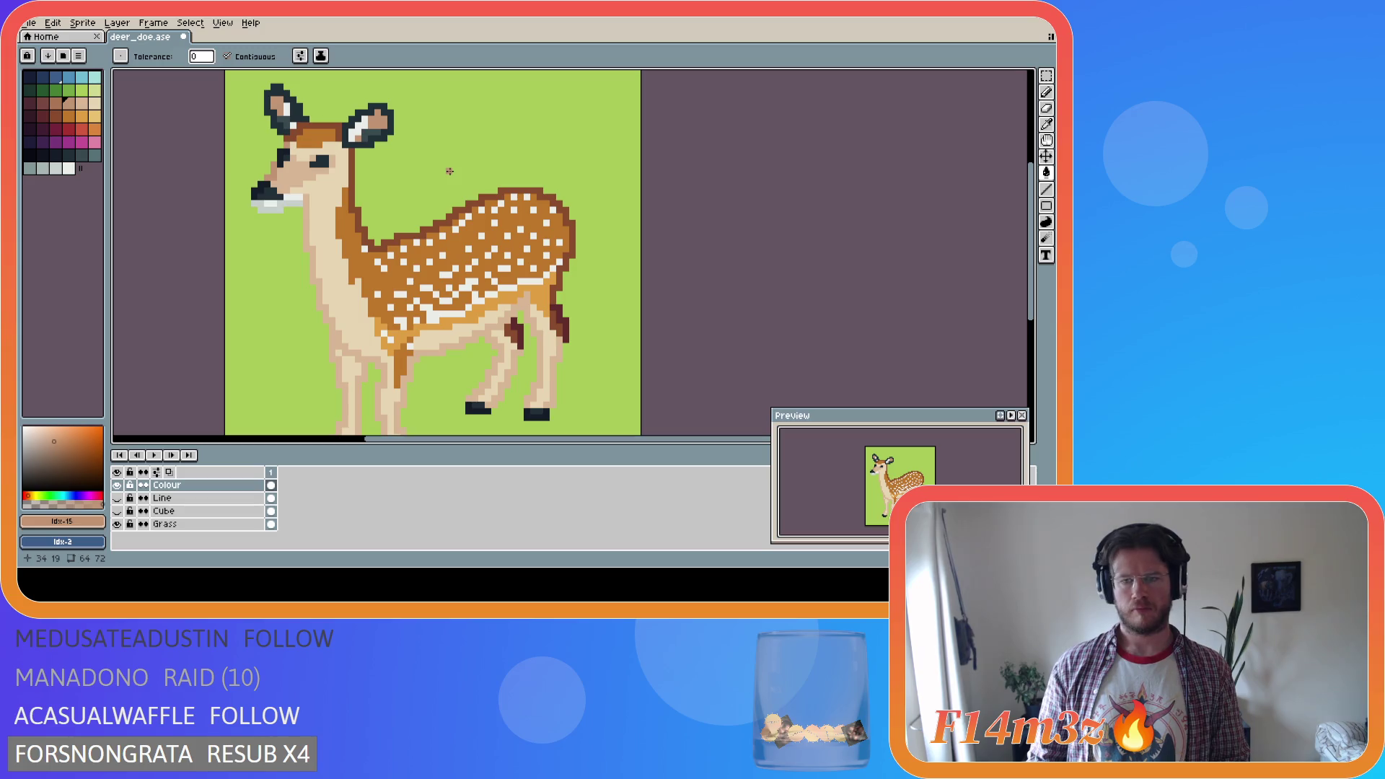
key(ctrl+s)
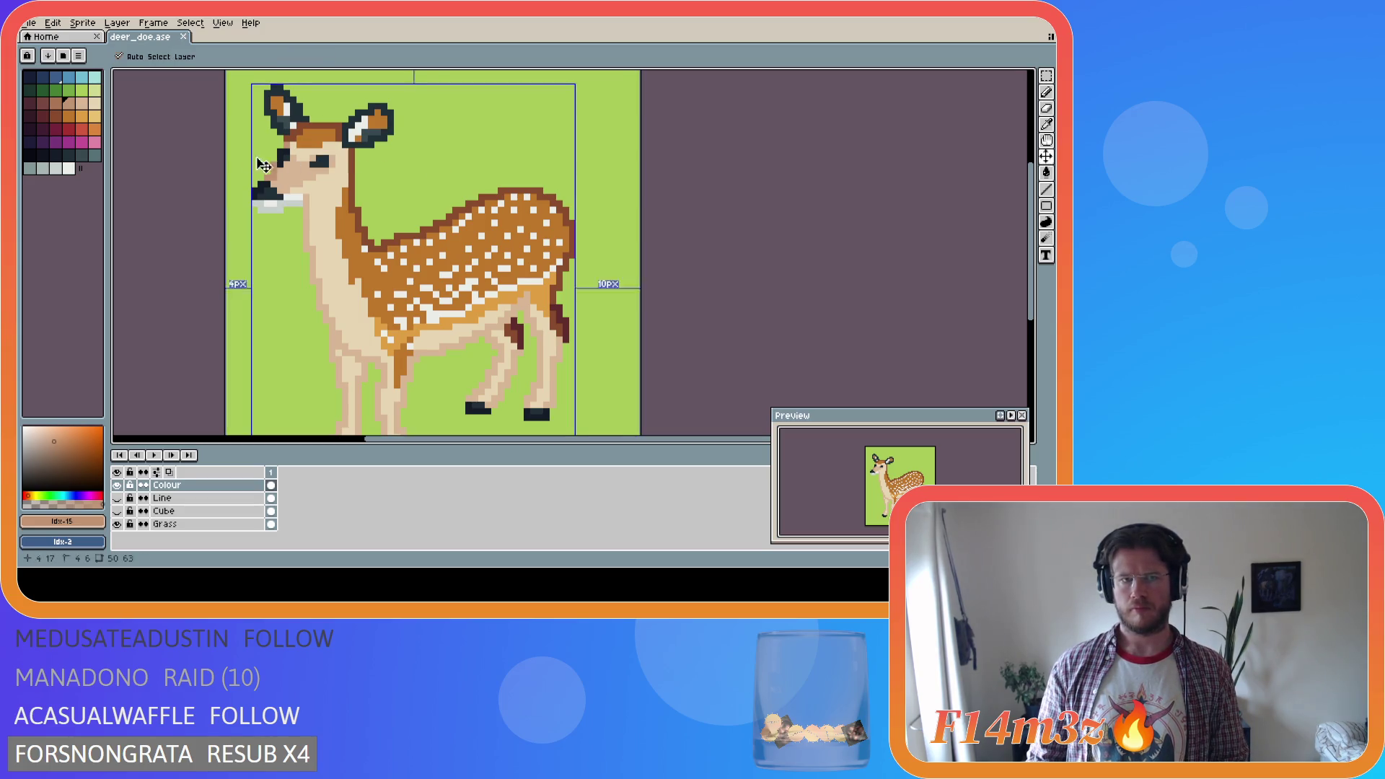
click(56, 103)
click(367, 137)
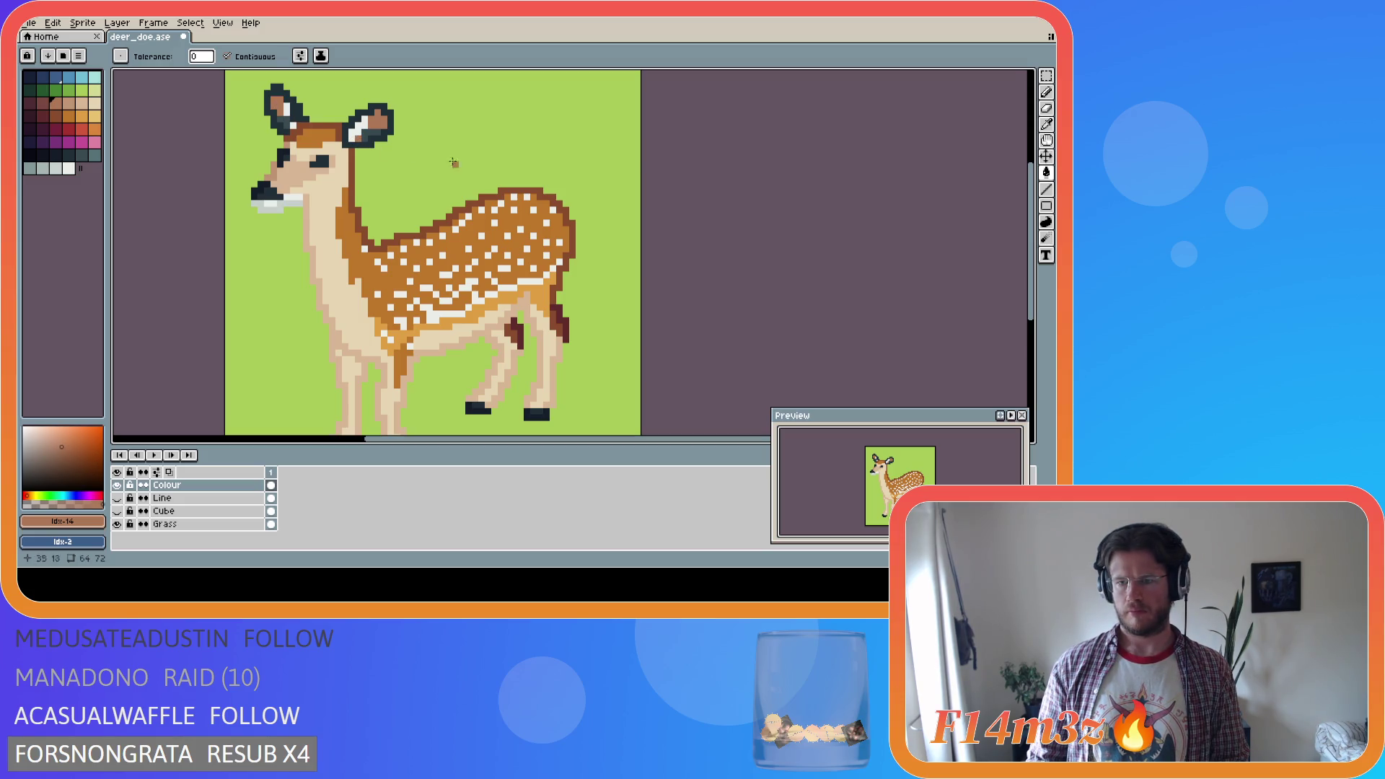
key(ctrl+s)
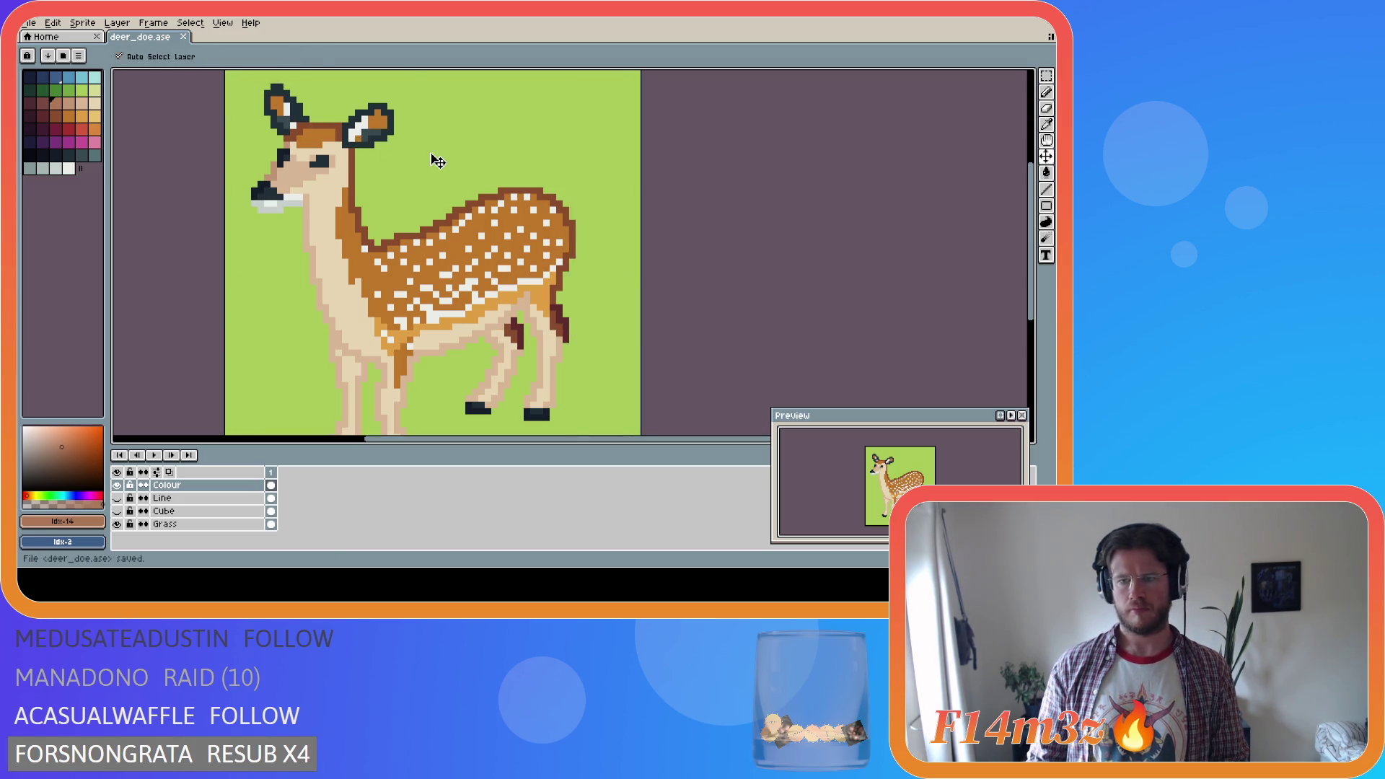
key(ctrl+s)
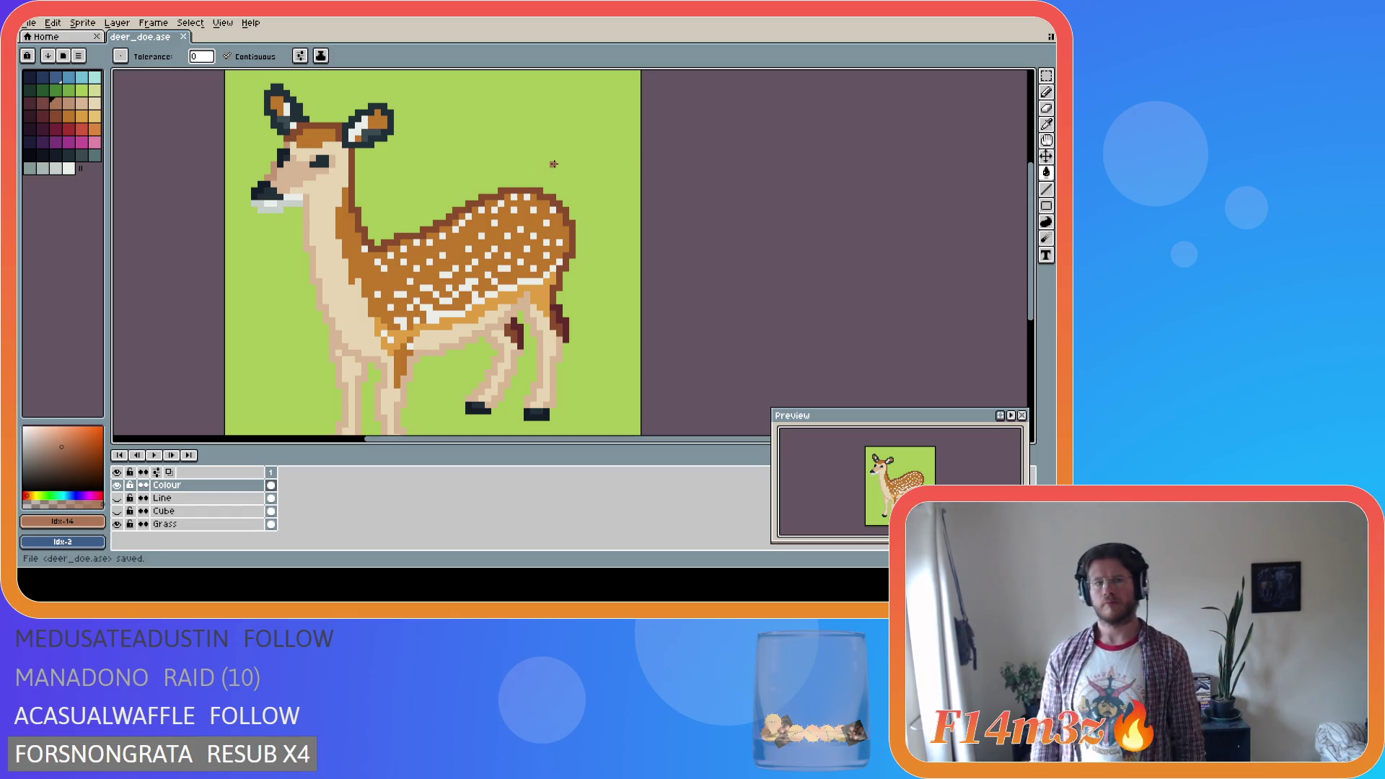
Paint a pale pixel in the right ear, then sample the pale beige #e7d1b3
key(i)
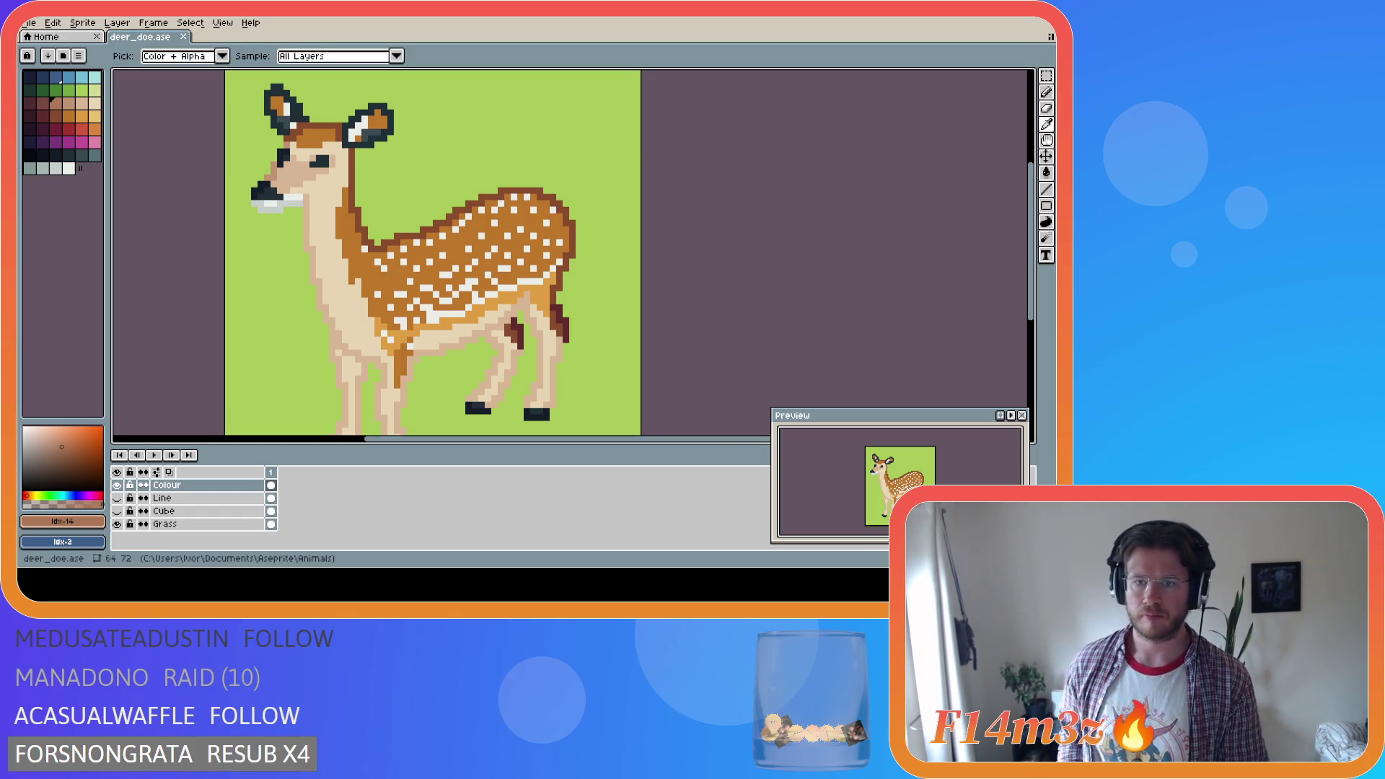
key(g)
alt+click(346, 143)
key(i)
key(g)
key(b)
click(344, 132)
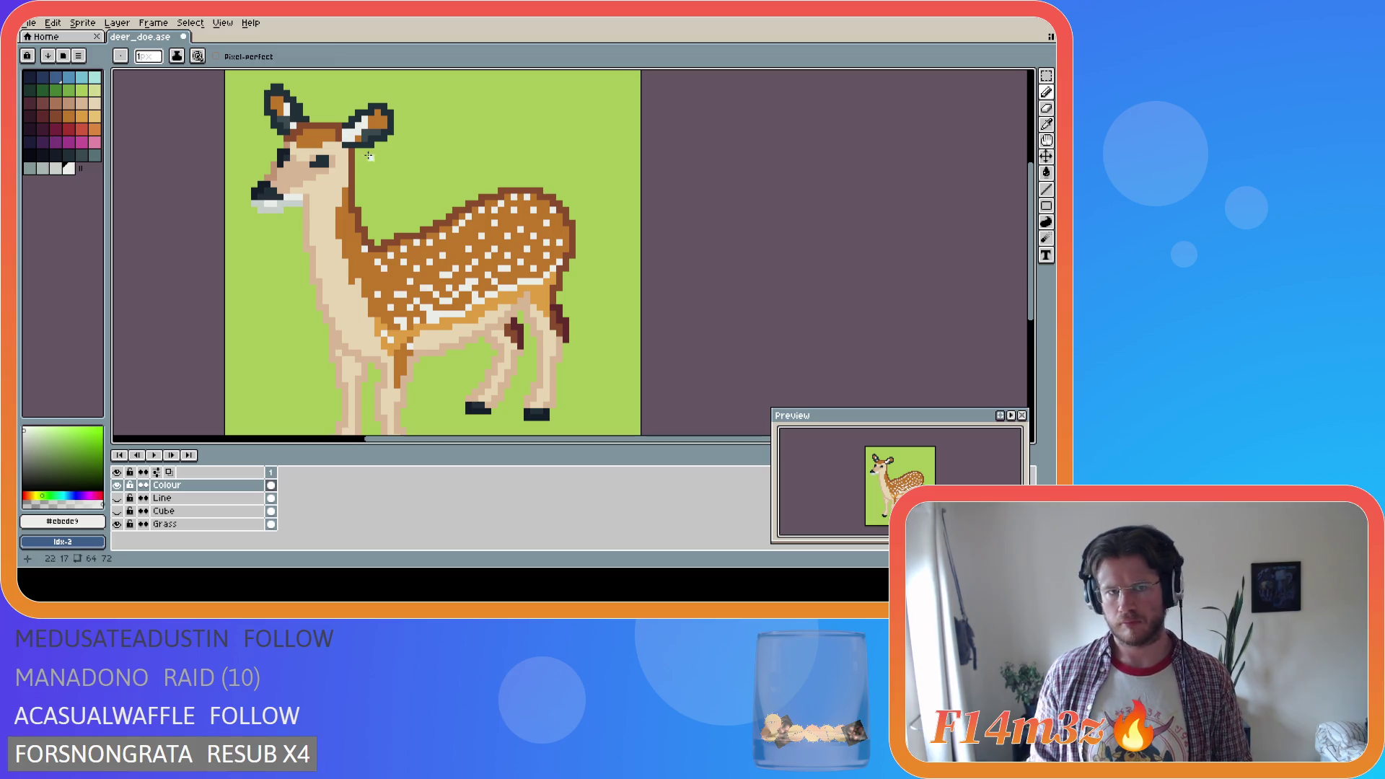
key(i)
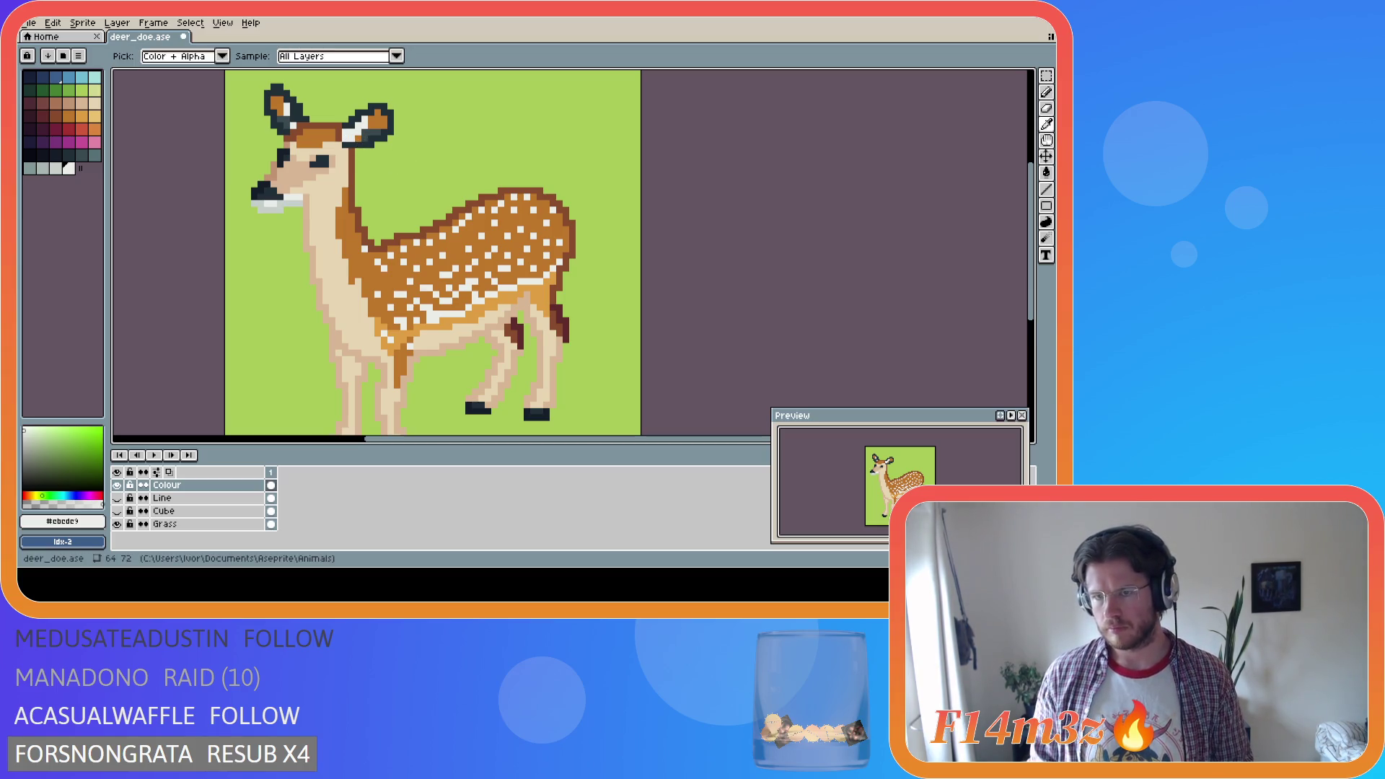
key(b)
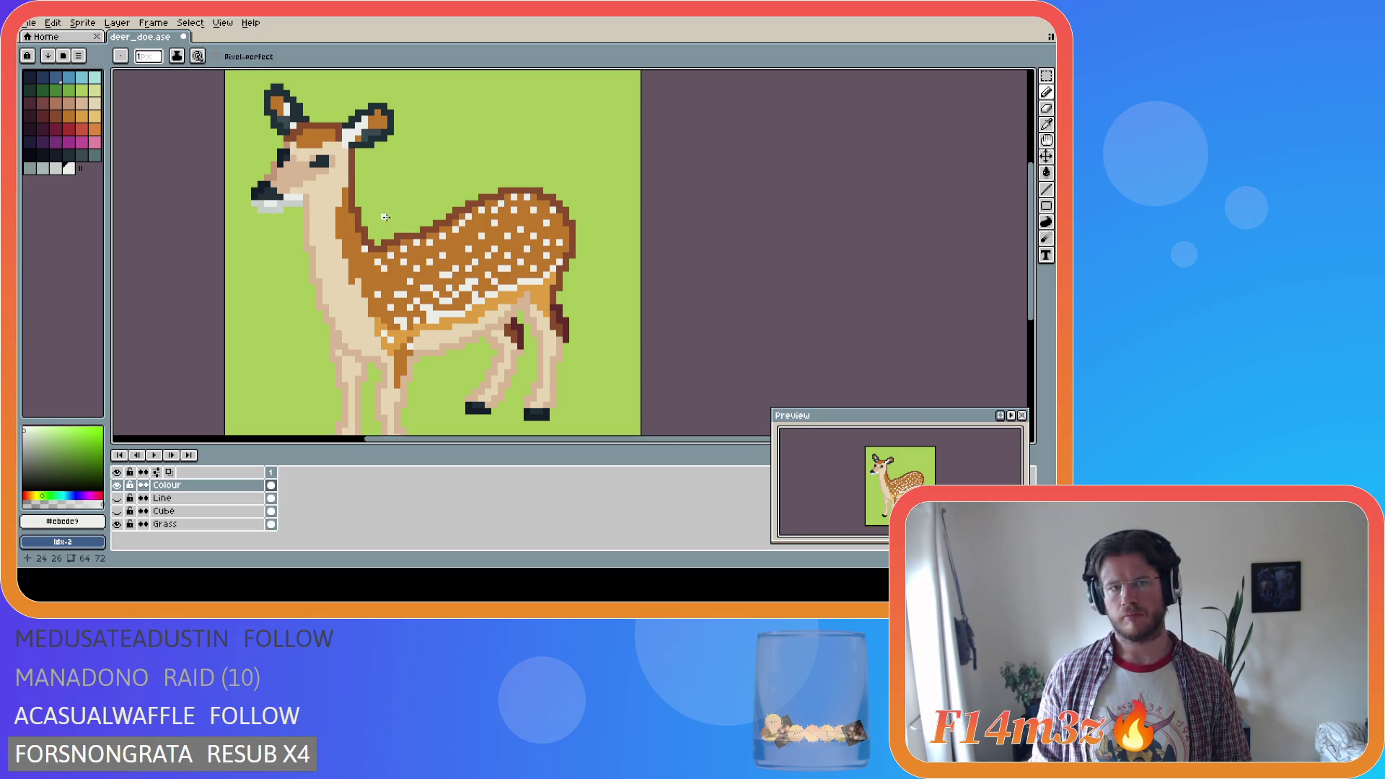
key(i)
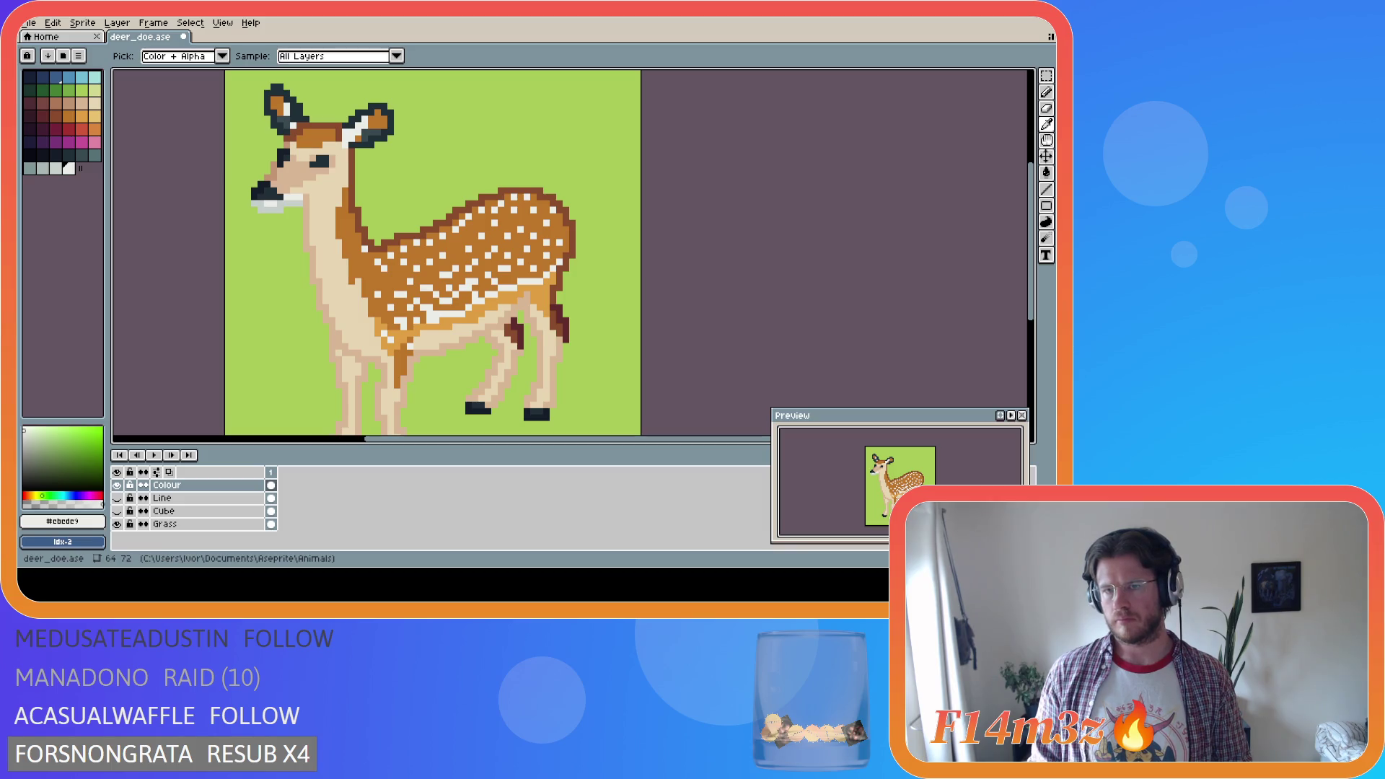
alt+click(340, 144)
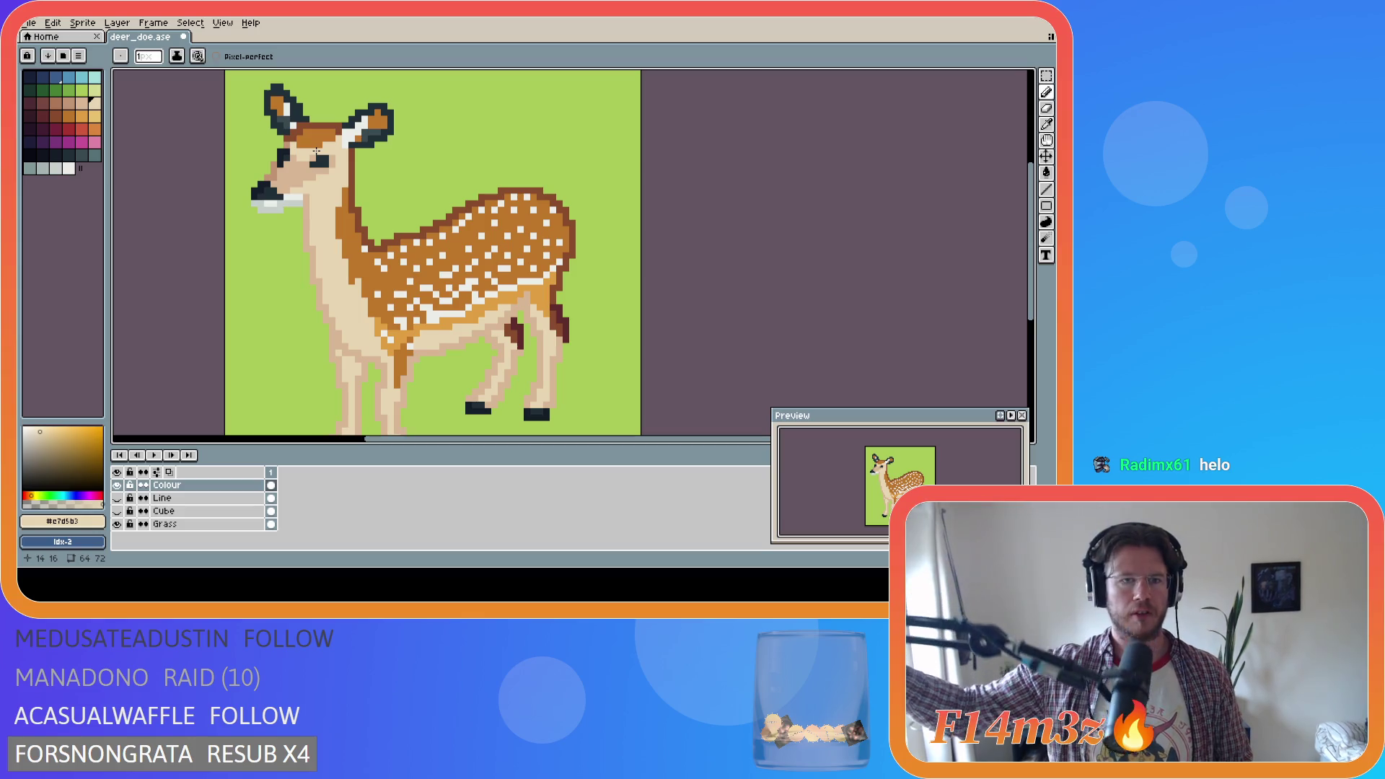
Save deer_doe.ase with the pale inner-ear touch-ups
key(ctrl+s)
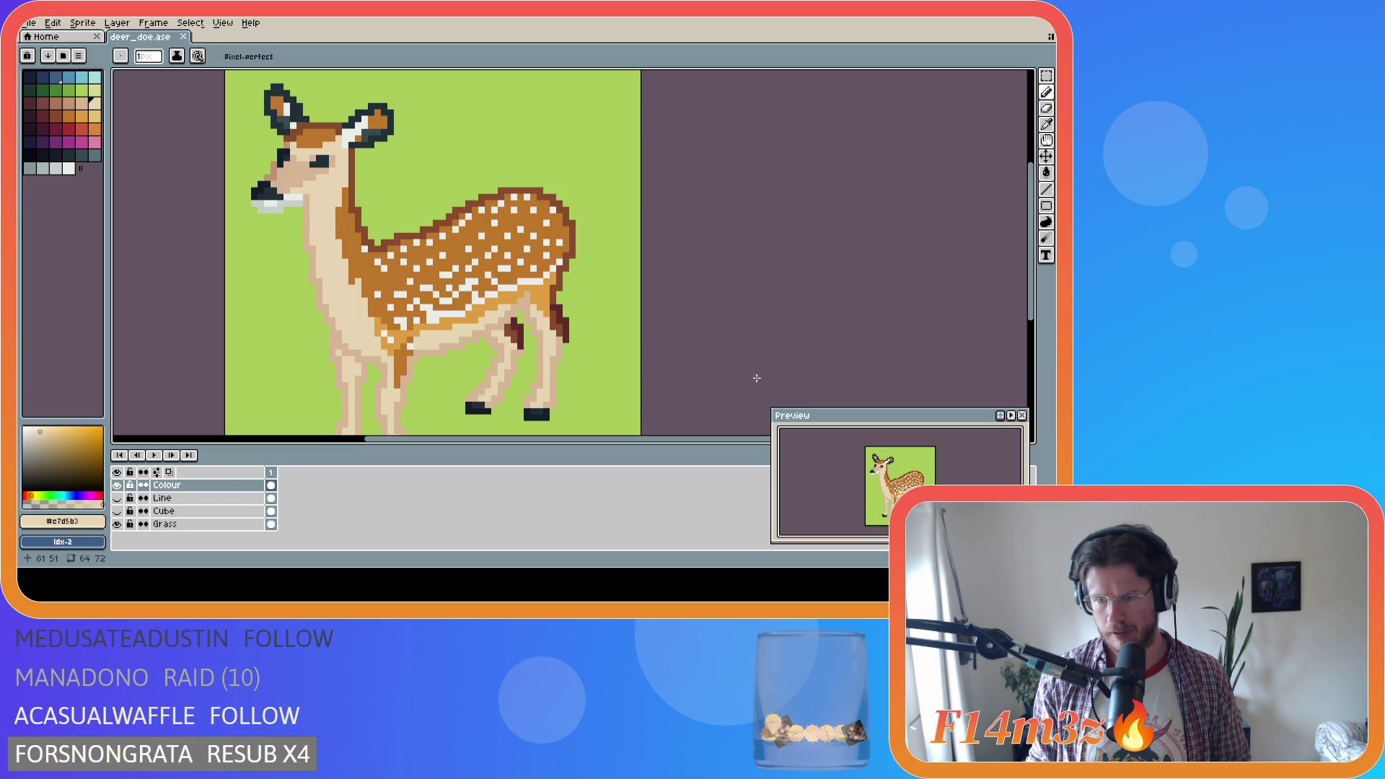
key(alt+Tab)
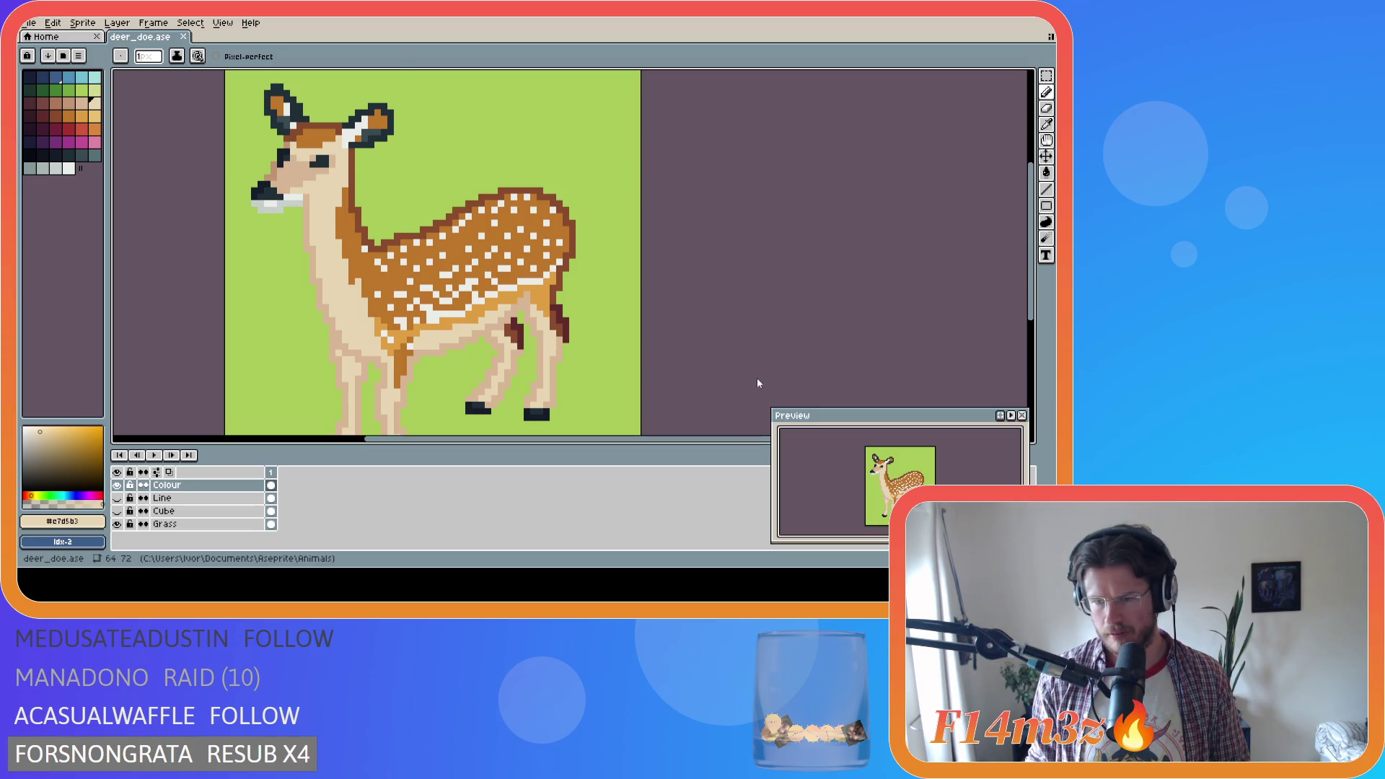
key(alt)
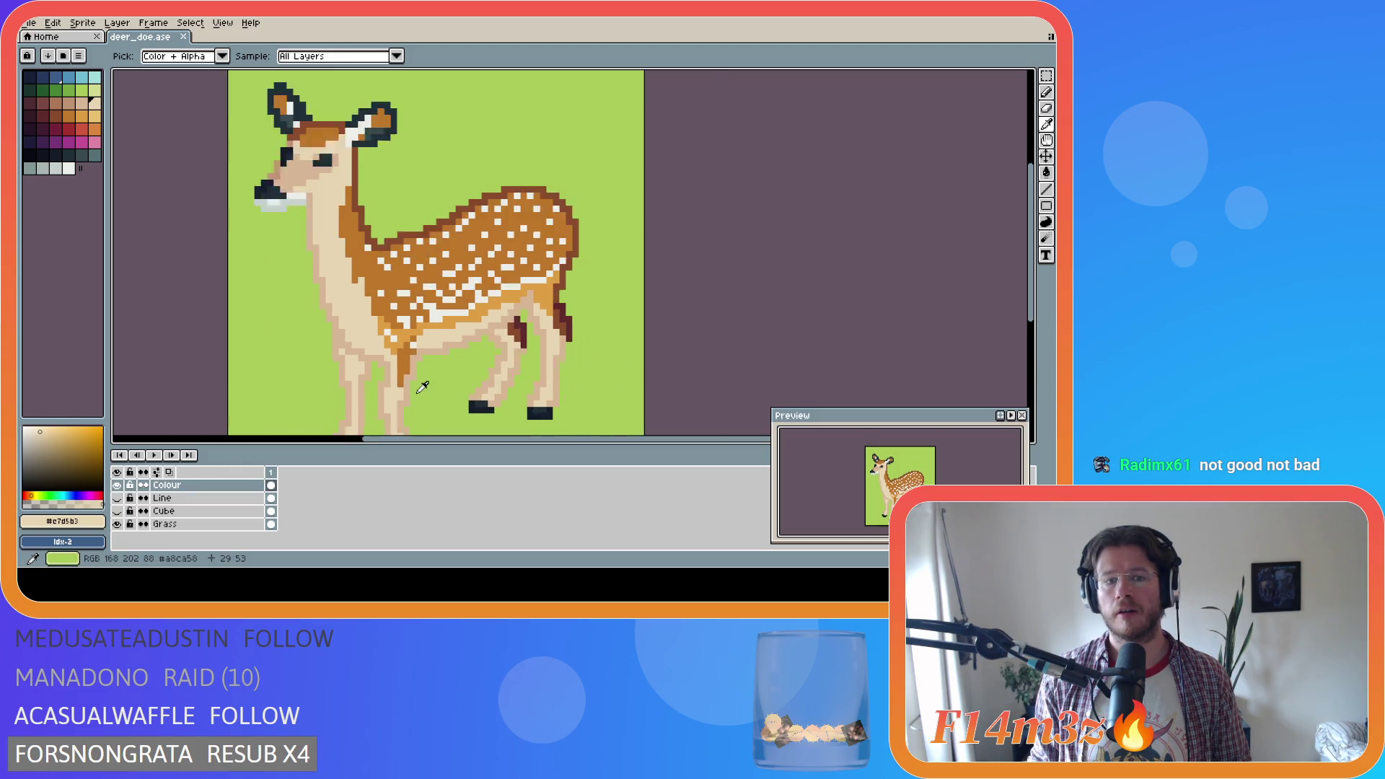
Draw a pixel on the deer's front leg and save the drawing
scroll(397, 388, up, 1)
key(b)
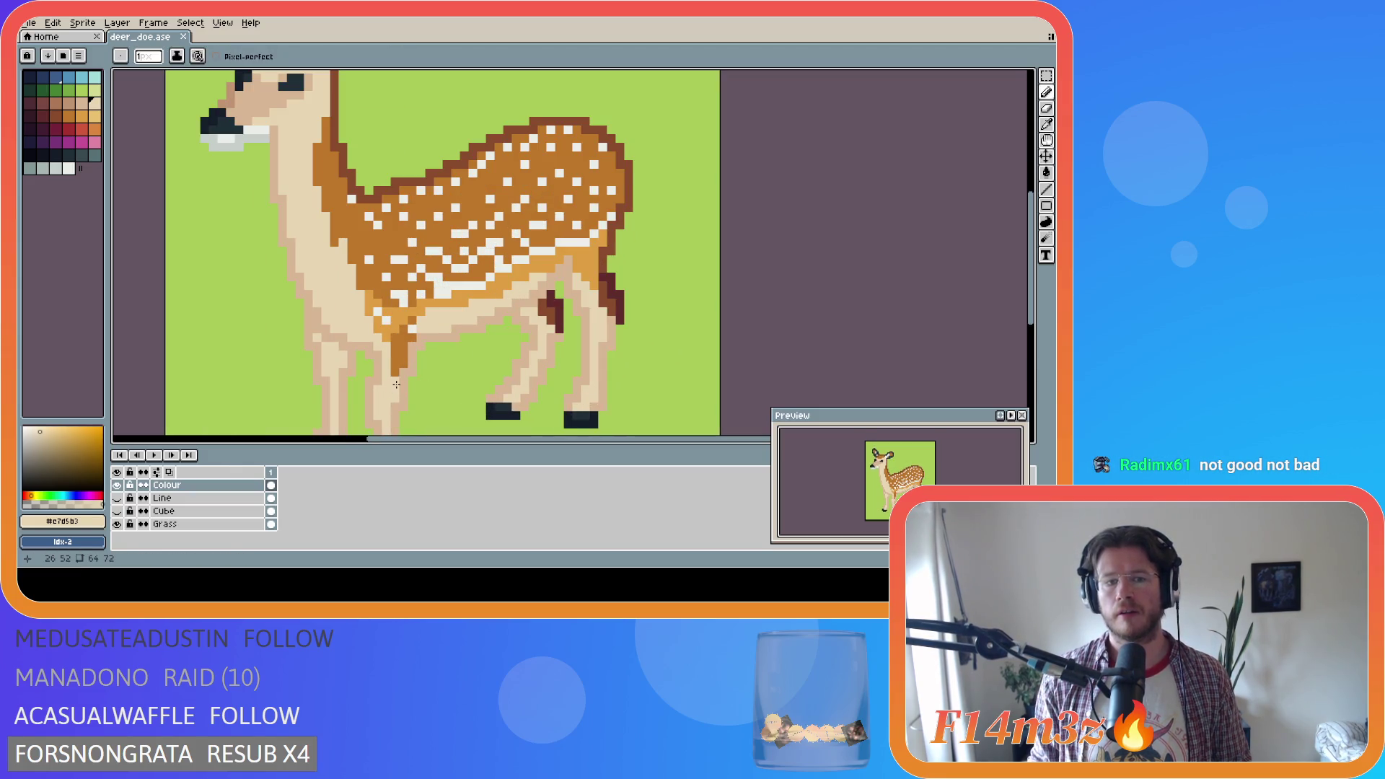
click(381, 389)
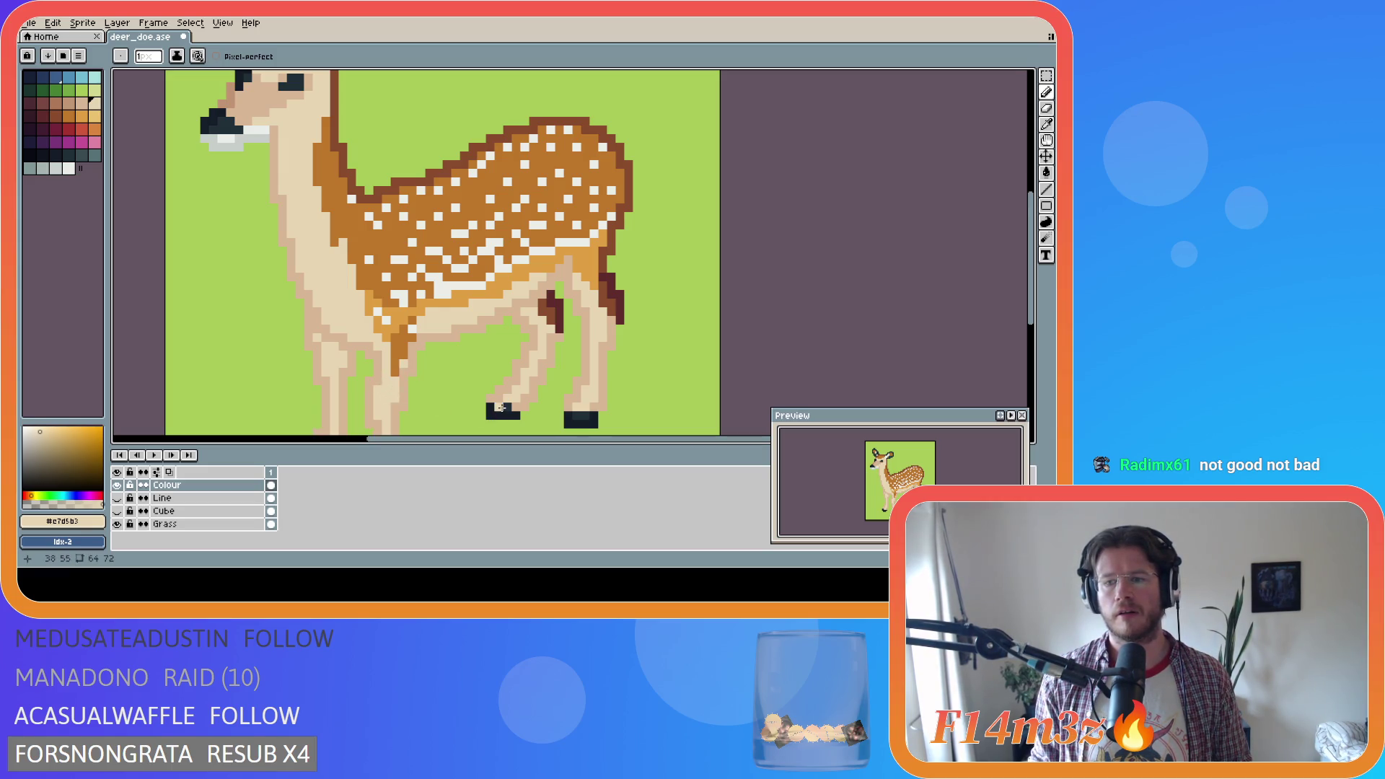
key(ctrl+y)
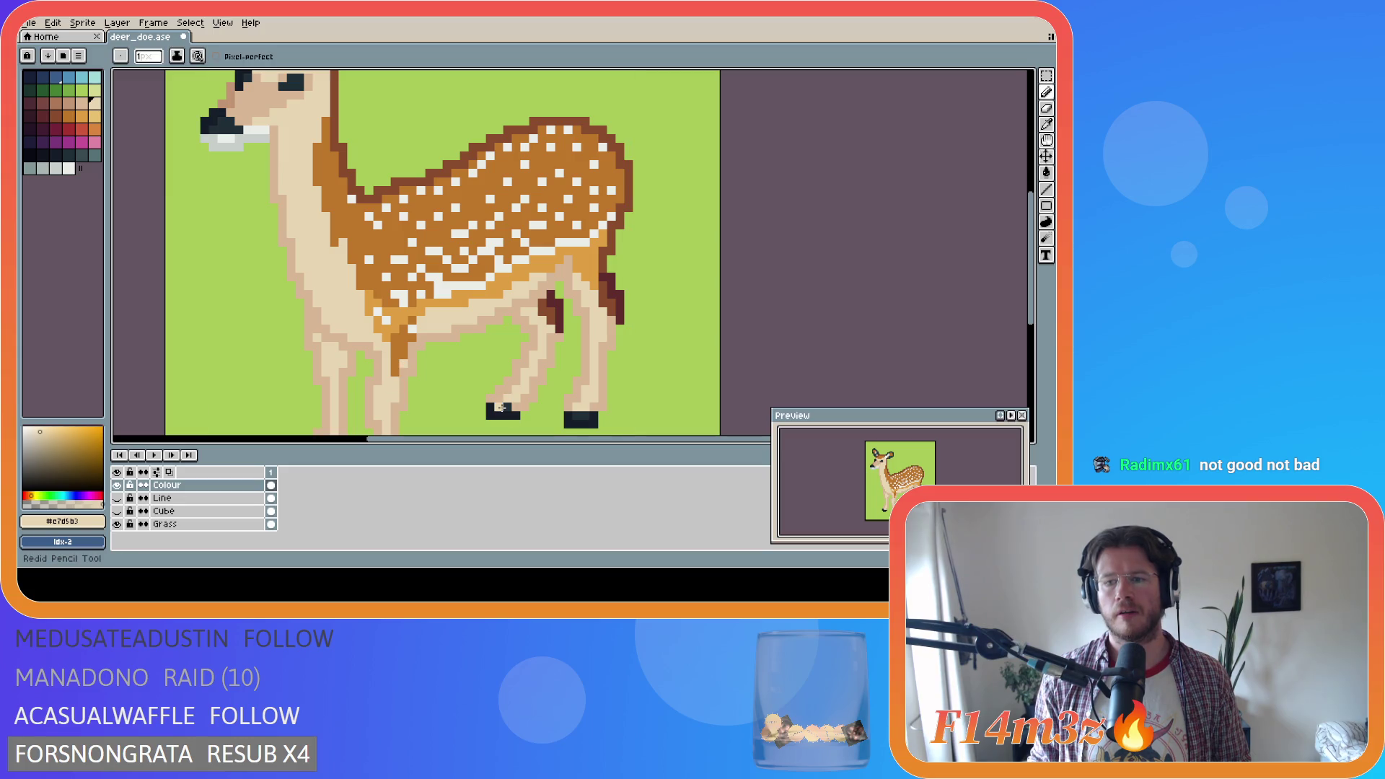
key(ctrl+s)
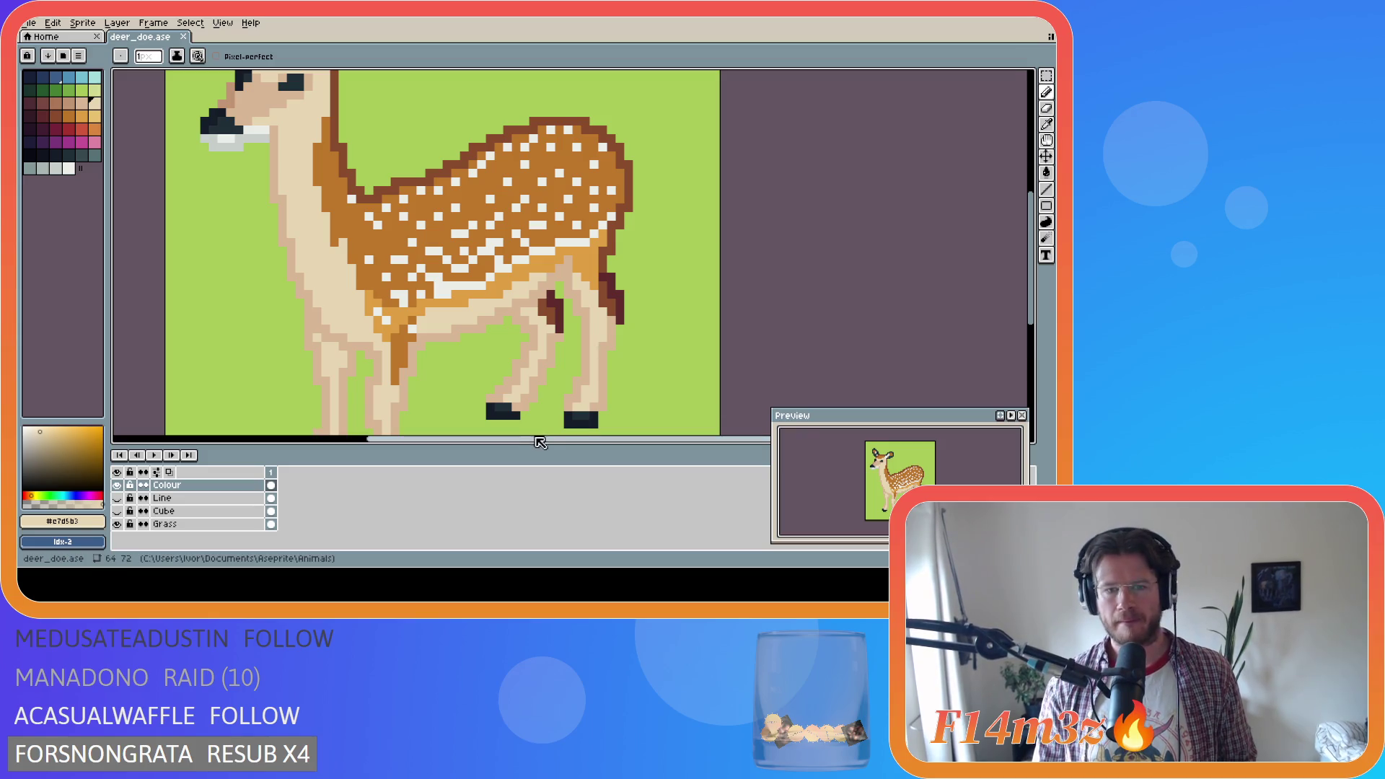
drag(541, 442, 486, 432)
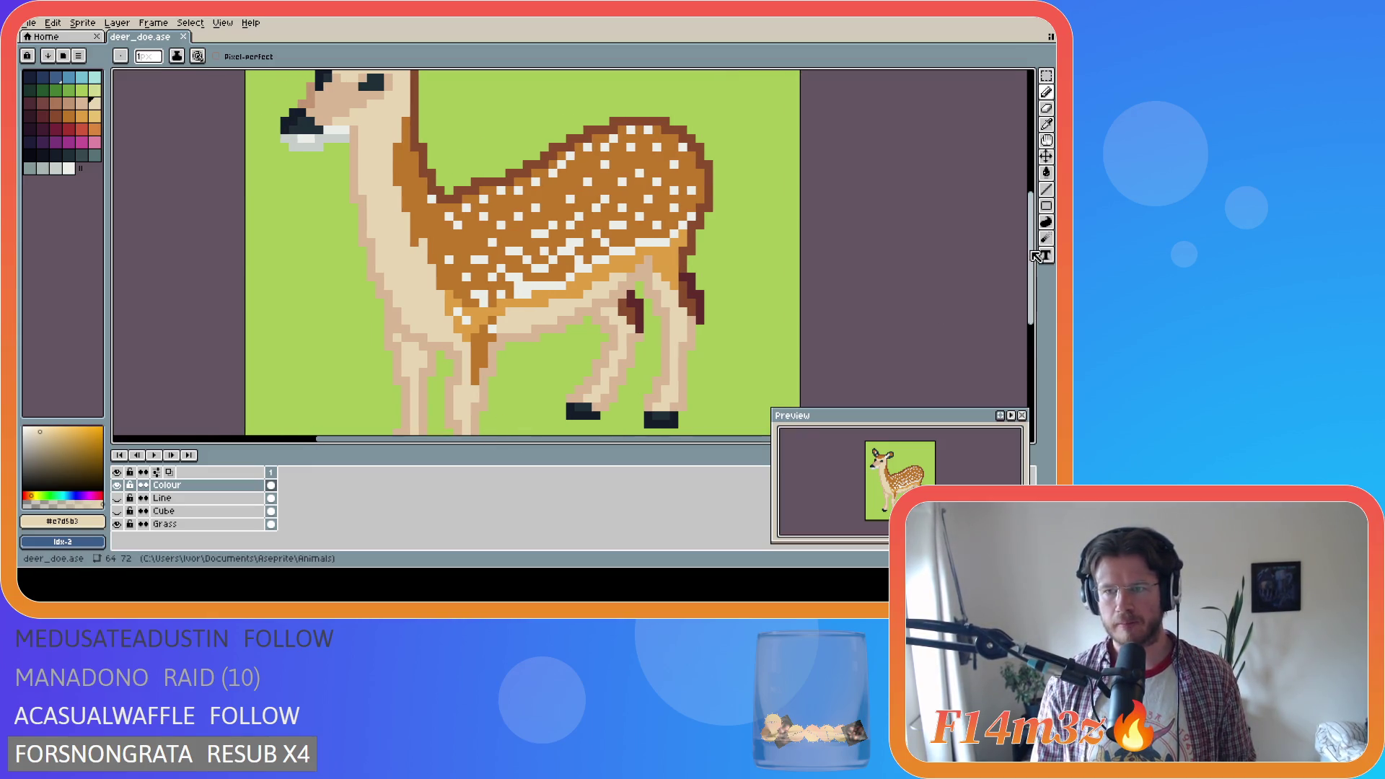
drag(1030, 258, 1029, 294)
key(ctrl)
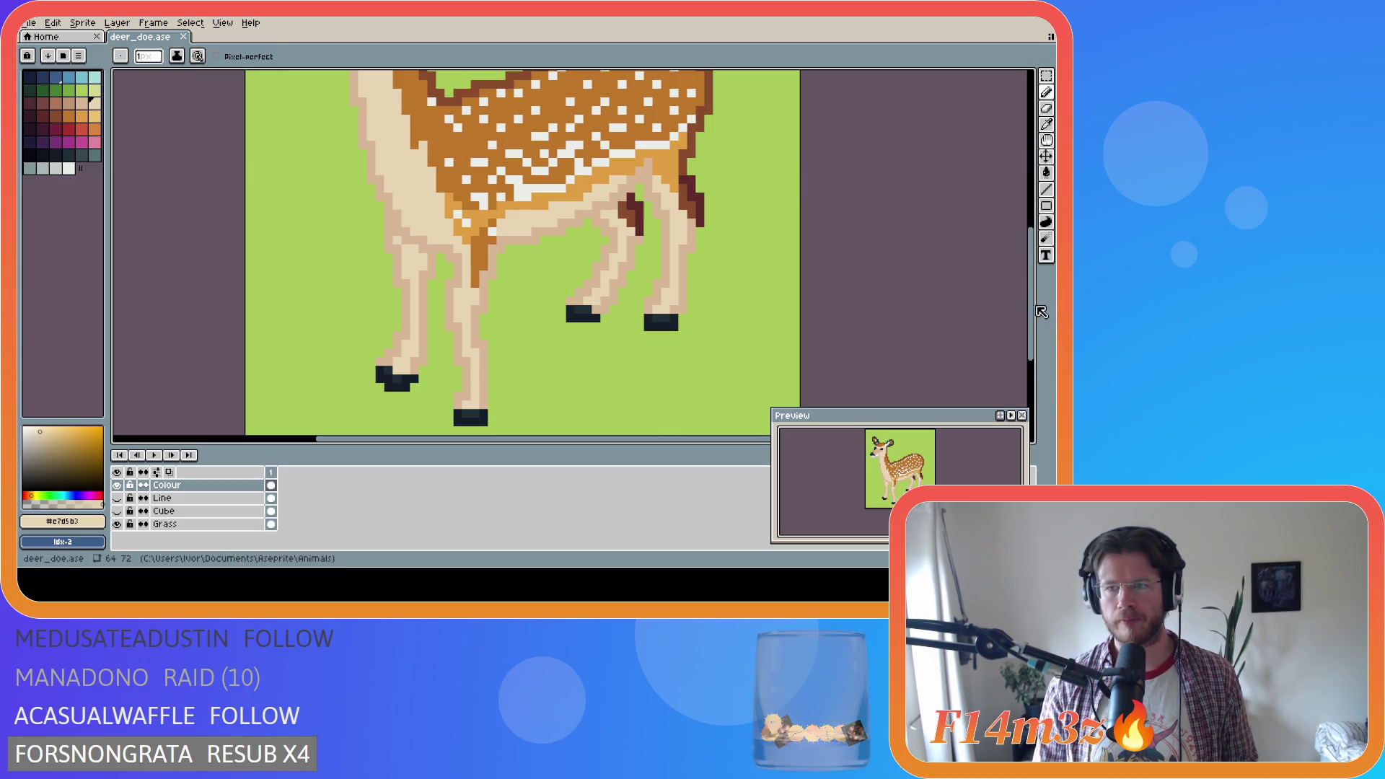
scroll(1039, 303, up, 1)
scroll(1039, 303, up, 8)
key(ctrl+s)
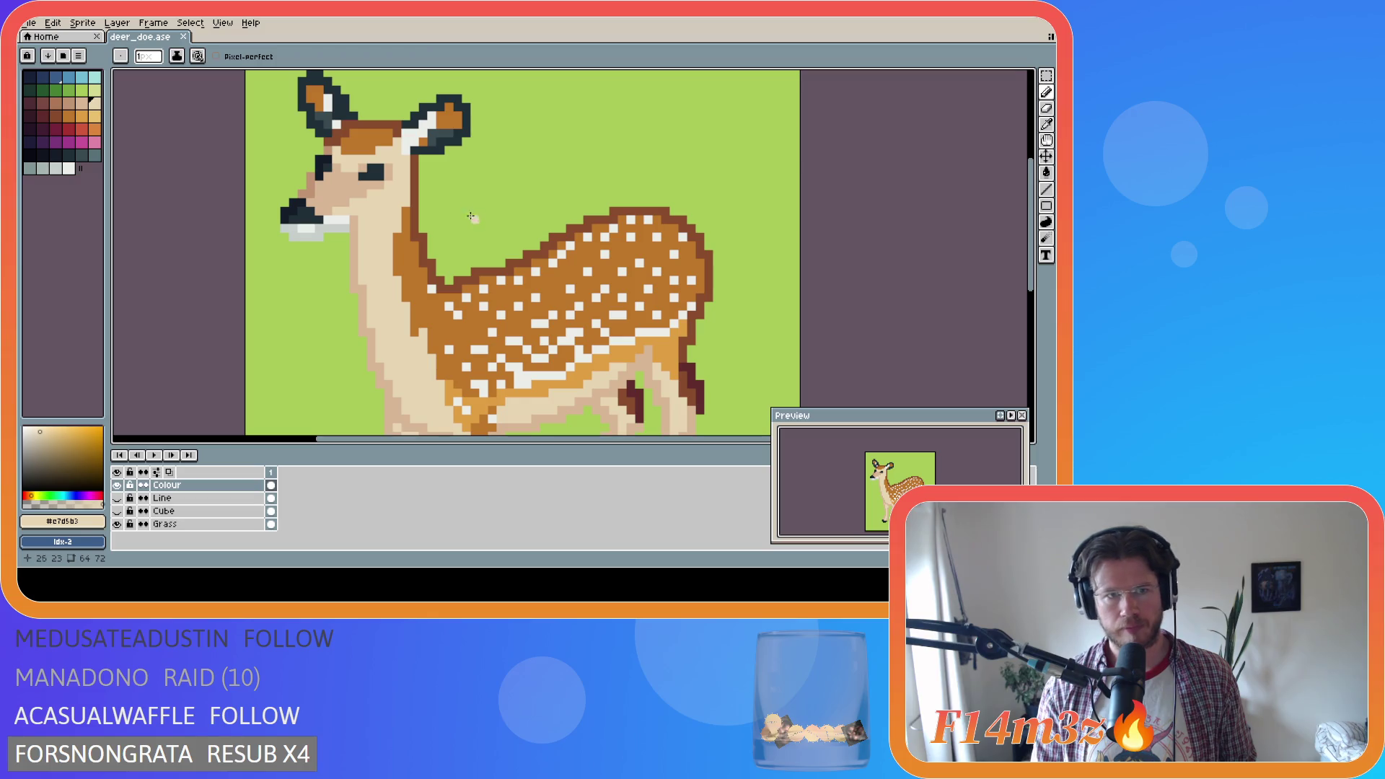
Undo the stray pixel near the ear and save deer_doe.ase
key(alt)
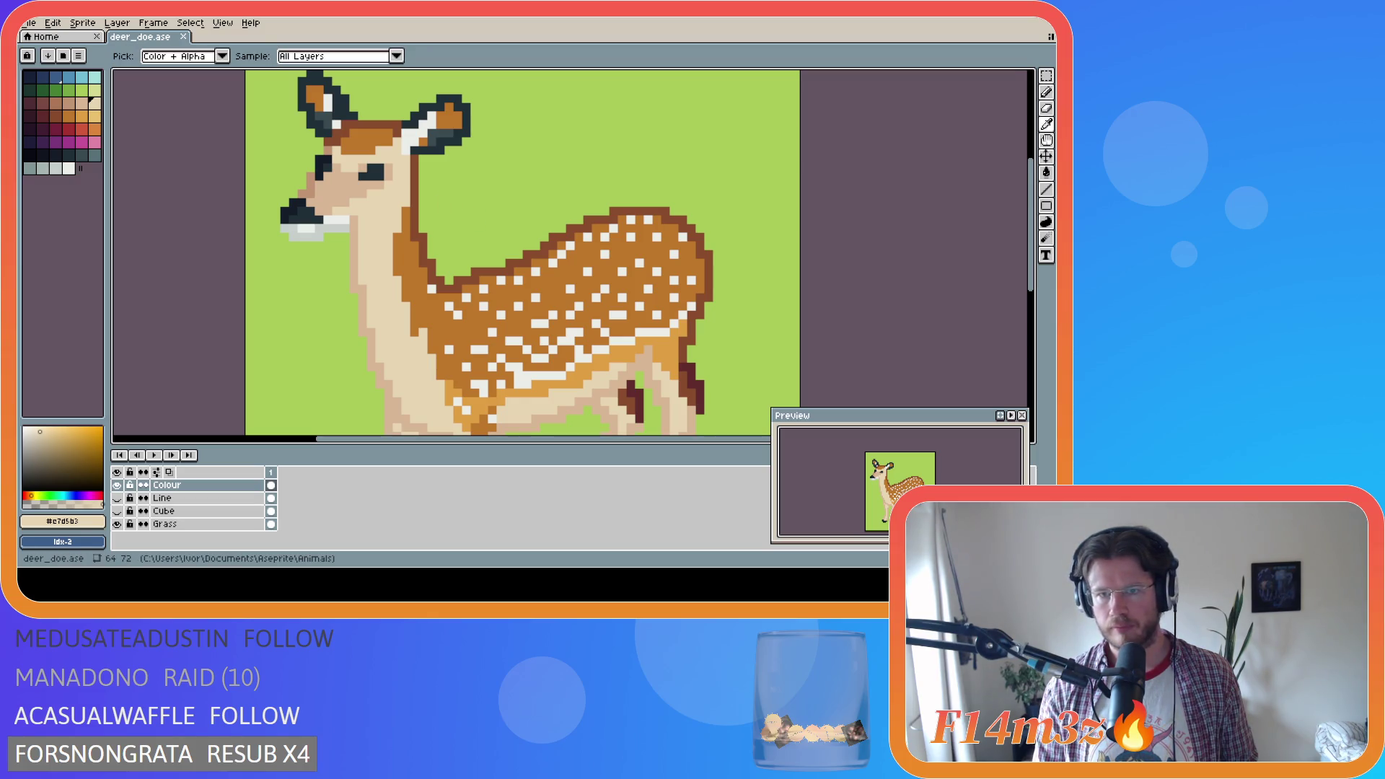
click(334, 140)
alt+click(334, 139)
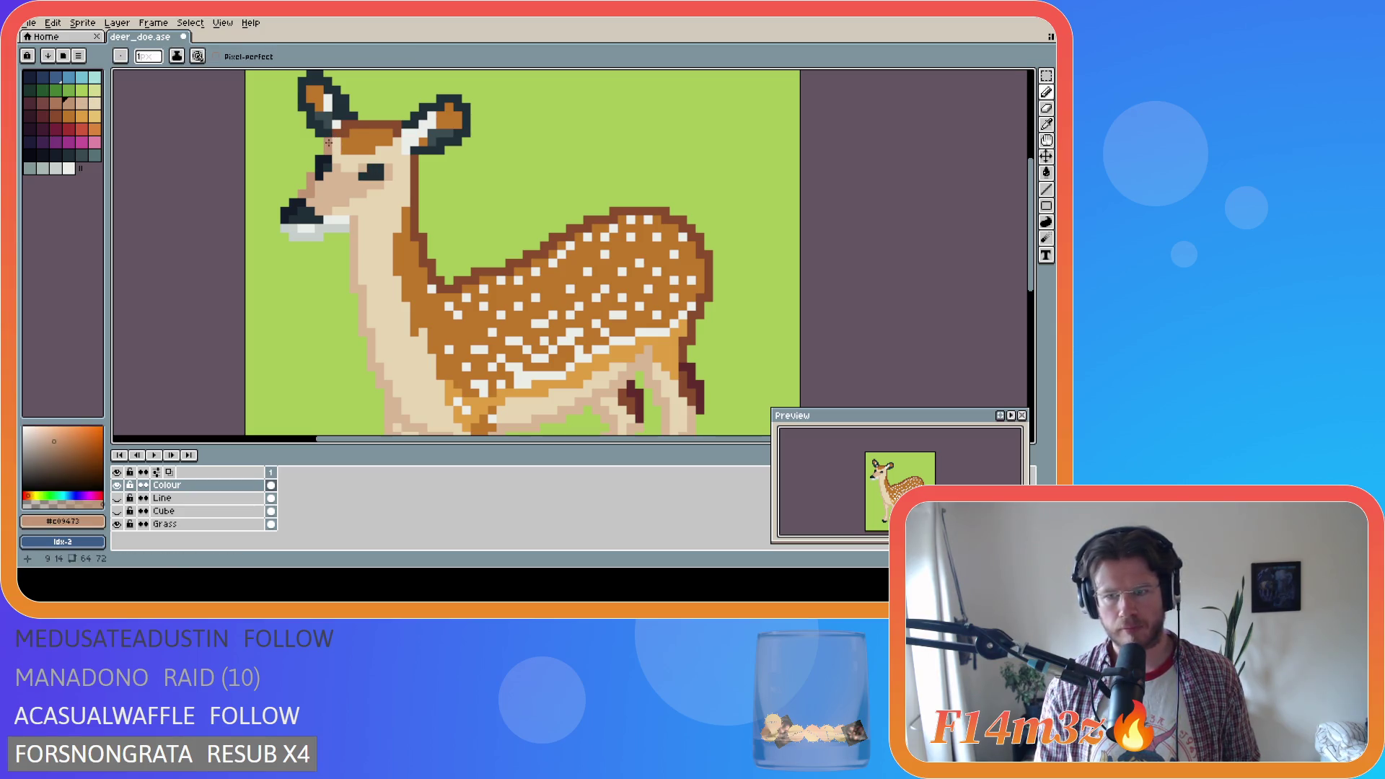
key(ctrl)
alt+click(363, 168)
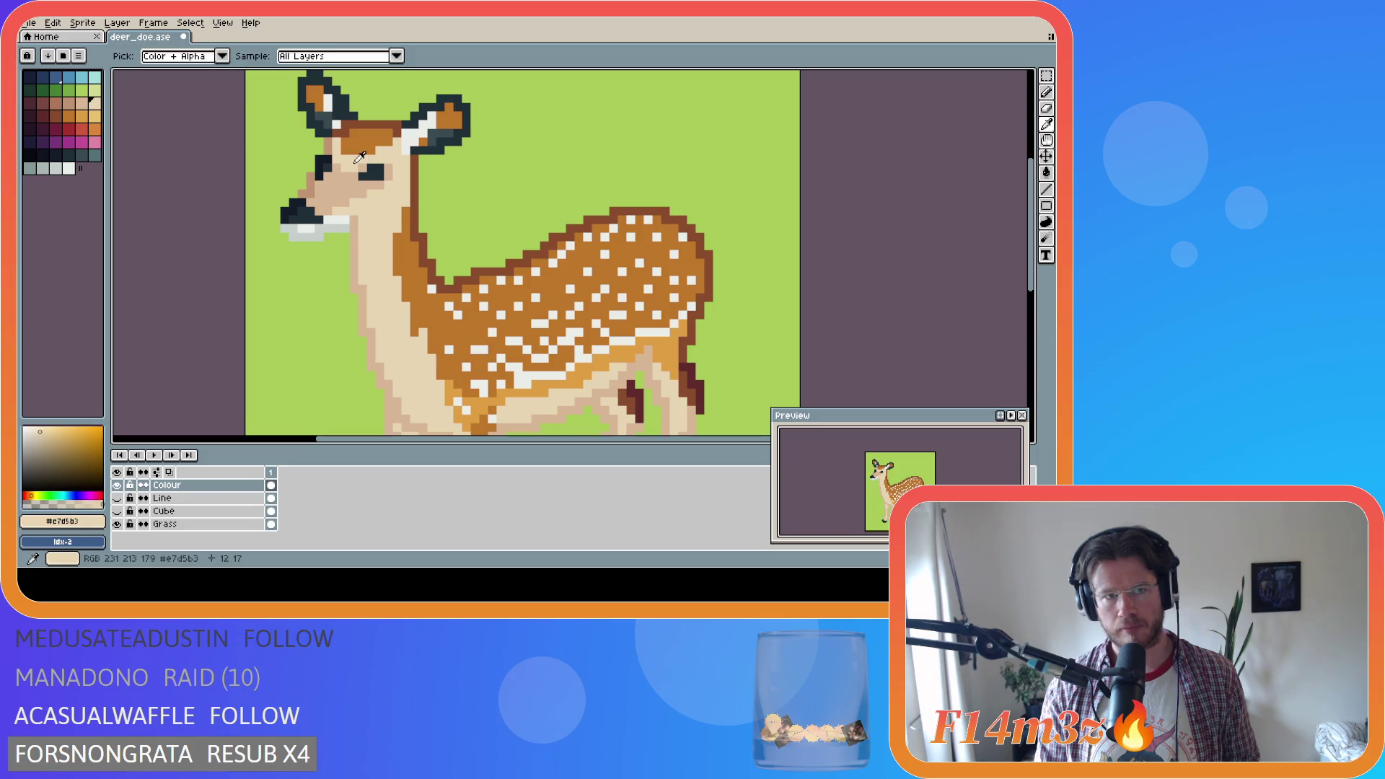
key(ctrl+z)
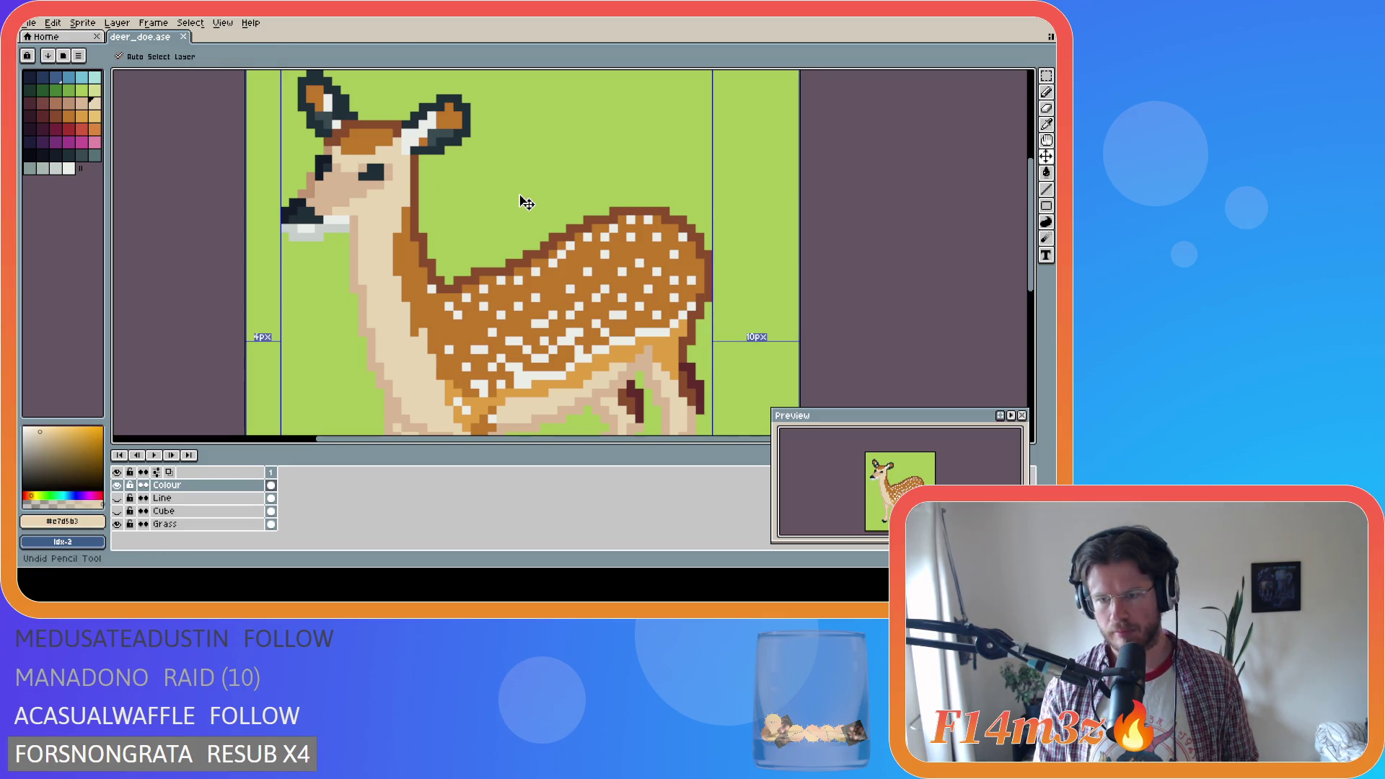
key(ctrl+s)
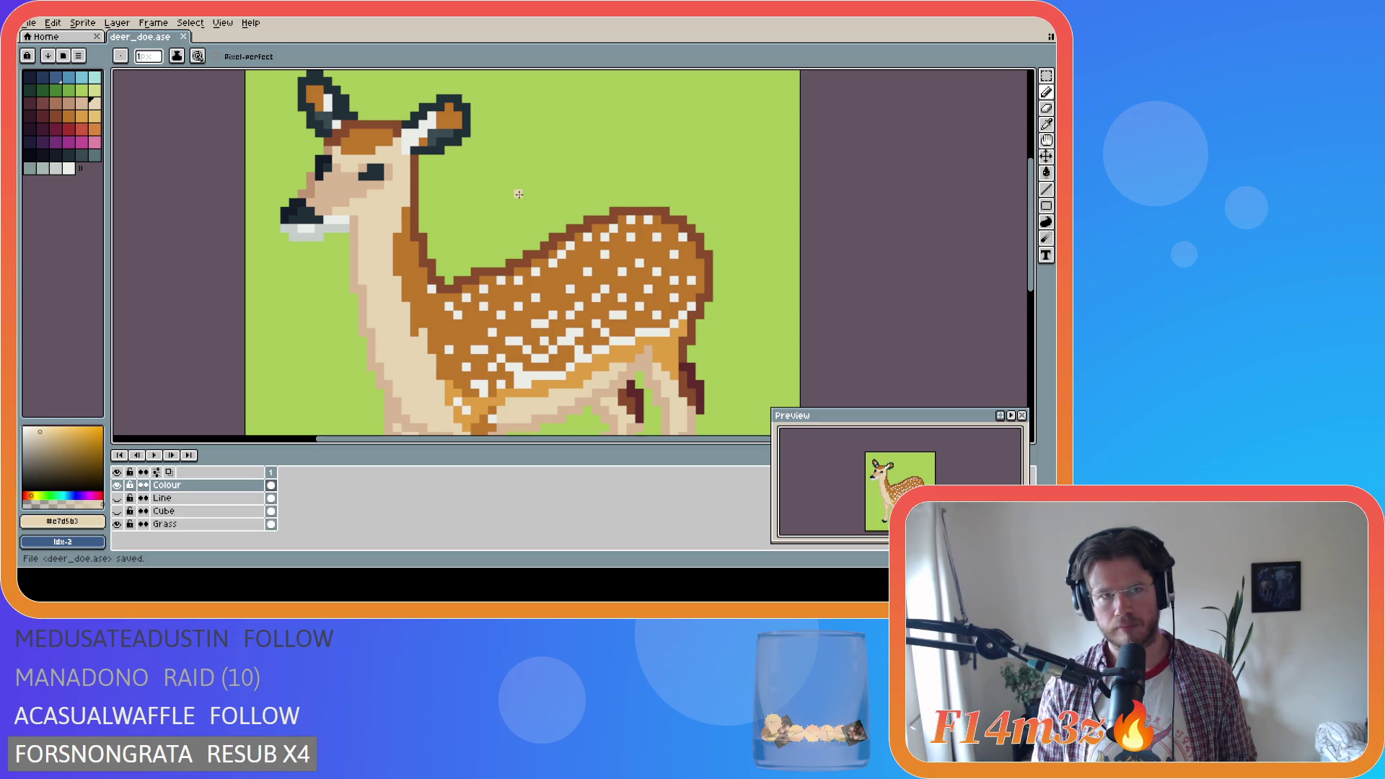
Pick the ear's orange #bf7728 as the active colour, save, and zoom out
alt+click(448, 117)
key(ctrl+s)
scroll(827, 225, down, 3)
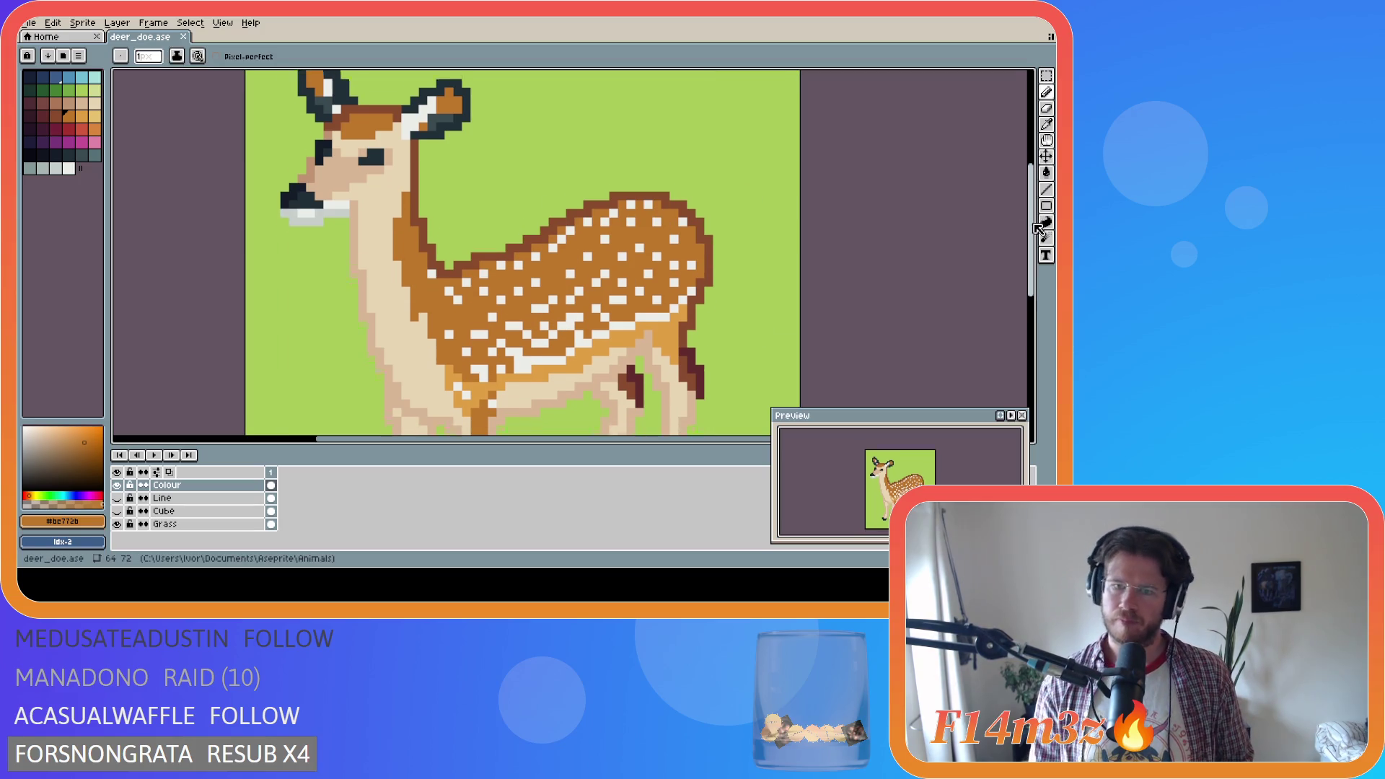
scroll(827, 225, down, 5)
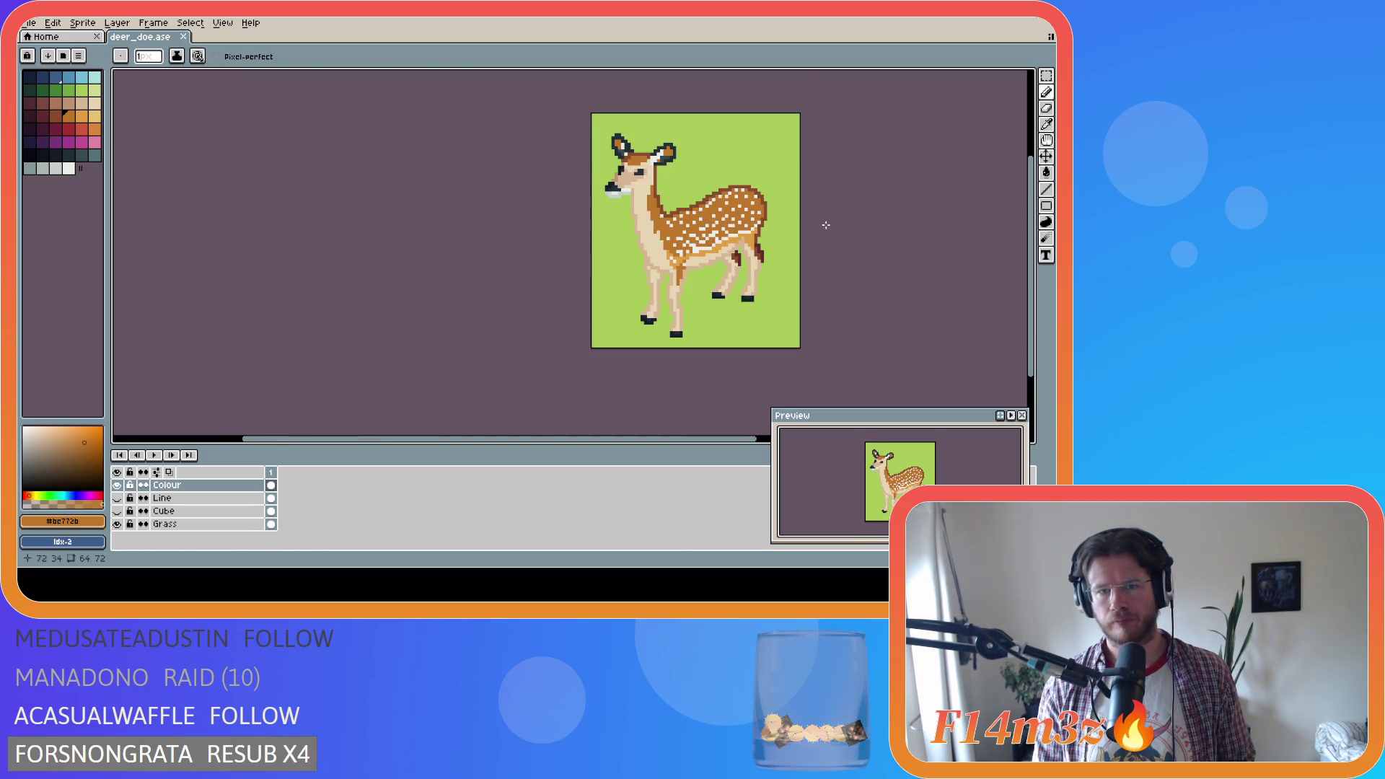
mouse_move(517, 438)
mouse_down()
mouse_move(693, 438)
mouse_move(625, 437)
mouse_up()
key(v)
key(b)
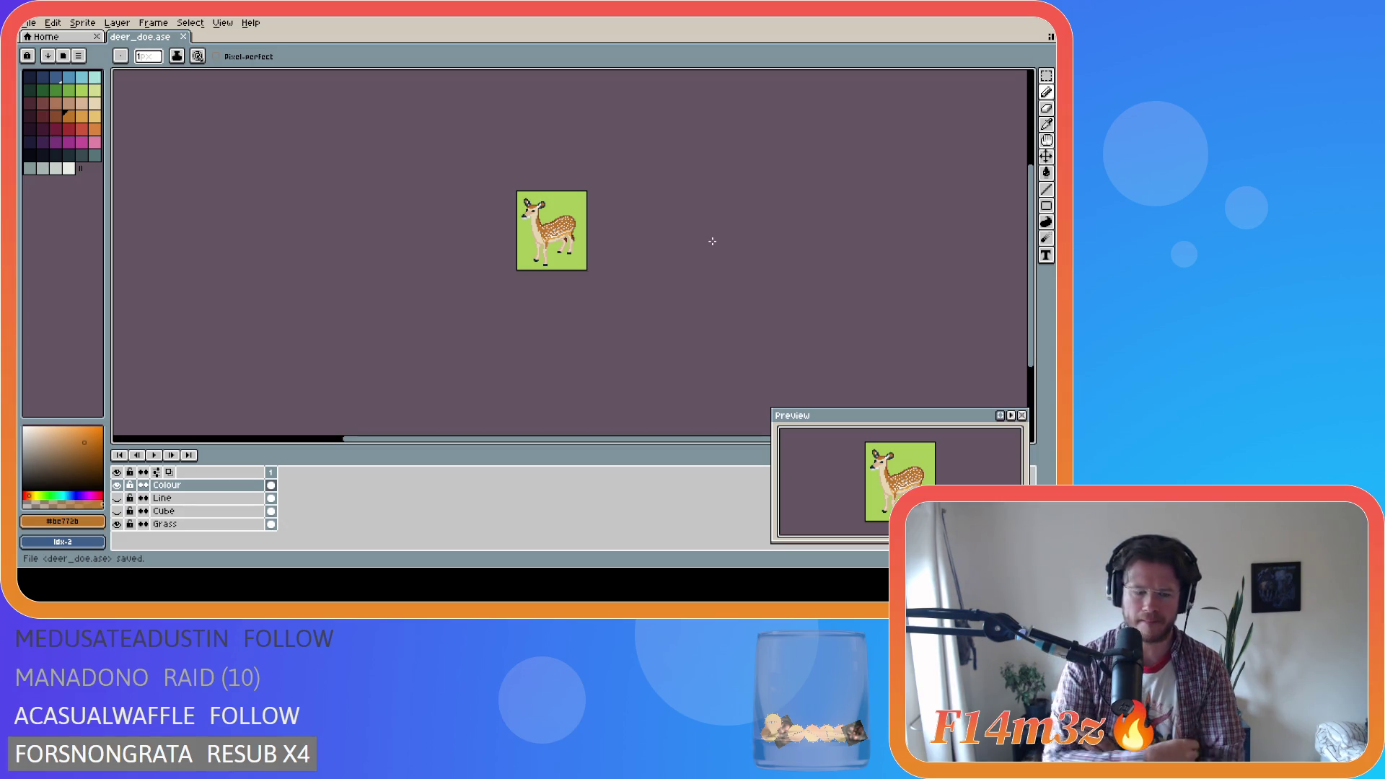
key(i)
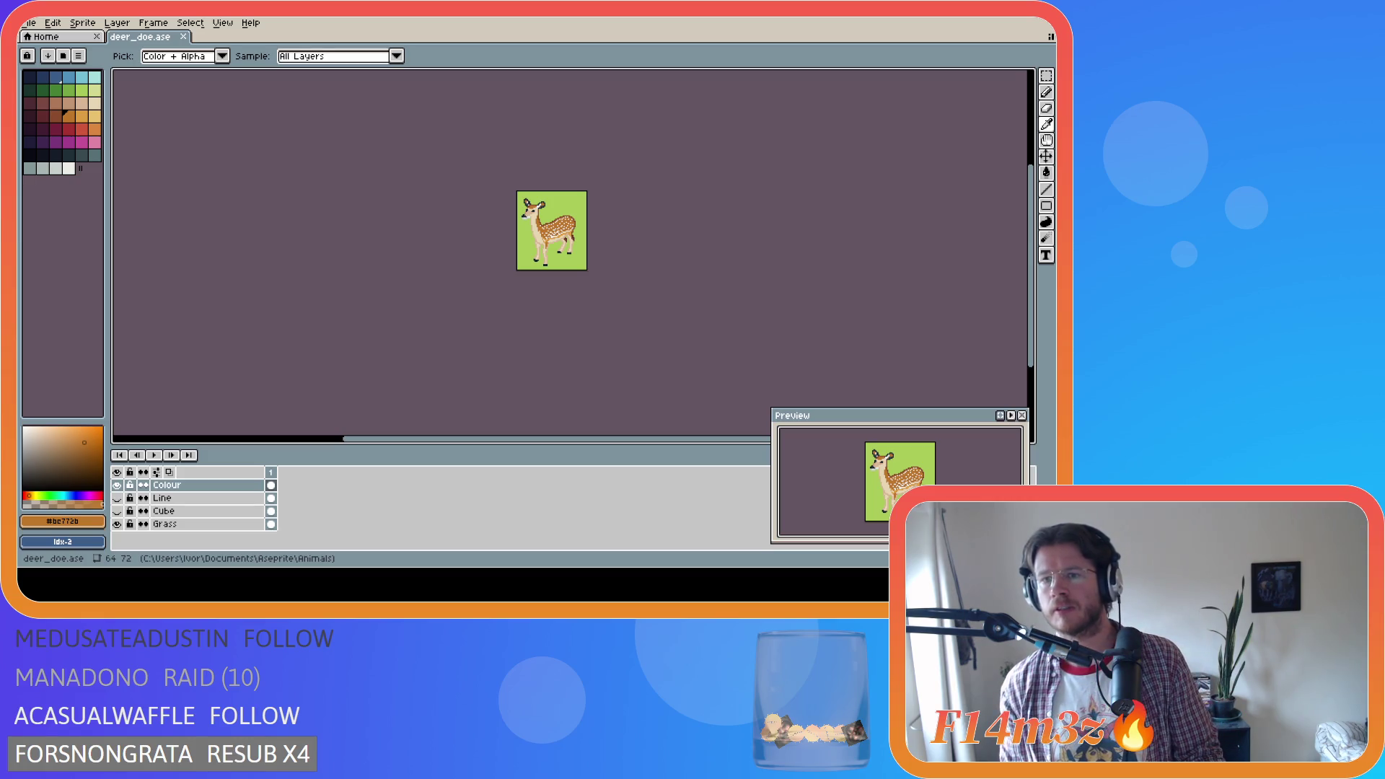
key(b)
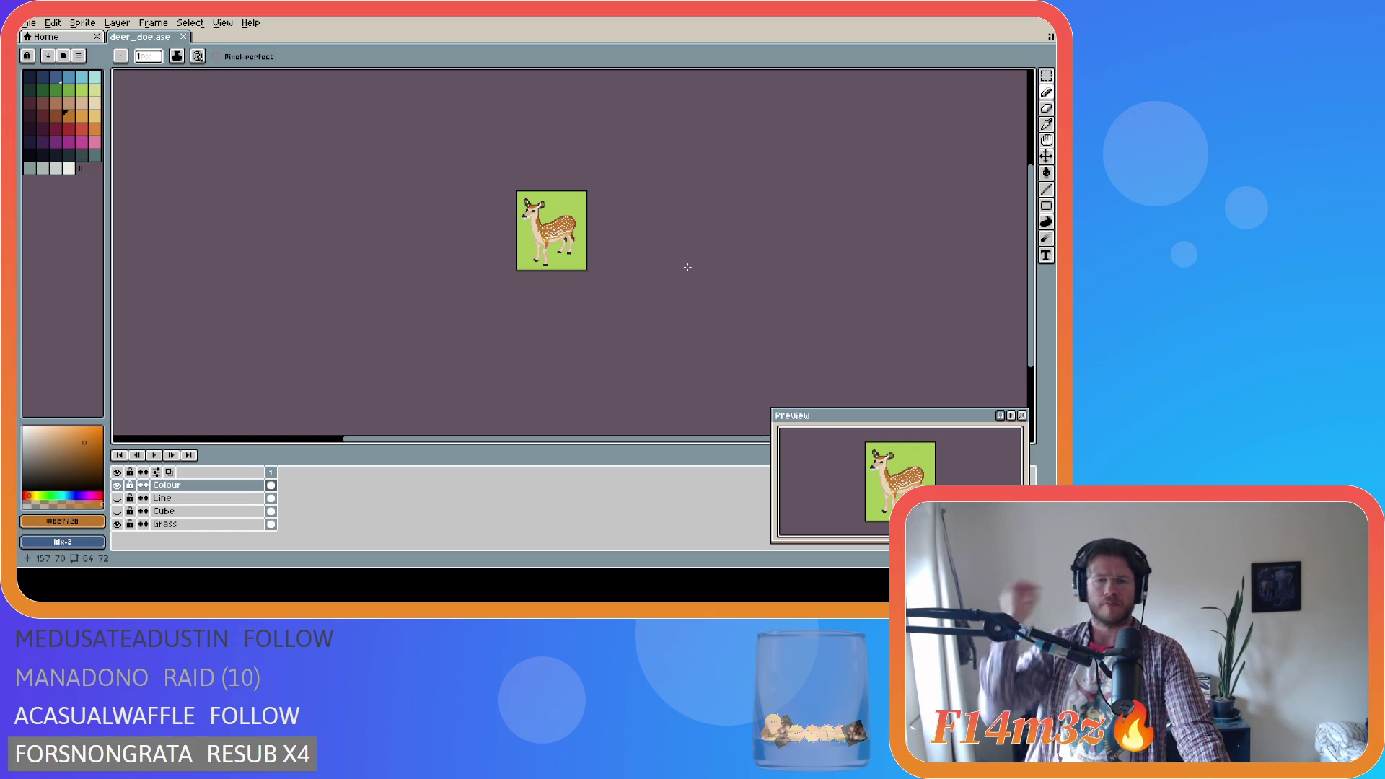
scroll(511, 241, up, 1)
Zoom into the legs and undo the trial erase on the deer's left front hoof
scroll(566, 303, up, 4)
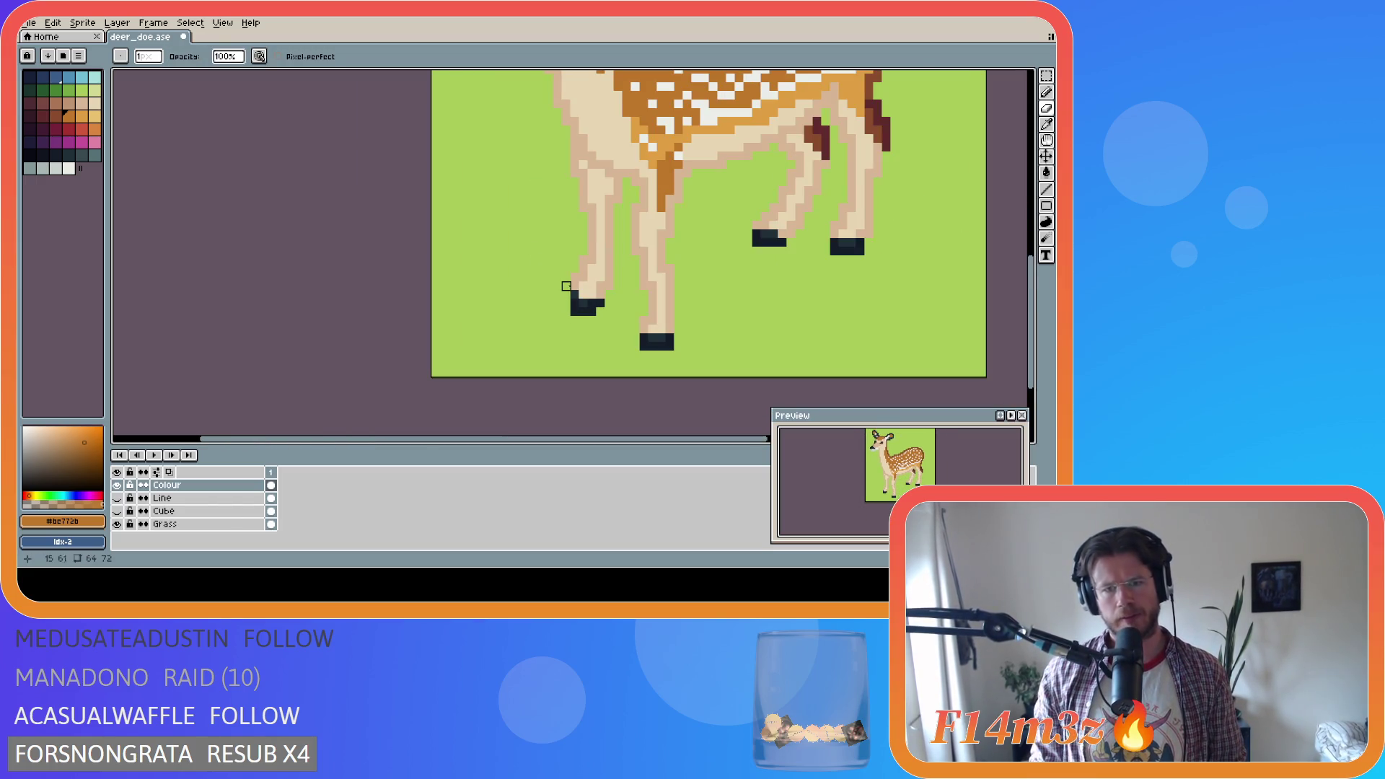
scroll(599, 335, down, 2)
scroll(603, 336, down, 1)
scroll(602, 337, up, 2)
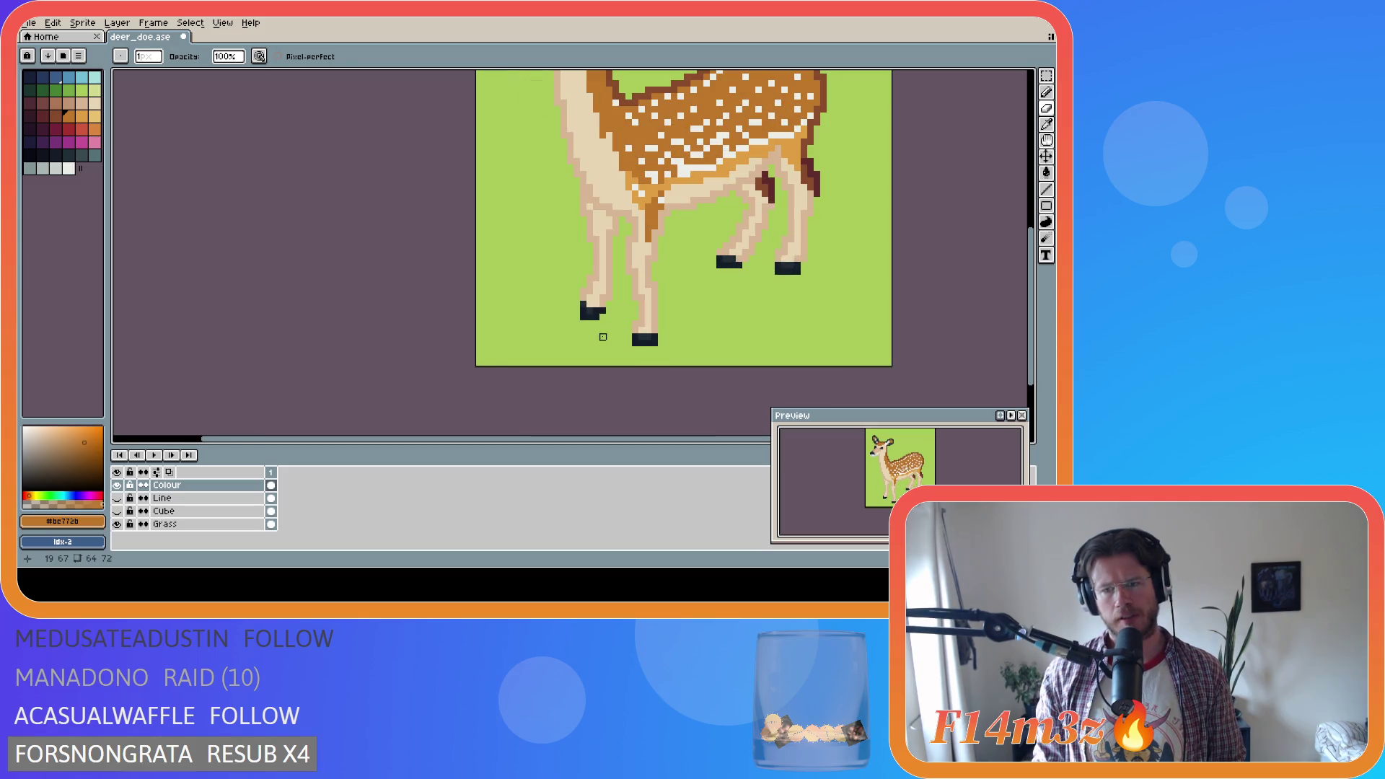
key(ctrl+z)
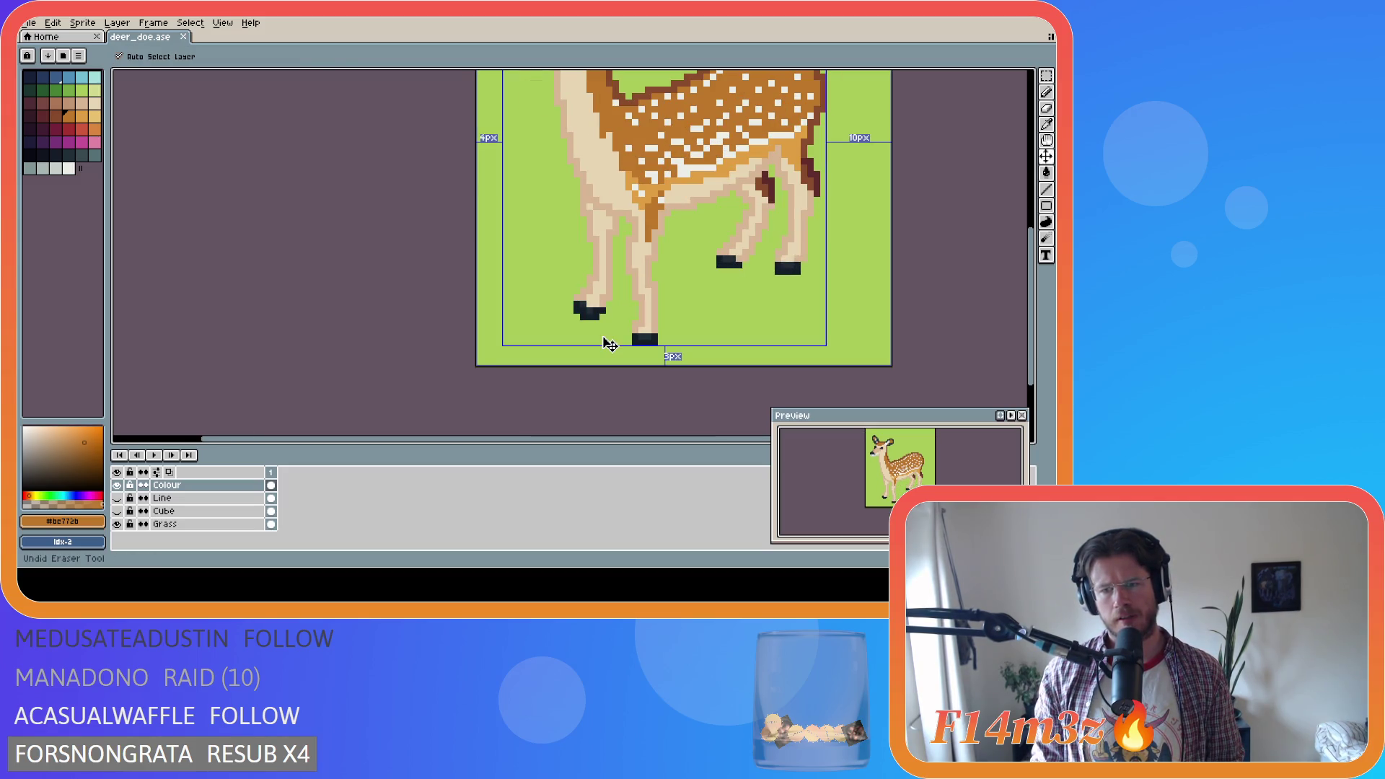
key(alt)
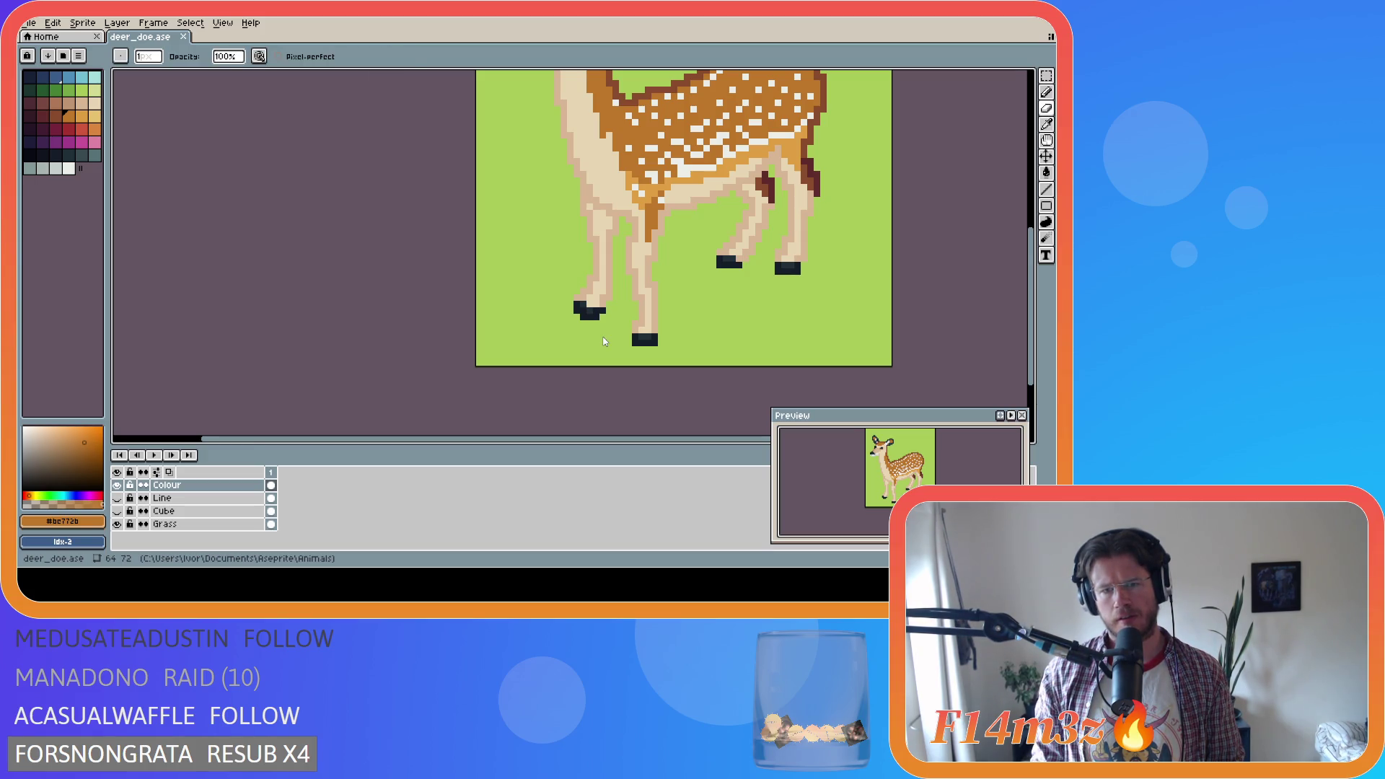
key(b)
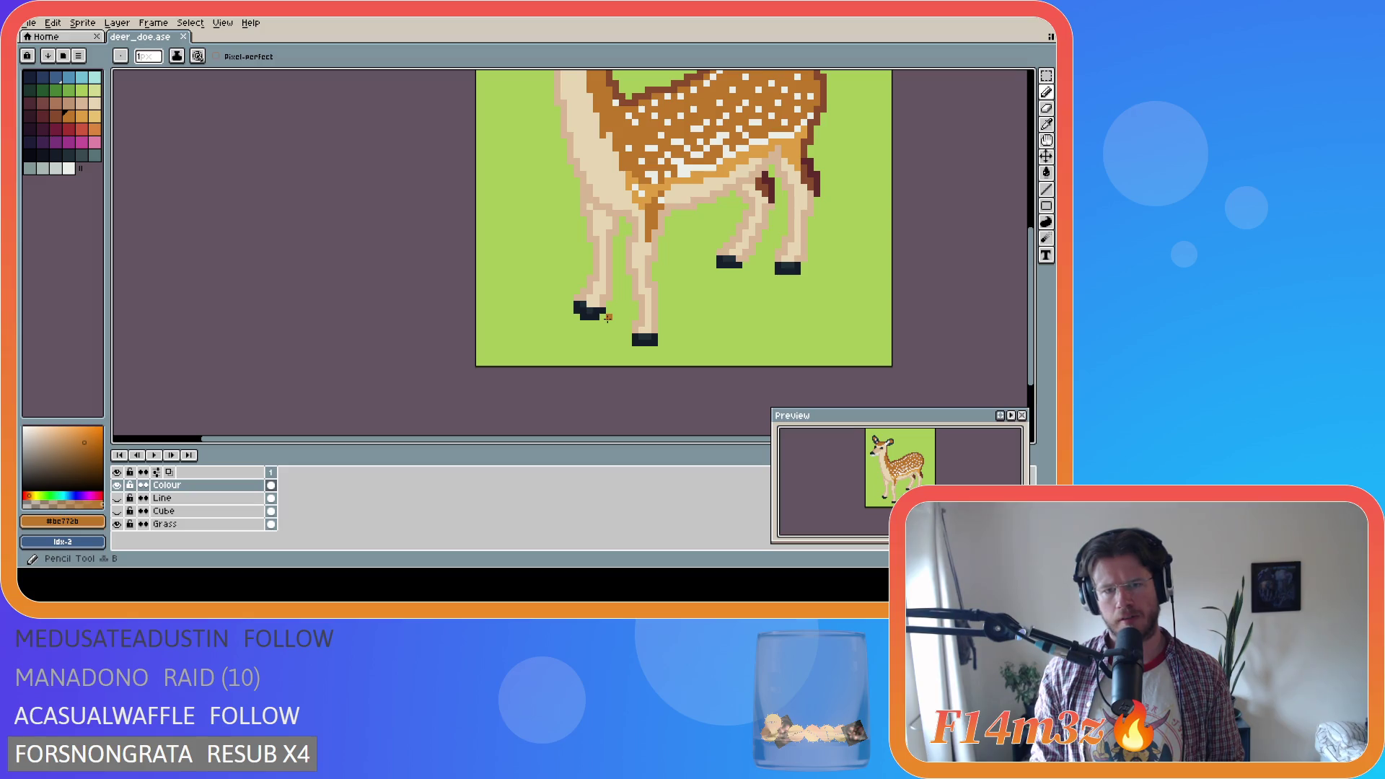
Marquee-select two stray pixels on the front hoof and delete them
key(m)
drag(601, 313, 602, 304)
click(328, 399)
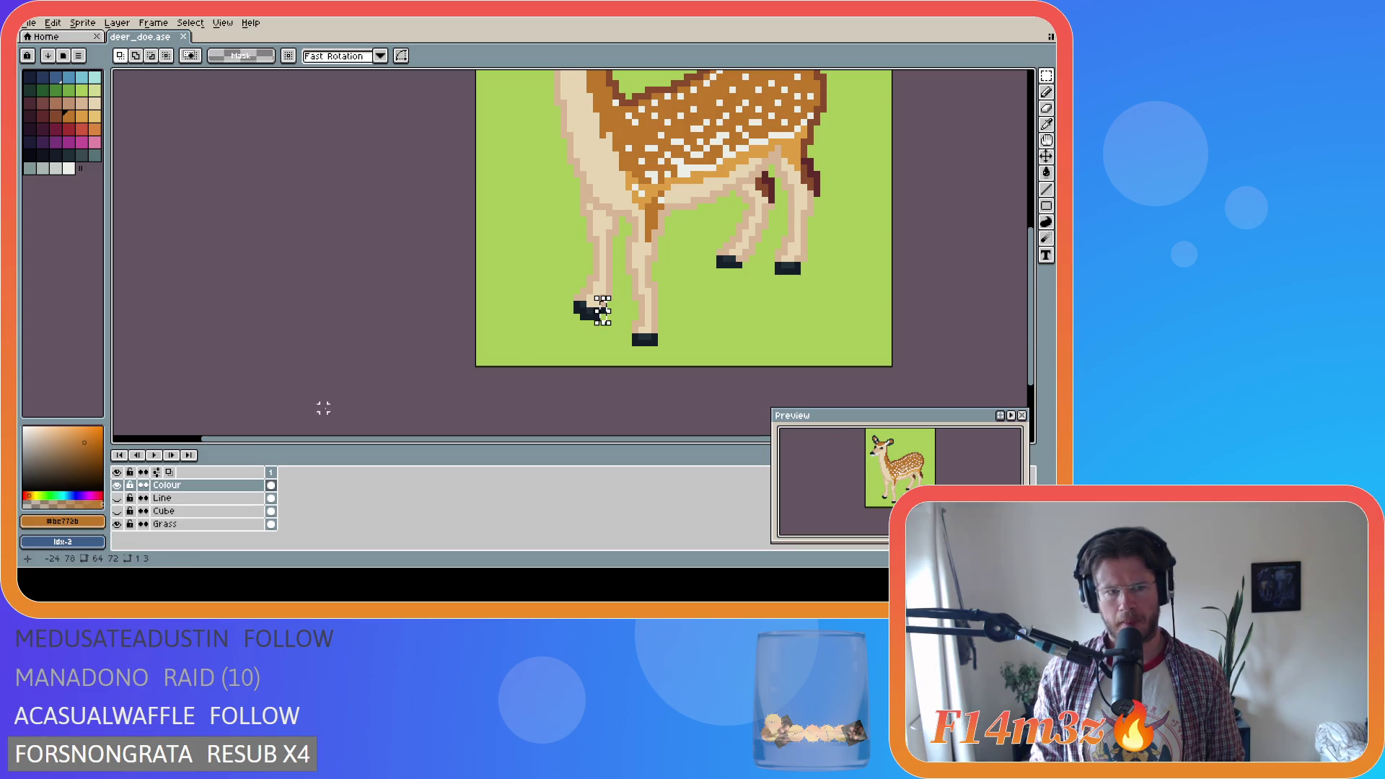
drag(610, 317, 592, 293)
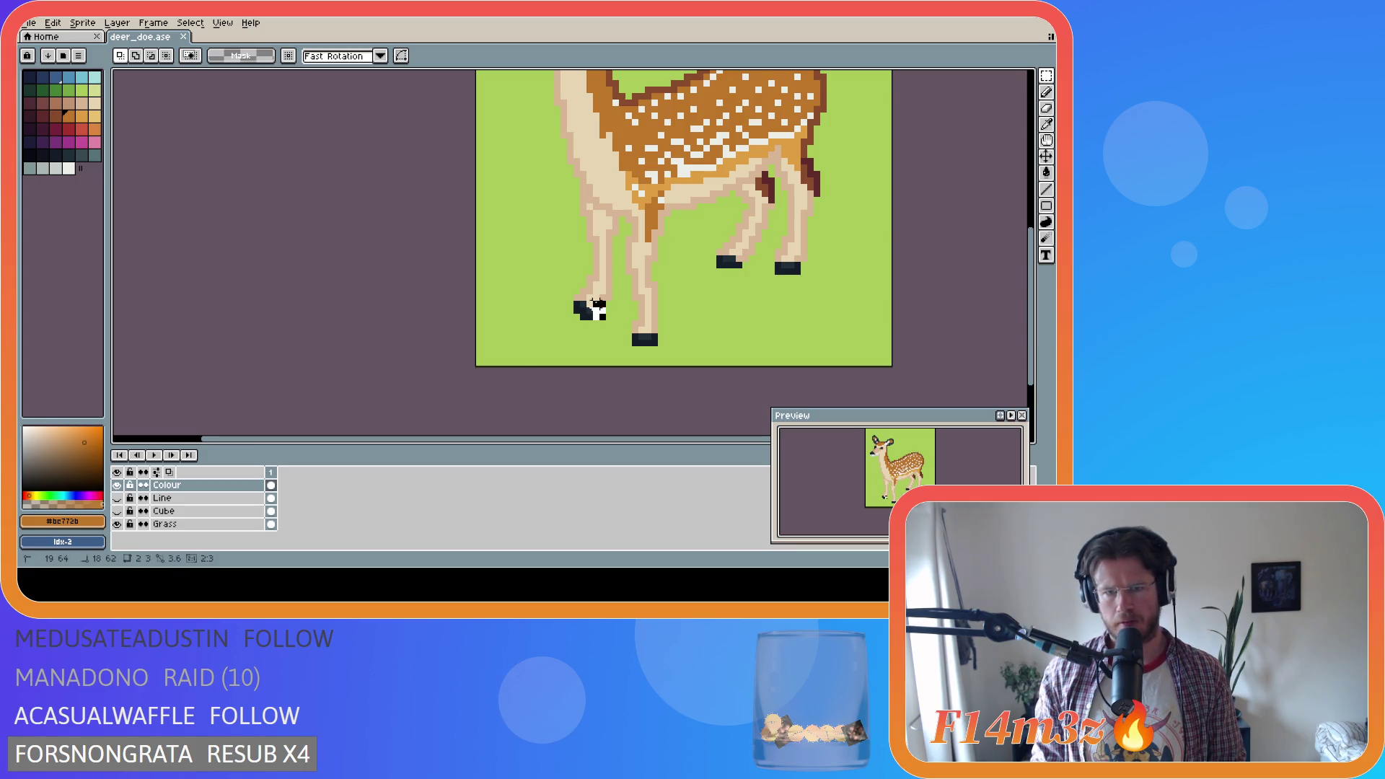
scroll(607, 330, up, 1)
scroll(607, 330, up, 1)
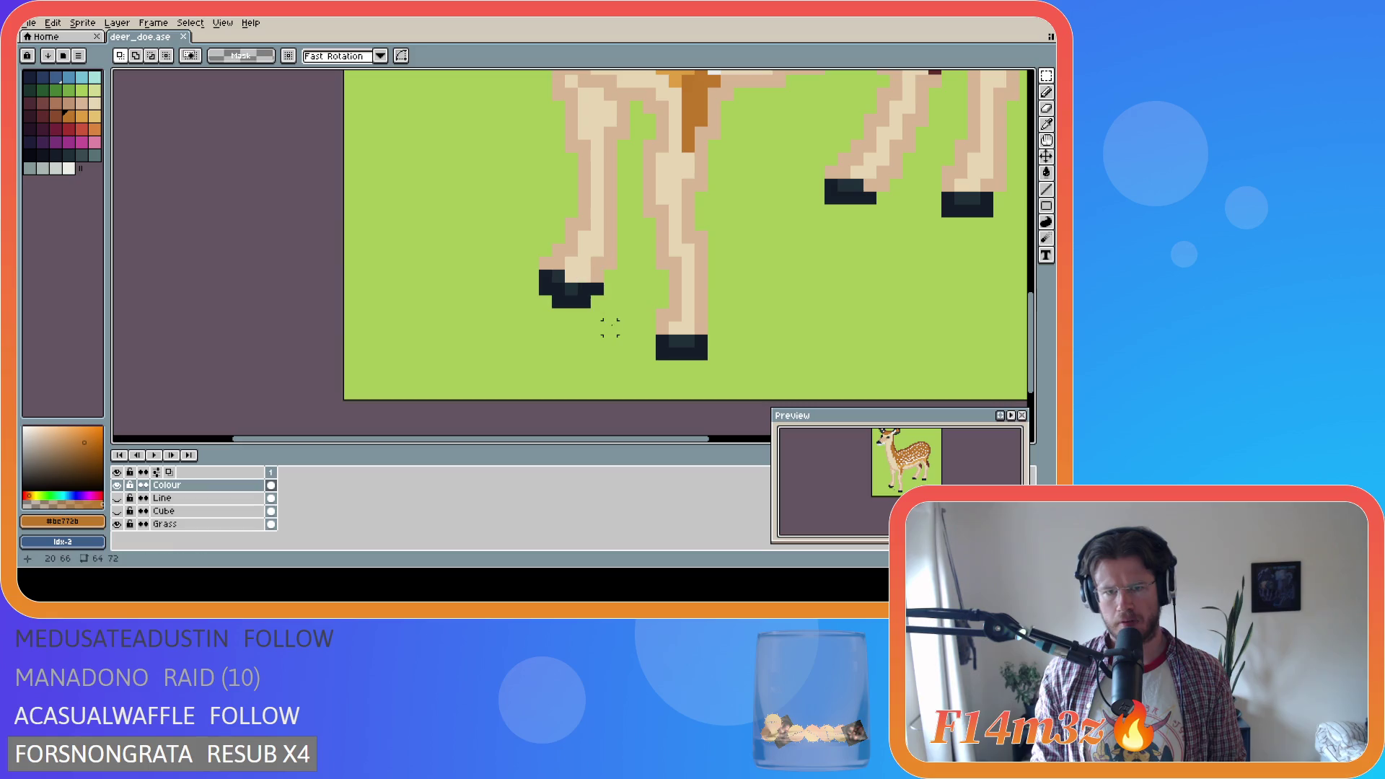
drag(595, 300, 581, 286)
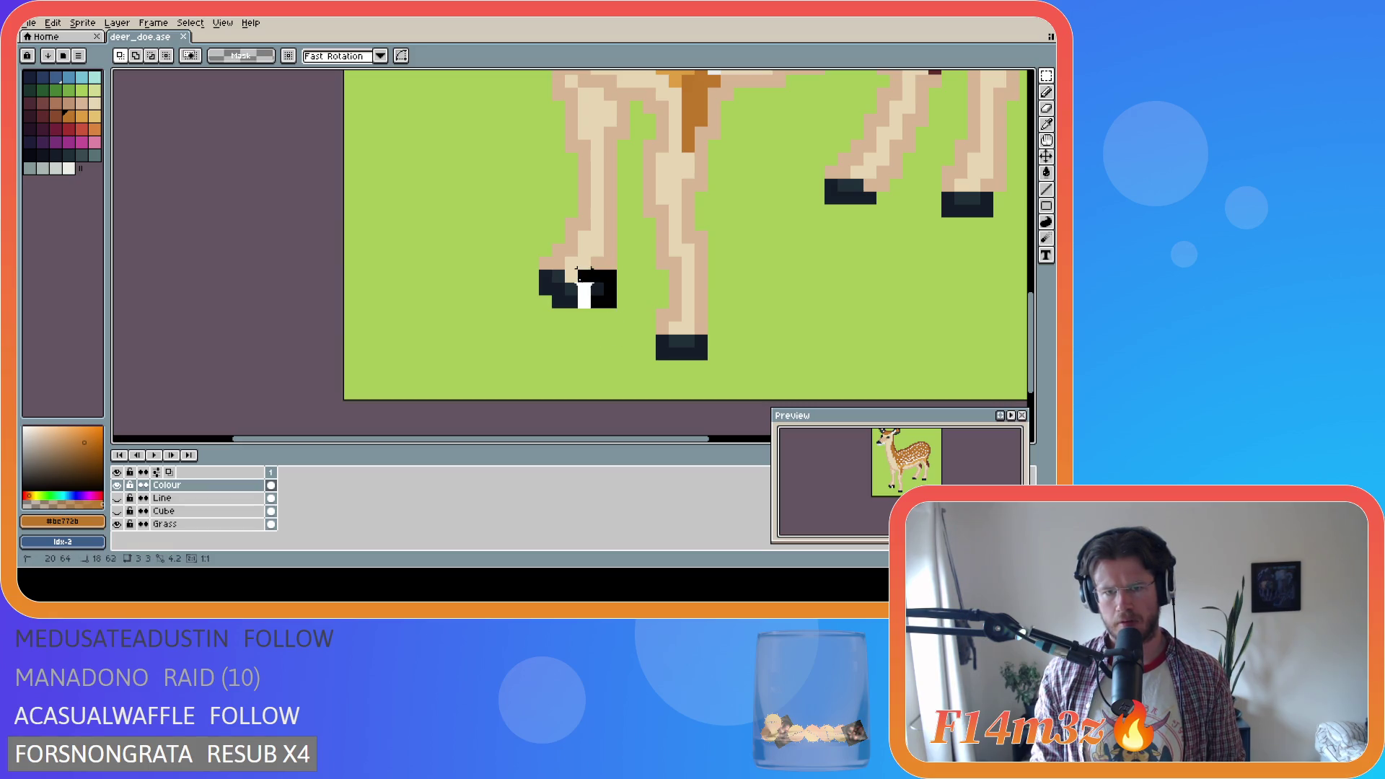
key(Delete)
key(ctrl+d)
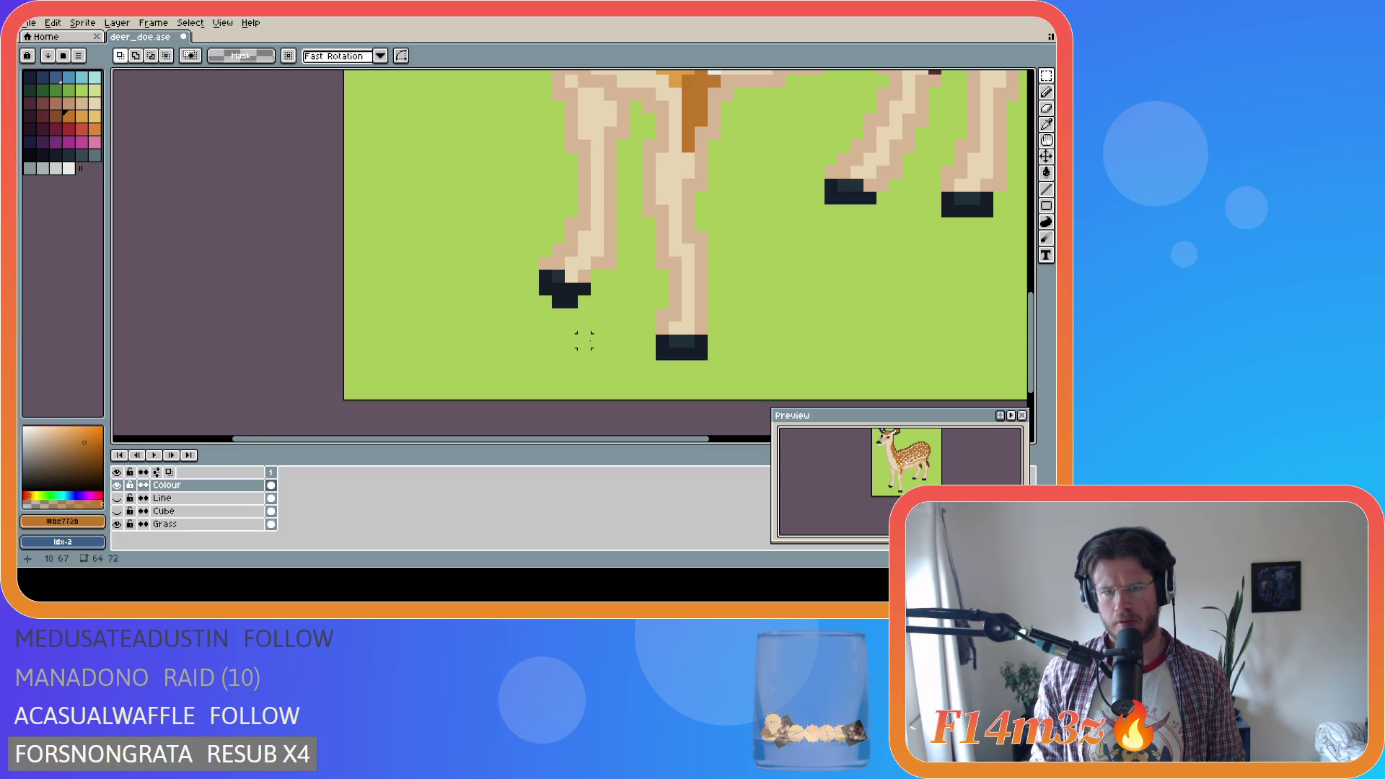
Try filling the hoof's lower-right corner with the dark hoof colour, then undo it
key(b)
alt+click(566, 284)
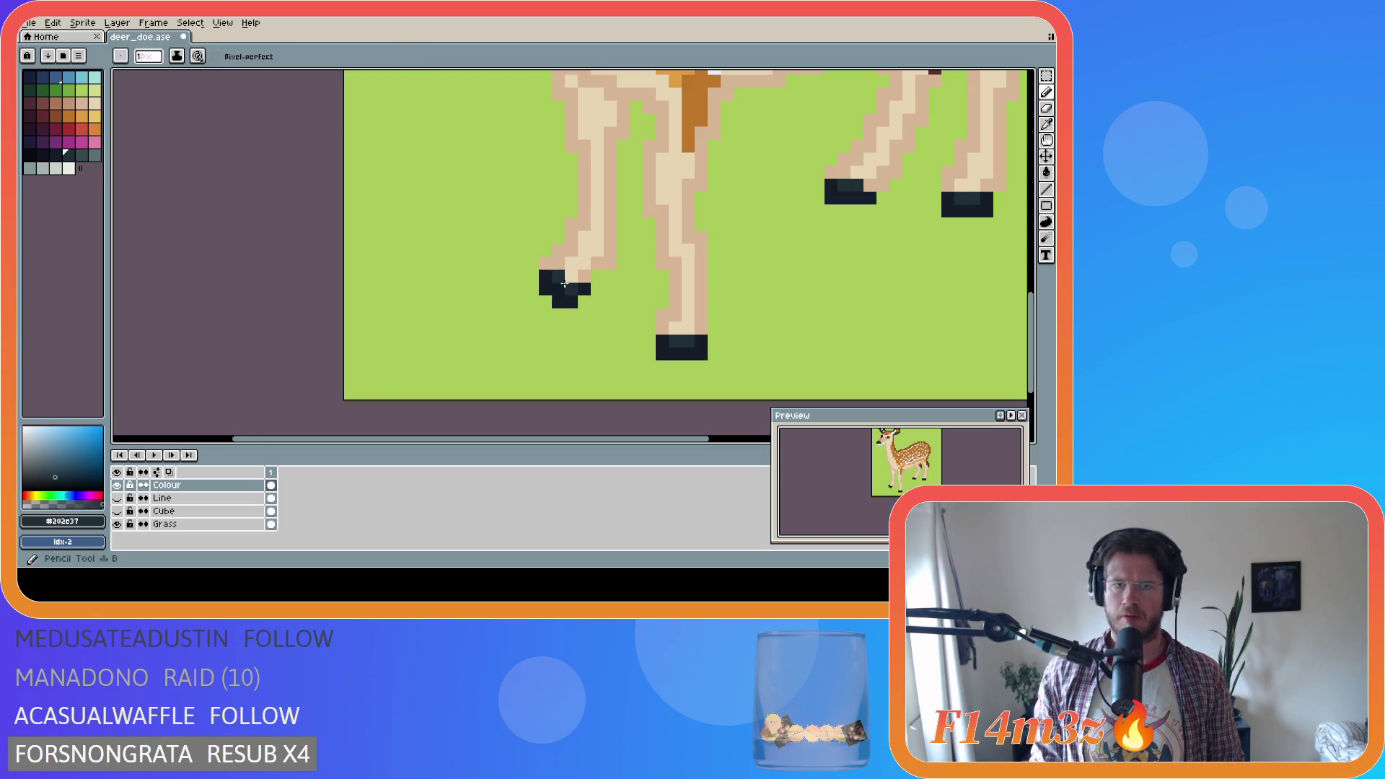
click(583, 302)
alt+click(546, 277)
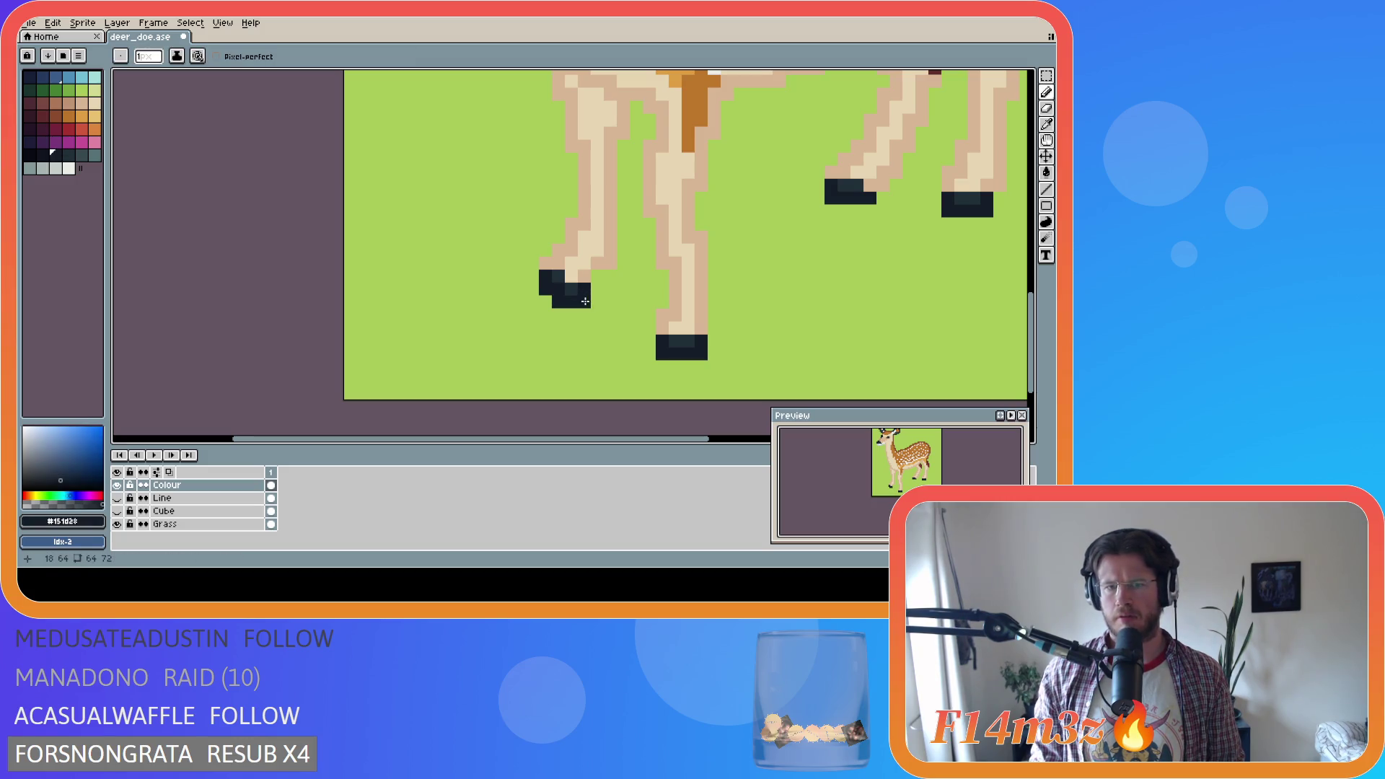
key(ctrl+z)
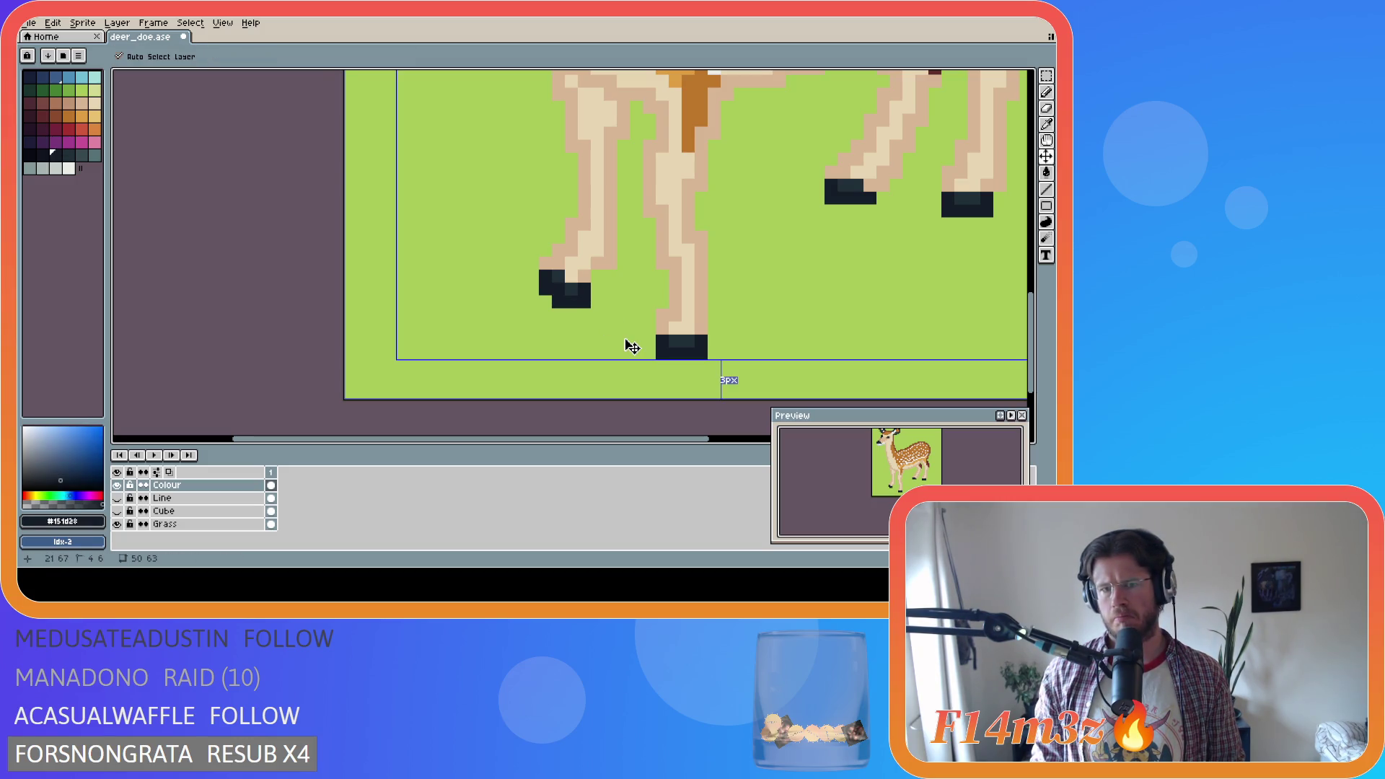
key(ctrl+z)
key(ctrl+z)
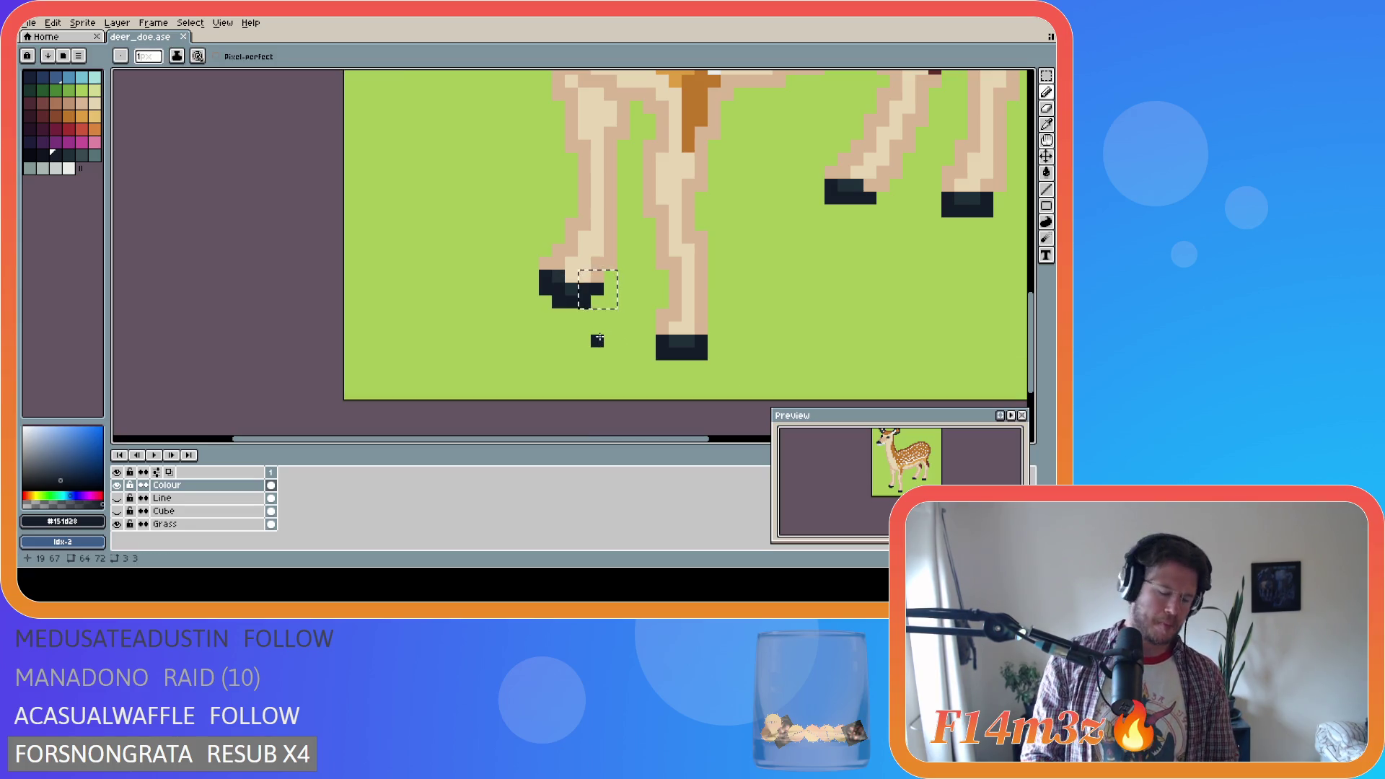
Select a single hoof pixel and save deer_doe.ase
key(m)
click(584, 301)
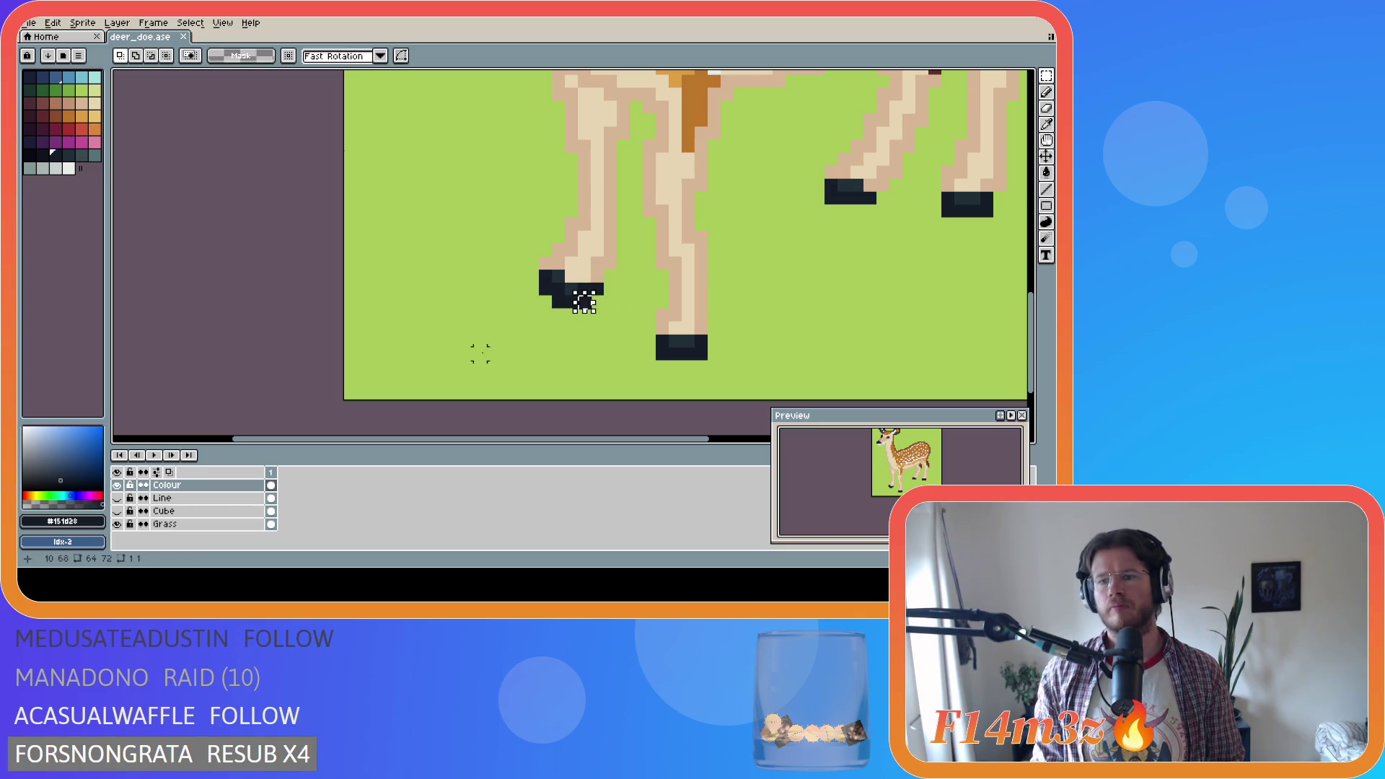
scroll(545, 314, down, 3)
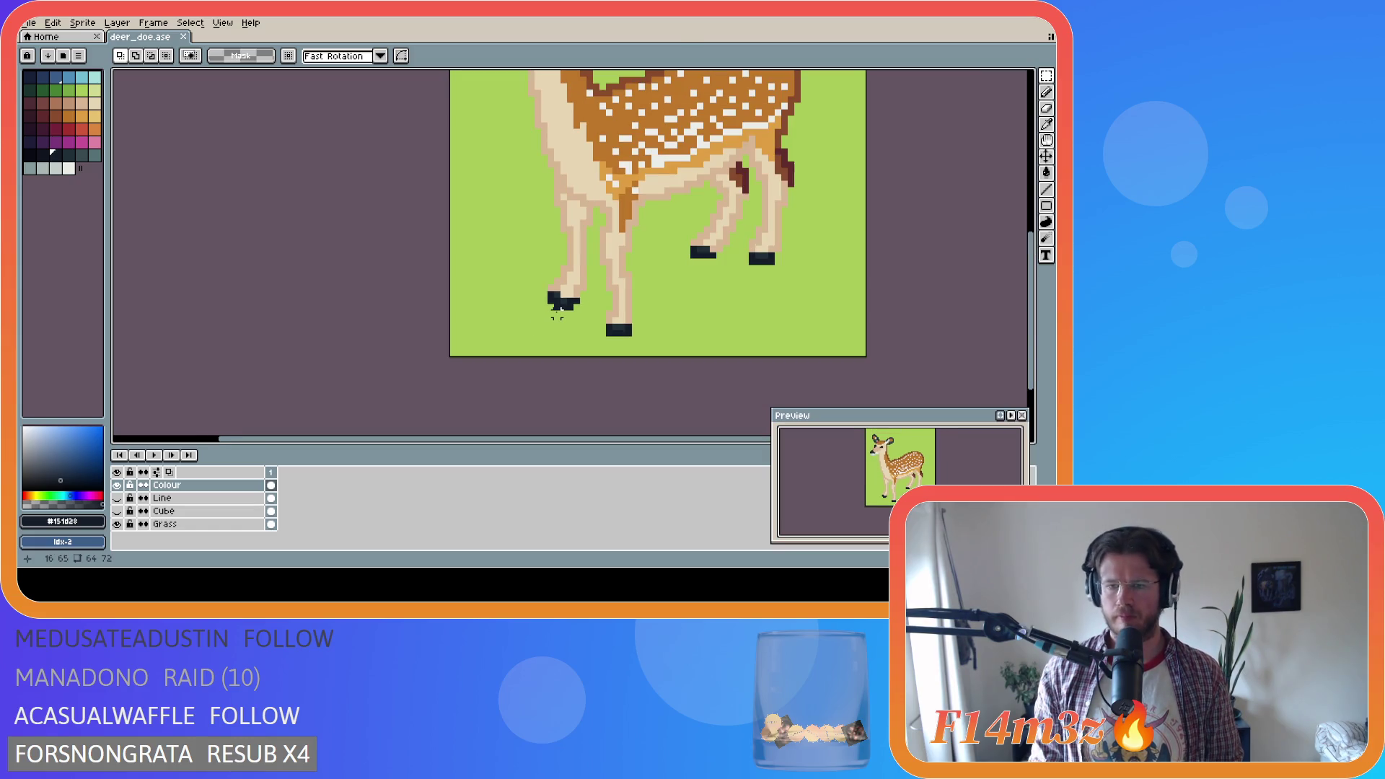
key(ctrl+s)
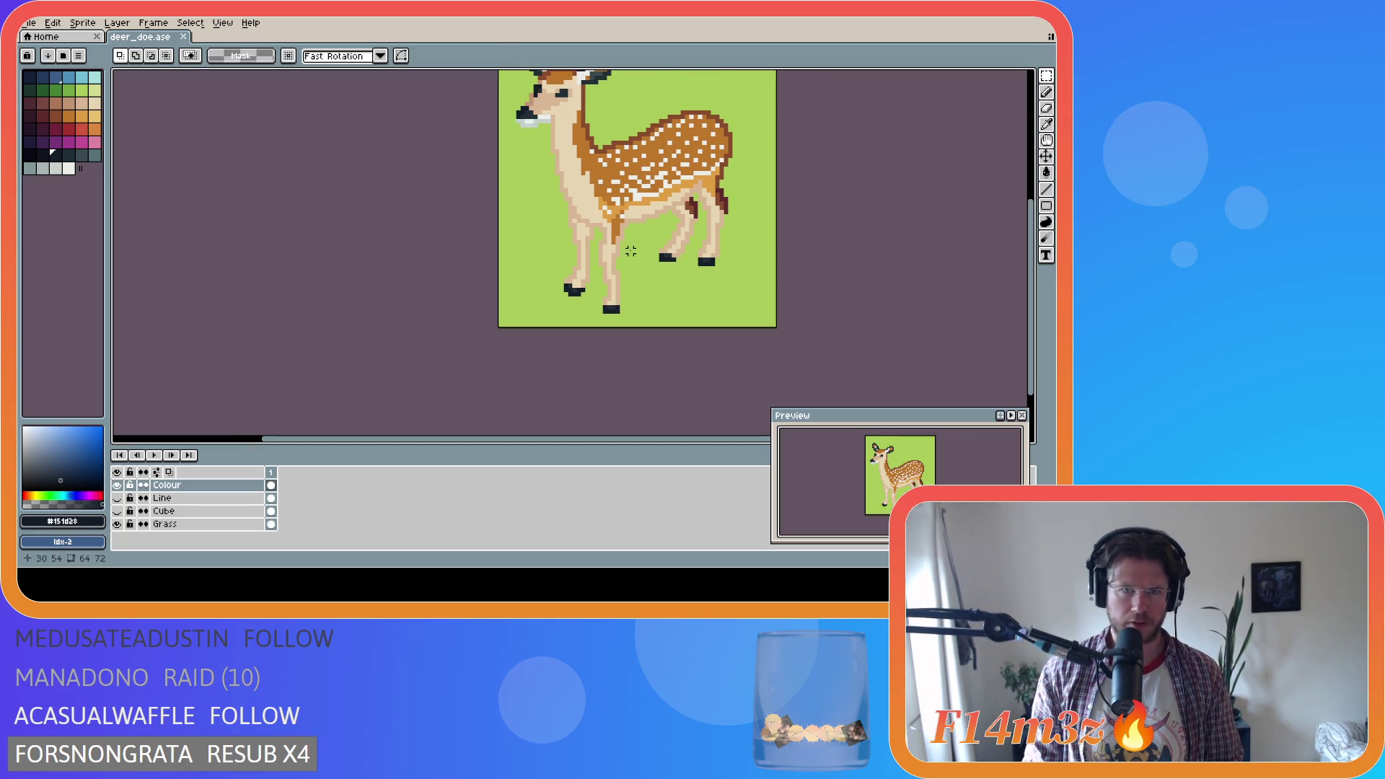
Paint-bucket the lime background on the Grass layer with a darker palette green
drag(628, 439, 683, 439)
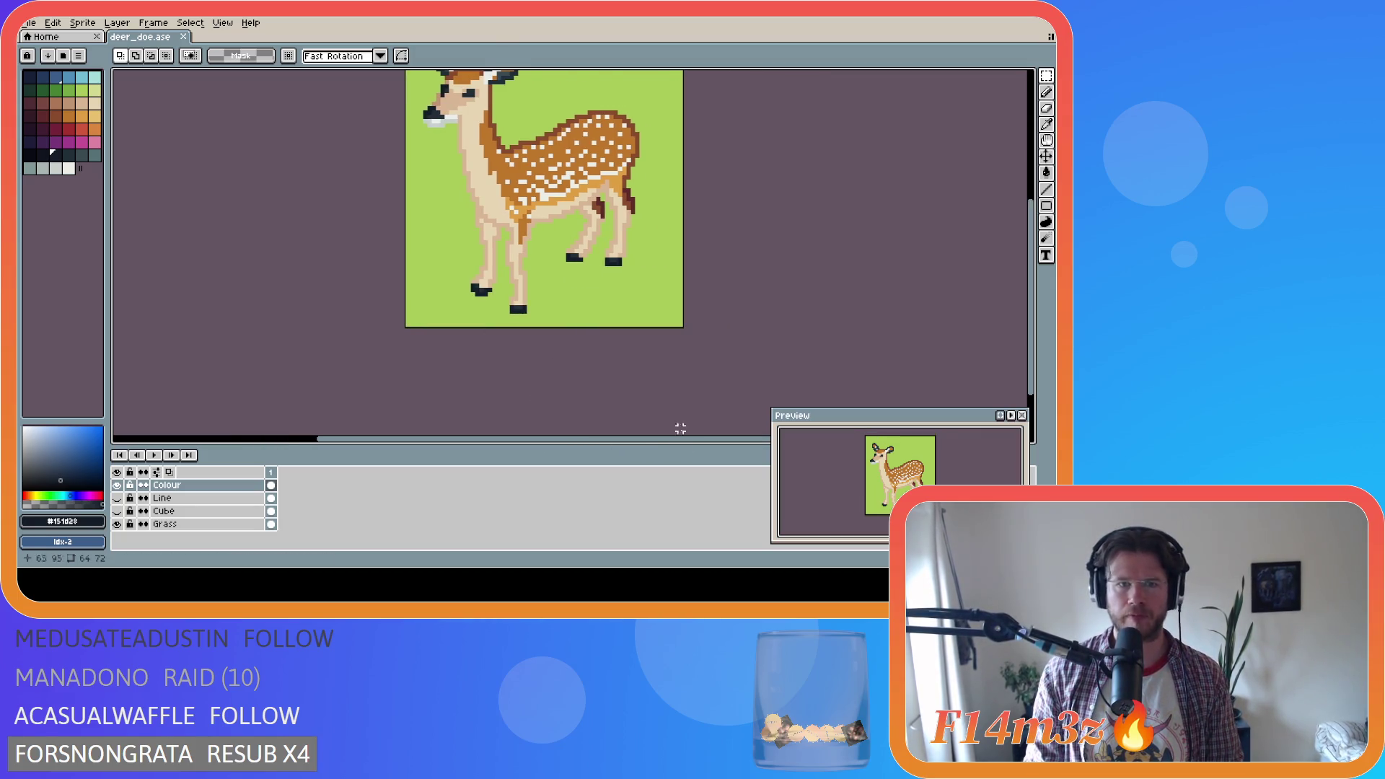
scroll(1022, 303, up, 2)
scroll(476, 186, up, 1)
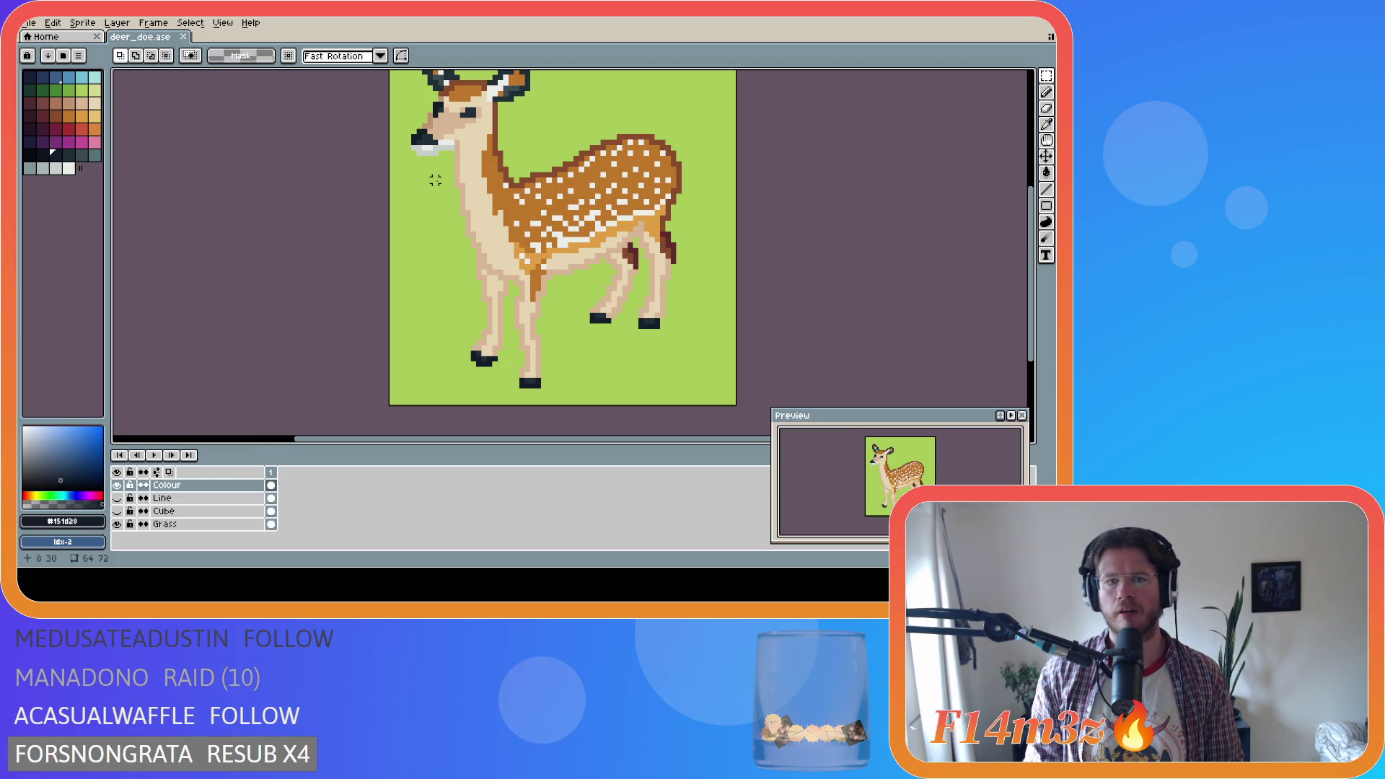
click(69, 89)
key(g)
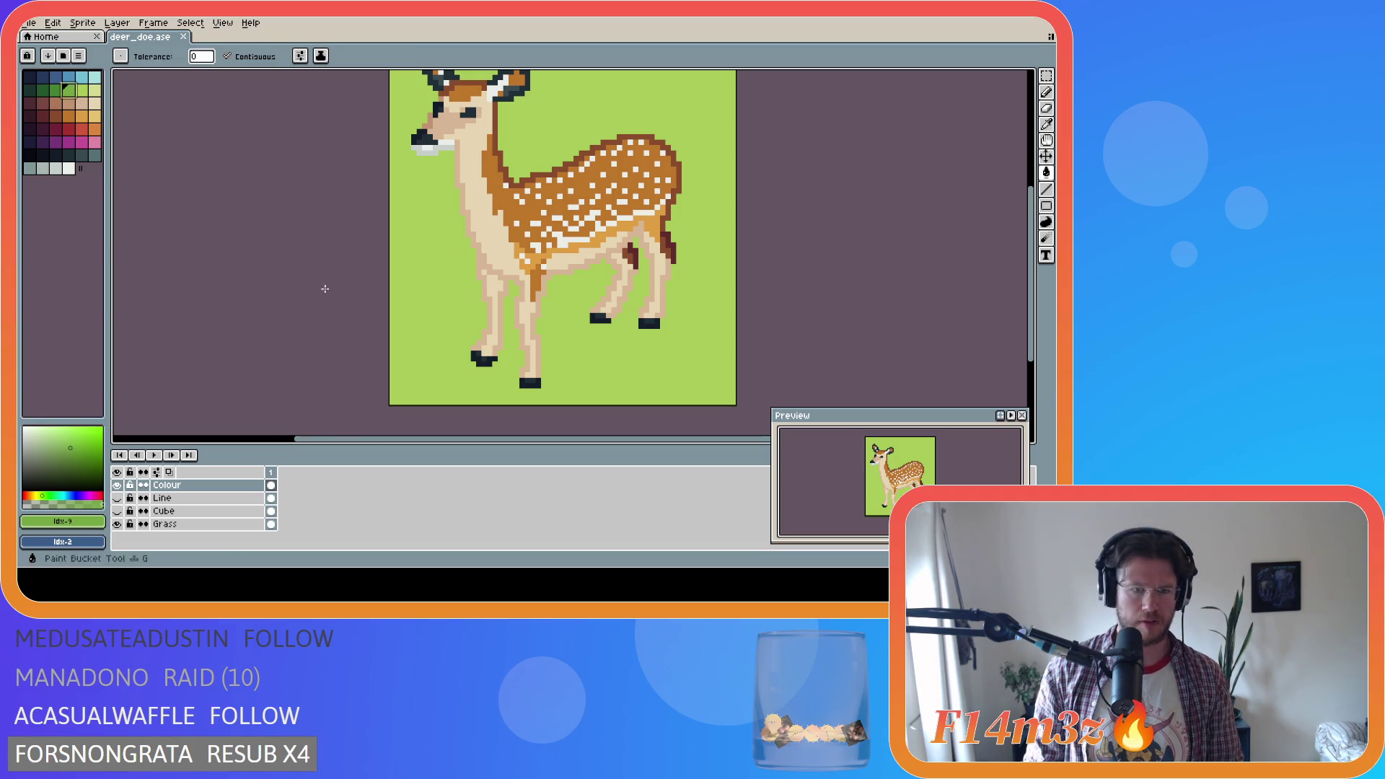
click(165, 523)
click(428, 247)
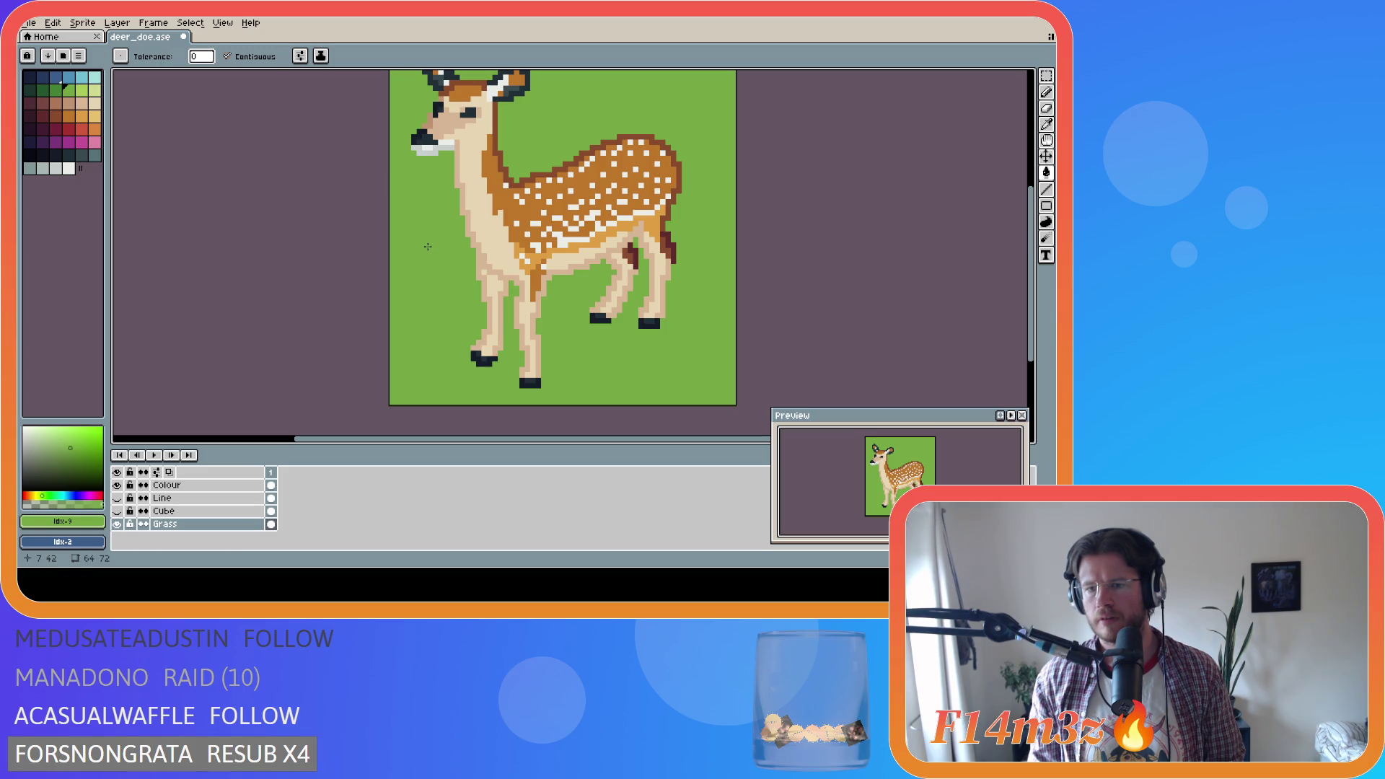
key(i)
key(g)
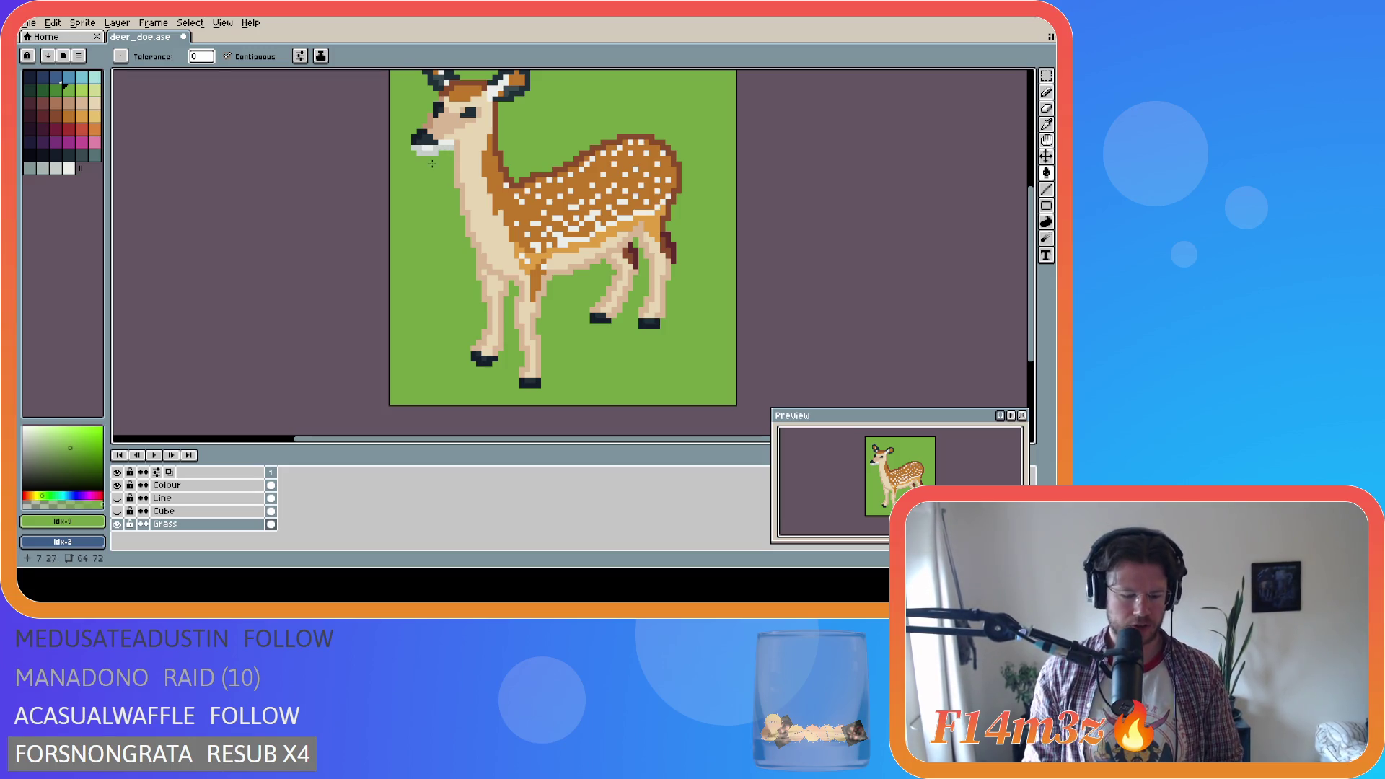
Select the dark nose block and shift it slightly along the muzzle
key(m)
drag(414, 152, 424, 134)
scroll(424, 134, up, 3)
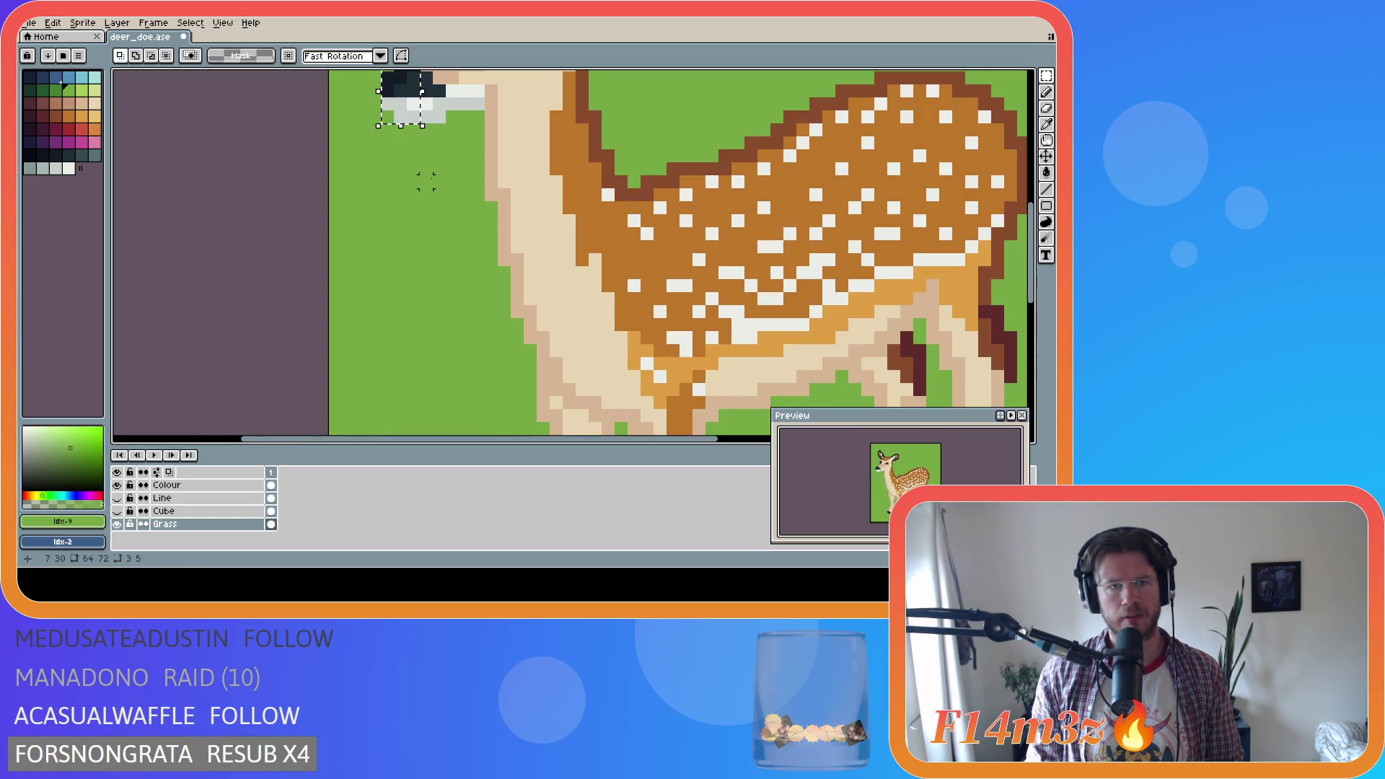
scroll(395, 186, up, 3)
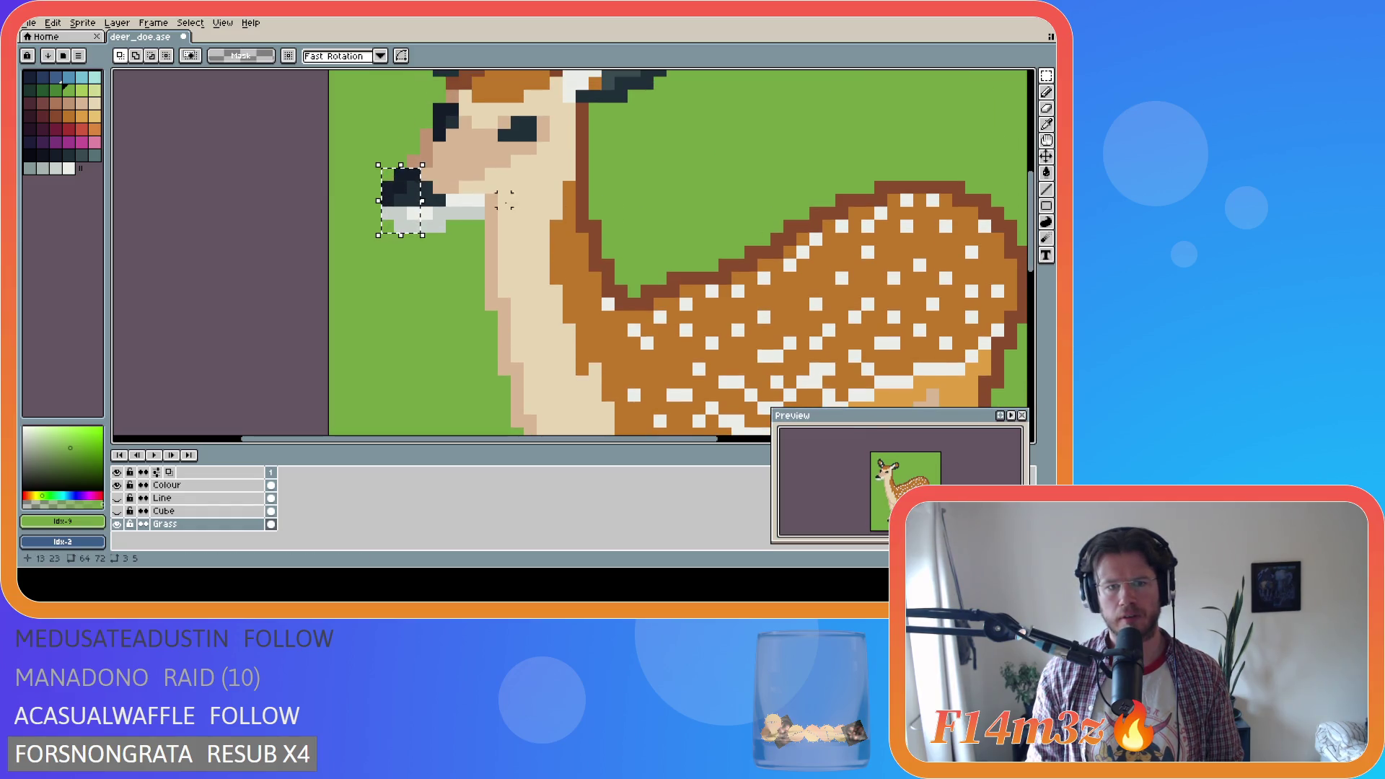
click(415, 208)
drag(415, 209, 415, 216)
key(Return)
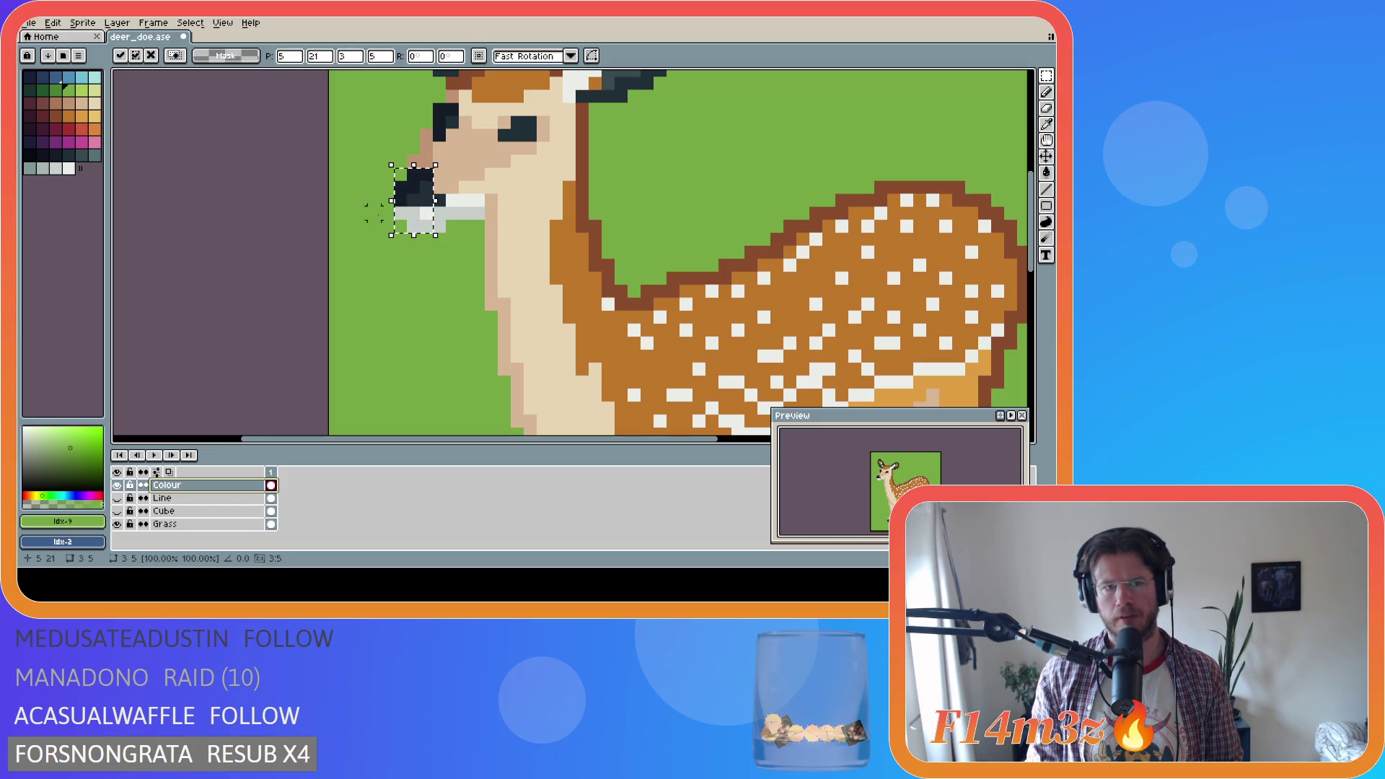
Erase a stray pixel beside the nose, undo it, and clear the nose selection
key(e)
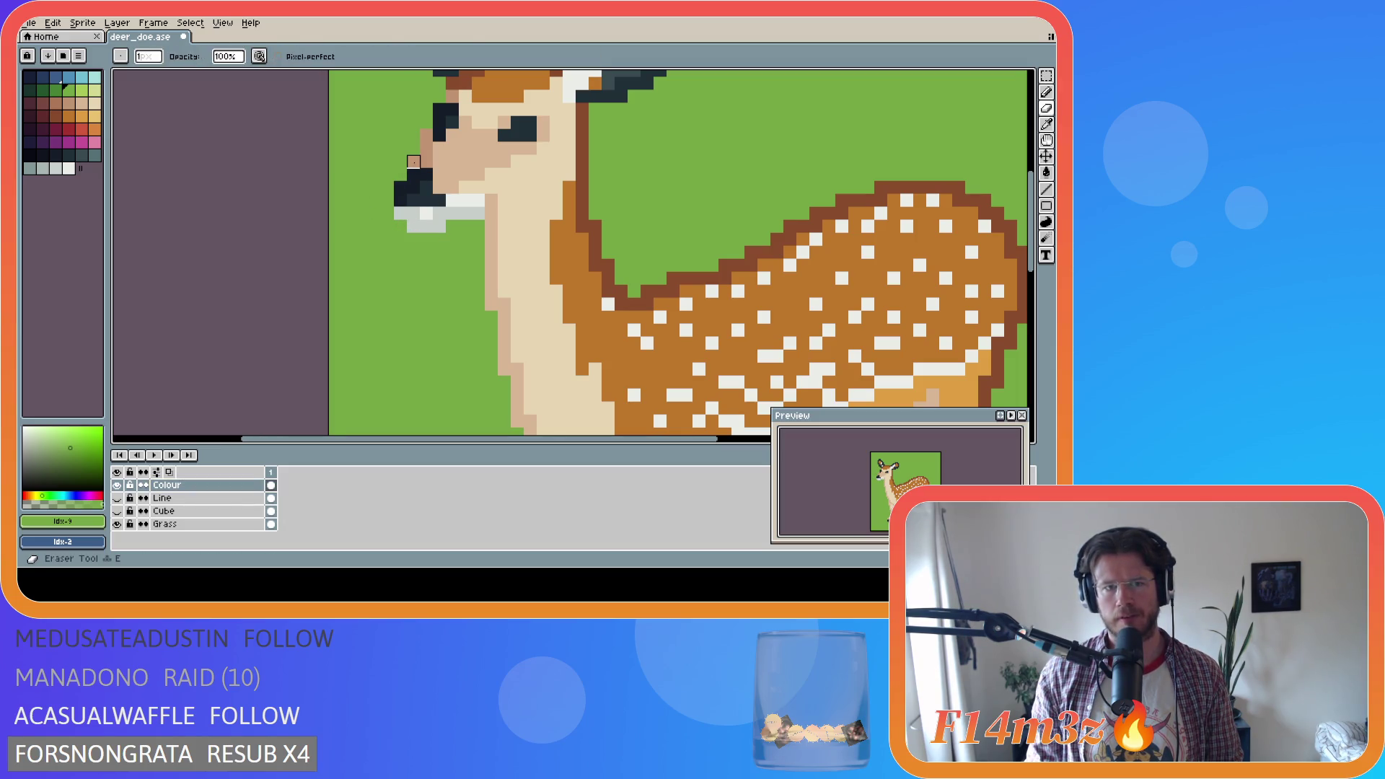
click(413, 162)
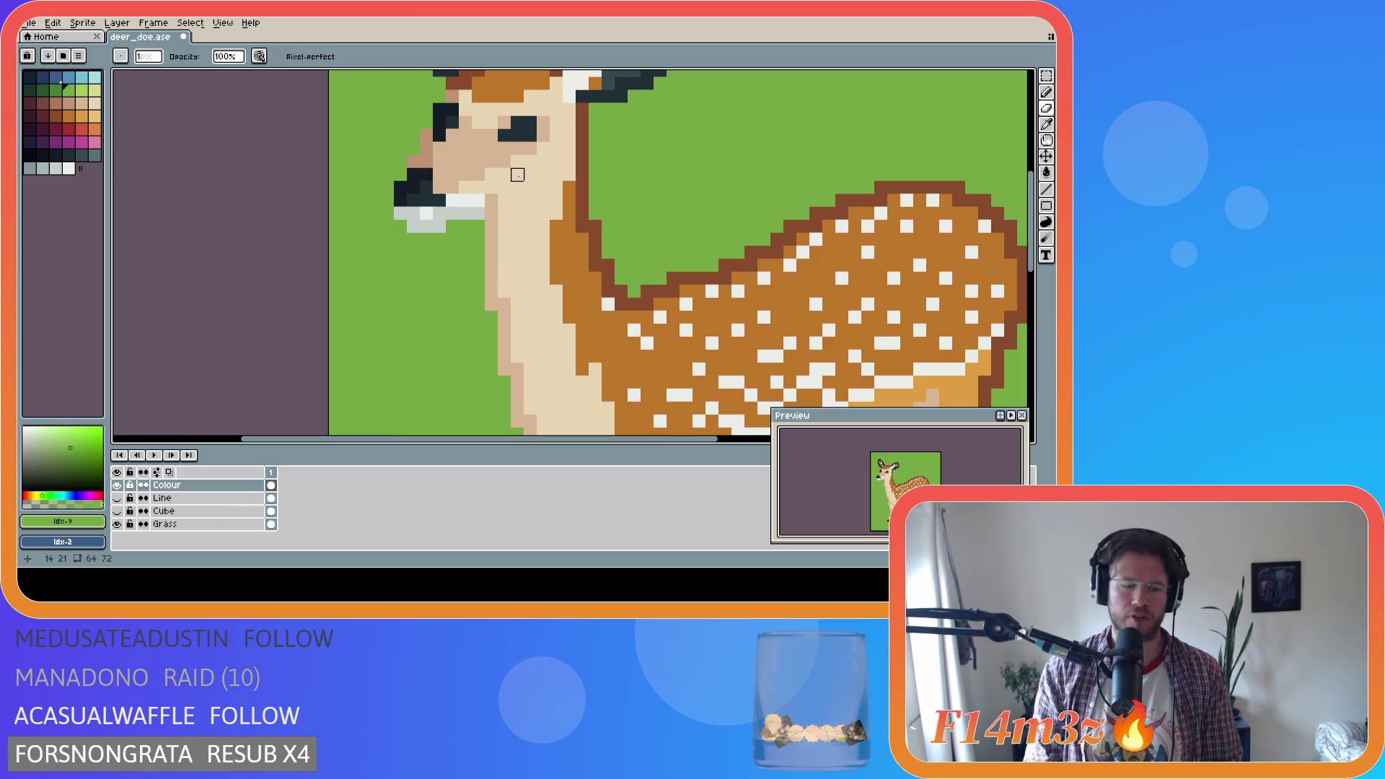
key(v)
key(ctrl+z)
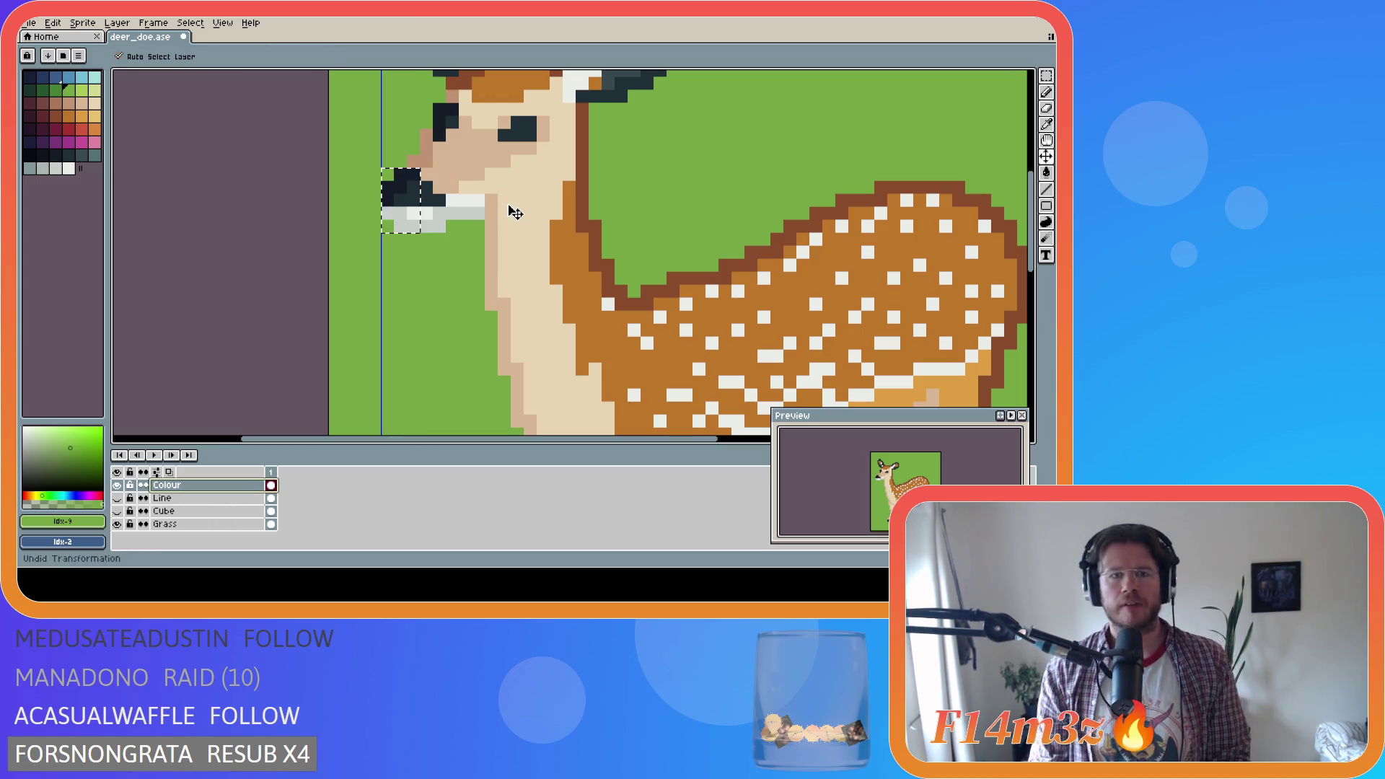
key(Right)
key(b)
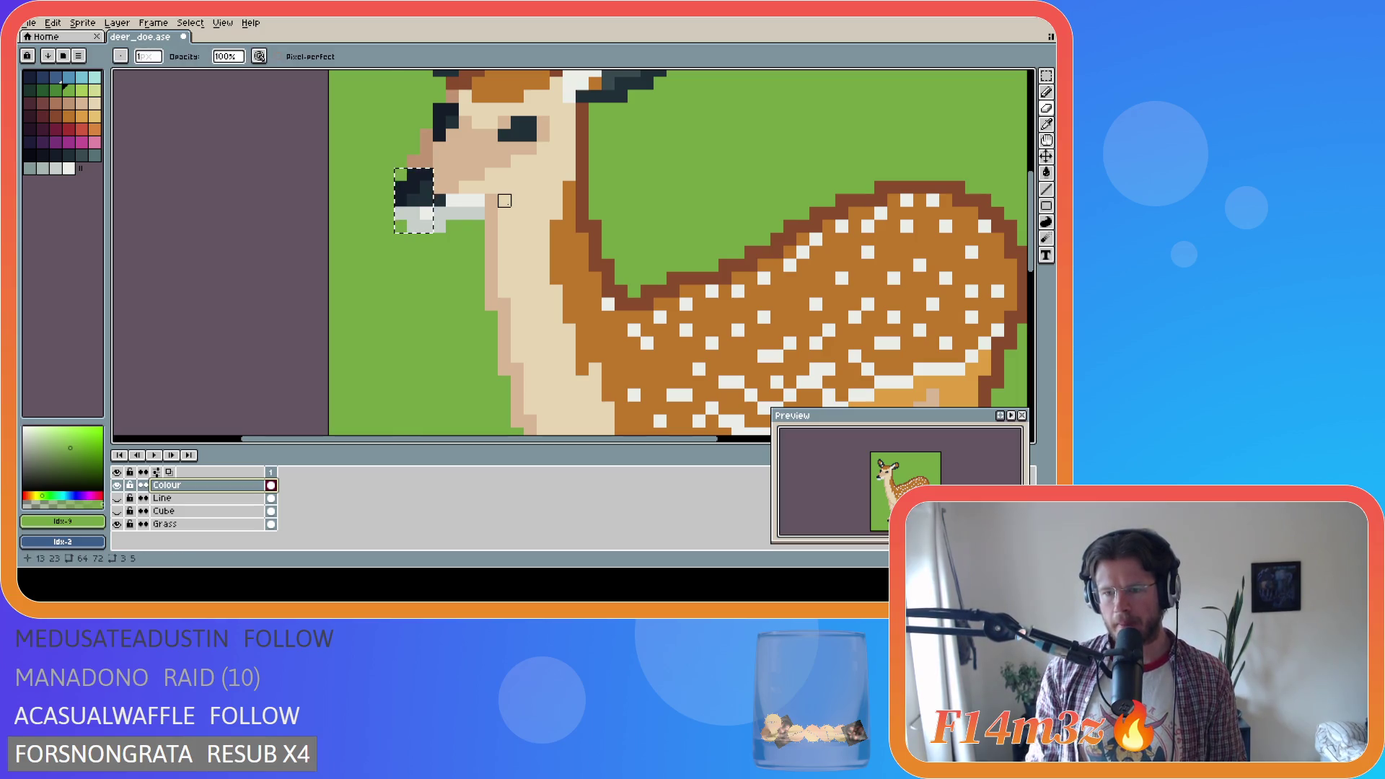
key(m)
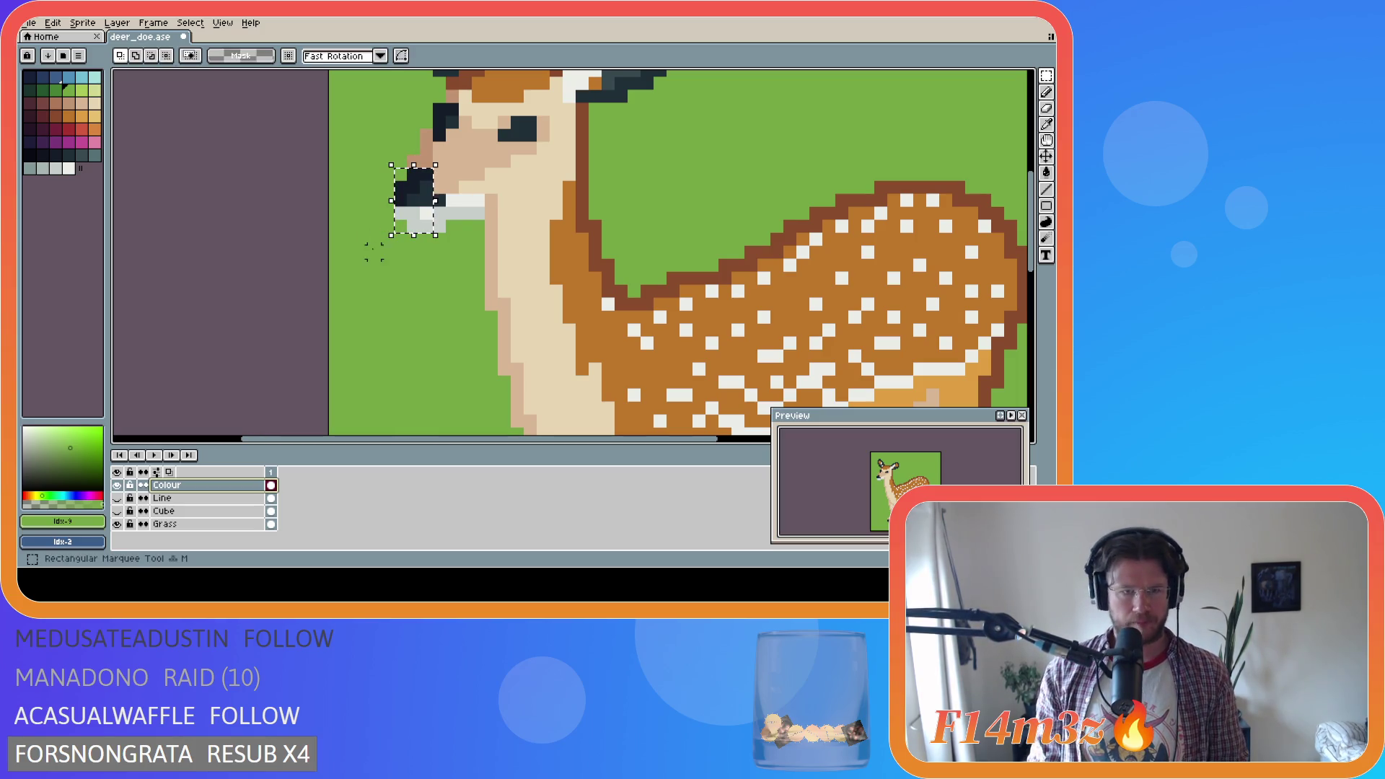
key(ctrl+d)
key(b)
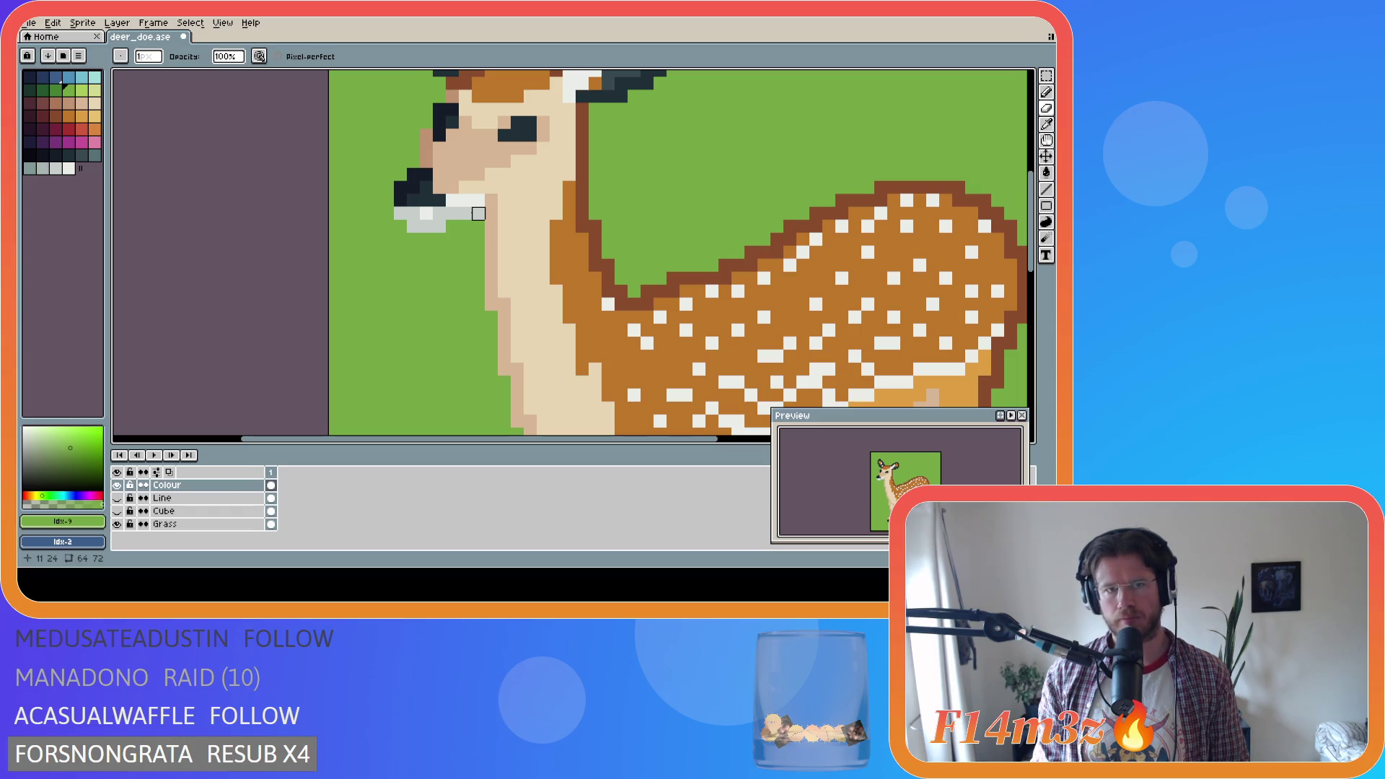
Sample the tan face colour, then revert the erased pixels near the face
scroll(478, 214, down, 2)
scroll(437, 159, up, 1)
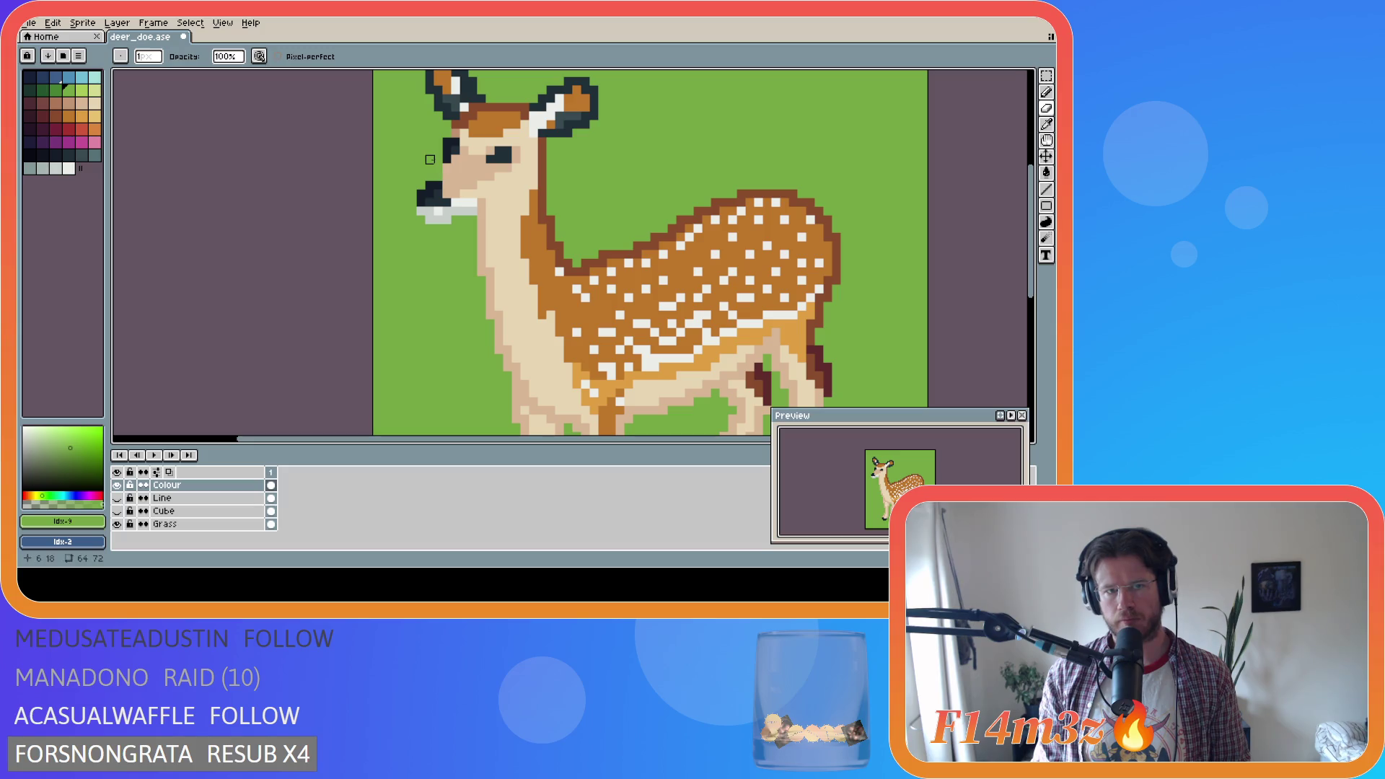
alt+click(442, 178)
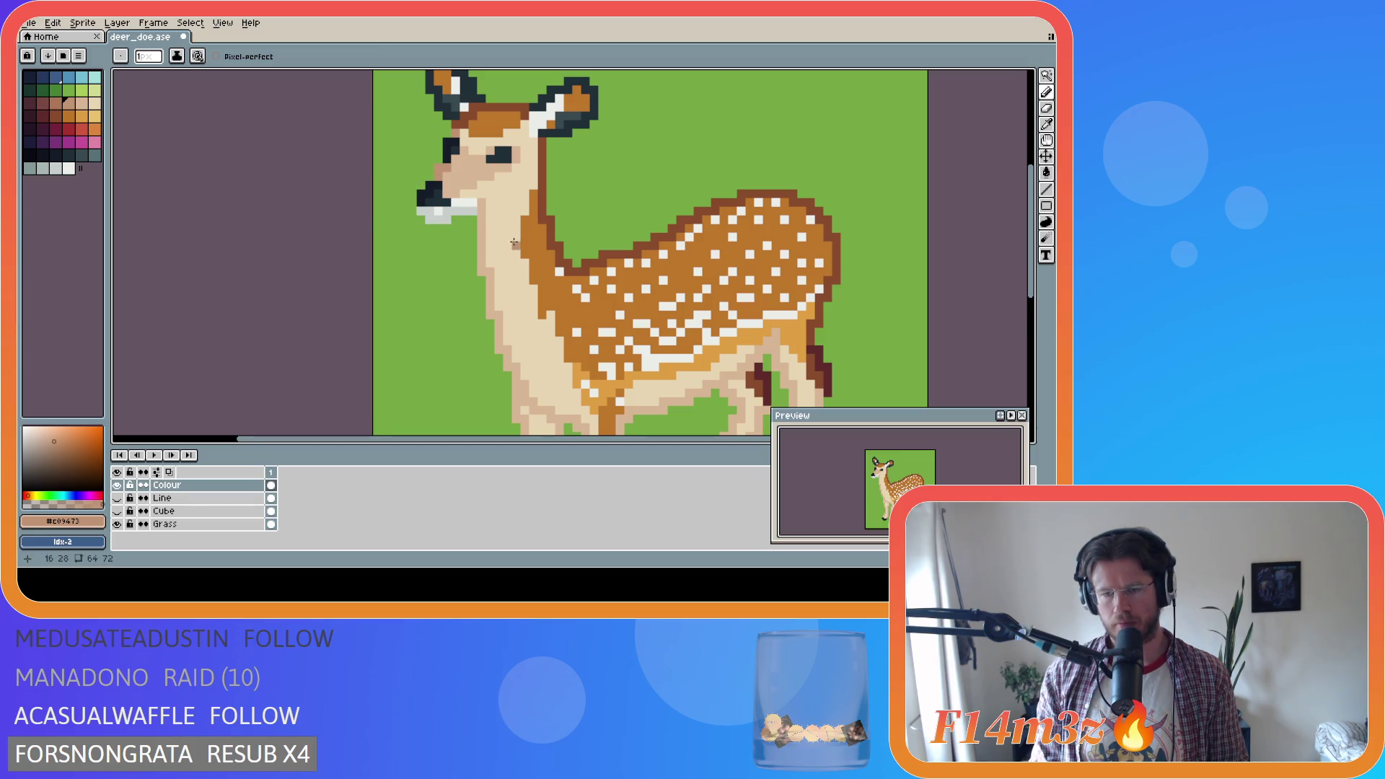
scroll(472, 221, down, 1)
scroll(472, 222, down, 2)
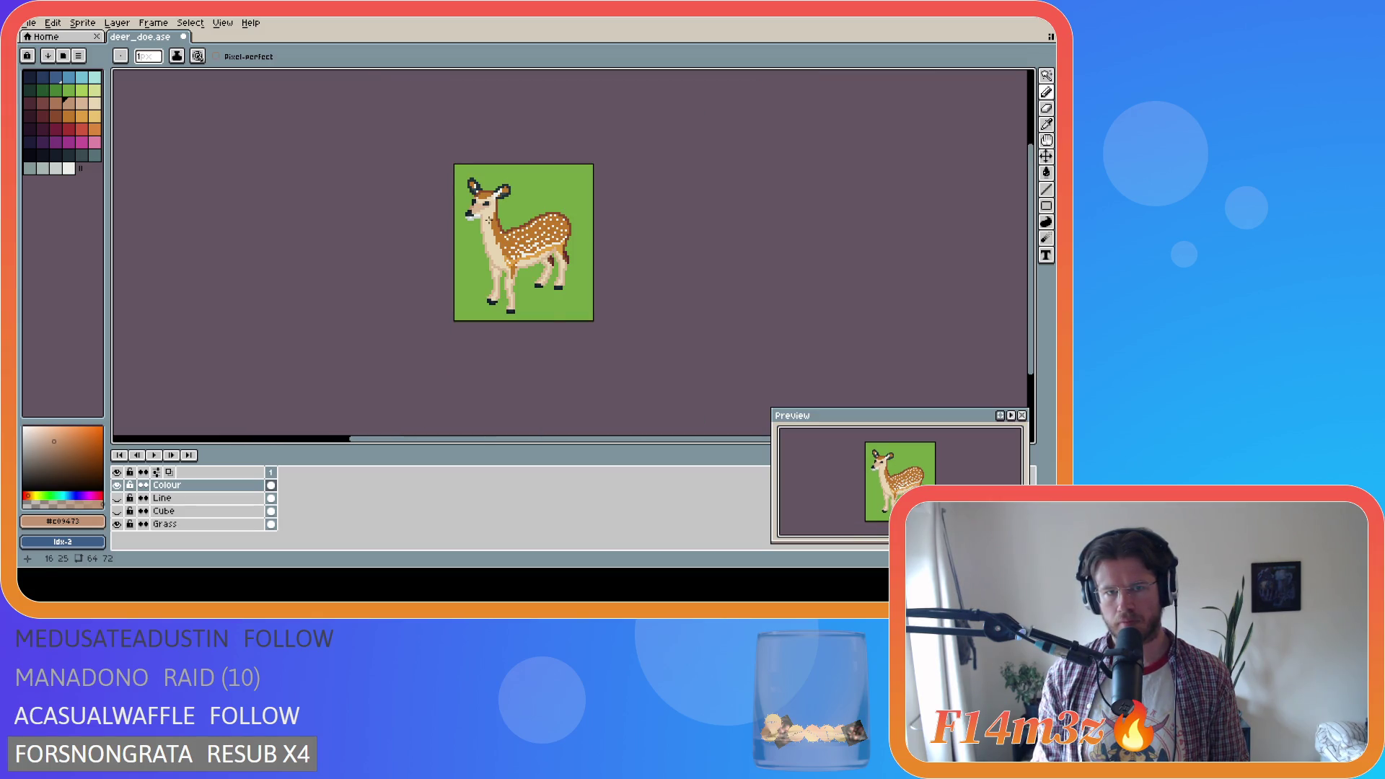
scroll(489, 219, up, 4)
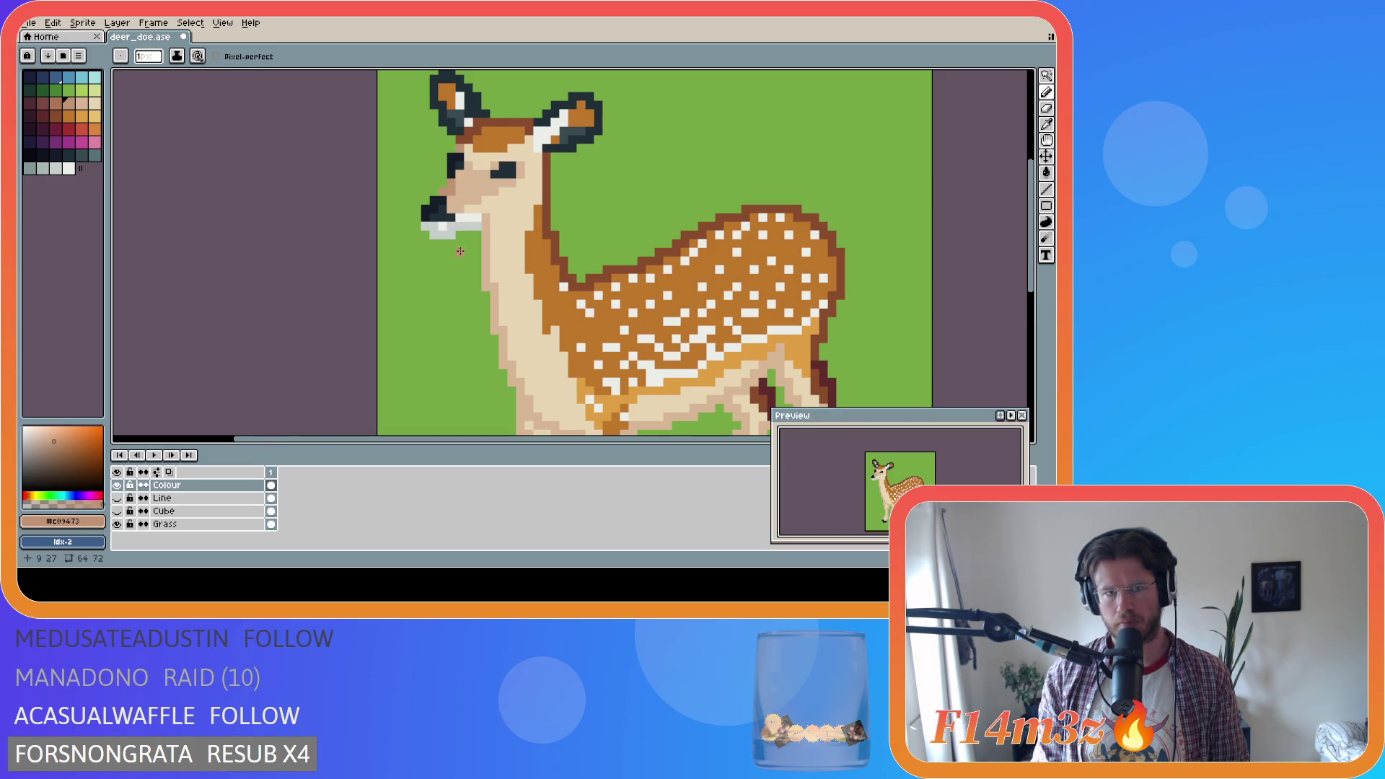
key(ctrl)
key(ctrl)
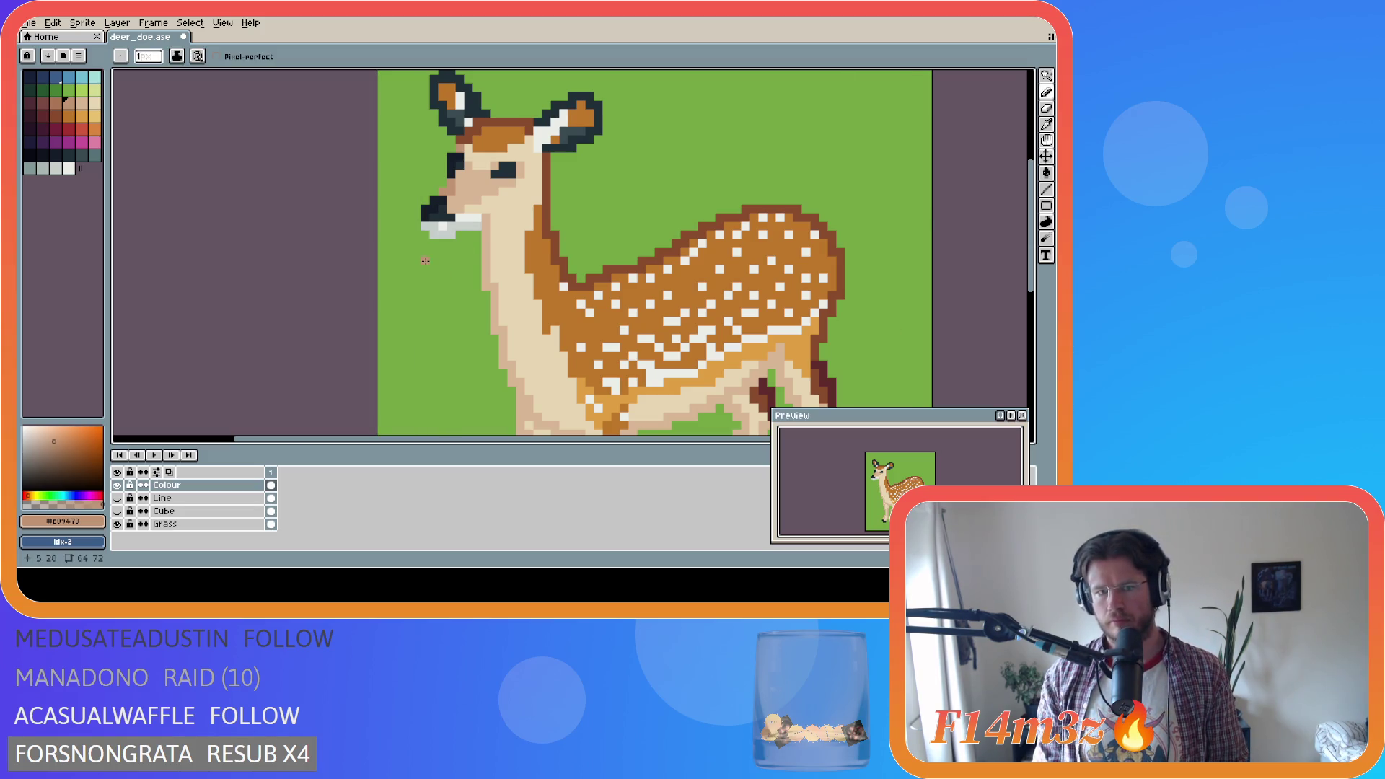
key(ctrl+z)
key(ctrl+z)
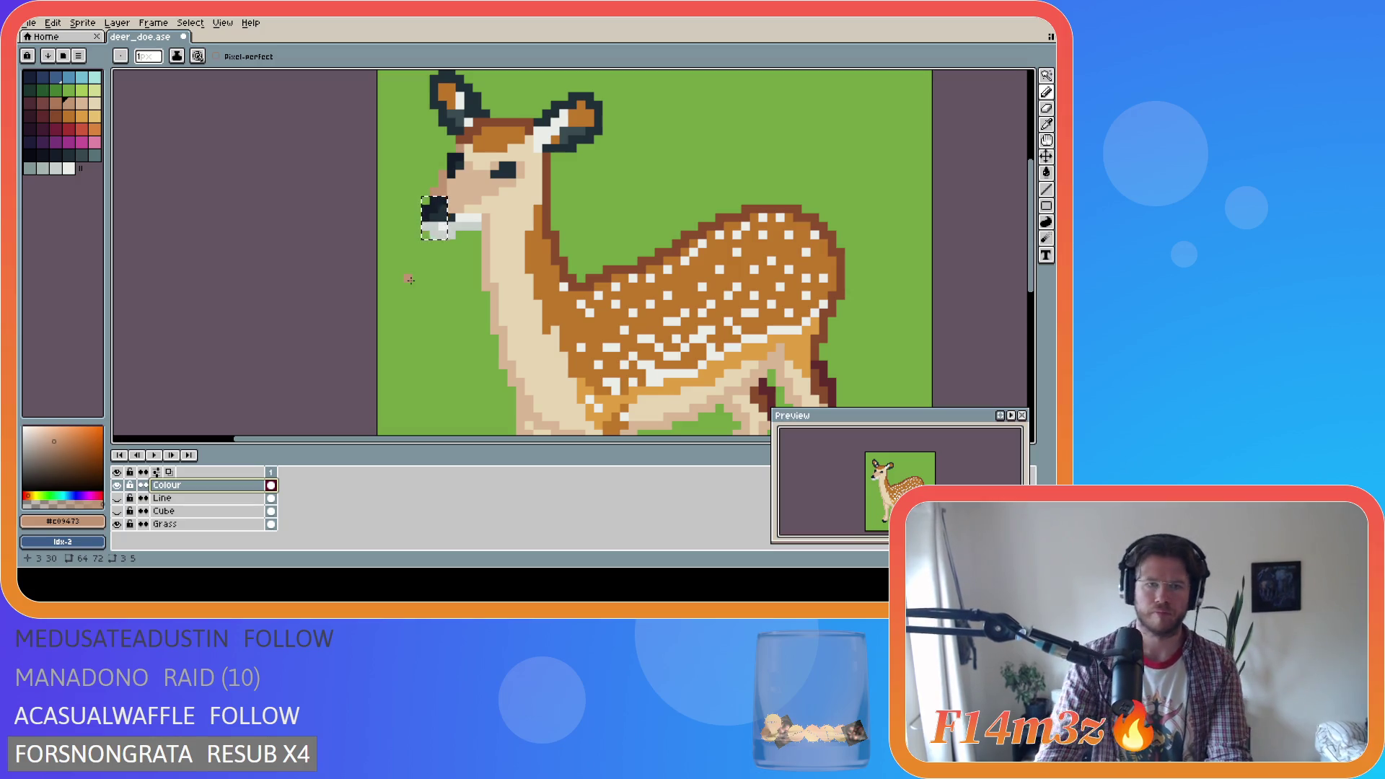
Deselect the nose block and save deer_doe.ase
key(m)
key(ctrl+d)
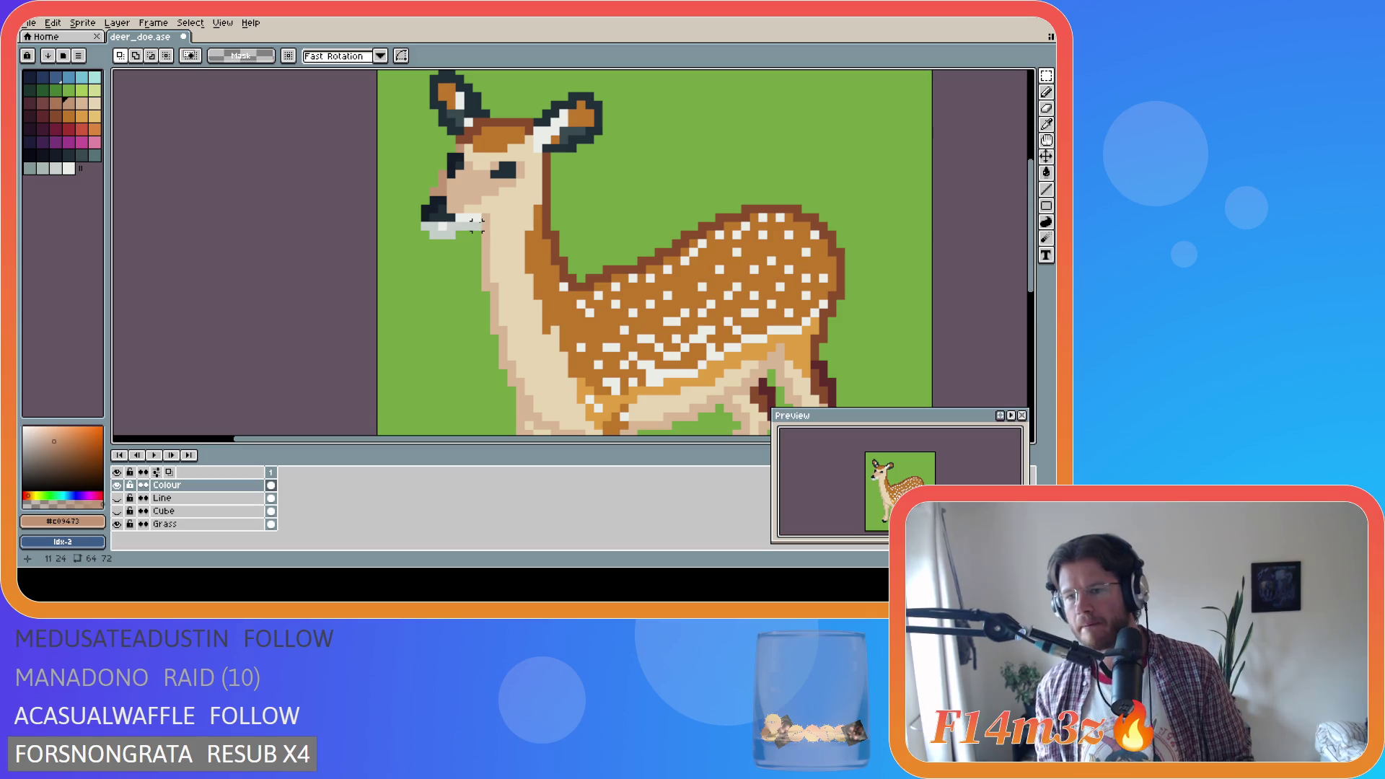
scroll(518, 233, down, 4)
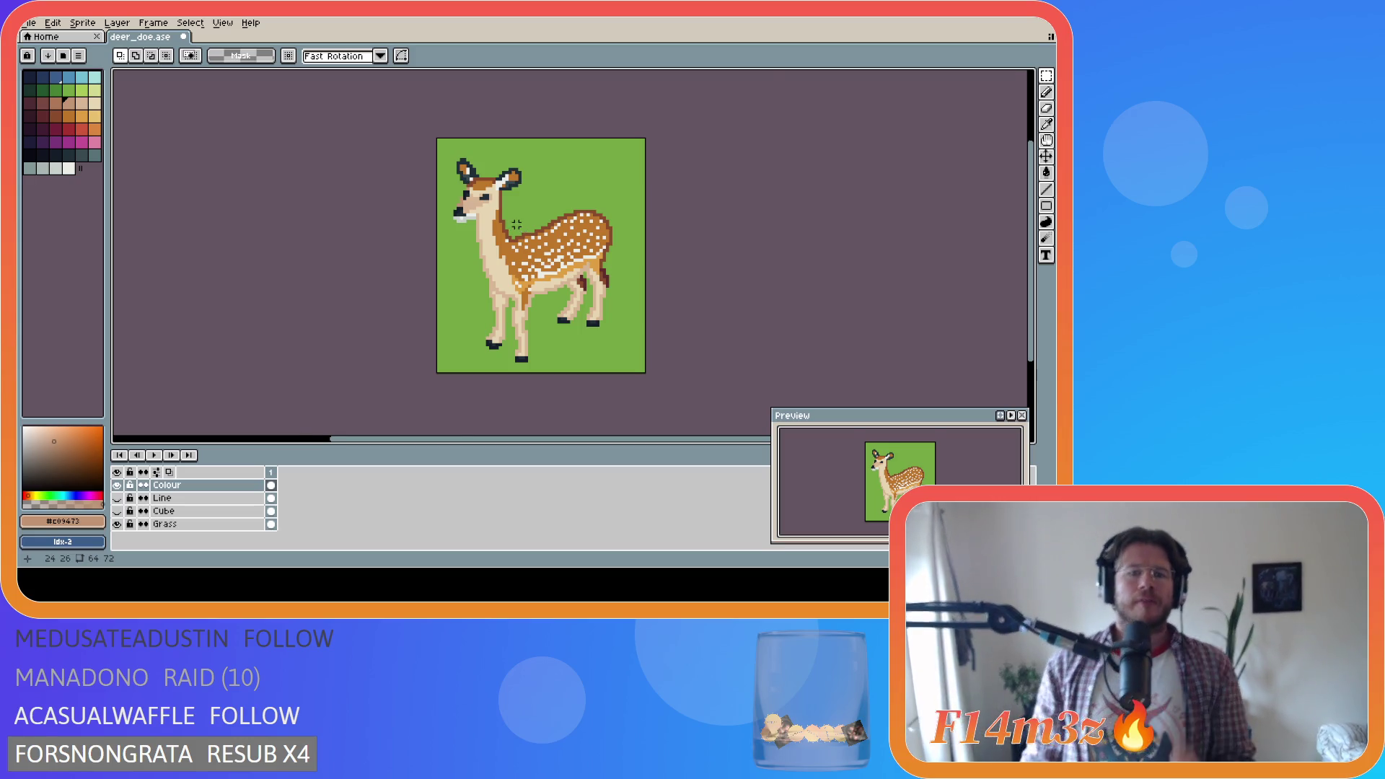
scroll(520, 228, up, 3)
key(b)
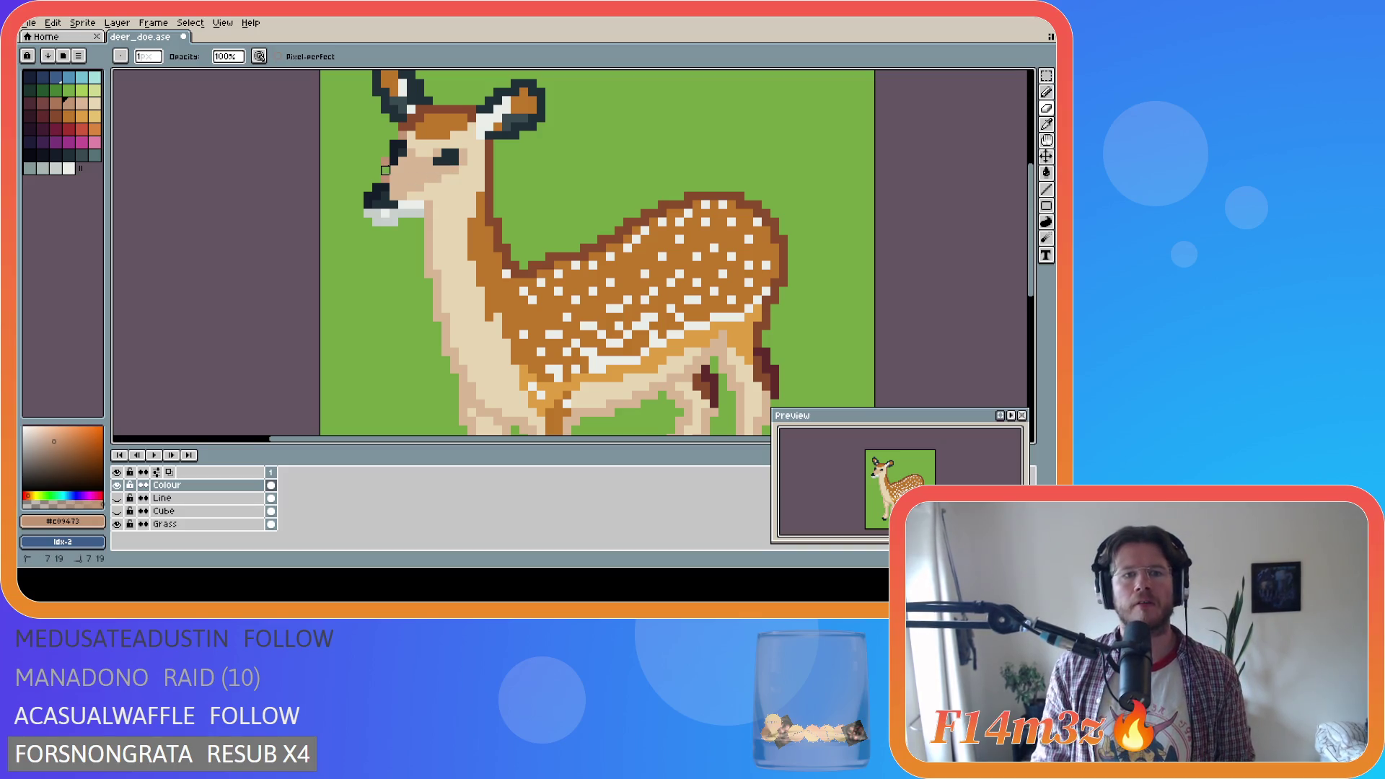
key(e)
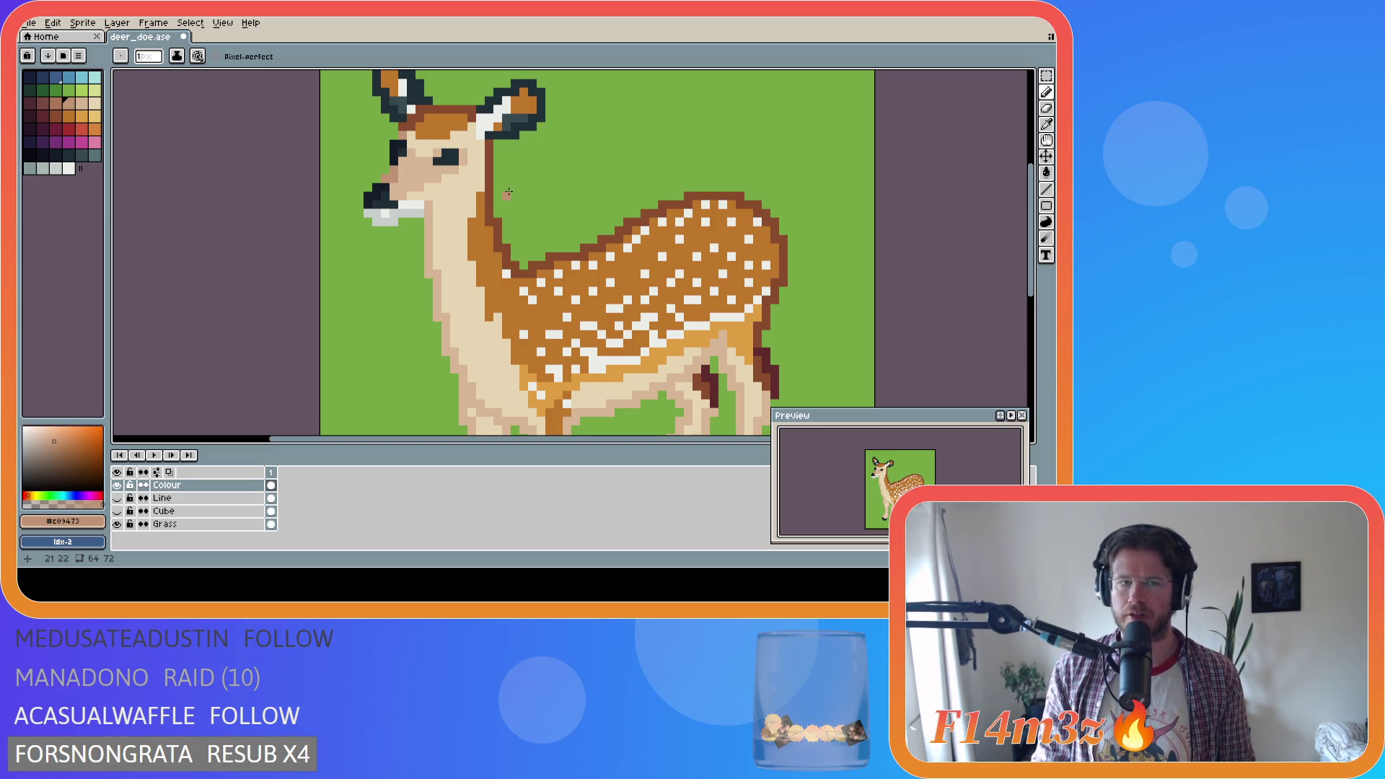
key(ctrl+s)
Draw a trial pixel on the deer's eye, then undo it
scroll(521, 189, down, 1)
scroll(521, 189, down, 5)
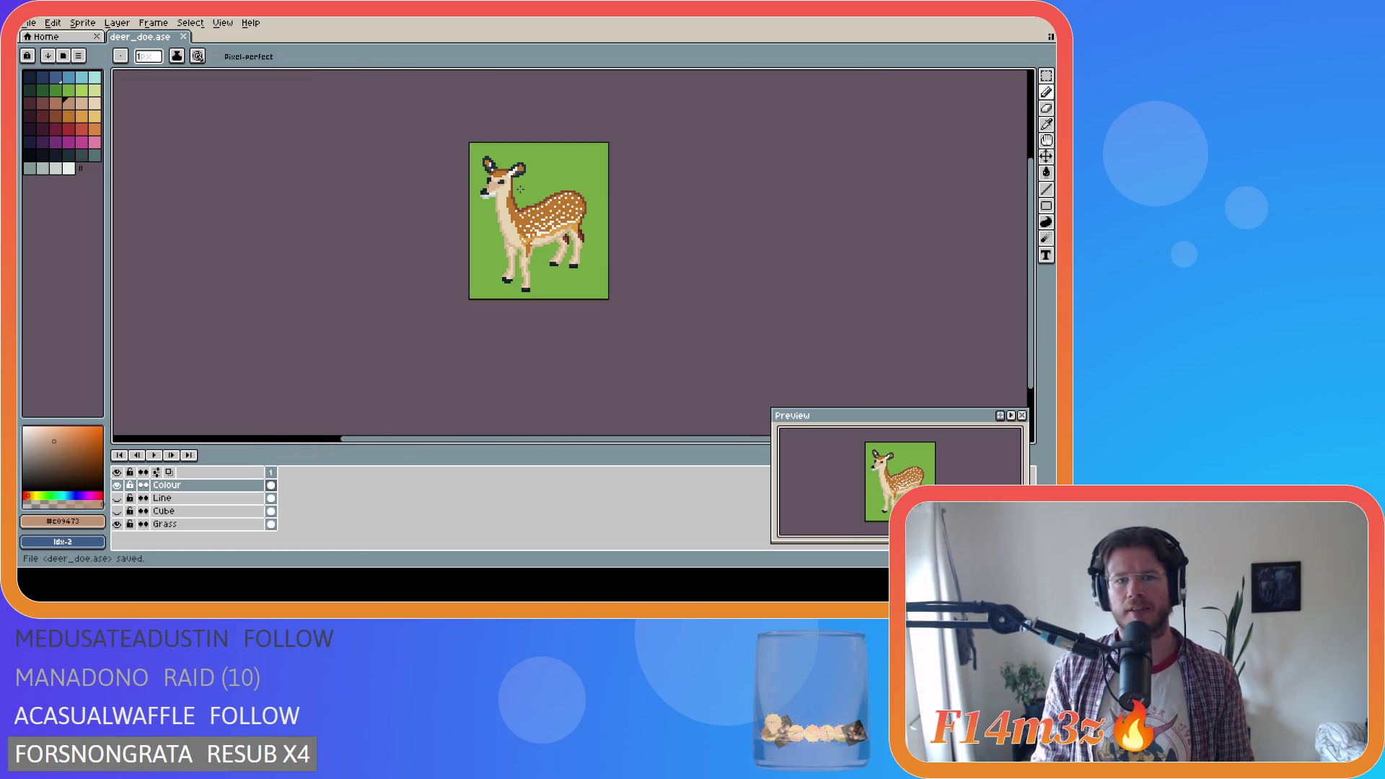
scroll(520, 189, up, 5)
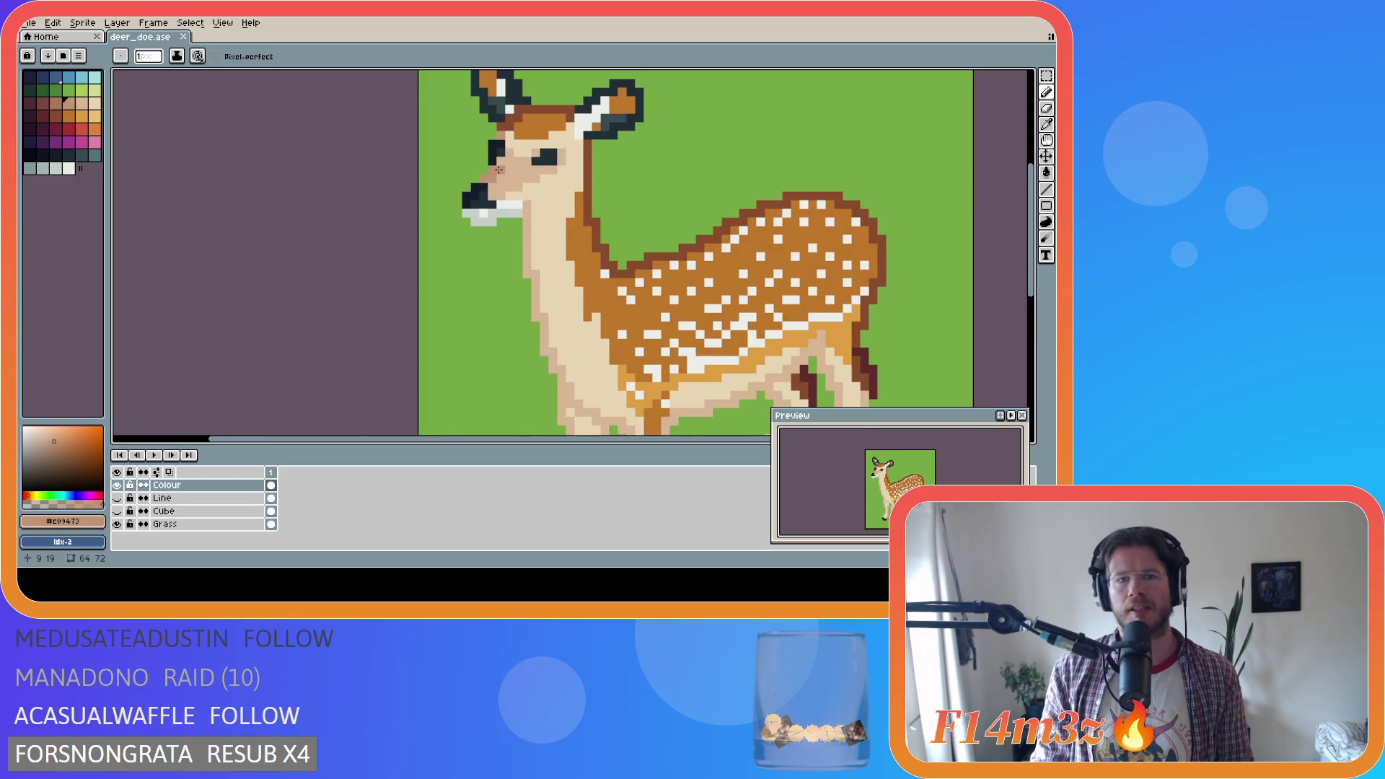
drag(501, 167, 501, 157)
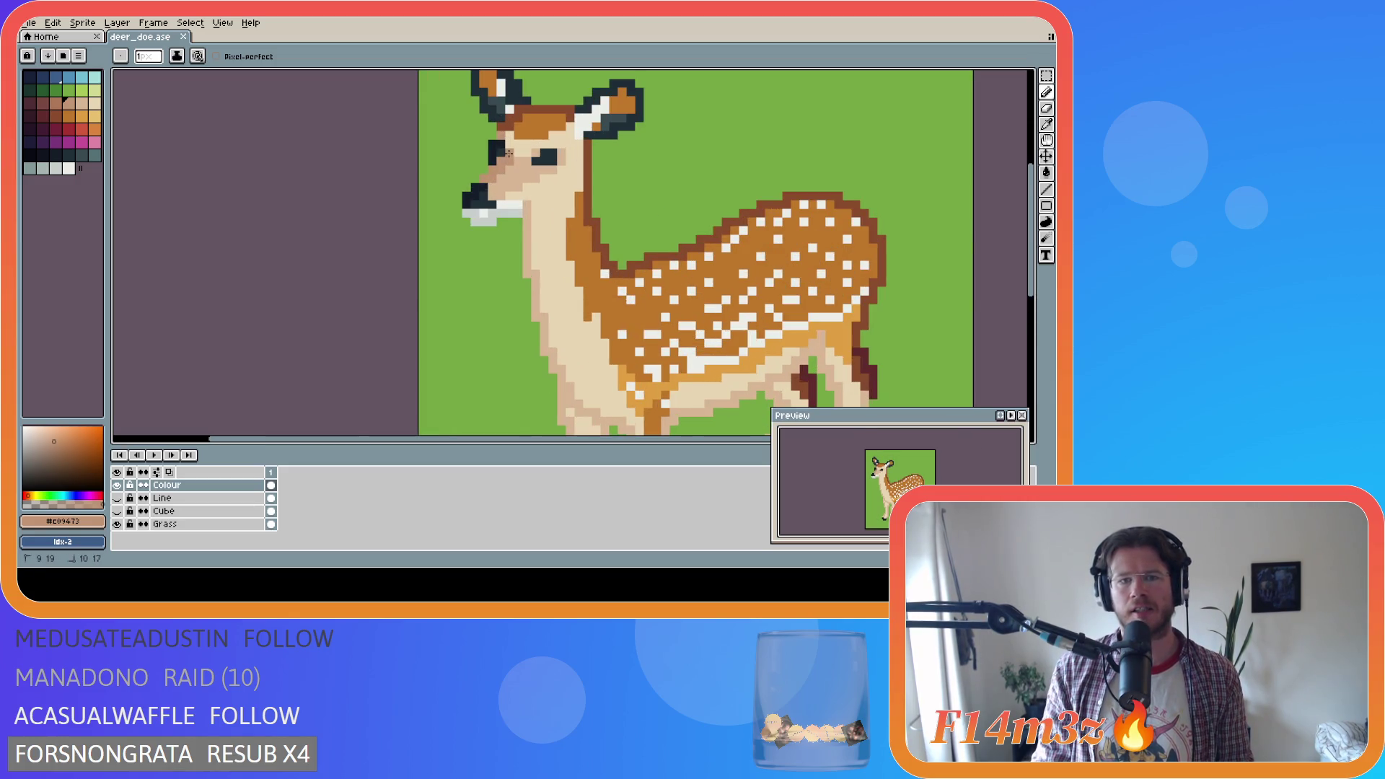
key(v)
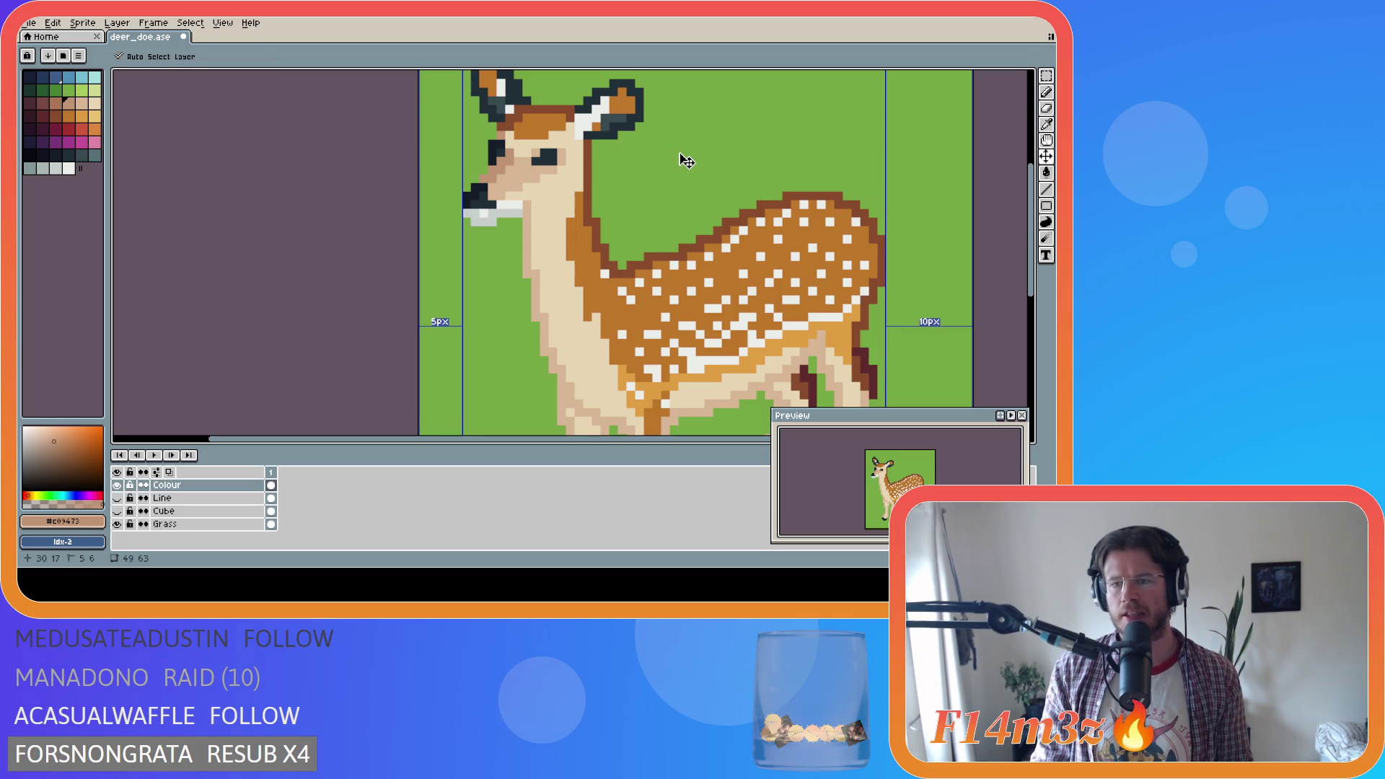
key(ctrl+z)
Save deer_doe.ase again and pick a lighter lime green from the palette
key(ctrl+s)
scroll(667, 203, down, 3)
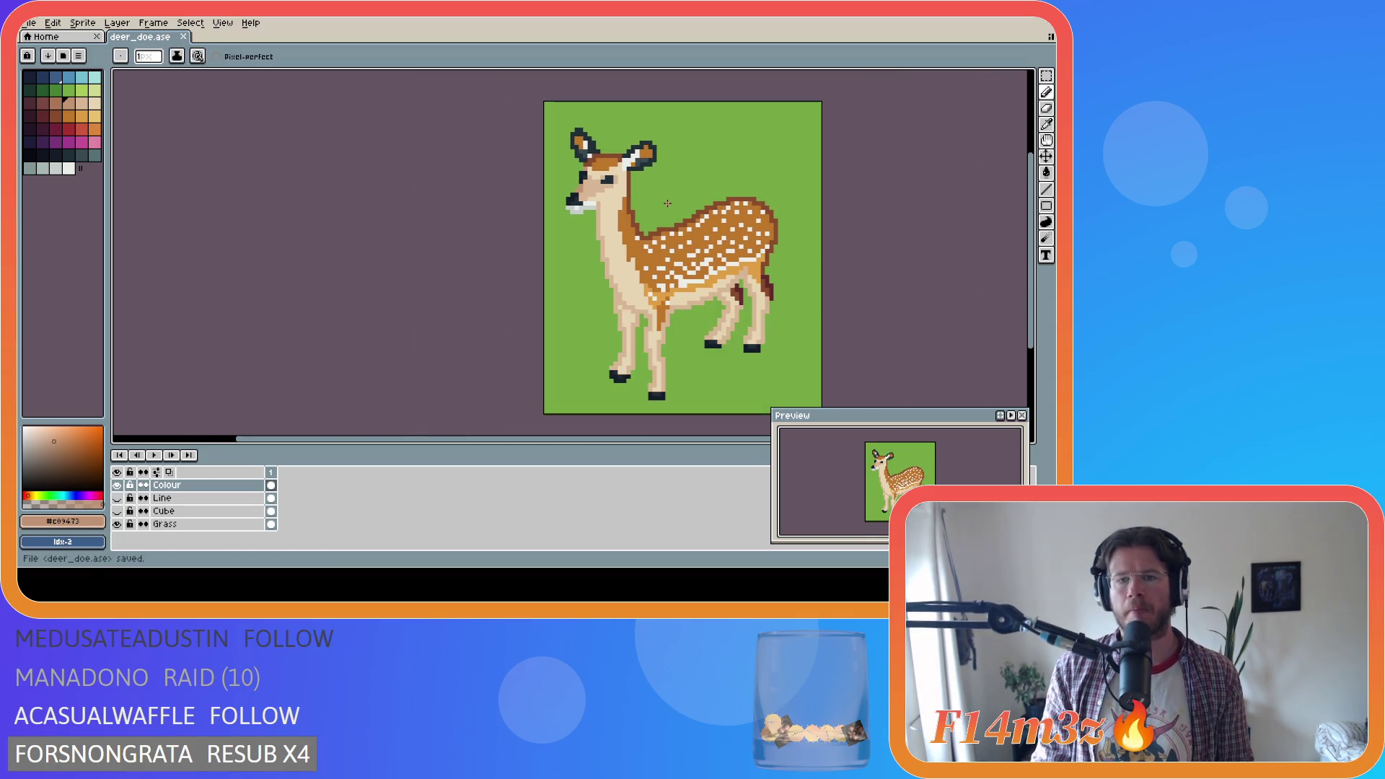
scroll(596, 214, up, 1)
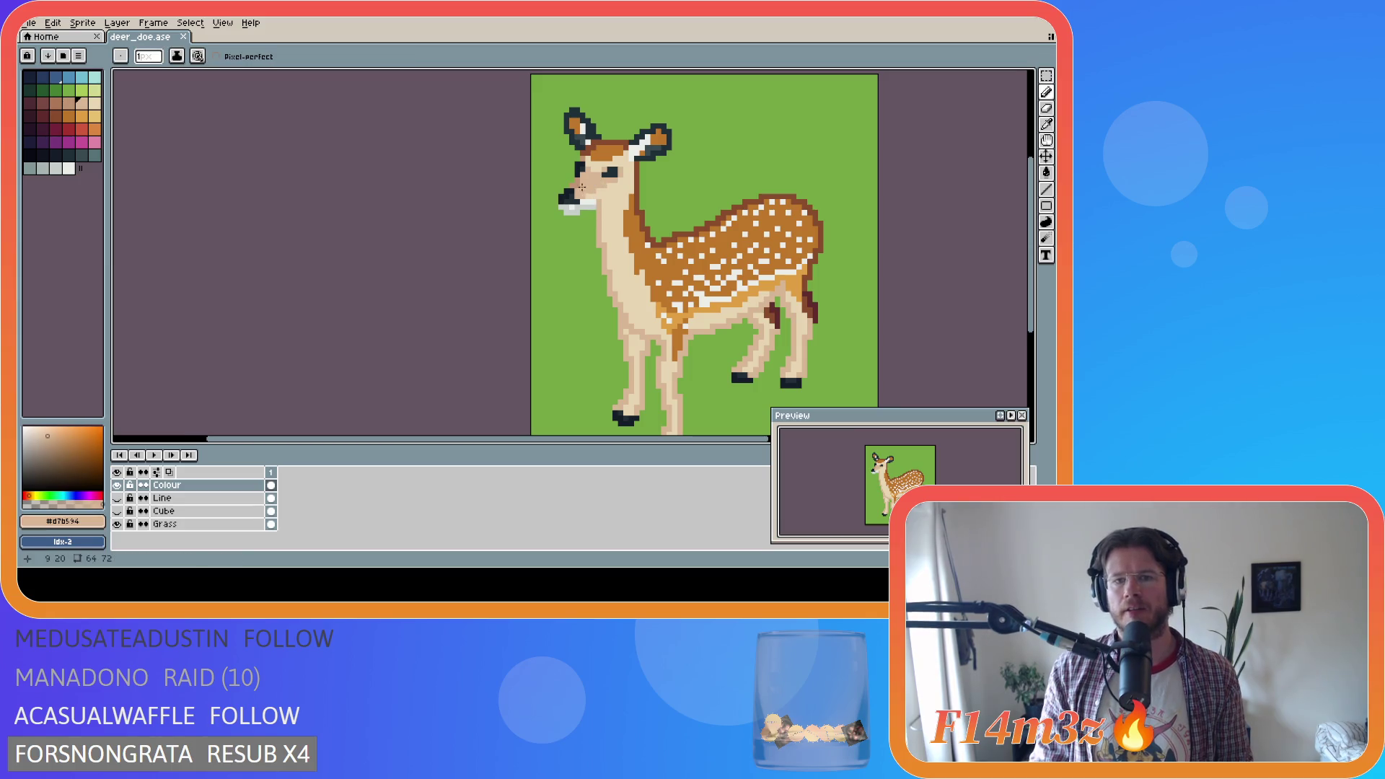
key(ctrl+s)
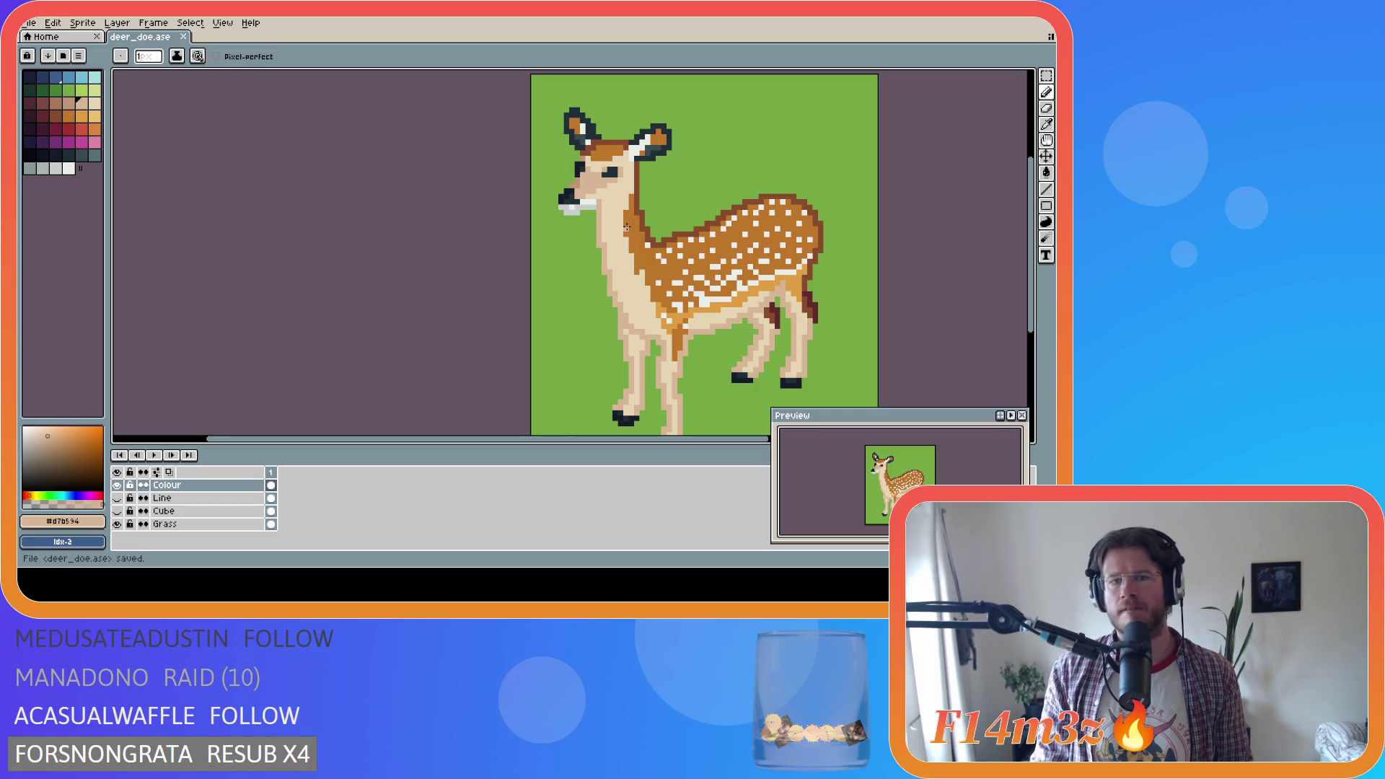
scroll(627, 227, up, 2)
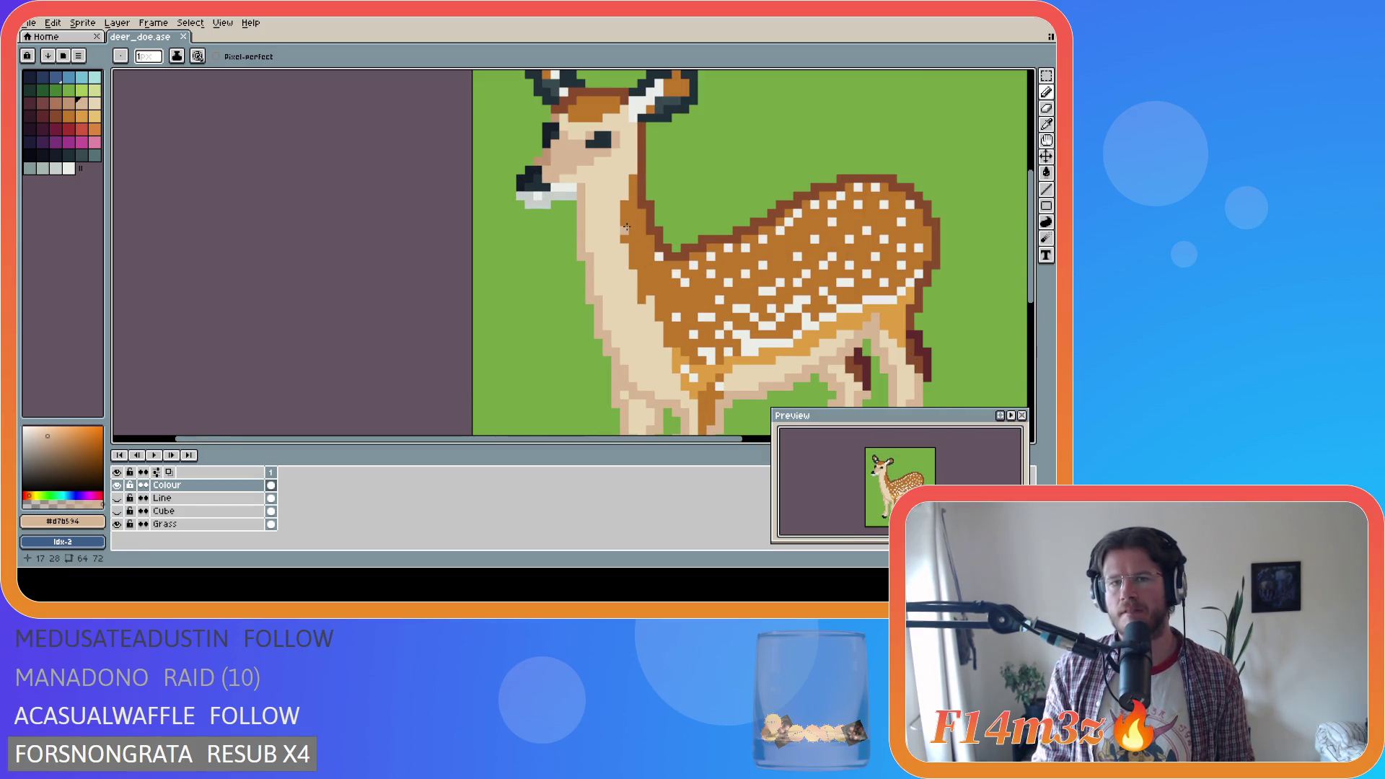
scroll(627, 227, down, 2)
drag(573, 439, 650, 439)
key(ctrl+s)
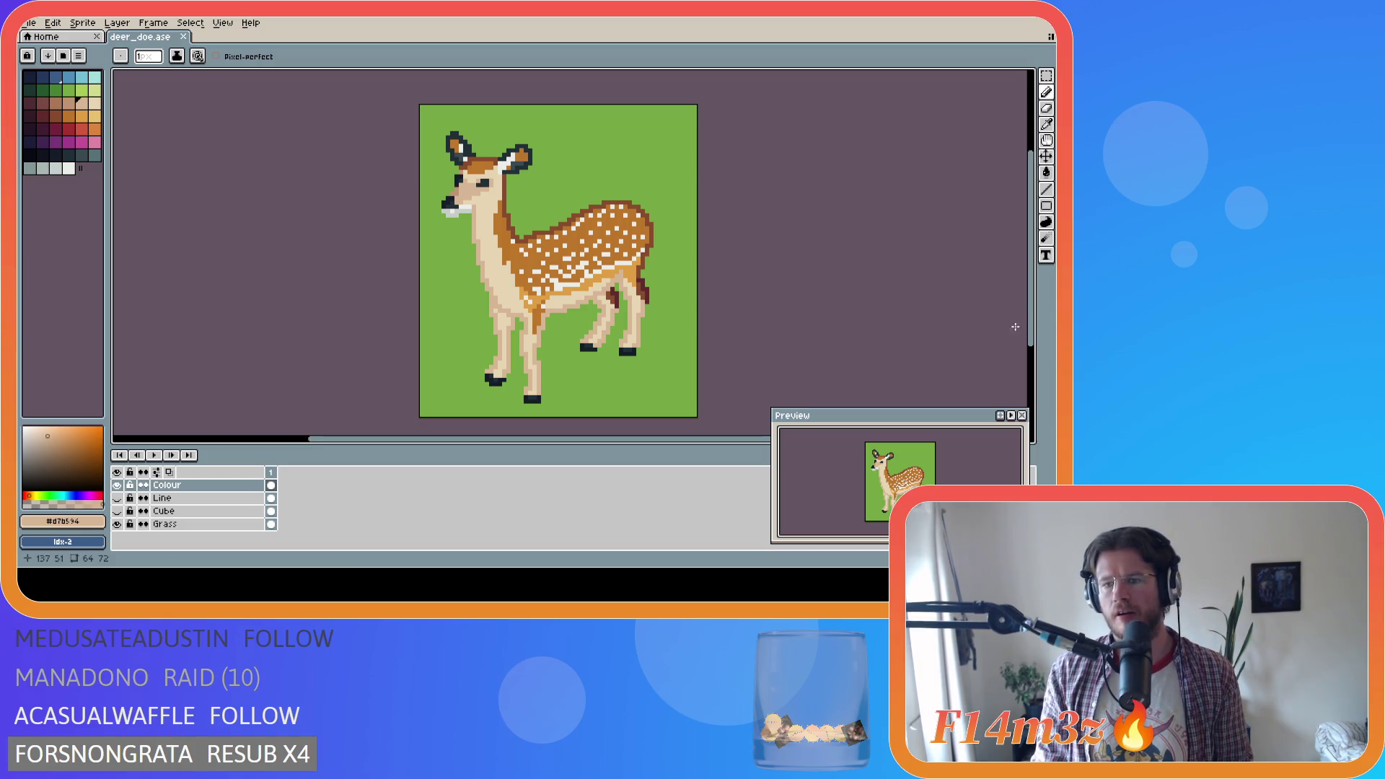
click(80, 91)
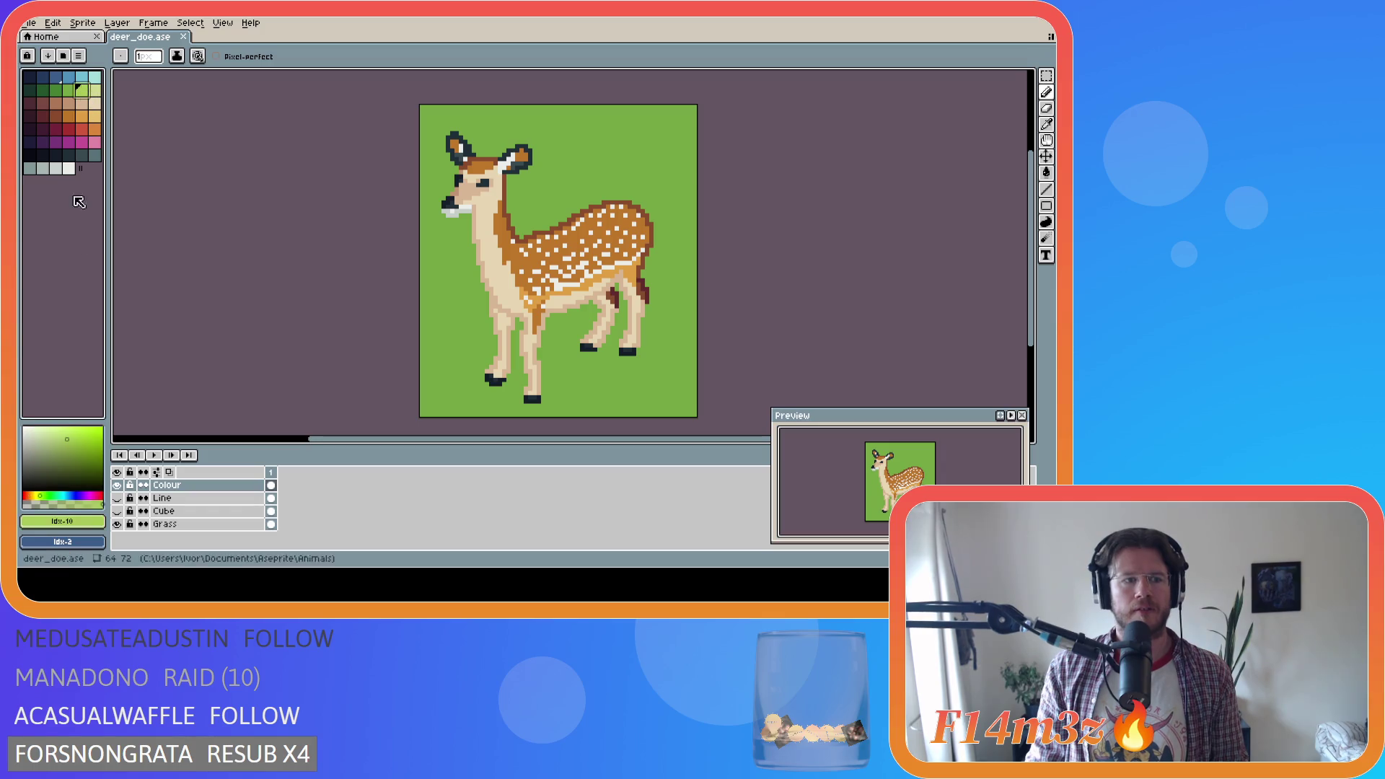
click(165, 523)
key(g)
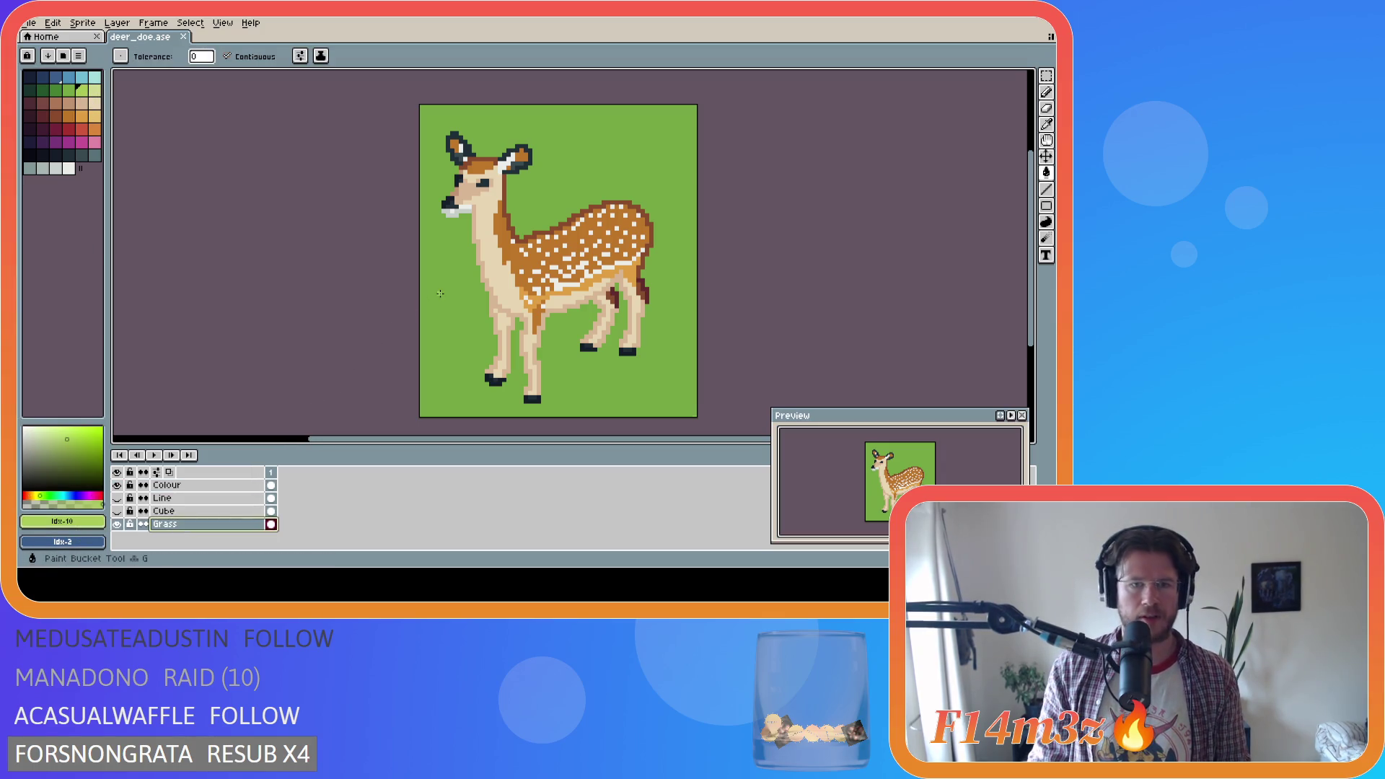
click(442, 296)
key(ctrl+s)
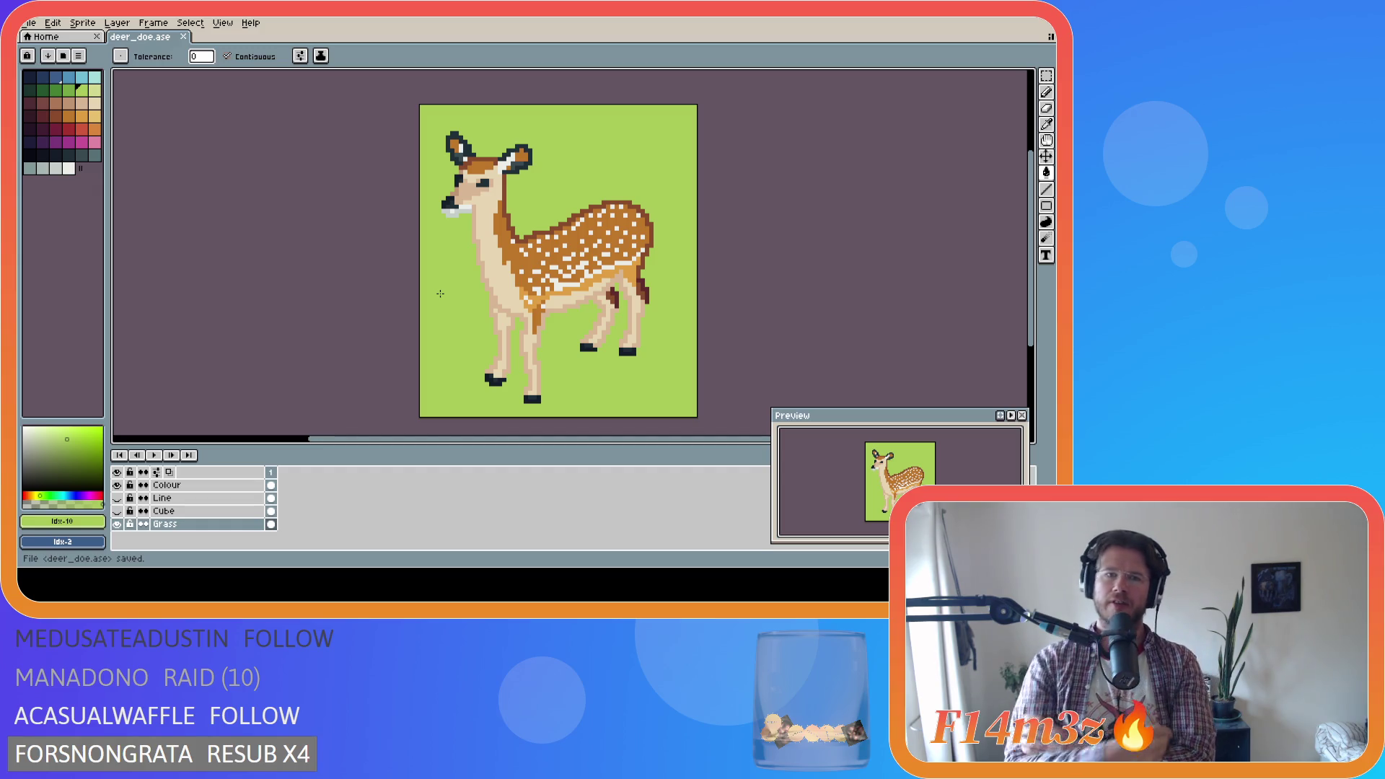
scroll(522, 155, up, 8)
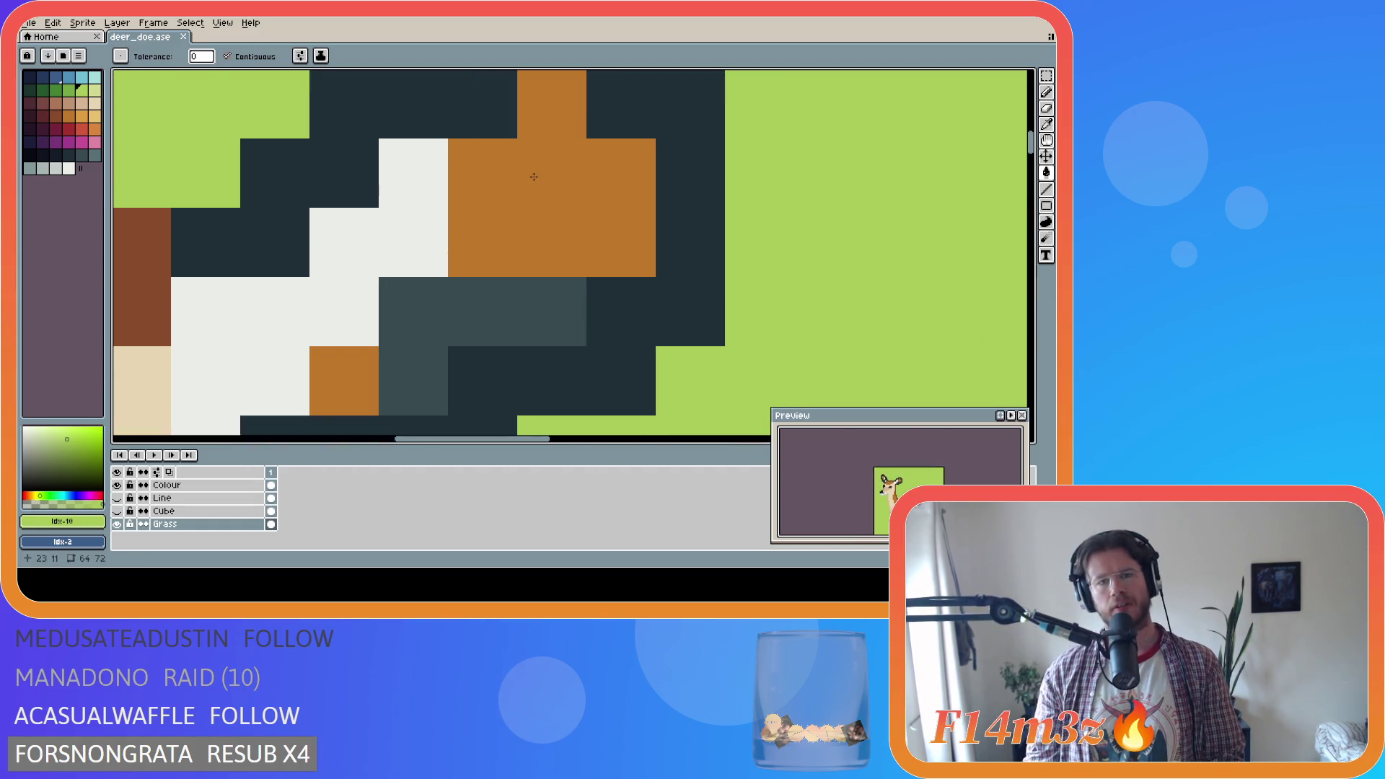
Sample the ear's orange and raise its Blue value to make a pinkish colour
scroll(530, 186, down, 5)
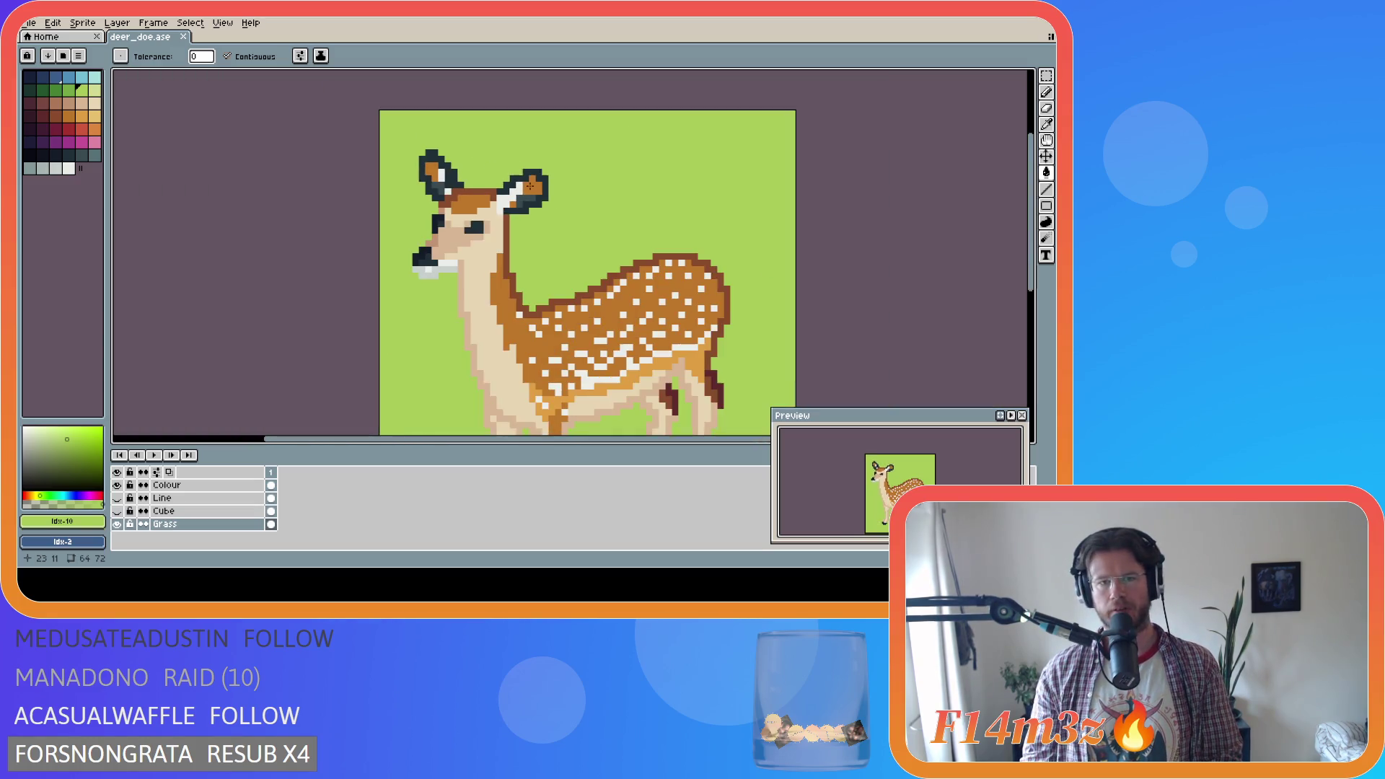
scroll(316, 192, up, 3)
scroll(318, 194, down, 2)
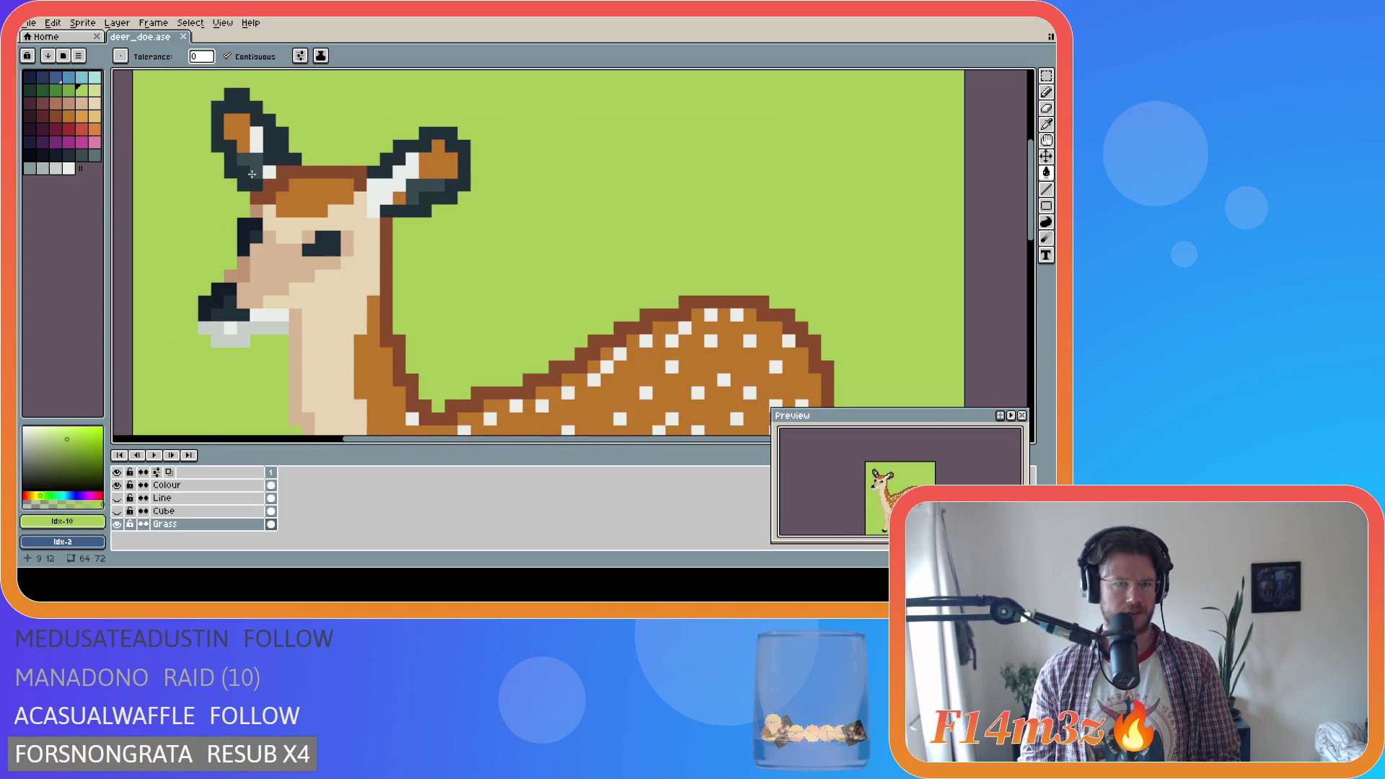
scroll(532, 175, up, 1)
key(i)
click(501, 165)
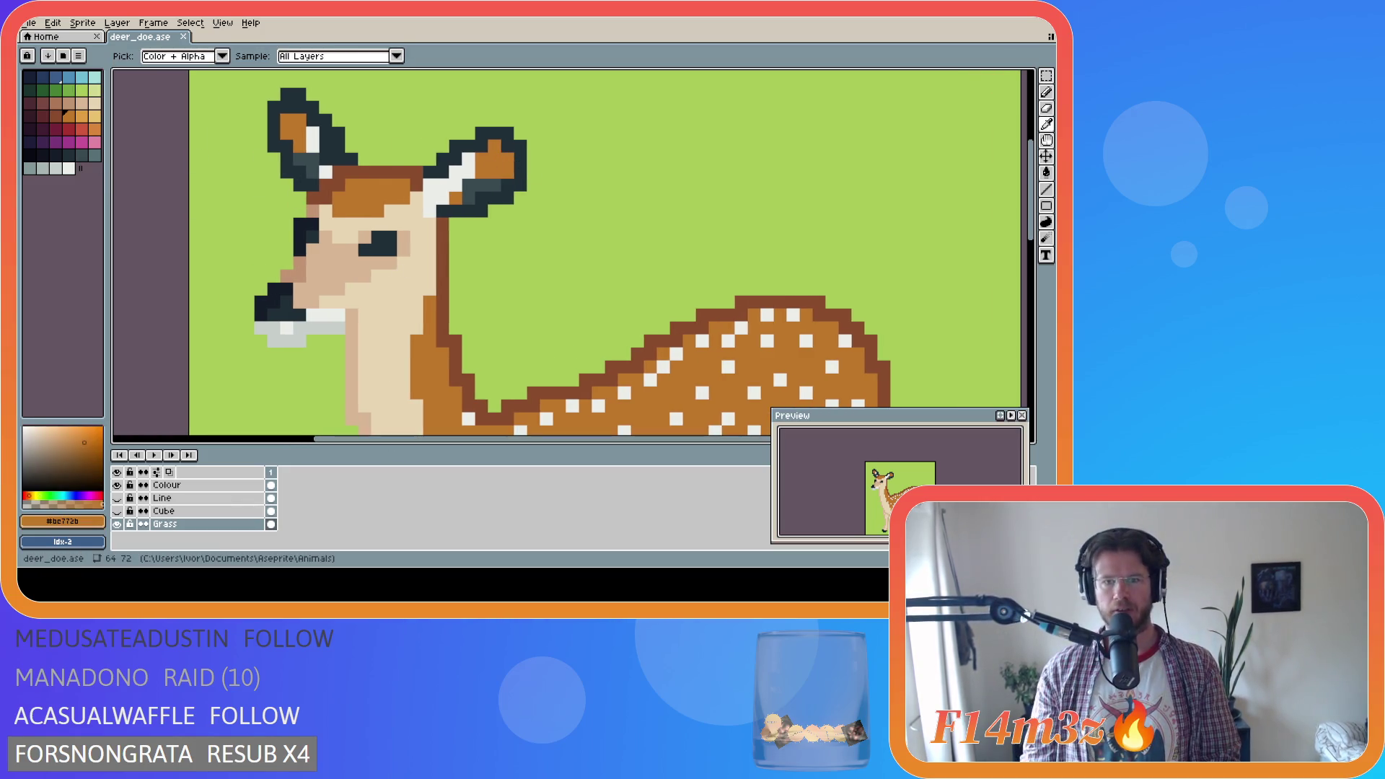
key(g)
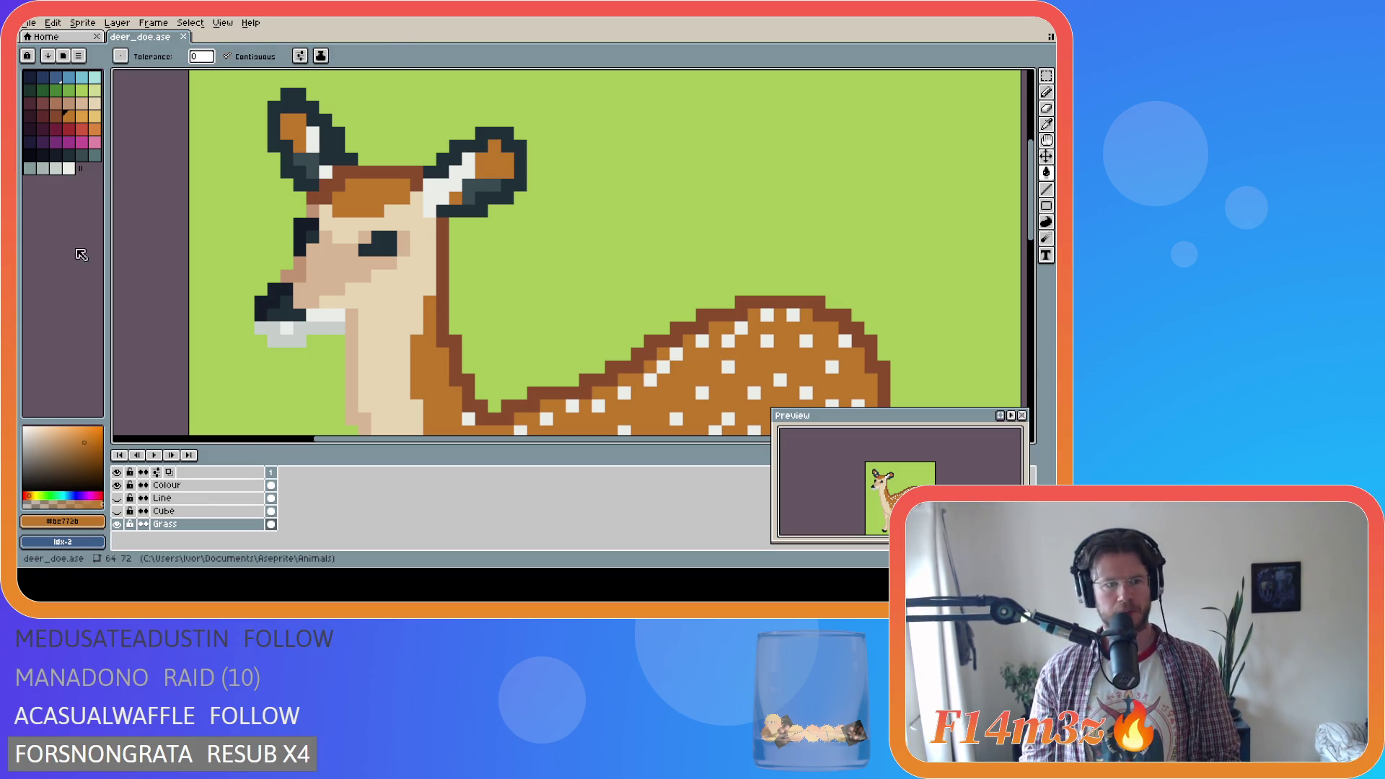
click(62, 521)
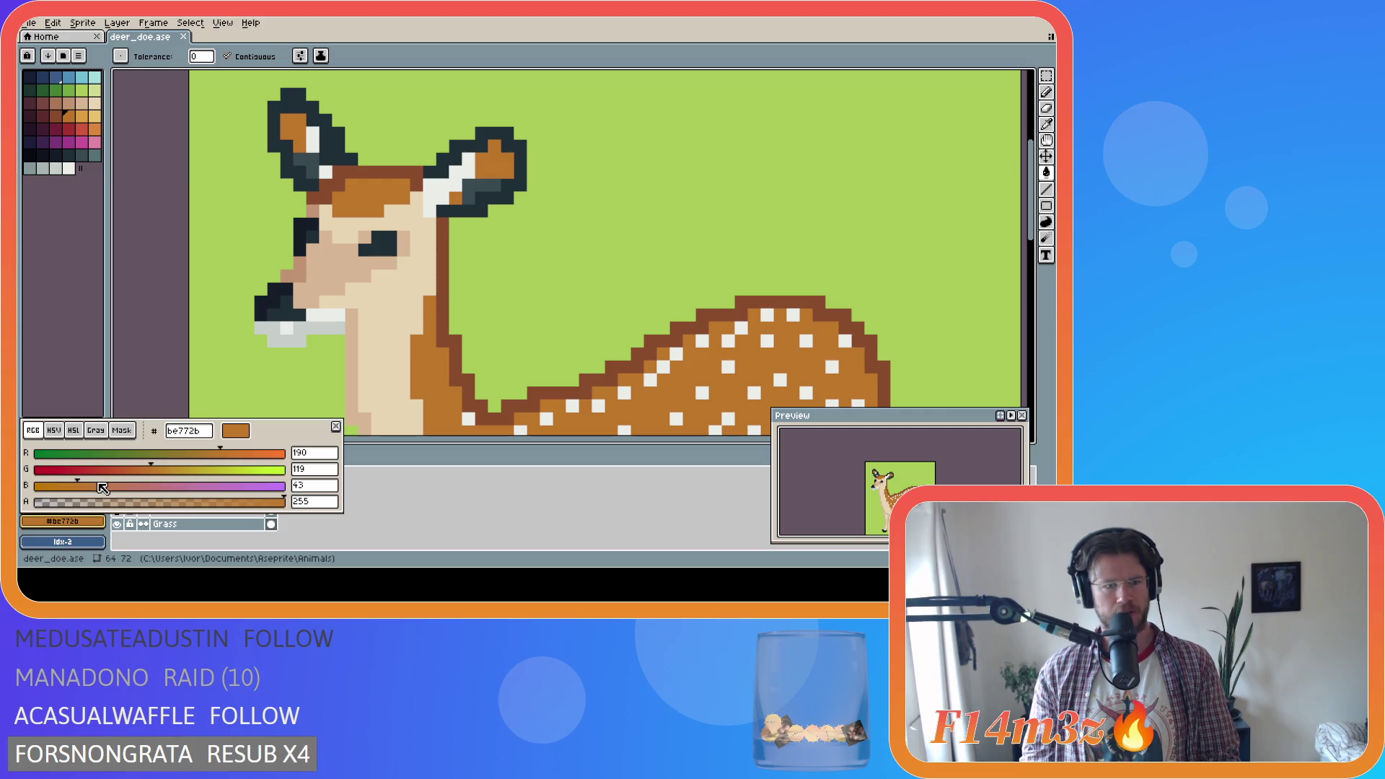
click(77, 484)
mouse_move(78, 481)
mouse_down()
mouse_move(165, 485)
mouse_move(110, 488)
mouse_move(132, 490)
mouse_up()
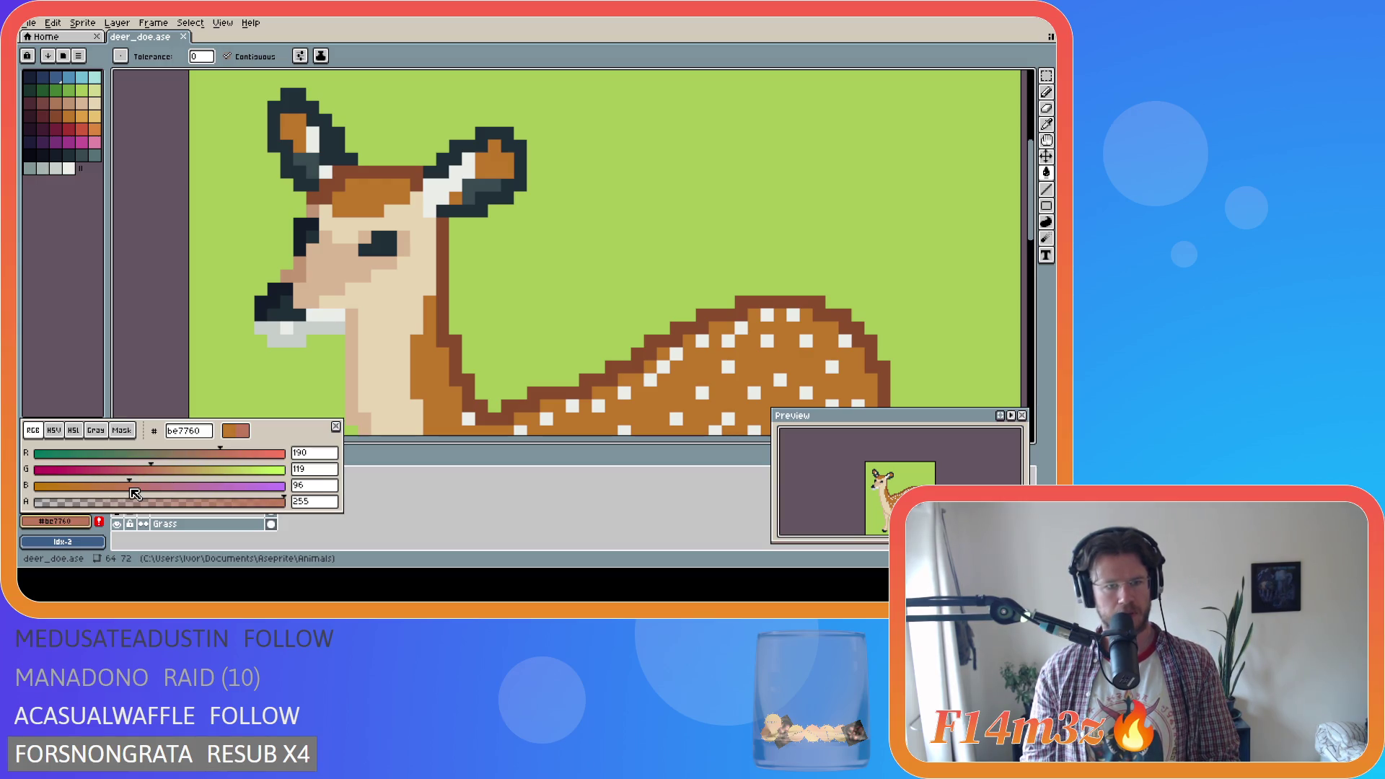
click(91, 523)
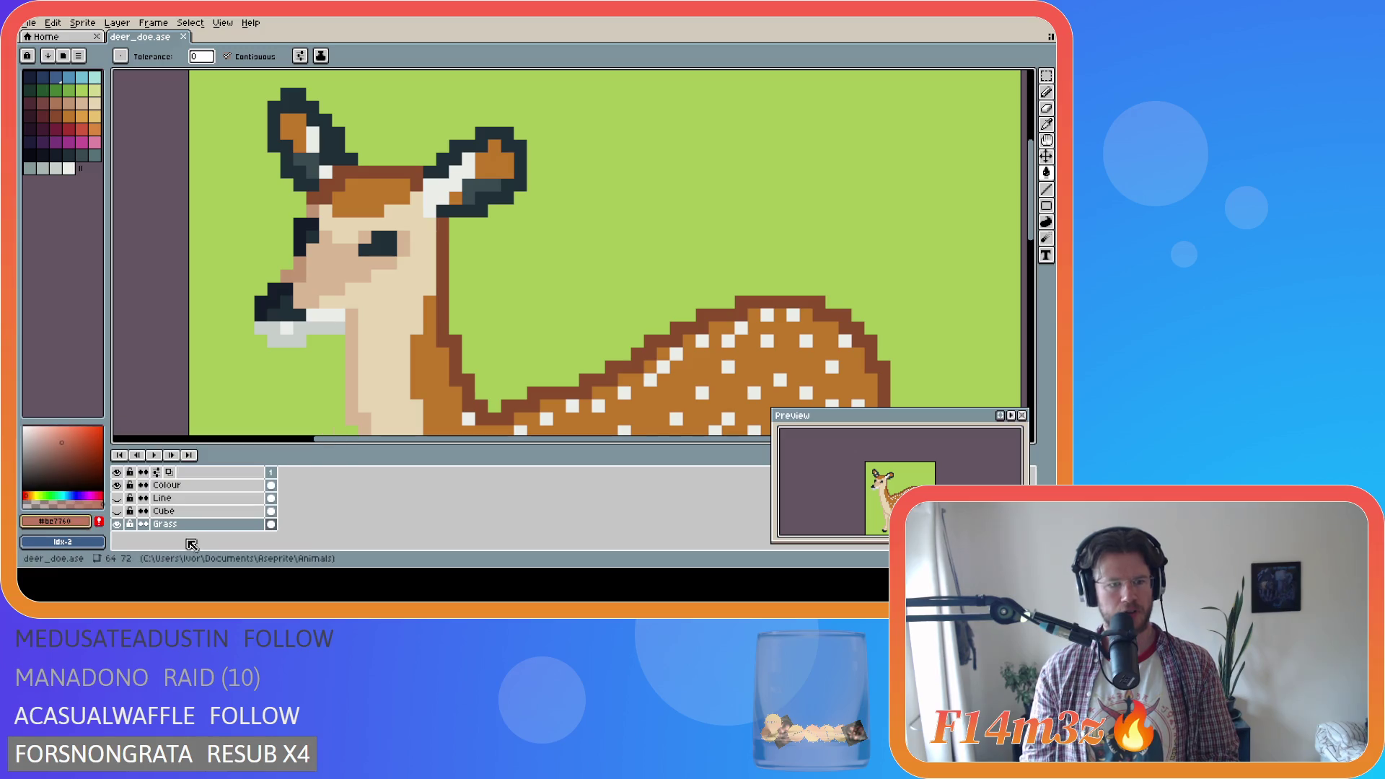
Undo an accidental background fill, then bucket-fill both inner ears pink on the Colour layer
click(217, 404)
key(ctrl+z)
click(166, 485)
click(482, 183)
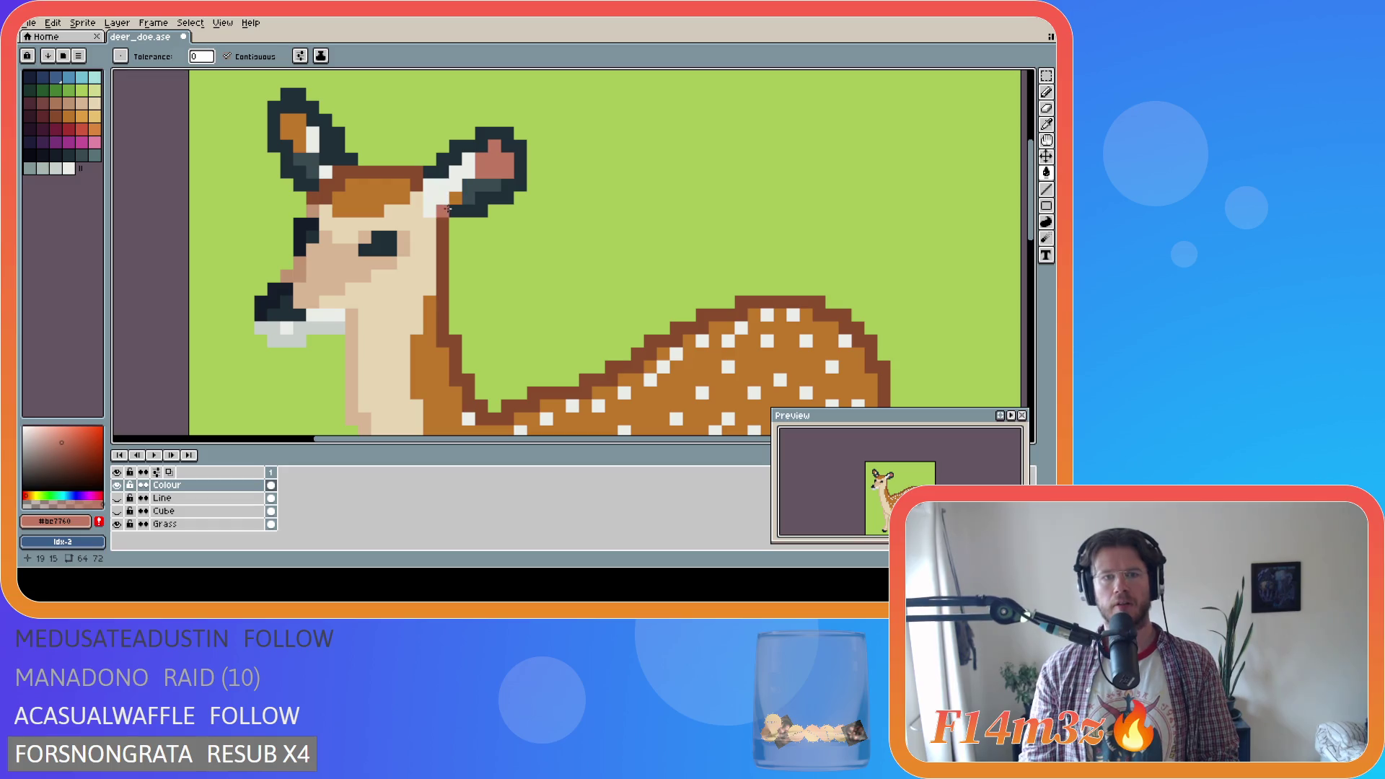
click(294, 130)
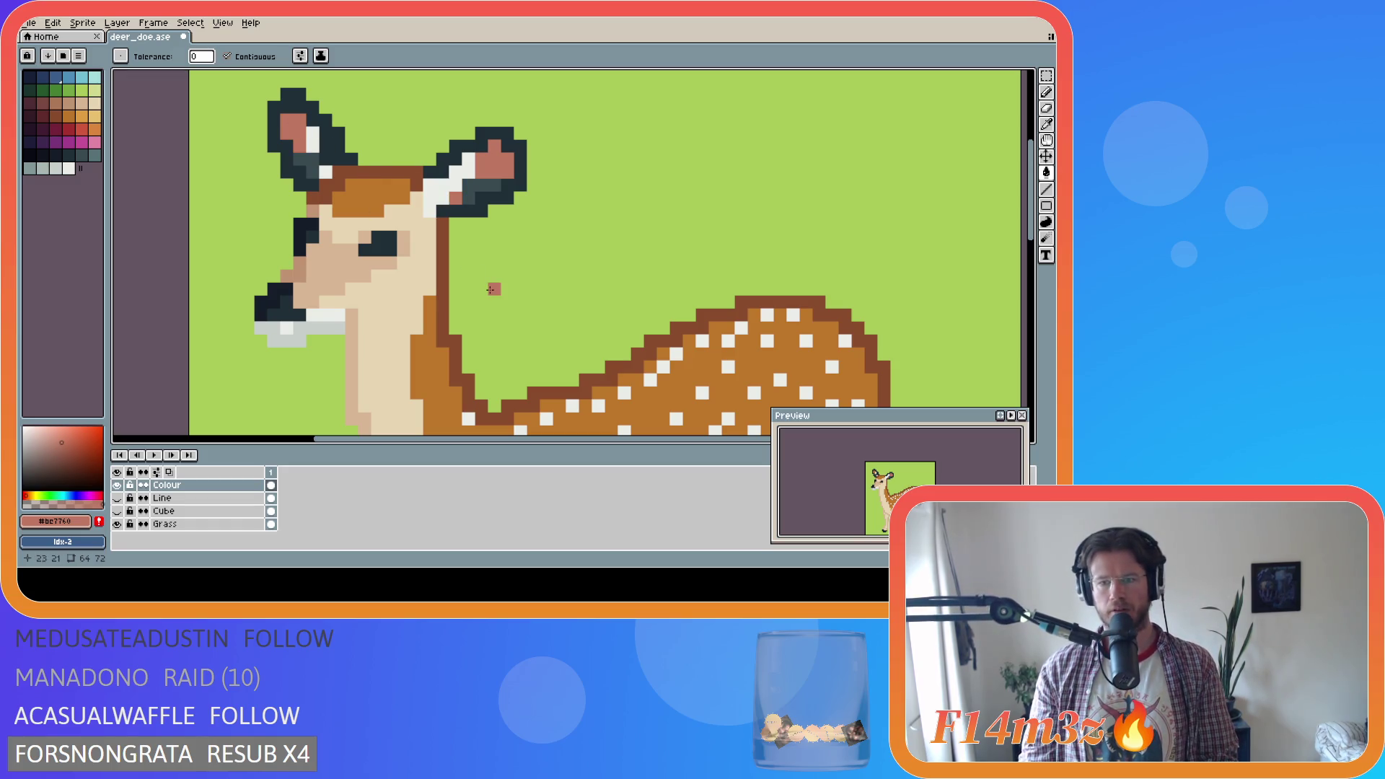
scroll(491, 289, down, 5)
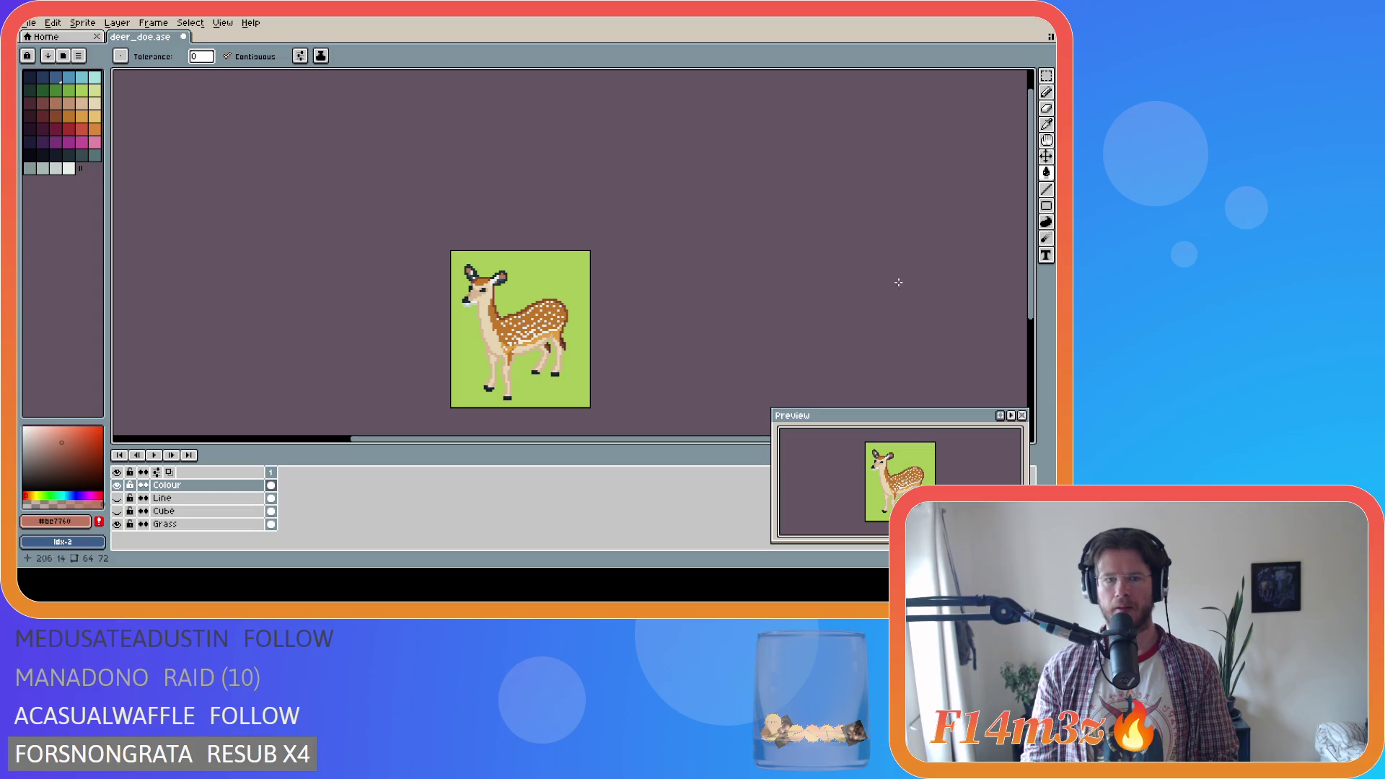
Save deer_doe.ase with the new pink inner ears
key(i)
key(g)
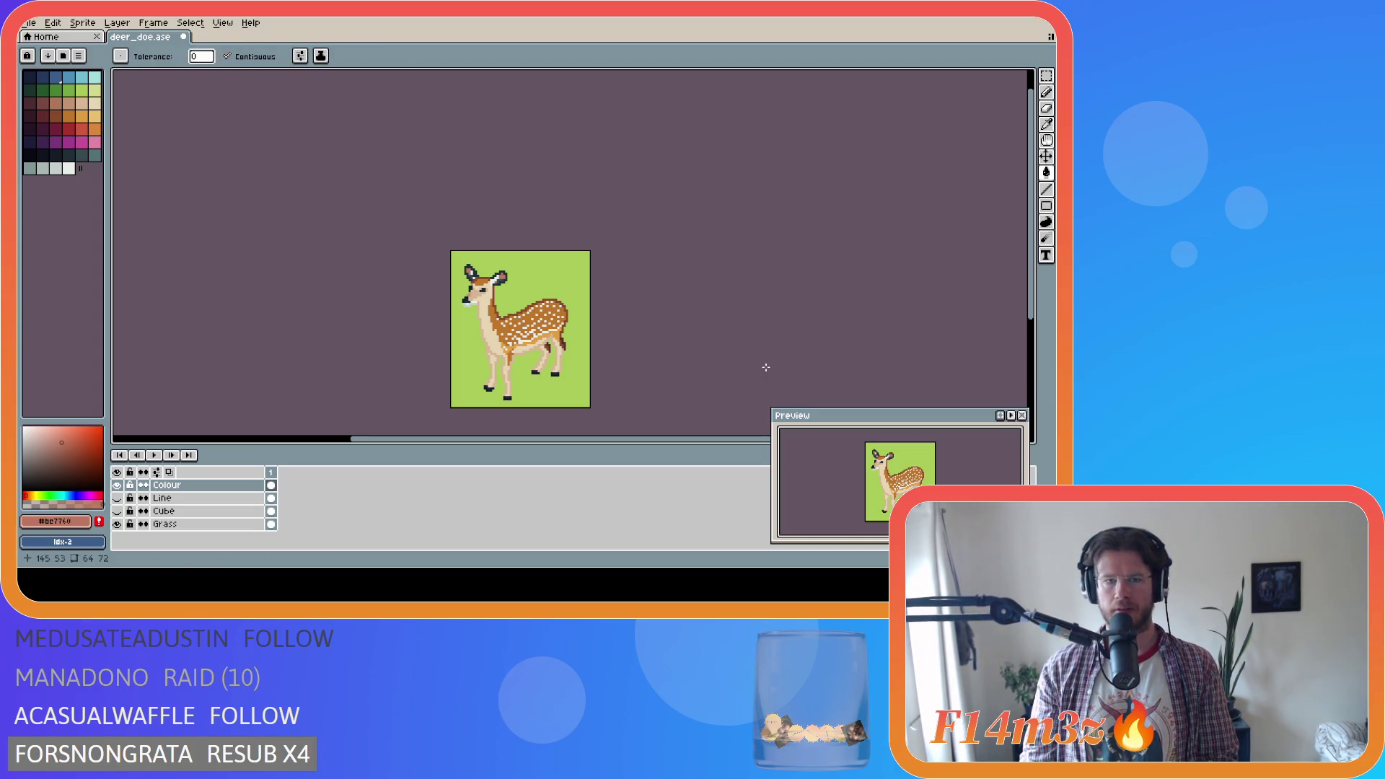
scroll(736, 375, down, 2)
key(ctrl+s)
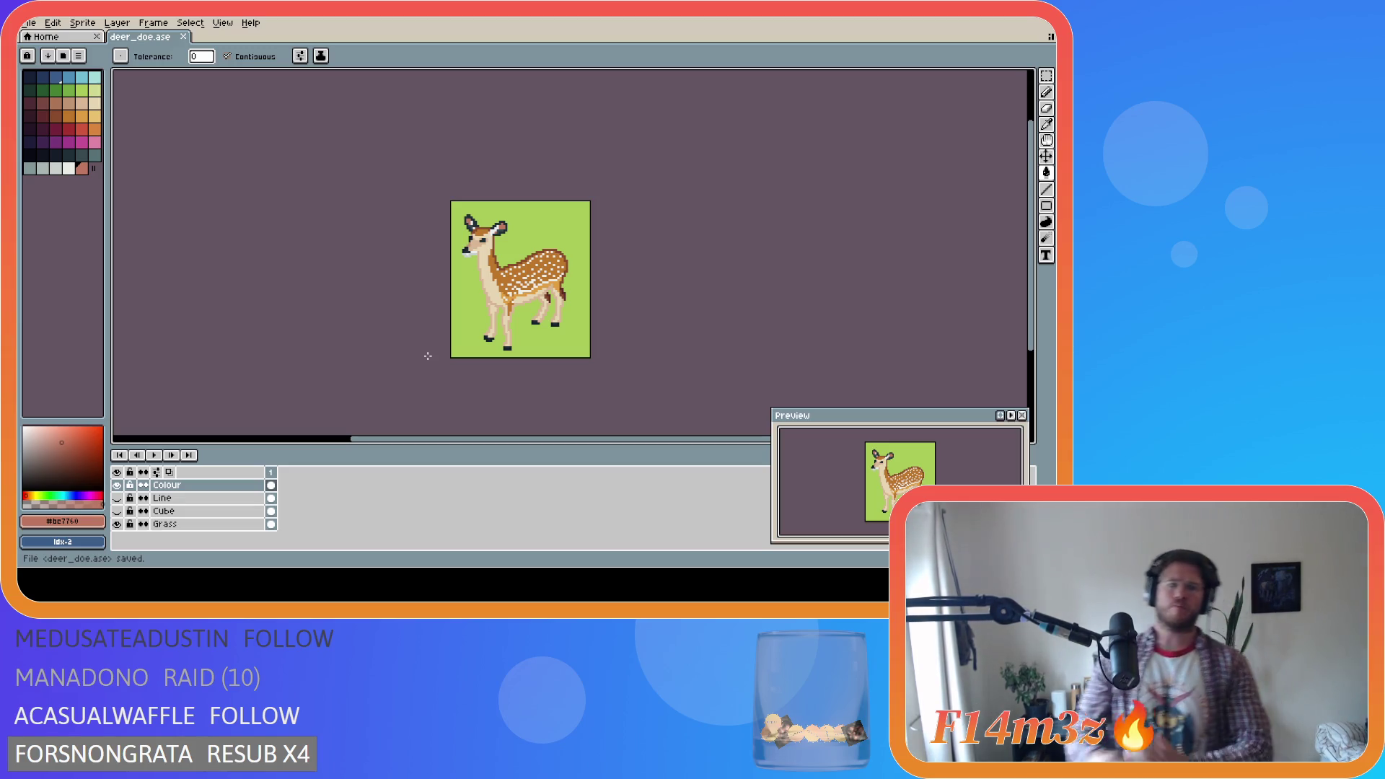
key(i)
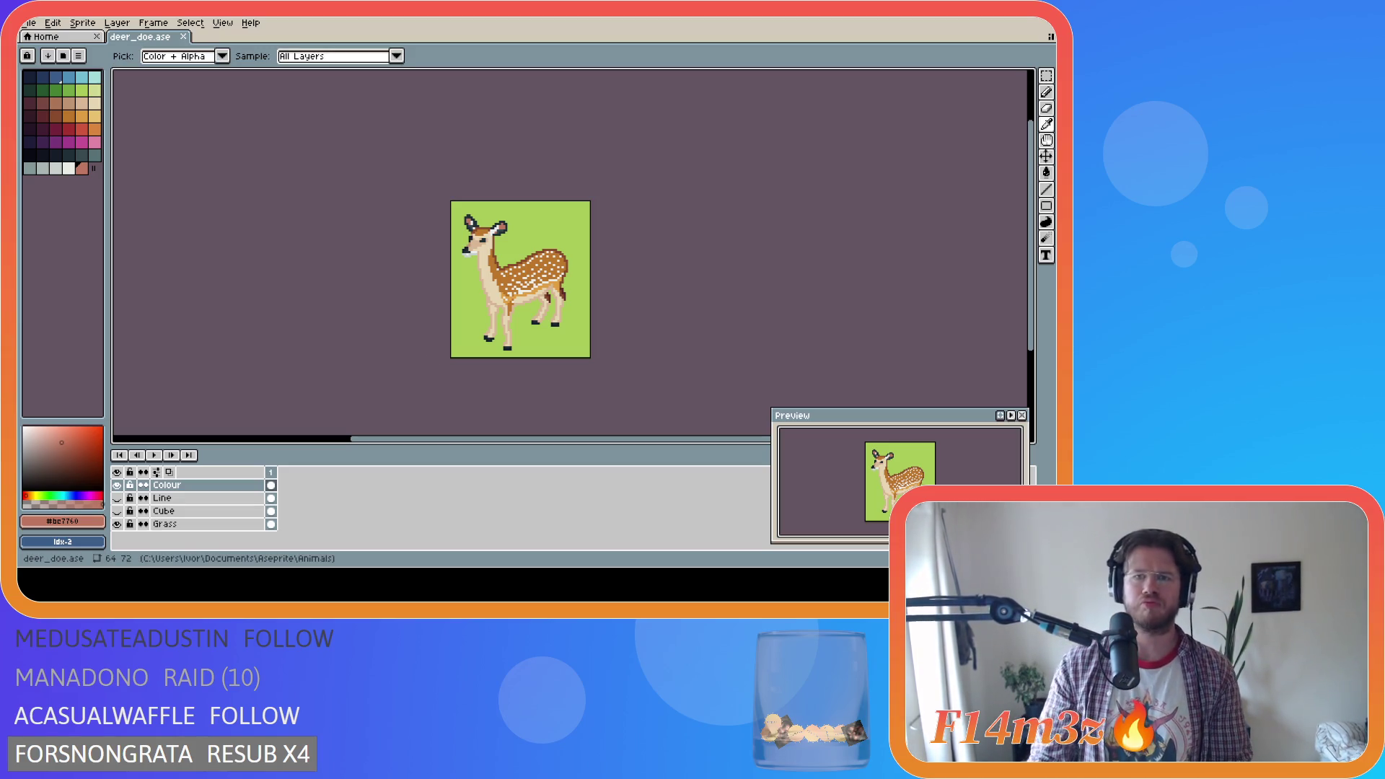
key(g)
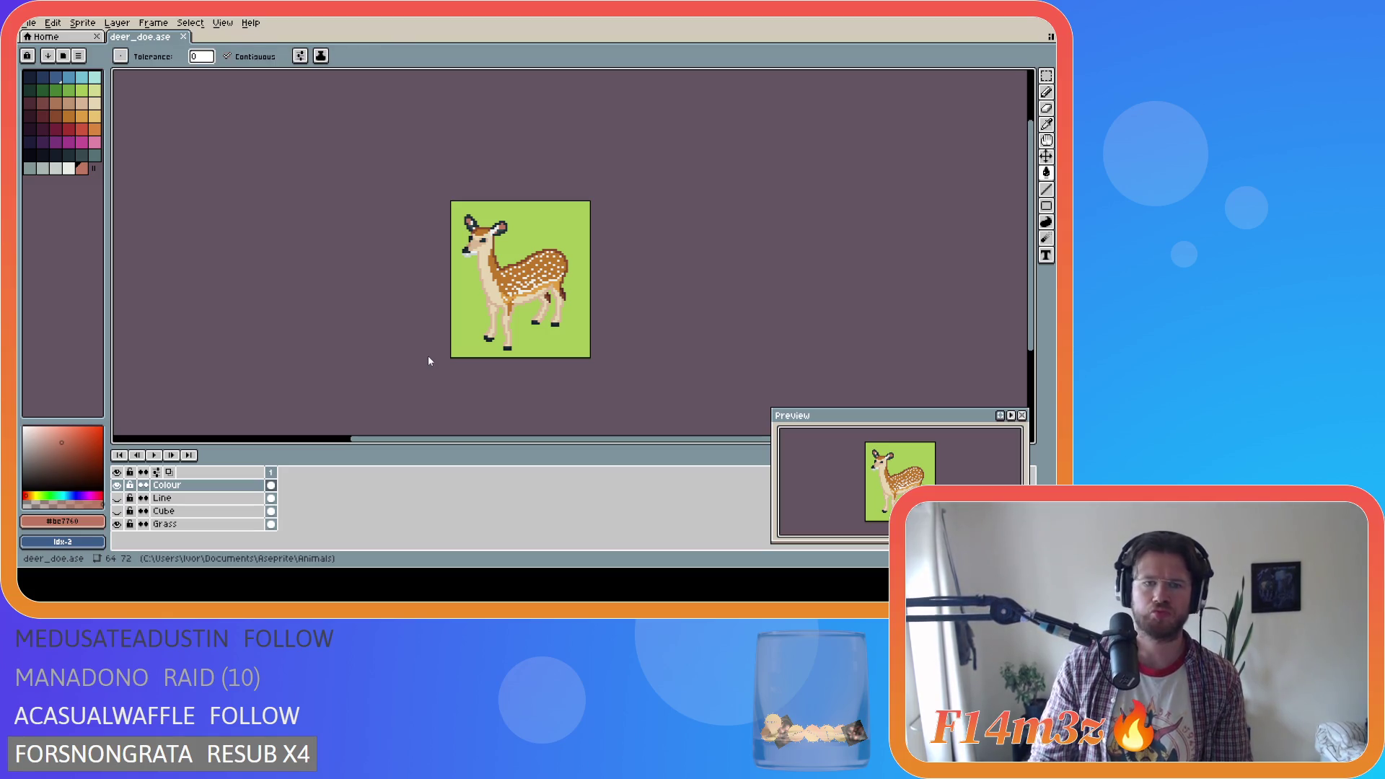
key(i)
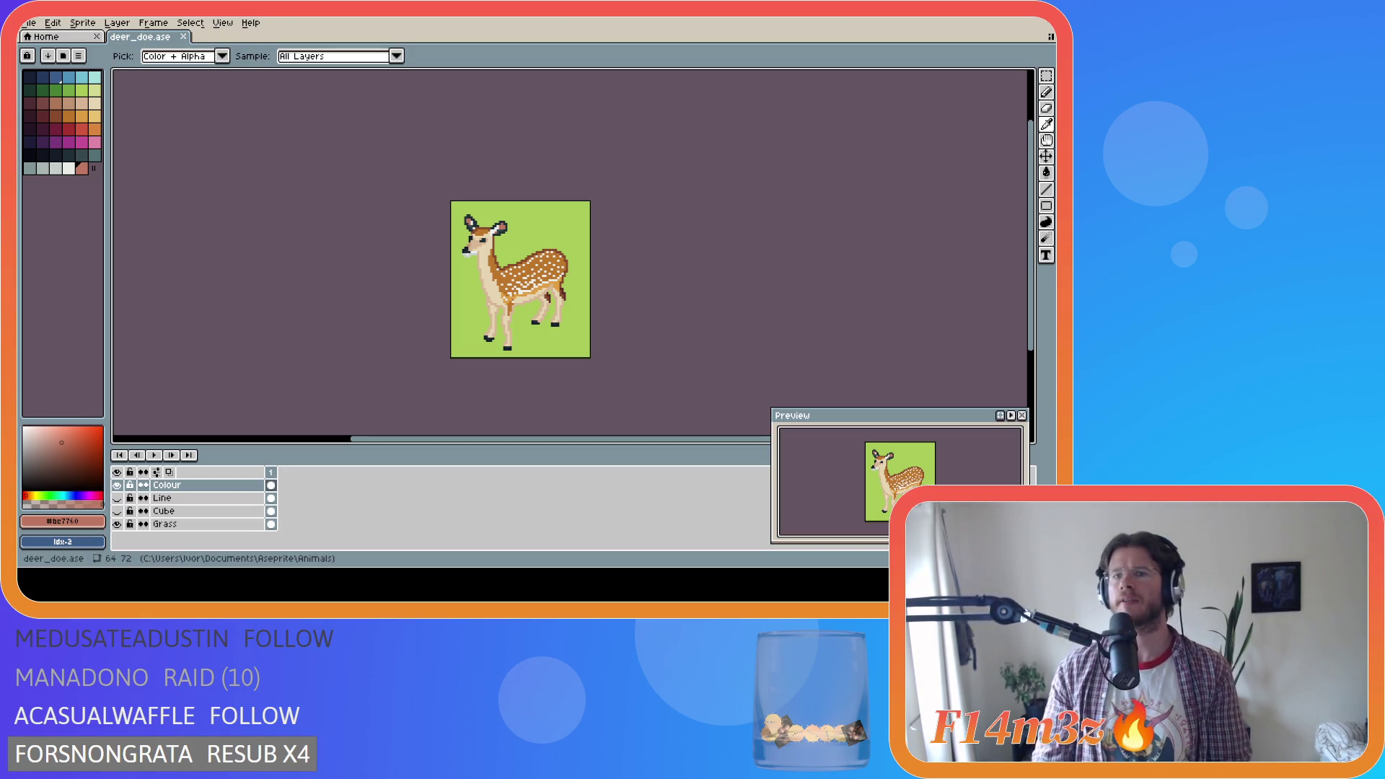
key(g)
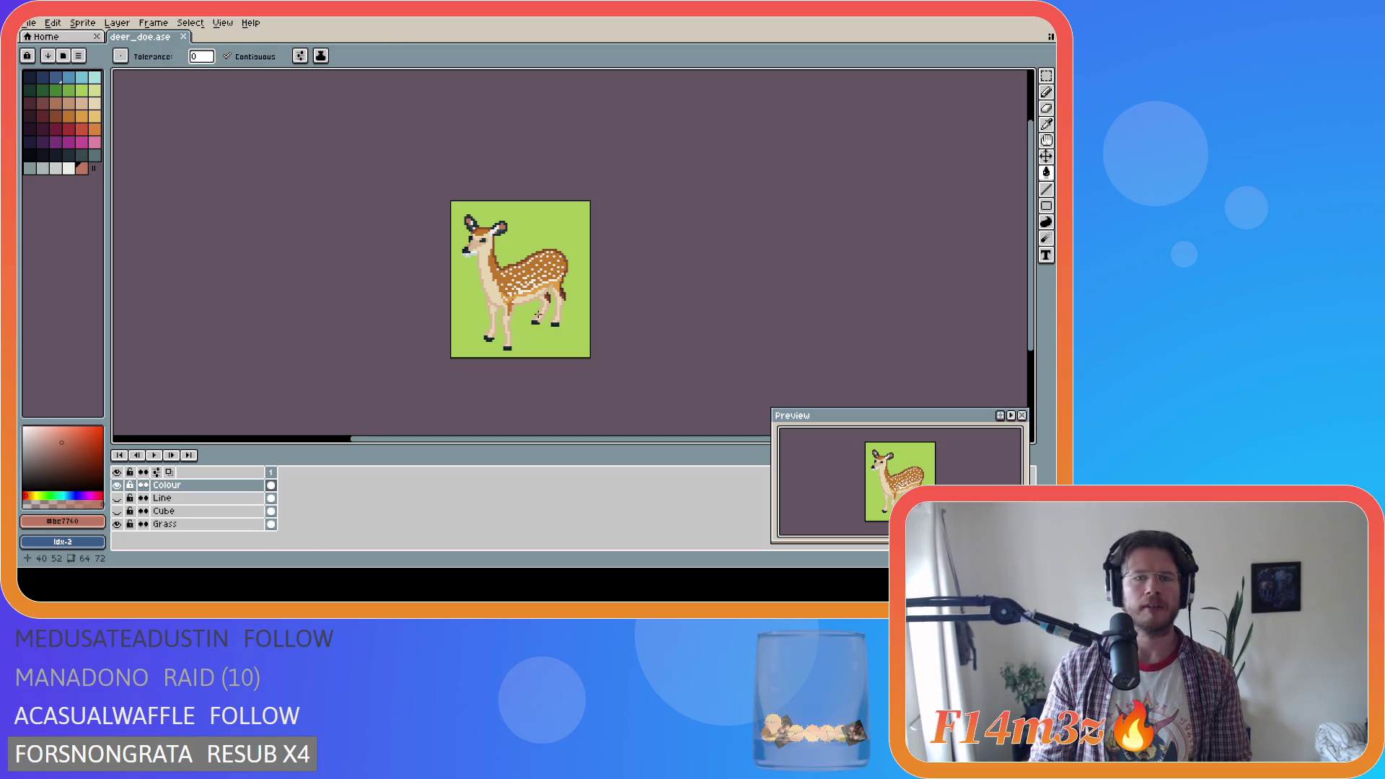
scroll(518, 232, up, 3)
scroll(518, 232, up, 1)
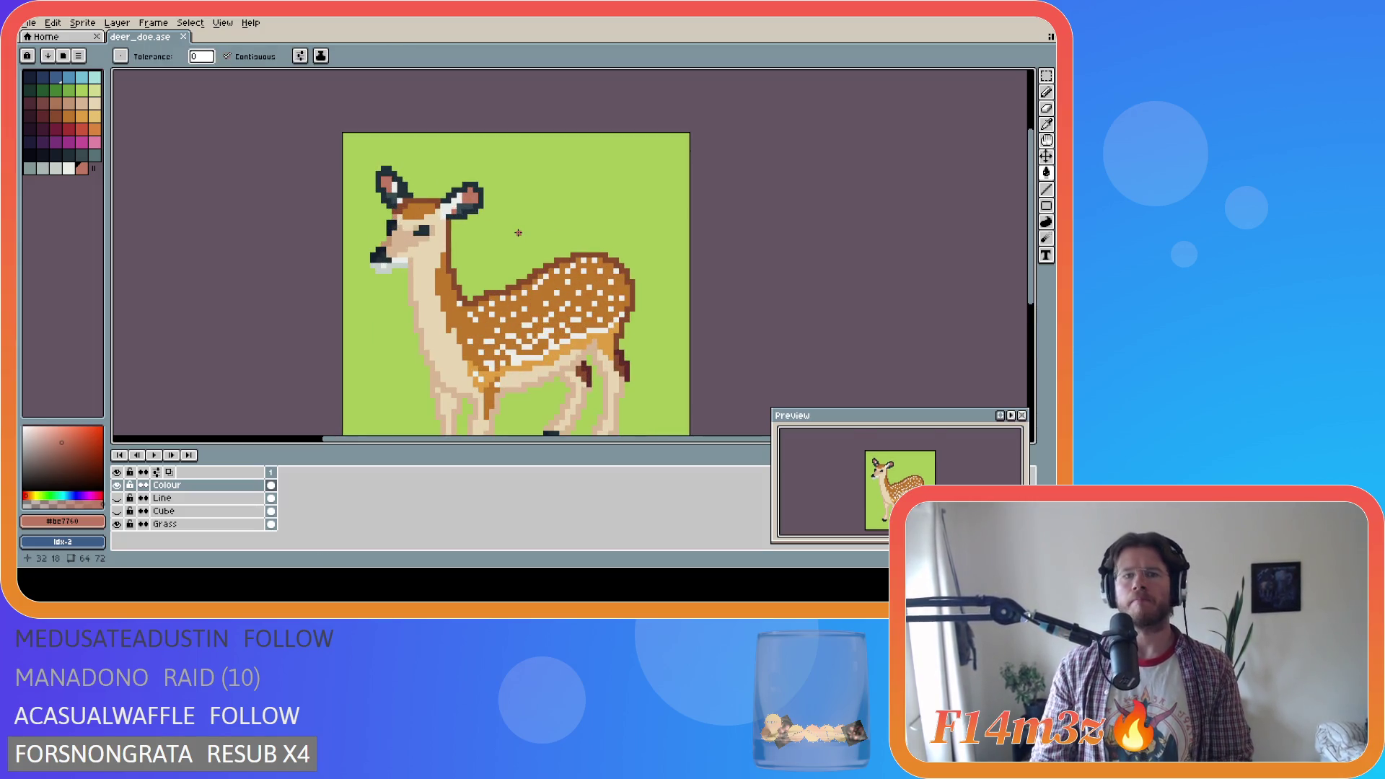
Pencil-recolour a single pixel on the fawn's ear and save again
key(b)
click(471, 205)
key(i)
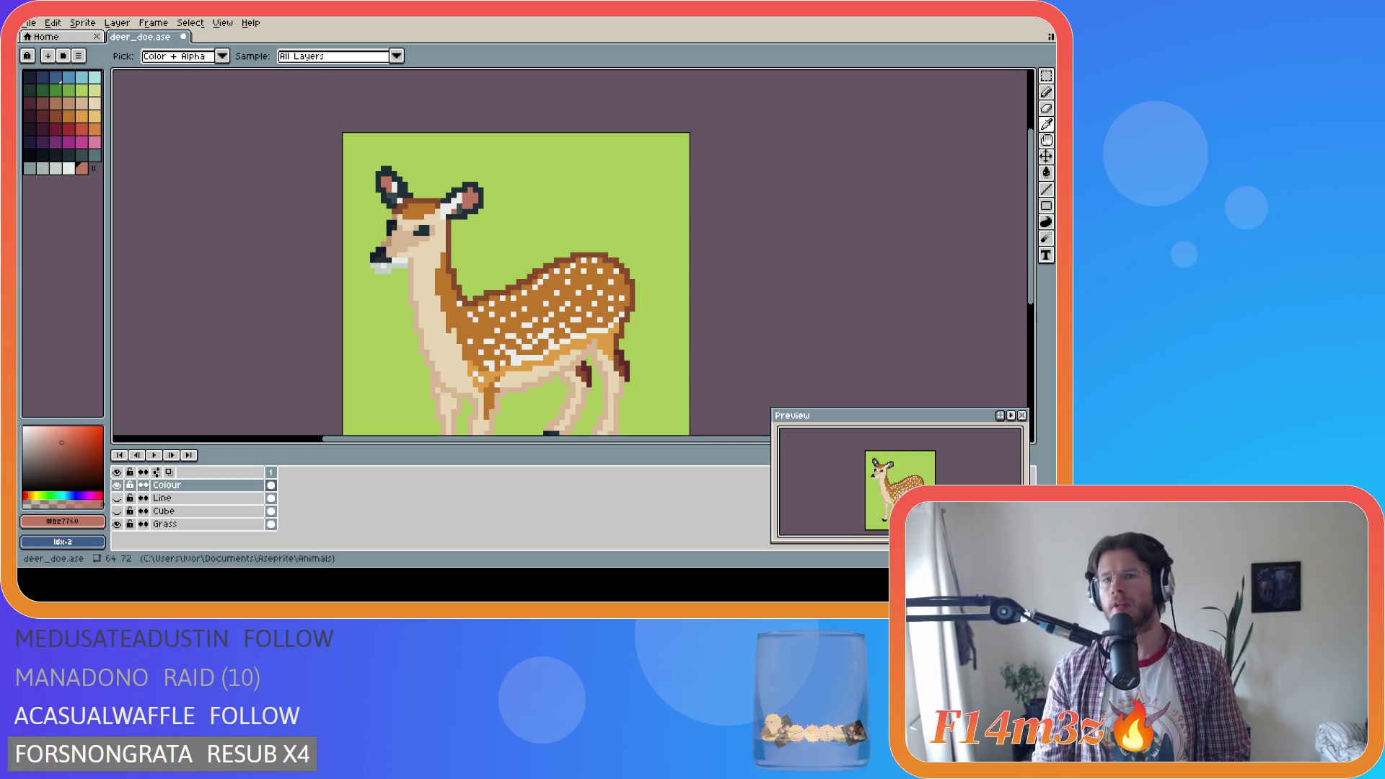
key(b)
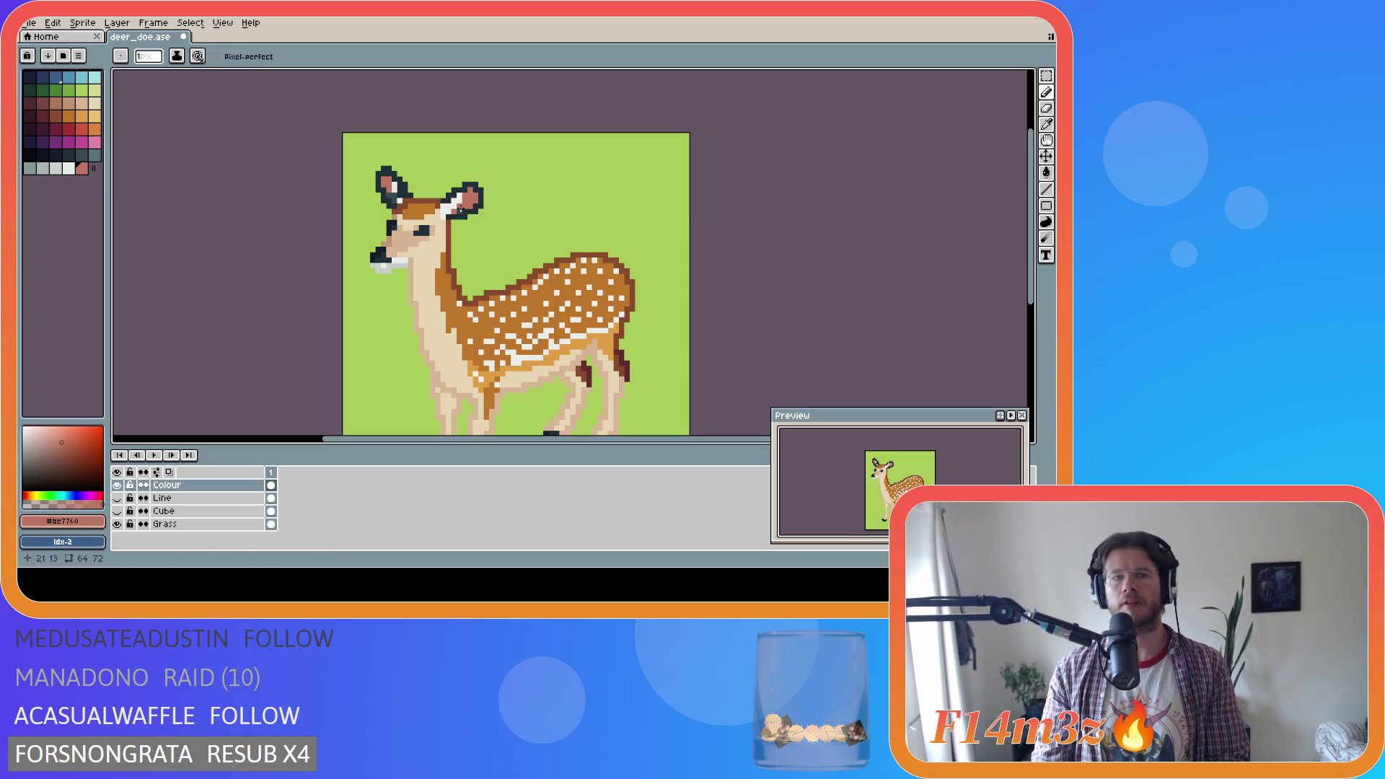
key(ctrl+s)
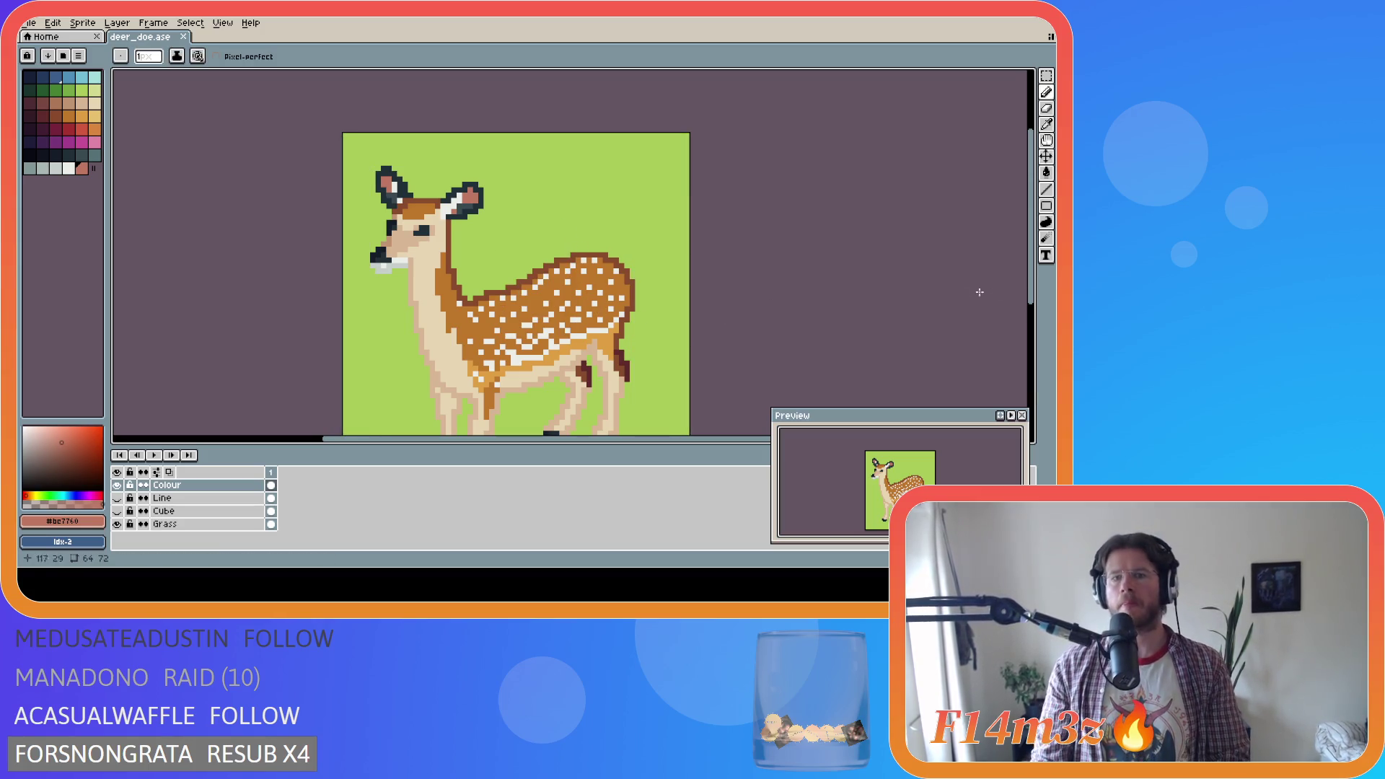
scroll(555, 291, down, 2)
scroll(556, 291, down, 4)
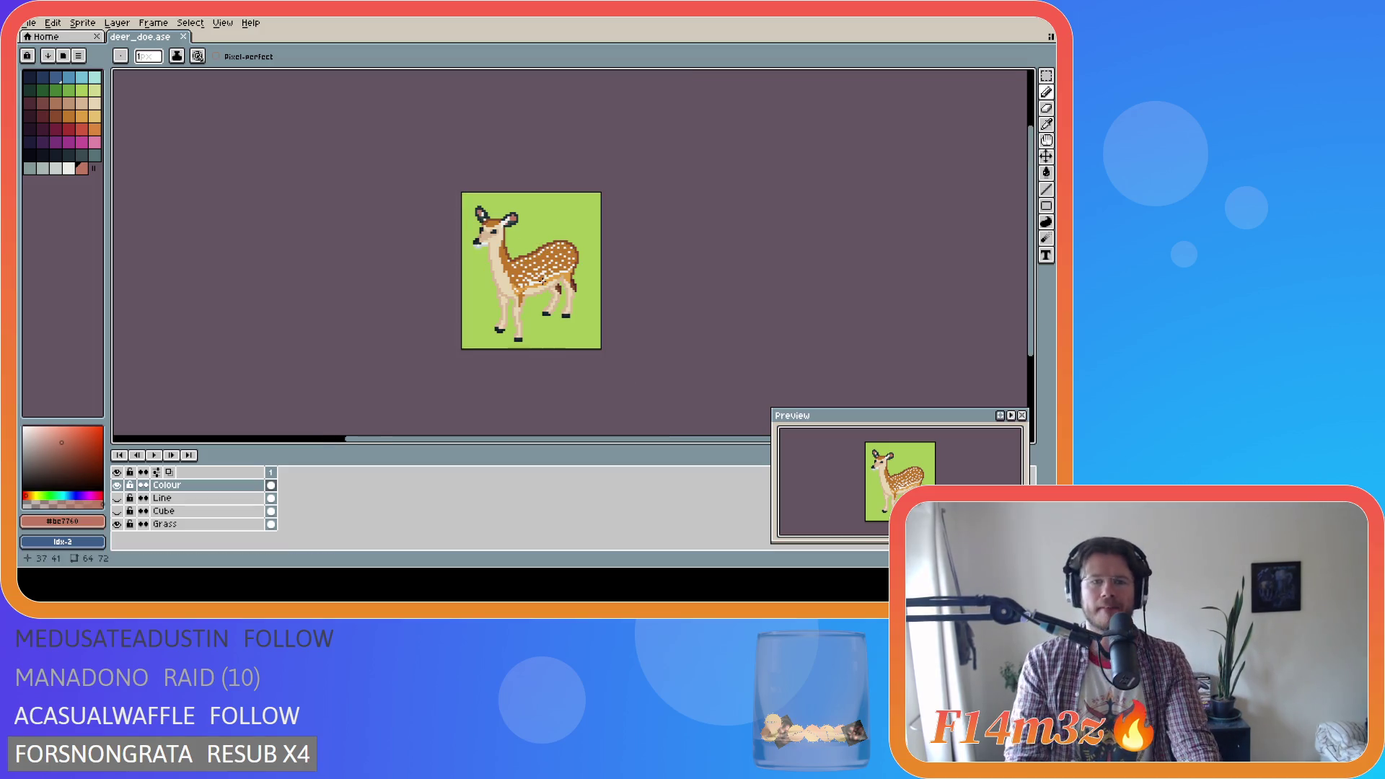
scroll(545, 281, down, 2)
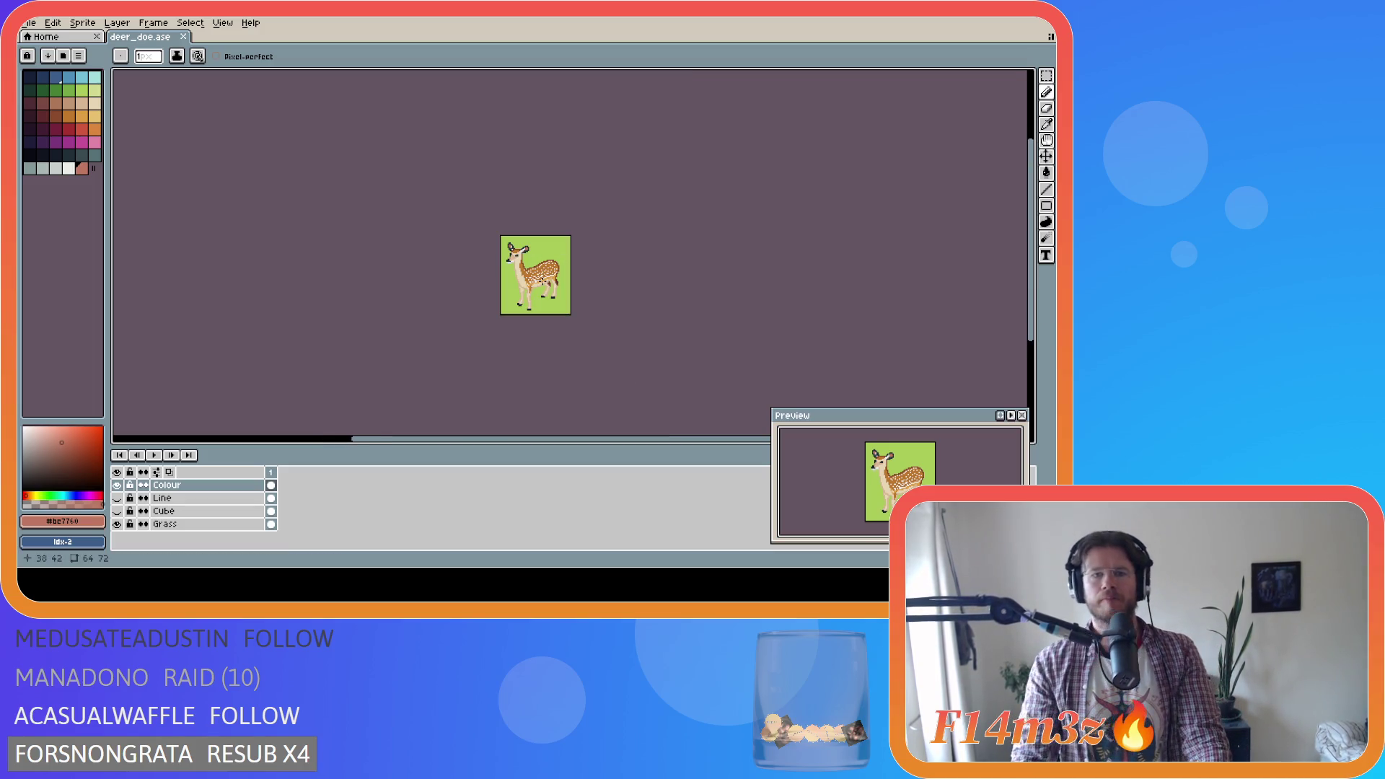